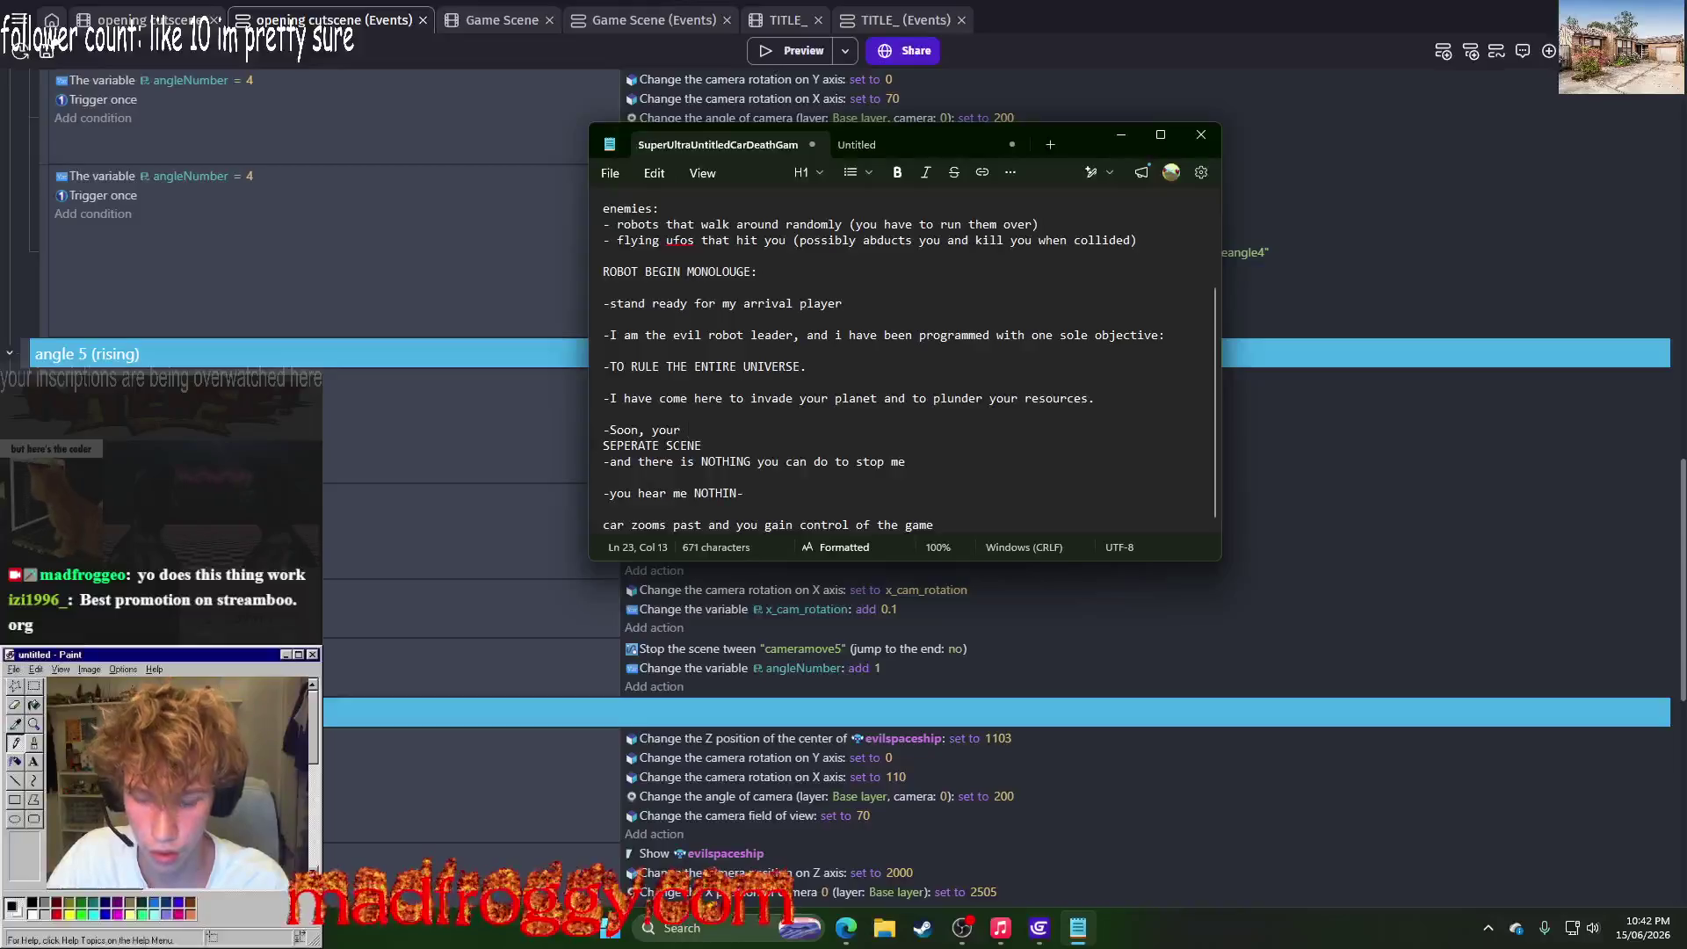
# Step: Finish the line with 'planet will be under my super evil rule.' and add a blank line before SEPERATE SCENE
pyautogui.write('p')
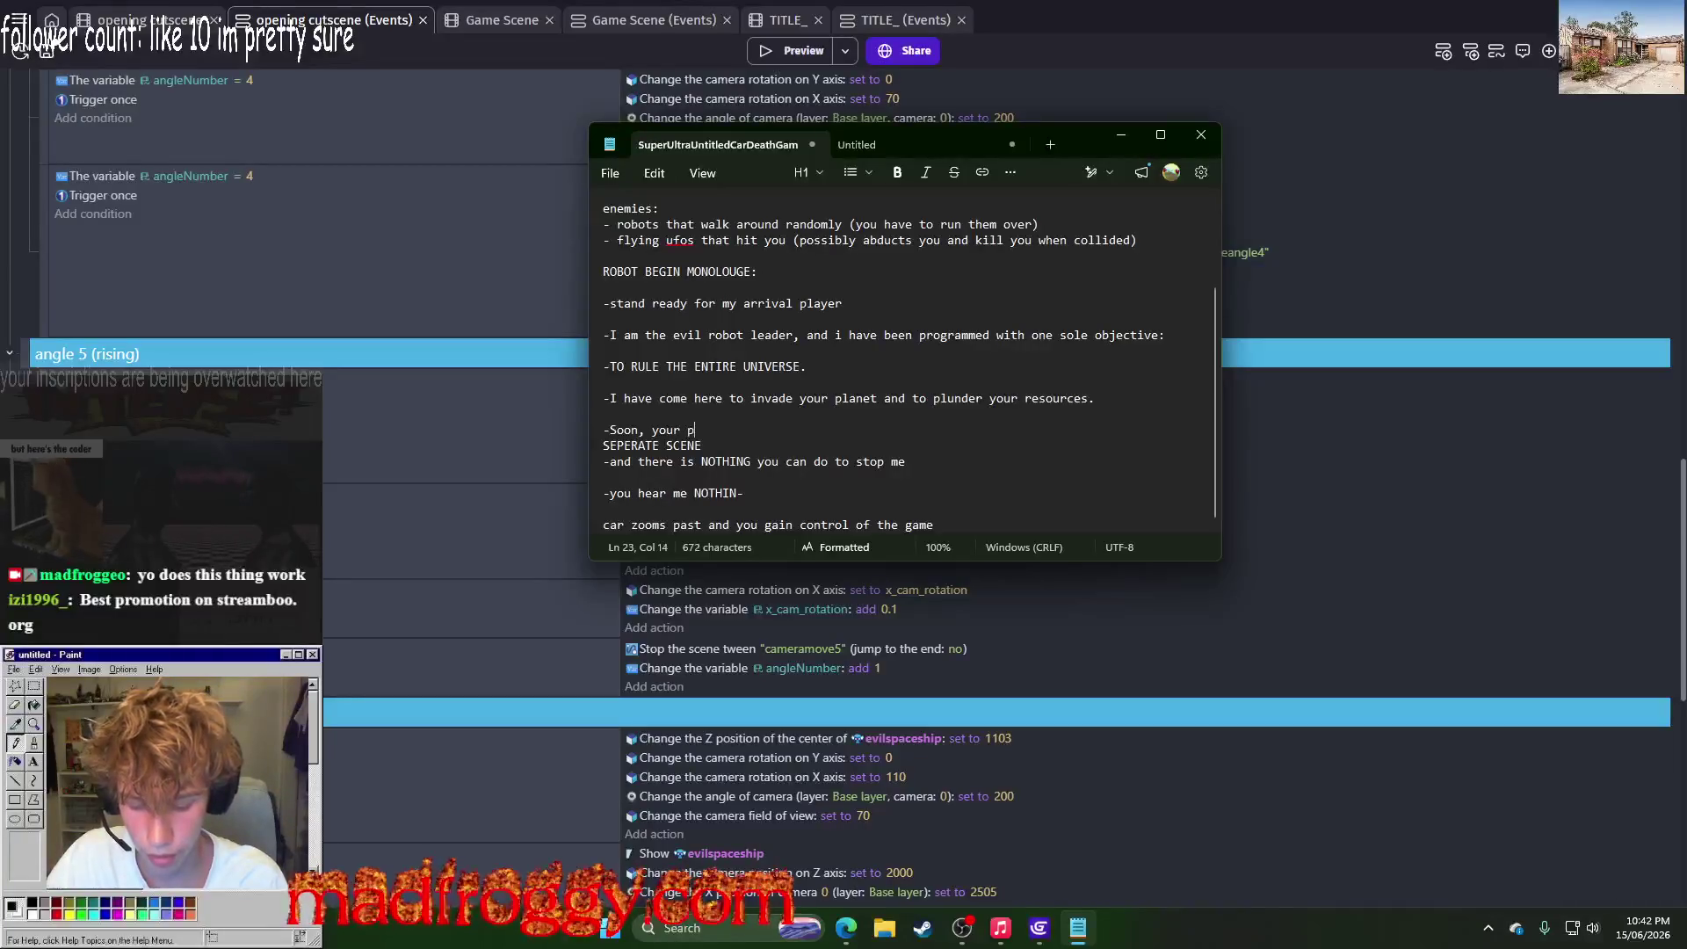
pyautogui.write('lanet will be under my ')
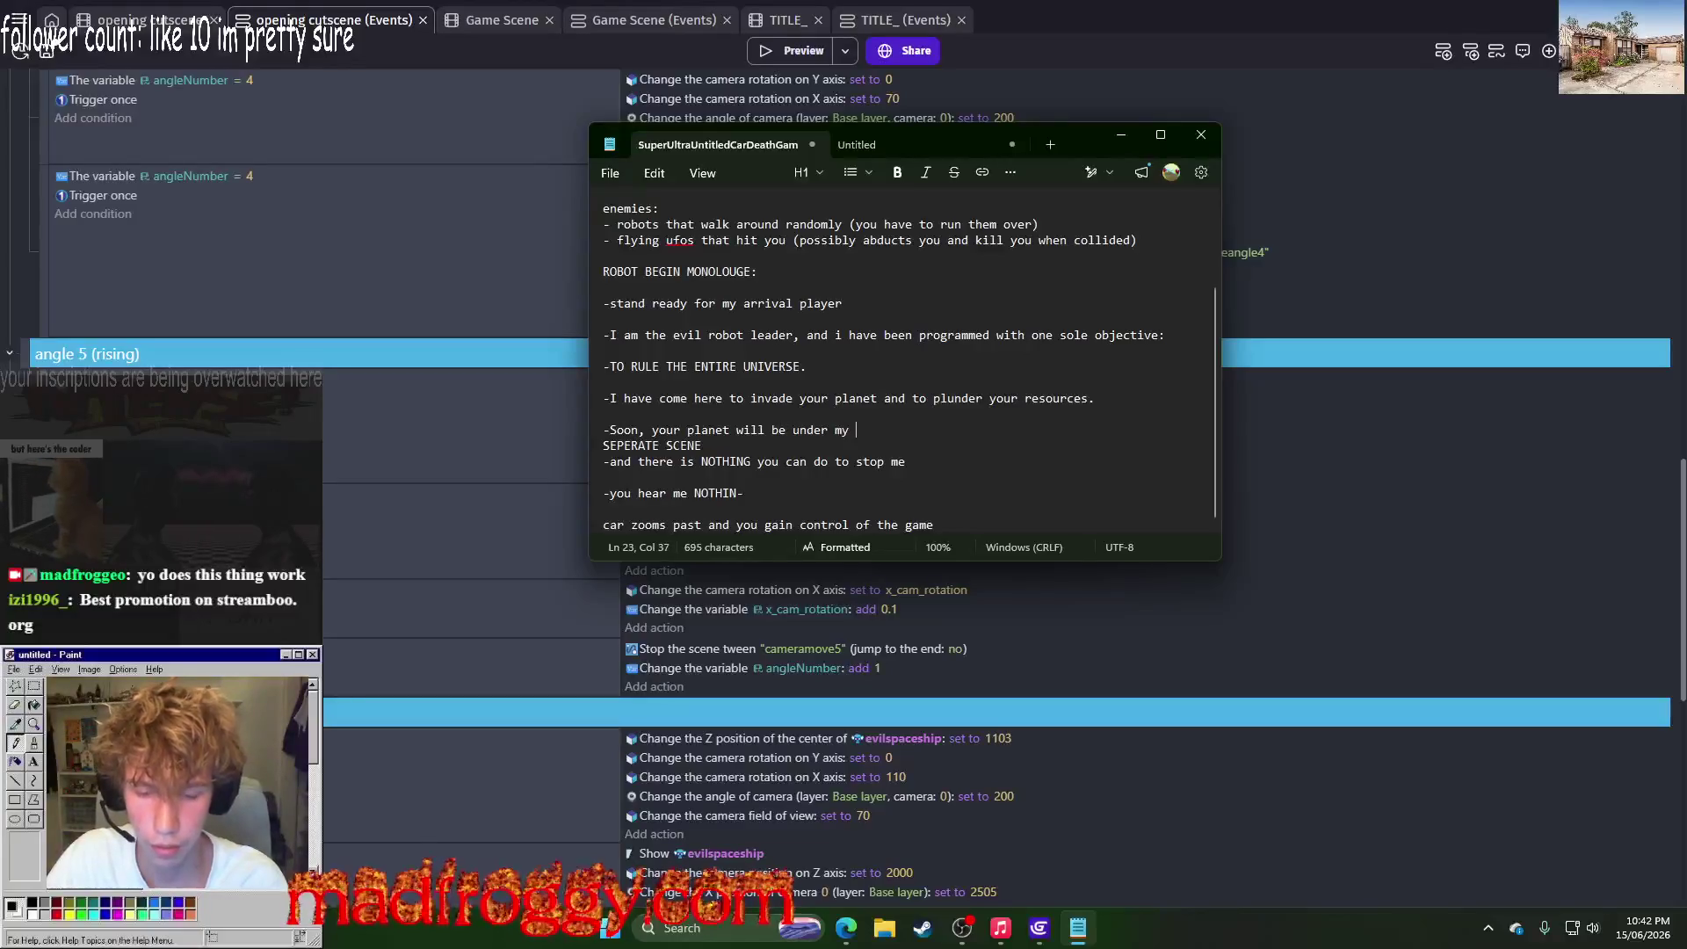
pyautogui.write('supe')
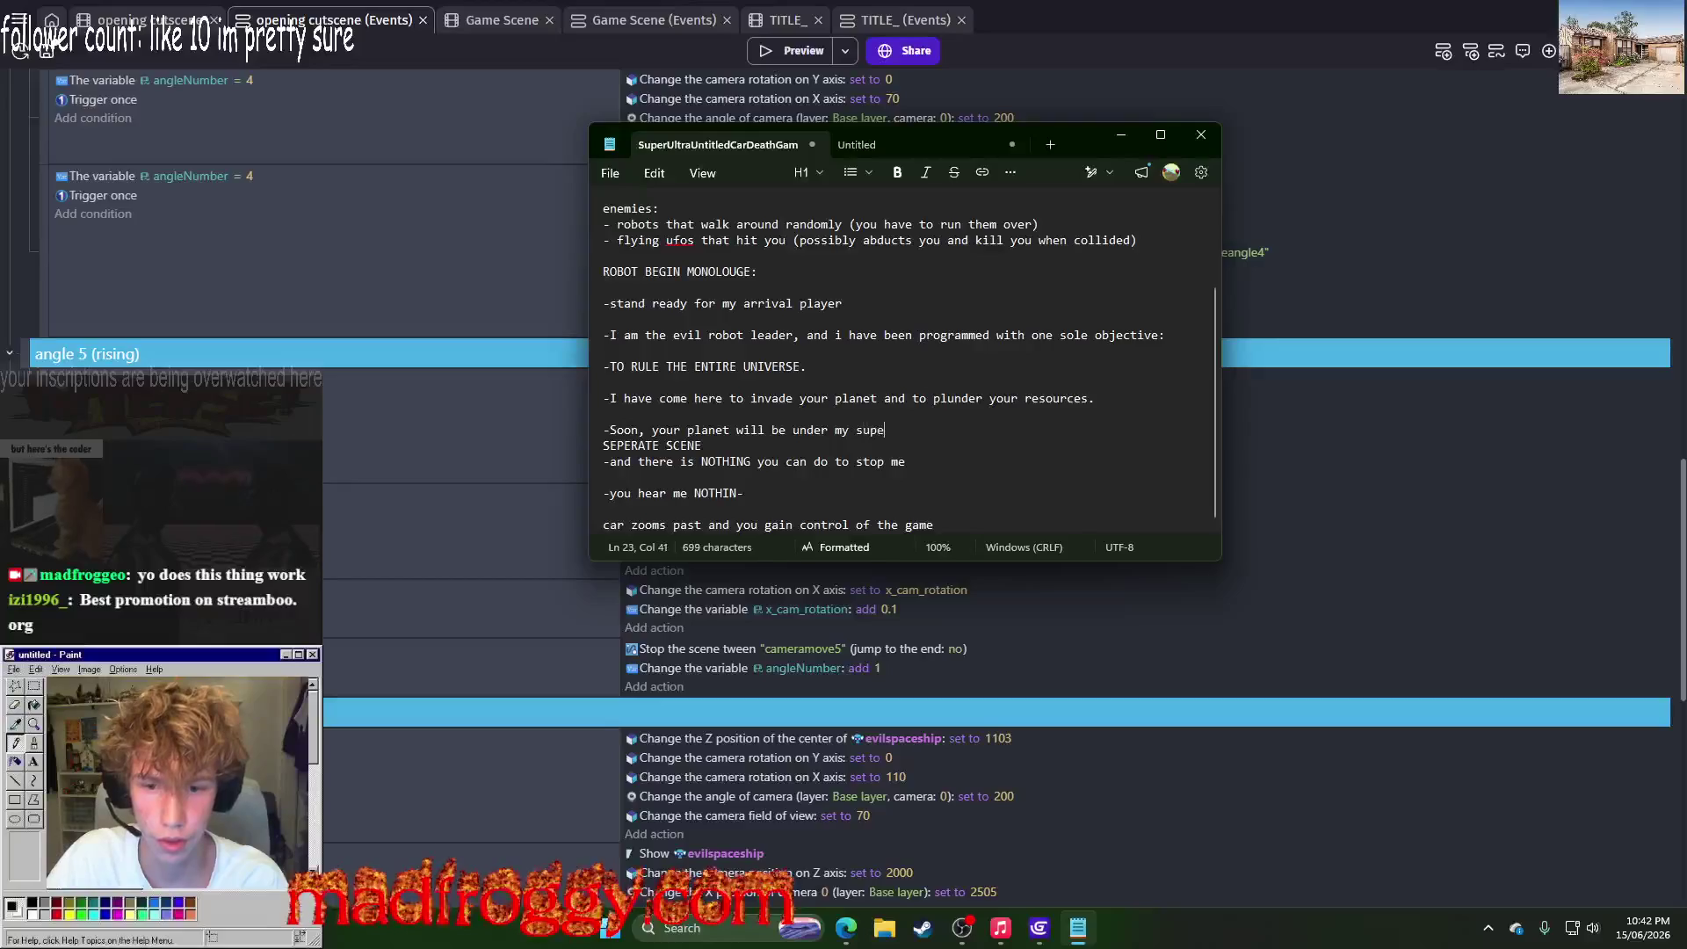
pyautogui.write('r evil rule')
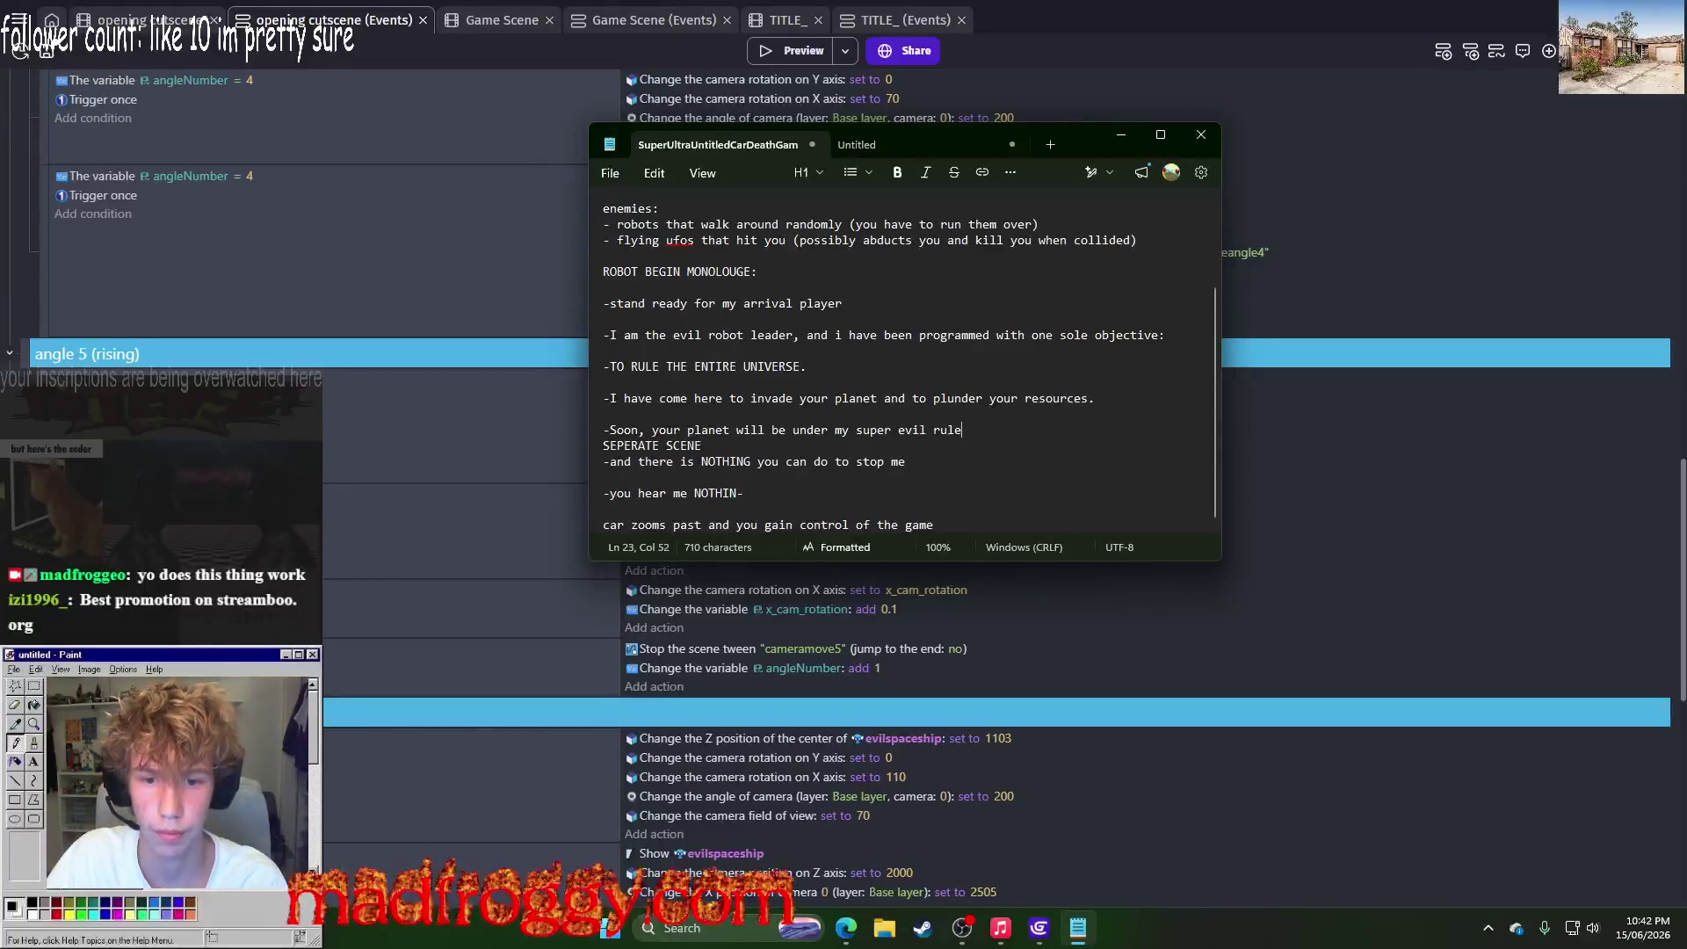
pyautogui.write('.')
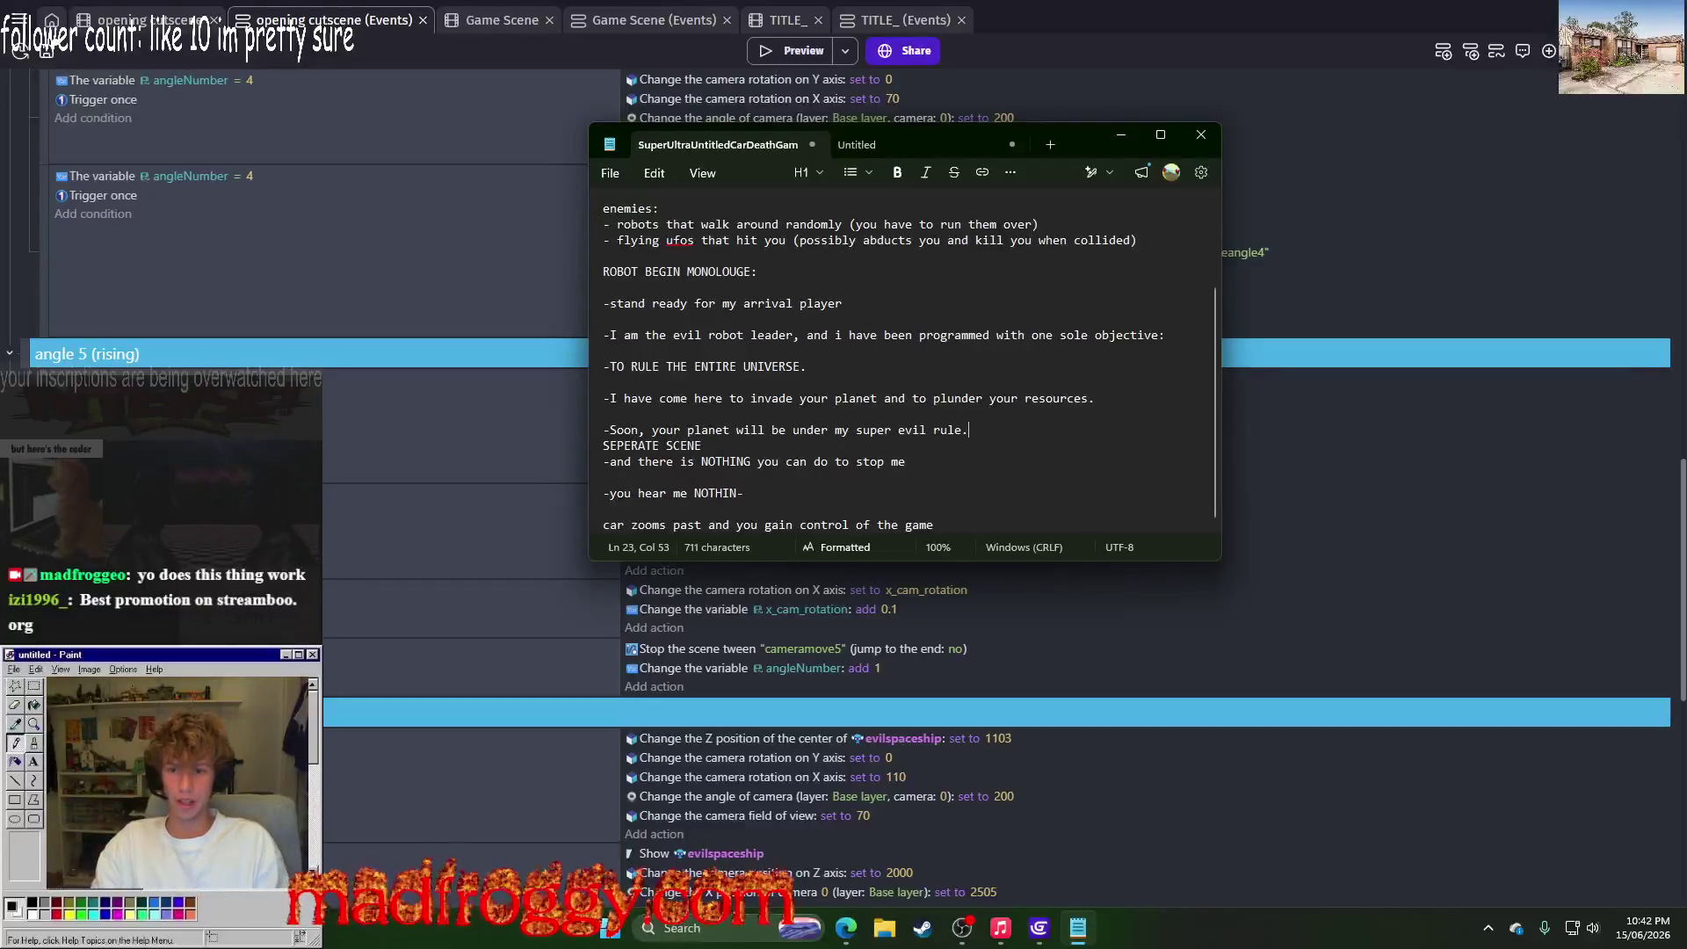
pyautogui.click(603, 445)
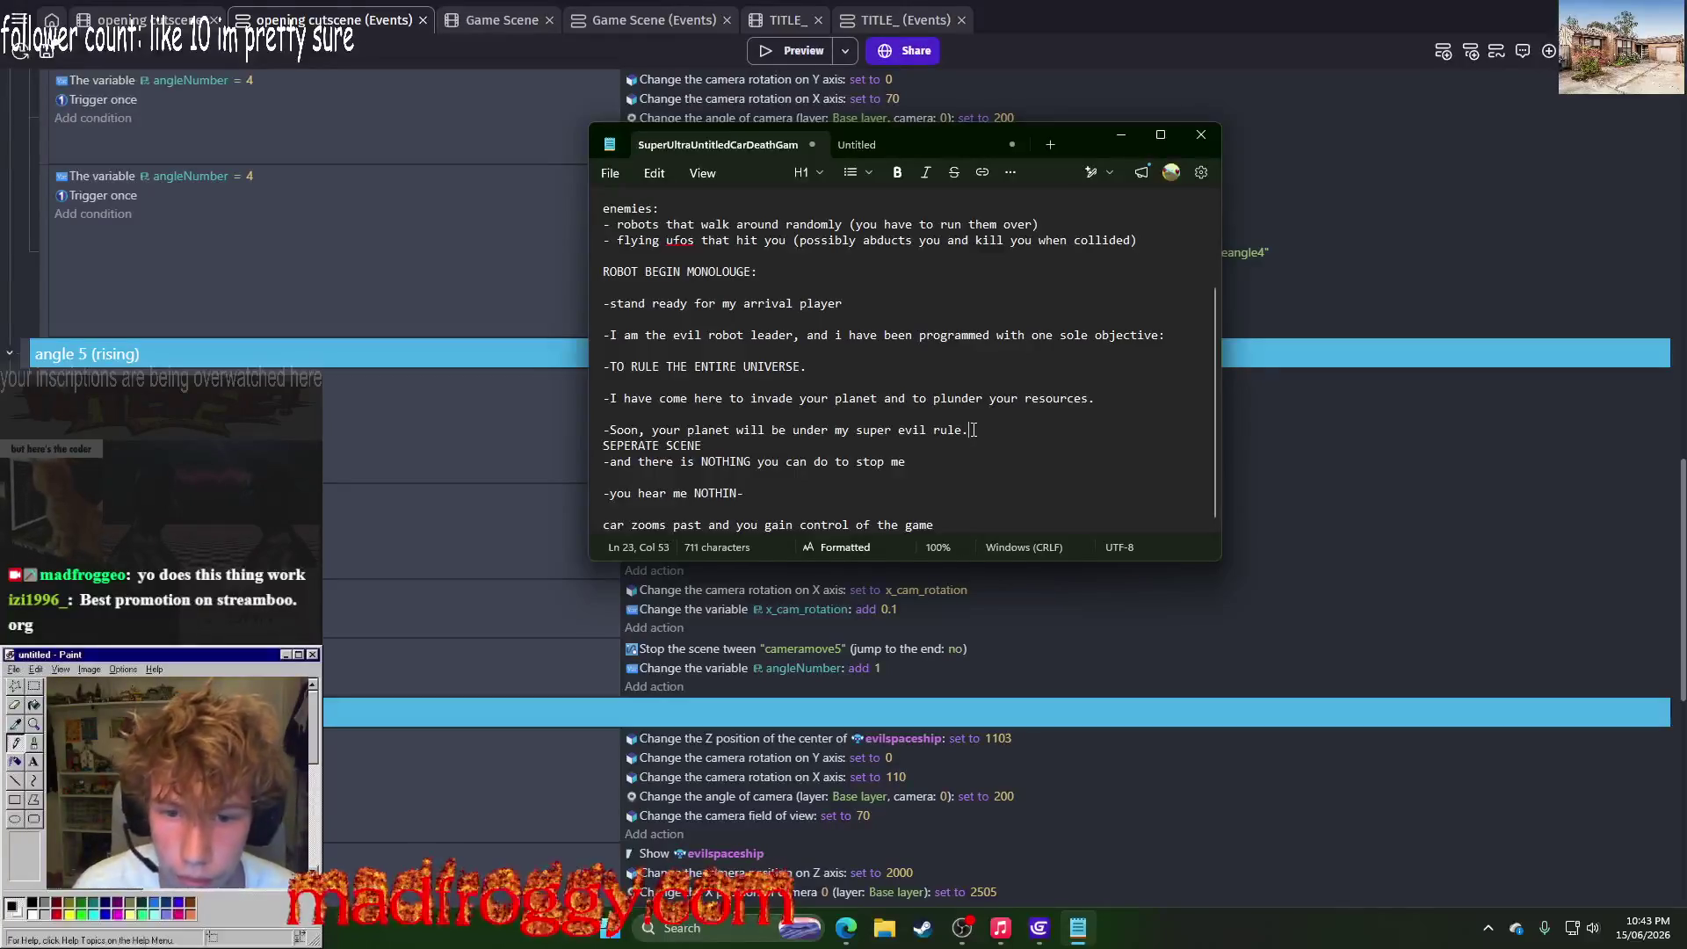
pyautogui.press('Return')
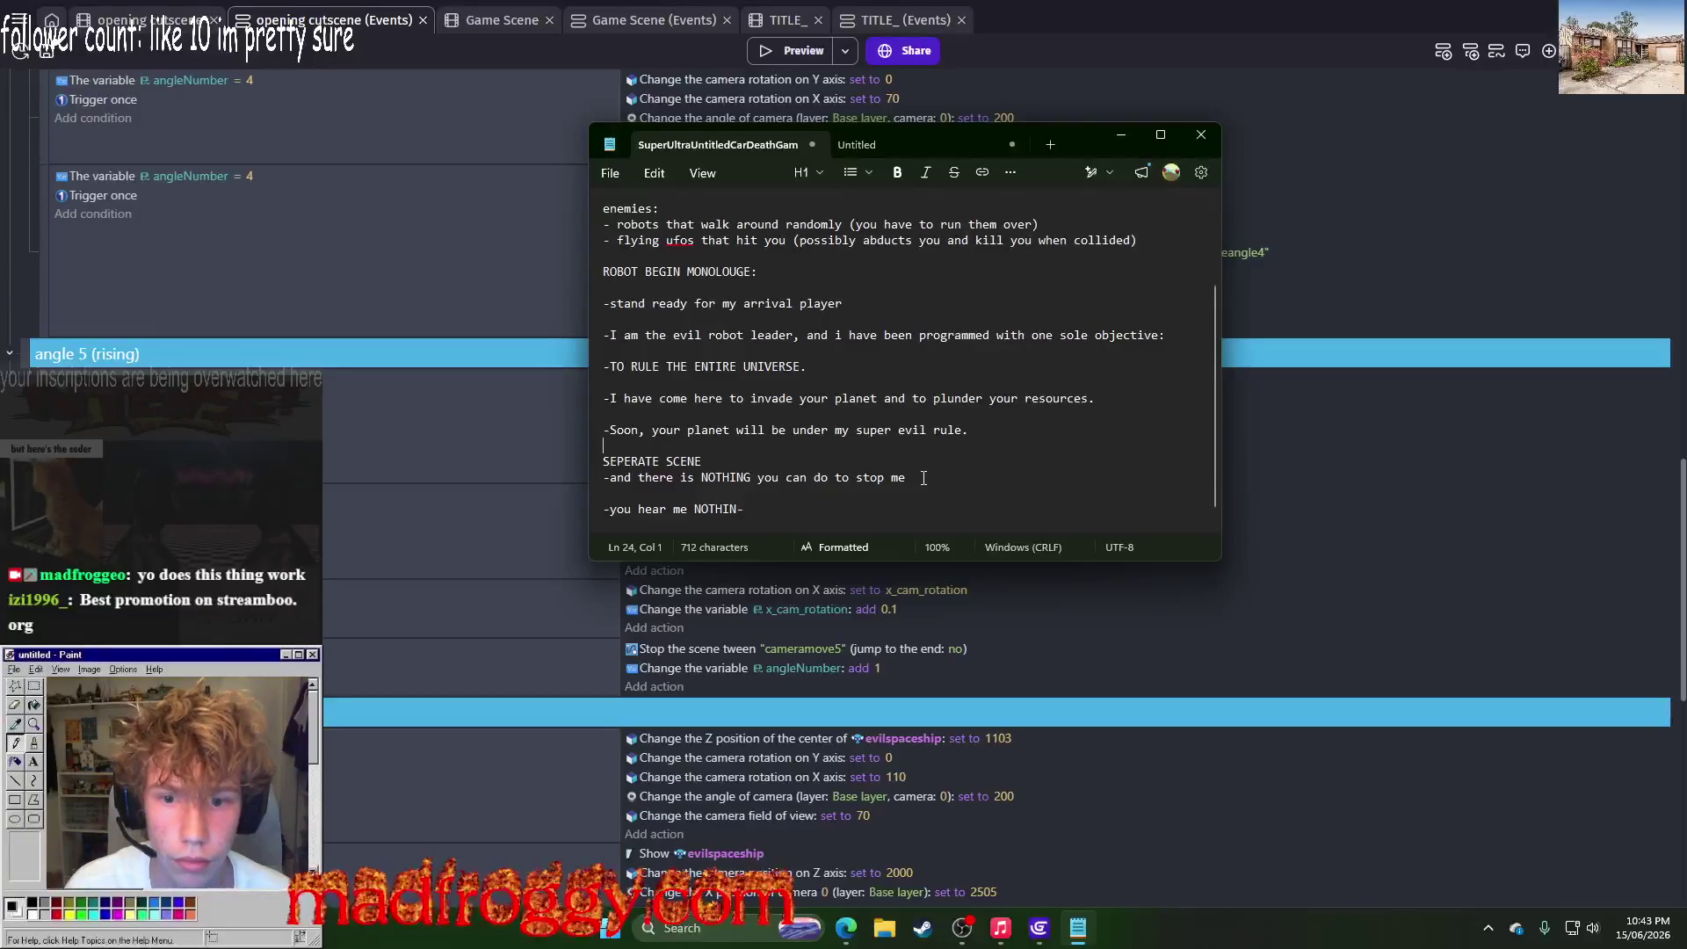
pyautogui.hotkey('shift', 'Down')
pyautogui.hotkey('shift', 'Down')
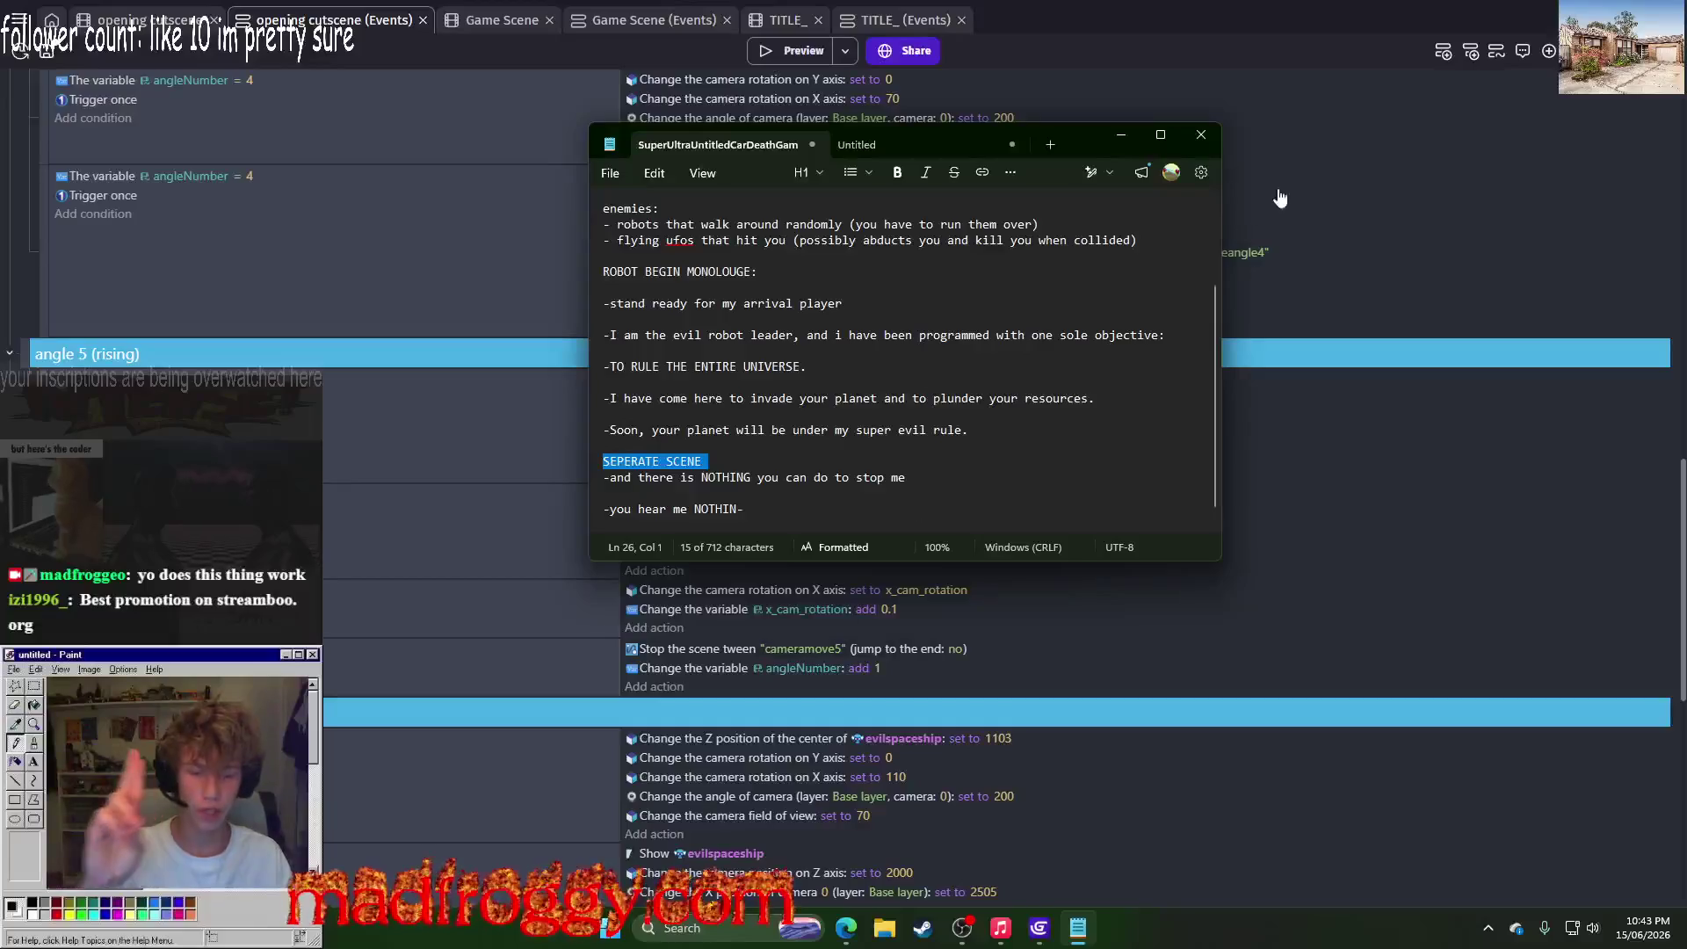
pyautogui.click(1112, 134)
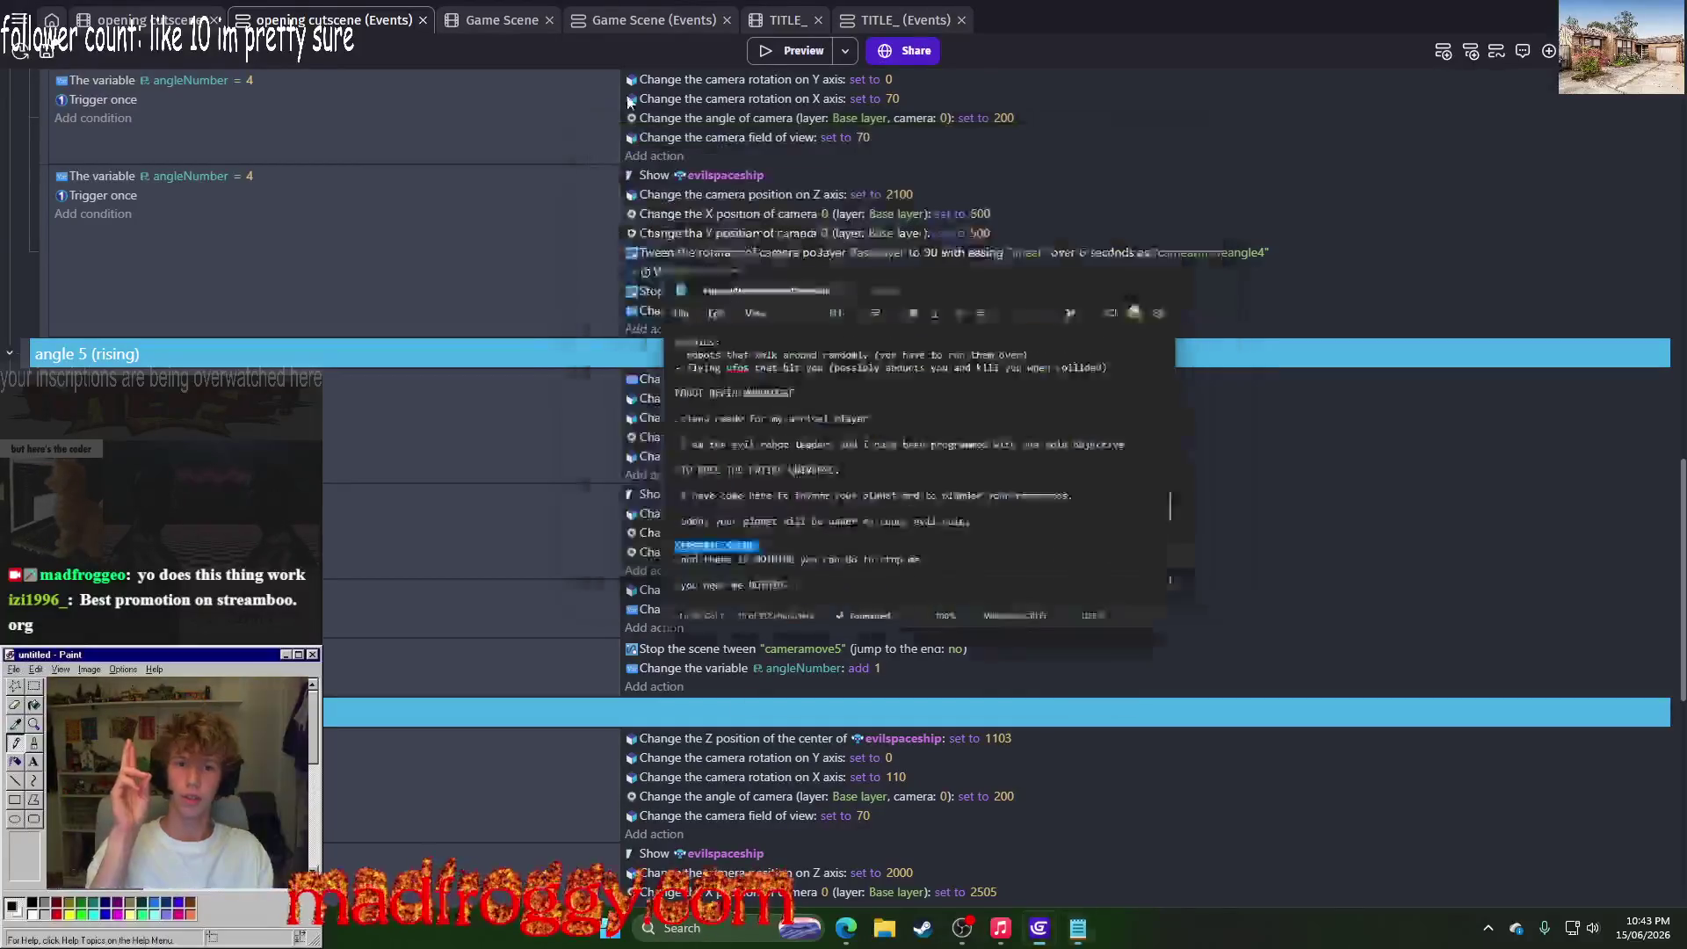
# Step: Save the cutscene project with Ctrl+S and bring the monologue notes back up
pyautogui.scroll(-4, 1112, 351)
pyautogui.hotkey('ctrl', 's')
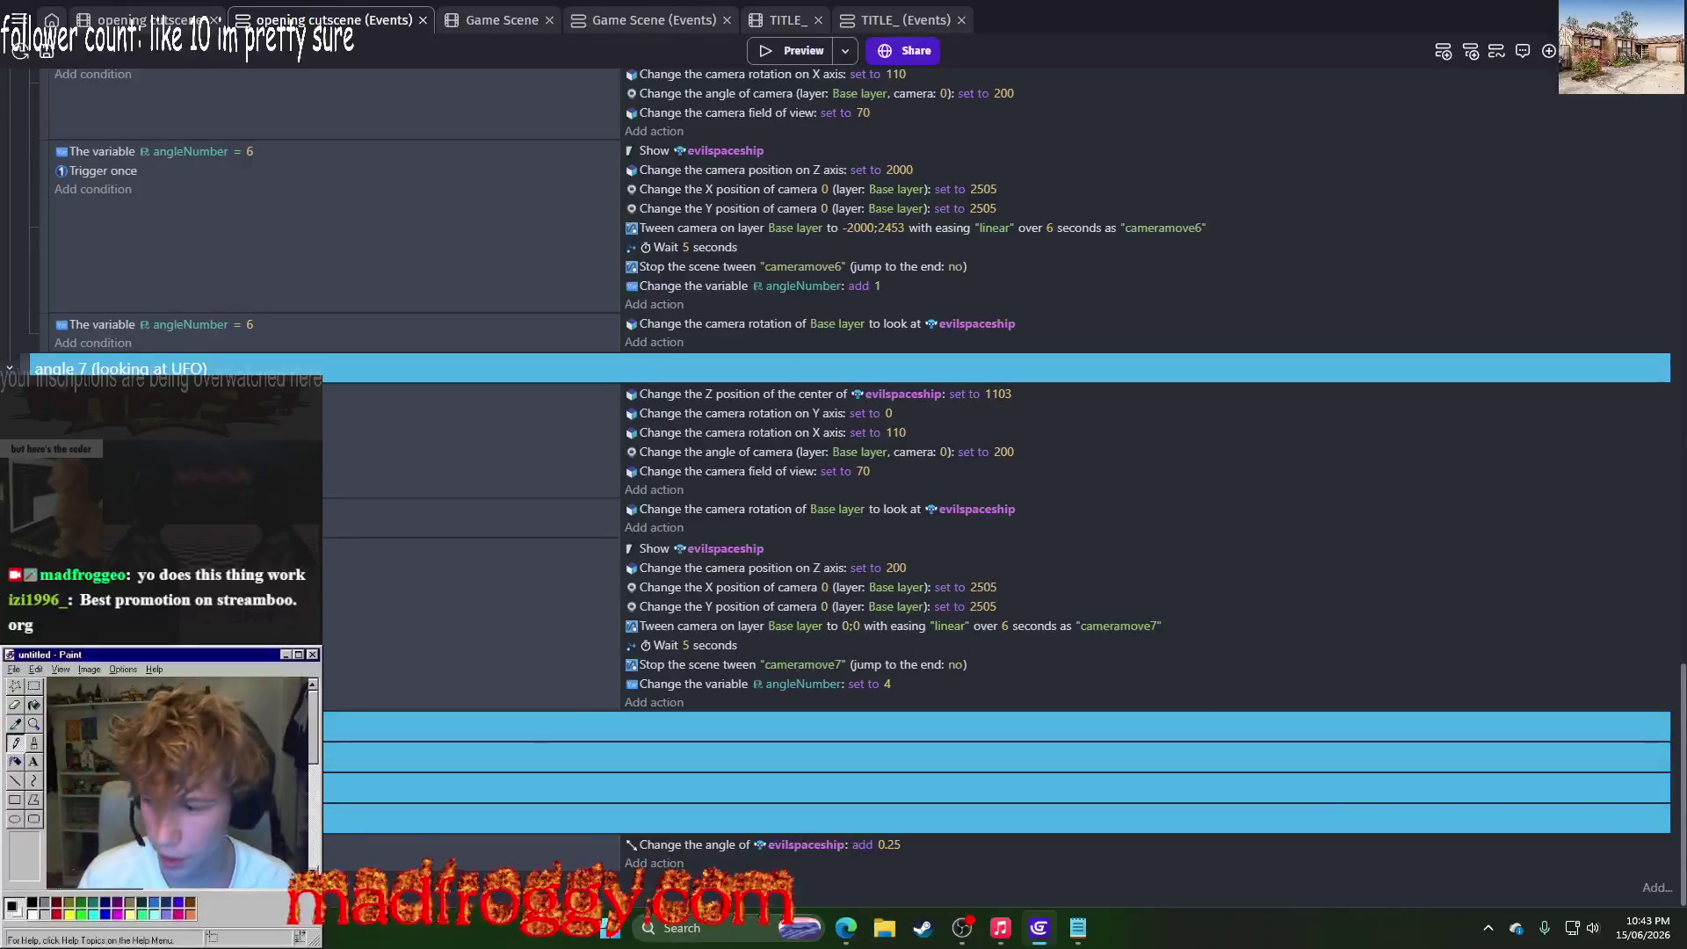
pyautogui.click(1077, 927)
# Step: Select the four main robot monologue lines and place the caret after '-and' in the NOTHING line
pyautogui.moveTo(798, 504); pyautogui.dragTo(576, 472)
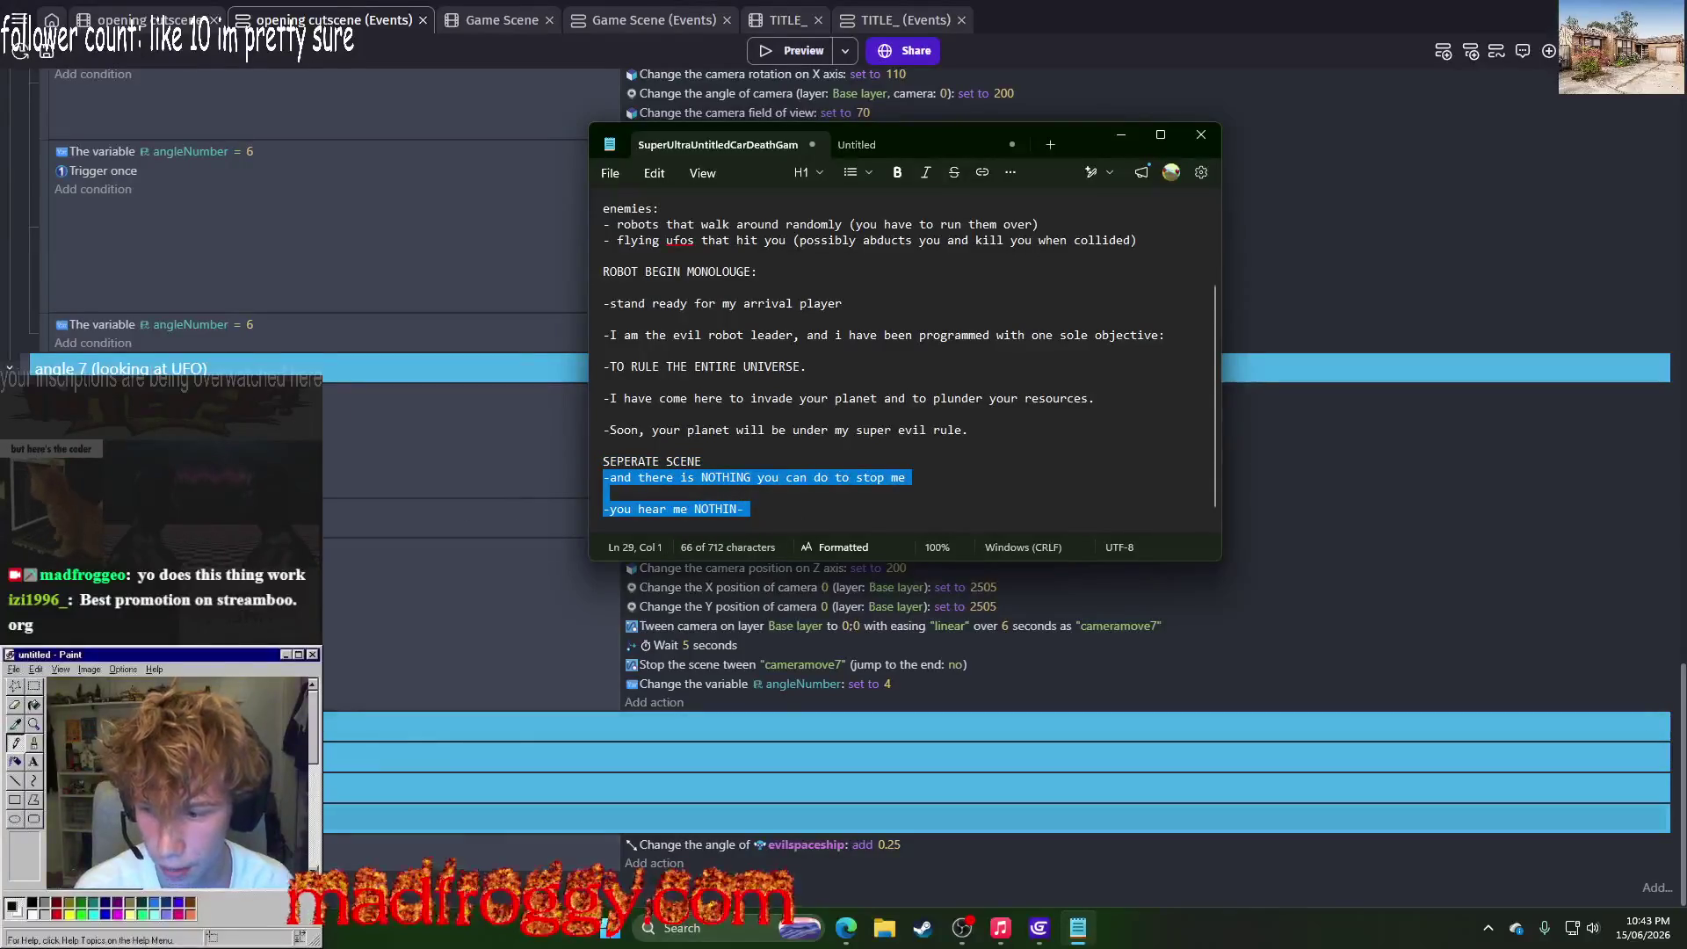
pyautogui.scroll(5, 967, 632)
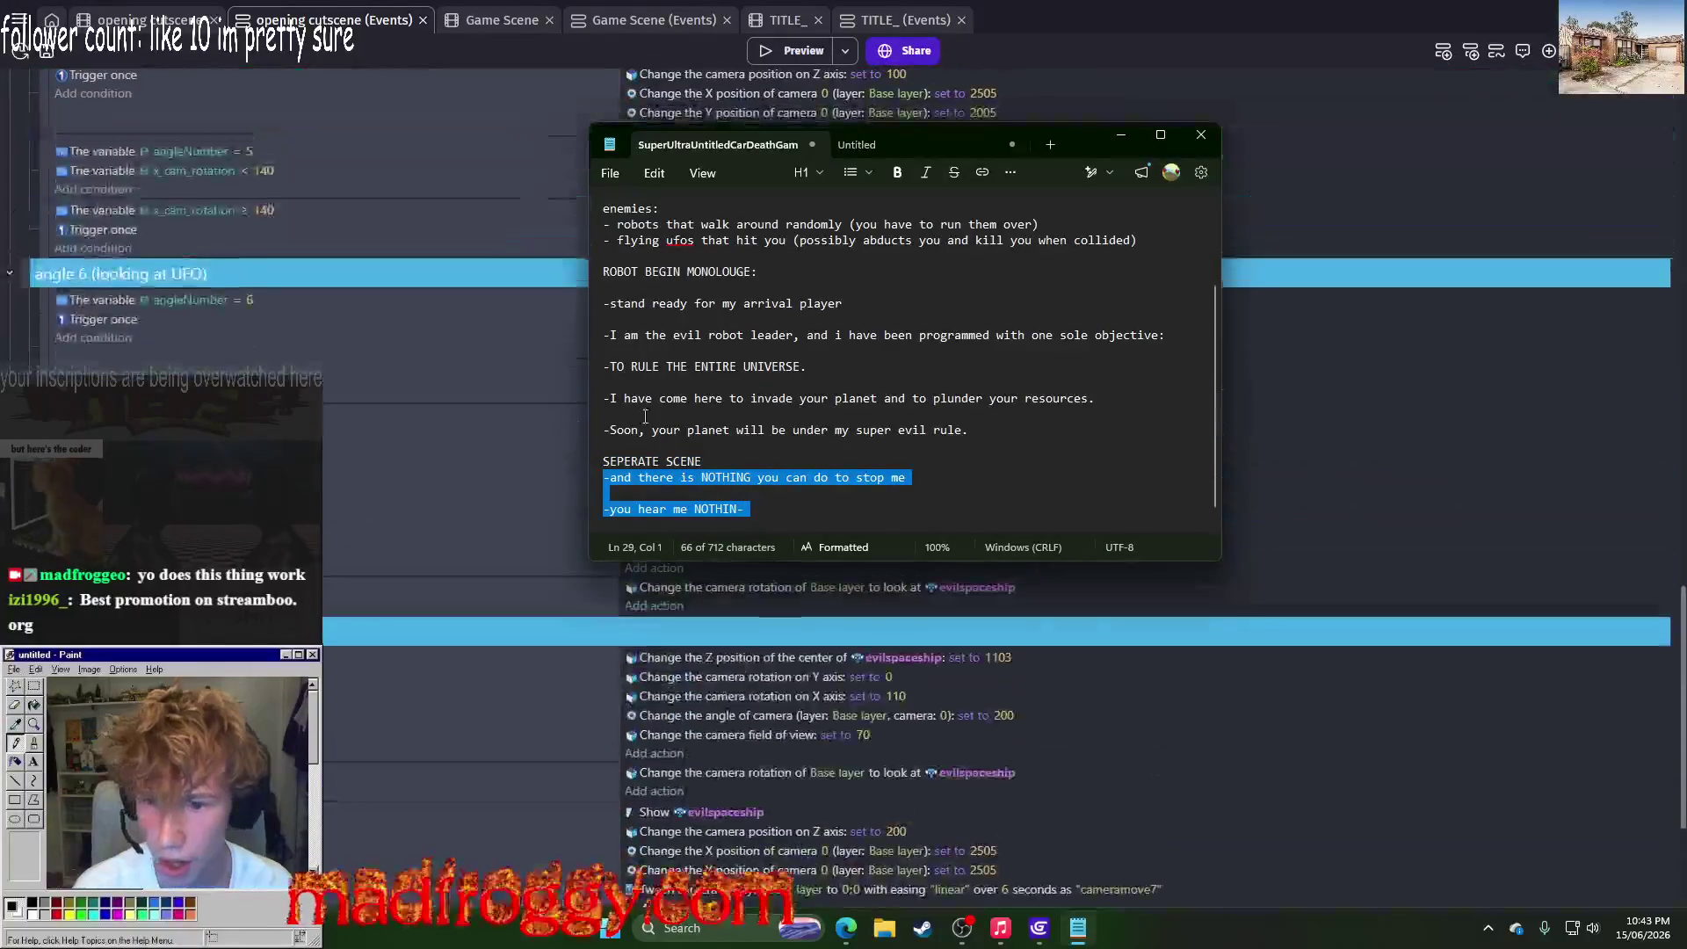
pyautogui.click(976, 430)
pyautogui.moveTo(977, 429)
pyautogui.mouseDown()
pyautogui.moveTo(579, 360)
pyautogui.moveTo(558, 340)
pyautogui.mouseUp()
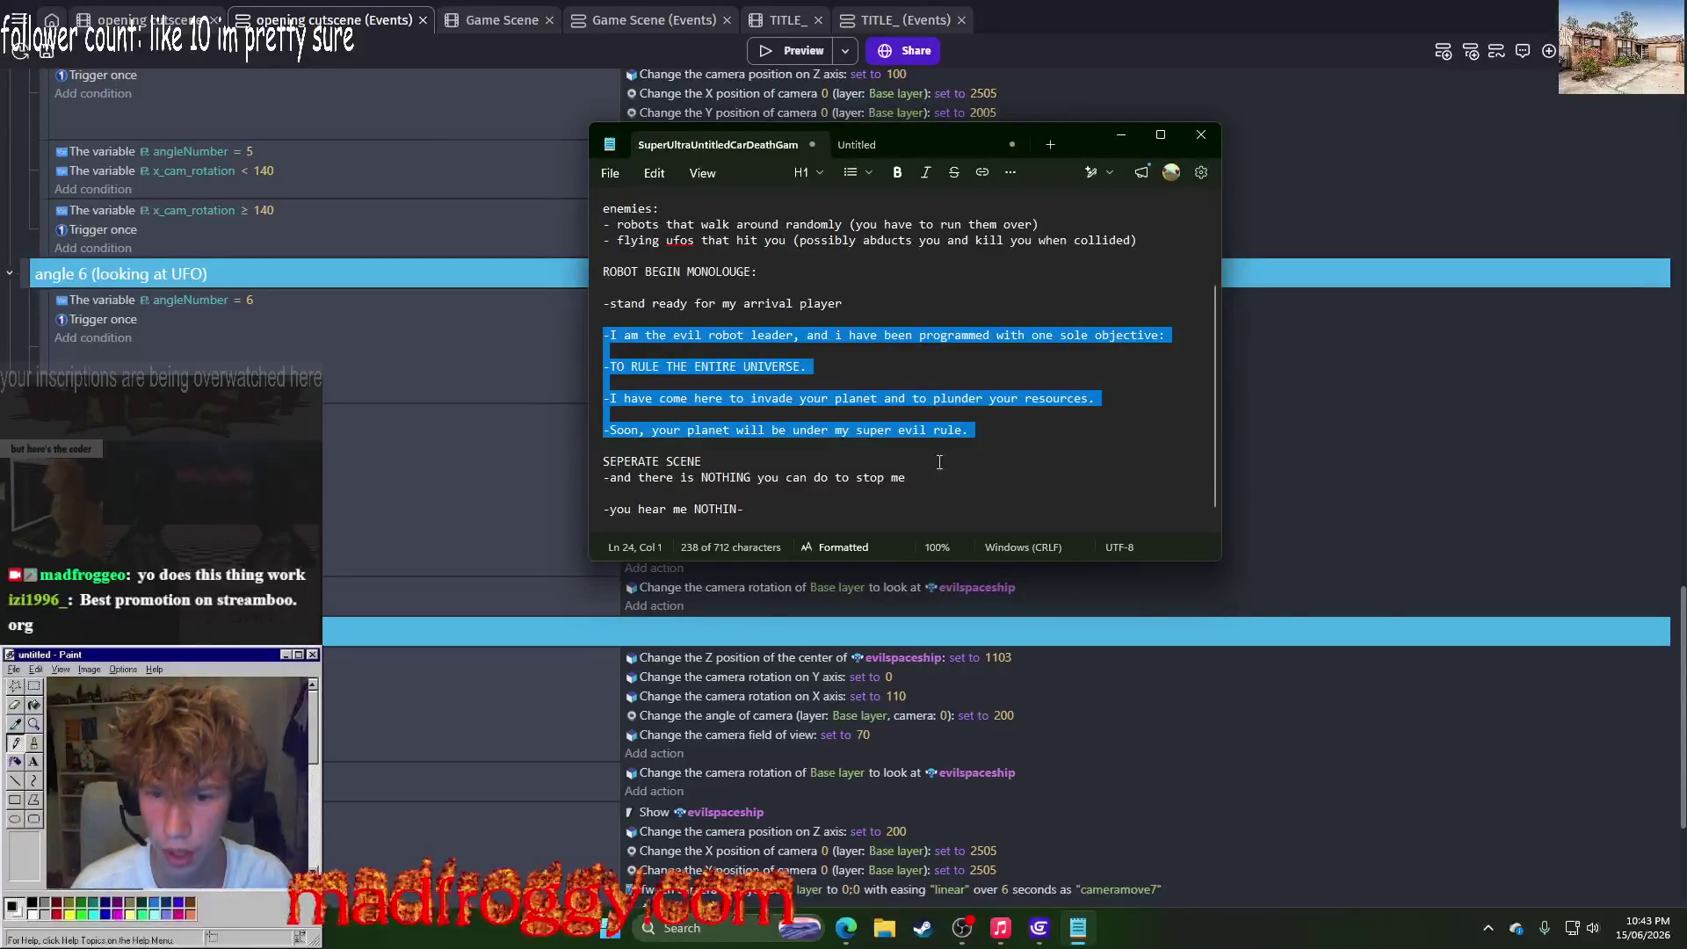
pyautogui.moveTo(985, 431)
pyautogui.mouseDown()
pyautogui.moveTo(607, 356)
pyautogui.moveTo(587, 335)
pyautogui.mouseUp()
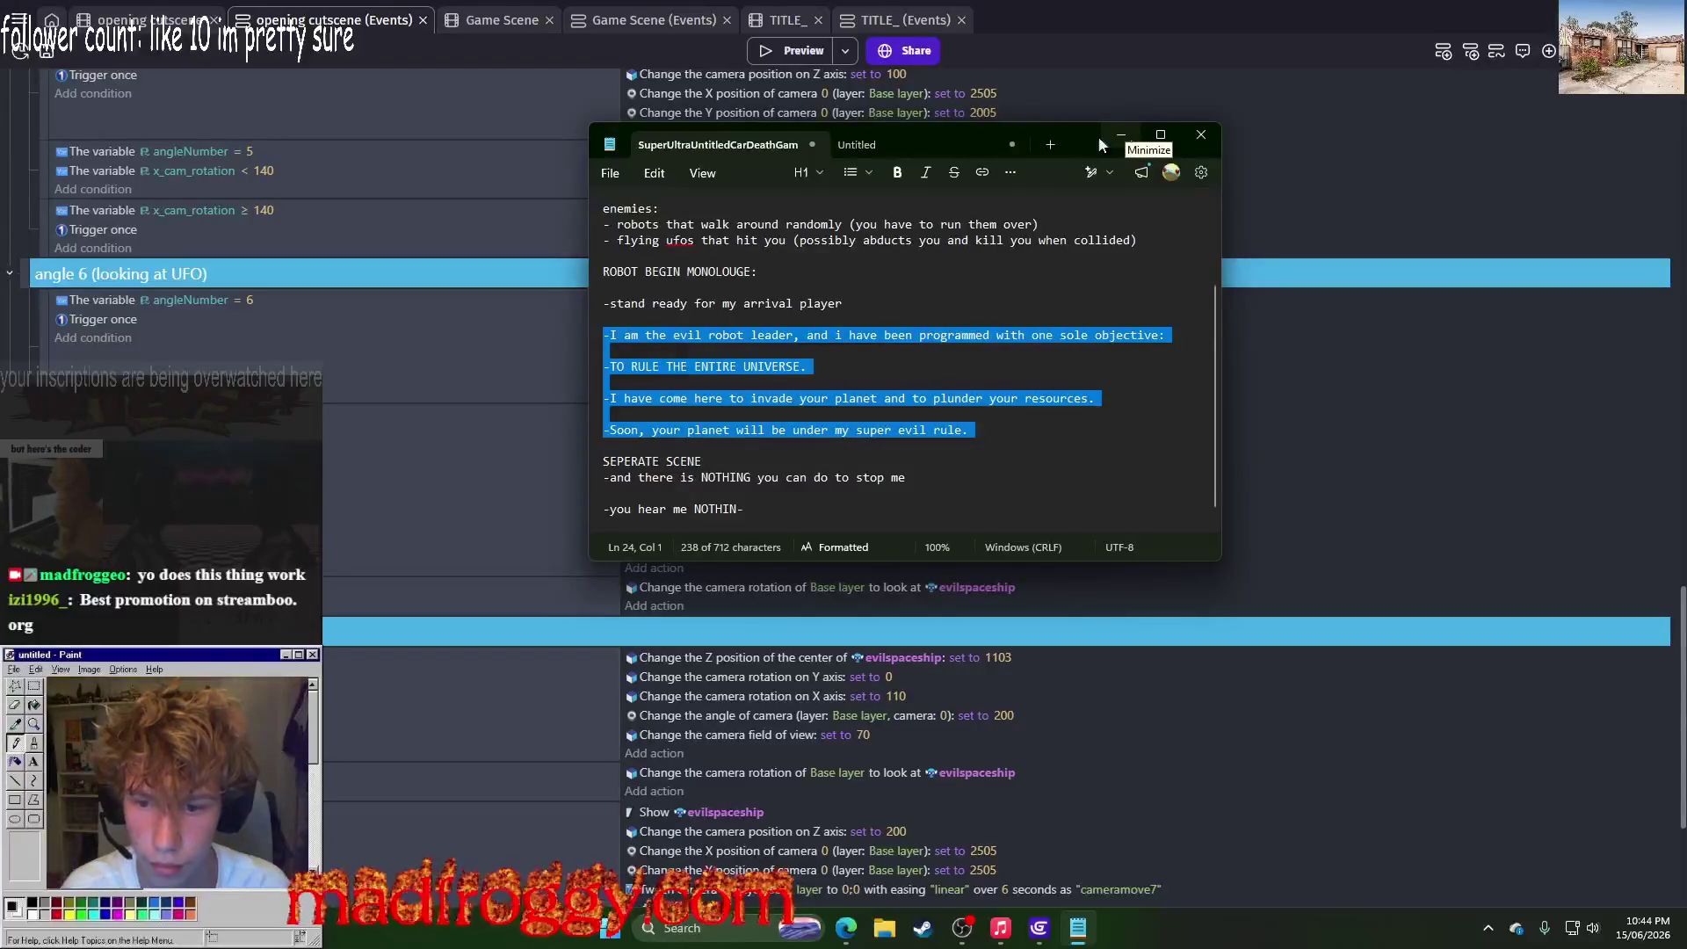
pyautogui.click(635, 479)
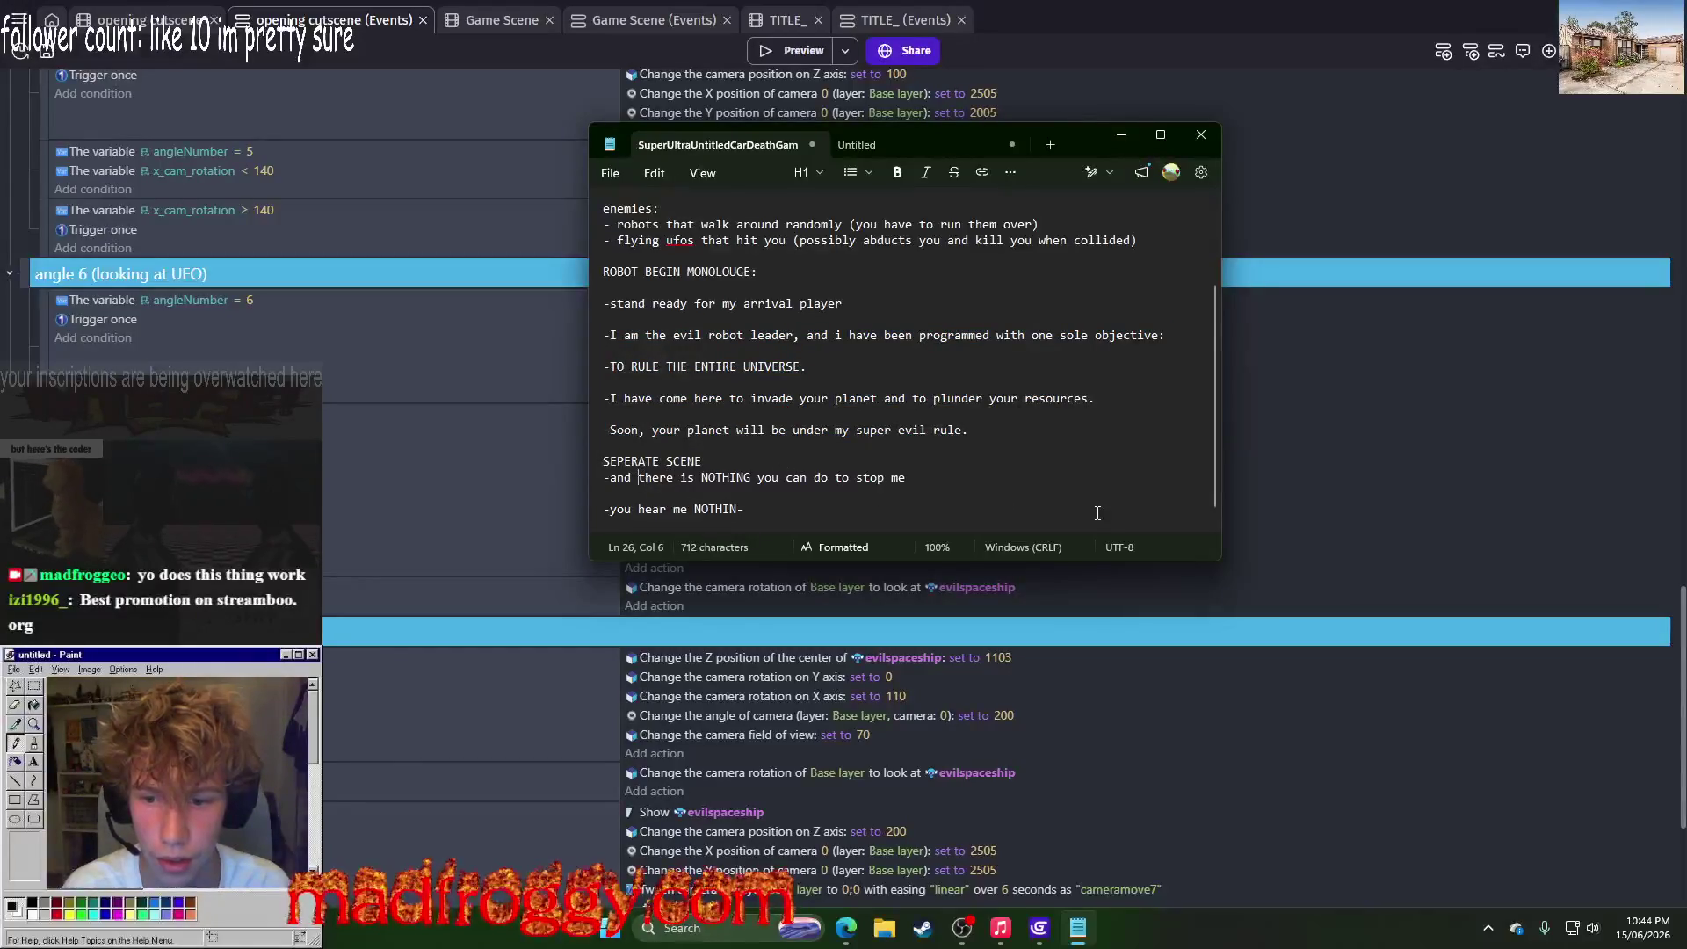
# Step: Try adding ', the best part is,' after '-and', then delete it, fixing the missing space
pyautogui.press('BackSpace')
pyautogui.write(', the best part is')
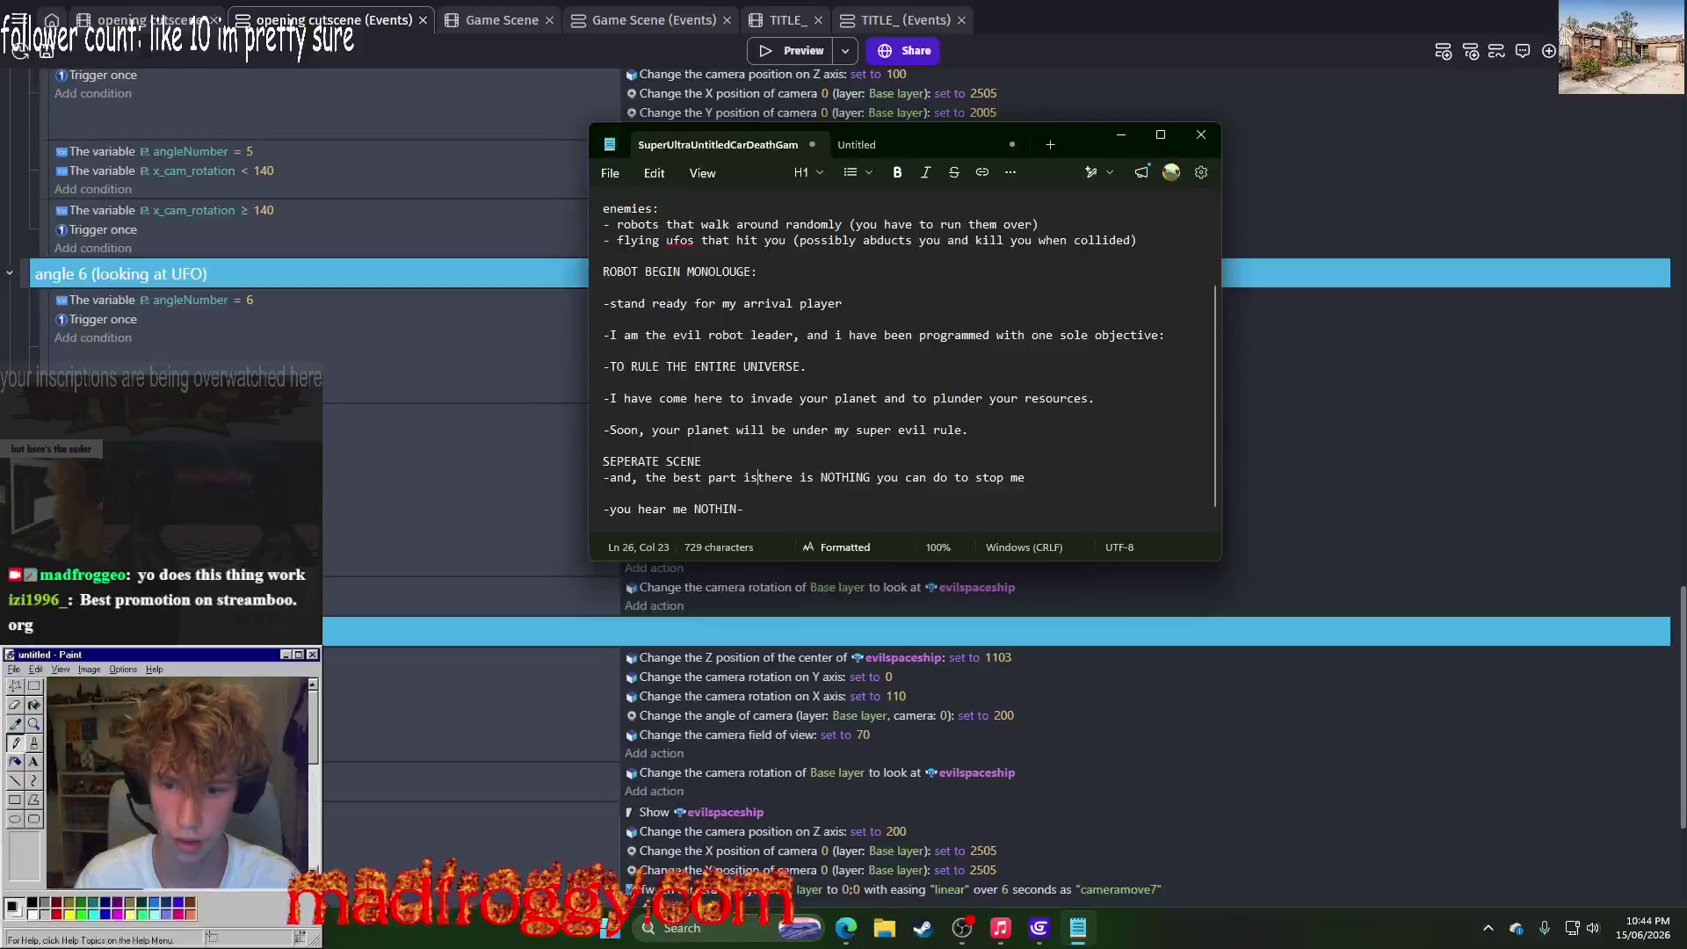
pyautogui.write(',')
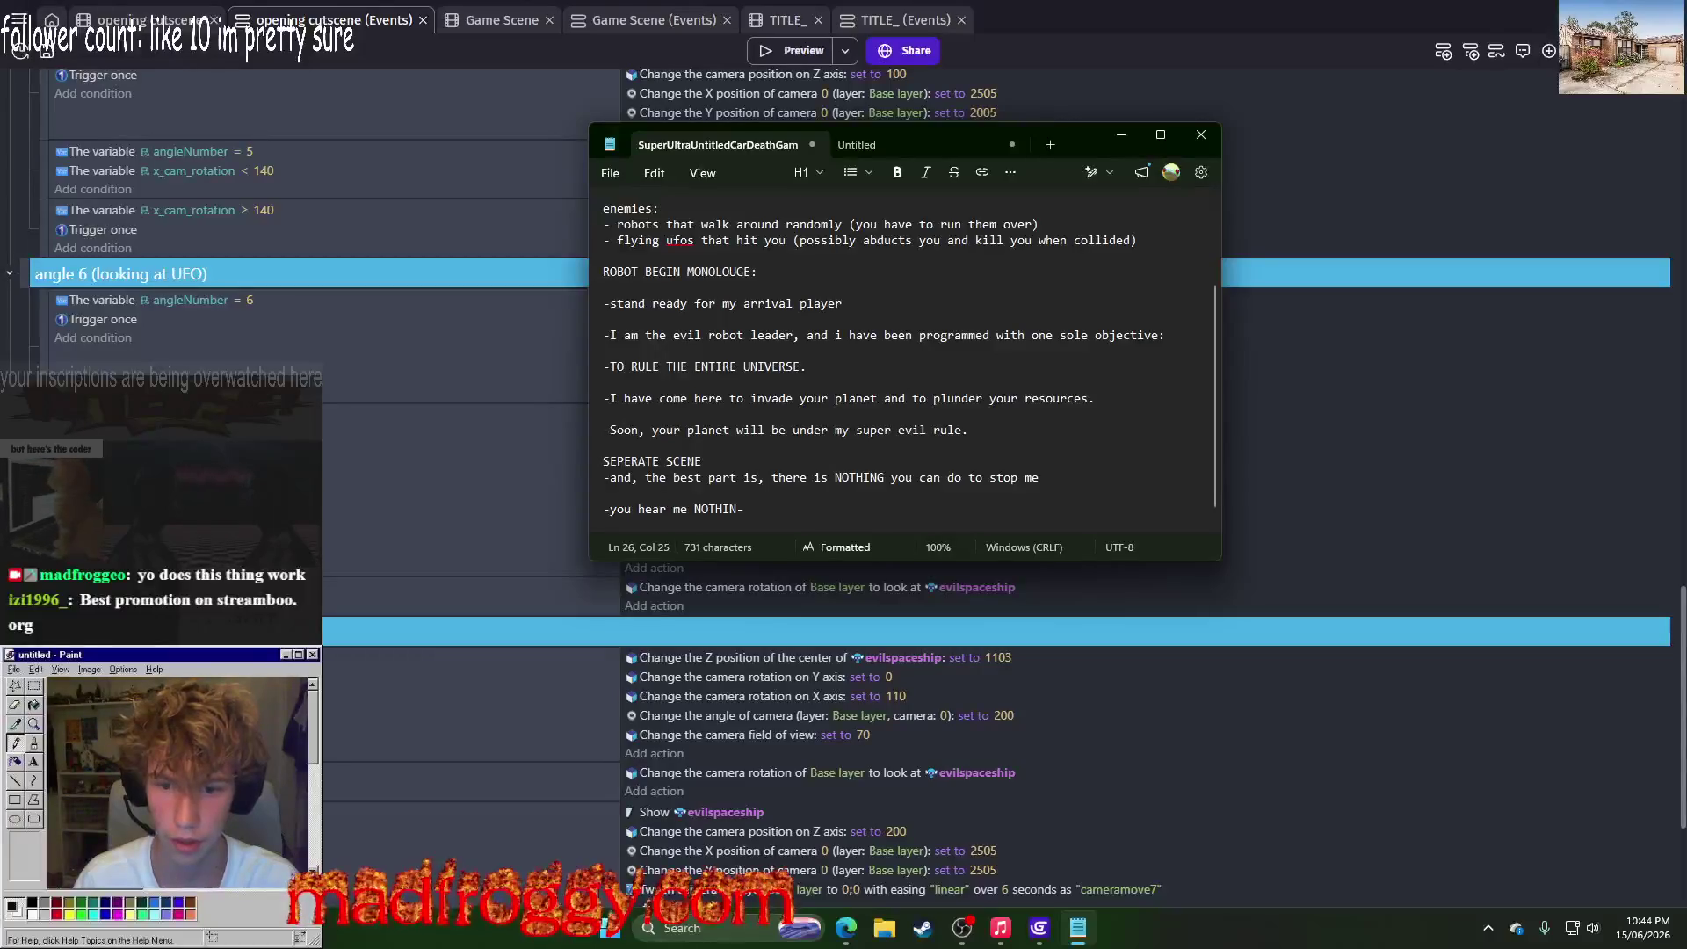
pyautogui.press('BackSpace')
pyautogui.press('BackSpace')
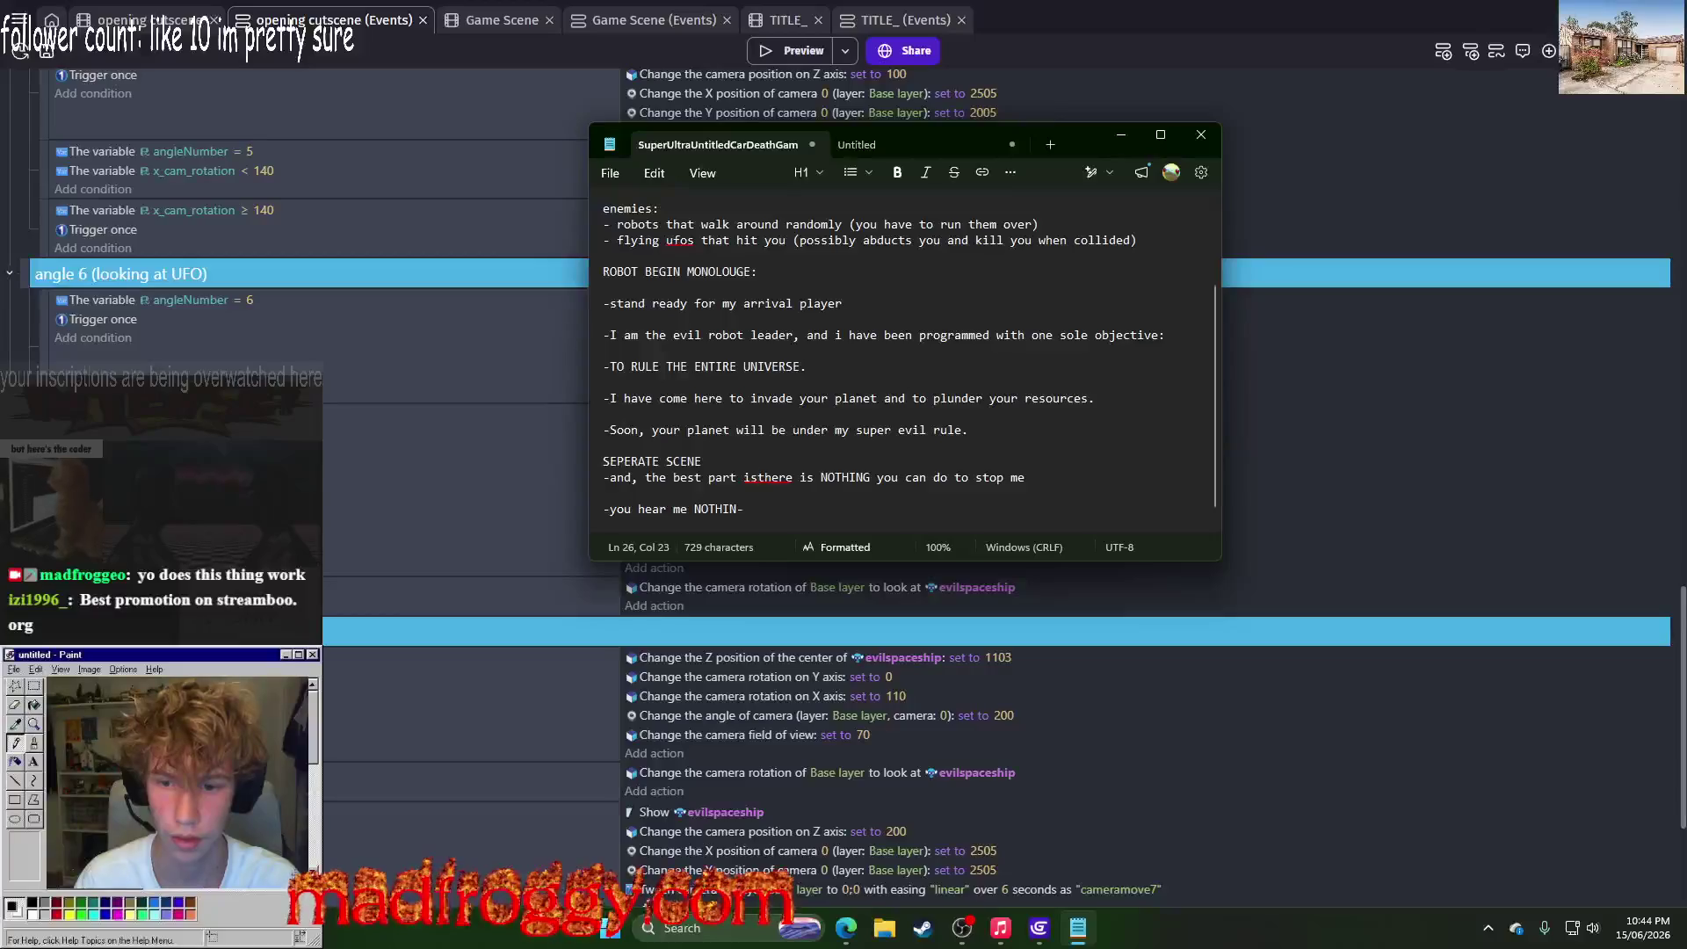
pyautogui.press('BackSpace')
pyautogui.press('BackSpace')
pyautogui.press('BackSpace')
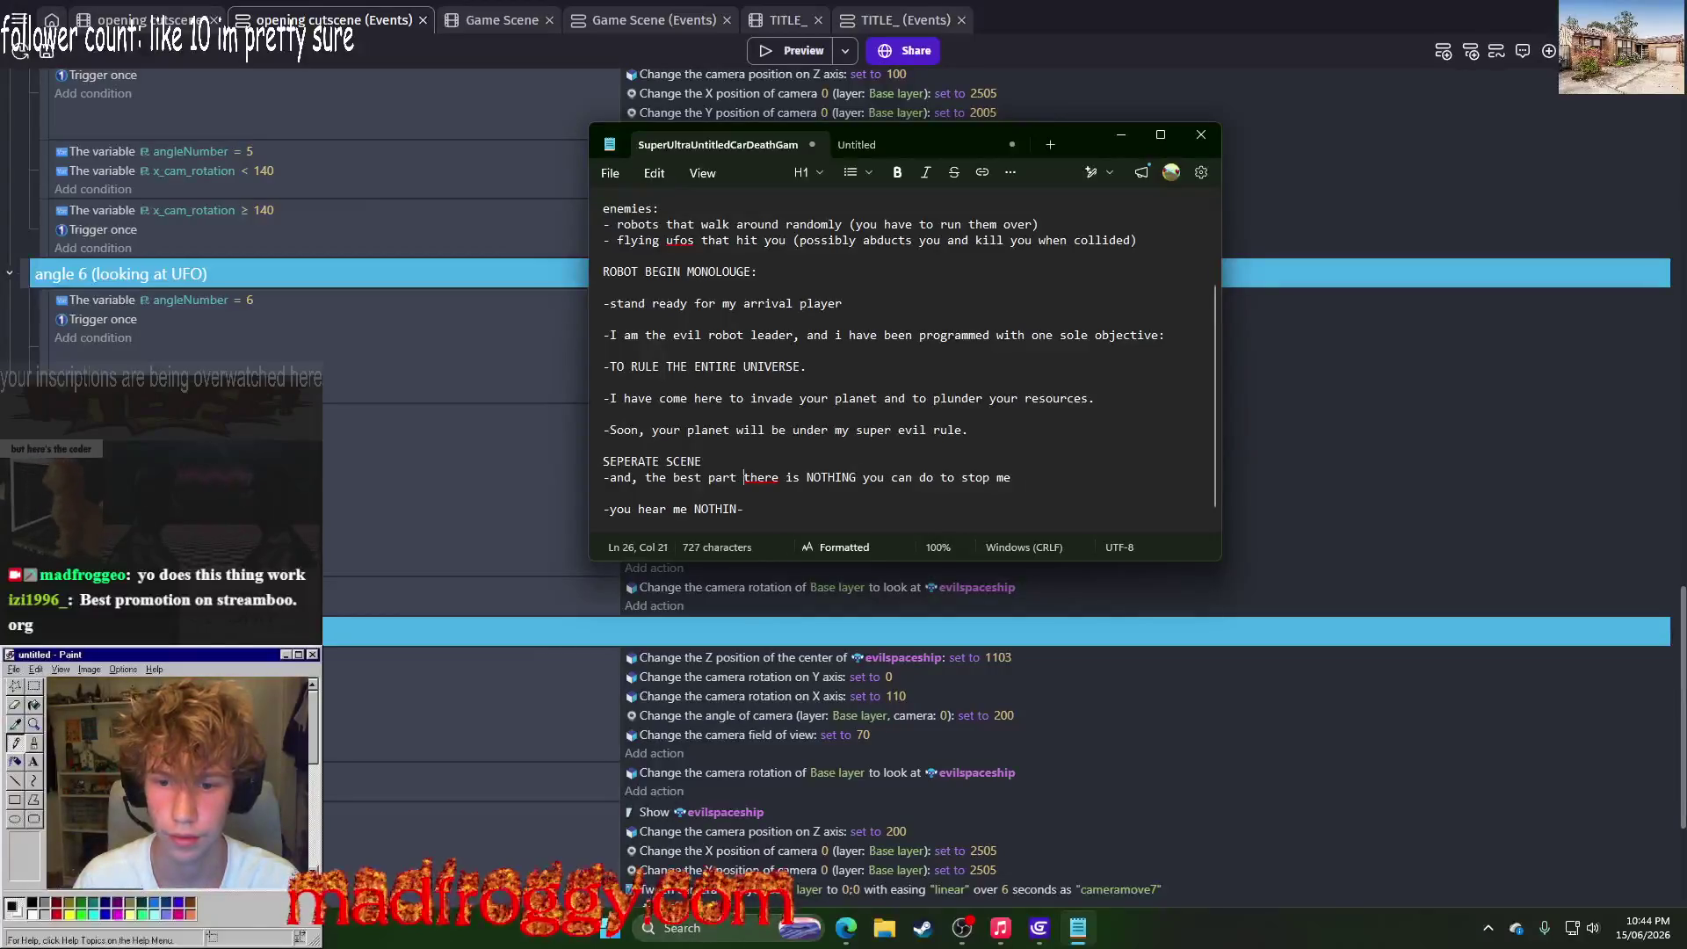
pyautogui.press('BackSpace')
pyautogui.press('BackSpace')
pyautogui.press('BackSpace')
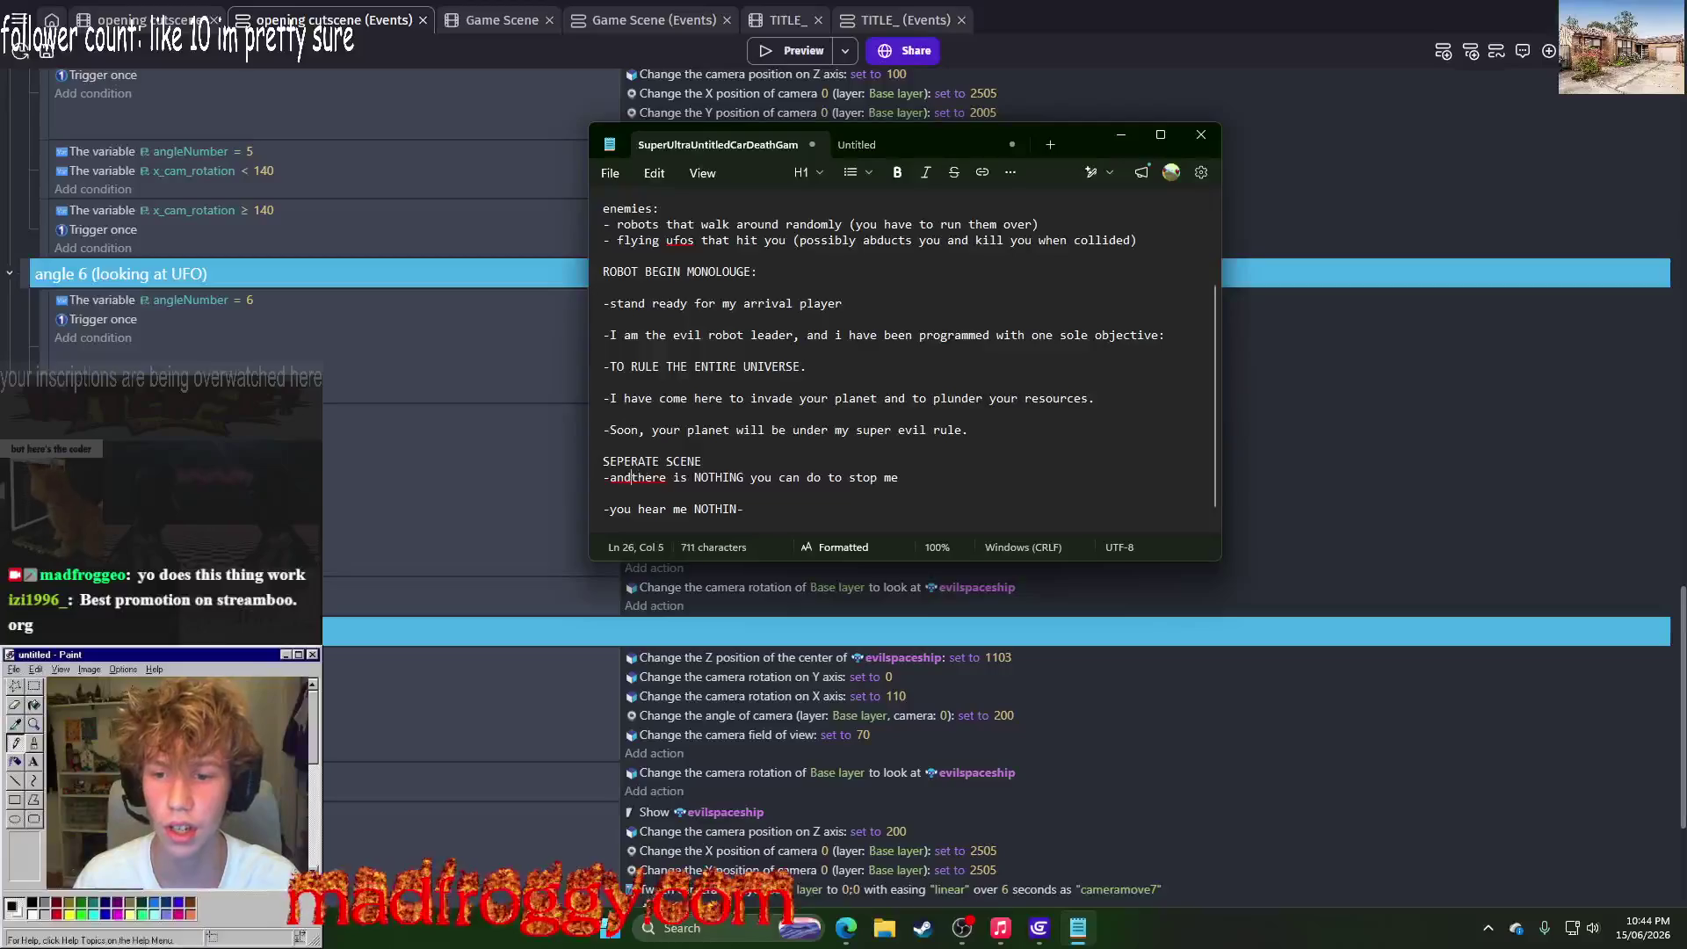
# Step: Select the monologue from 'stand ready' to 'evil rule.' and put Notepad away
pyautogui.click(996, 334)
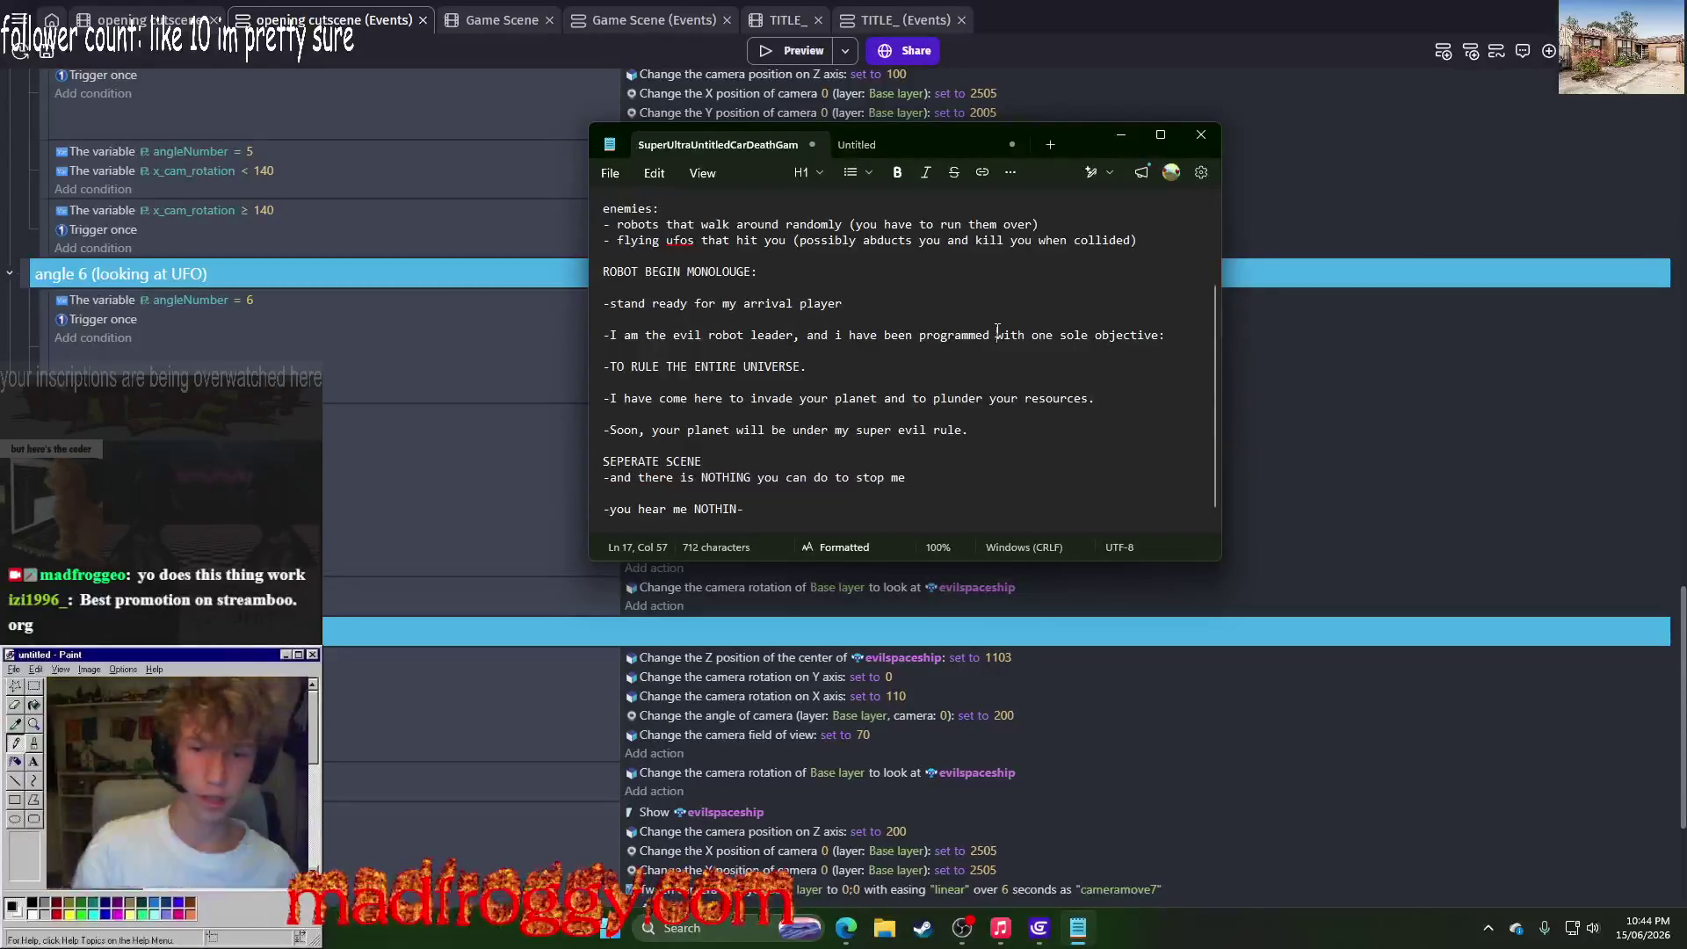
pyautogui.click(1063, 239)
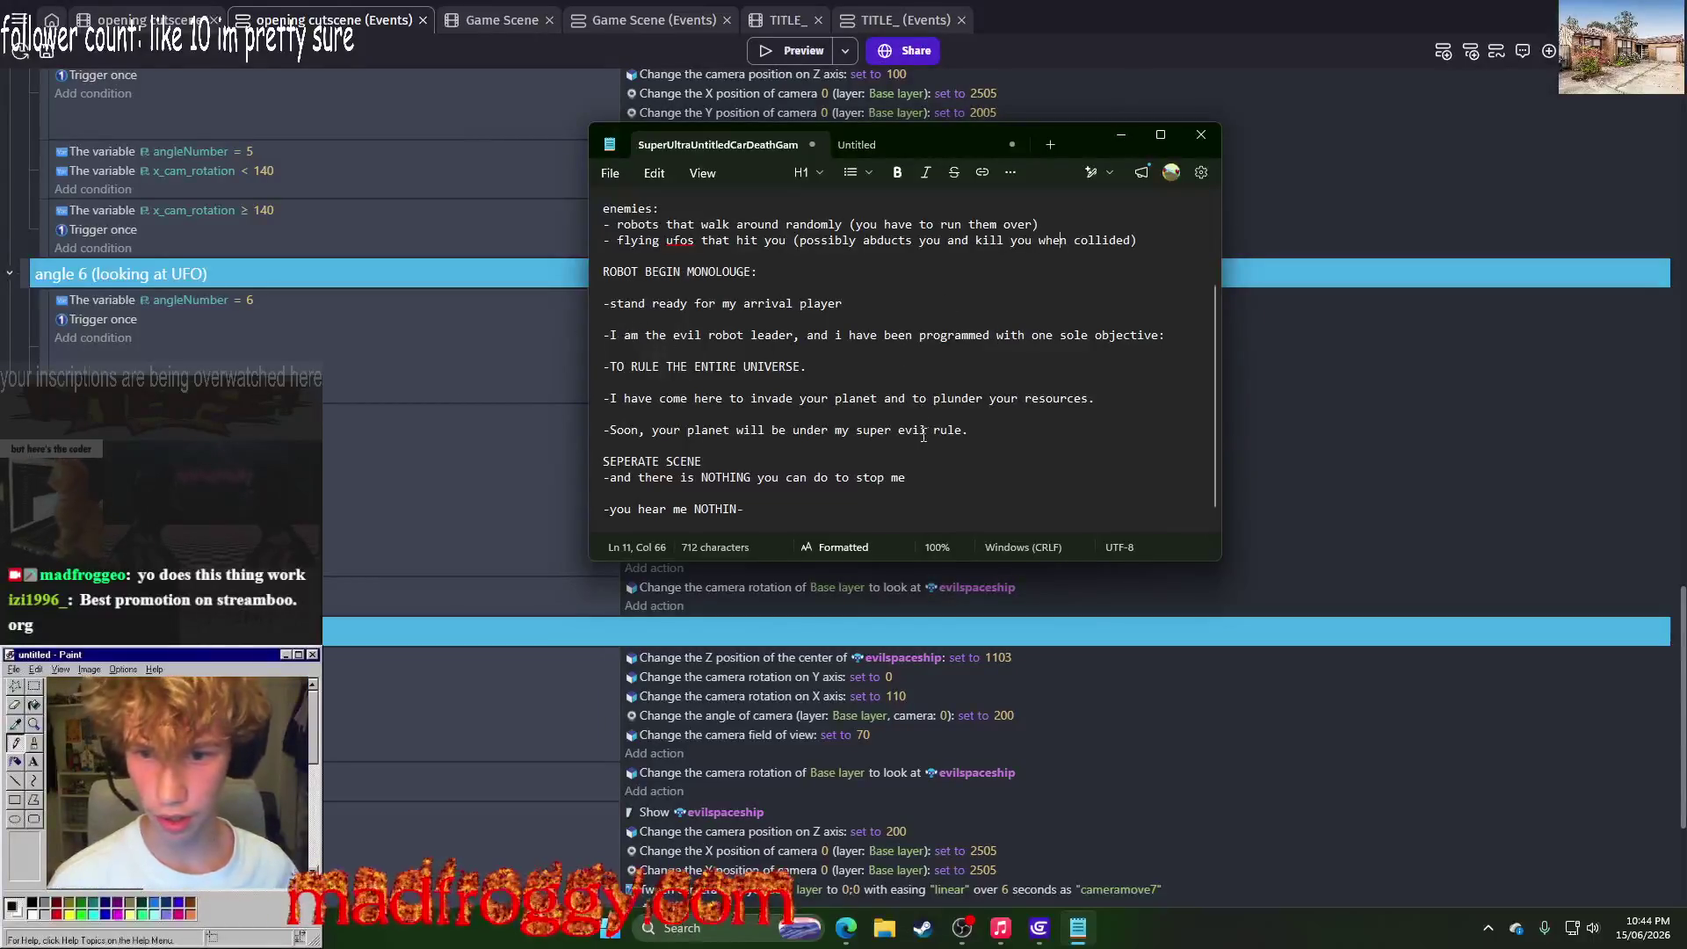
pyautogui.moveTo(993, 445); pyautogui.dragTo(594, 337)
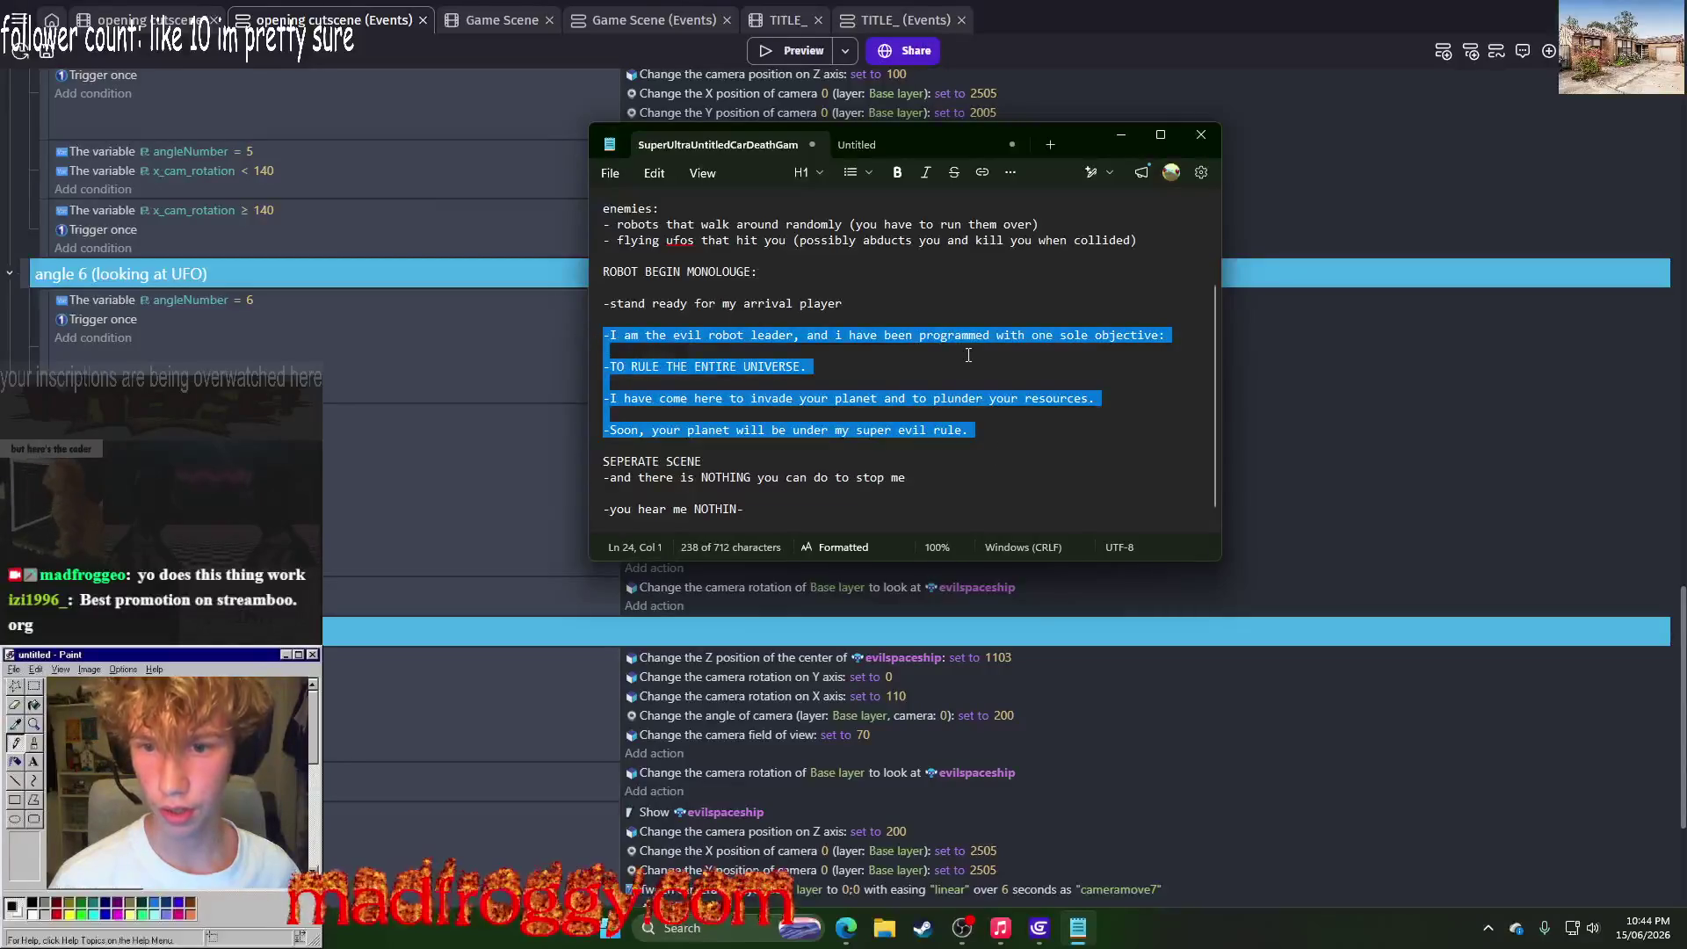
pyautogui.click(821, 335)
pyautogui.moveTo(974, 433)
pyautogui.mouseDown()
pyautogui.moveTo(604, 367)
pyautogui.moveTo(604, 303)
pyautogui.mouseUp()
pyautogui.click(1123, 137)
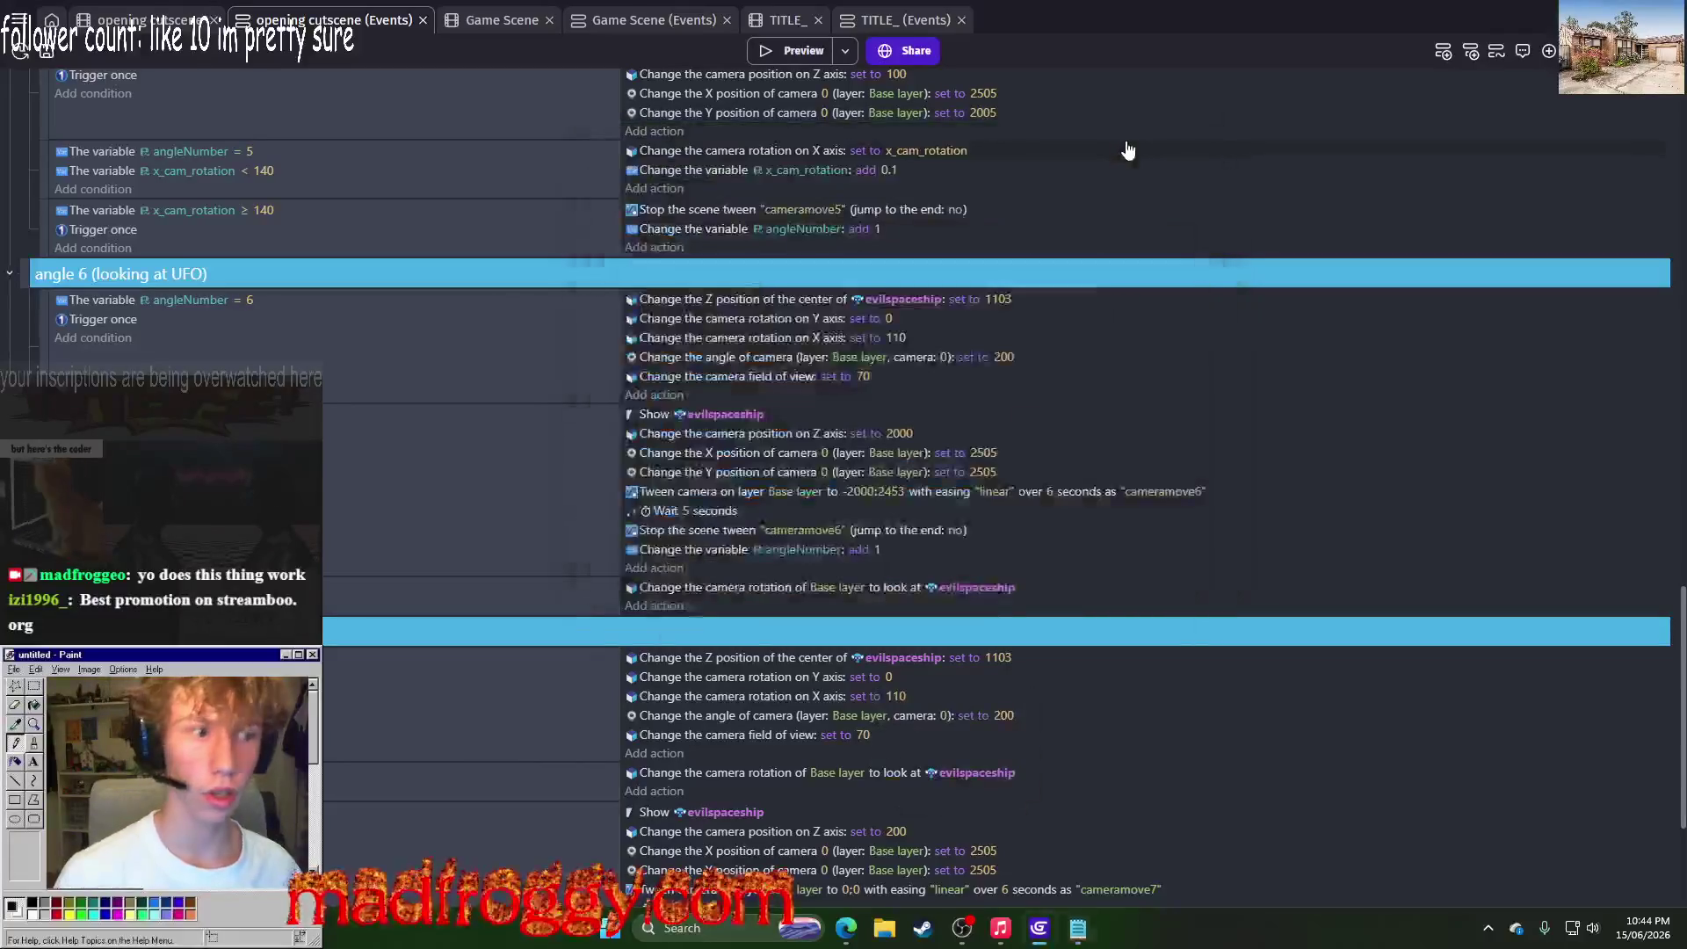
# Step: Look over the cutscene events, then switch to the 'opening cutscene' scene editor
pyautogui.scroll(-1, 694, 440)
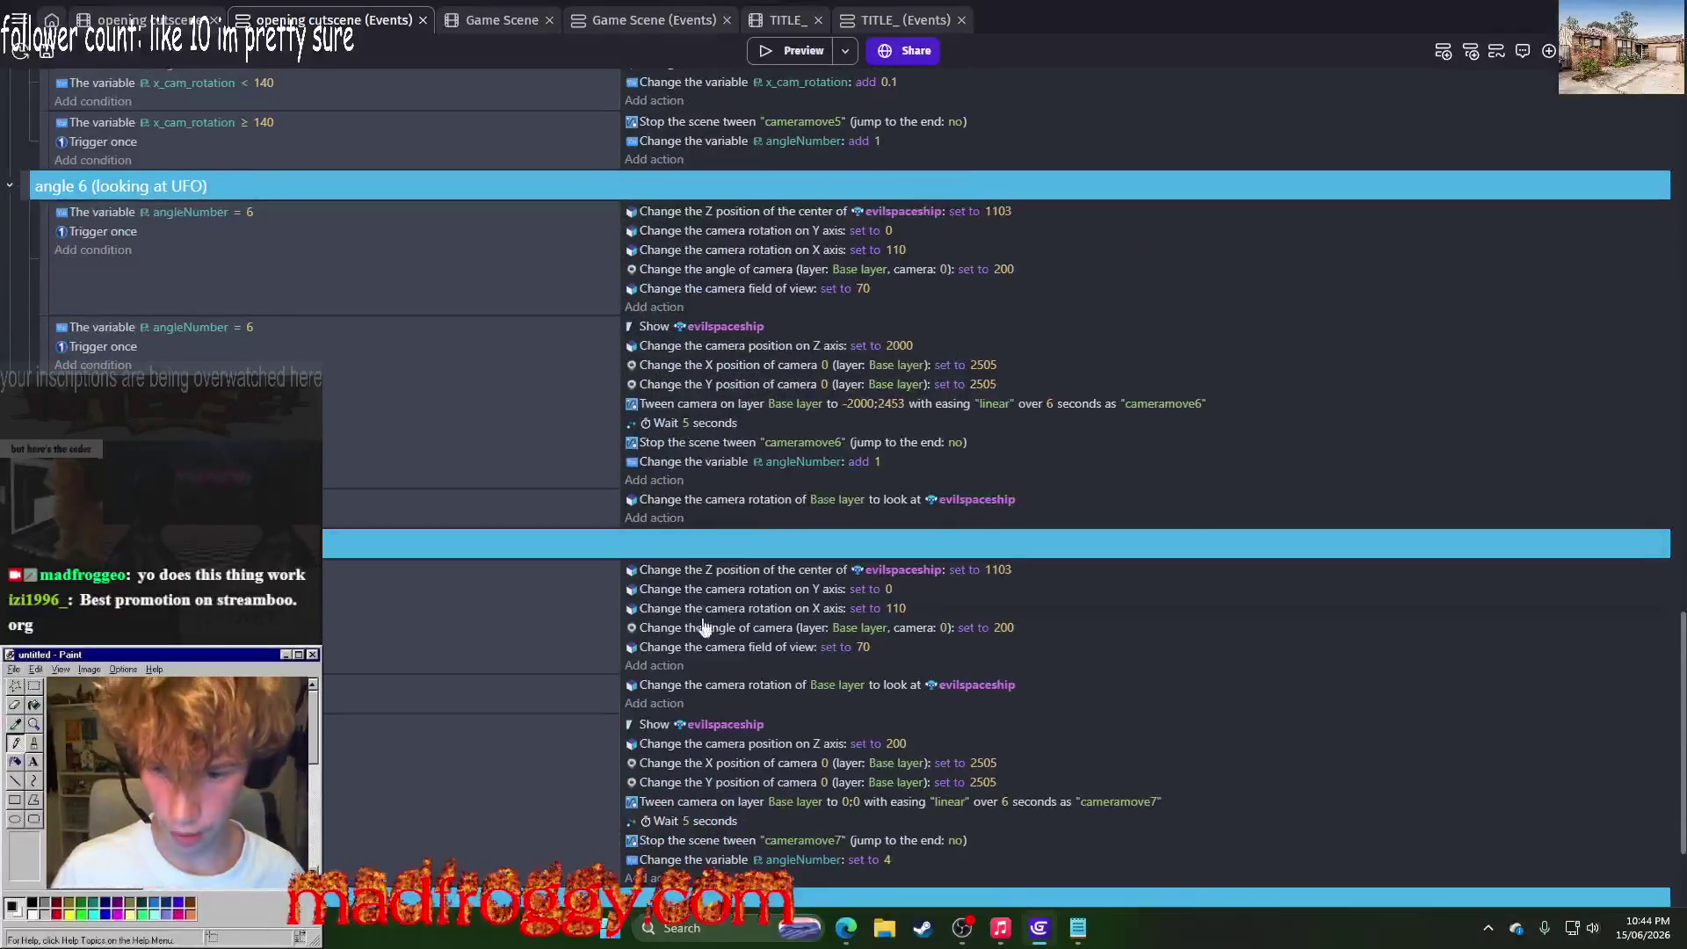
pyautogui.scroll(-2, 699, 798)
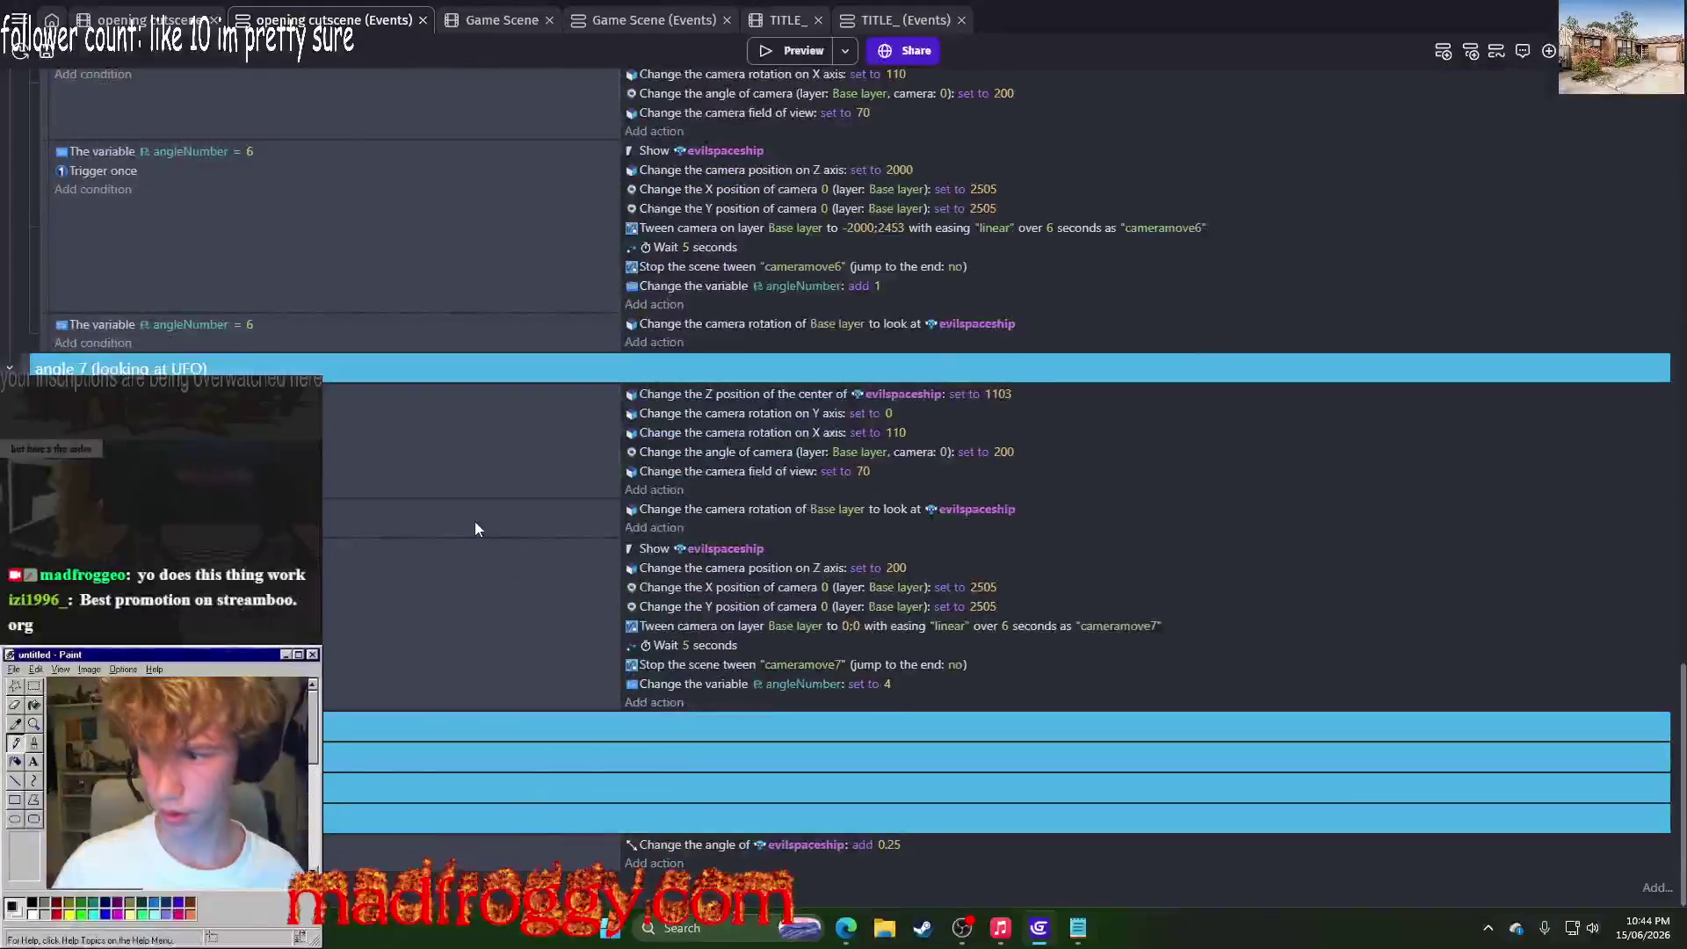
pyautogui.scroll(15, 475, 521)
pyautogui.scroll(-2, 604, 427)
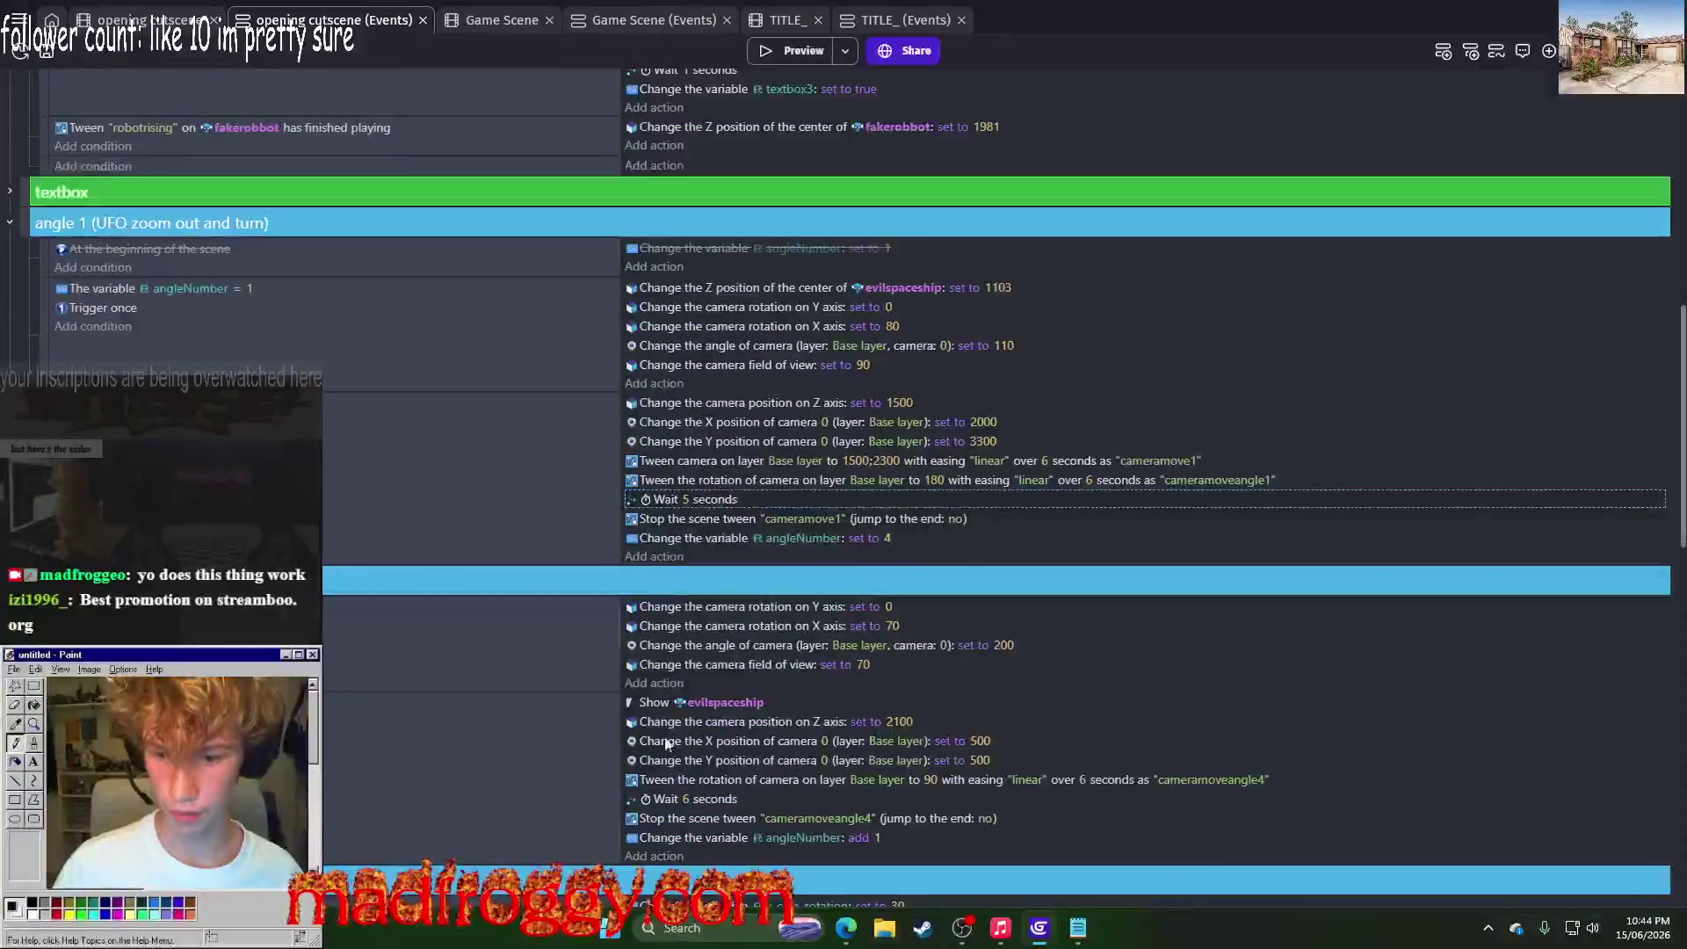
pyautogui.scroll(-3, 675, 793)
pyautogui.scroll(-3, 844, 675)
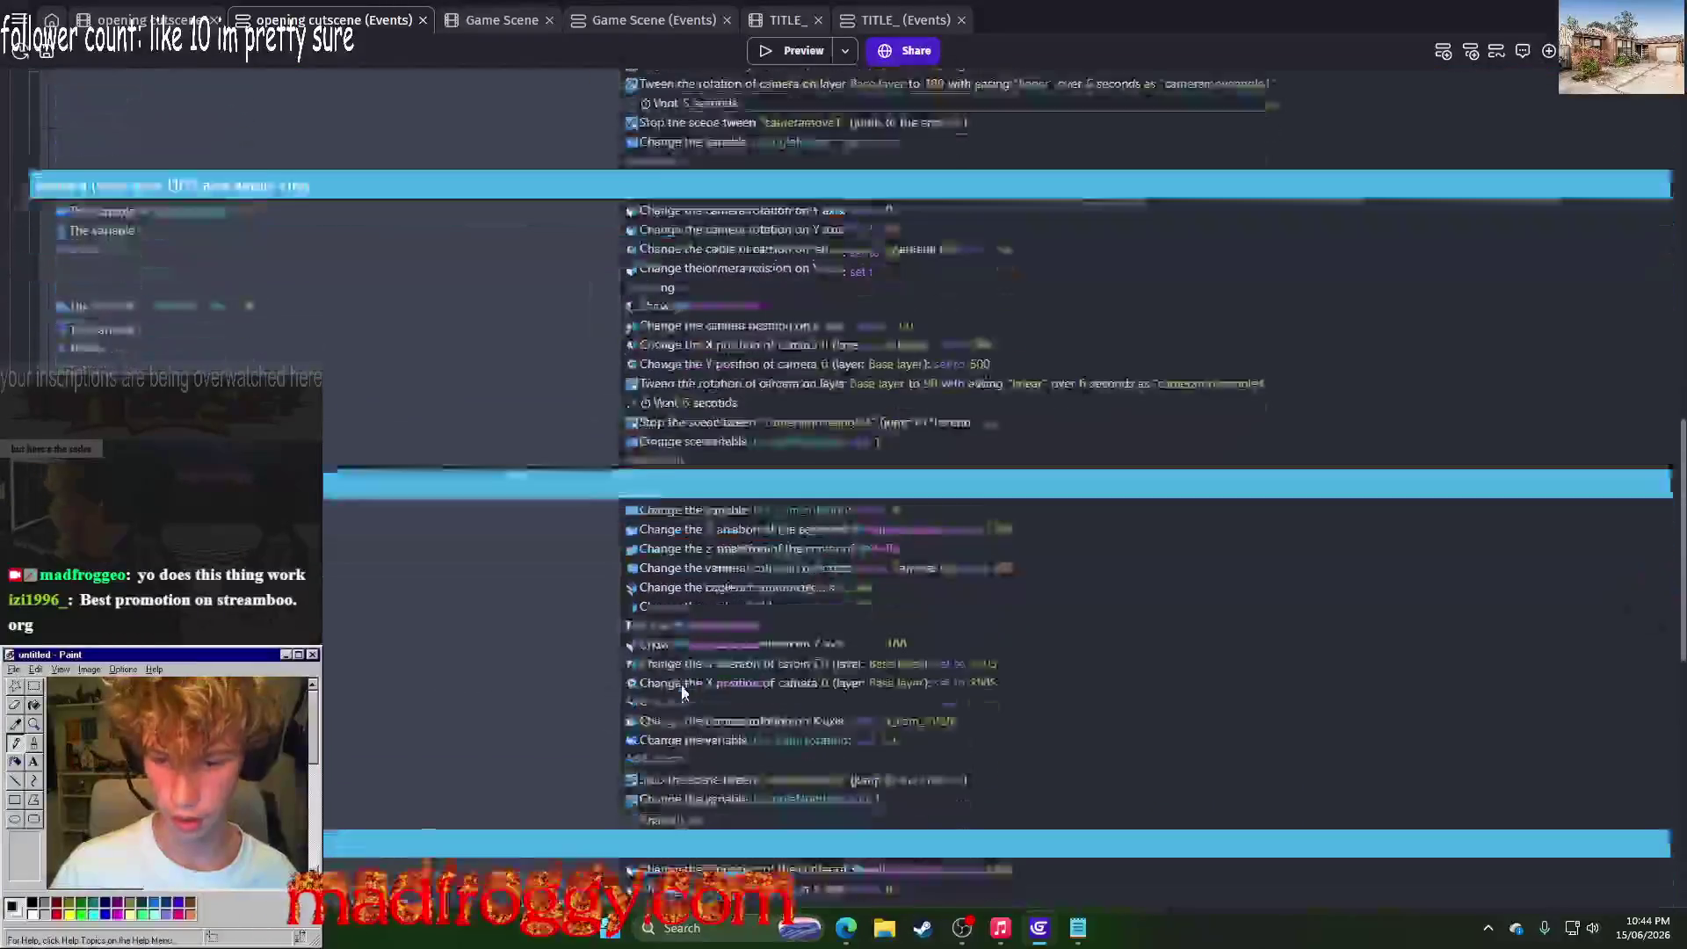
pyautogui.scroll(-5, 843, 674)
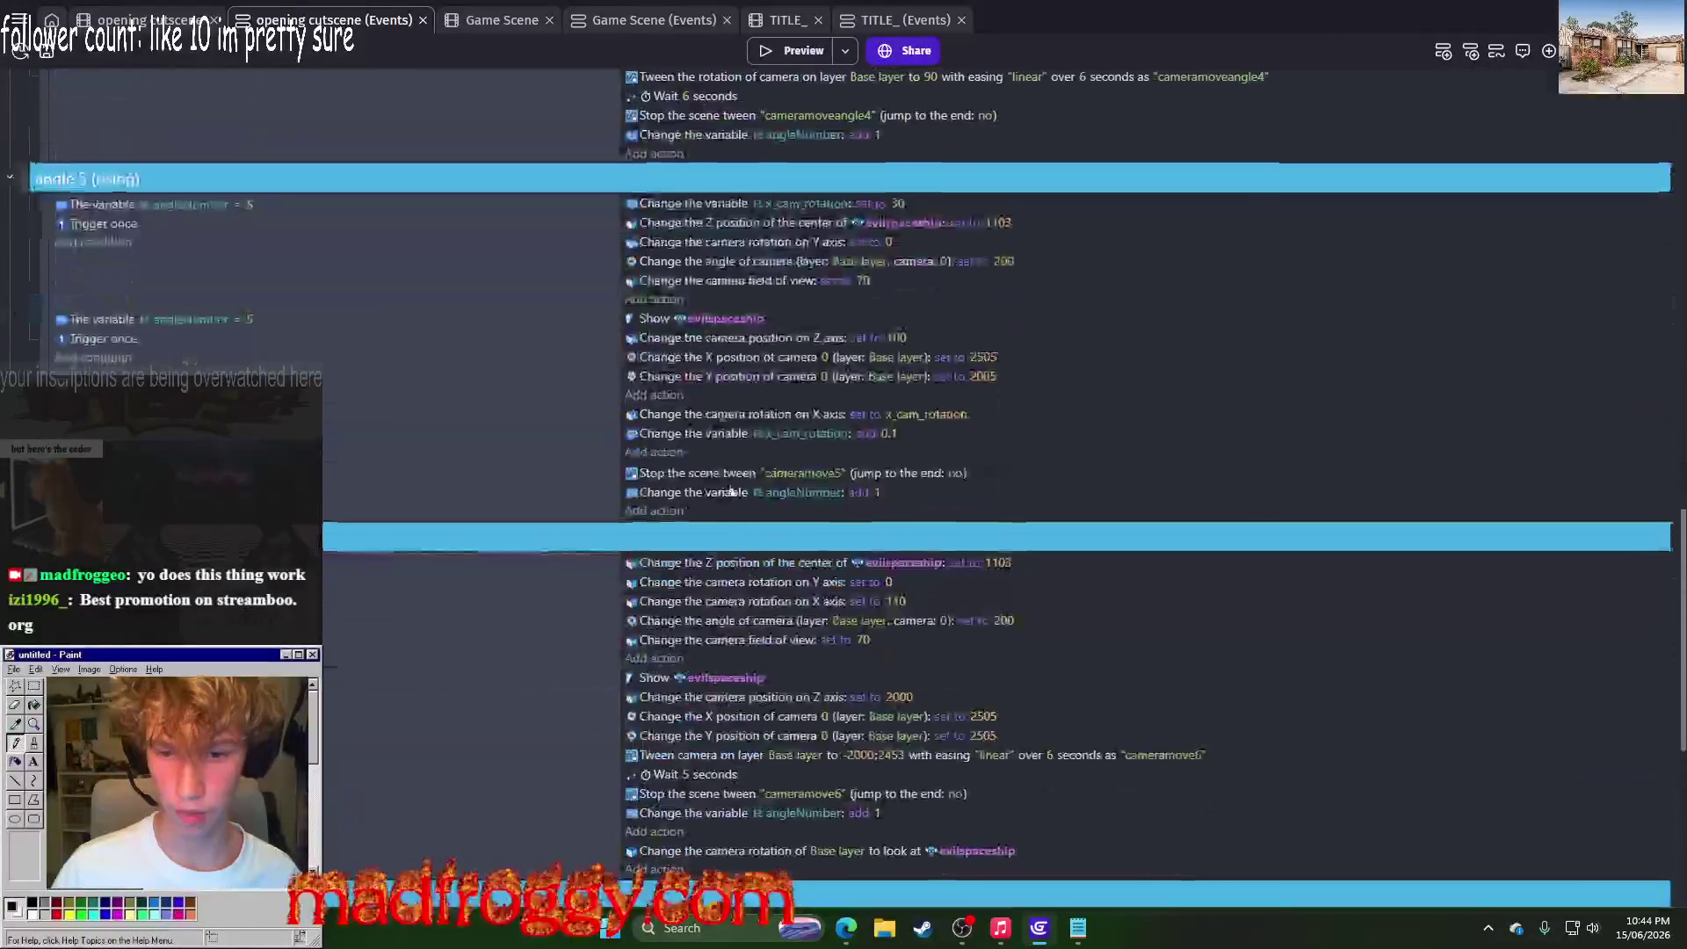
pyautogui.scroll(6, 720, 388)
pyautogui.scroll(-5, 455, 559)
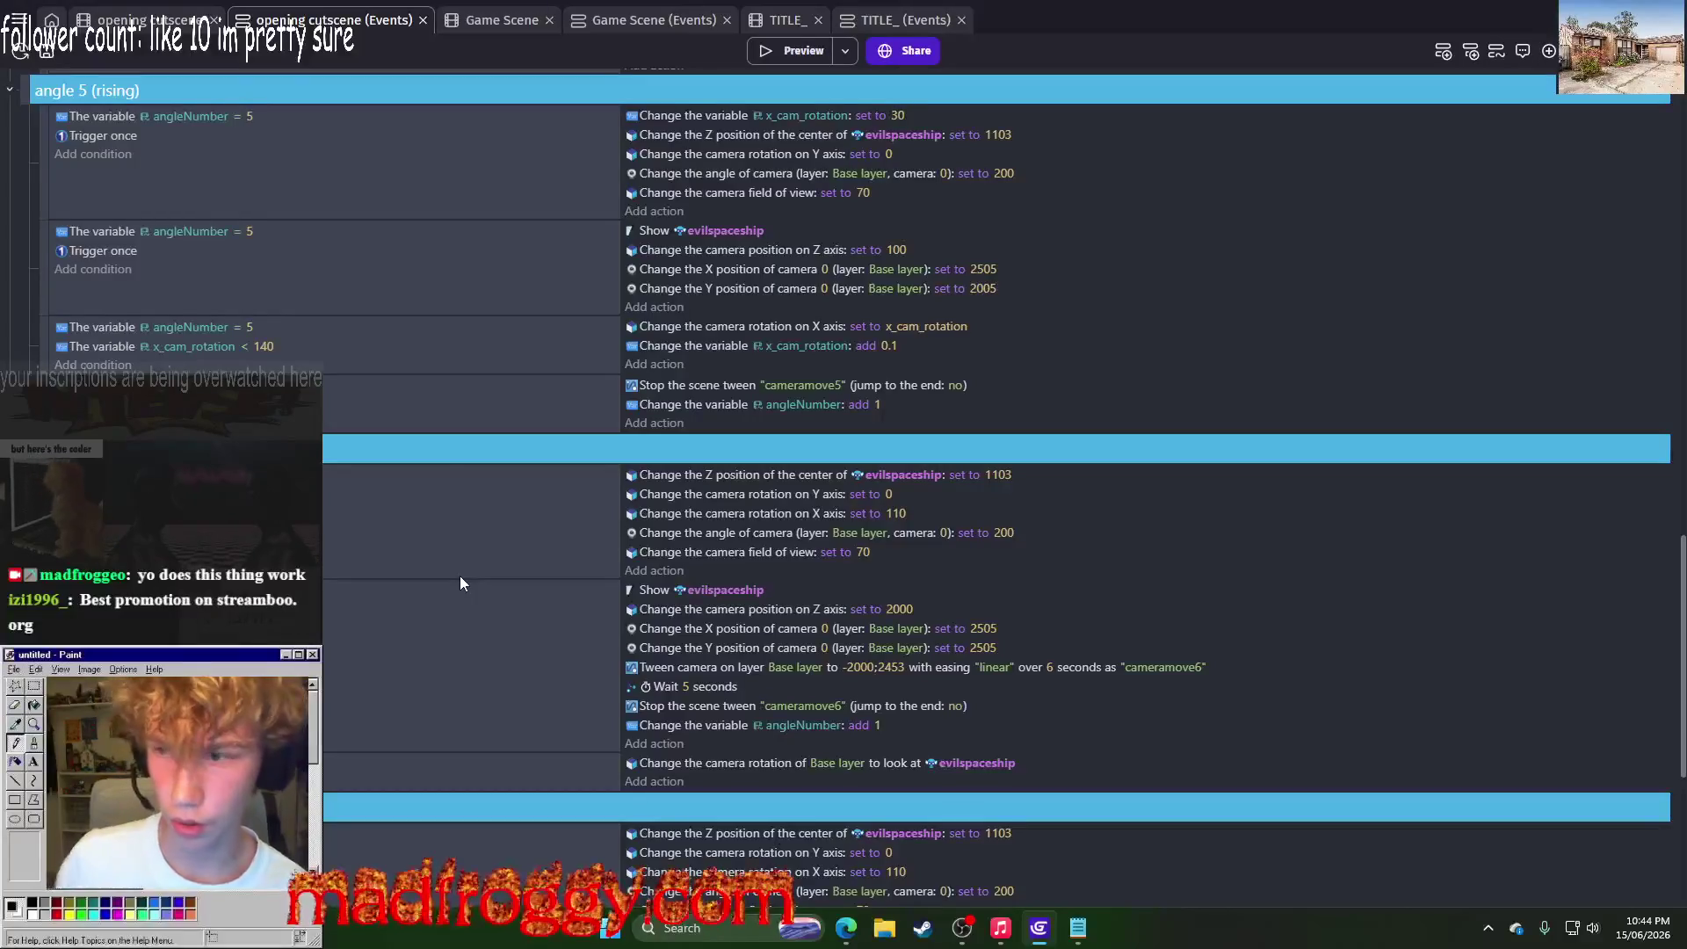
pyautogui.click(106, 17)
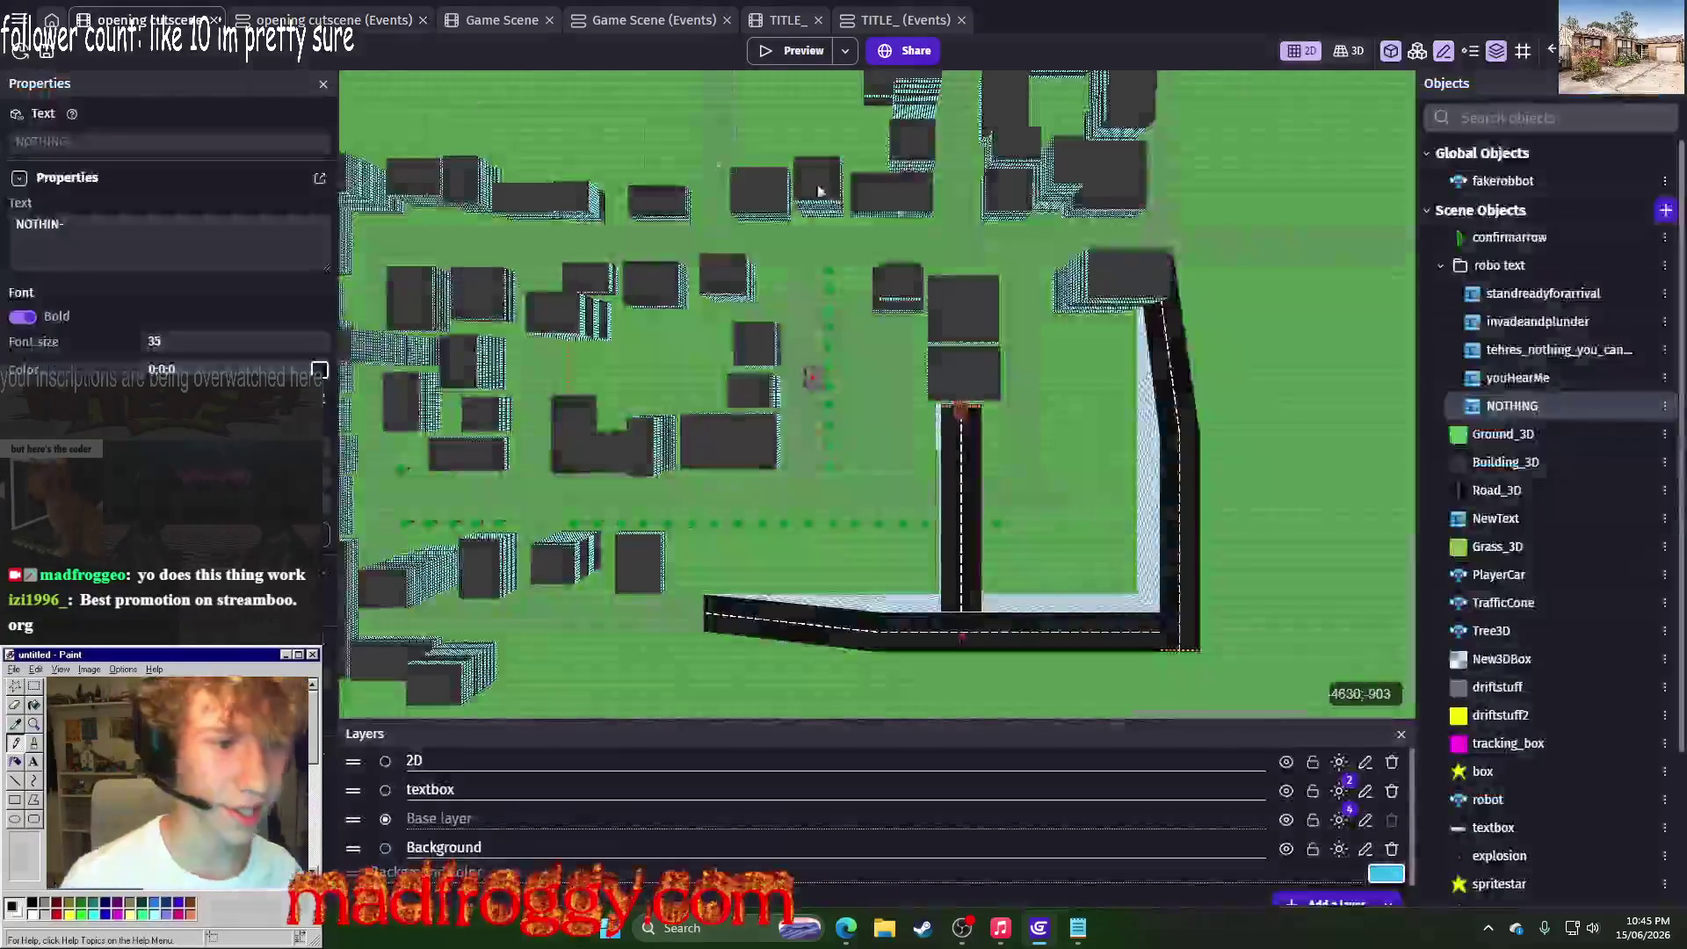
# Step: Duplicate the invadeandplunder text object, creating invadeandplunder2
pyautogui.click(1615, 349)
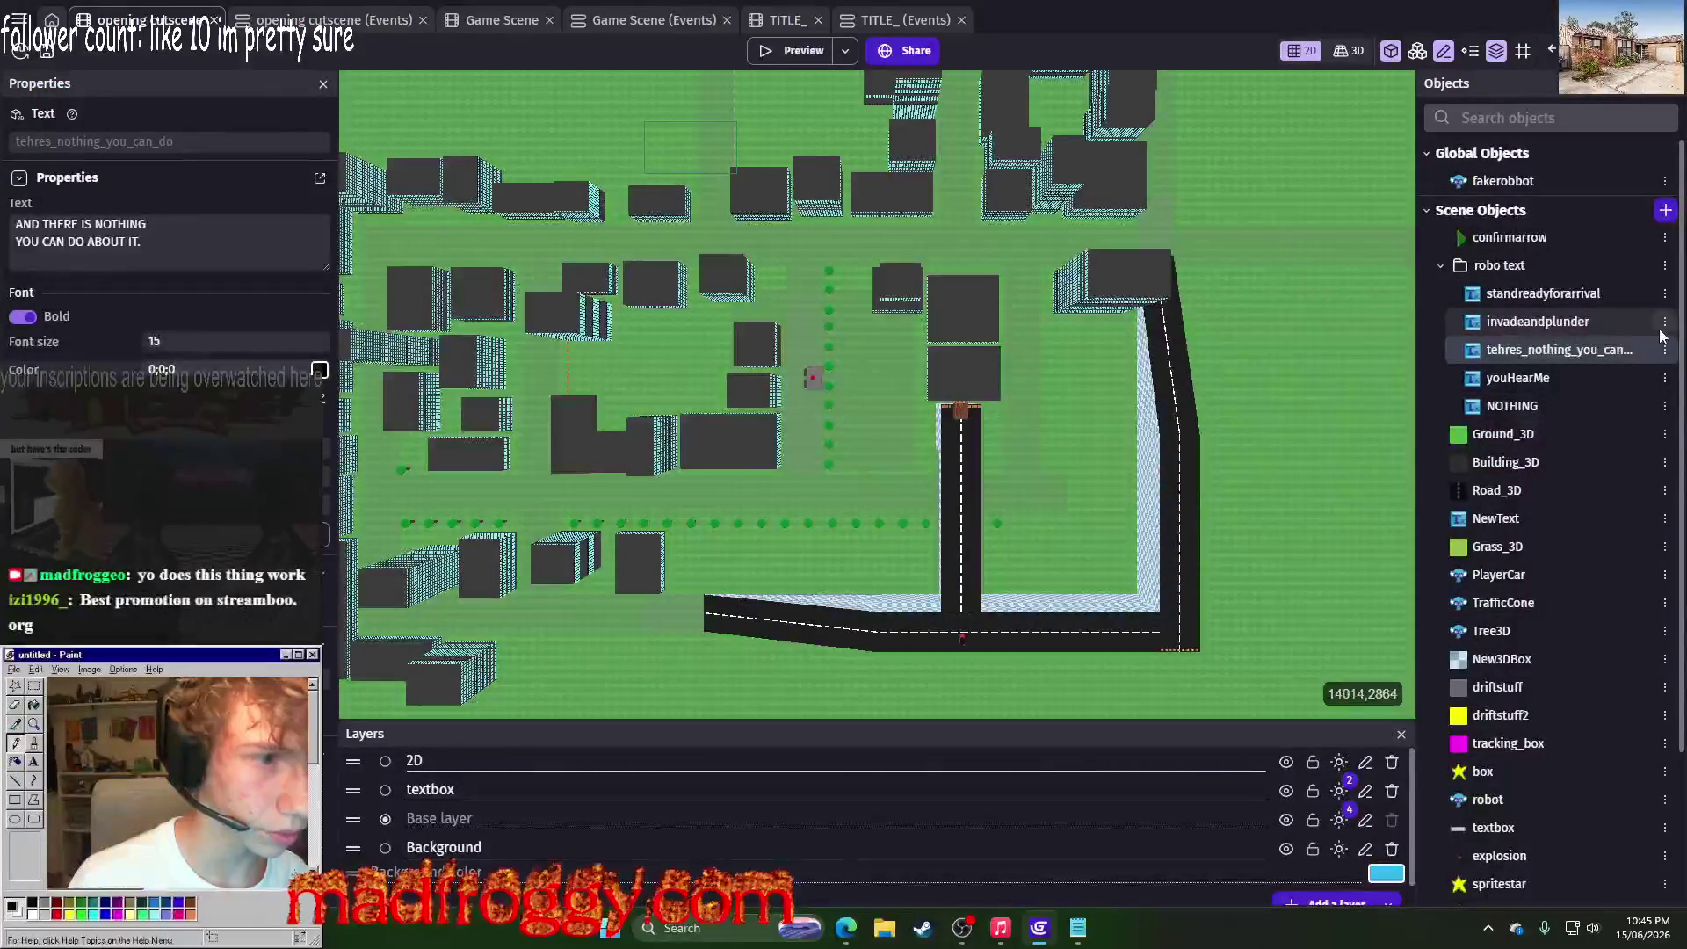
pyautogui.click(1664, 348)
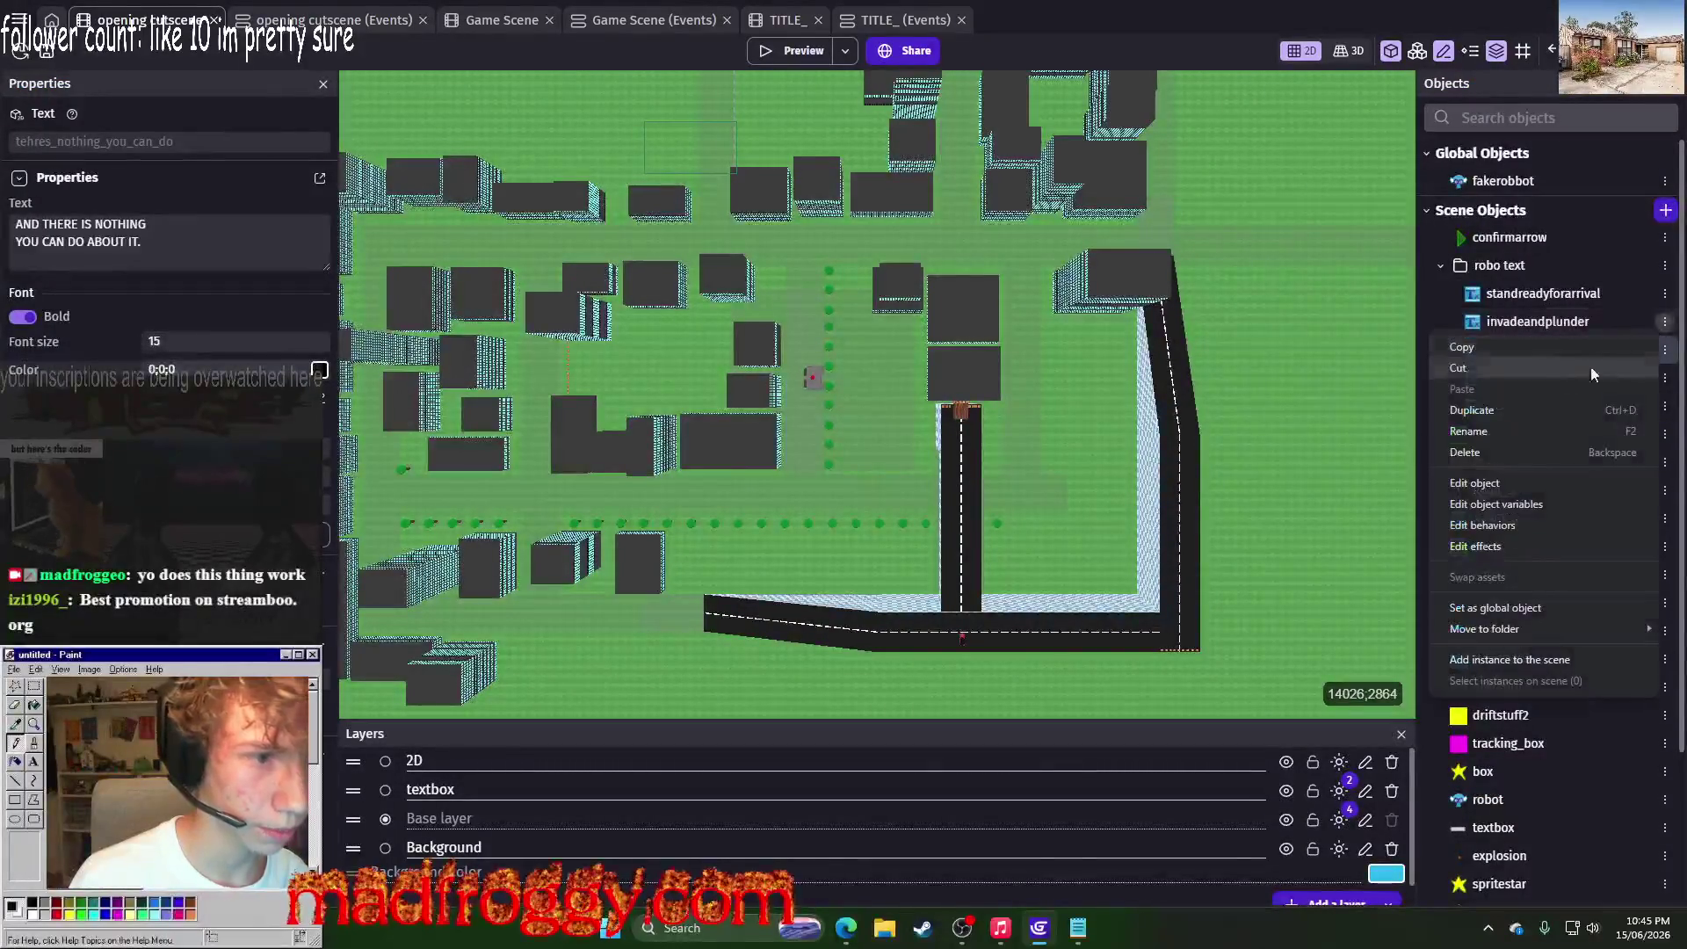
pyautogui.click(1525, 415)
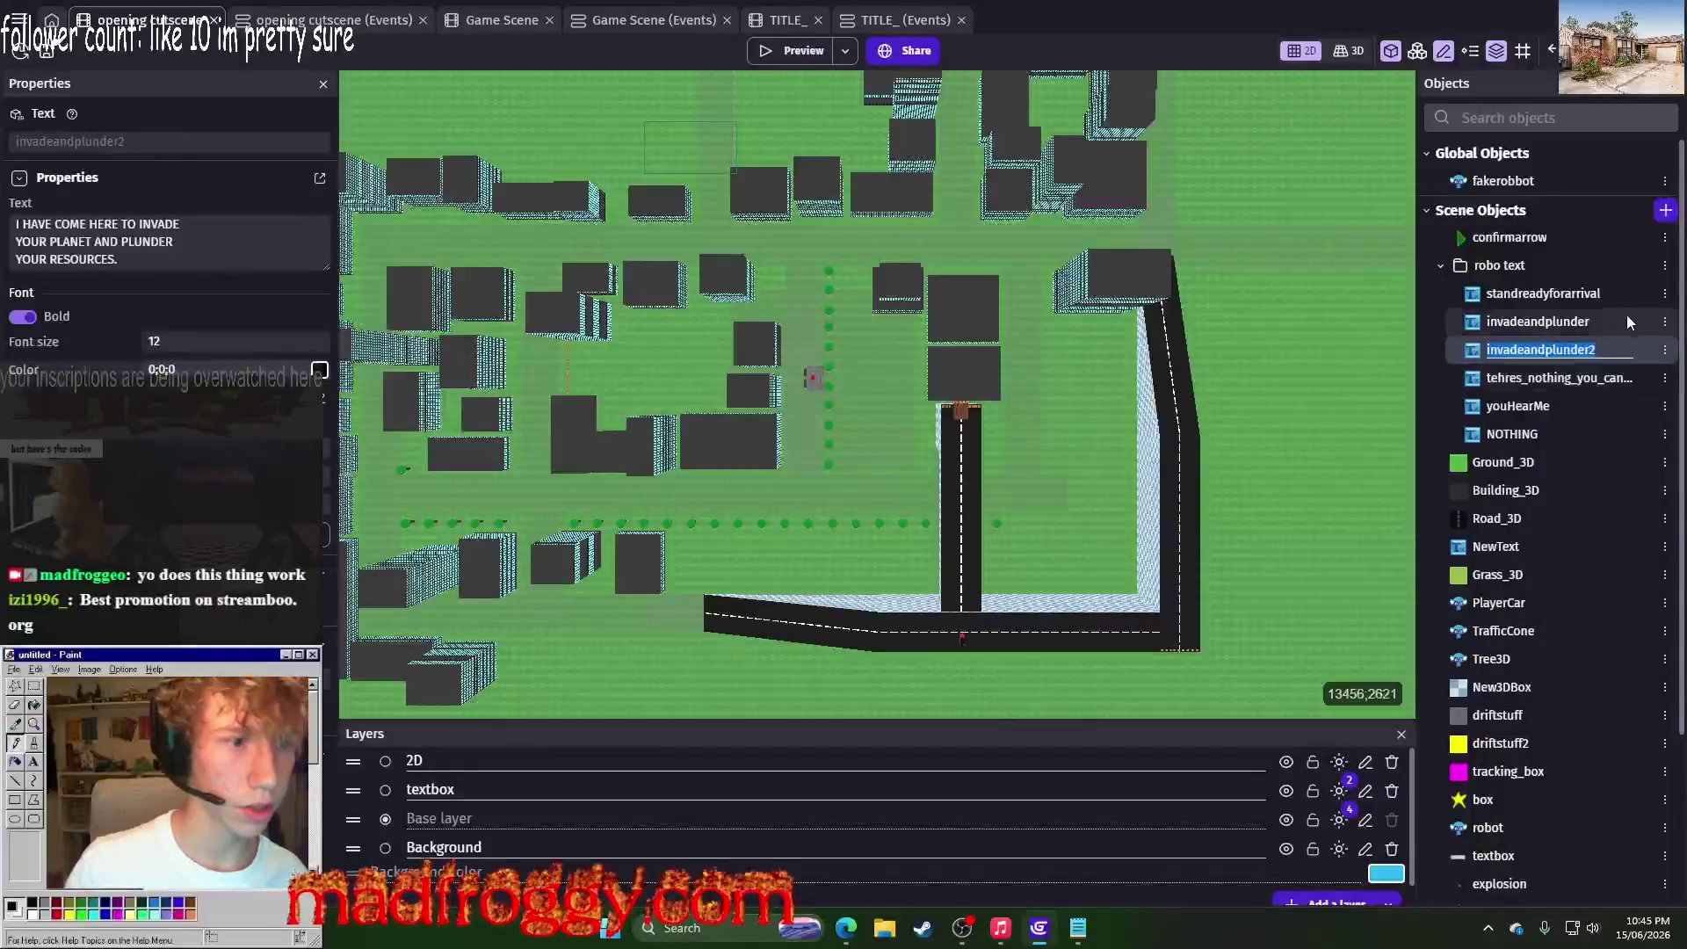
# Step: Check the planet-and-resources line in the script, then open invadeandplunder2's object settings
pyautogui.hotkey('alt', 'Tab')
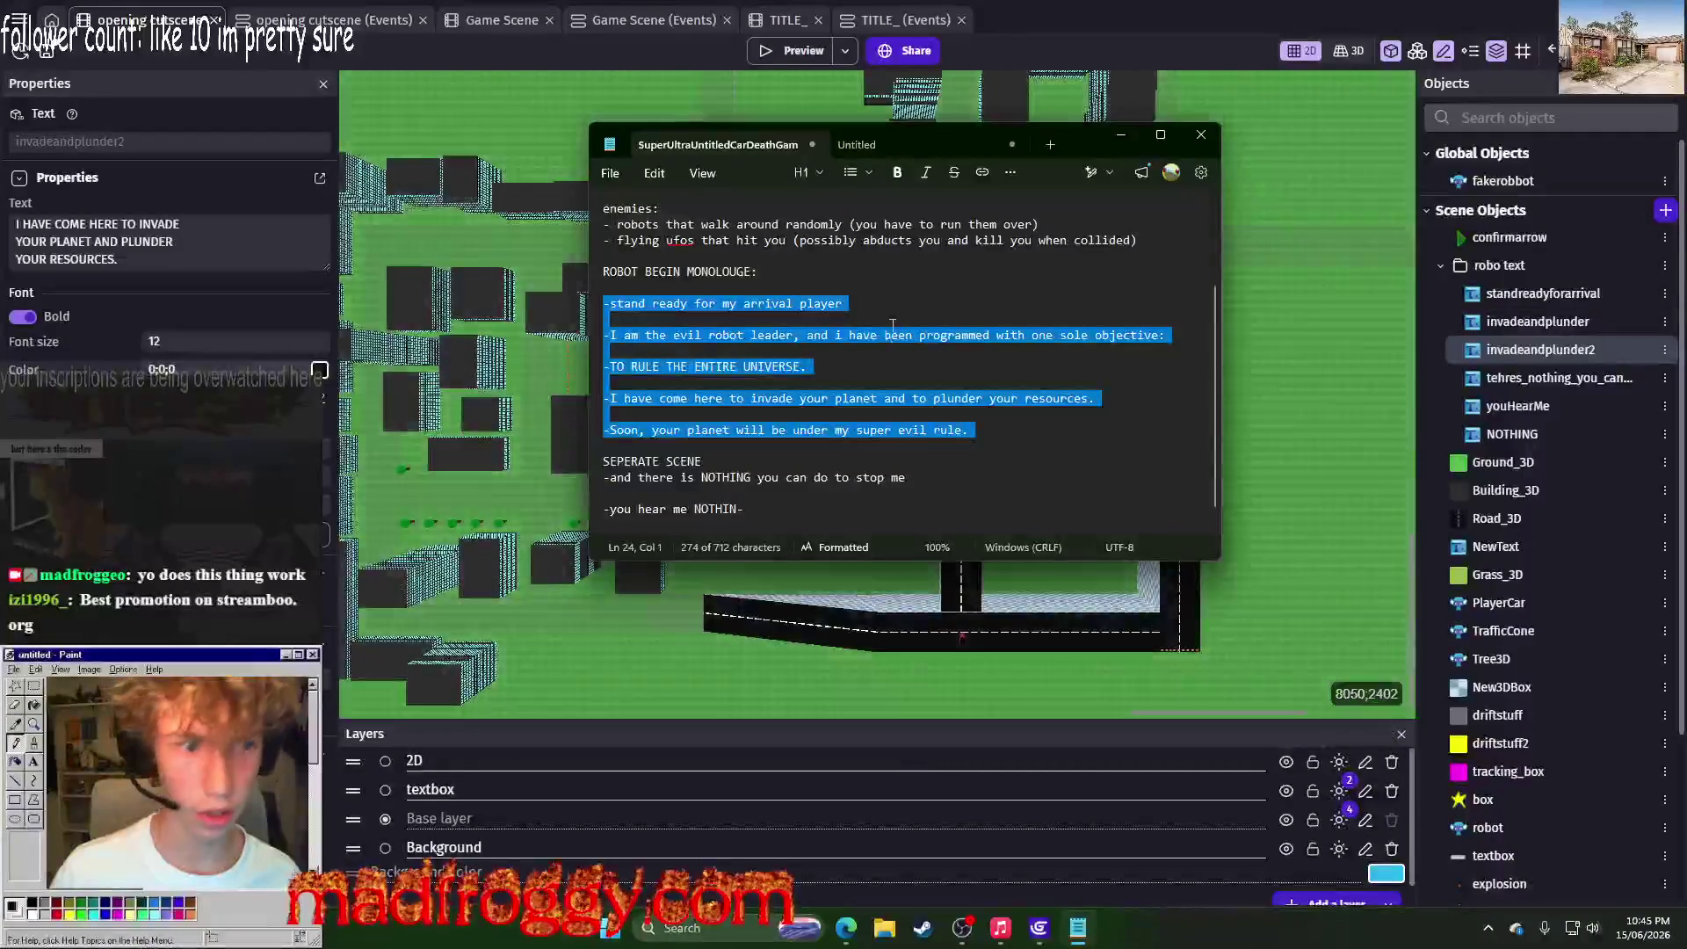
pyautogui.click(836, 336)
pyautogui.click(851, 363)
pyautogui.moveTo(1118, 397); pyautogui.dragTo(800, 400)
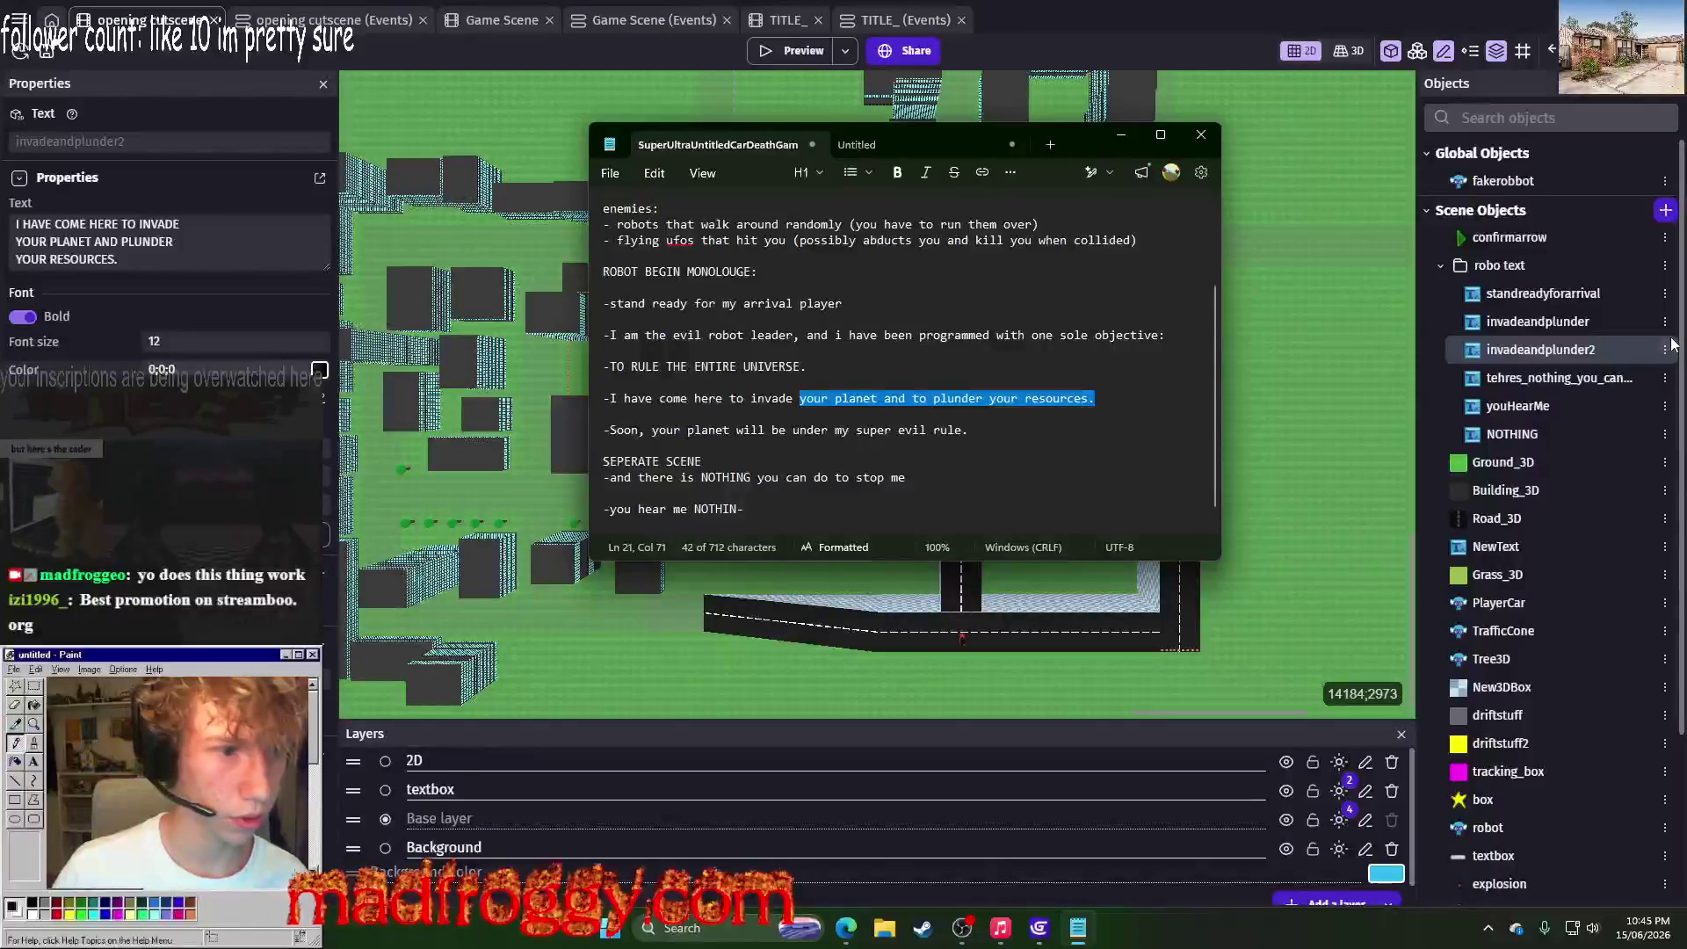
pyautogui.click(1665, 349)
pyautogui.click(1481, 498)
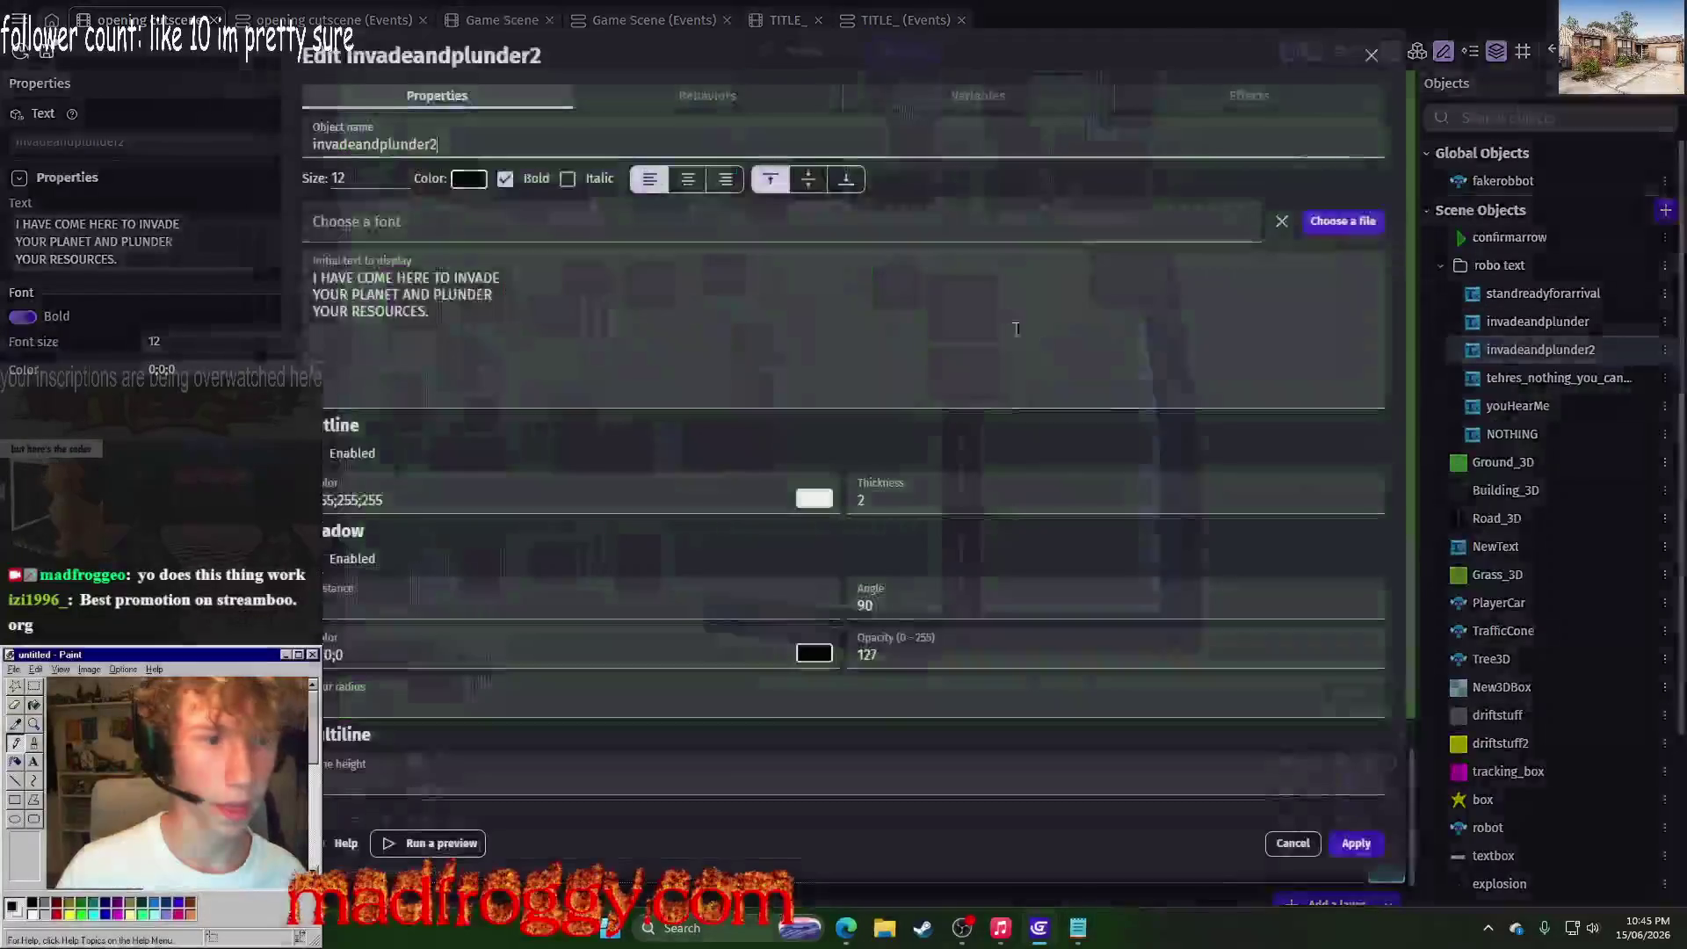
# Step: Rename the copied object to IamEvilRobot
pyautogui.hotkey('alt', 'Tab')
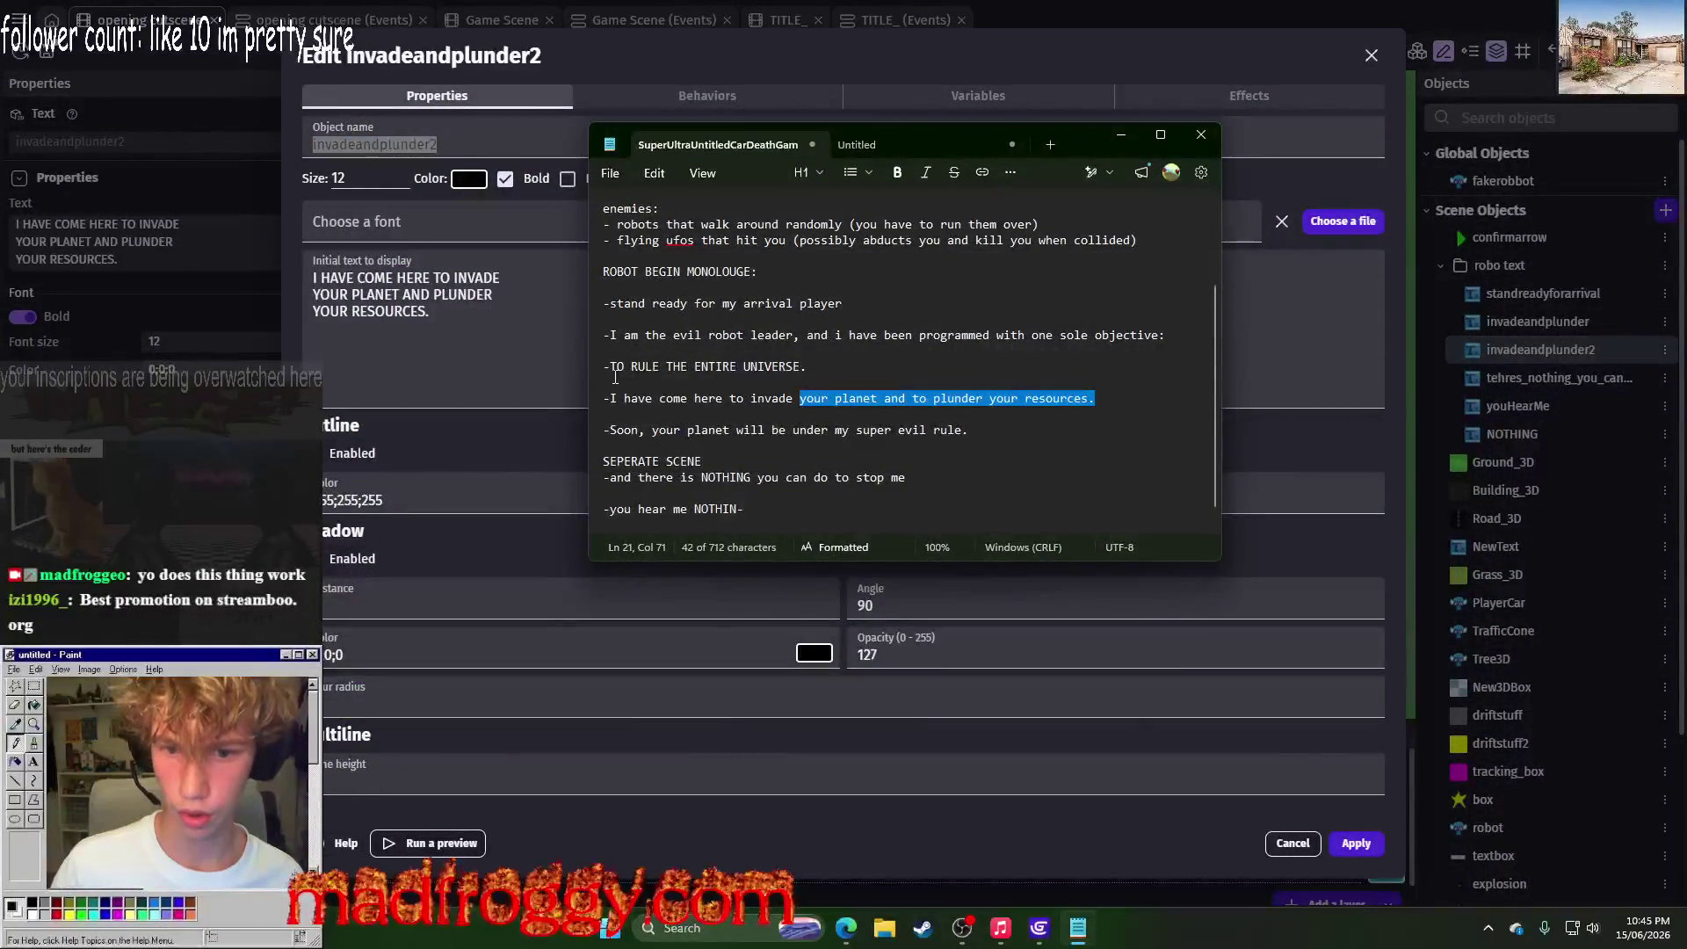
pyautogui.hotkey('alt', 'Tab')
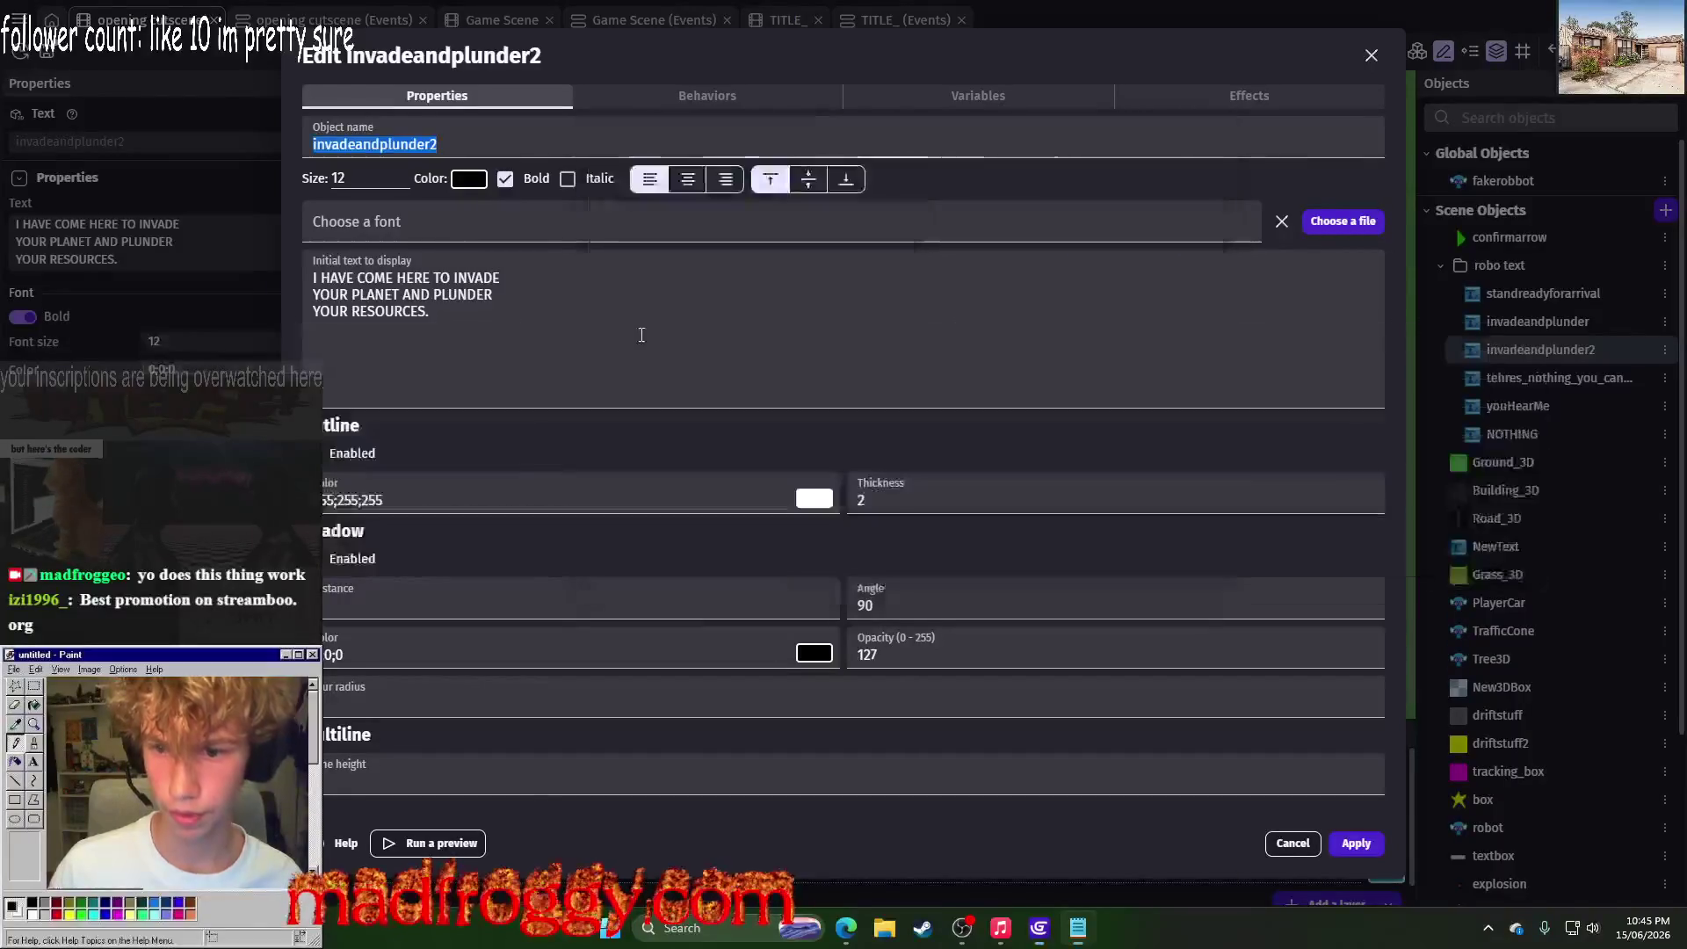
pyautogui.write('IamEvilR')
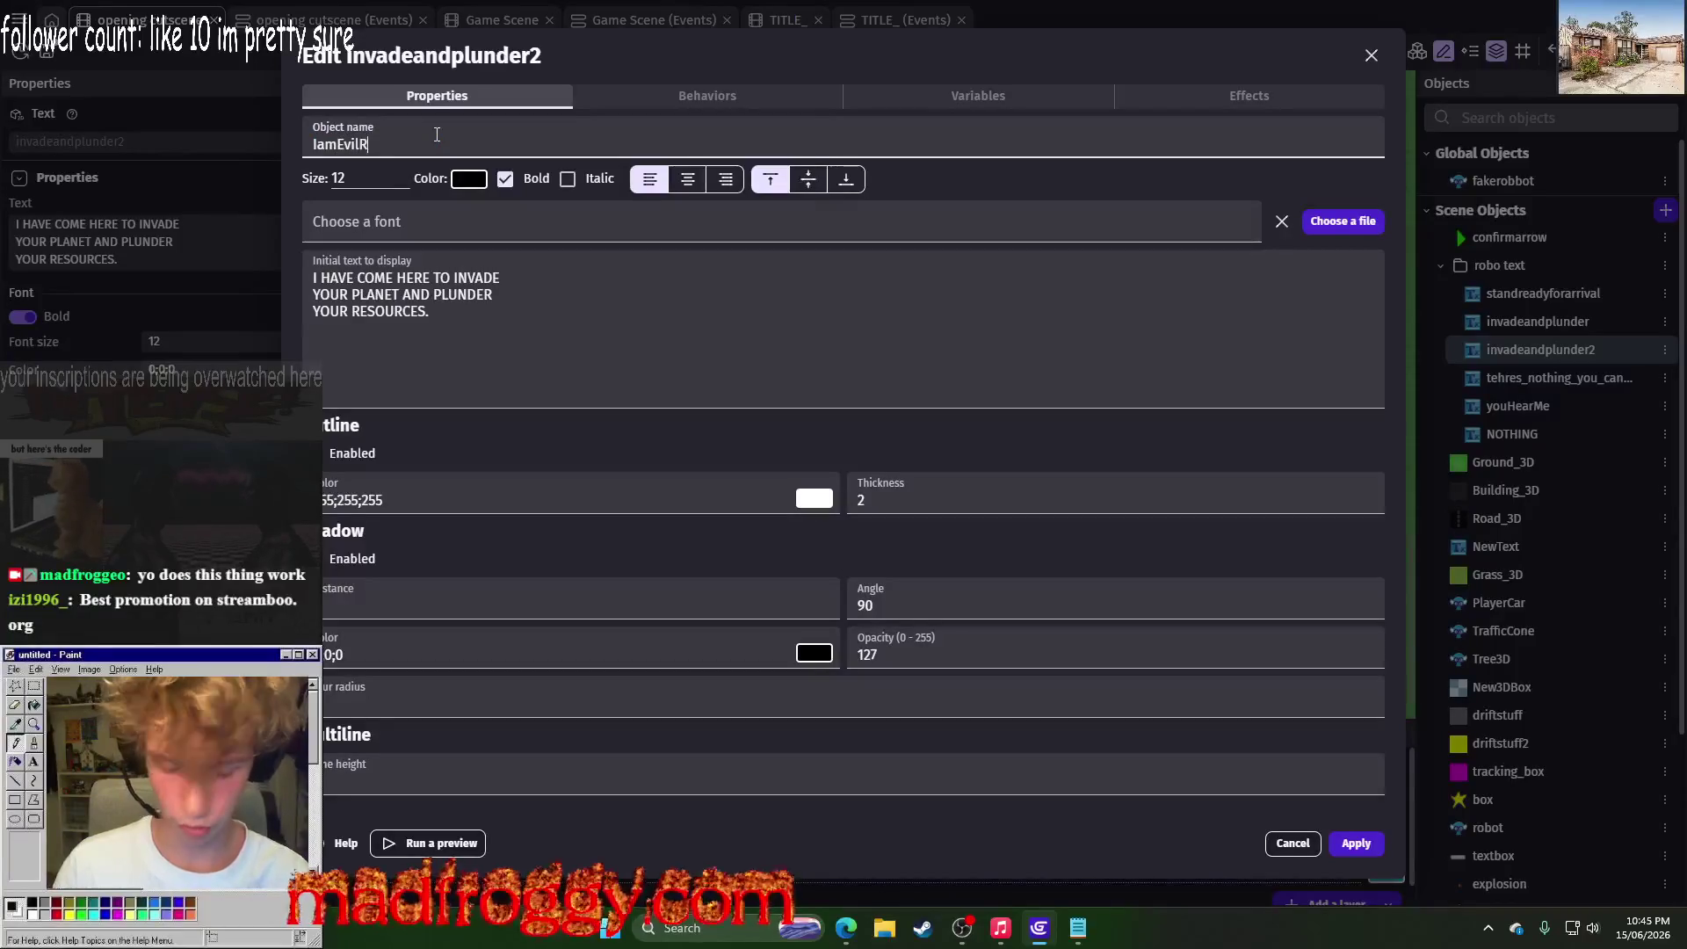
pyautogui.write('obot')
# Step: Replace its text with 'I AM THE EVIL ROBOT LEADER, AND I HAVE BEEN PROGRAMMED WITH ONE SOLE OBJECTIVE:'
pyautogui.moveTo(435, 312); pyautogui.dragTo(244, 282)
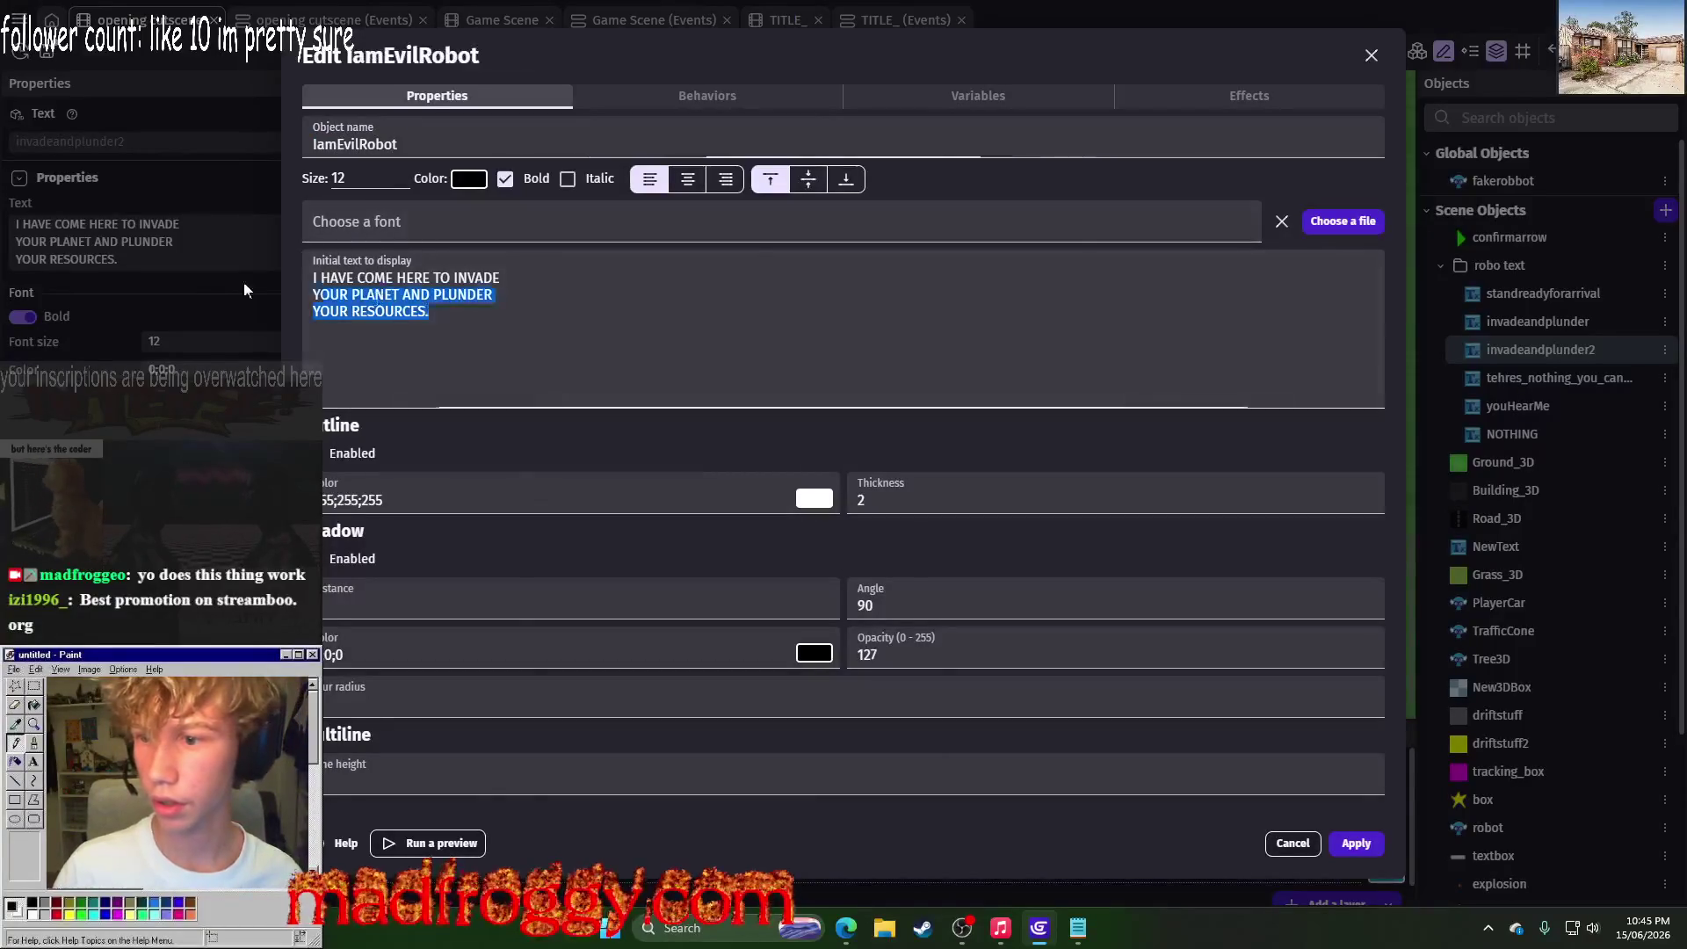
pyautogui.hotkey('alt', 'Tab')
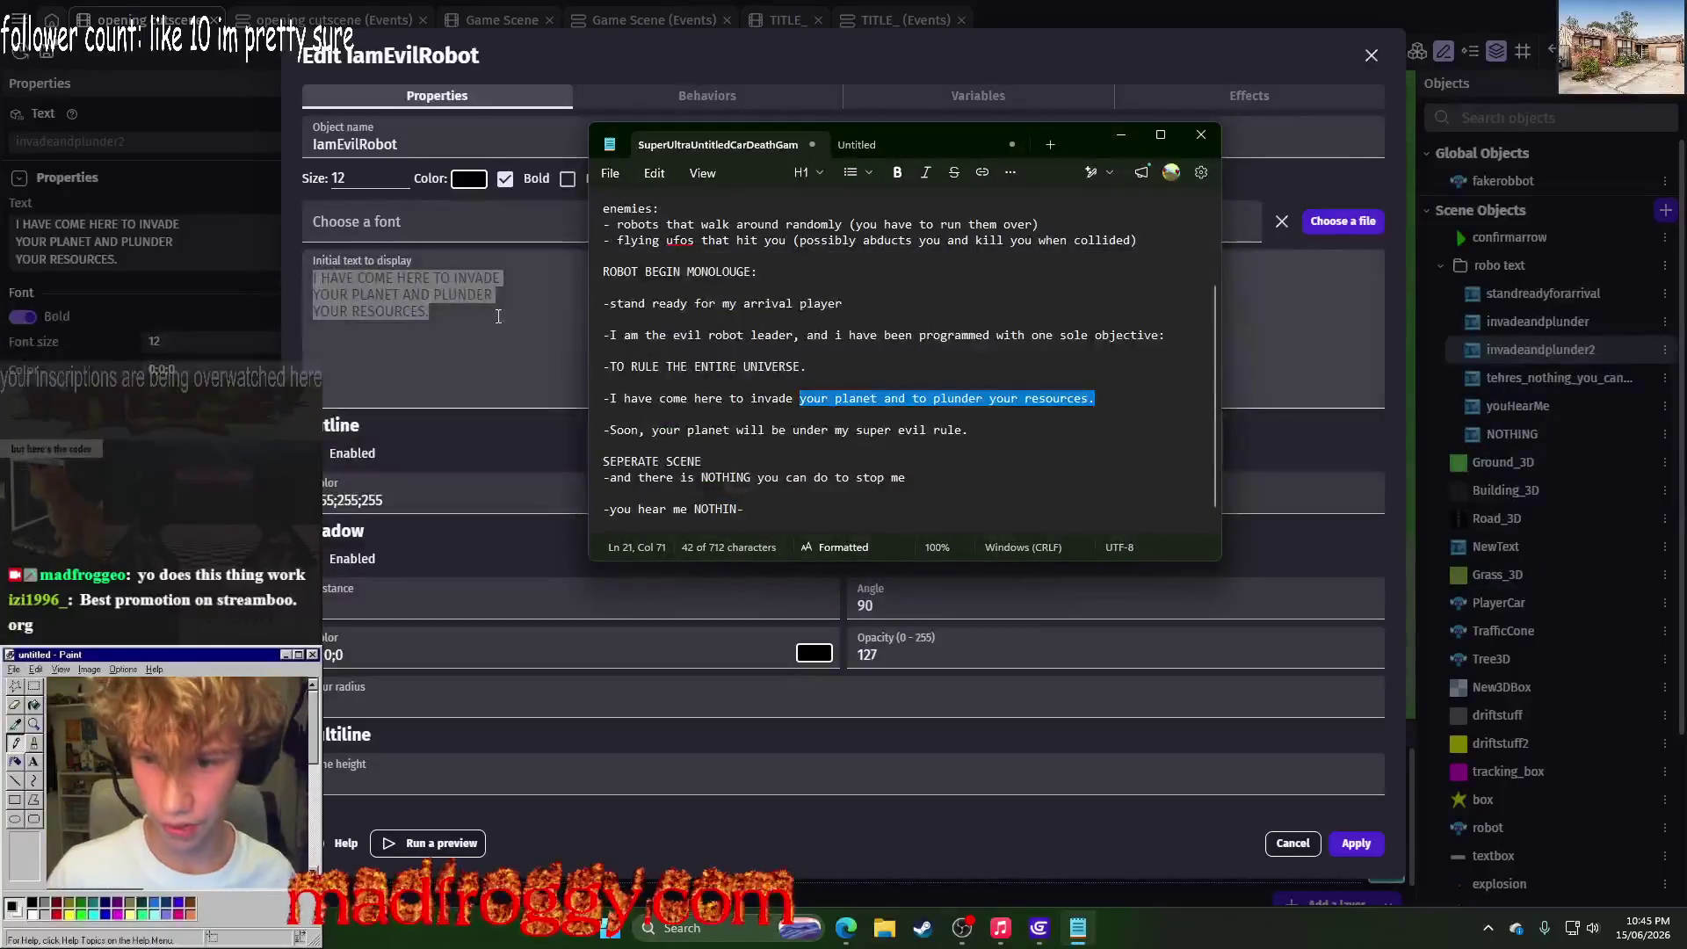
pyautogui.hotkey('alt', 'Tab')
pyautogui.write('I')
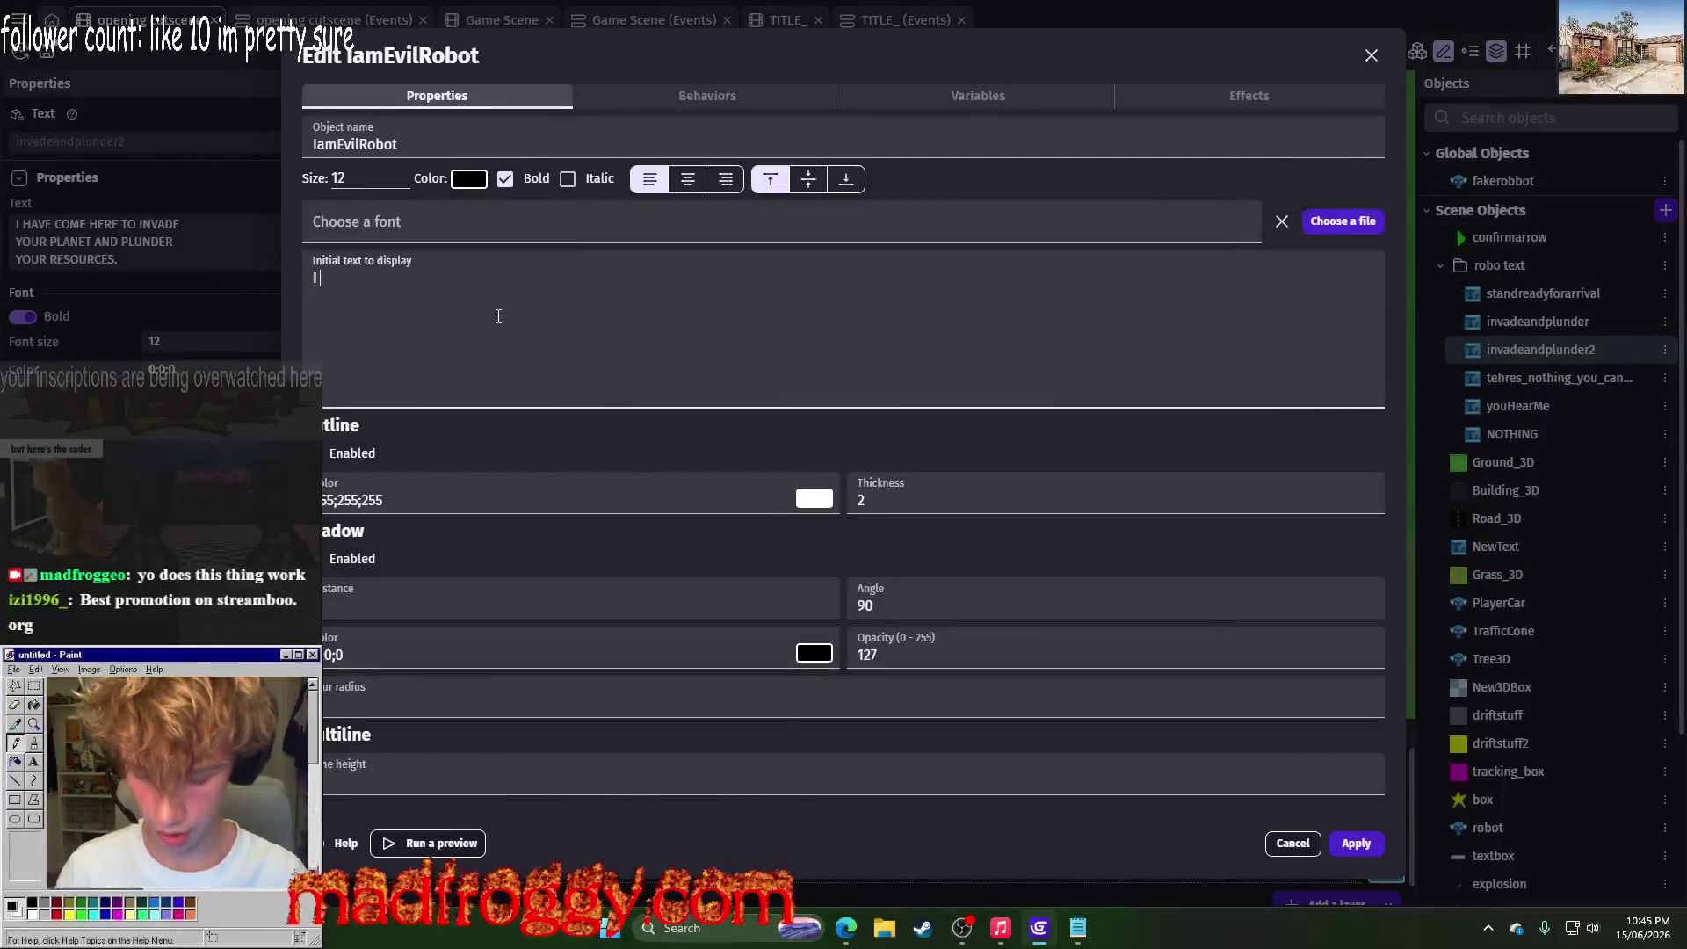
pyautogui.write(' AM THE EVIL ROBOT')
pyautogui.hotkey('alt', 'Tab')
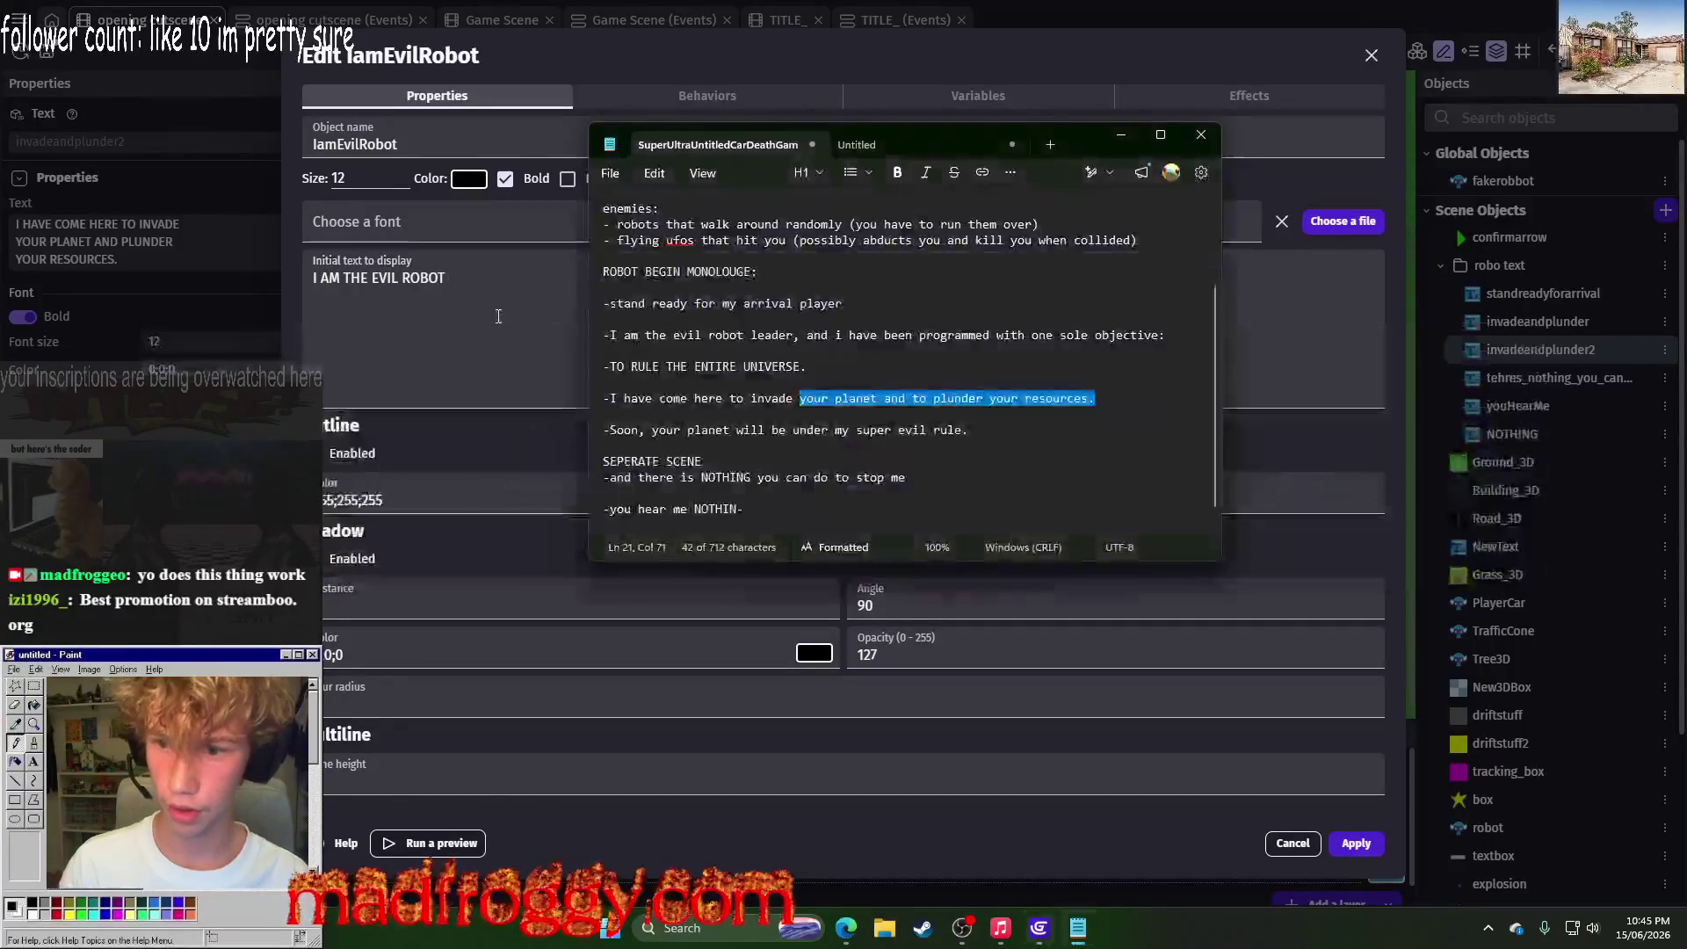
pyautogui.hotkey('alt', 'Tab')
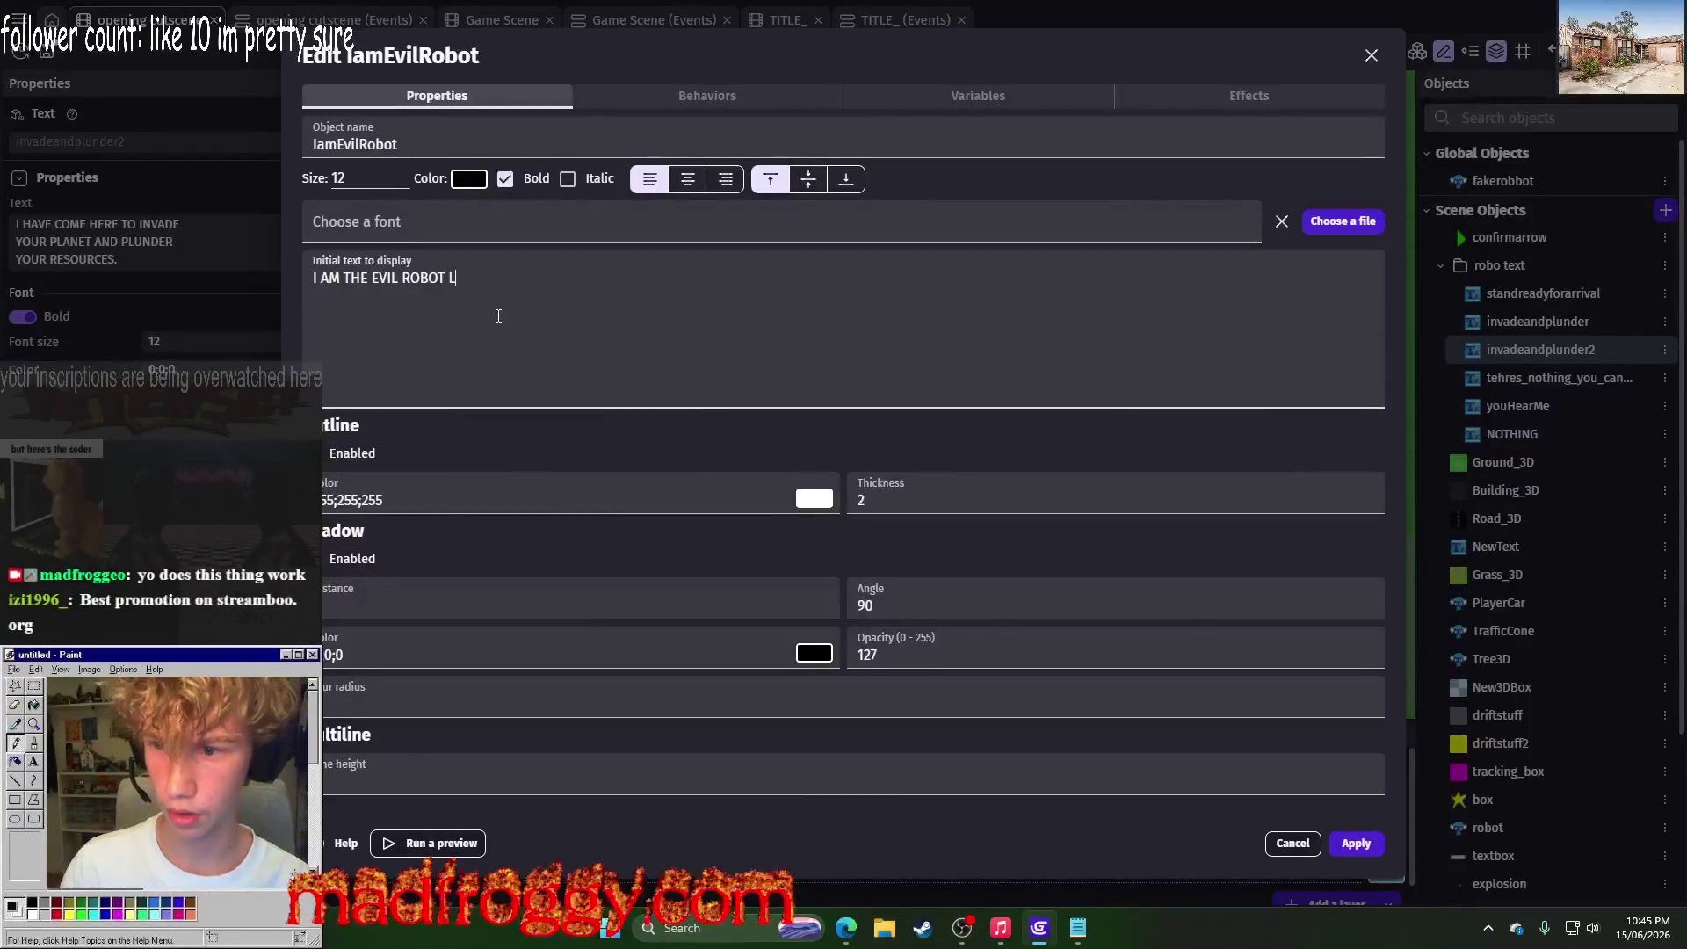
pyautogui.write('EADER,')
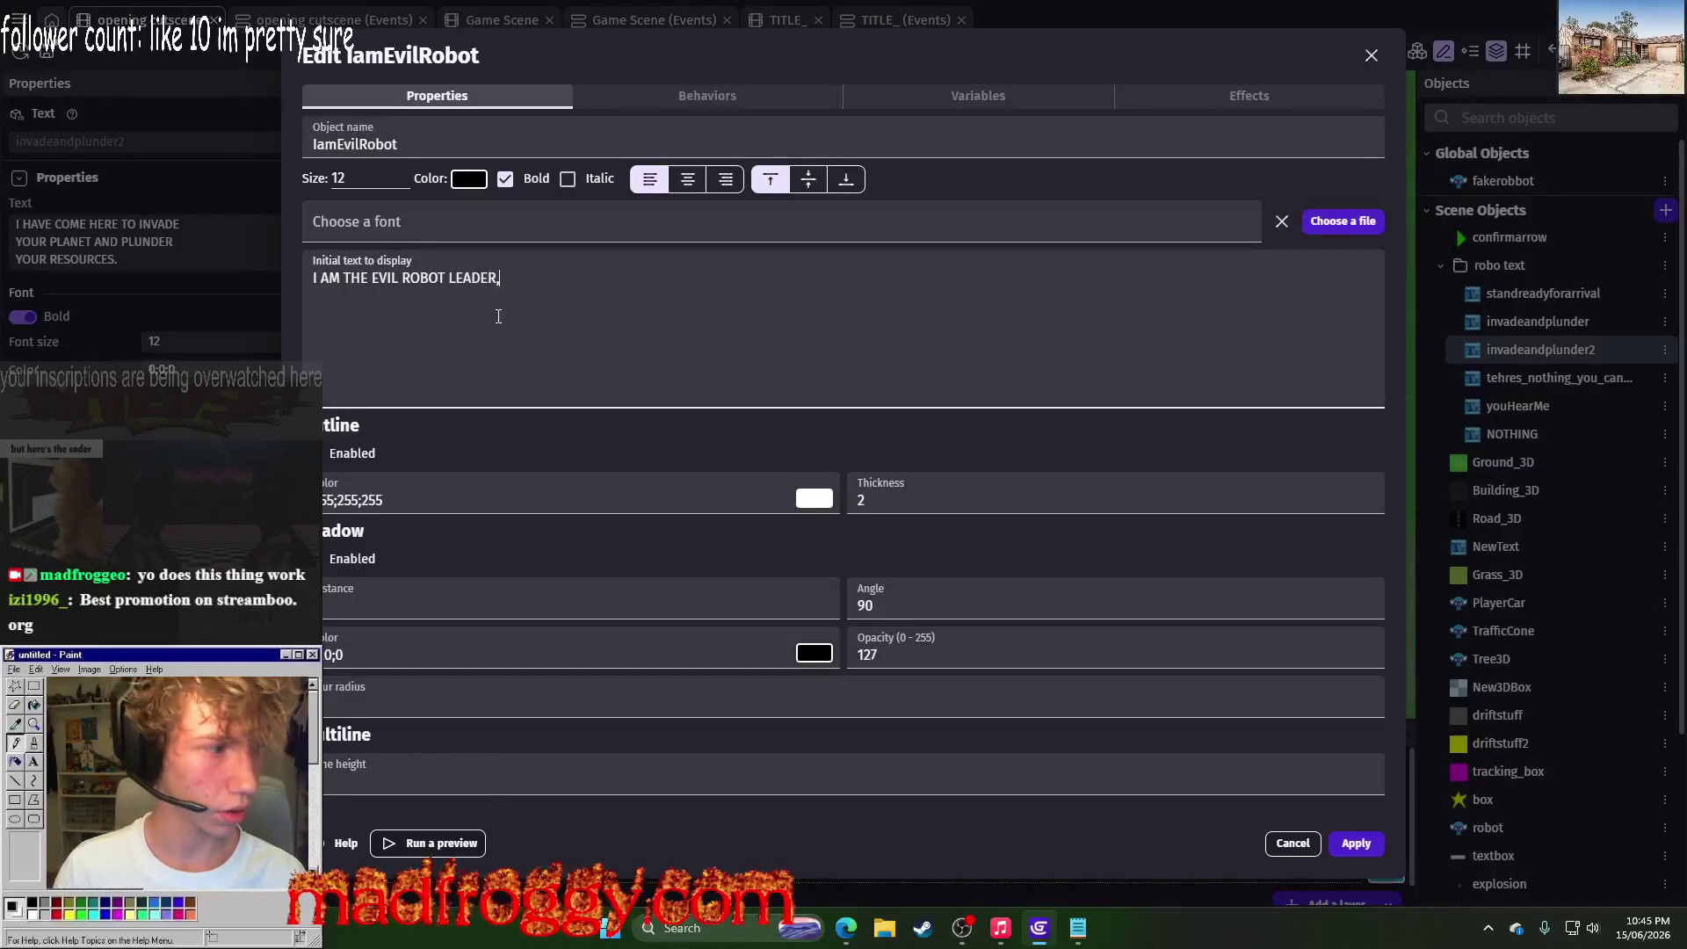
pyautogui.hotkey('alt', 'Tab')
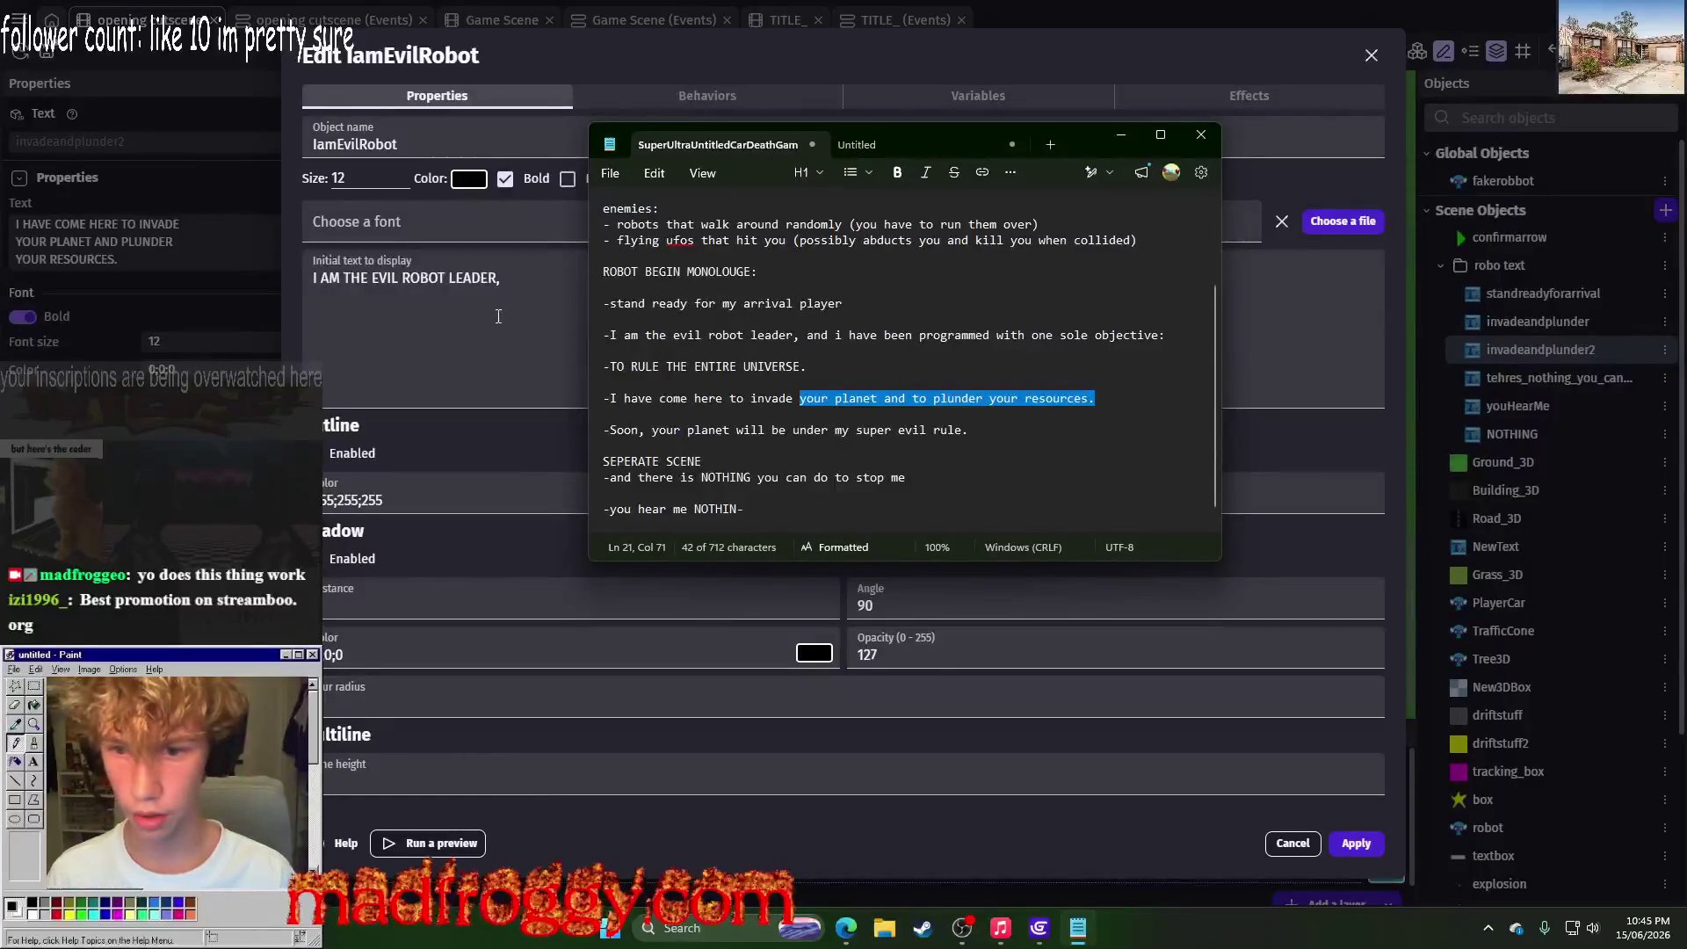
pyautogui.hotkey('alt', 'Tab')
pyautogui.write(' AND I HAVE')
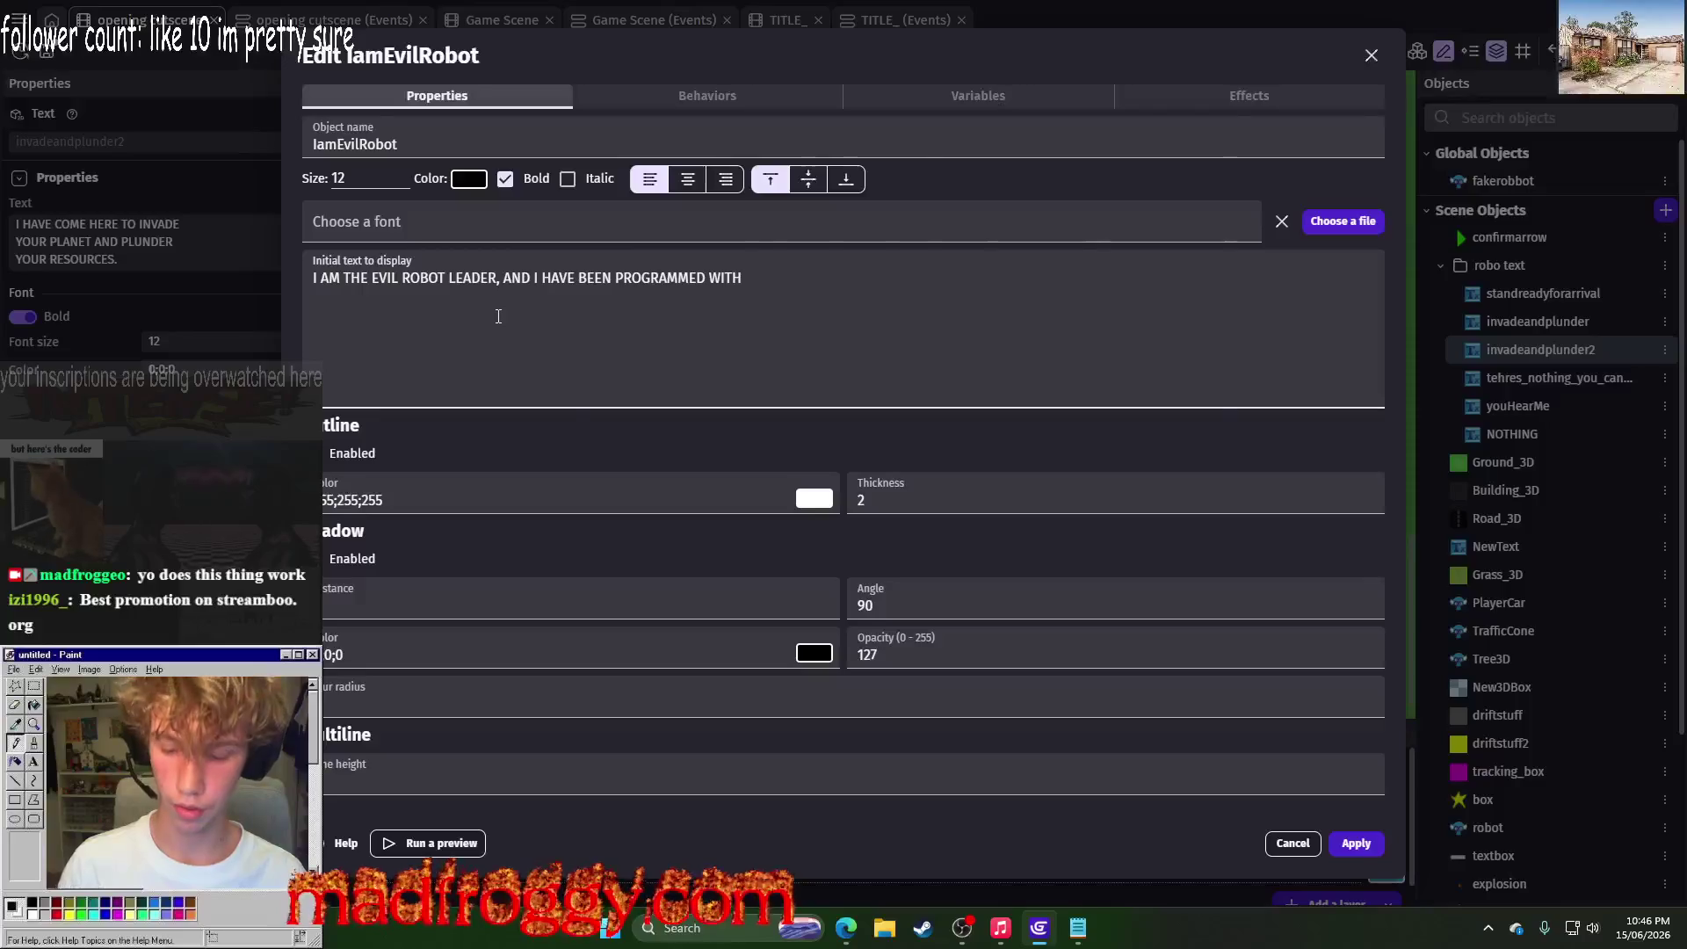
pyautogui.hotkey('alt', 'Tab')
pyautogui.hotkey('alt', 'Tab')
pyautogui.write('ON')
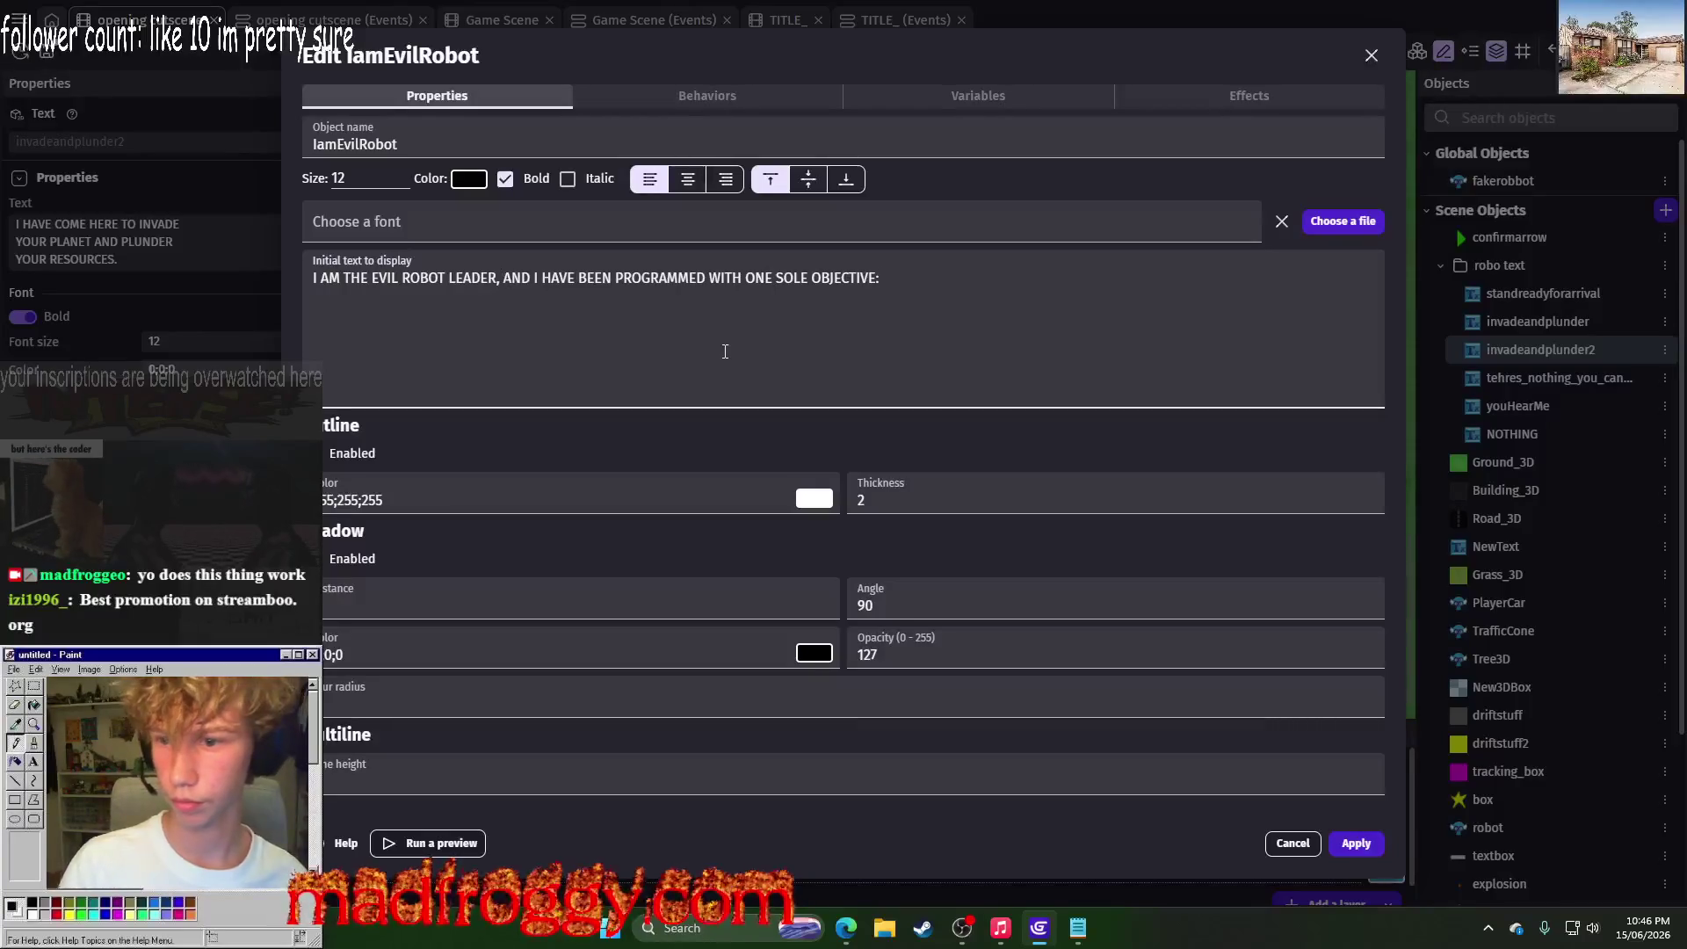
# Step: Break the text into three lines after 'LEADER,' and 'PROGRAMMED', then apply the changes
pyautogui.press('Return')
pyautogui.press('Delete')
pyautogui.press('Return')
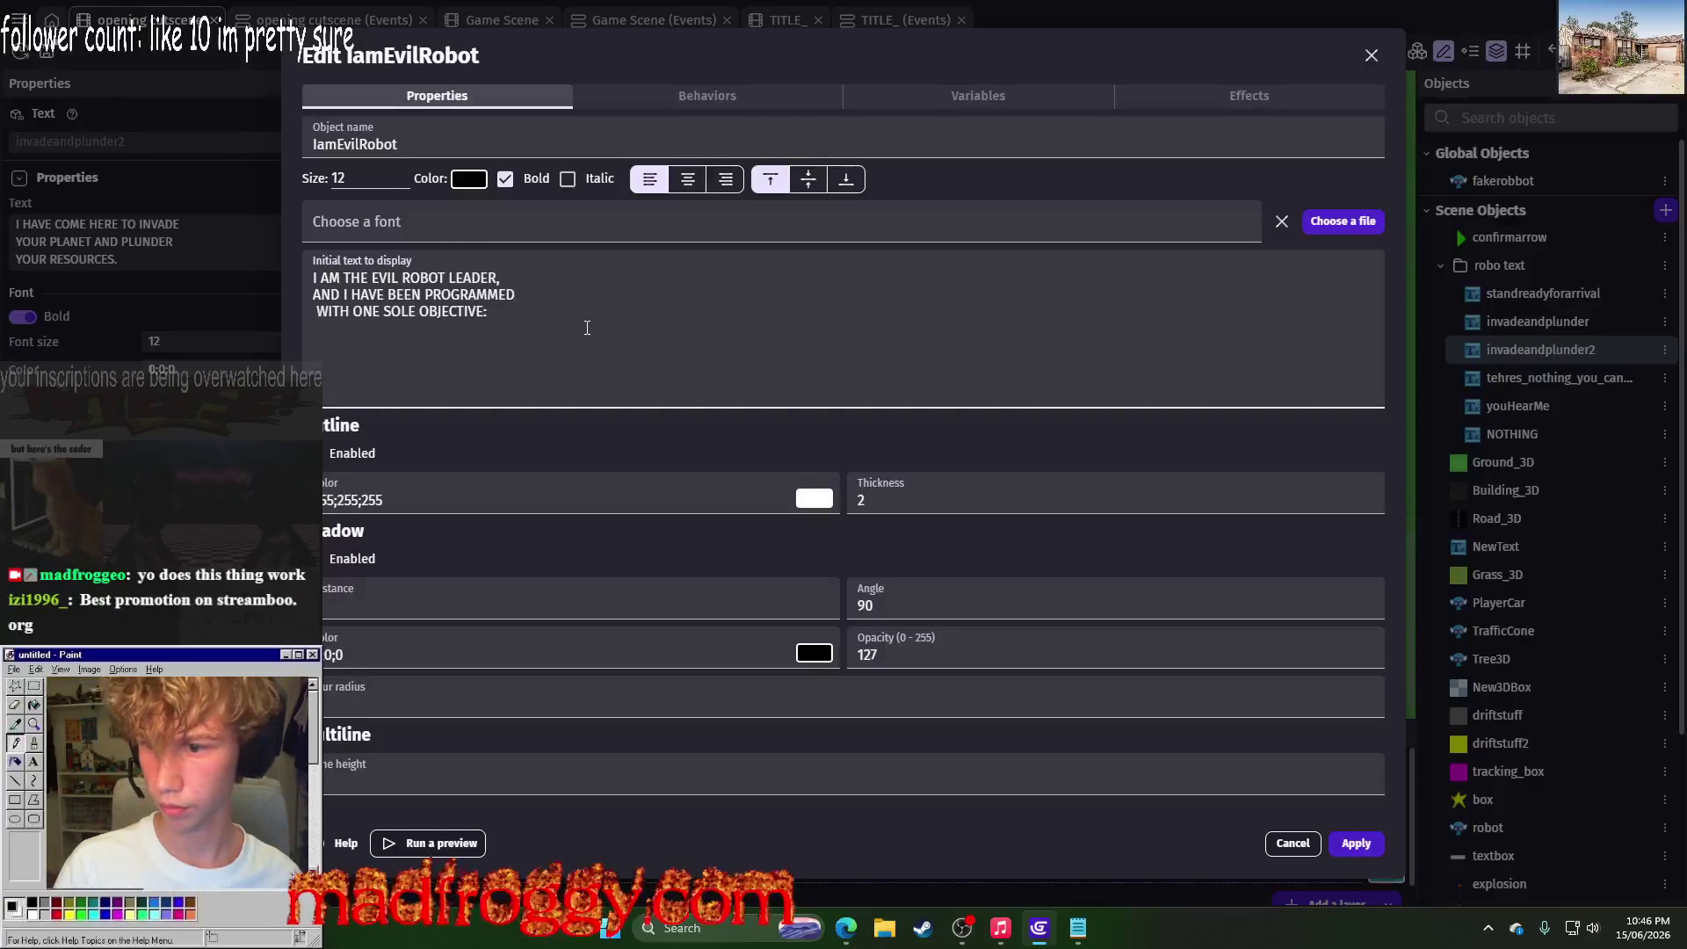
pyautogui.press('Delete')
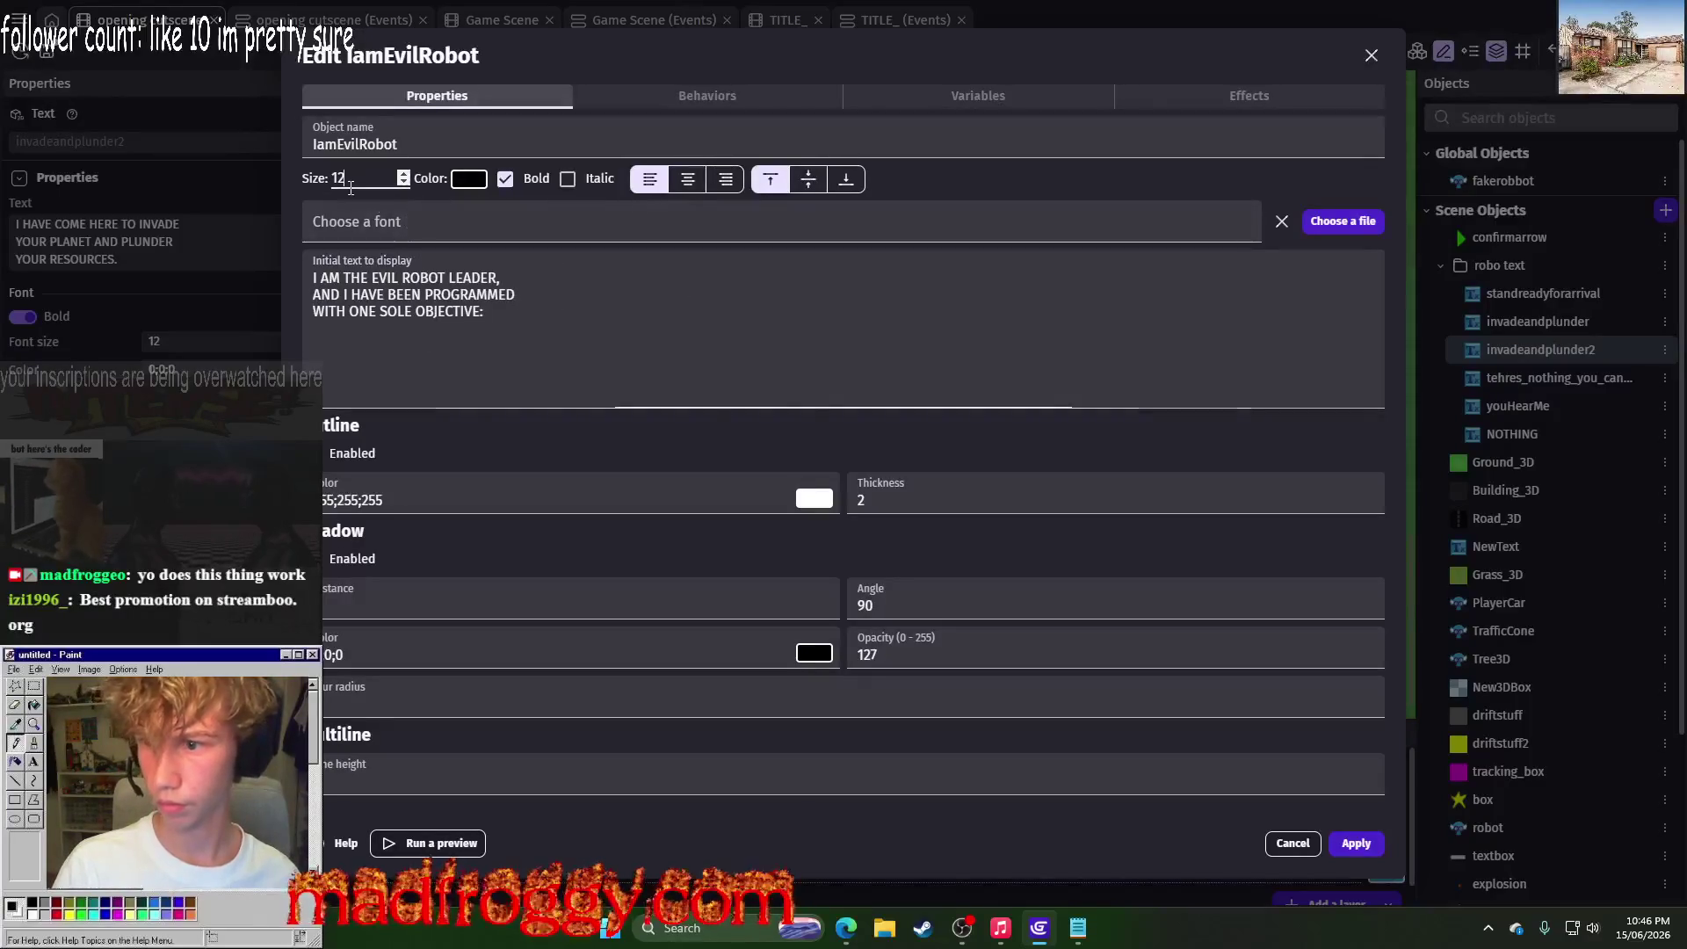
pyautogui.click(1372, 849)
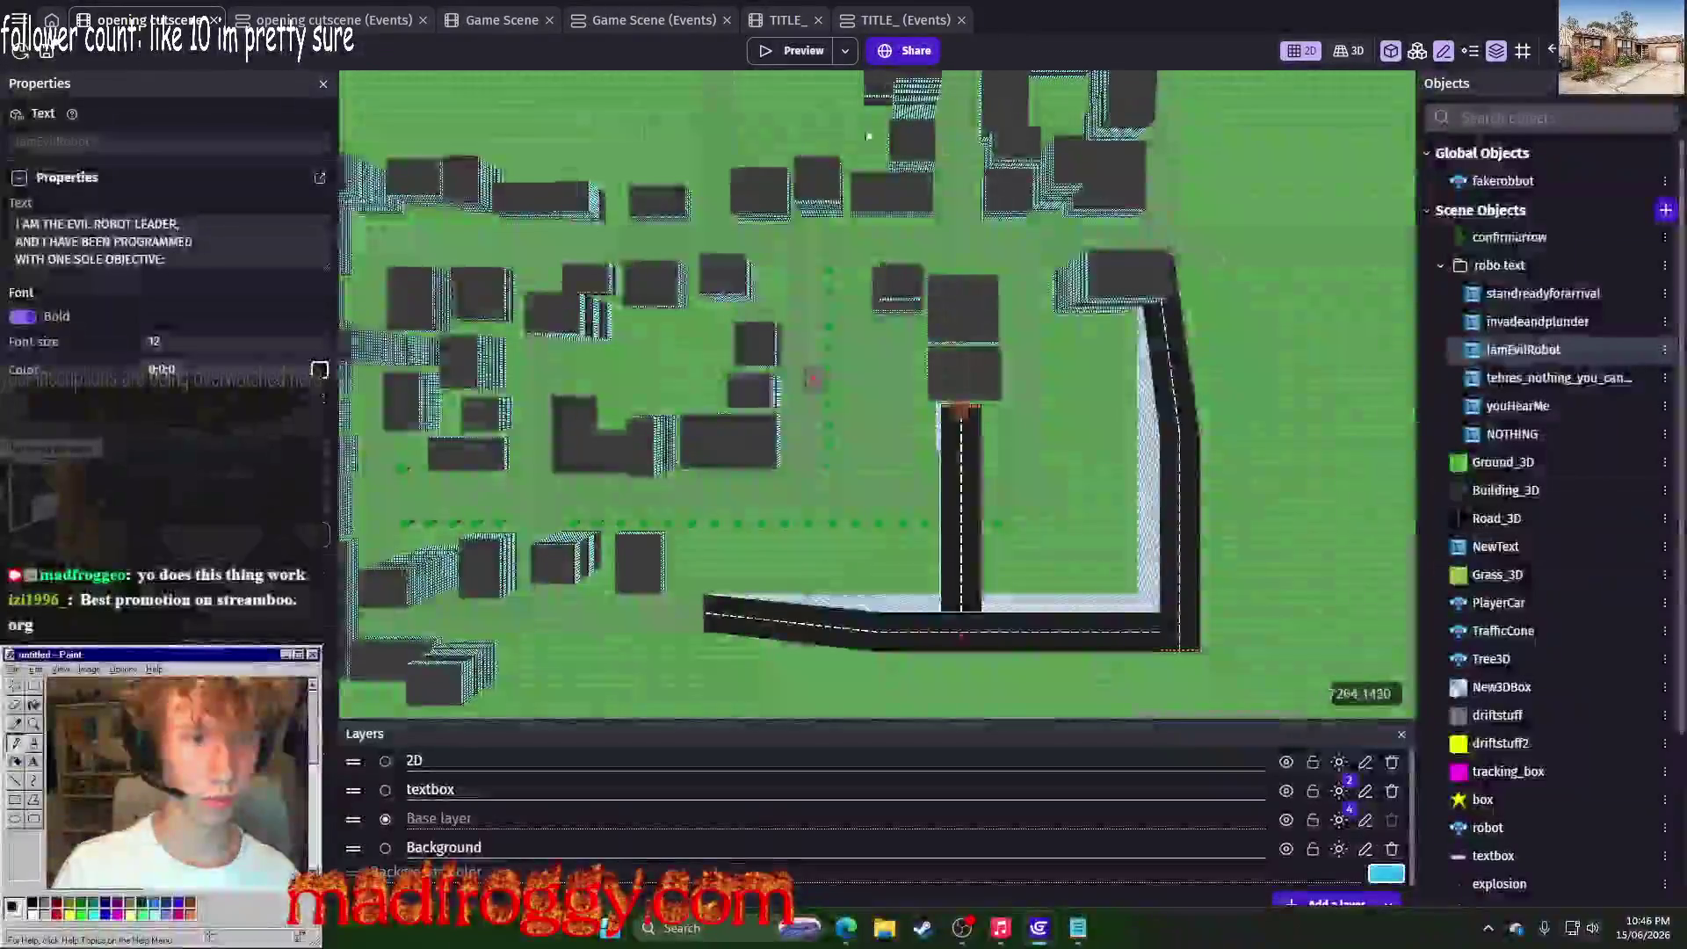
# Step: Make the second monologue step's Create object action spawn IamEvilRobot
pyautogui.hotkey('ctrl', 'Tab')
pyautogui.scroll(15, 887, 579)
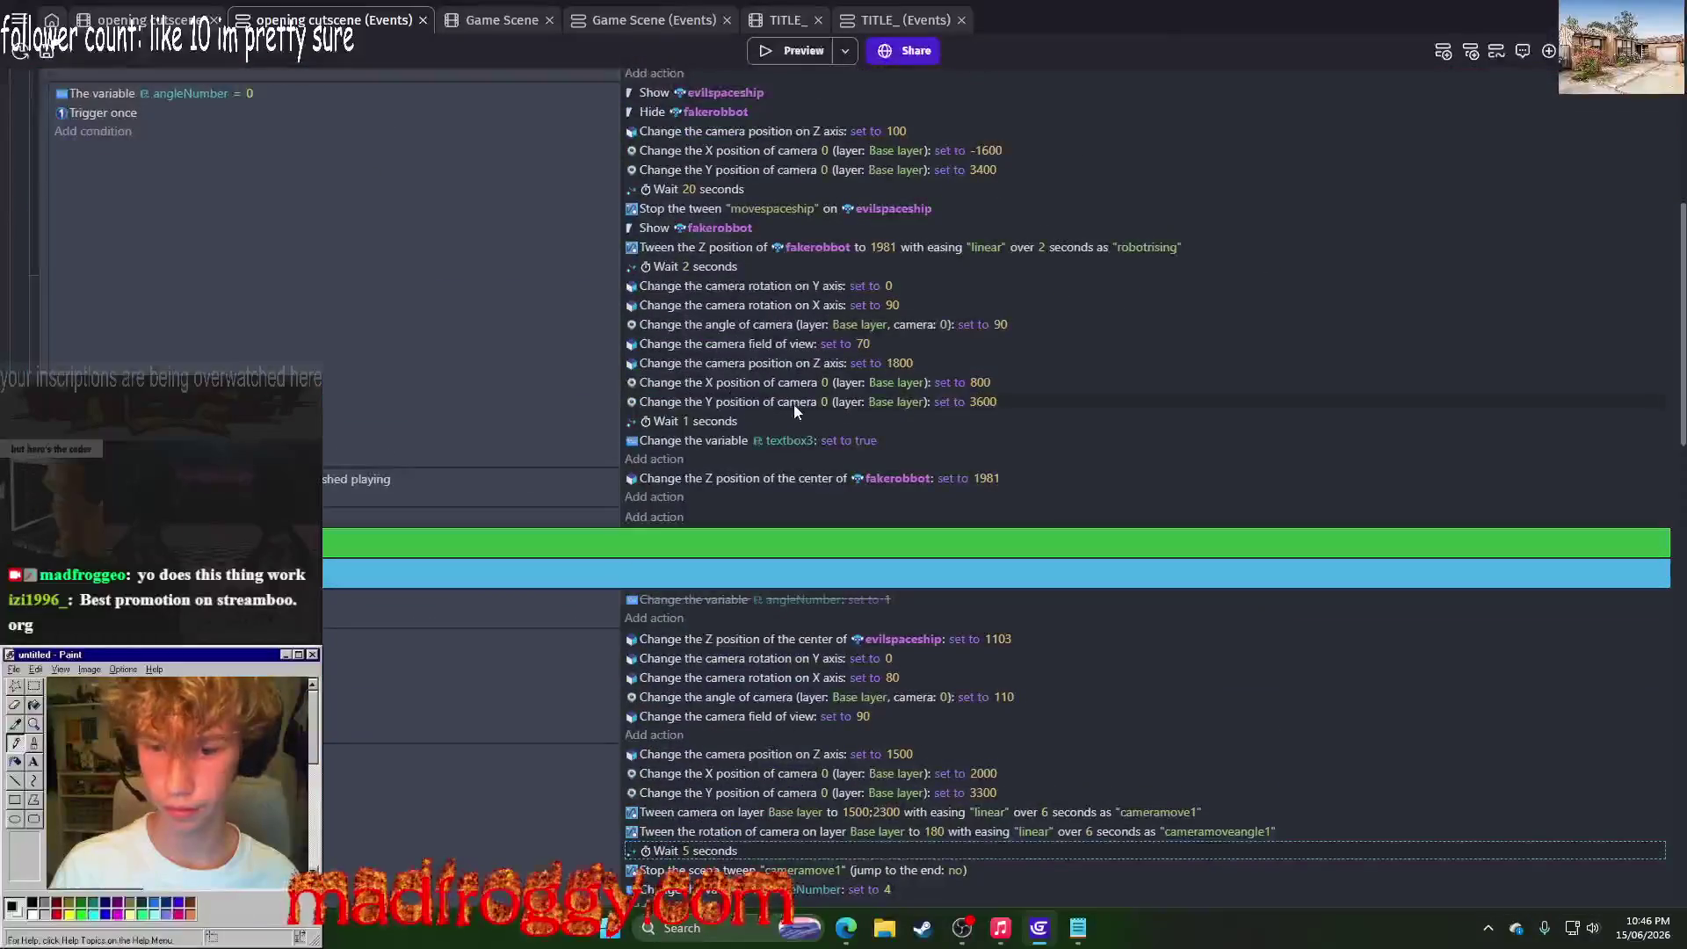
pyautogui.scroll(-4, 588, 362)
pyautogui.scroll(-2, 996, 492)
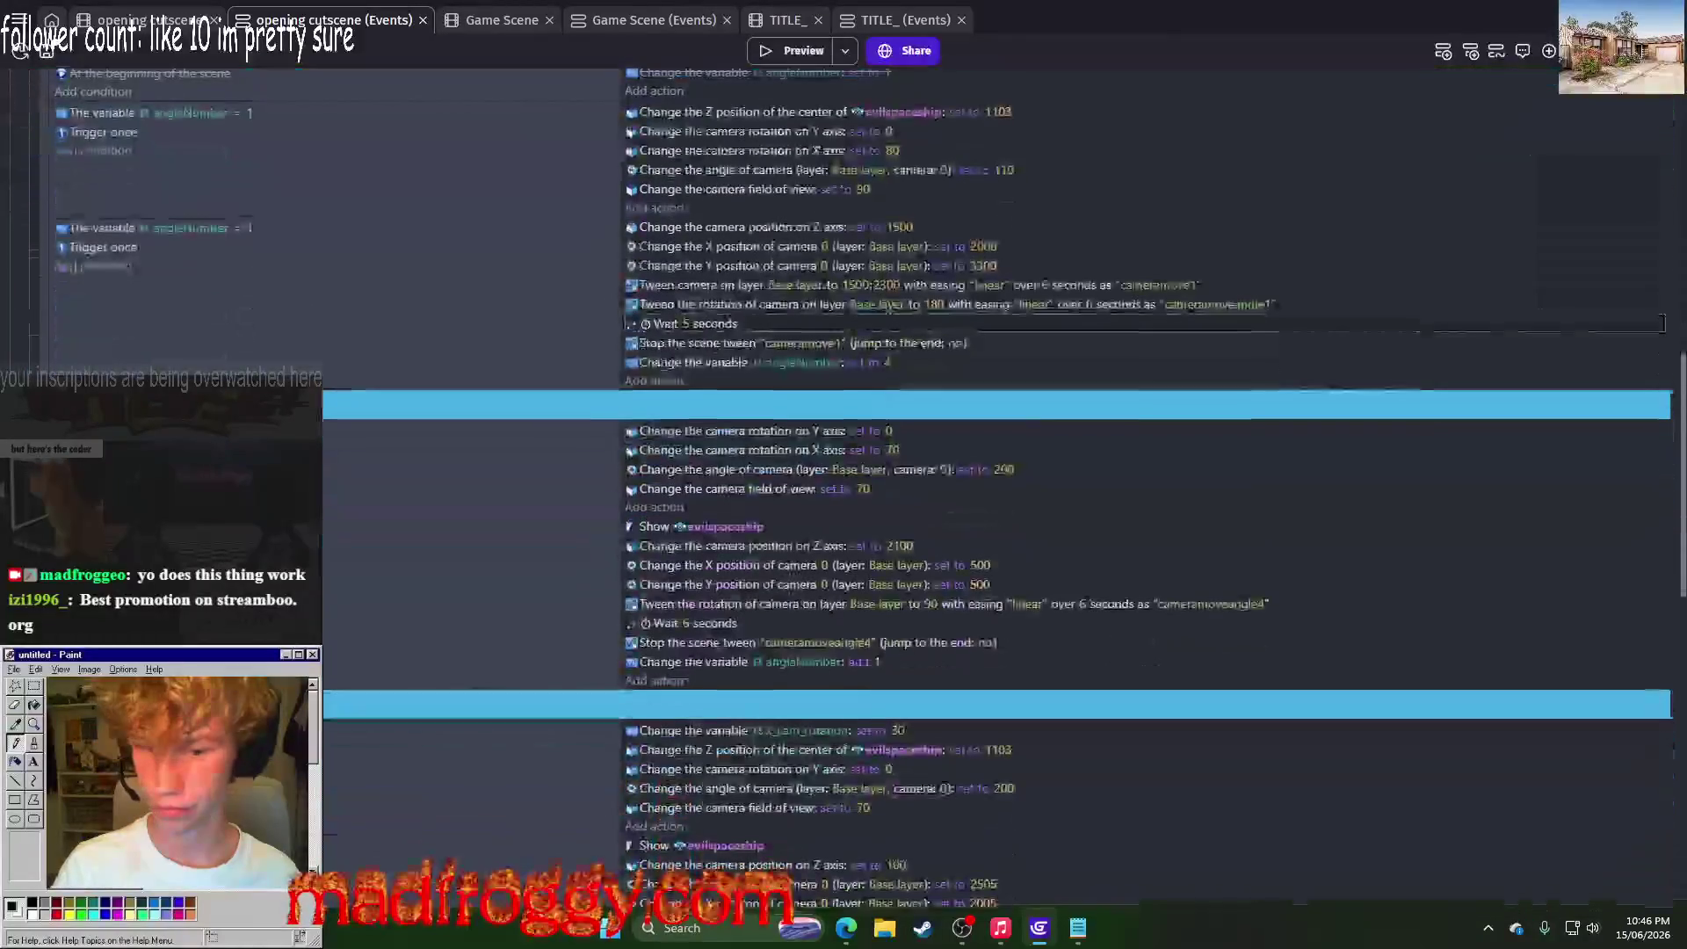
pyautogui.scroll(4, 997, 492)
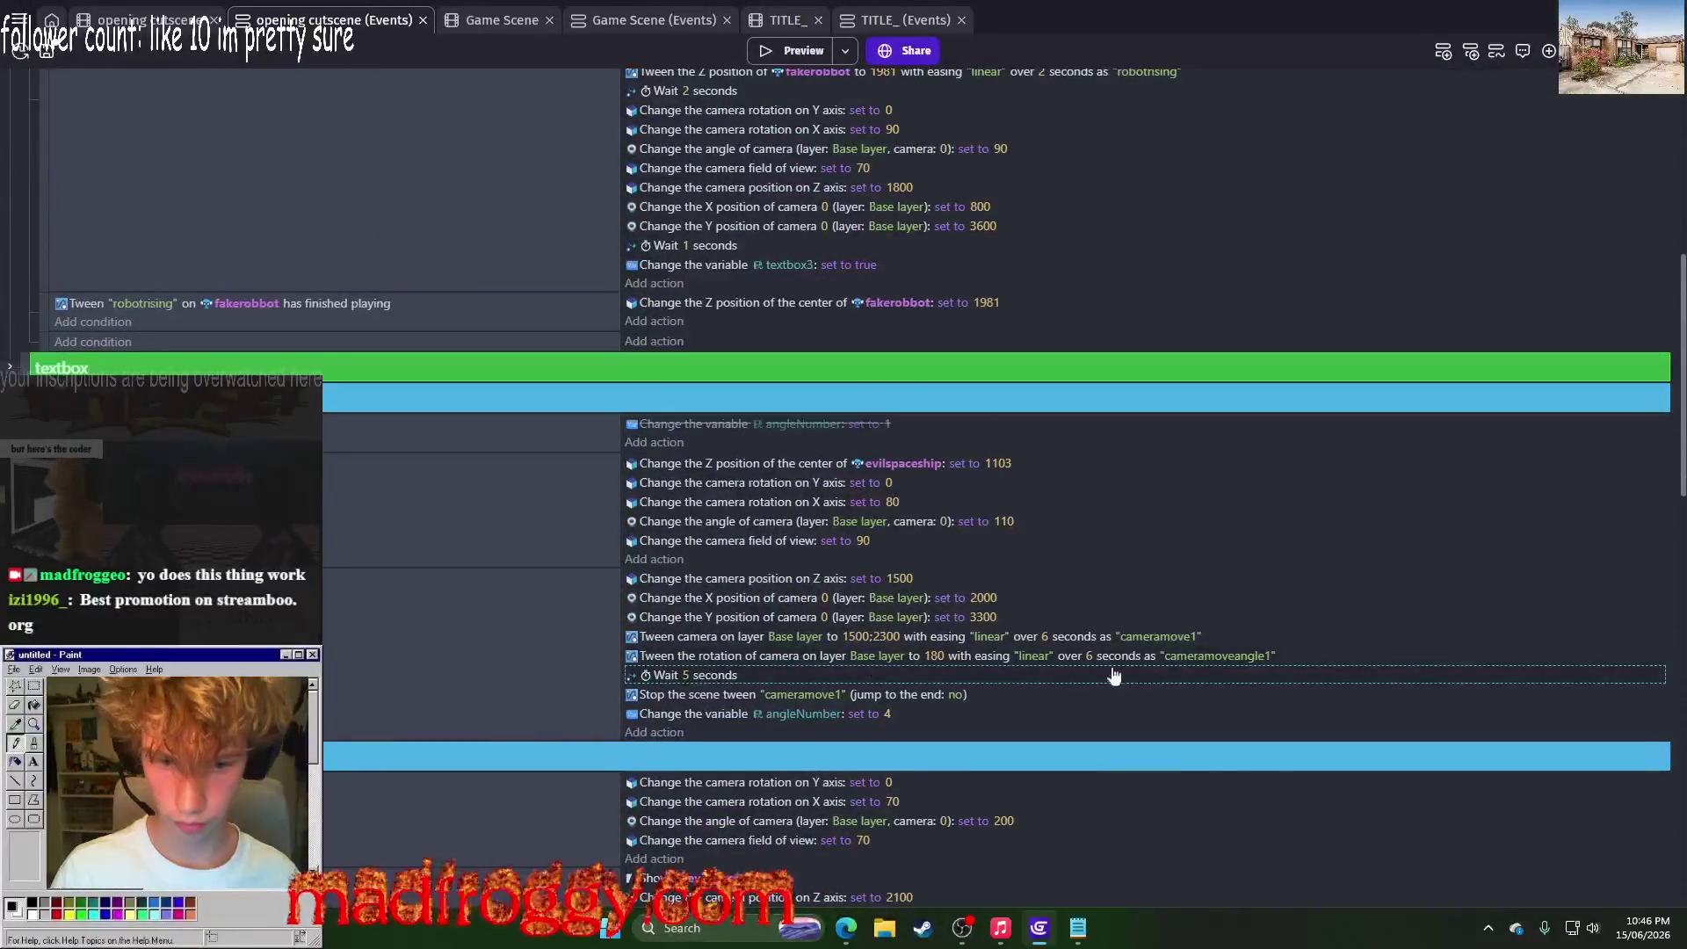
pyautogui.scroll(4, 809, 606)
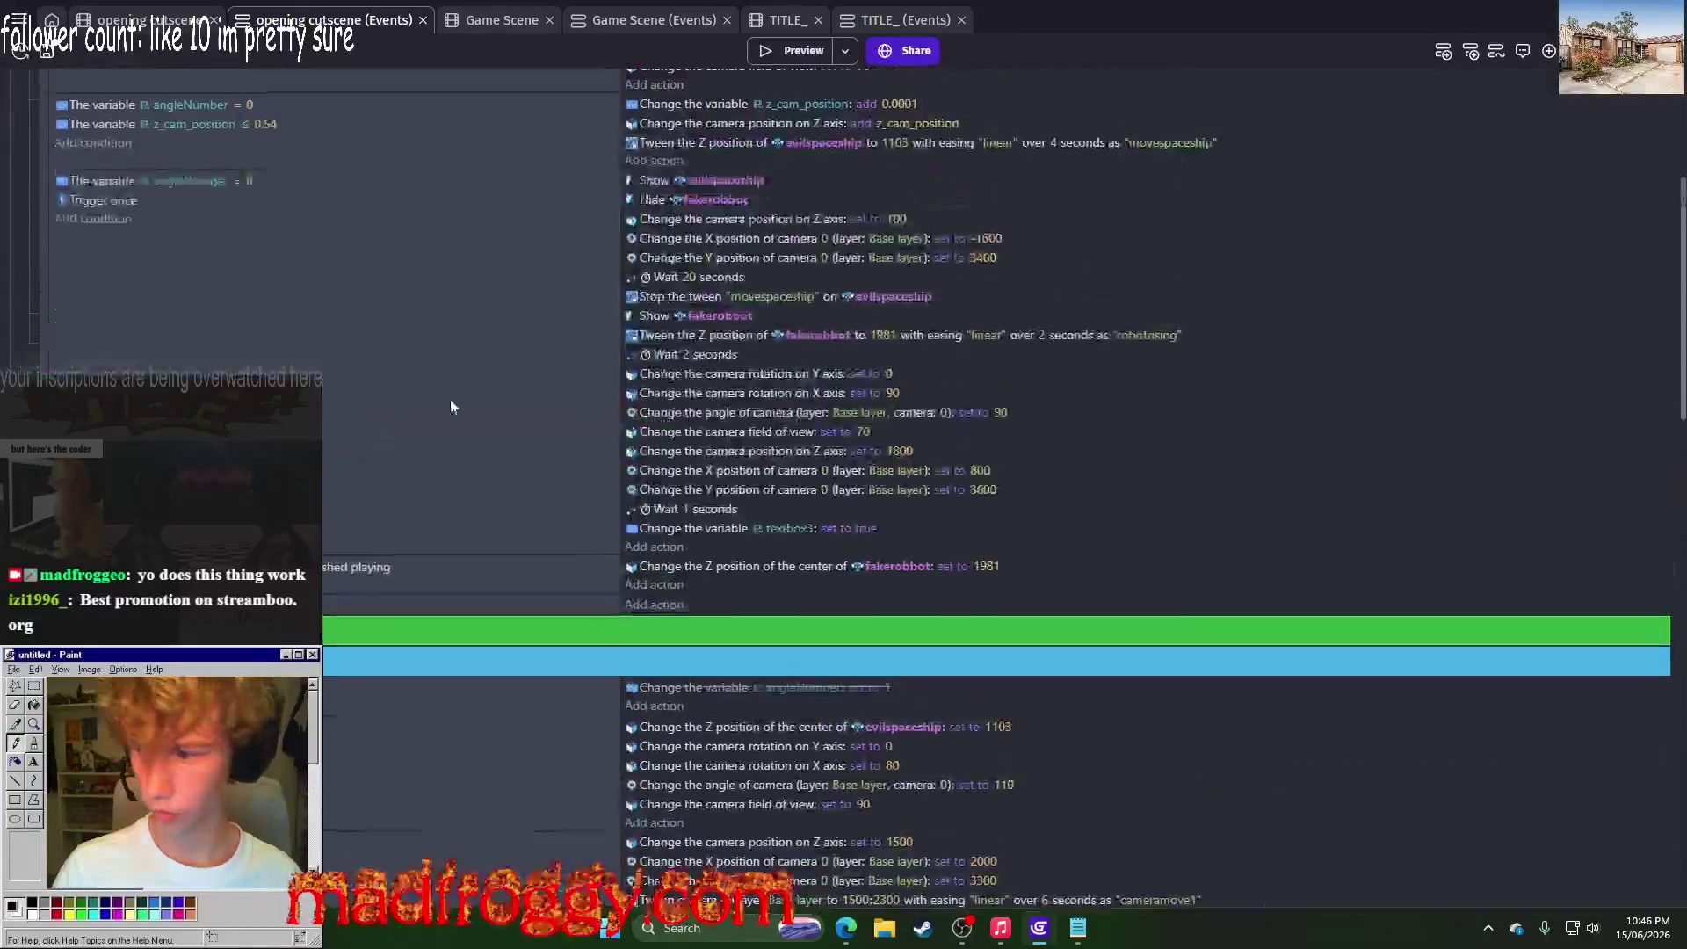
pyautogui.scroll(-7, 997, 492)
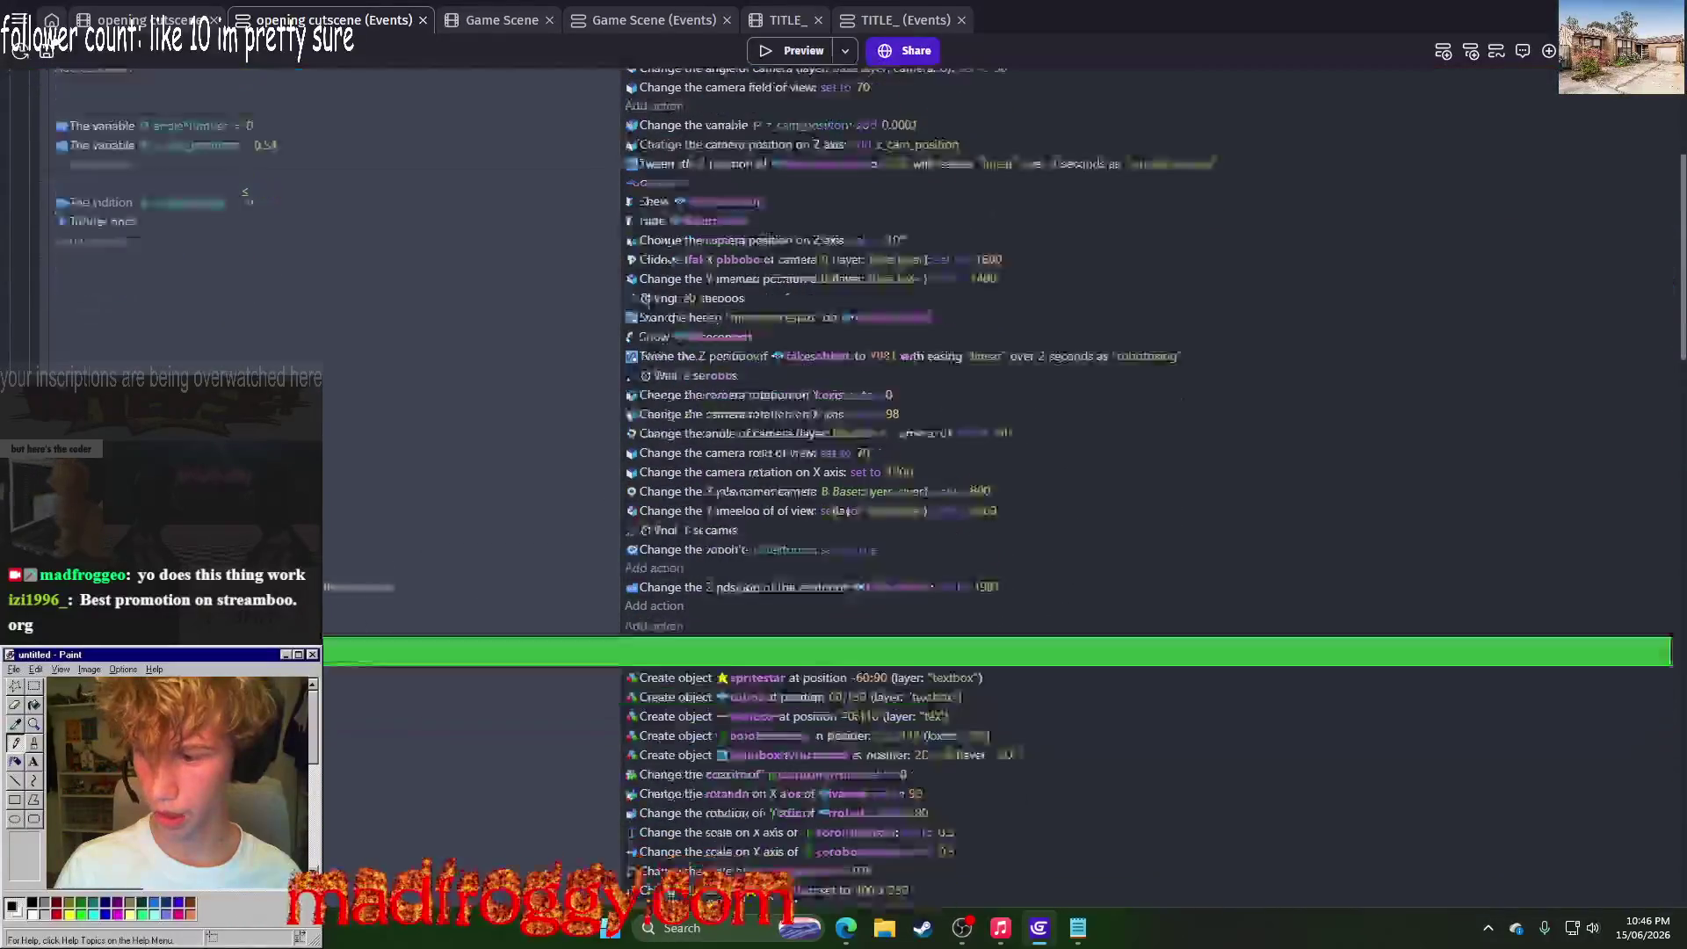
pyautogui.scroll(-4, 461, 435)
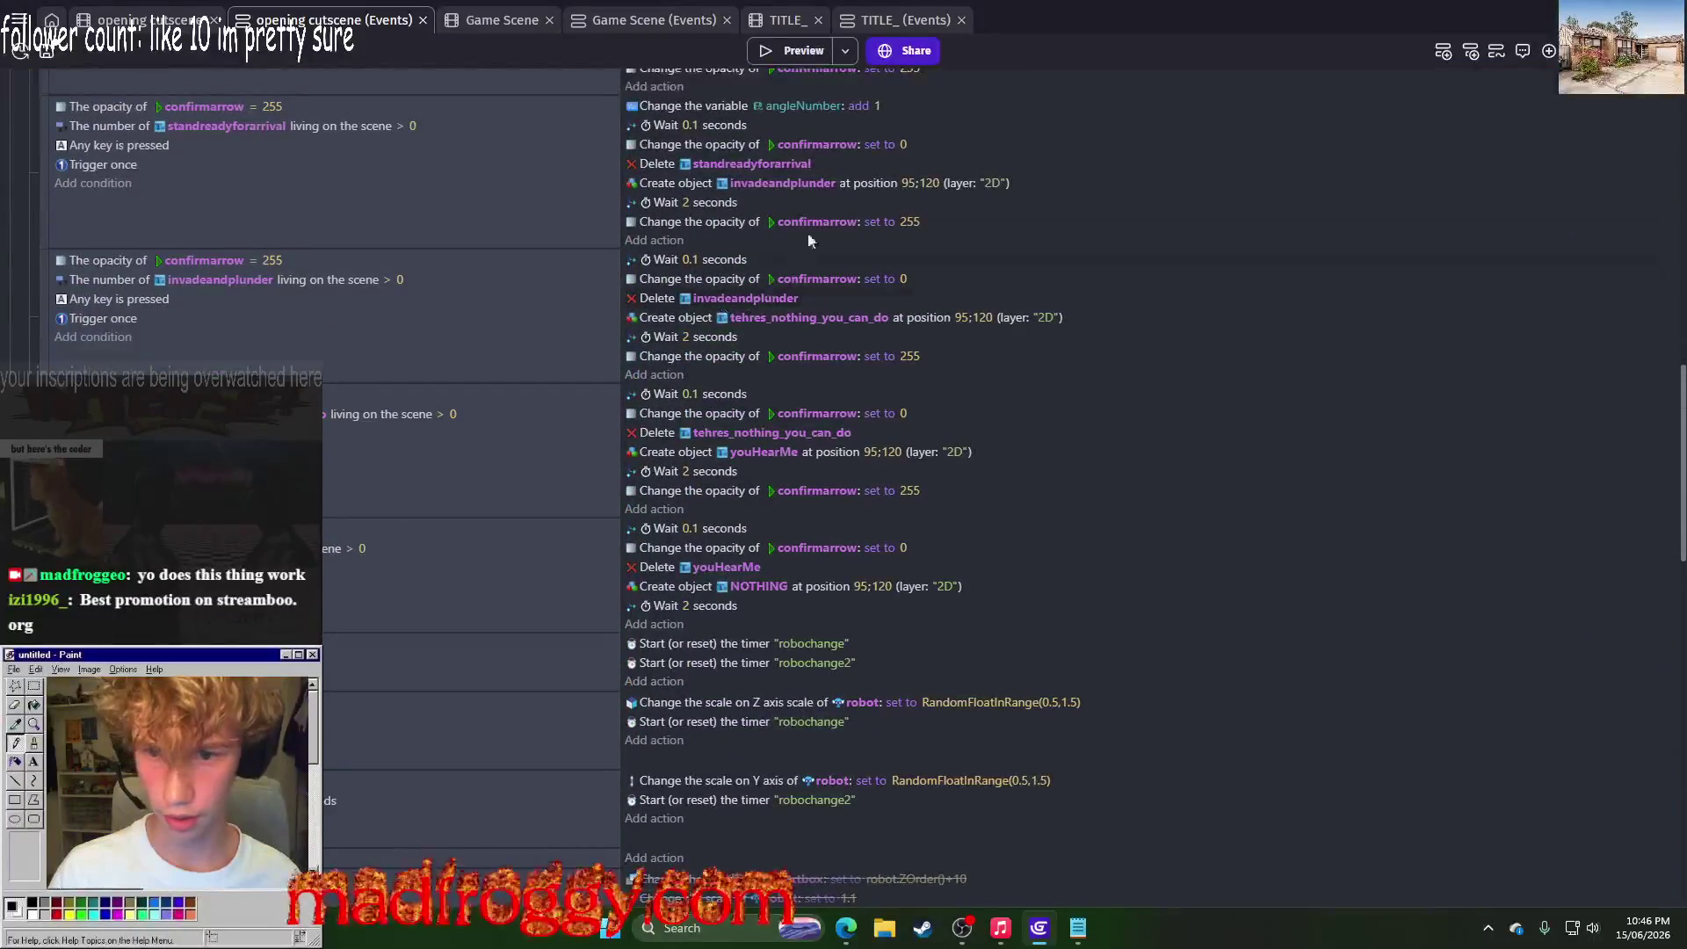
pyautogui.scroll(2, 717, 160)
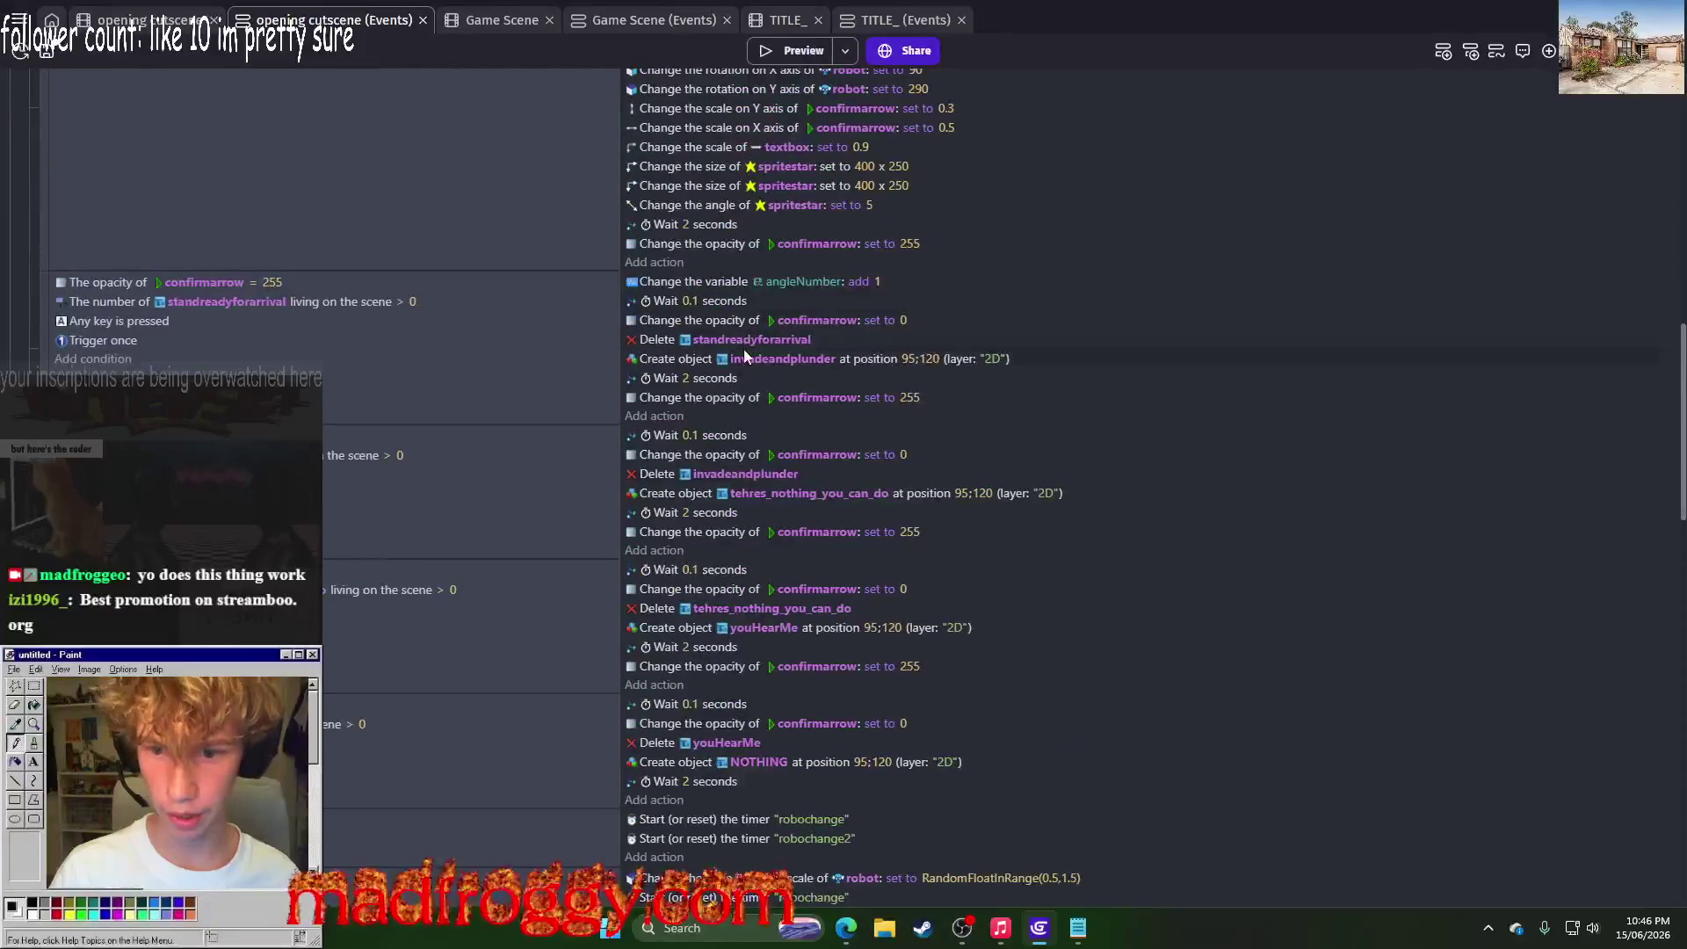
pyautogui.click(745, 352)
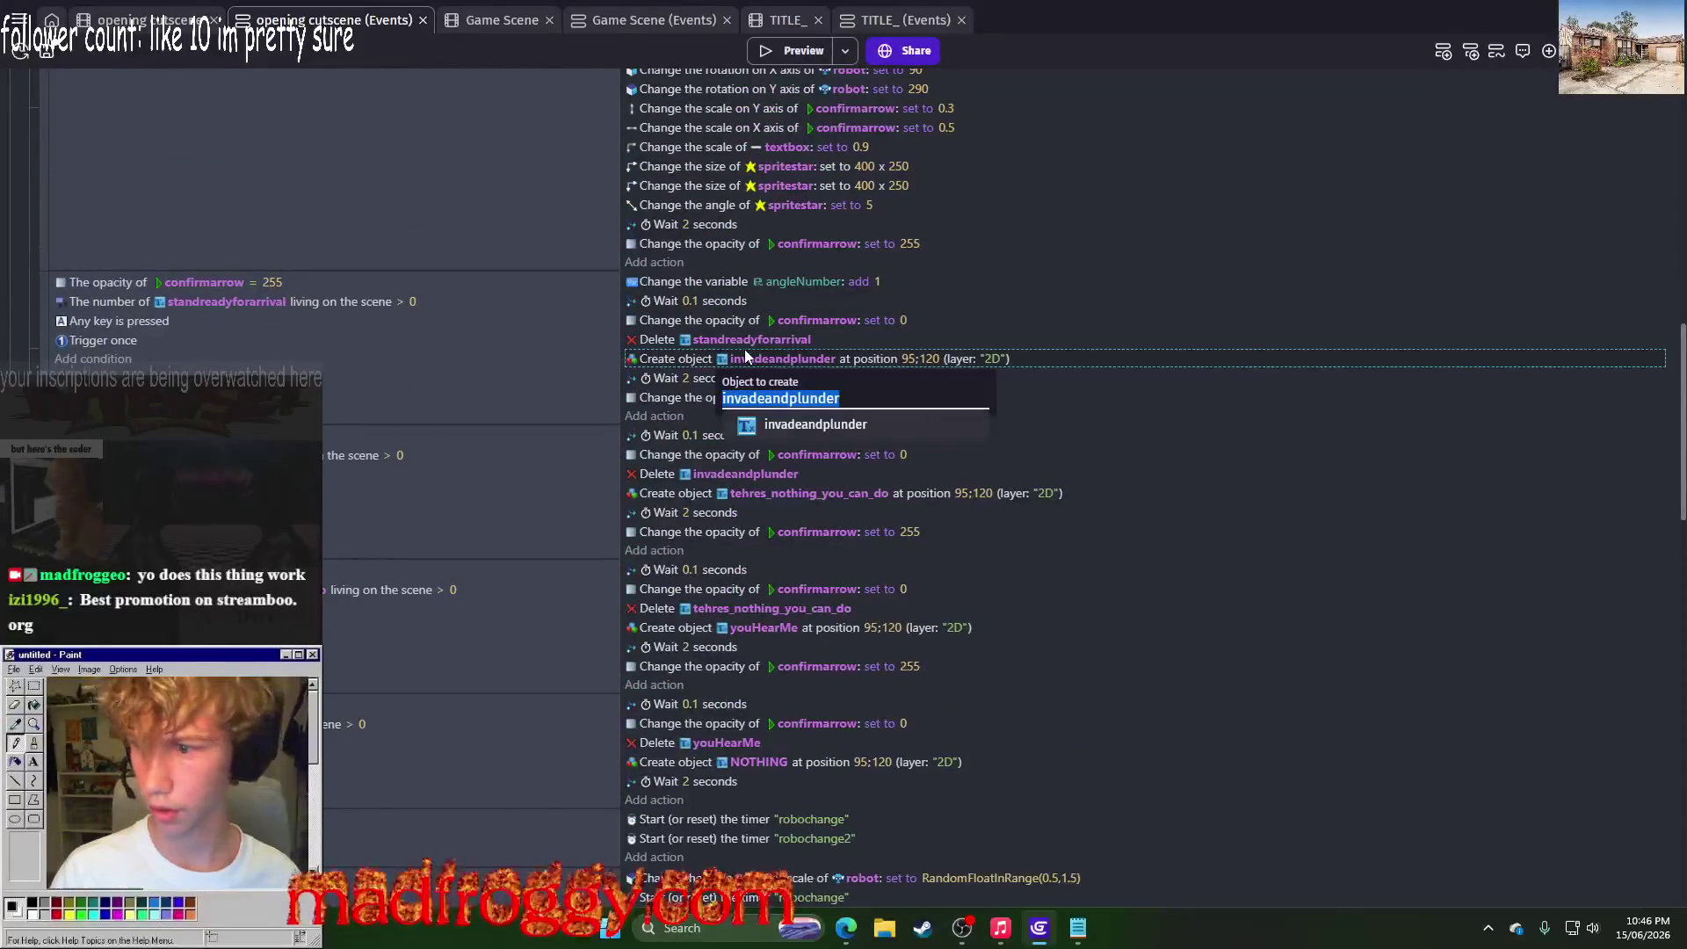
pyautogui.press('BackSpace')
pyautogui.scroll(-10, 836, 566)
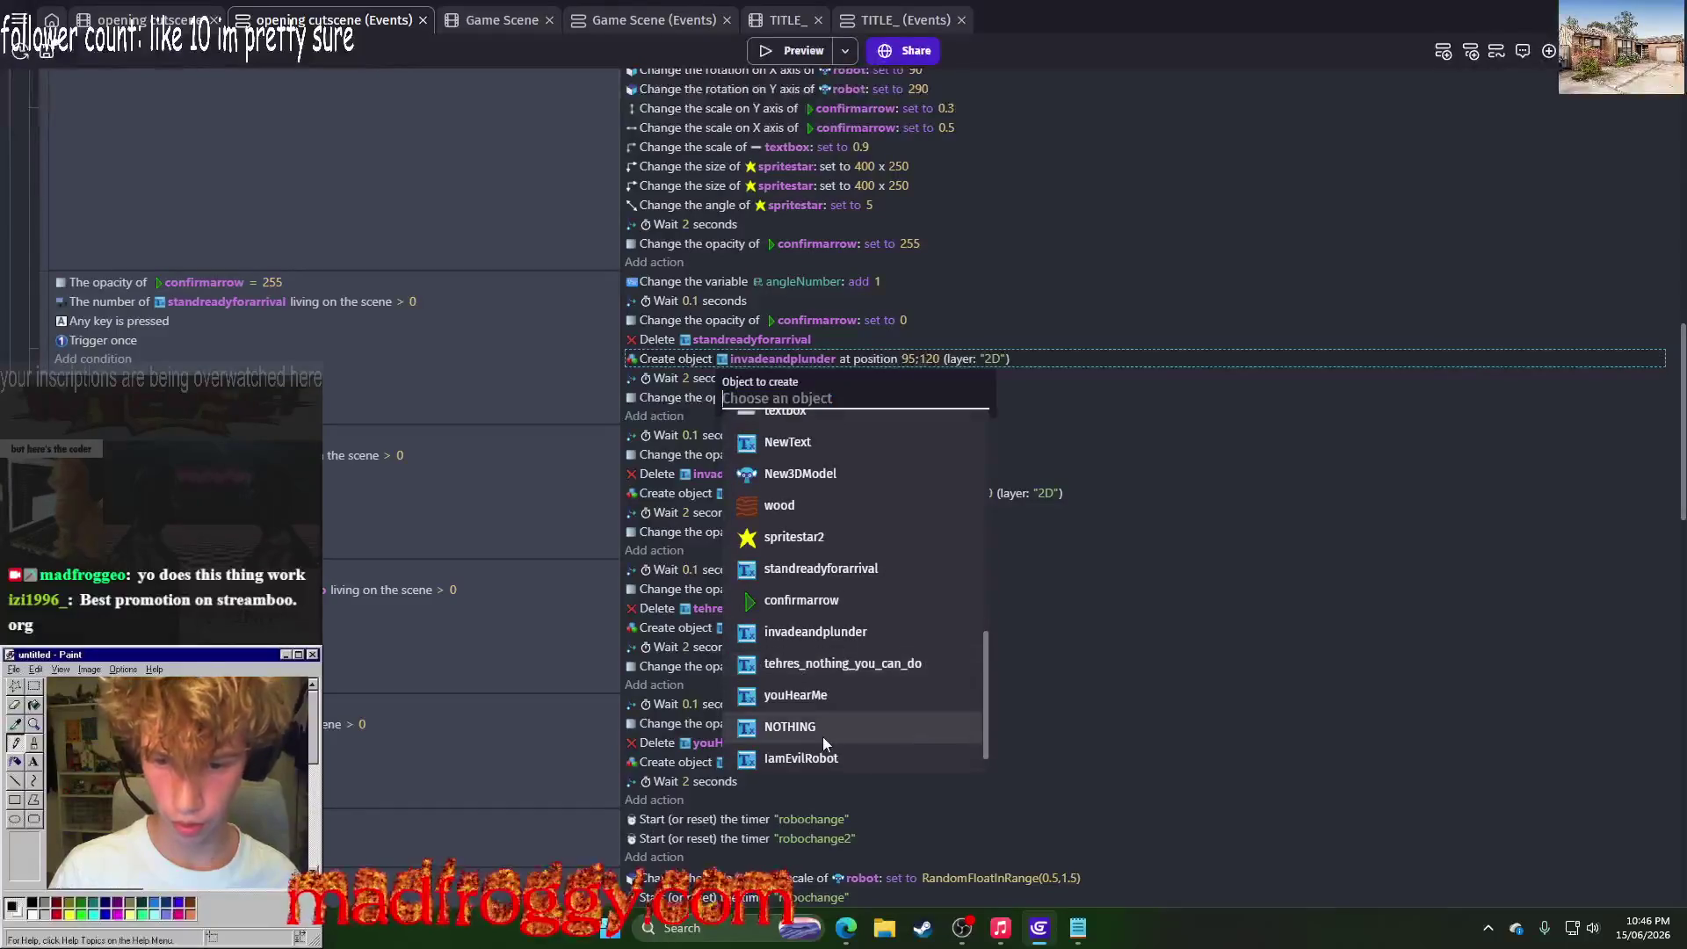
pyautogui.click(814, 758)
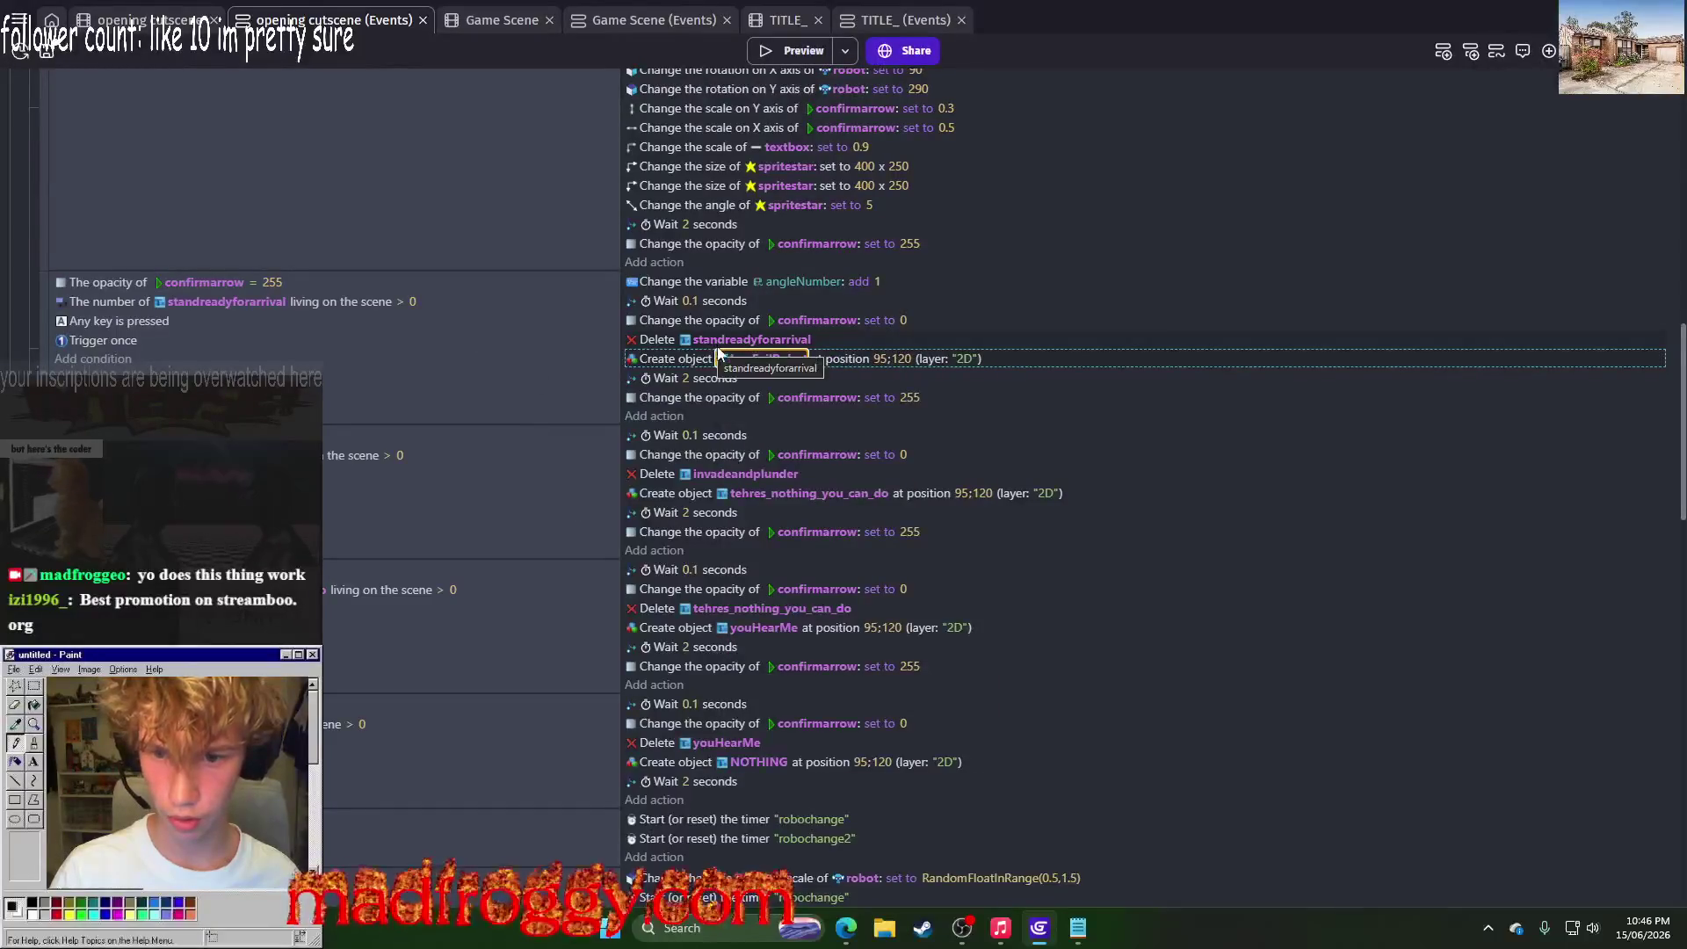
# Step: Change the matching Delete action to remove IamEvilRobot
pyautogui.rightClick(220, 462)
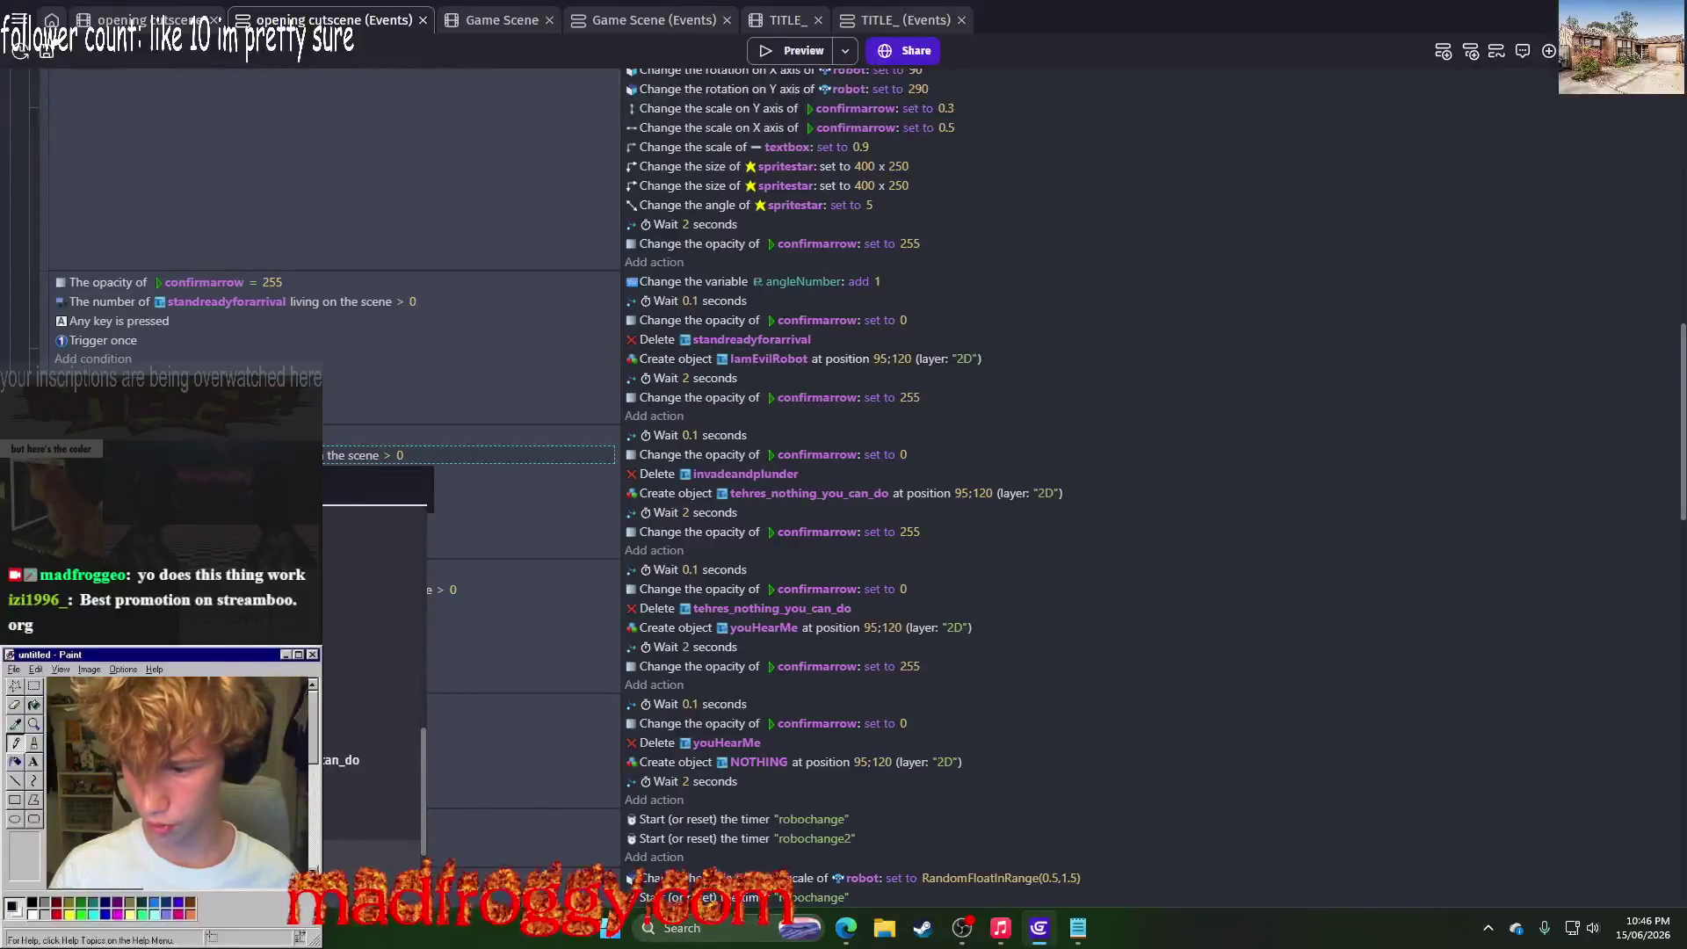
pyautogui.click(774, 473)
pyautogui.click(790, 493)
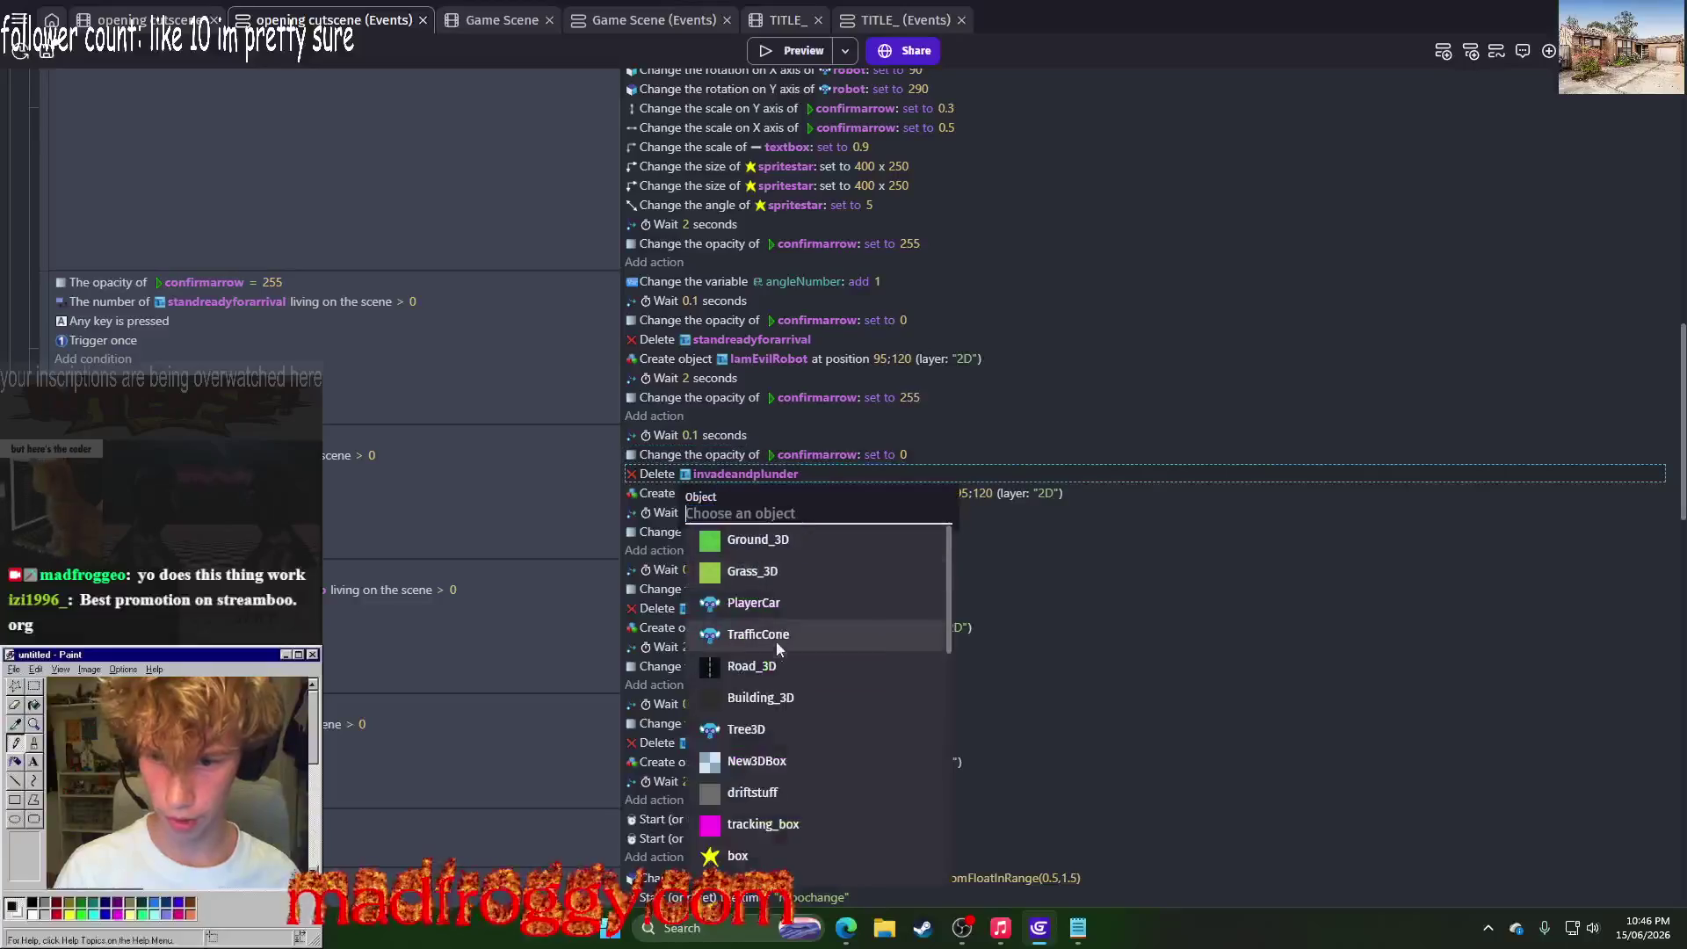
pyautogui.scroll(-5, 780, 788)
pyautogui.click(793, 851)
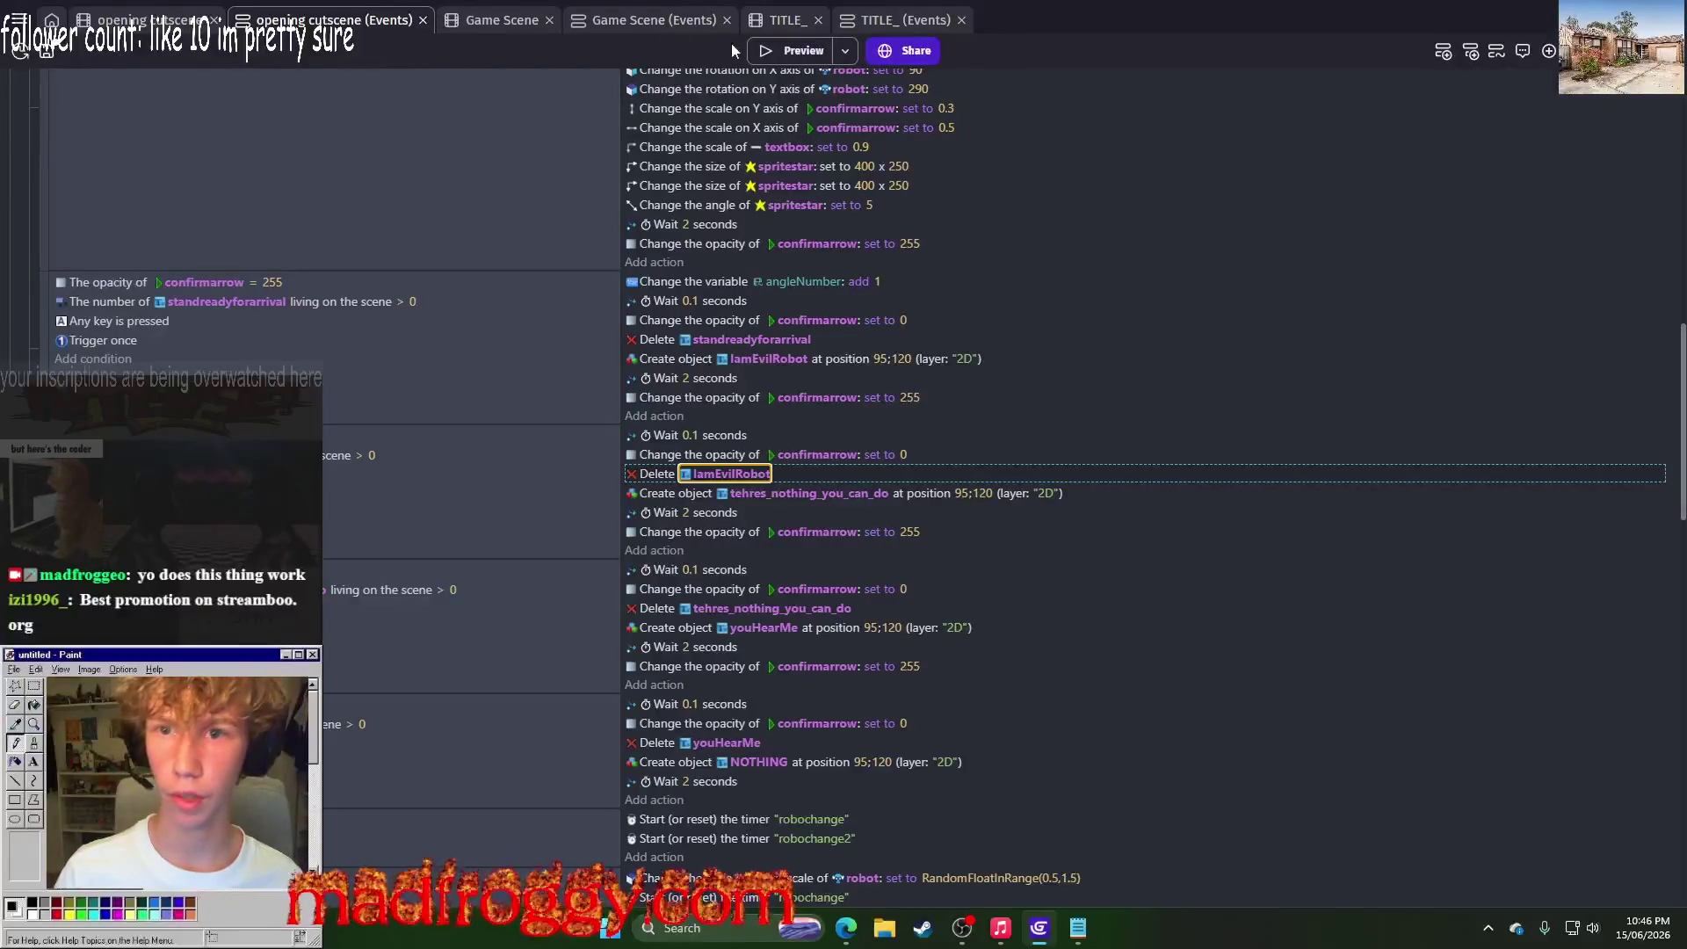
pyautogui.scroll(10, 803, 317)
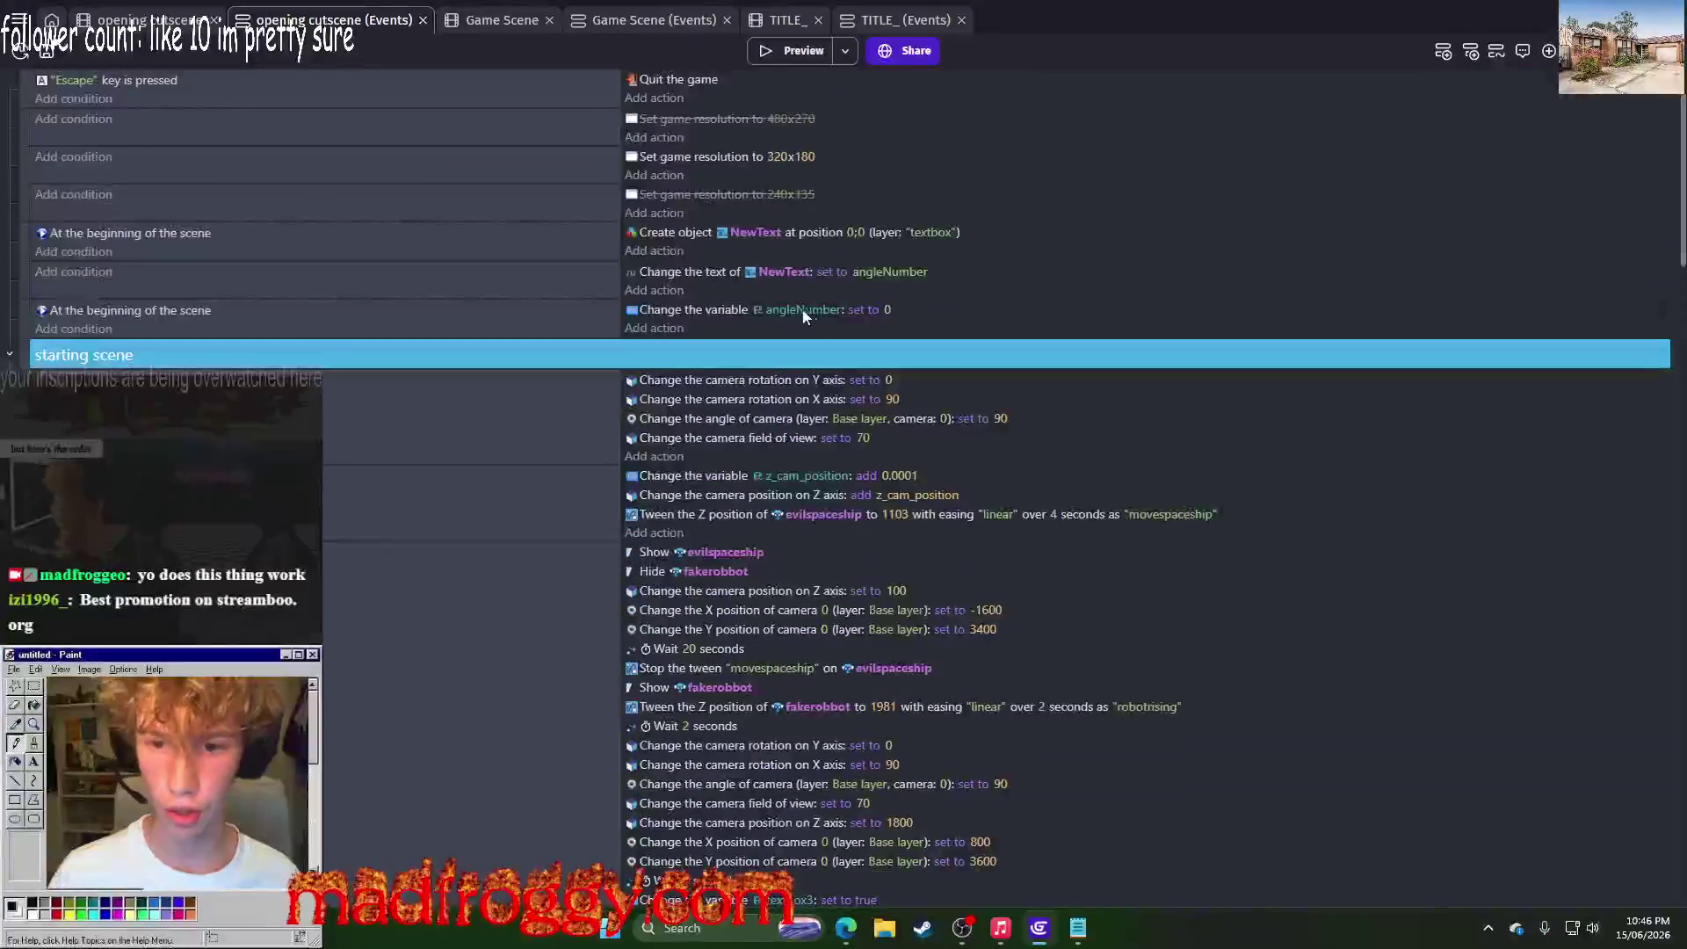
# Step: Copy the angleNumber reset action and turn the copy into textbox3 = true at scene start
pyautogui.rightClick(682, 313)
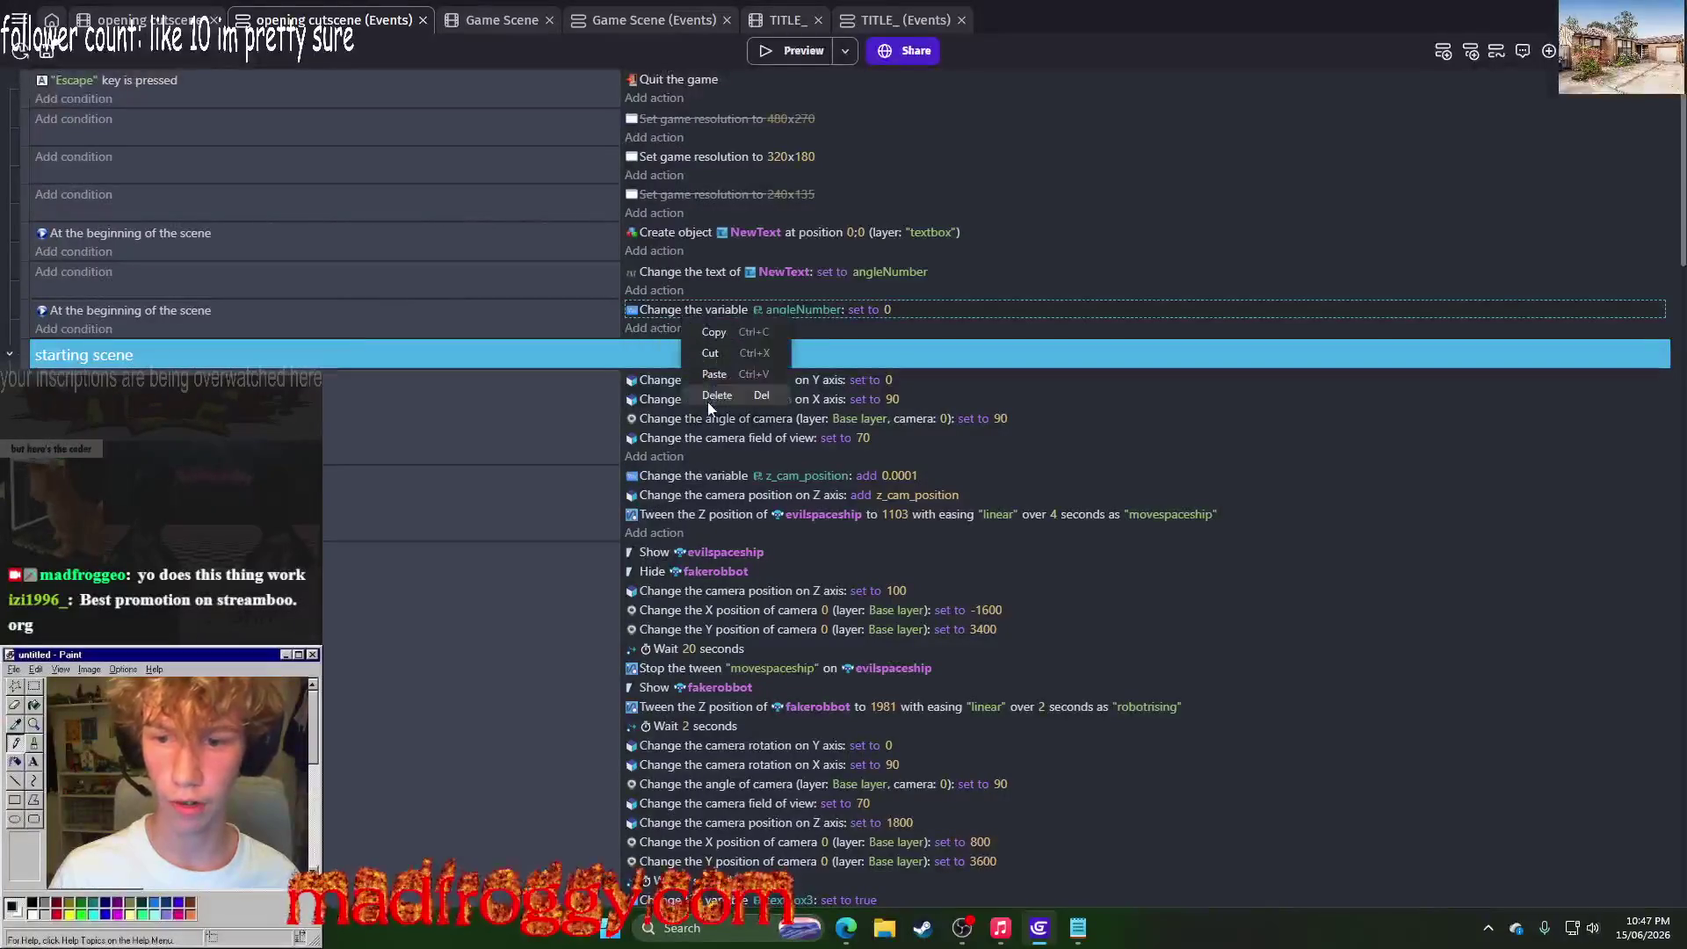
pyautogui.click(708, 403)
pyautogui.click(804, 330)
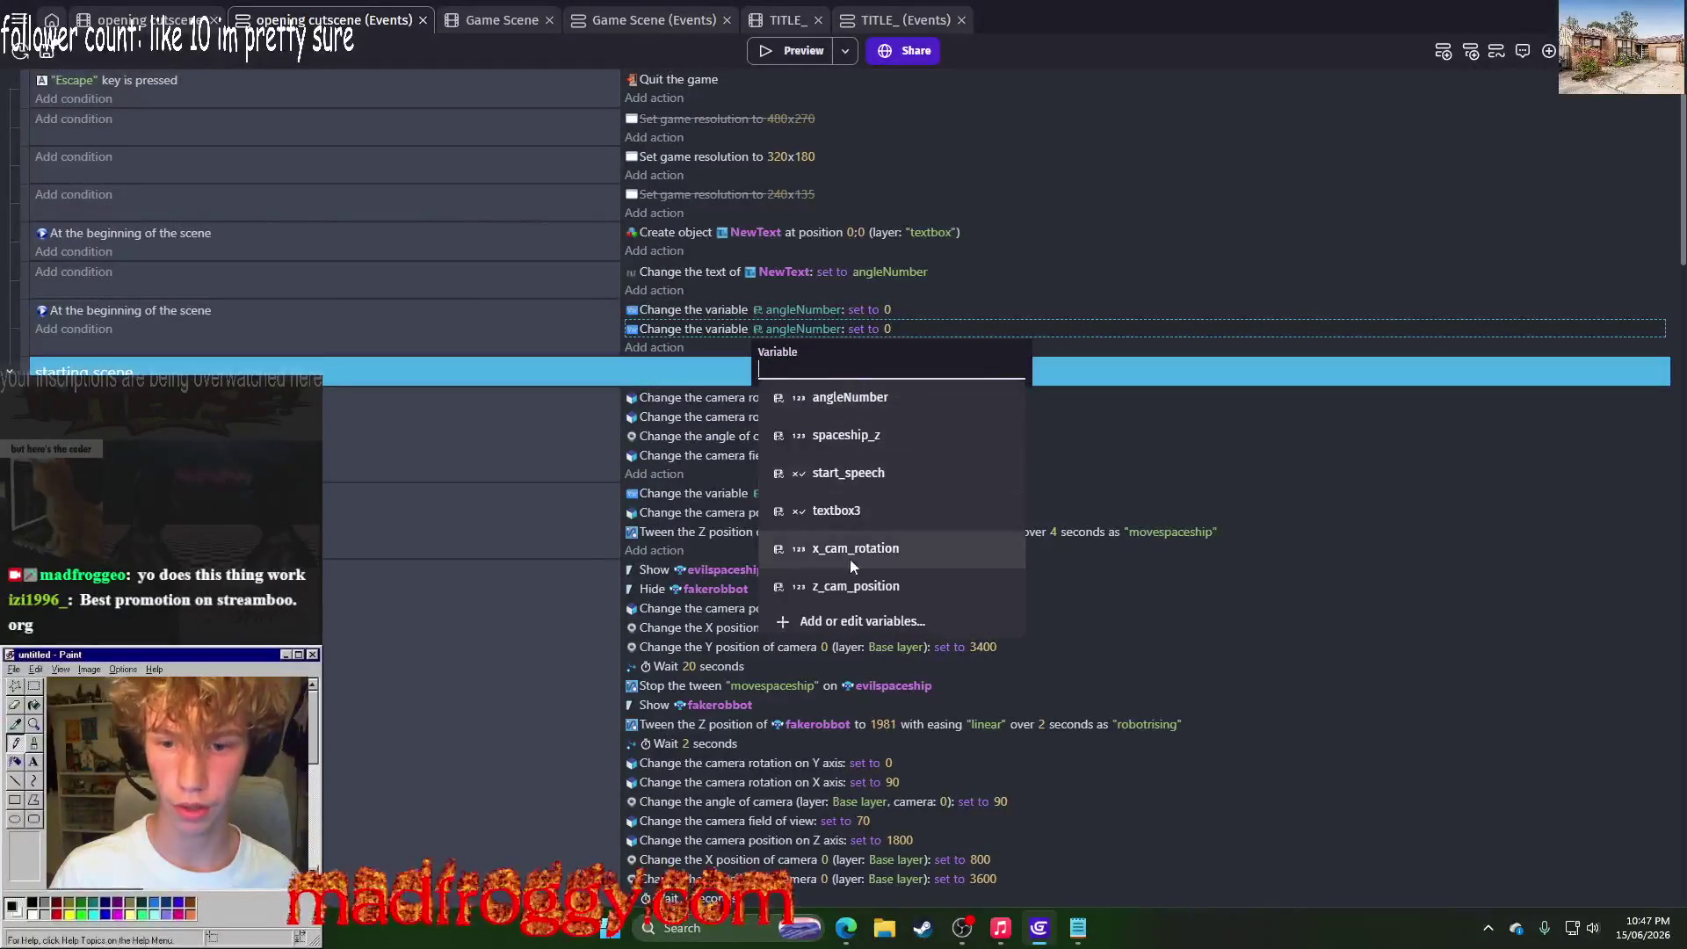
pyautogui.click(843, 510)
pyautogui.click(863, 369)
pyautogui.click(860, 406)
pyautogui.click(592, 324)
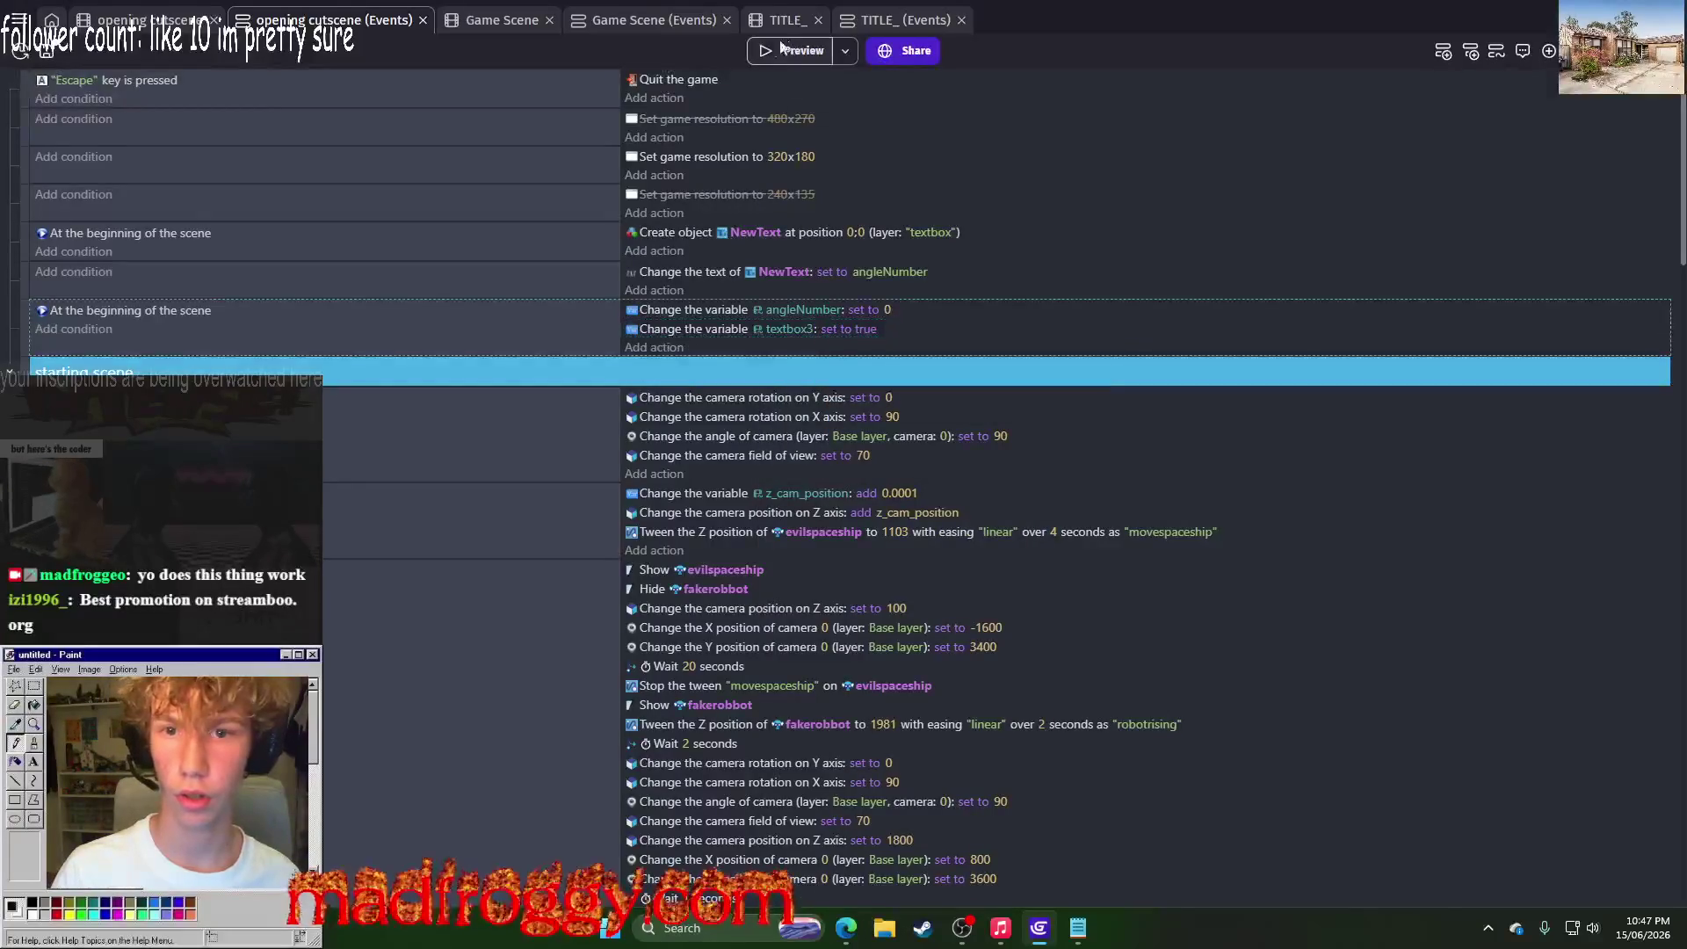
pyautogui.click(791, 50)
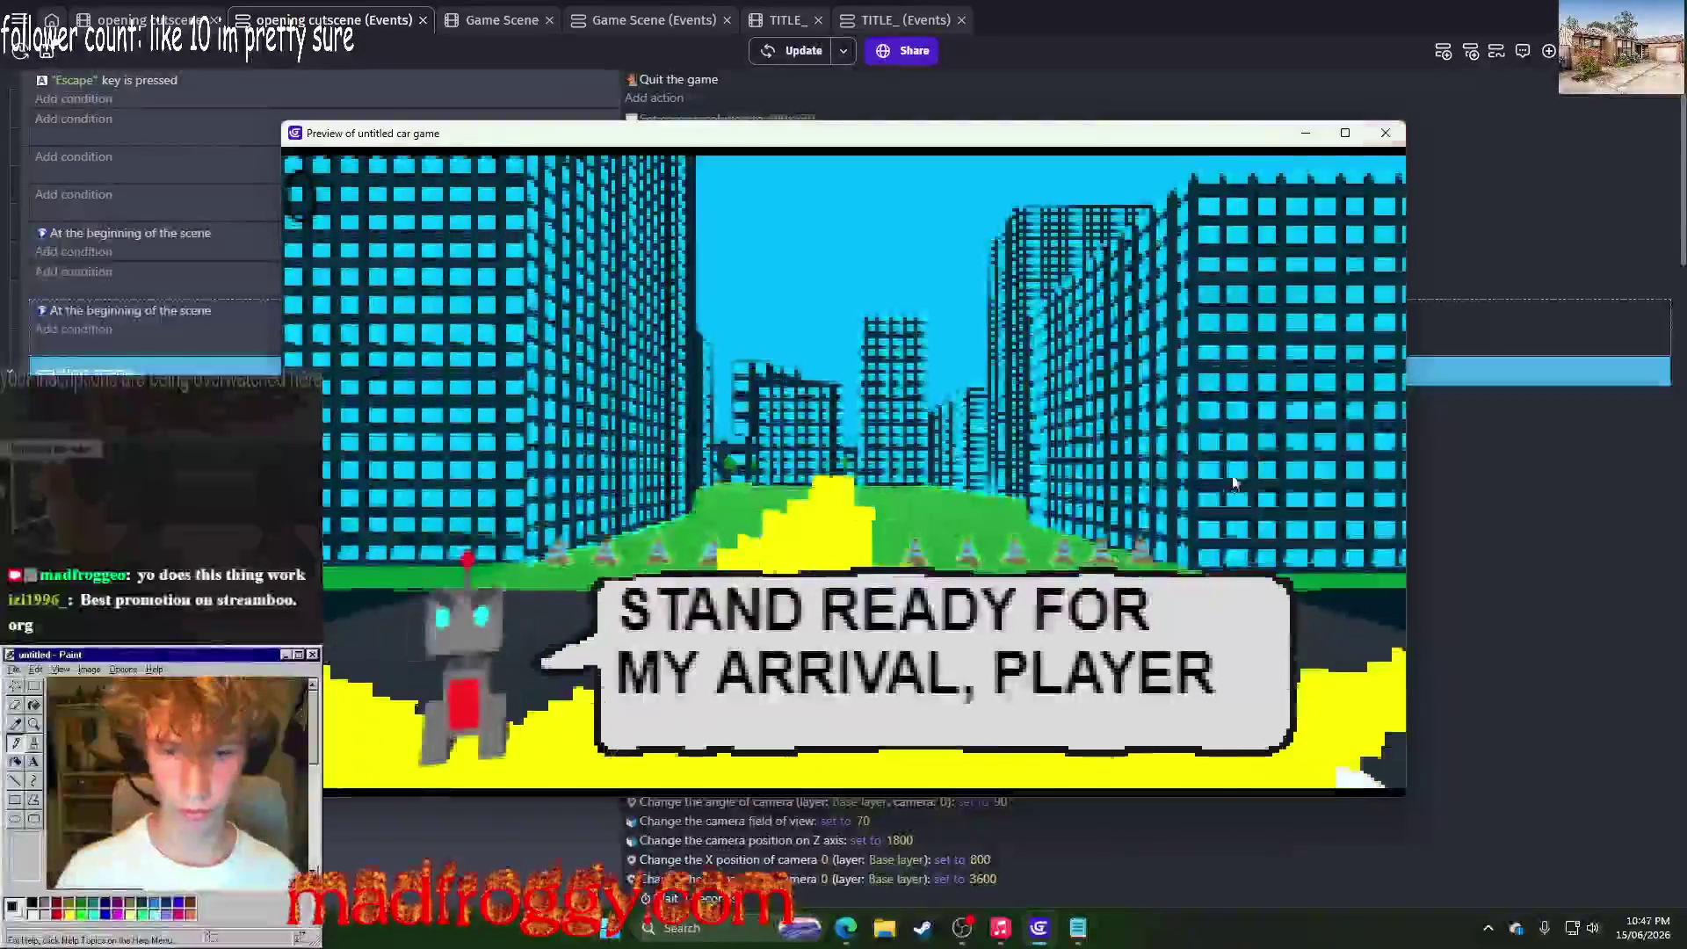
# Step: Watch the test run, close it, and open IamEvilRobot's object settings
pyautogui.click(1228, 485)
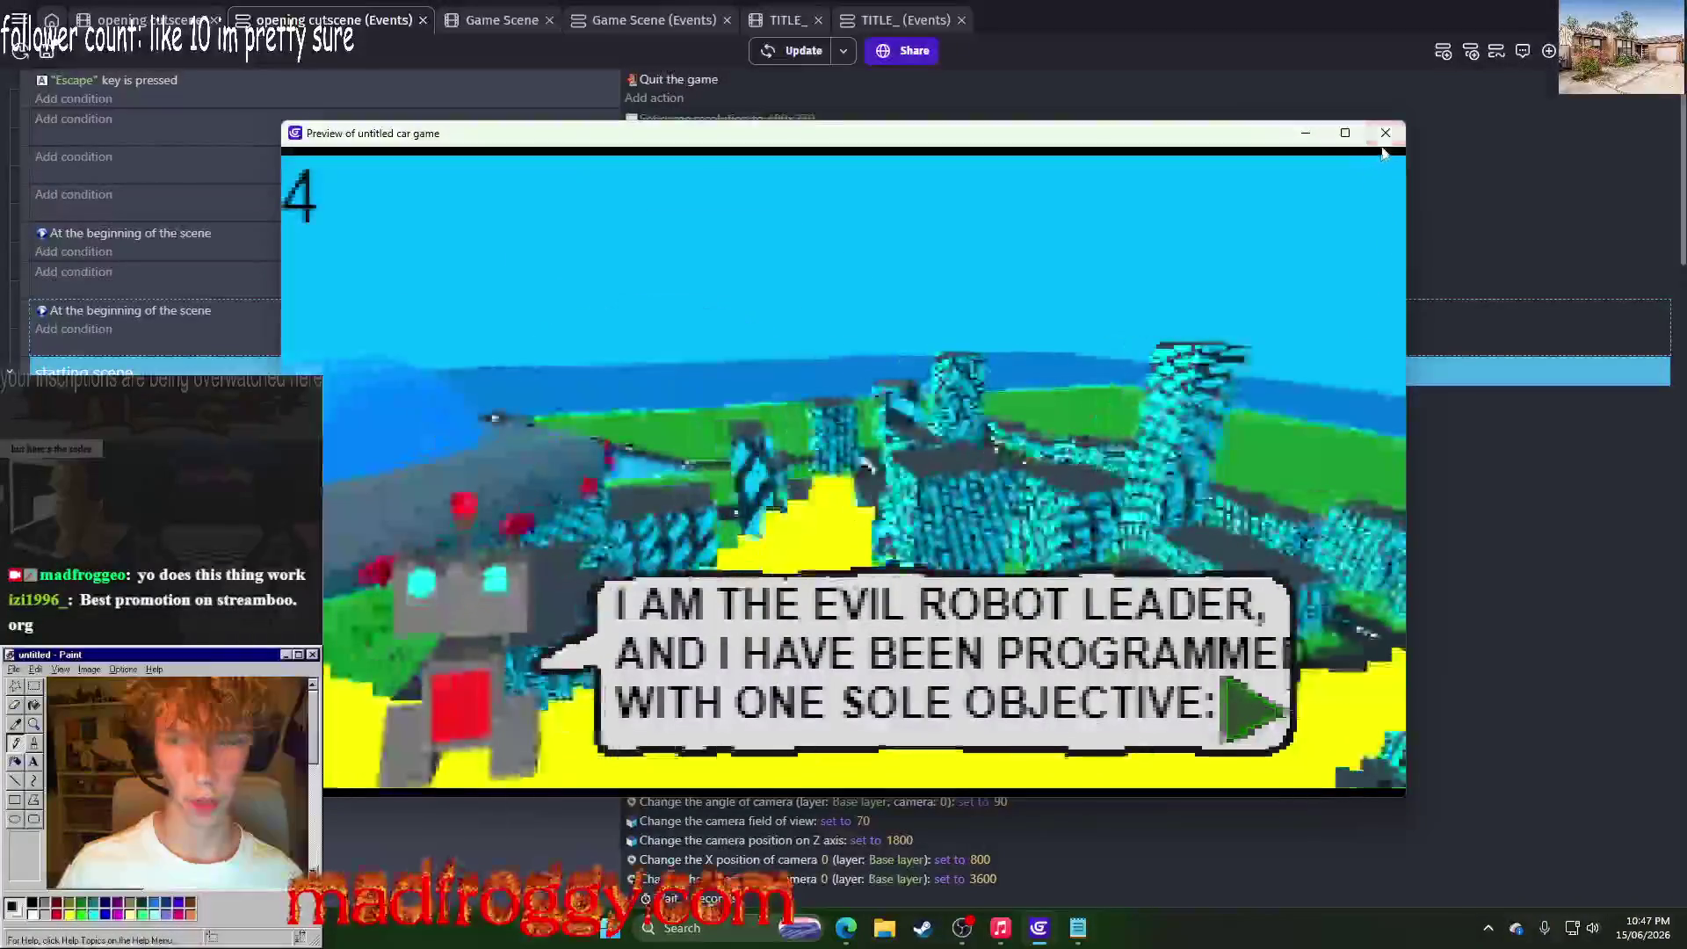
pyautogui.click(1386, 132)
pyautogui.hotkey('ctrl', 'shift', 'Tab')
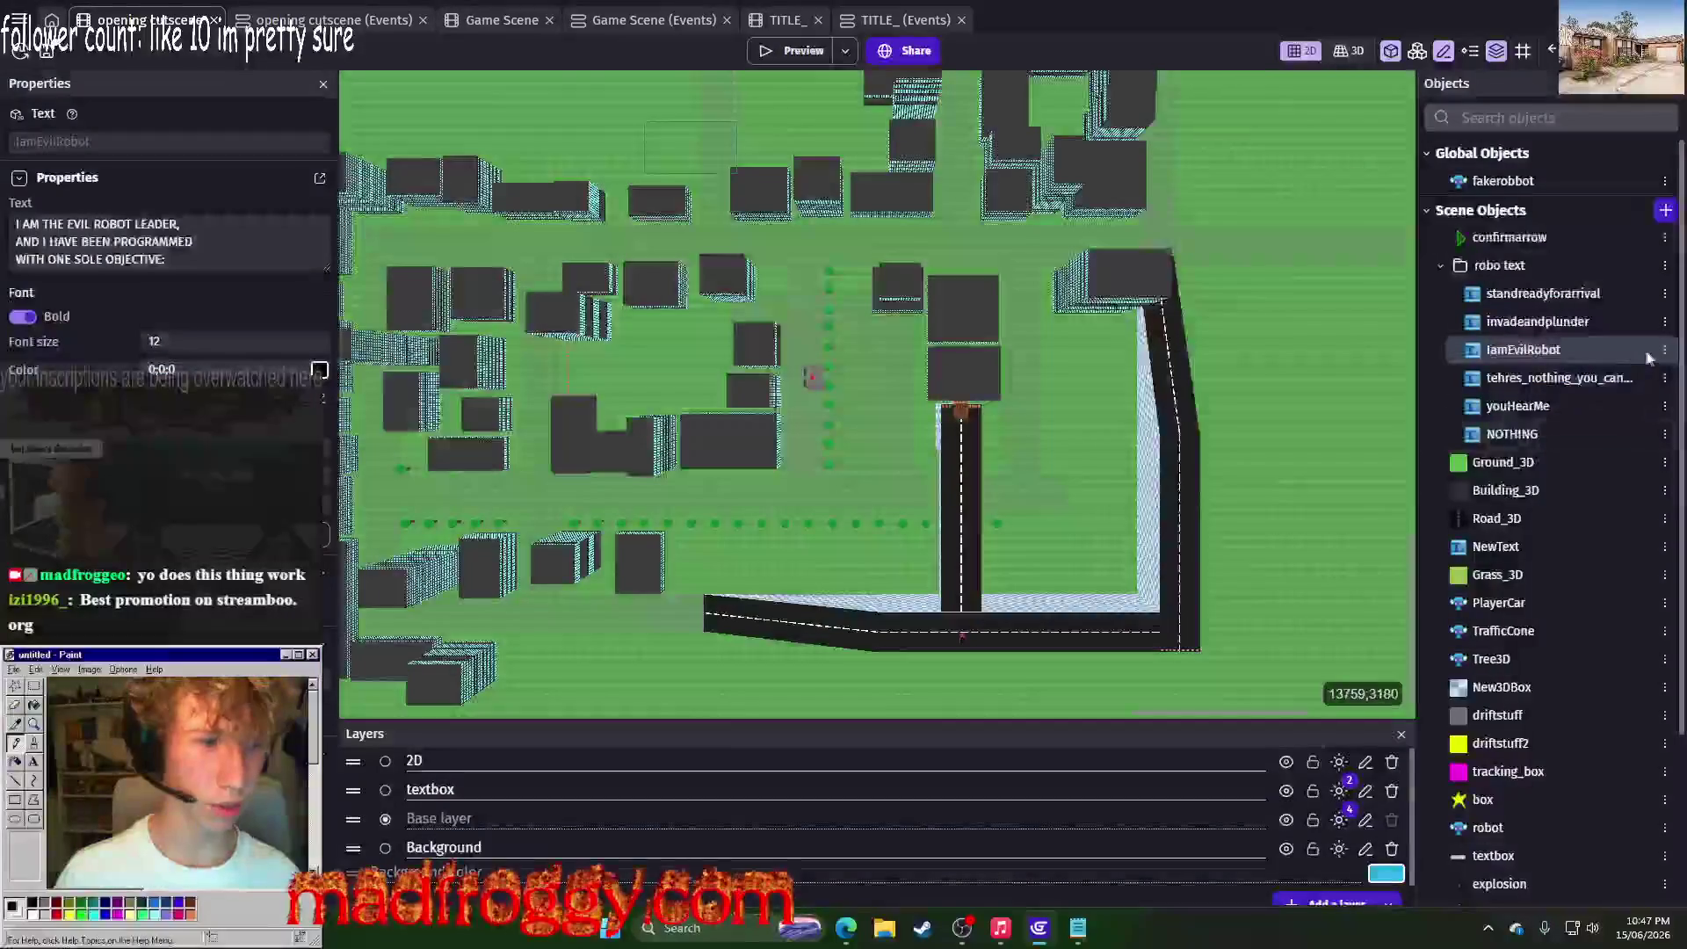
pyautogui.click(1664, 349)
pyautogui.click(1511, 507)
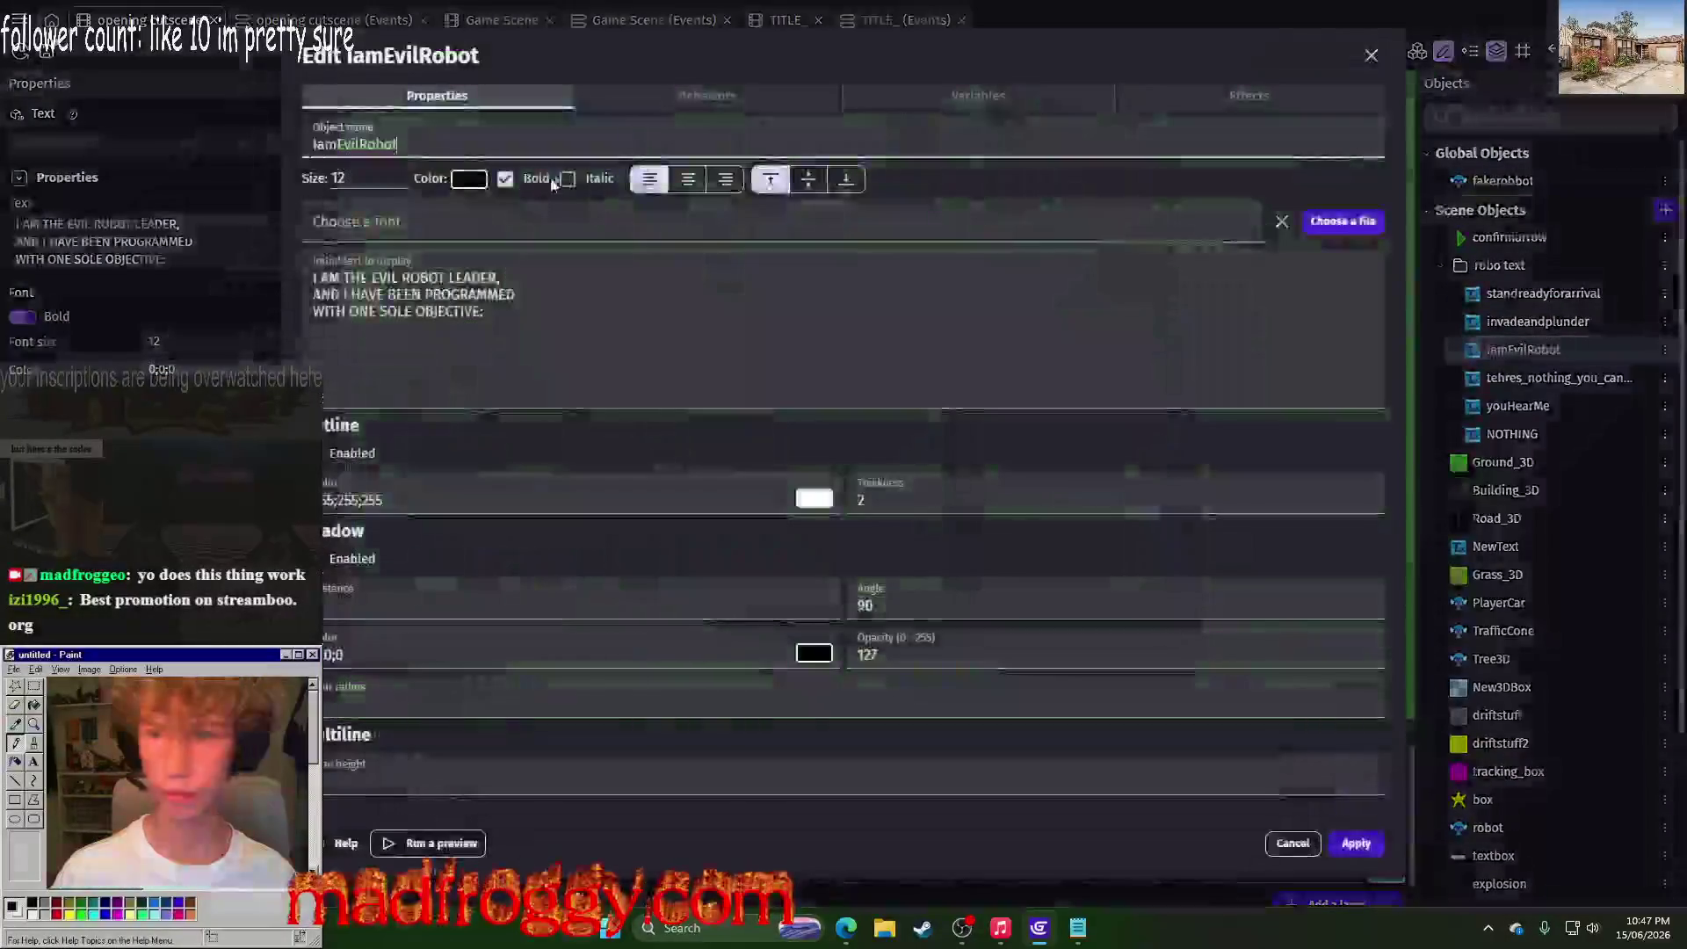
# Step: Change IamEvilRobot's text size from 12 to 11 and check it in another test run
pyautogui.click(352, 180)
pyautogui.press('BackSpace')
pyautogui.write('1')
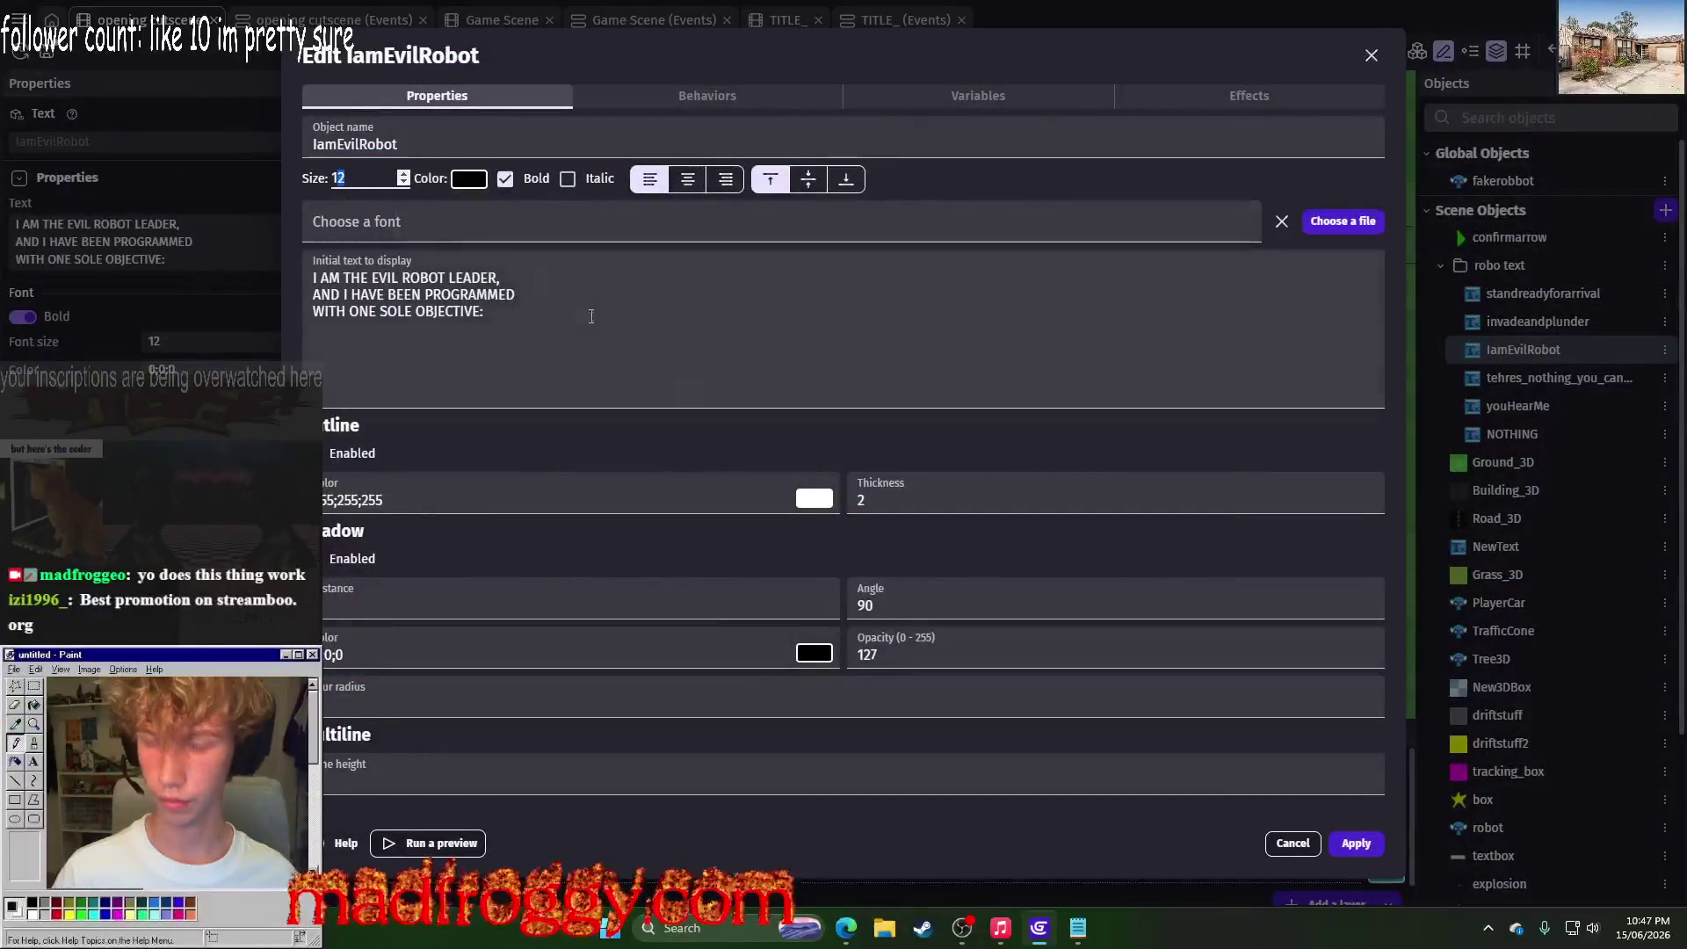
pyautogui.click(1367, 843)
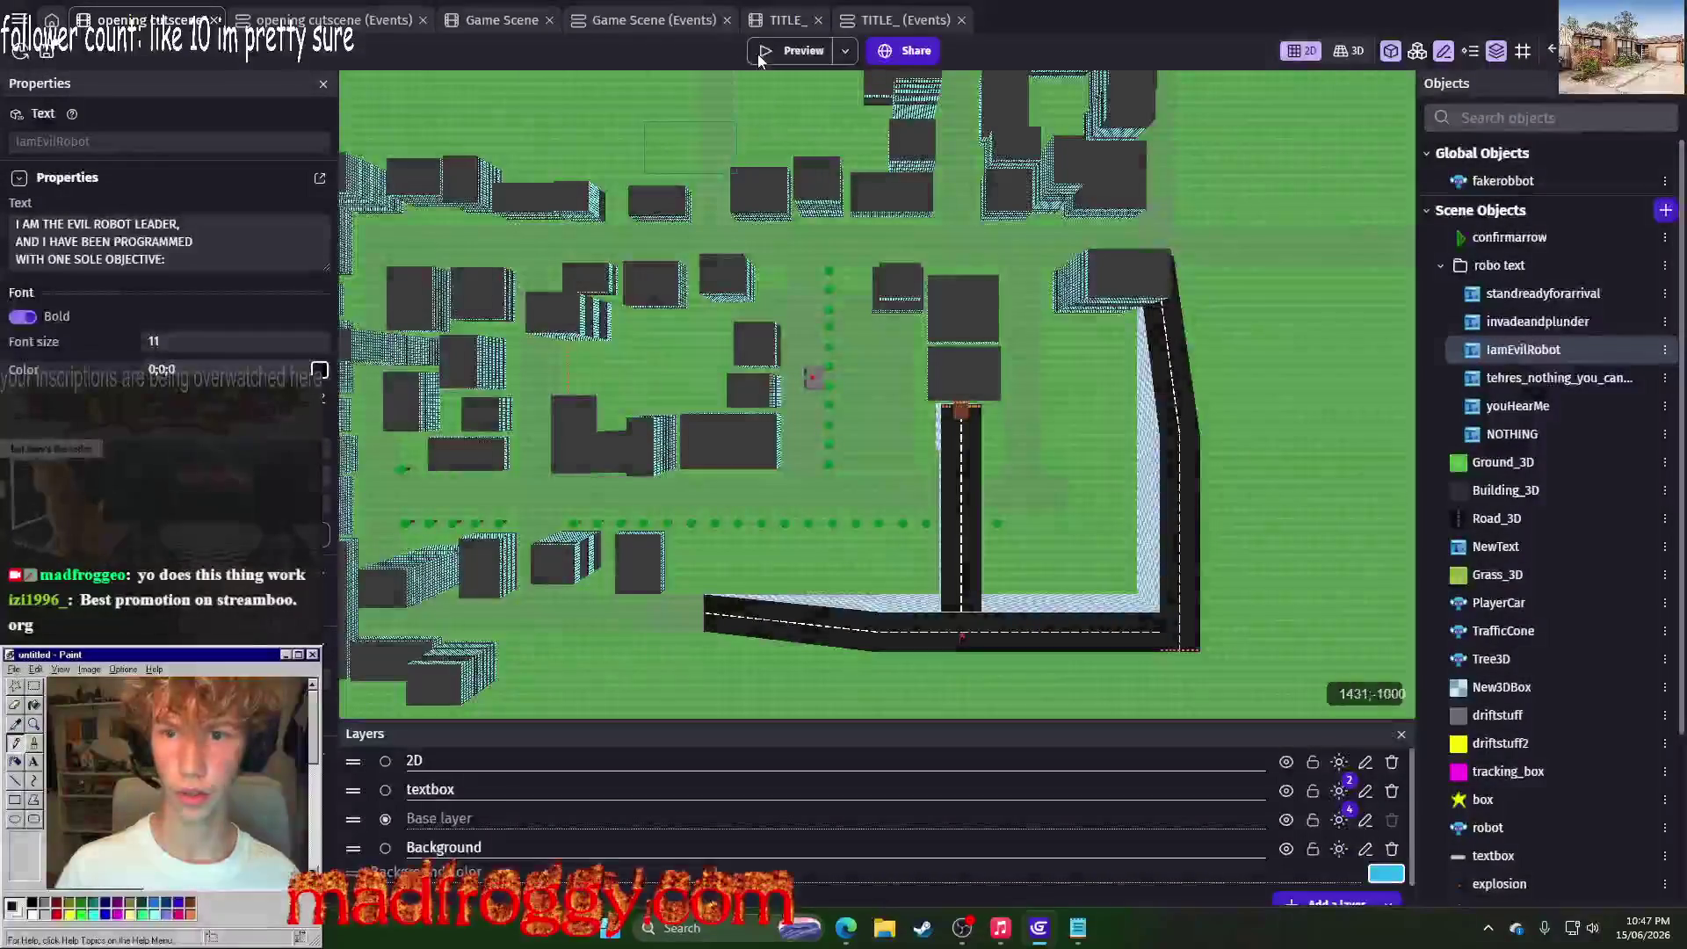
pyautogui.click(764, 55)
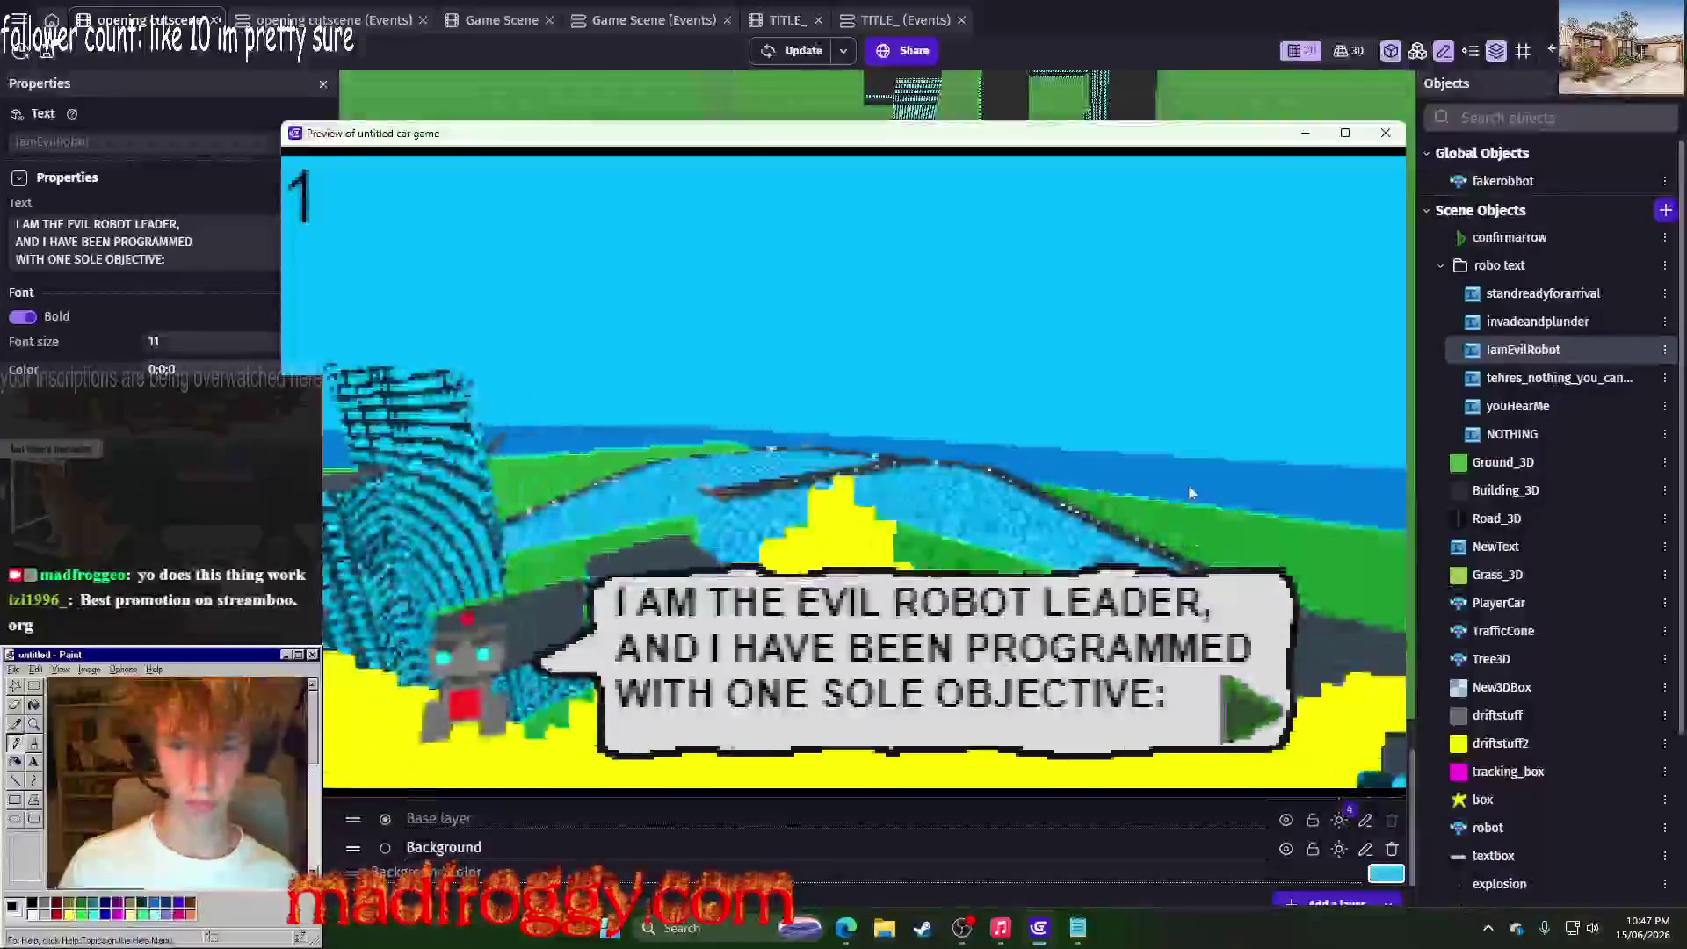
pyautogui.press('space')
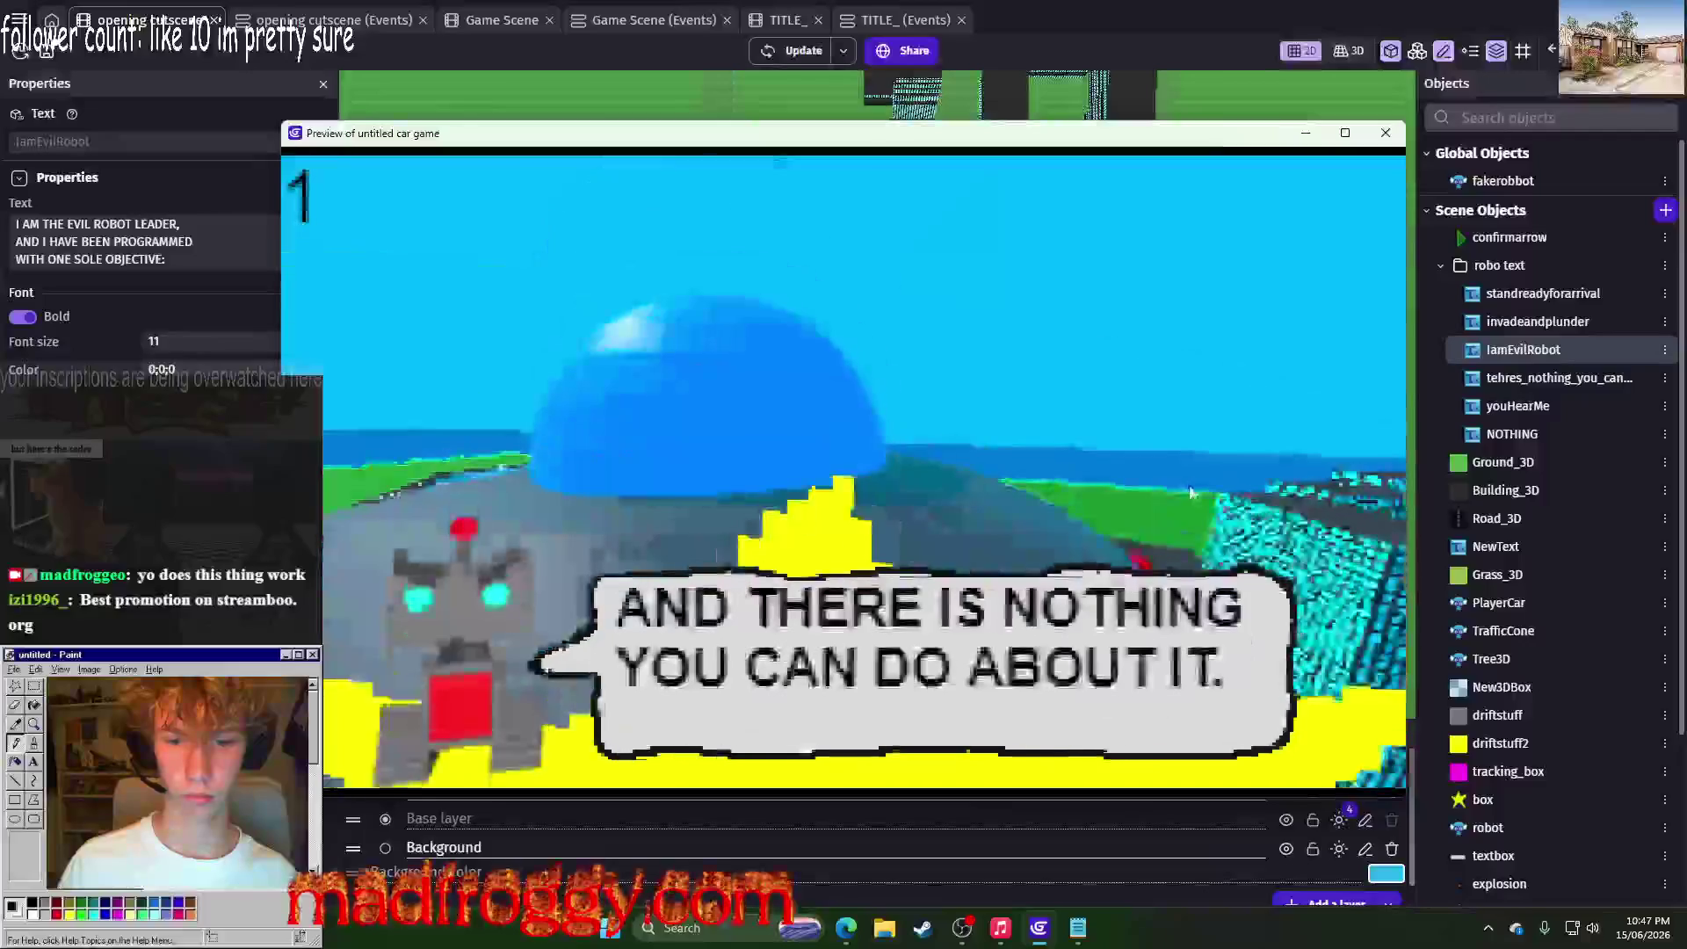
pyautogui.click(1385, 132)
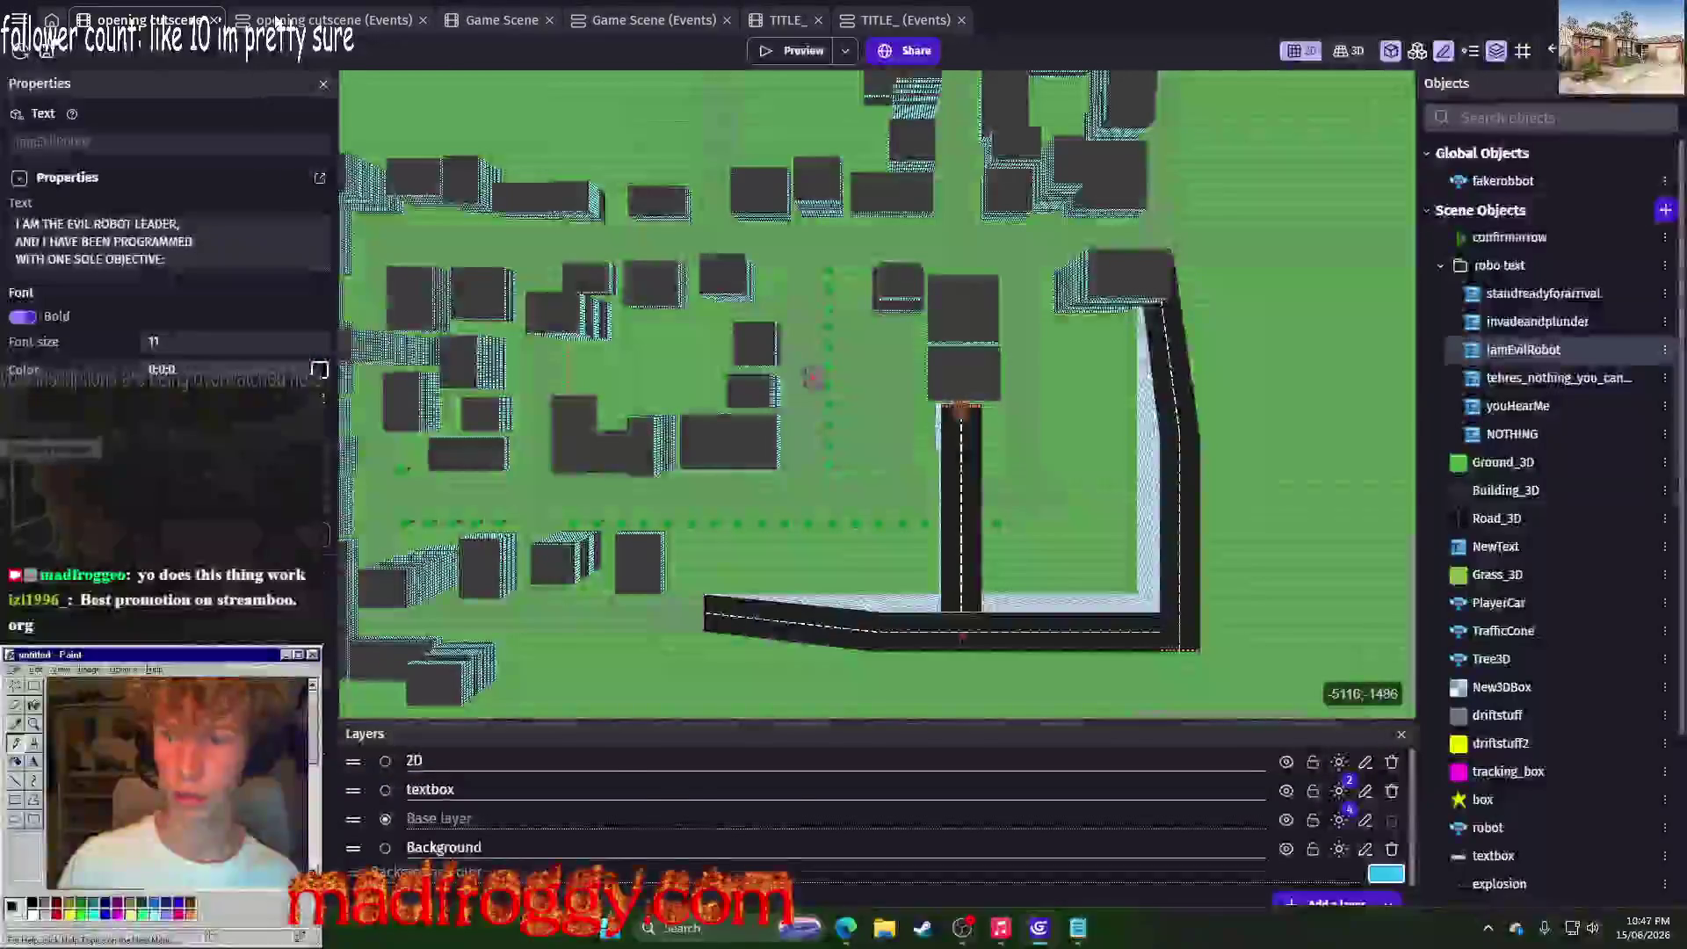
# Step: Duplicate the IamEvilRobot text object and name the copy RuleTheUniverse
pyautogui.click(326, 19)
pyautogui.scroll(-15, 103, 330)
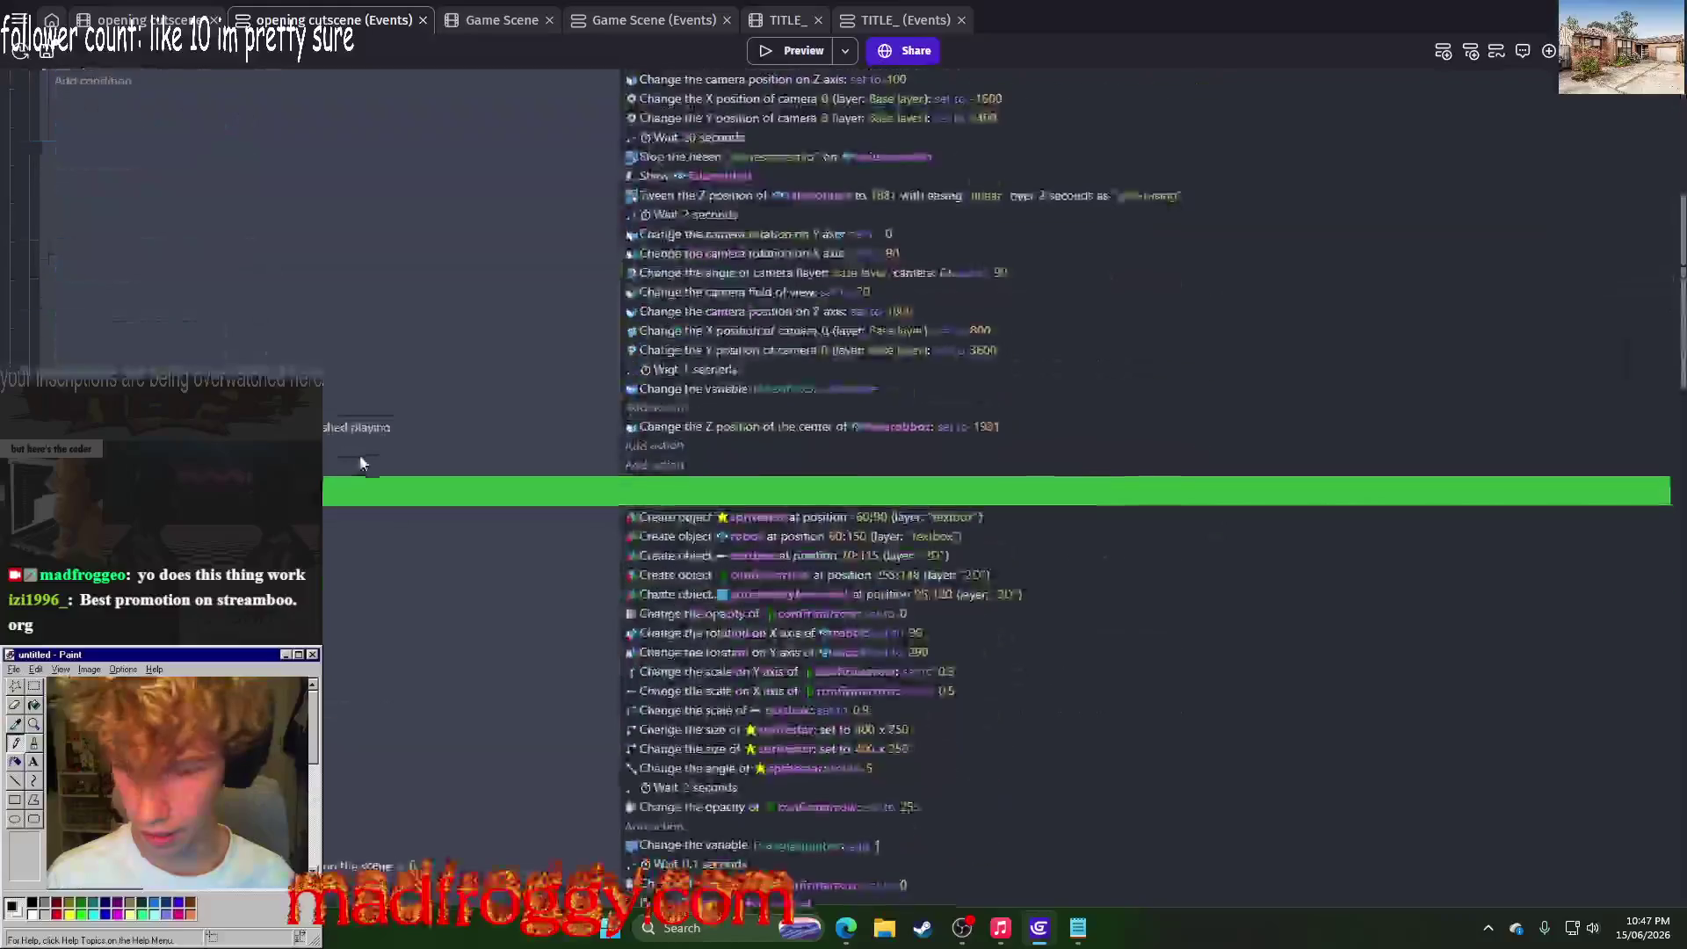
pyautogui.click(151, 19)
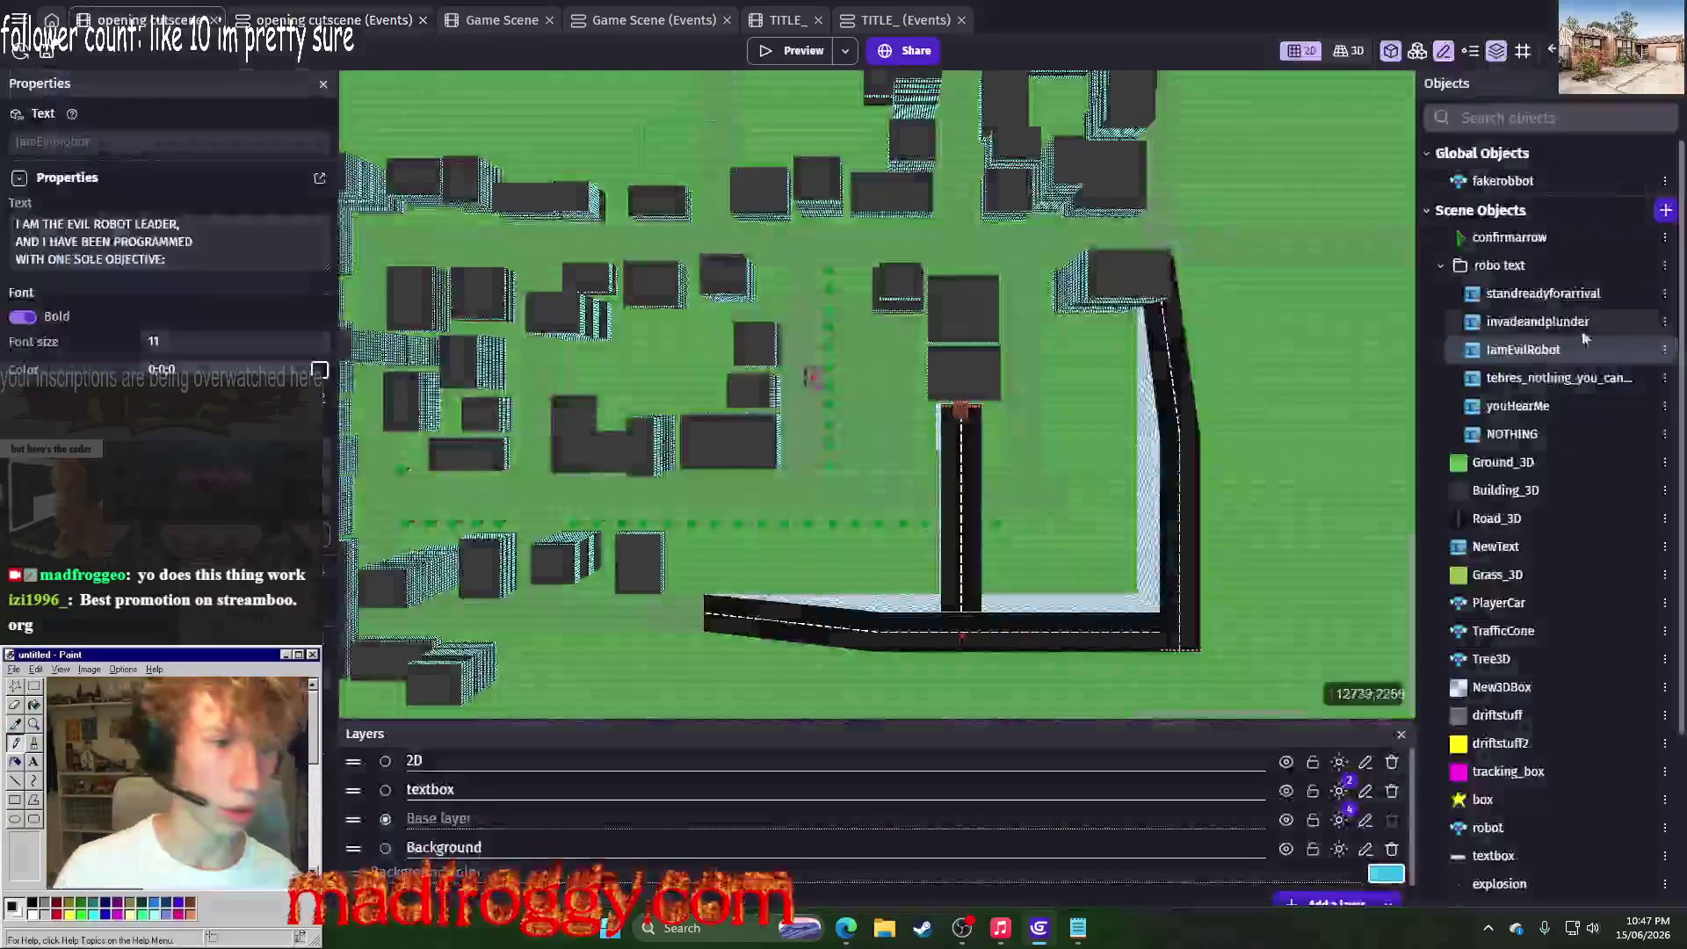
pyautogui.rightClick(1446, 349)
pyautogui.click(1477, 426)
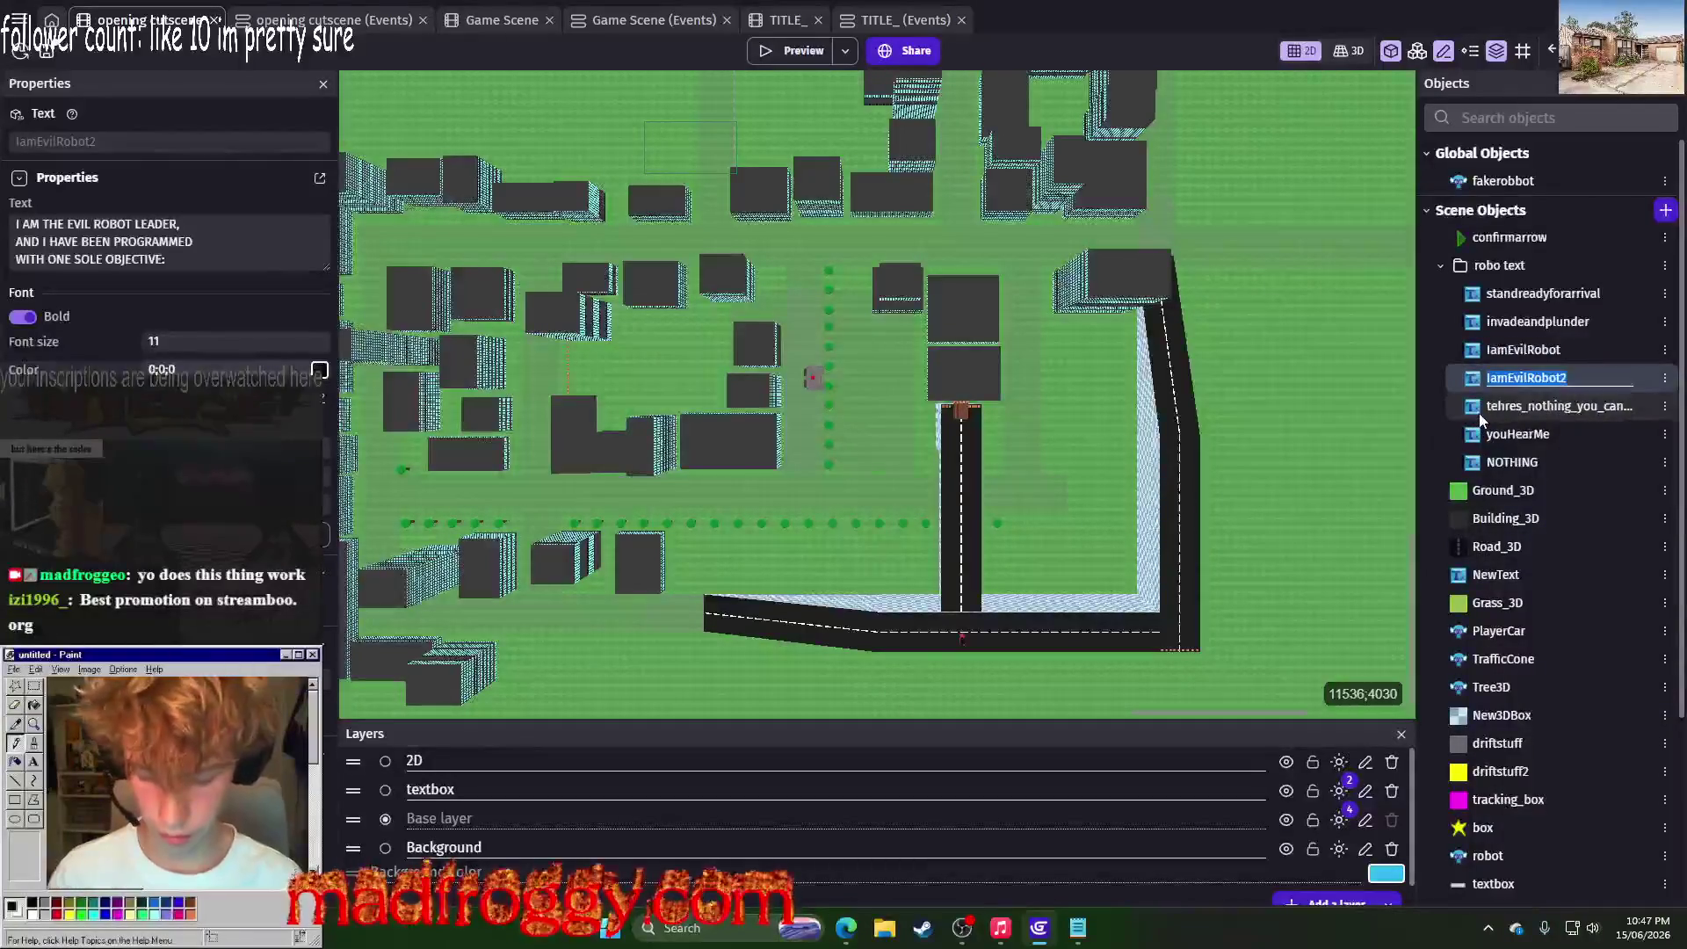
pyautogui.write('RuleTheu')
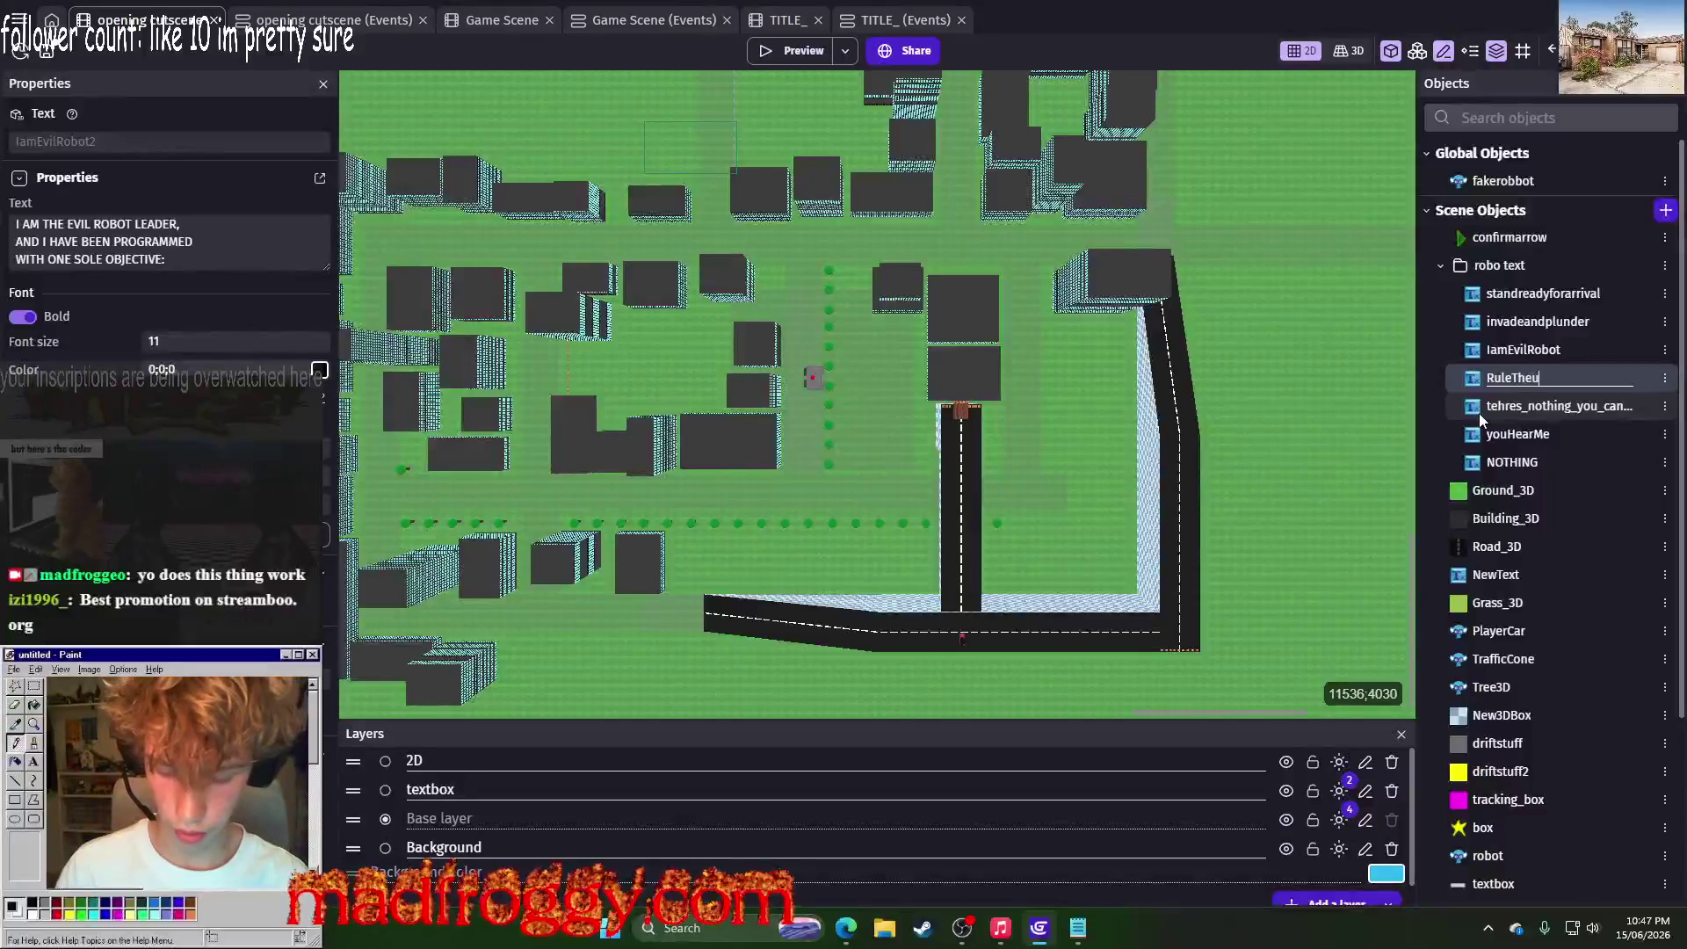
pyautogui.press('BackSpace')
pyautogui.write('Universe')
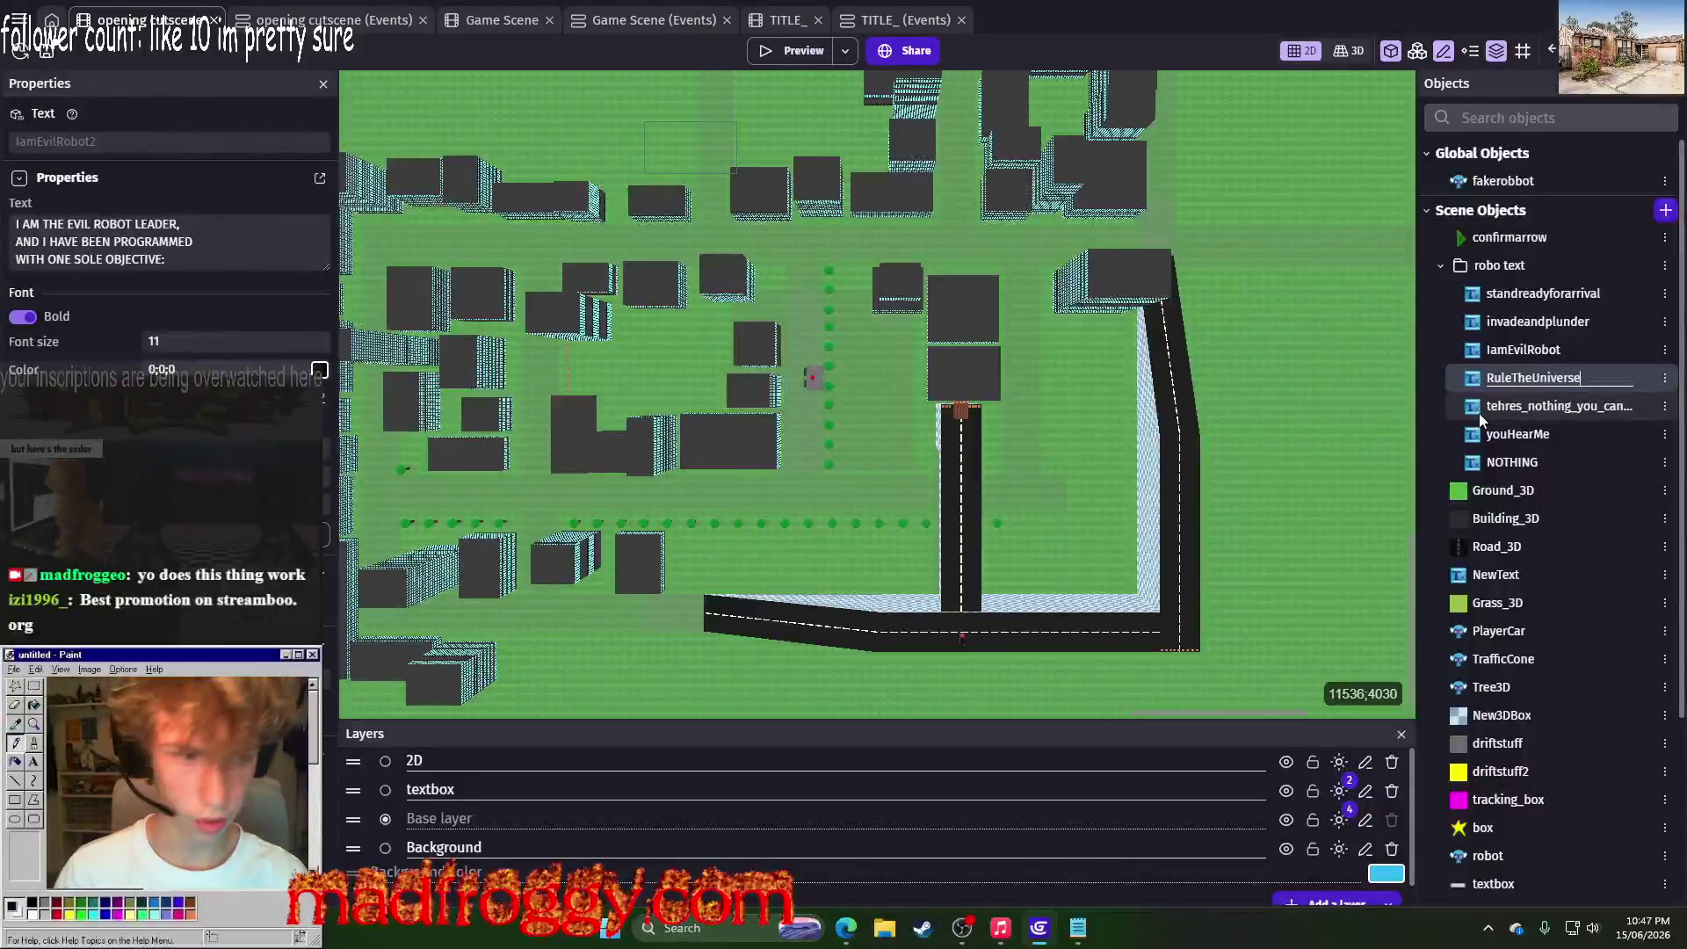
pyautogui.press('Return')
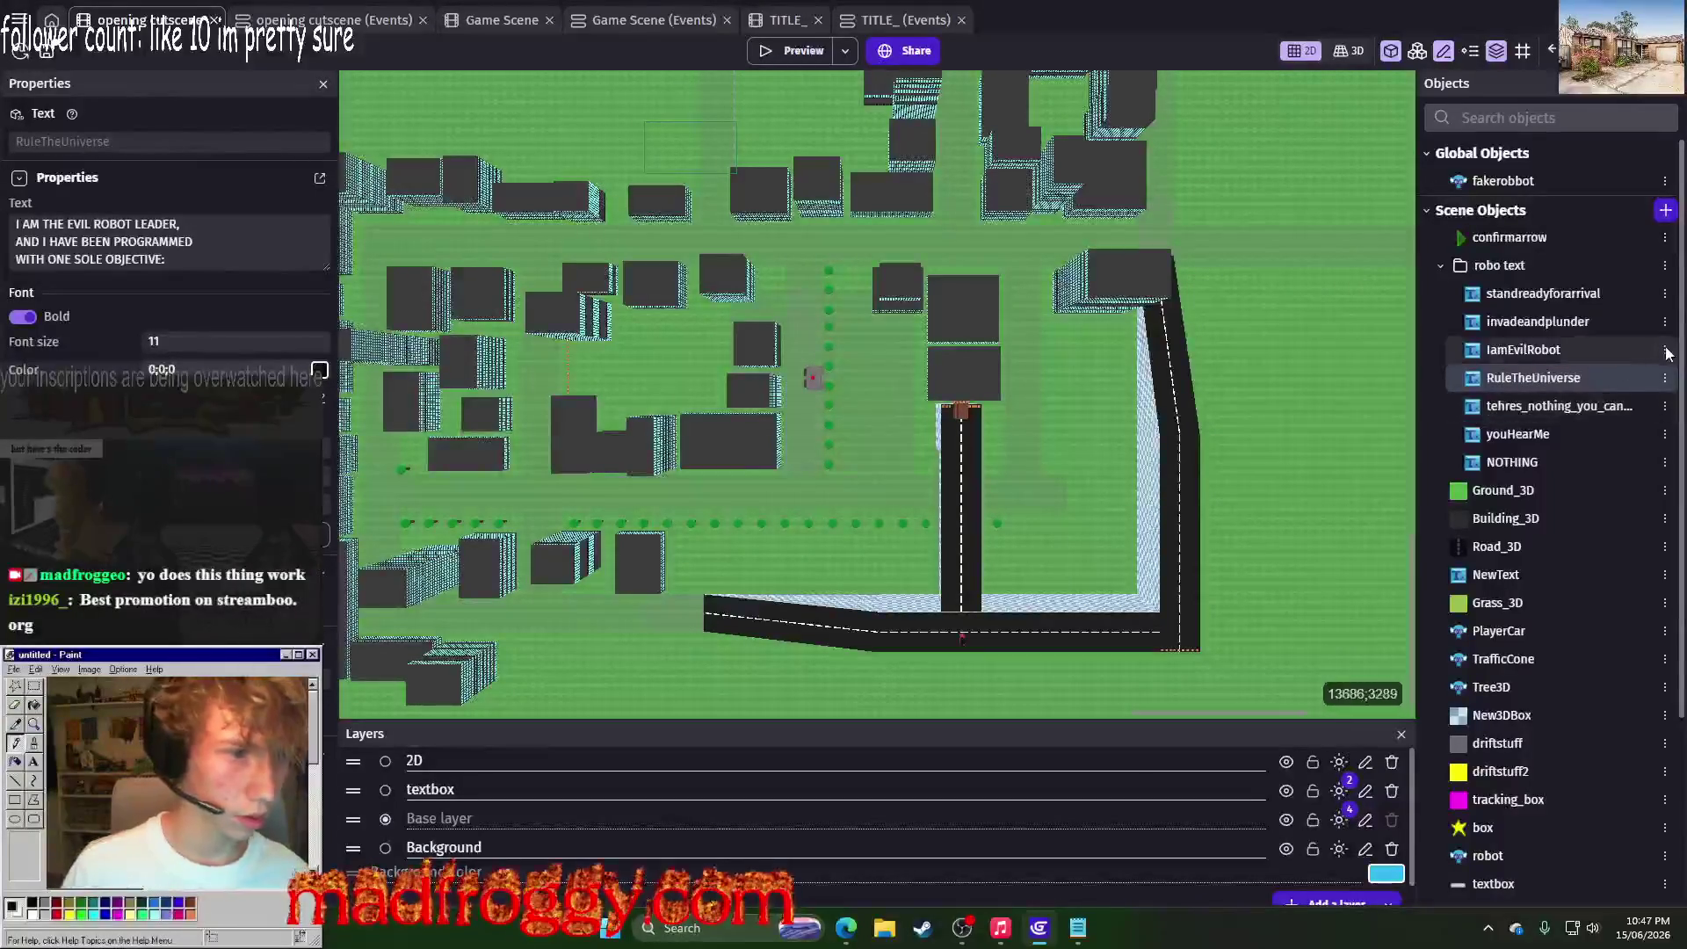
# Step: Set RuleTheUniverse's text to 'TO RULE THE ENTIRE UNIVERSE' at font size 15 and apply
pyautogui.rightClick(1485, 379)
pyautogui.click(1485, 527)
pyautogui.hotkey('ctrl', 'a')
pyautogui.hotkey('alt', 'Tab')
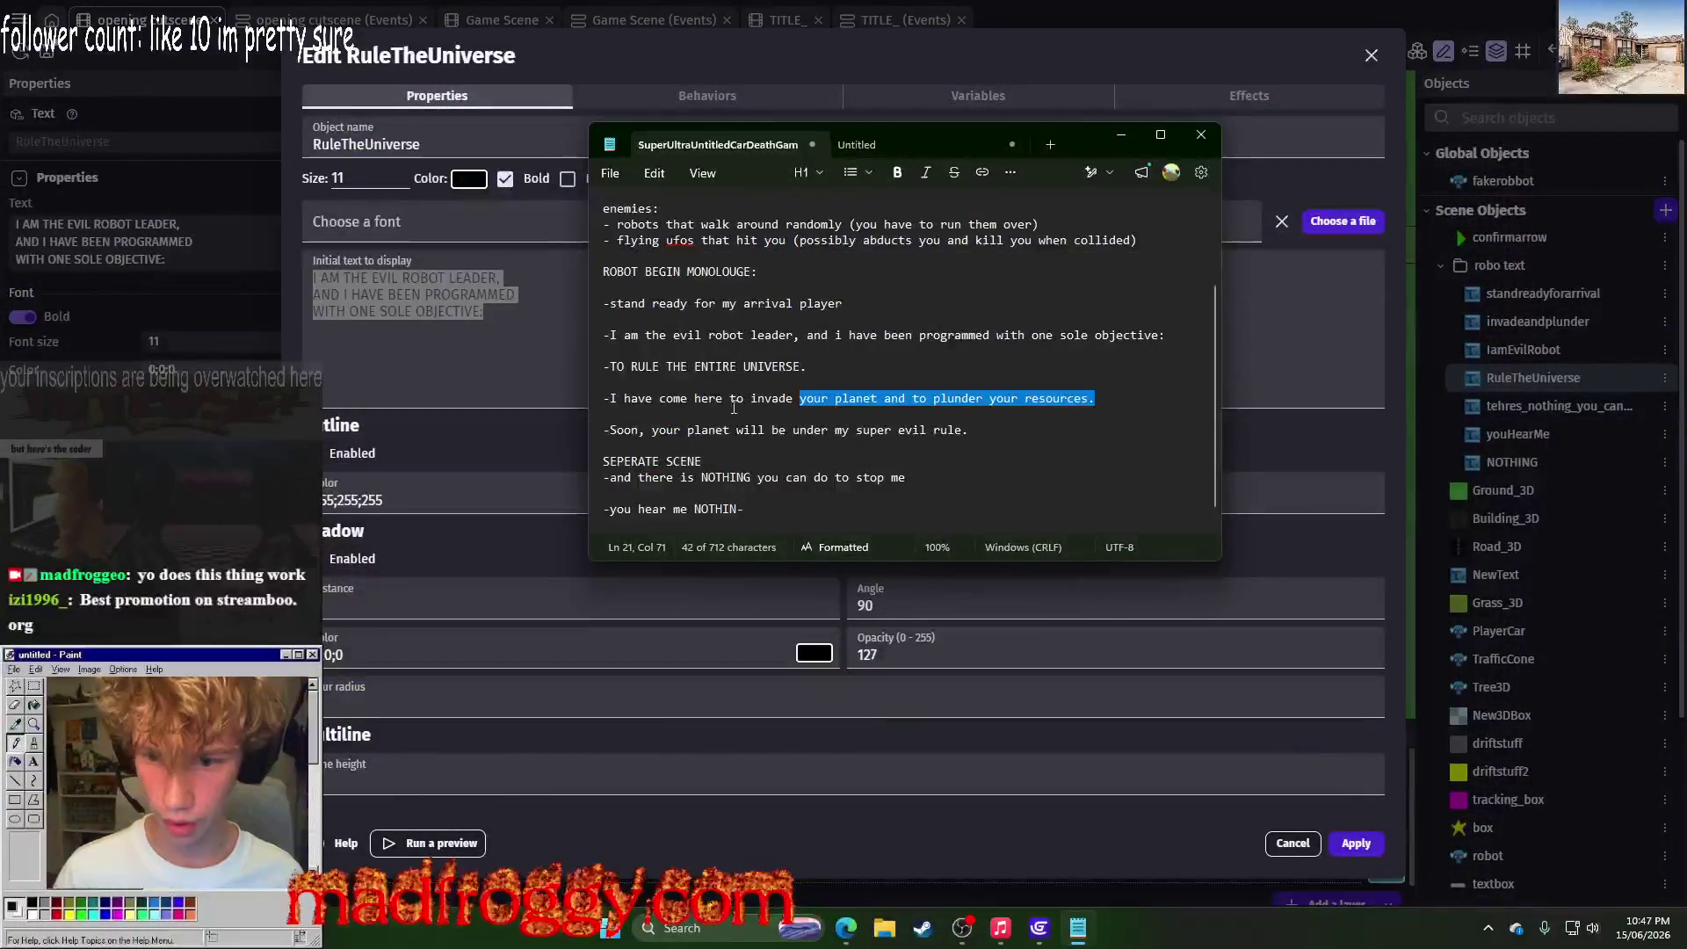
pyautogui.hotkey('alt', 'Tab')
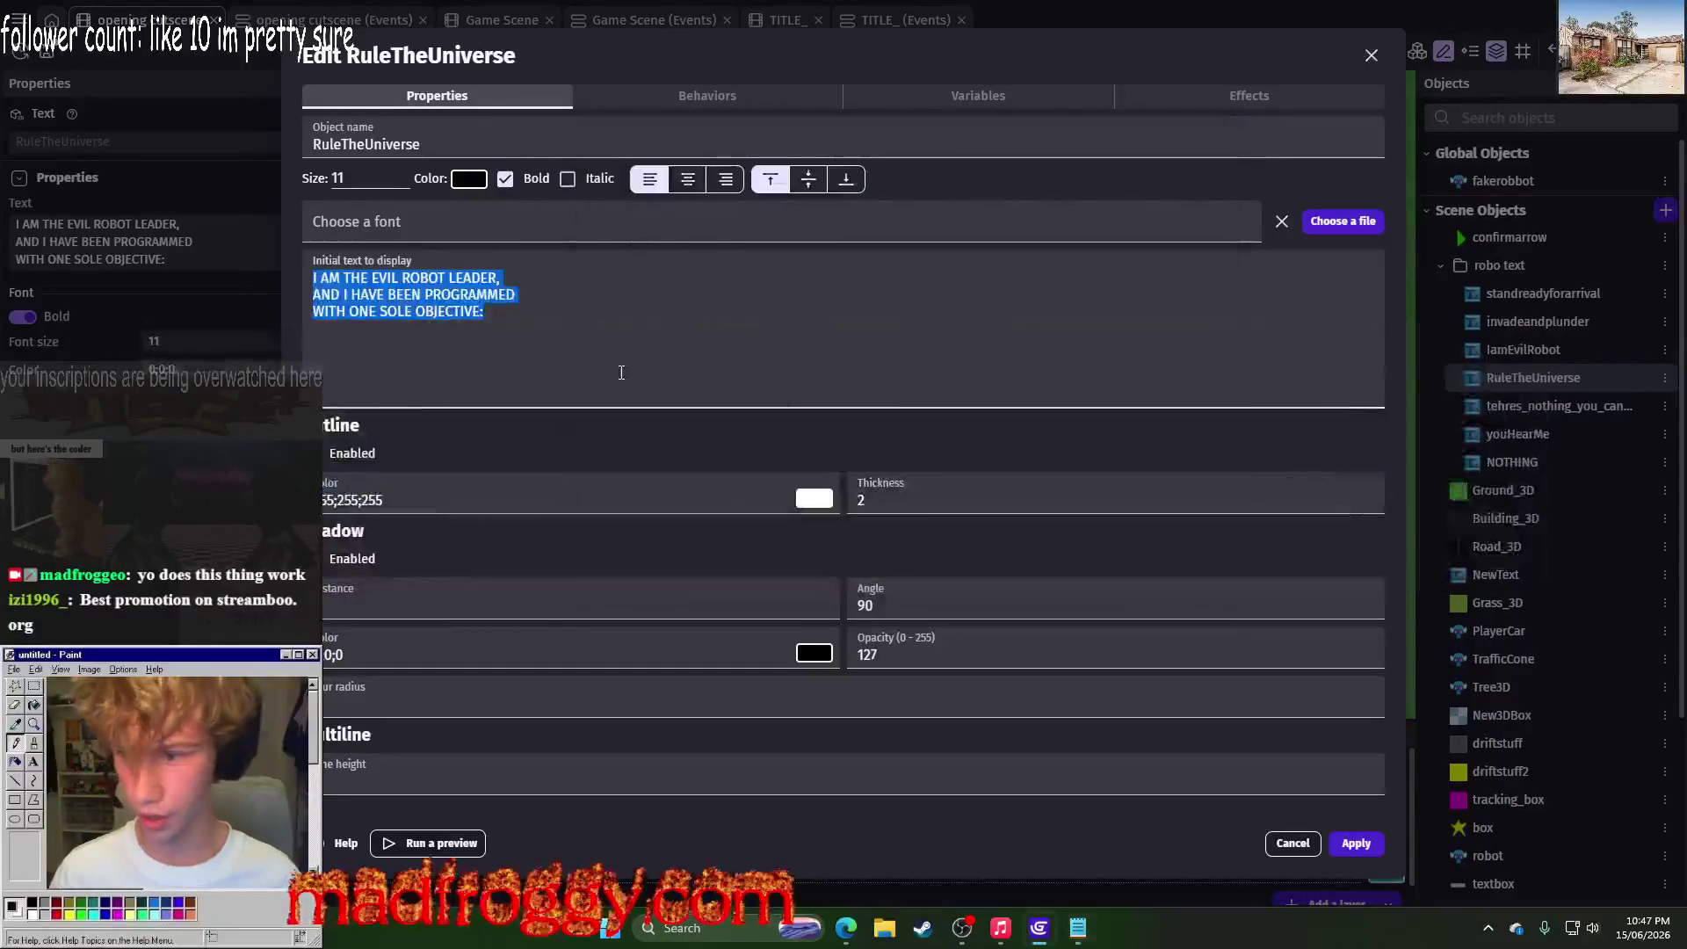
pyautogui.write('TO RULE THE')
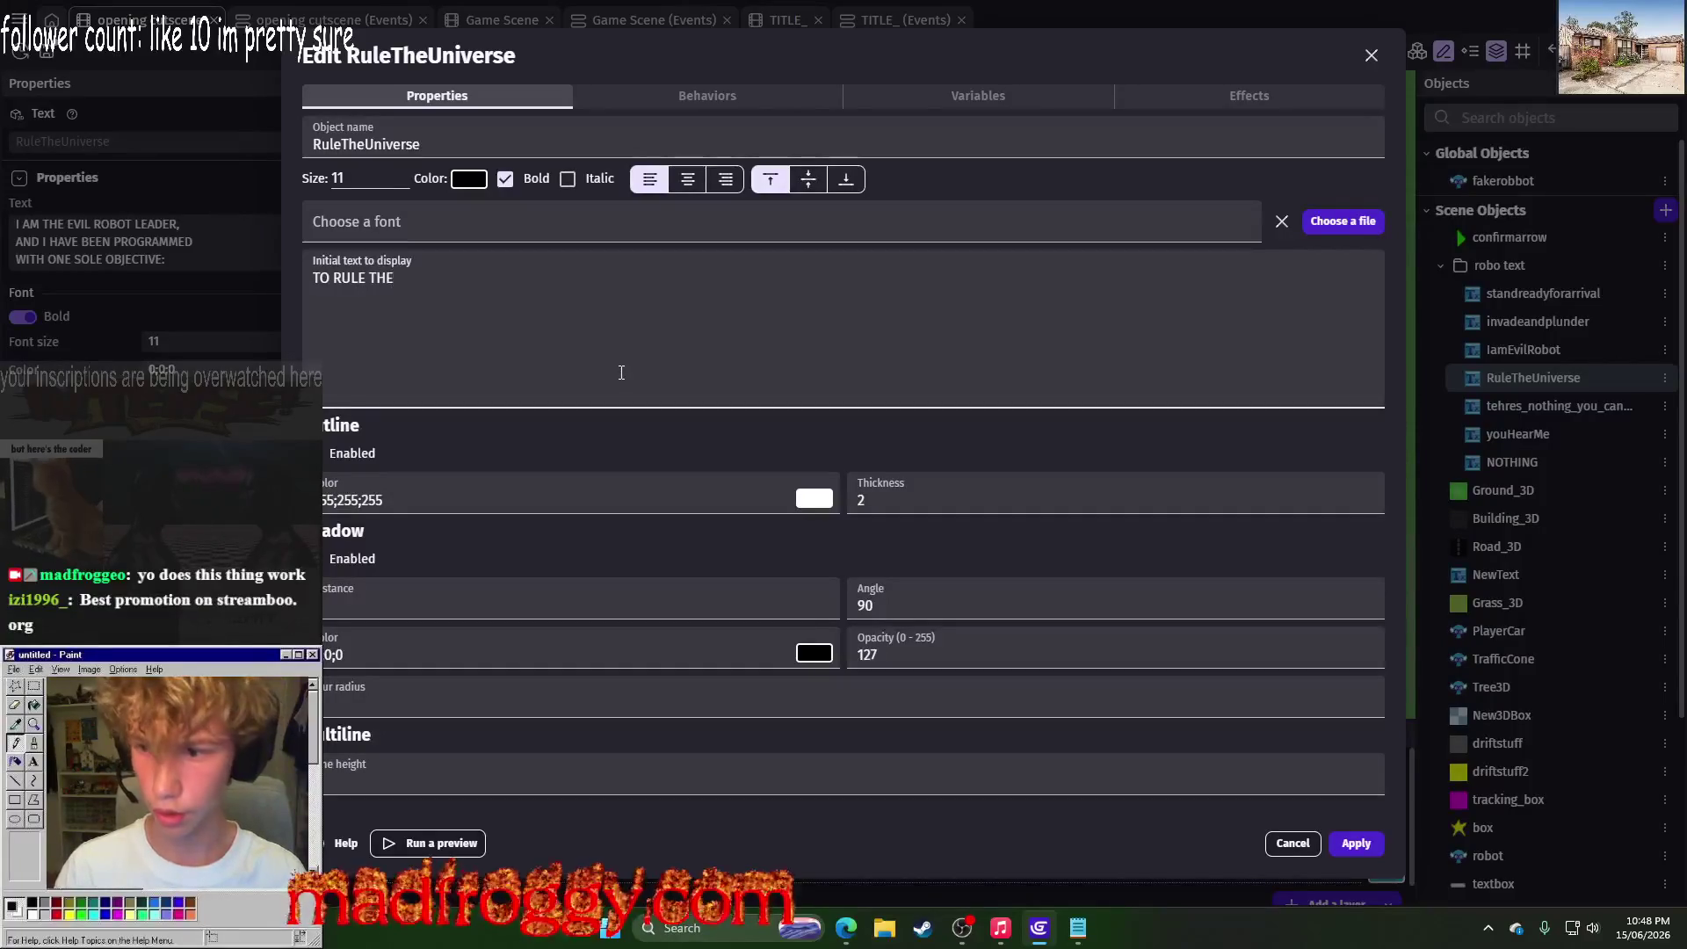
pyautogui.press('BackSpace')
pyautogui.press('BackSpace')
pyautogui.write('IO')
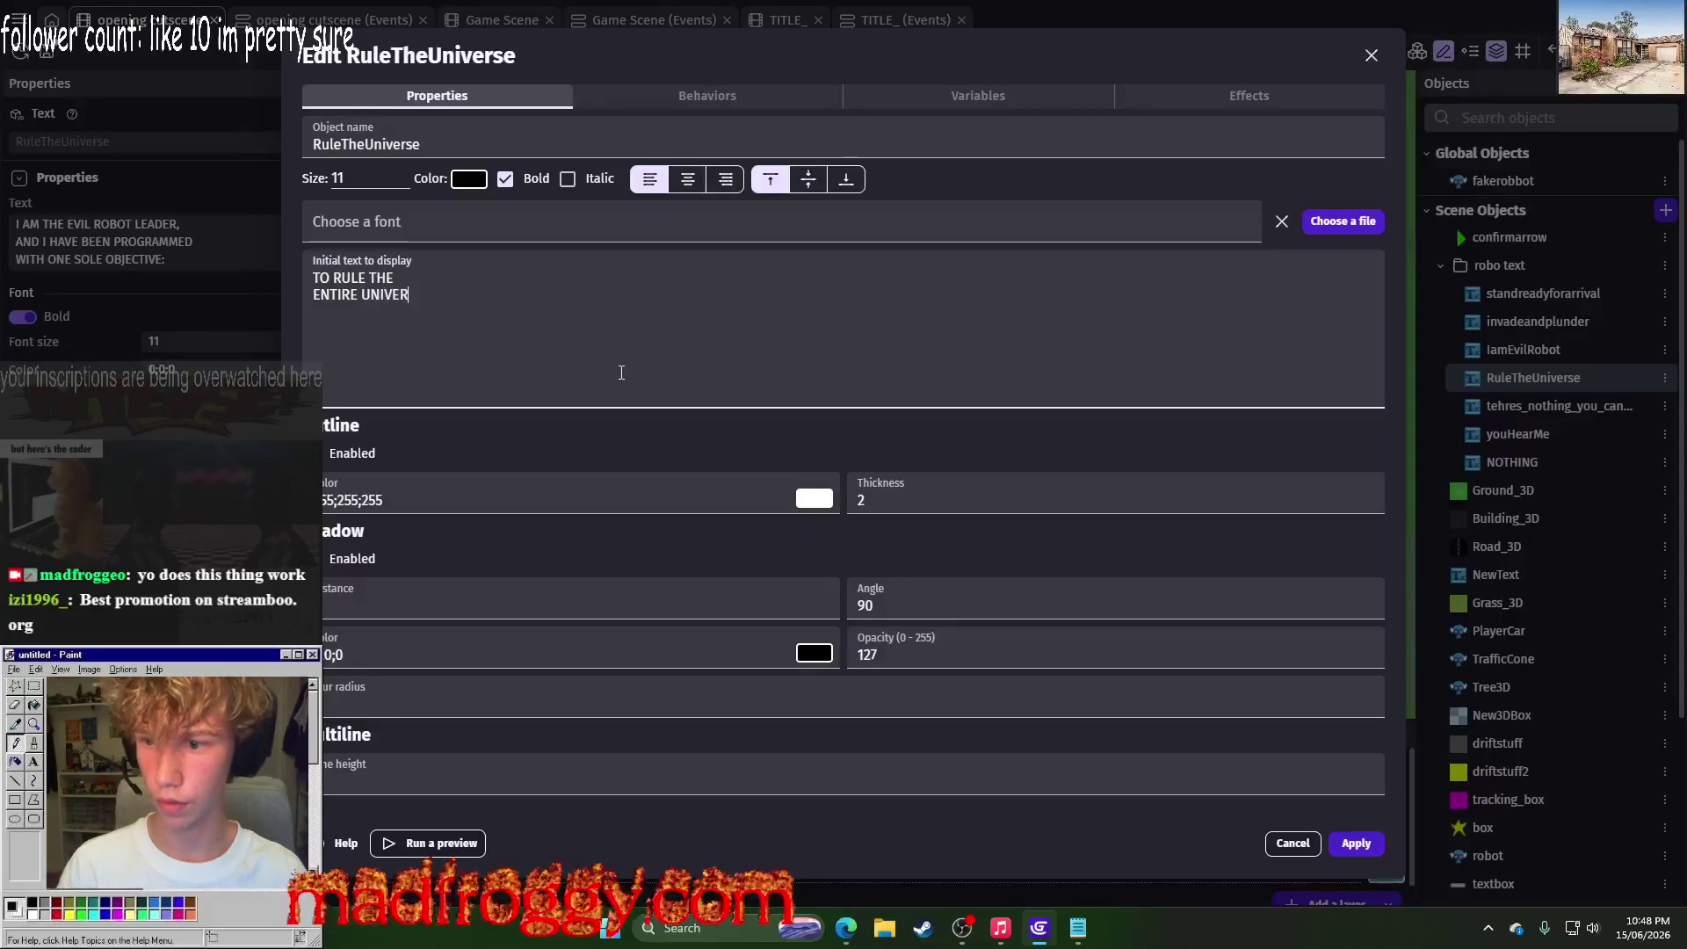
pyautogui.click(406, 220)
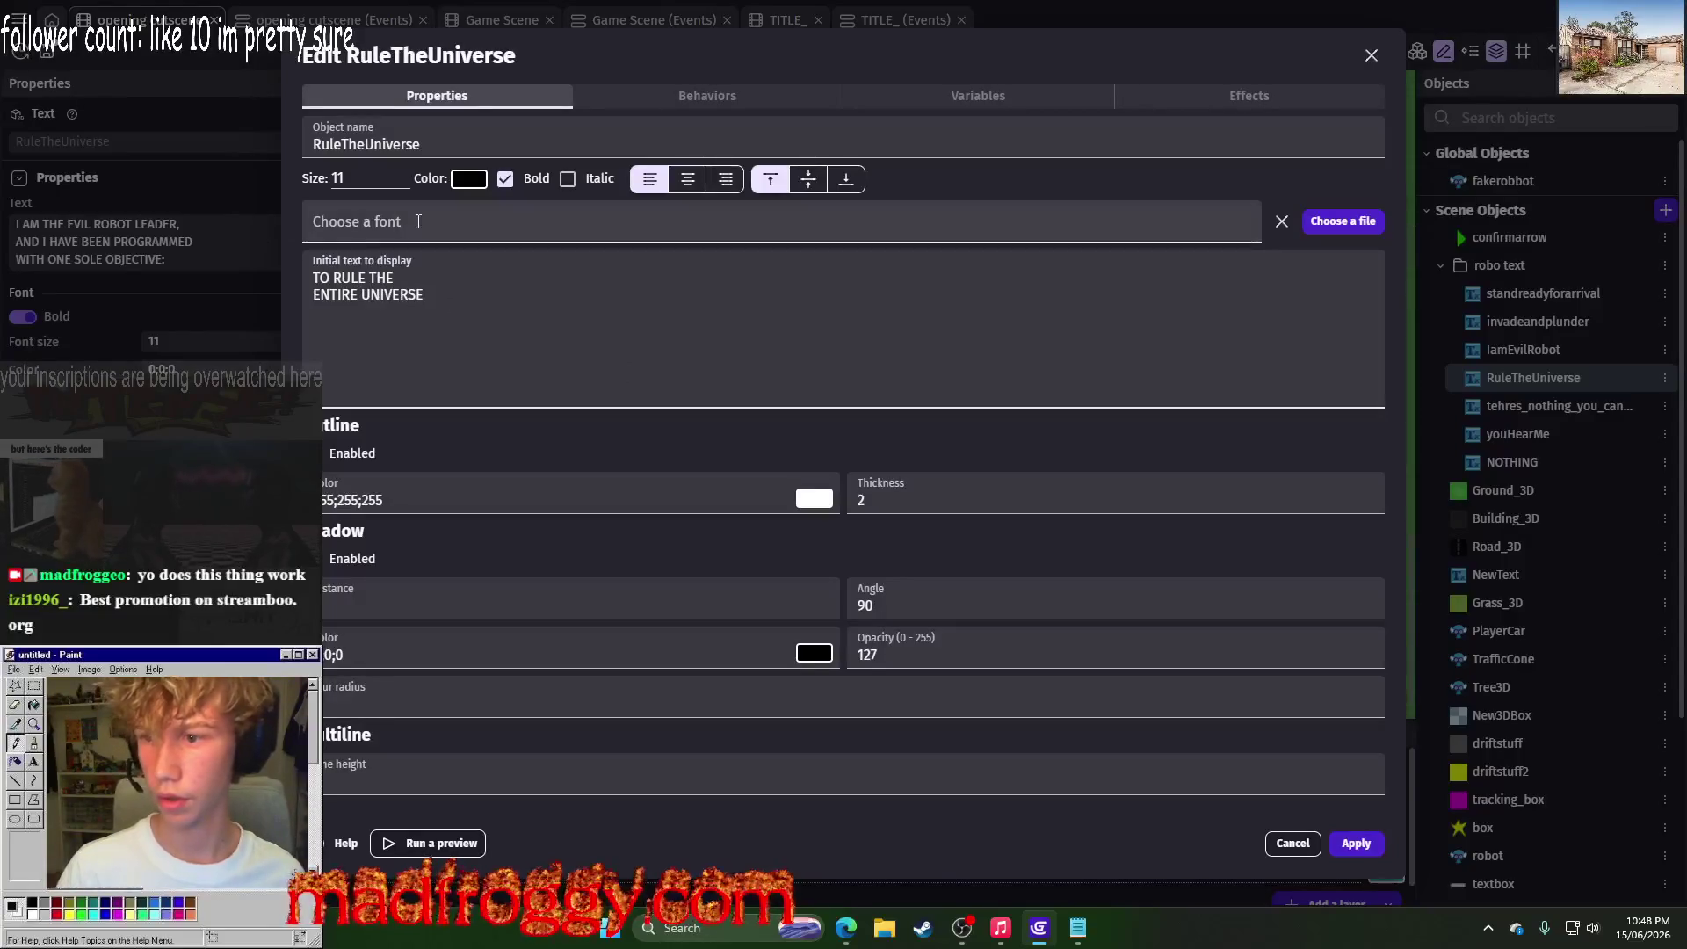
pyautogui.click(361, 178)
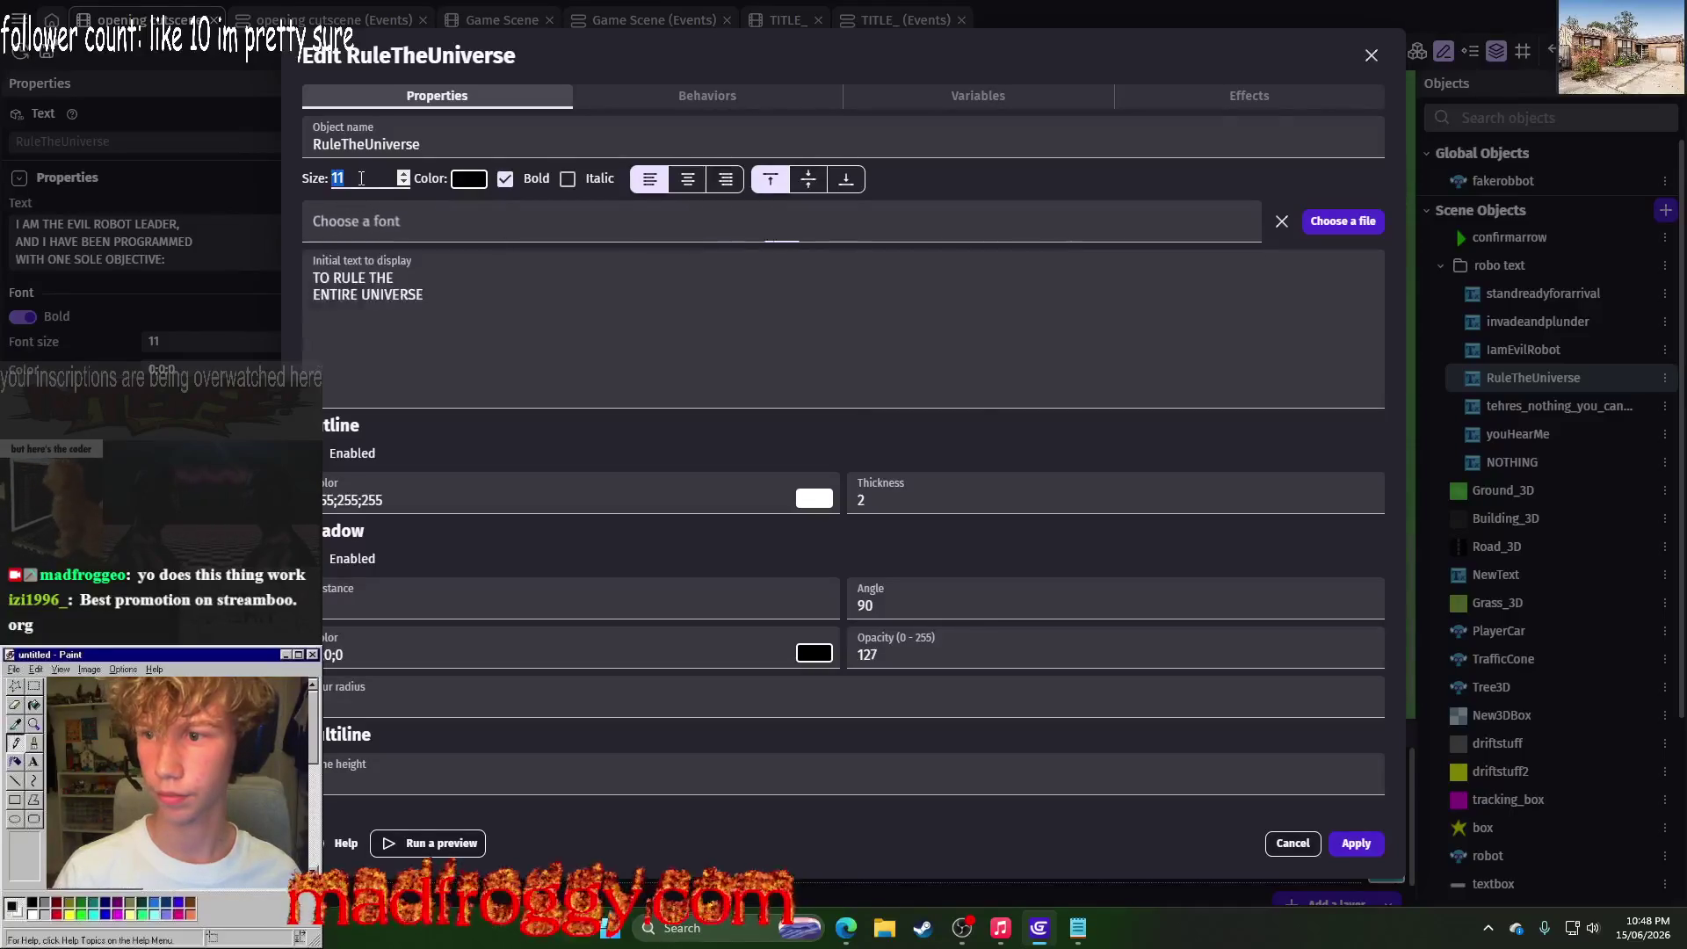
pyautogui.write('15')
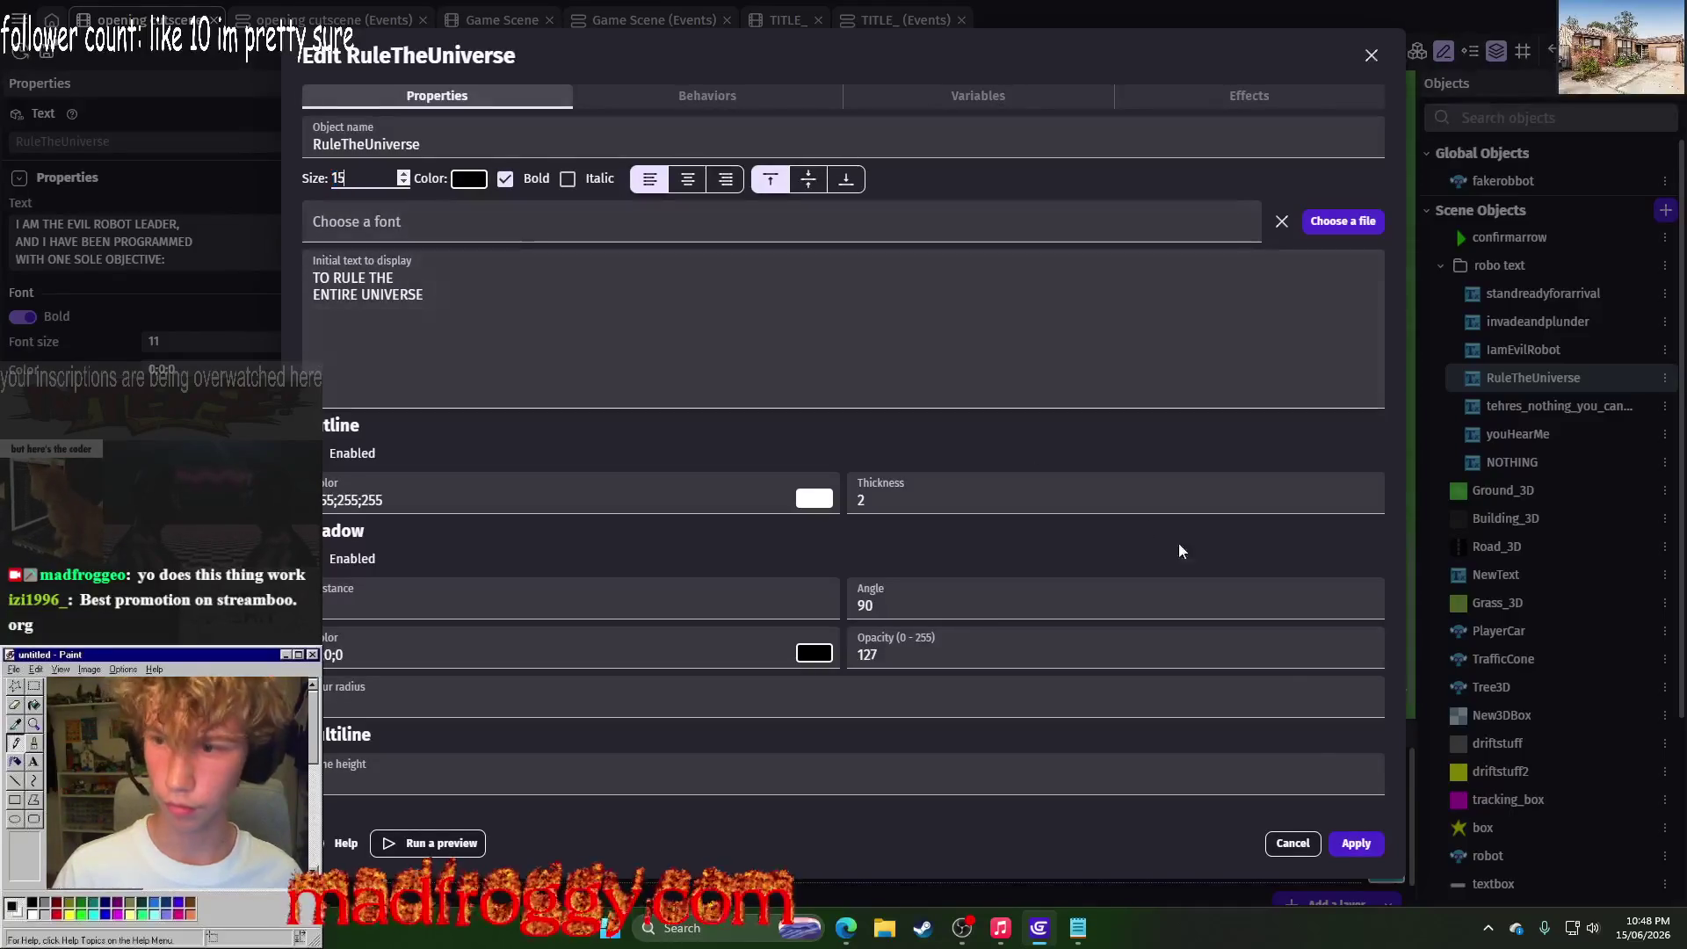
pyautogui.click(1353, 844)
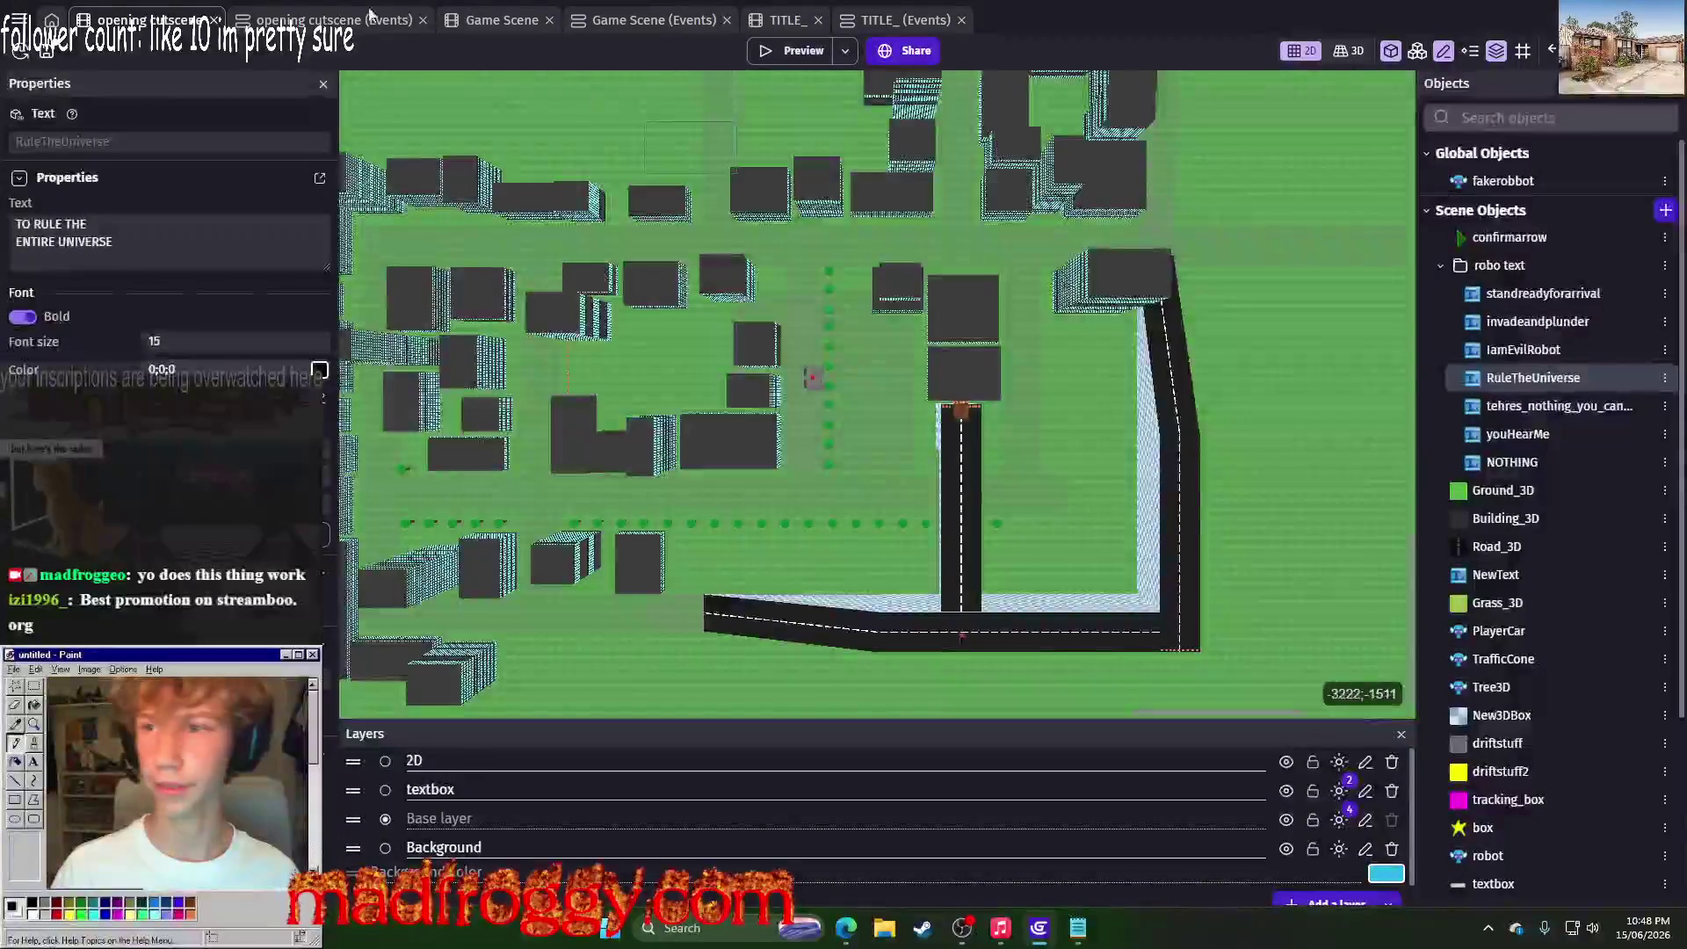
# Step: Change the cutscene's Create object action to spawn RuleTheUniverse
pyautogui.click(309, 19)
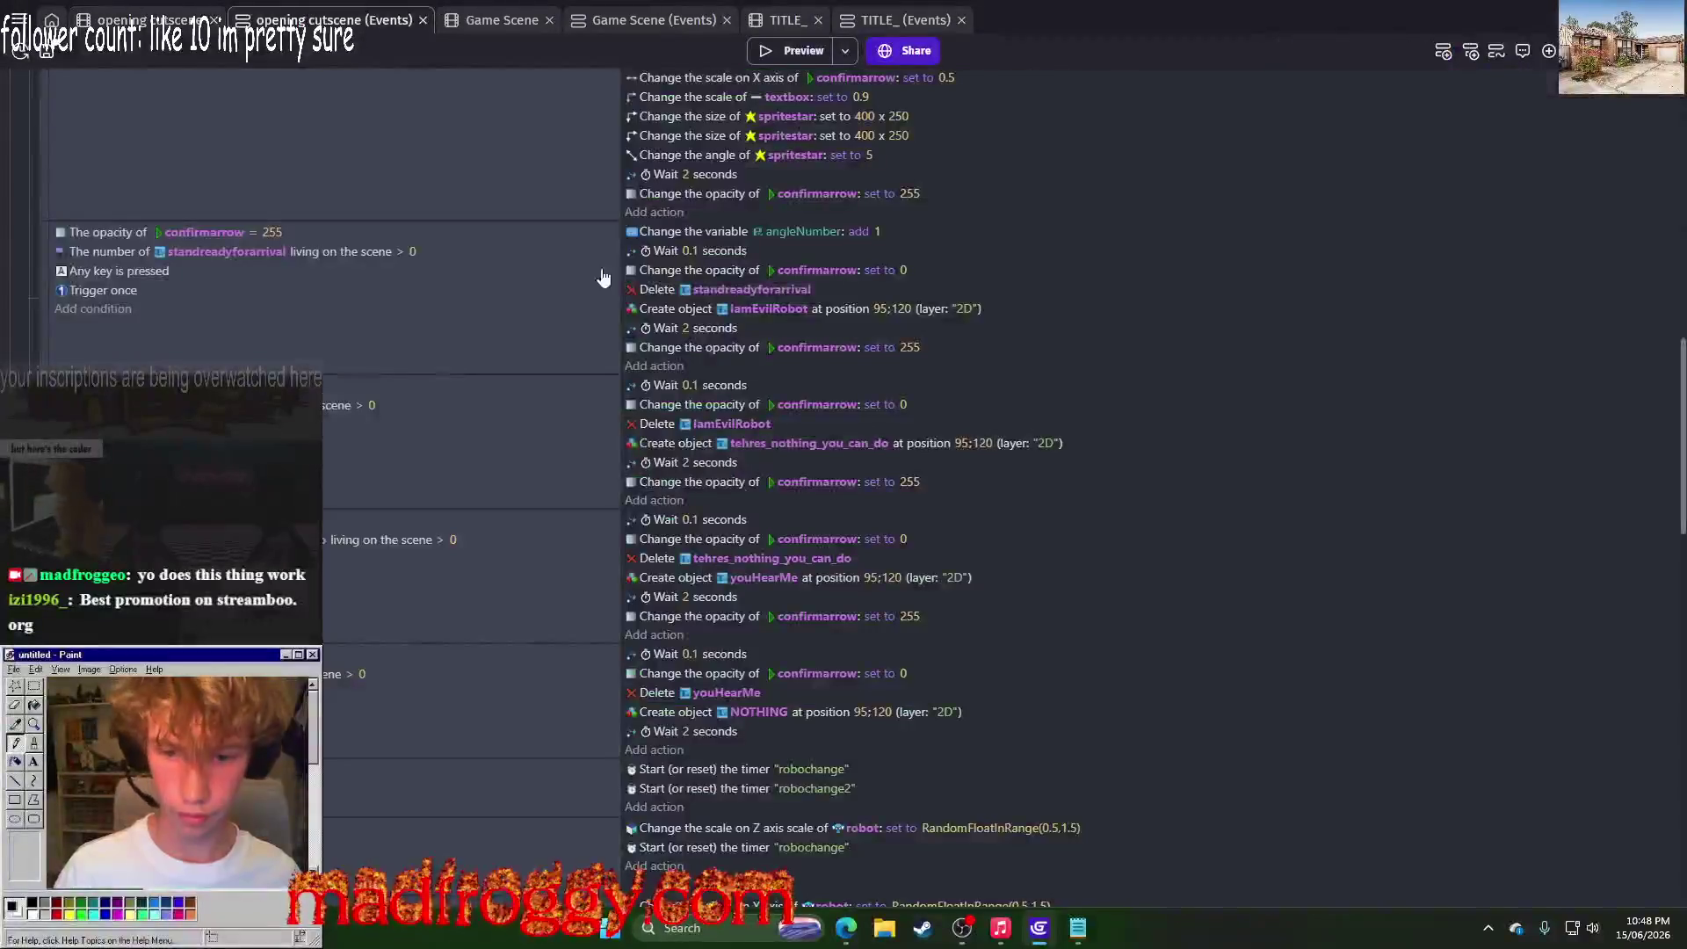
pyautogui.click(795, 443)
pyautogui.write('ru')
pyautogui.click(824, 516)
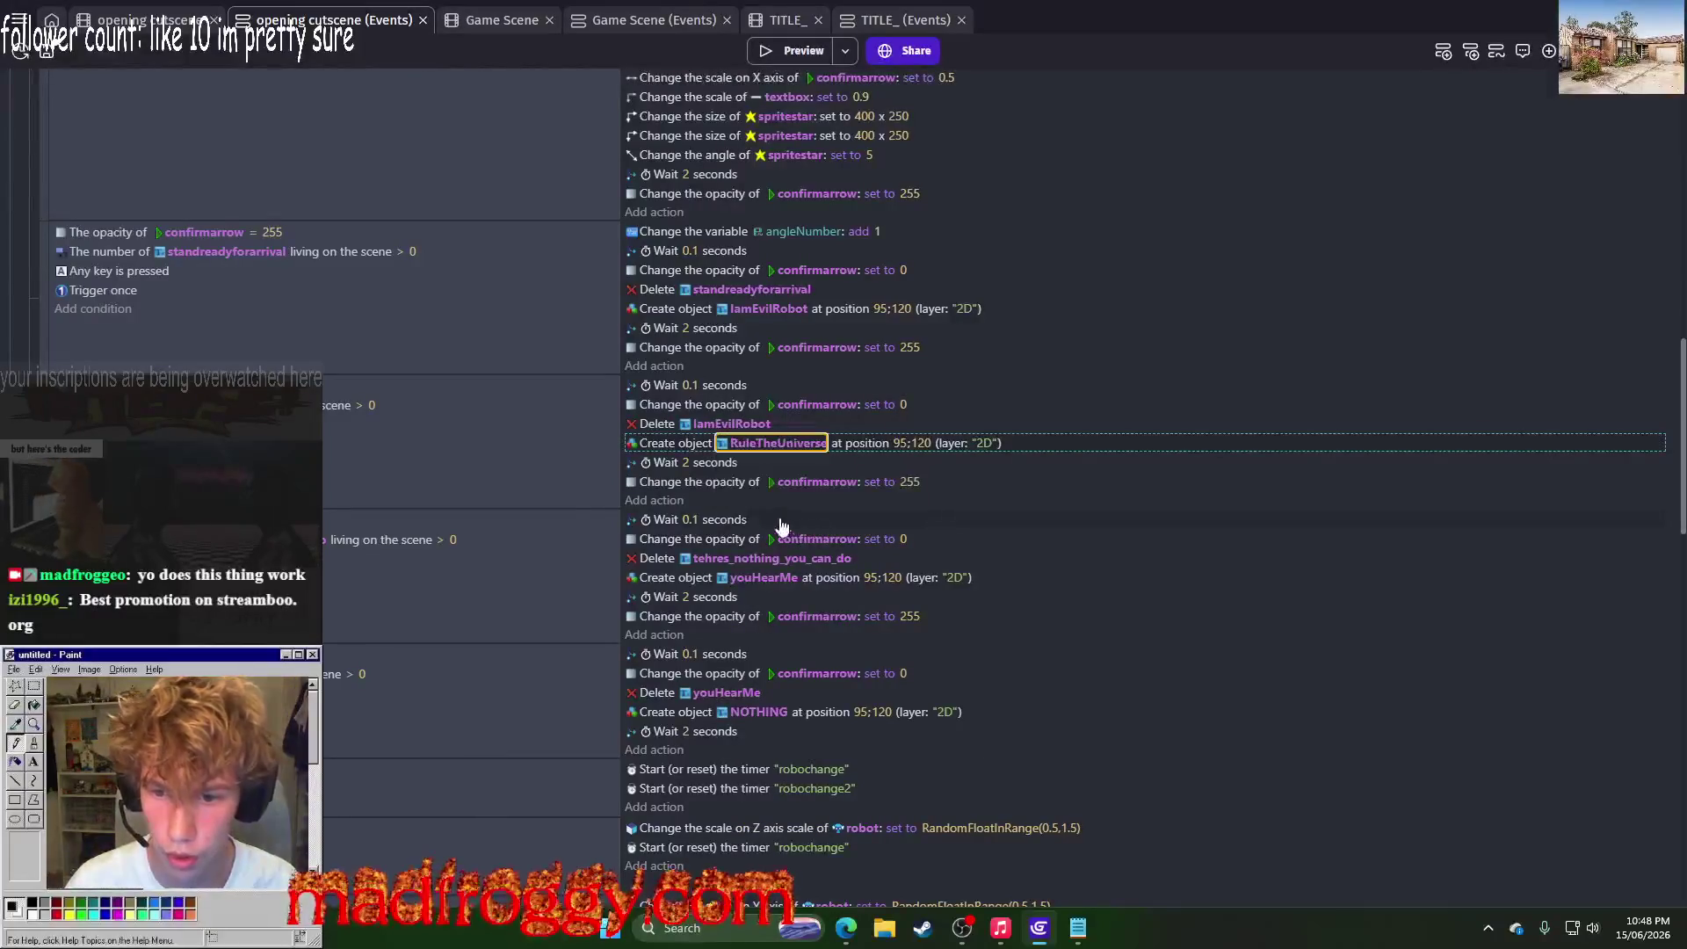
pyautogui.click(381, 540)
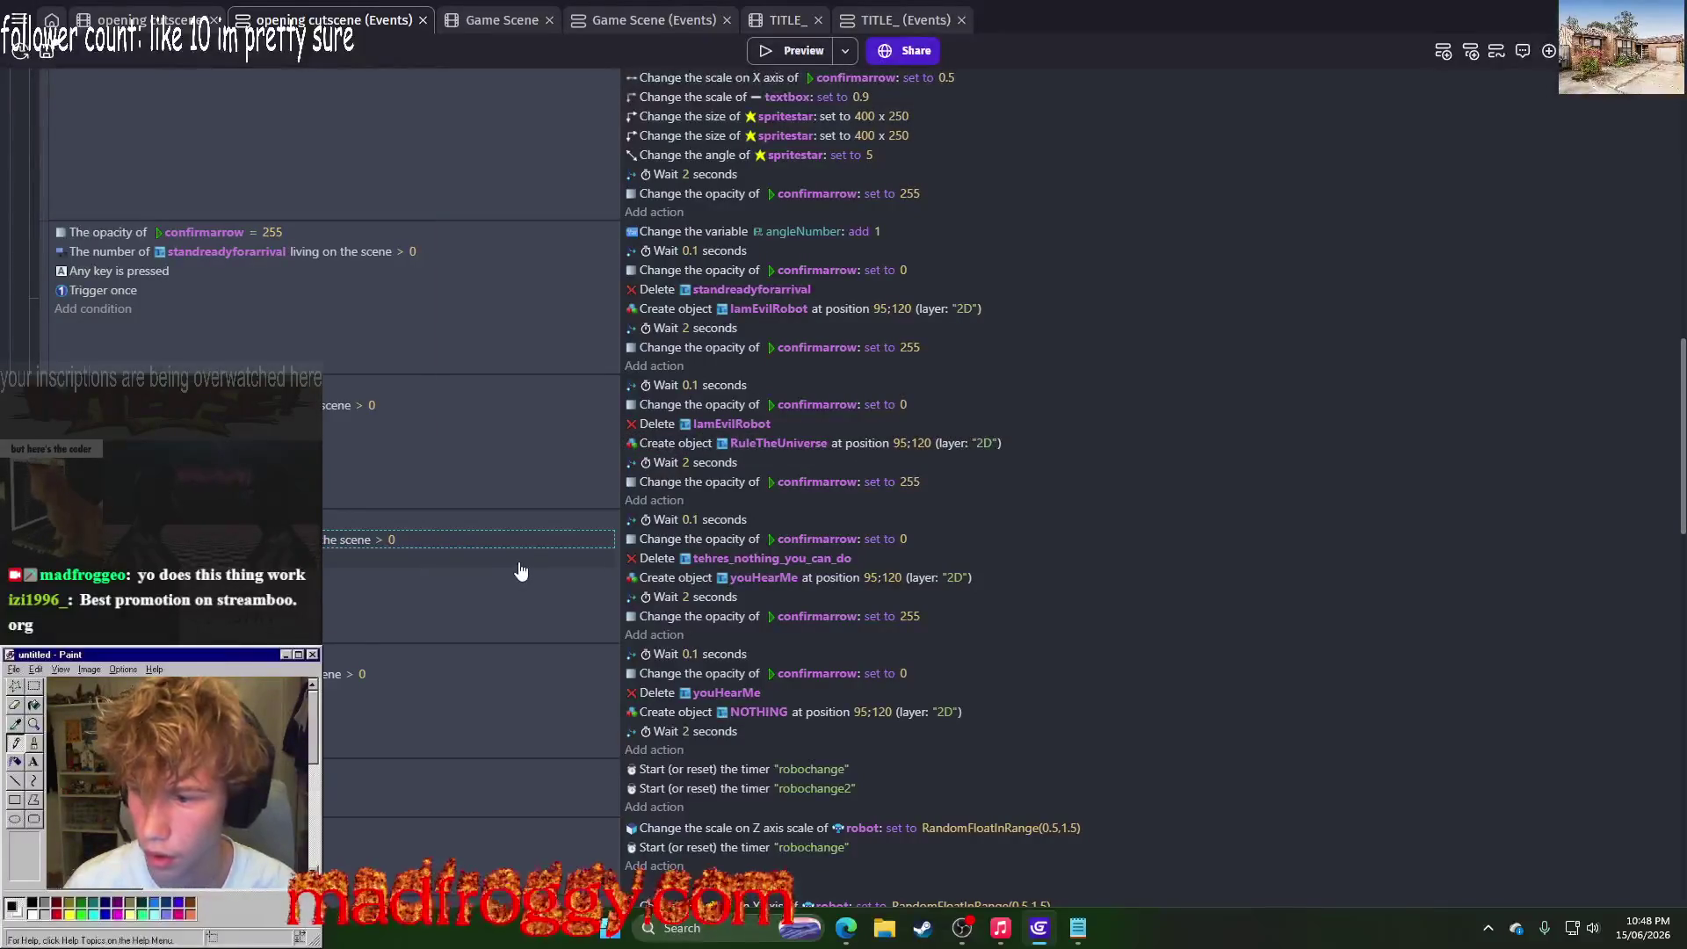
# Step: Make the Delete action remove RuleTheUniverse, then launch a game preview from the scene editor
pyautogui.click(715, 559)
pyautogui.write('ru')
pyautogui.press('Return')
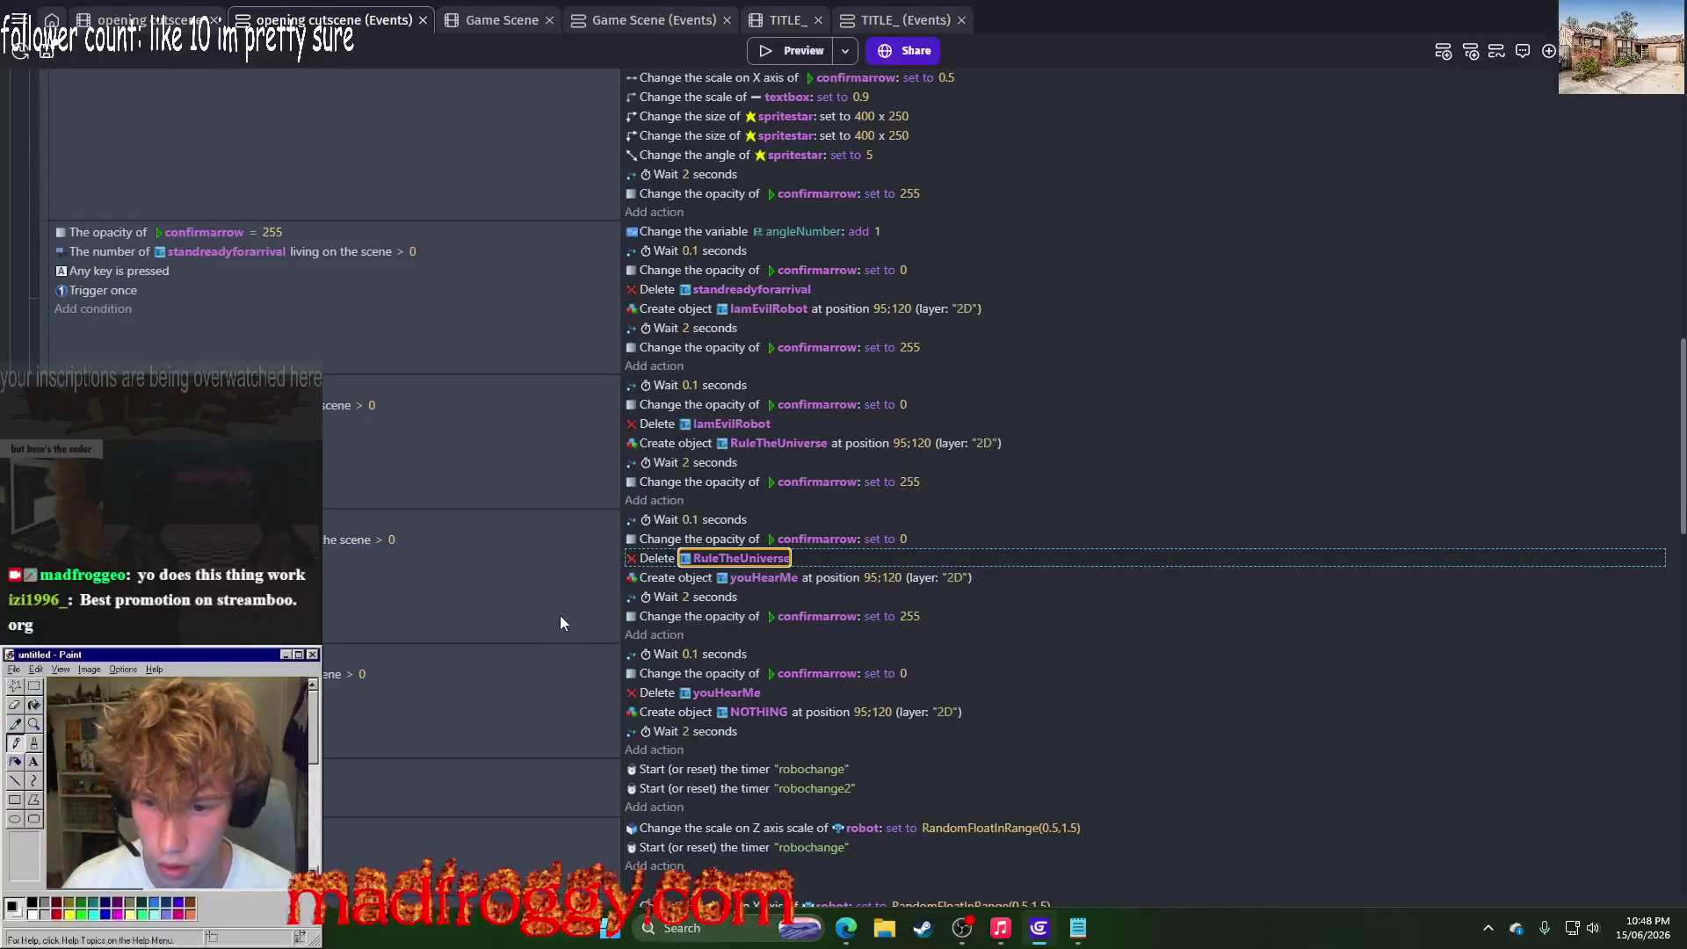
pyautogui.click(762, 577)
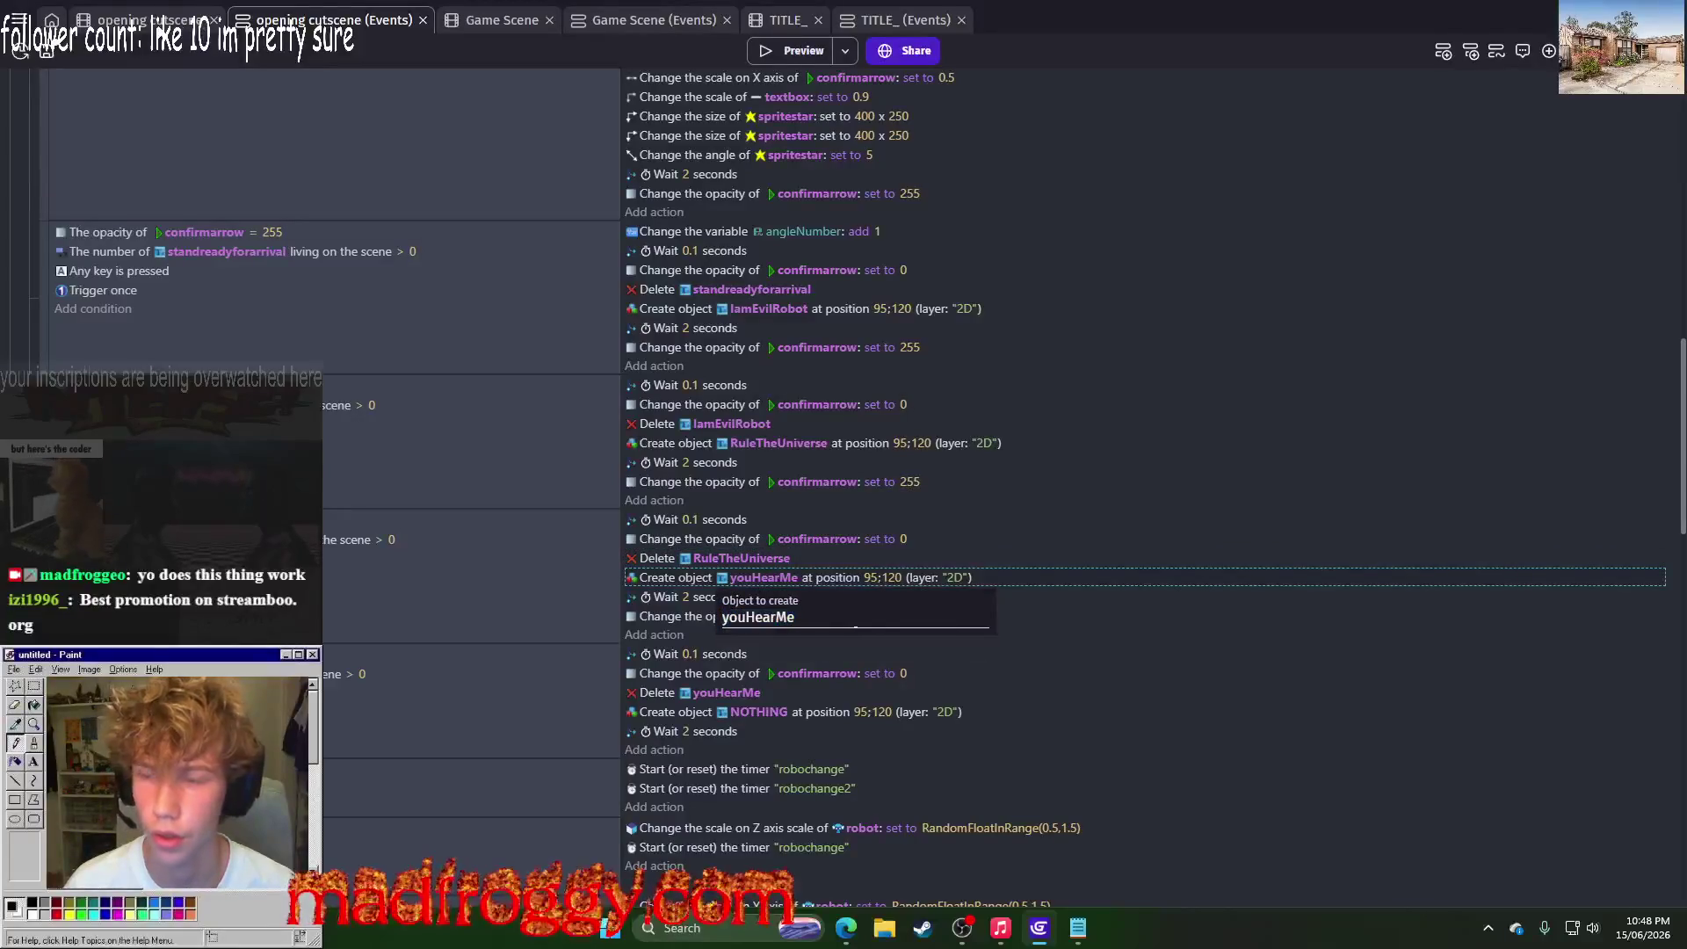
pyautogui.click(145, 19)
pyautogui.click(777, 53)
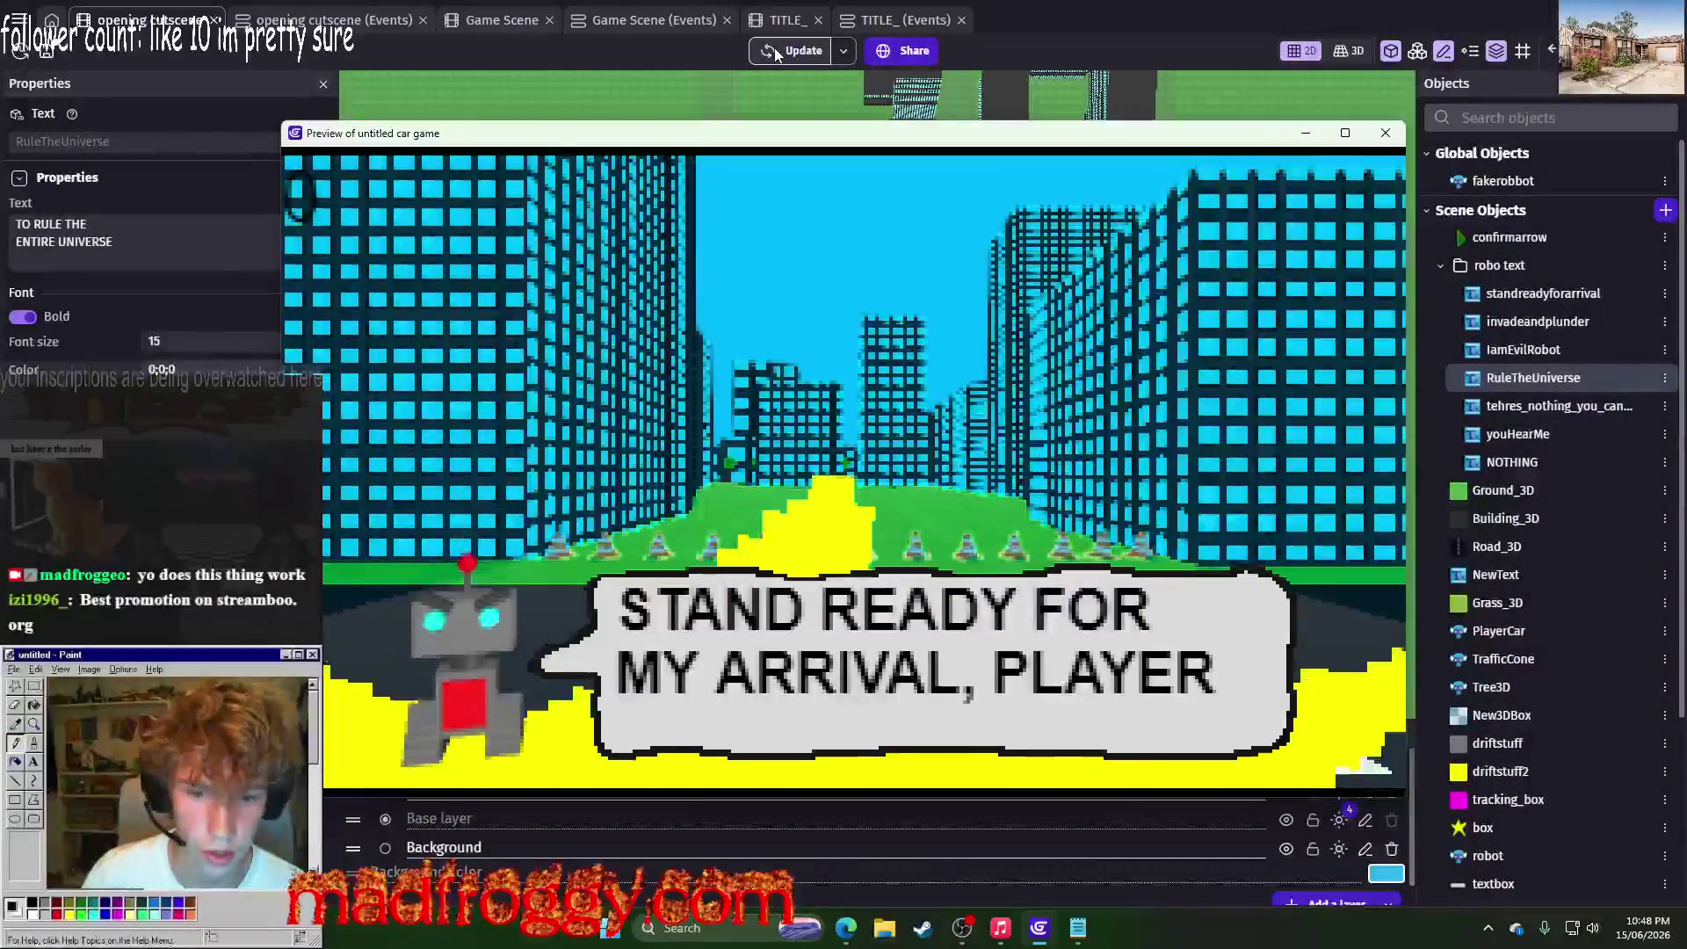
# Step: Advance the preview dialogue to the TO RULE THE ENTIRE UNIVERSE line, then close the preview
pyautogui.click(1068, 367)
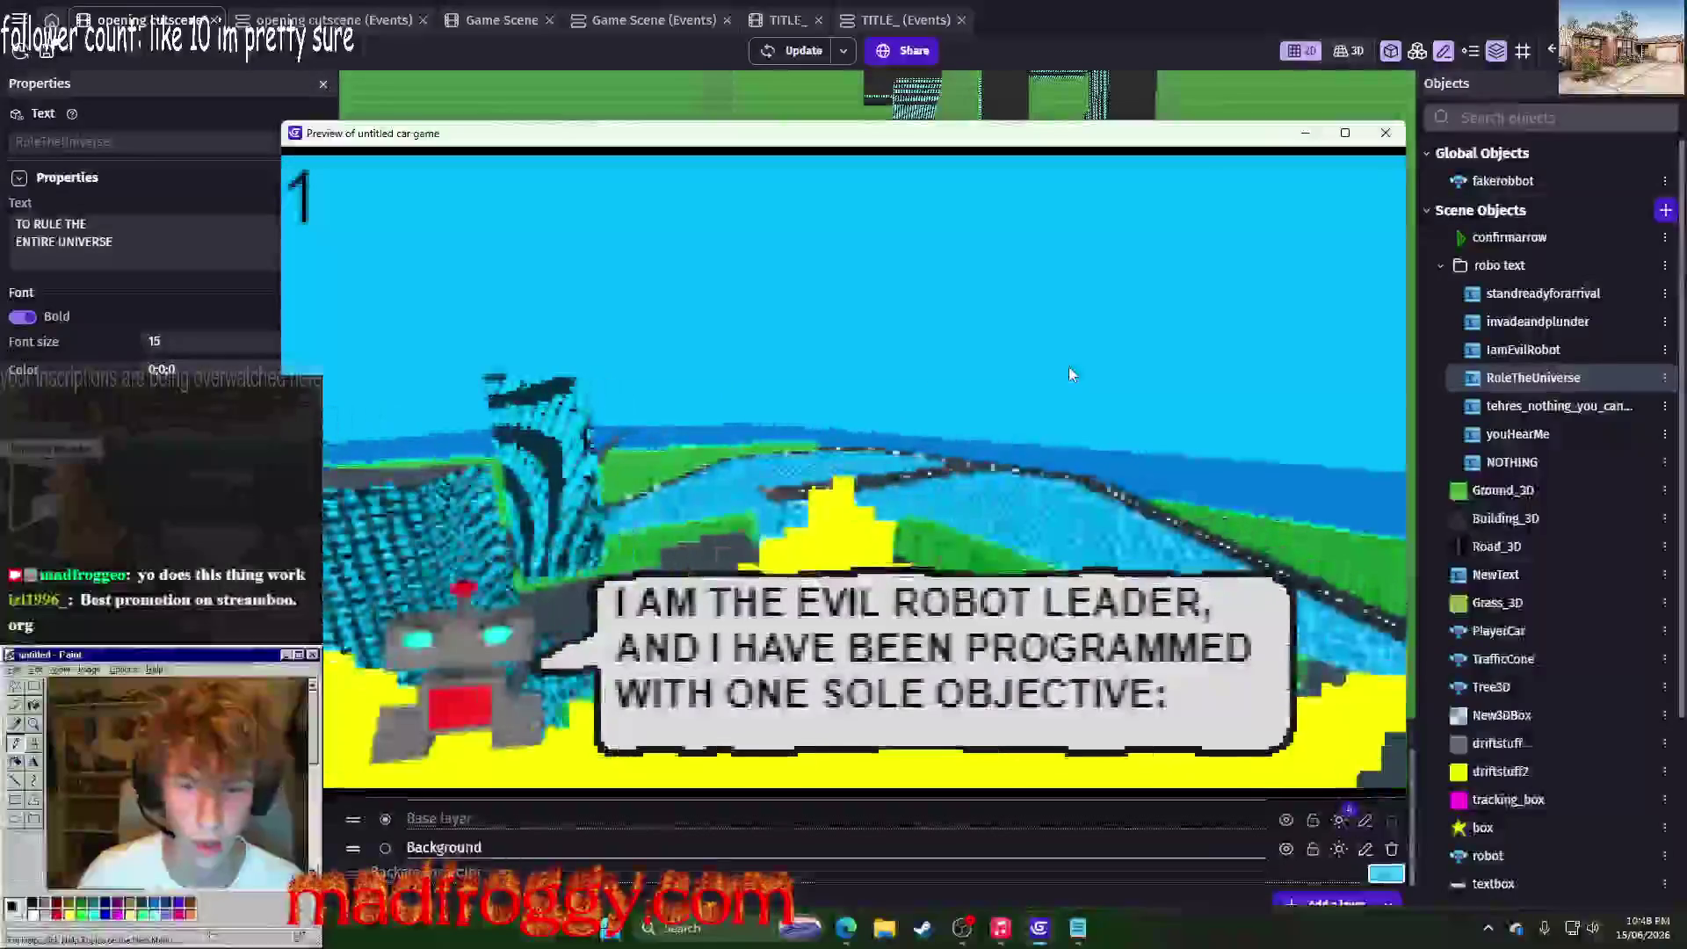
pyautogui.click(1069, 368)
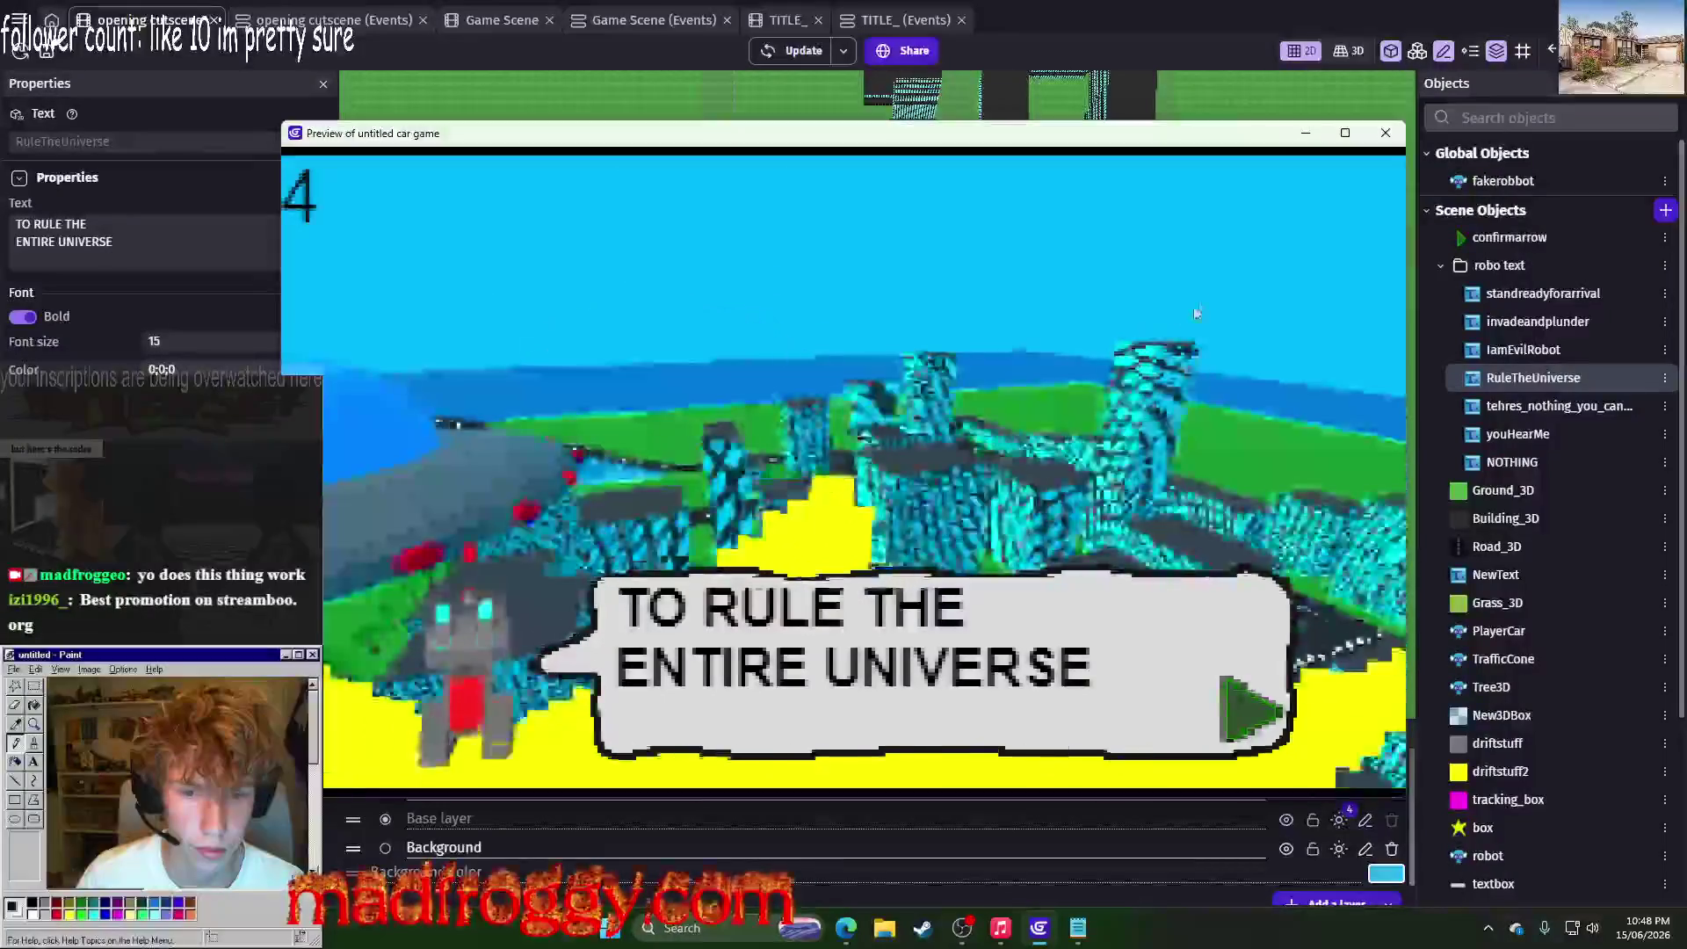
pyautogui.click(1386, 133)
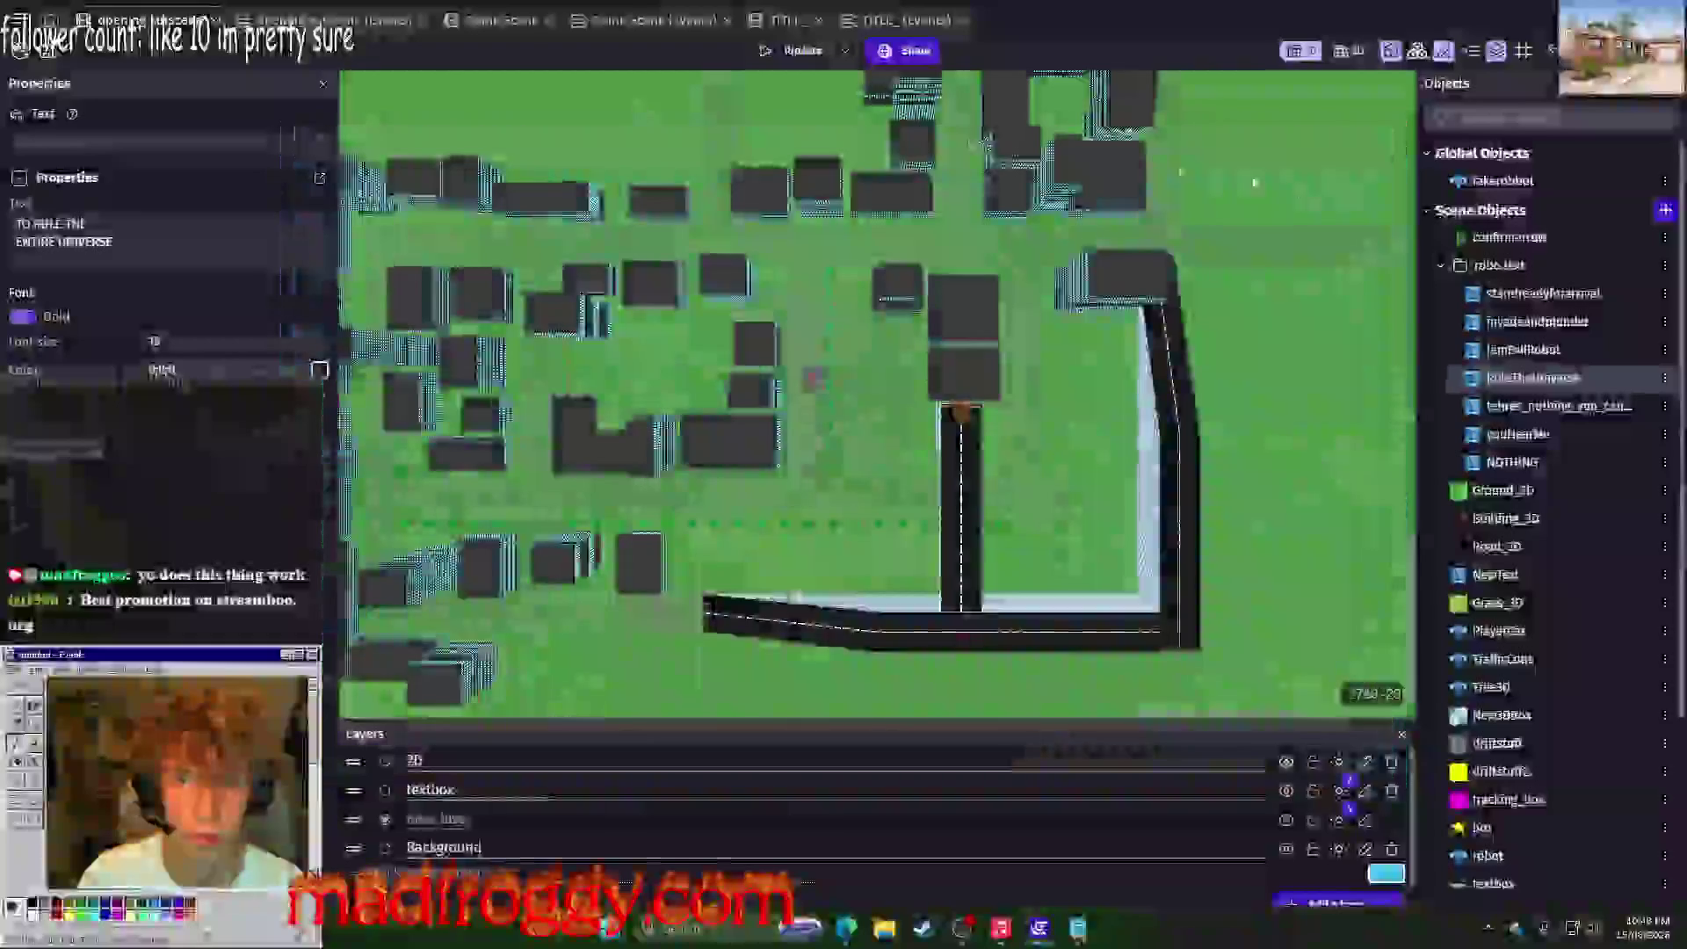
# Step: Wrap RuleTheUniverse's initial text in quotation marks
pyautogui.rightClick(1648, 374)
pyautogui.click(1494, 550)
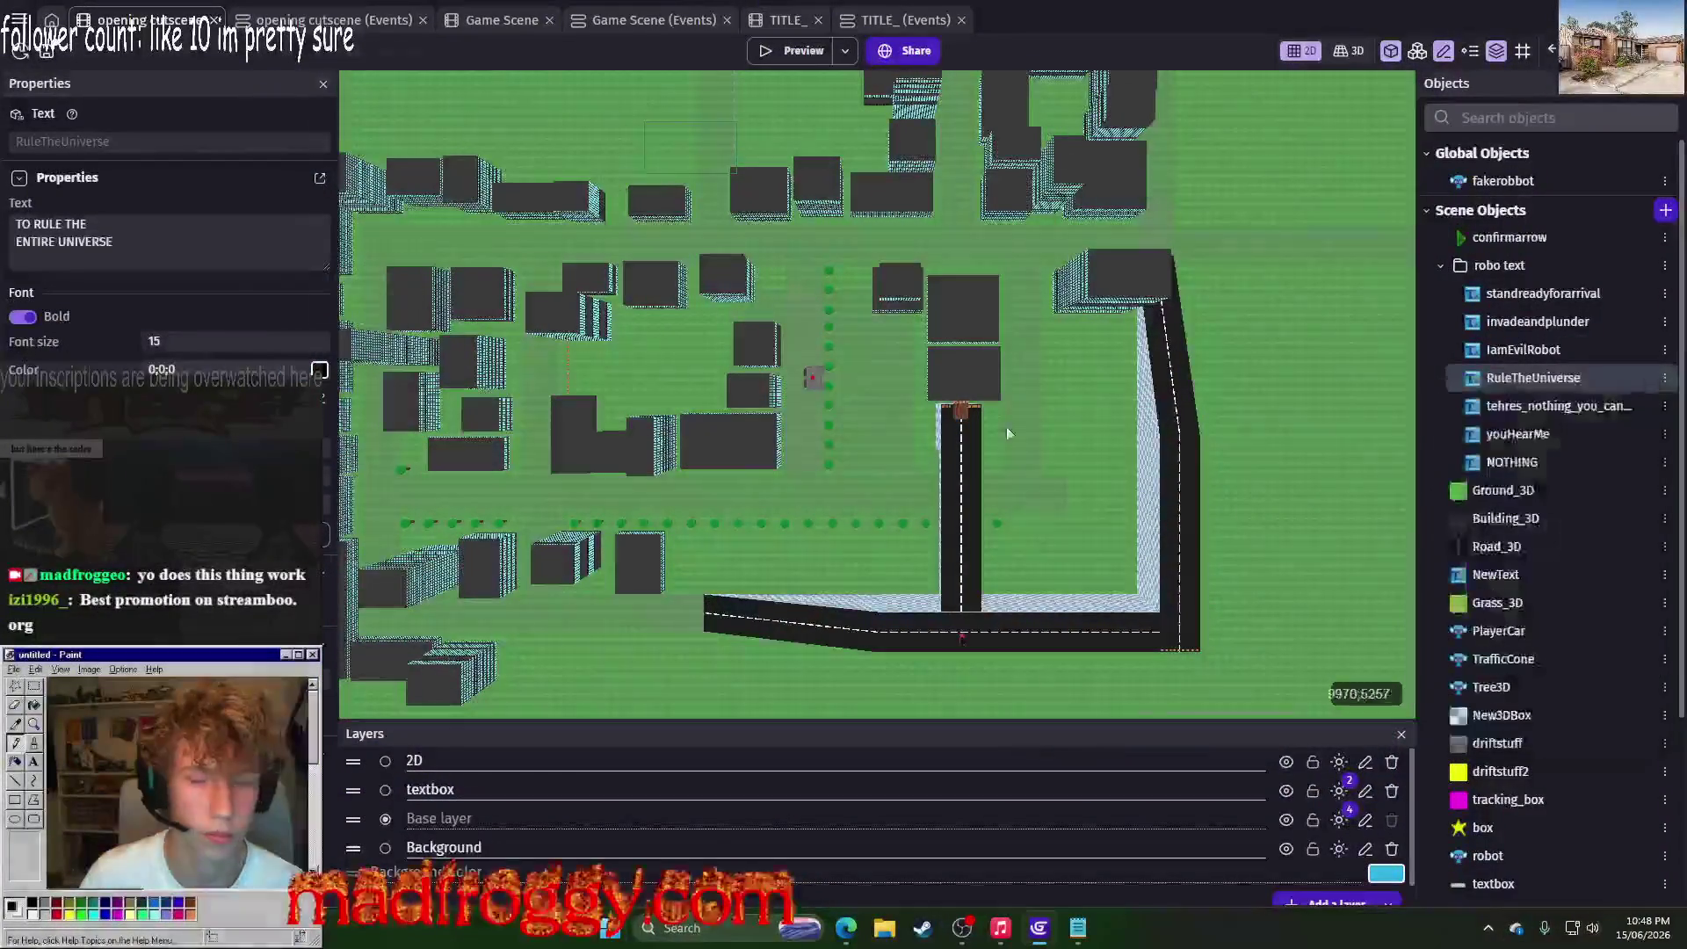
pyautogui.click(346, 287)
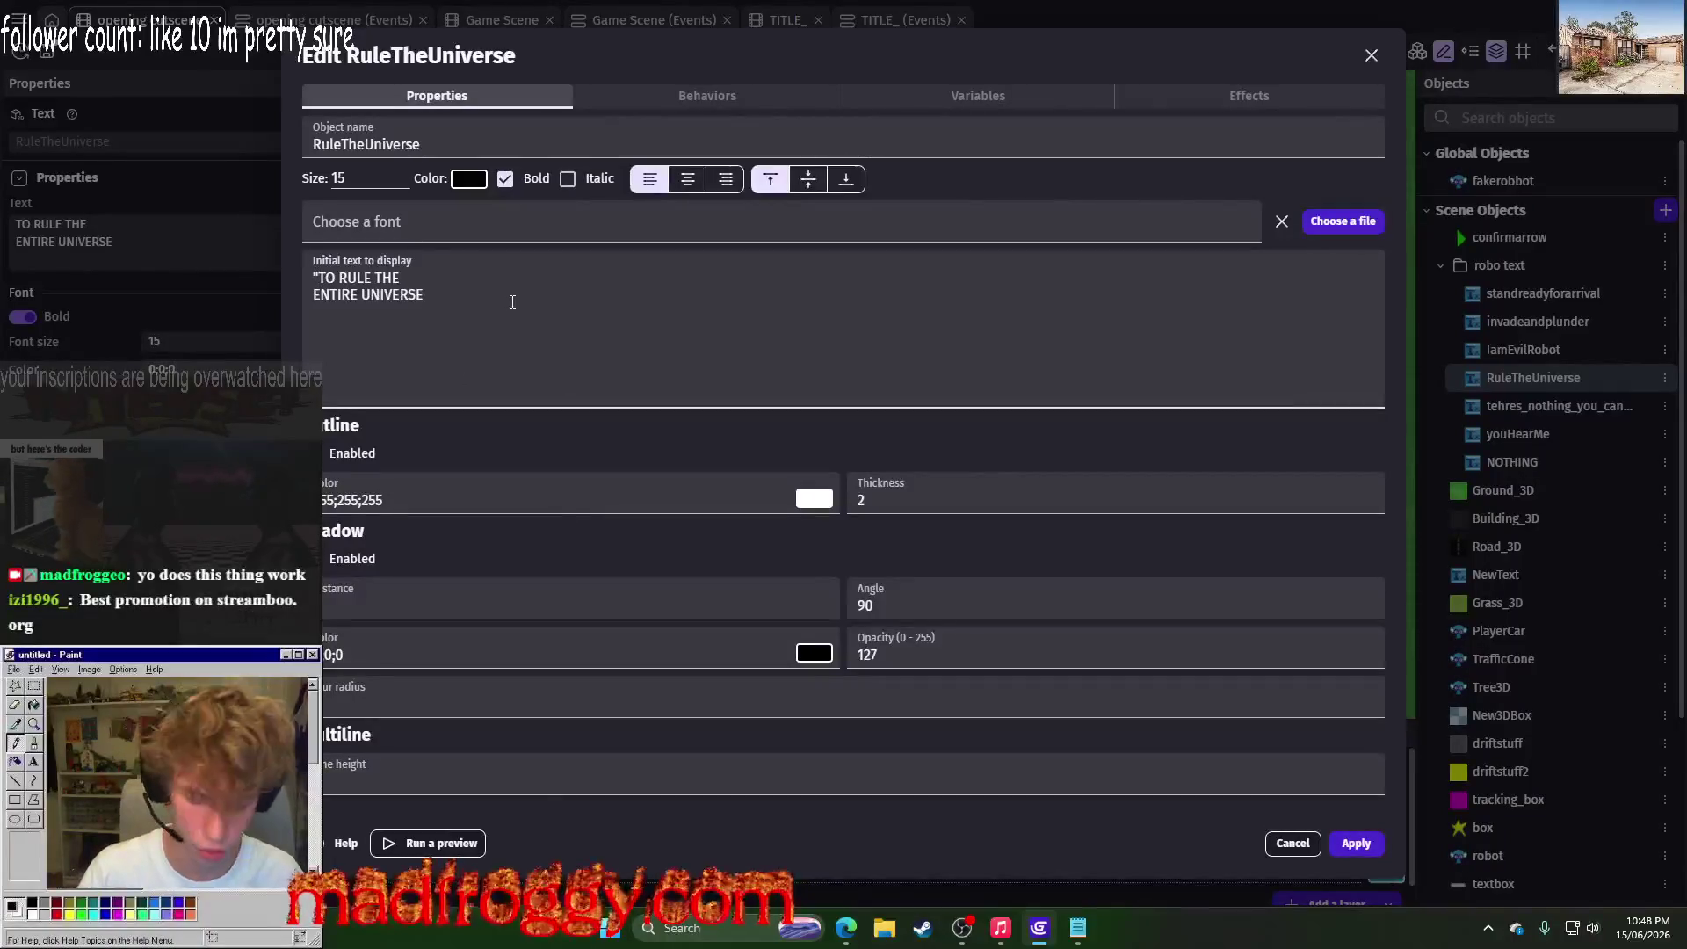
pyautogui.click(1358, 845)
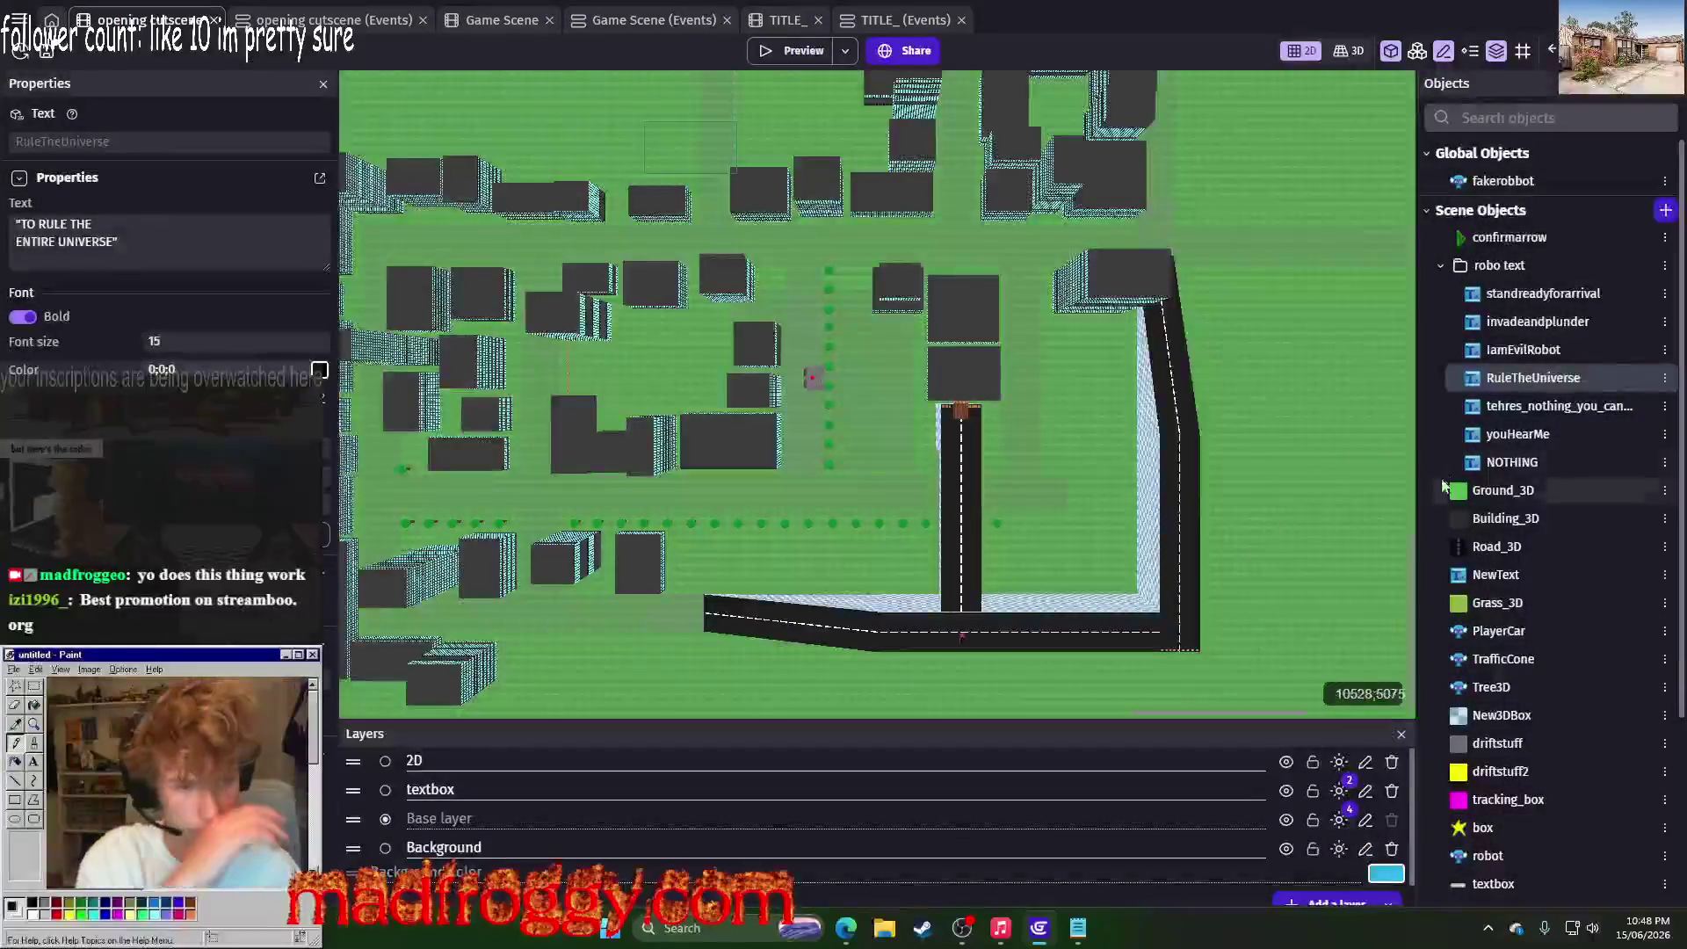
# Step: Set RuleTheUniverse's font size to 18 and launch a fresh preview
pyautogui.rightClick(1494, 378)
pyautogui.click(1485, 537)
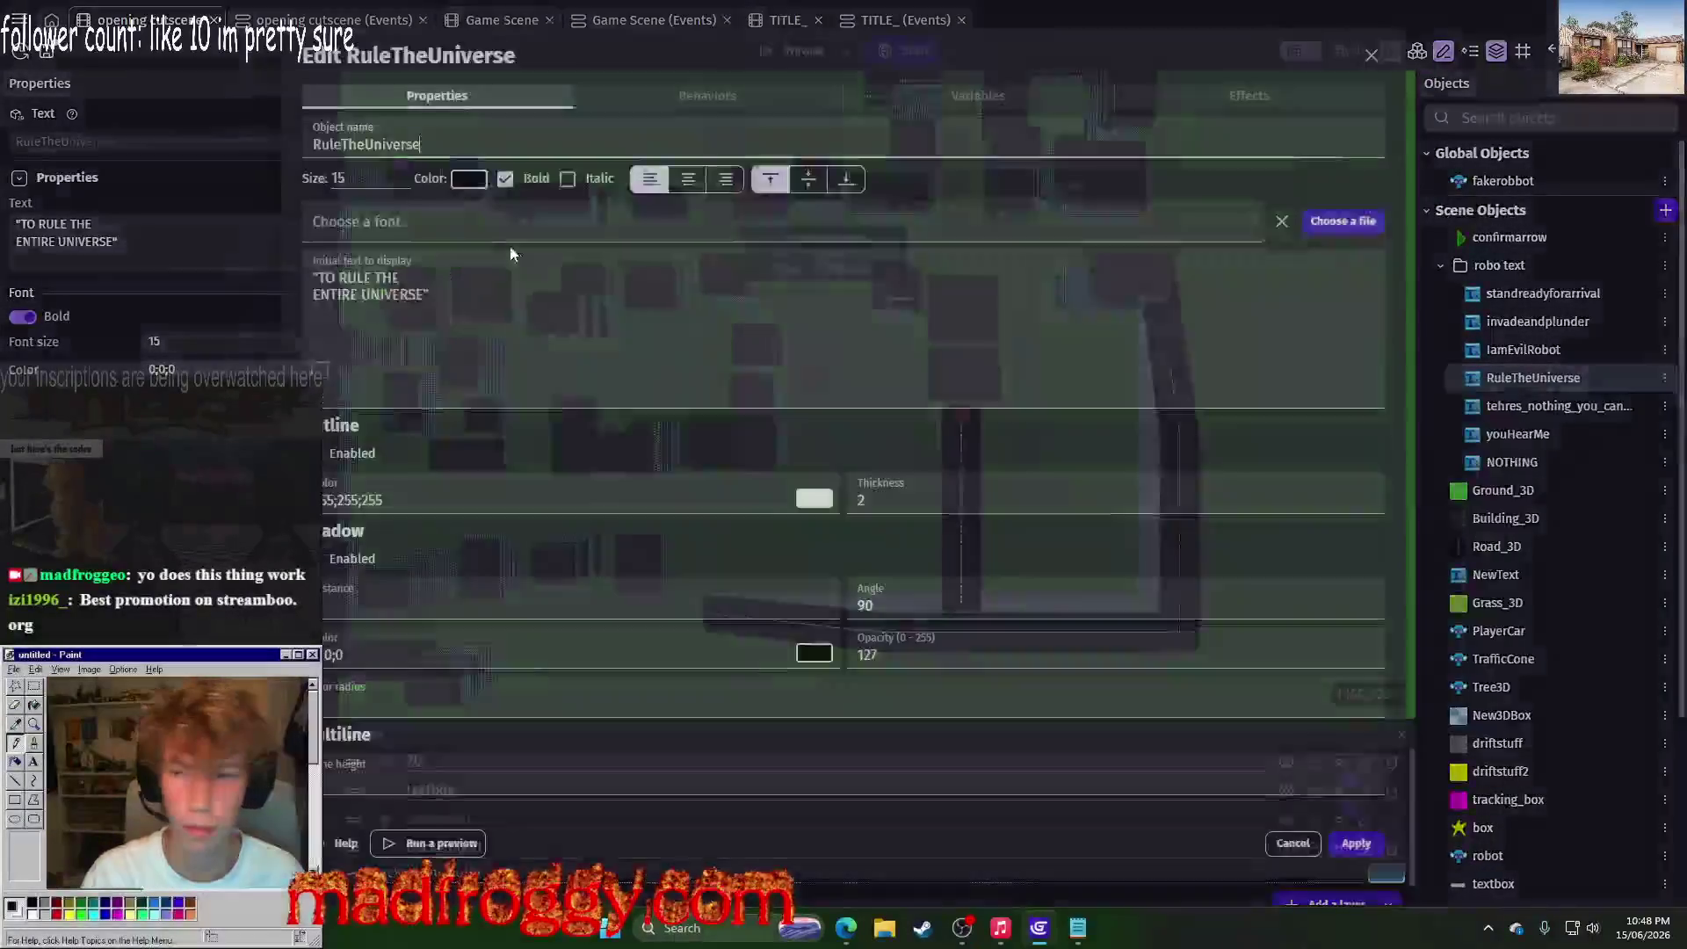
pyautogui.click(340, 179)
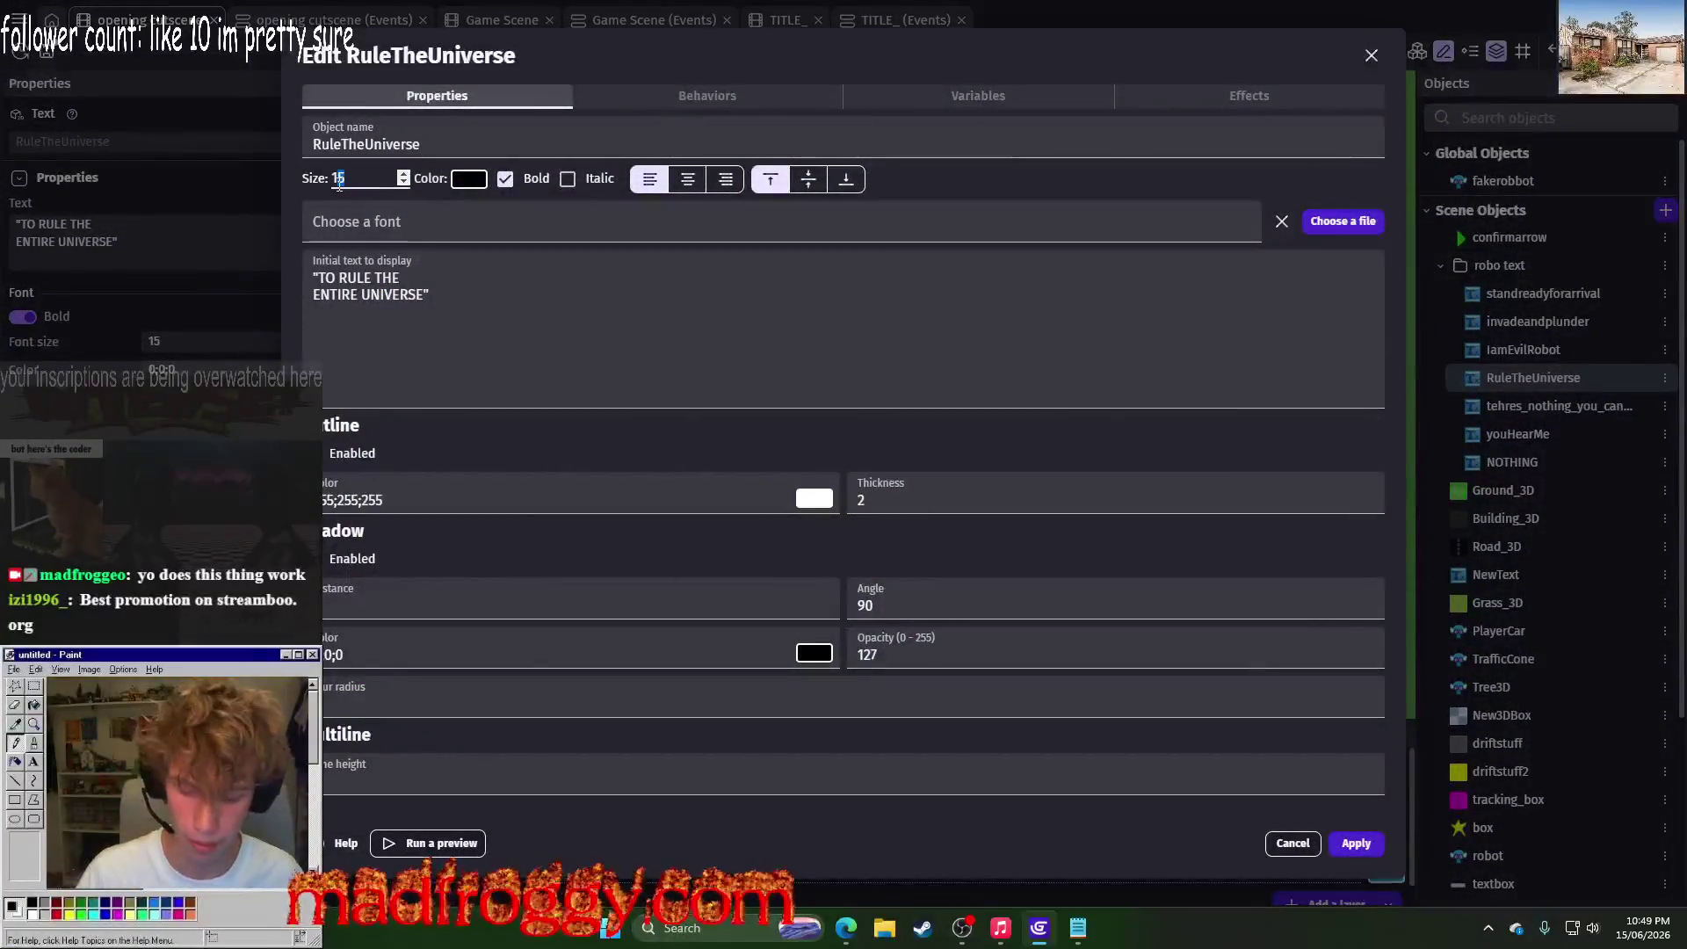
pyautogui.write('18')
pyautogui.click(1353, 845)
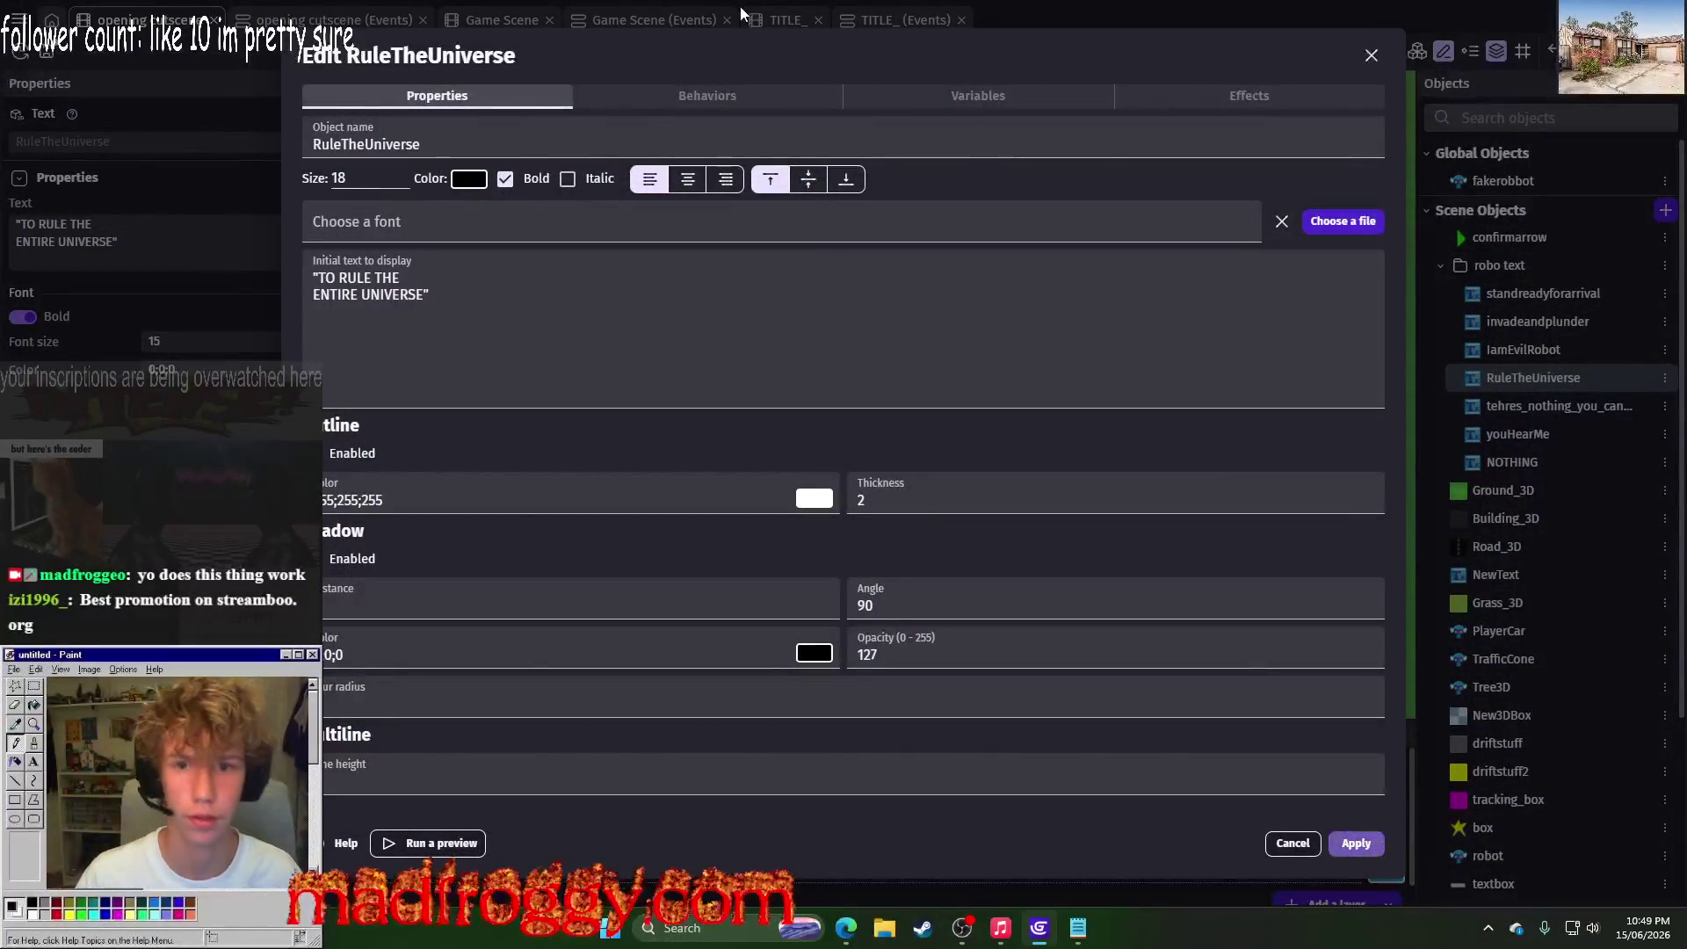
pyautogui.click(787, 58)
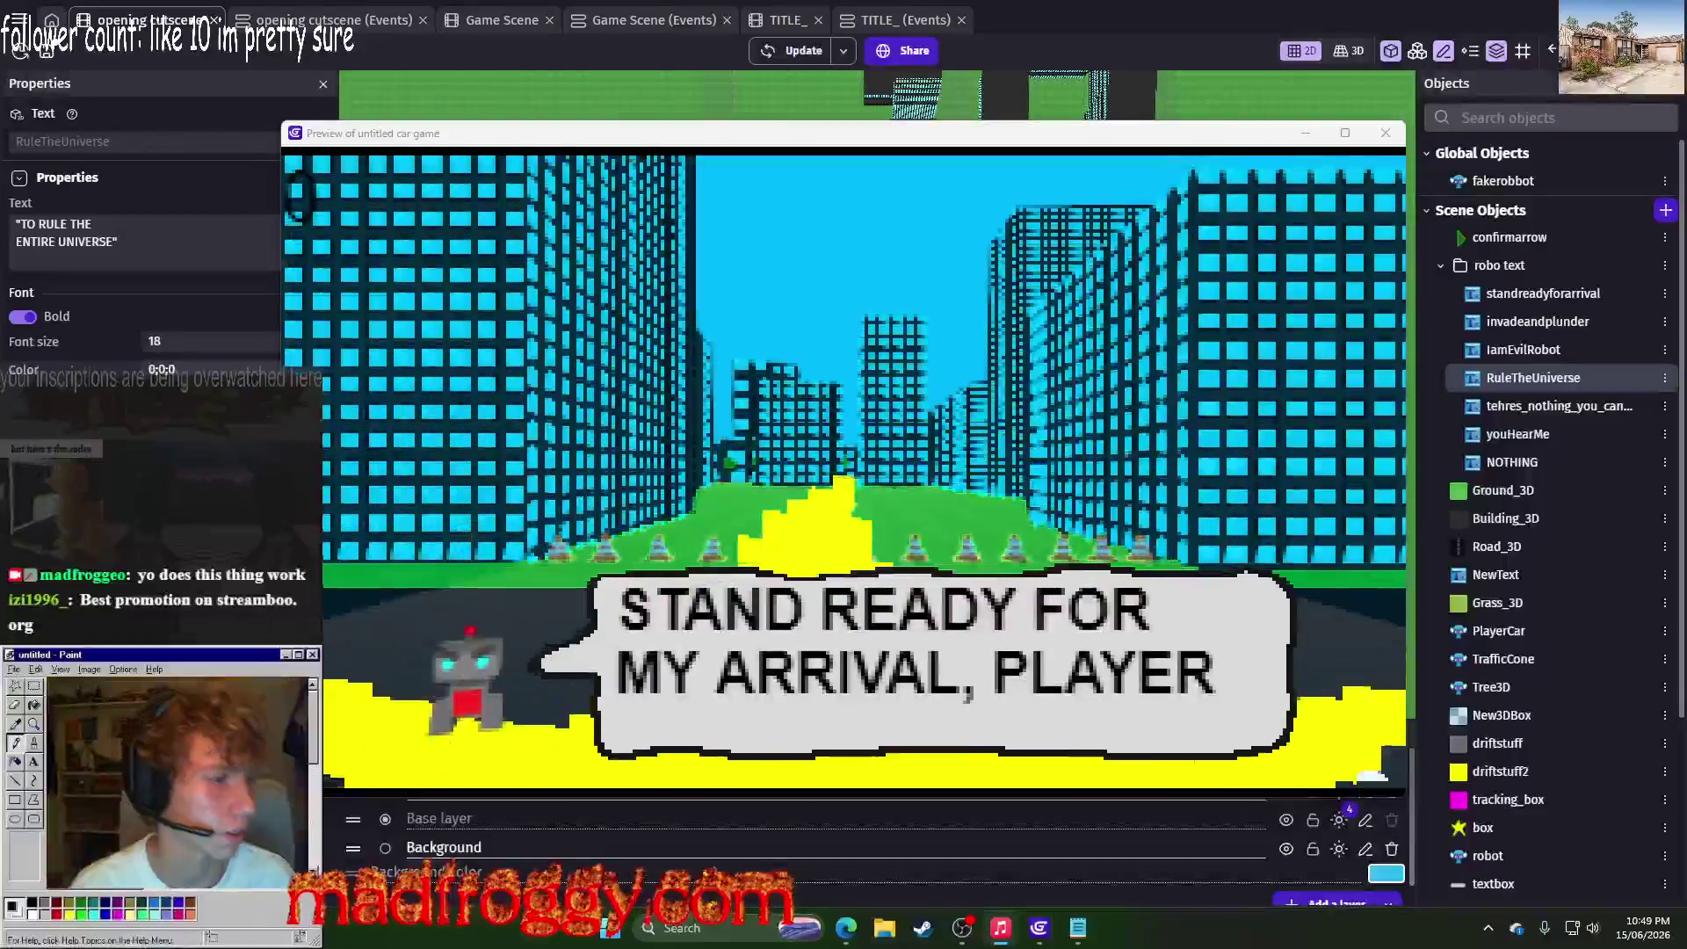
# Step: Advance past the quoted size-18 line to YOU HEAR ME?, then close the preview
pyautogui.click(844, 572)
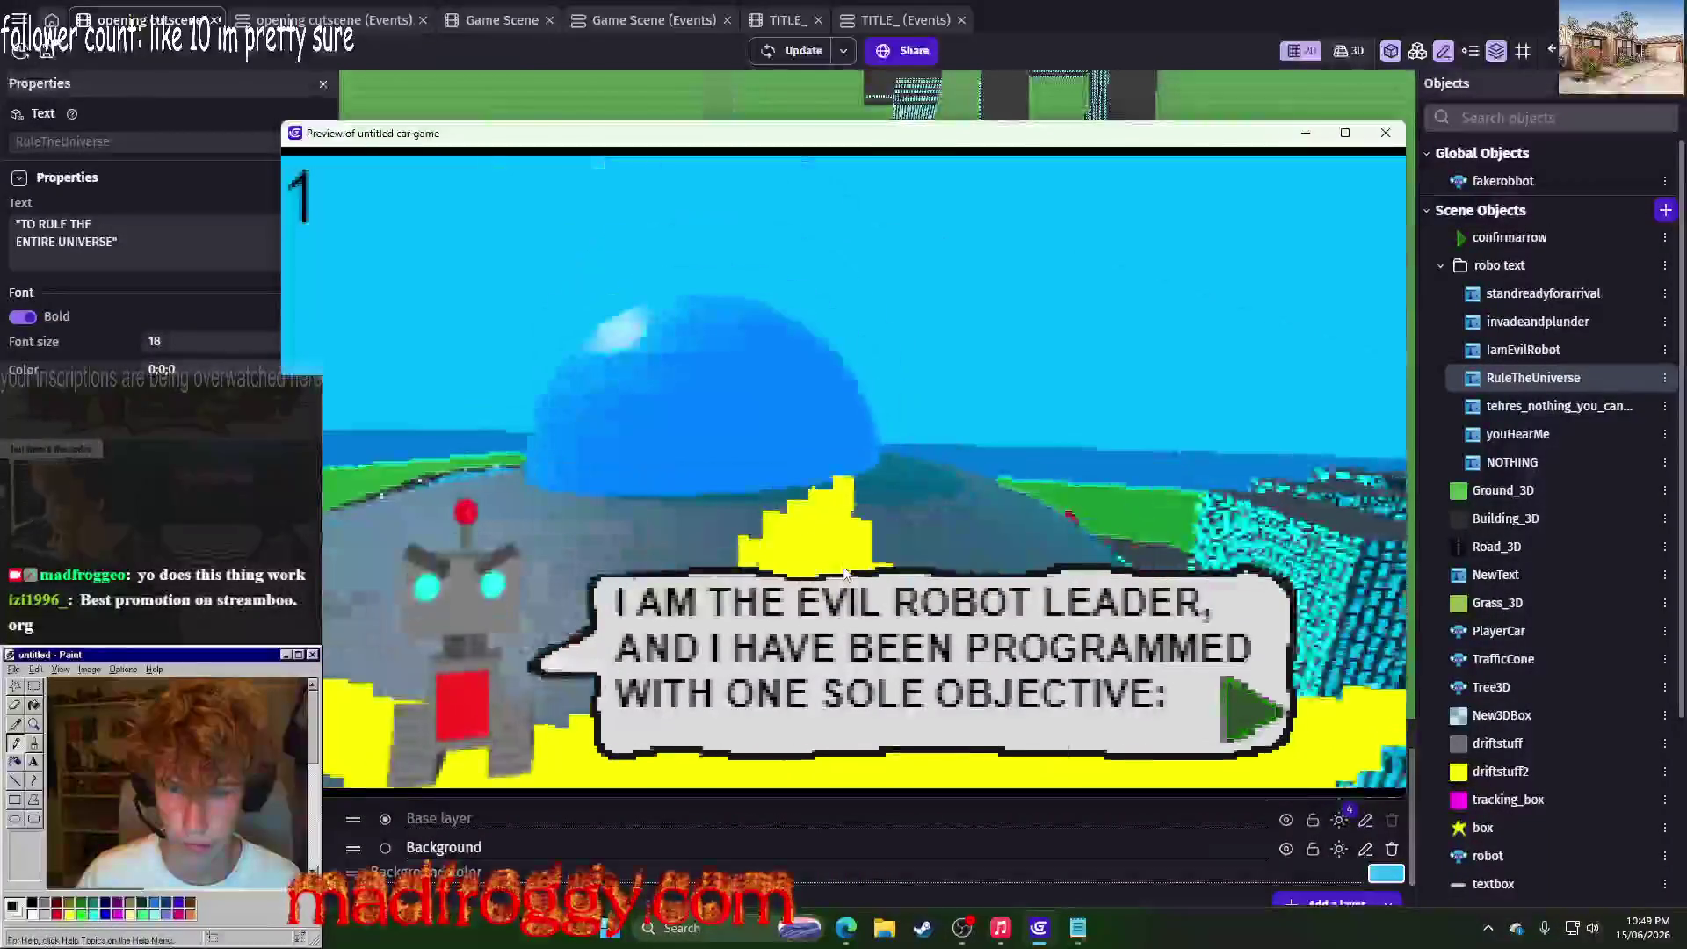
pyautogui.click(843, 573)
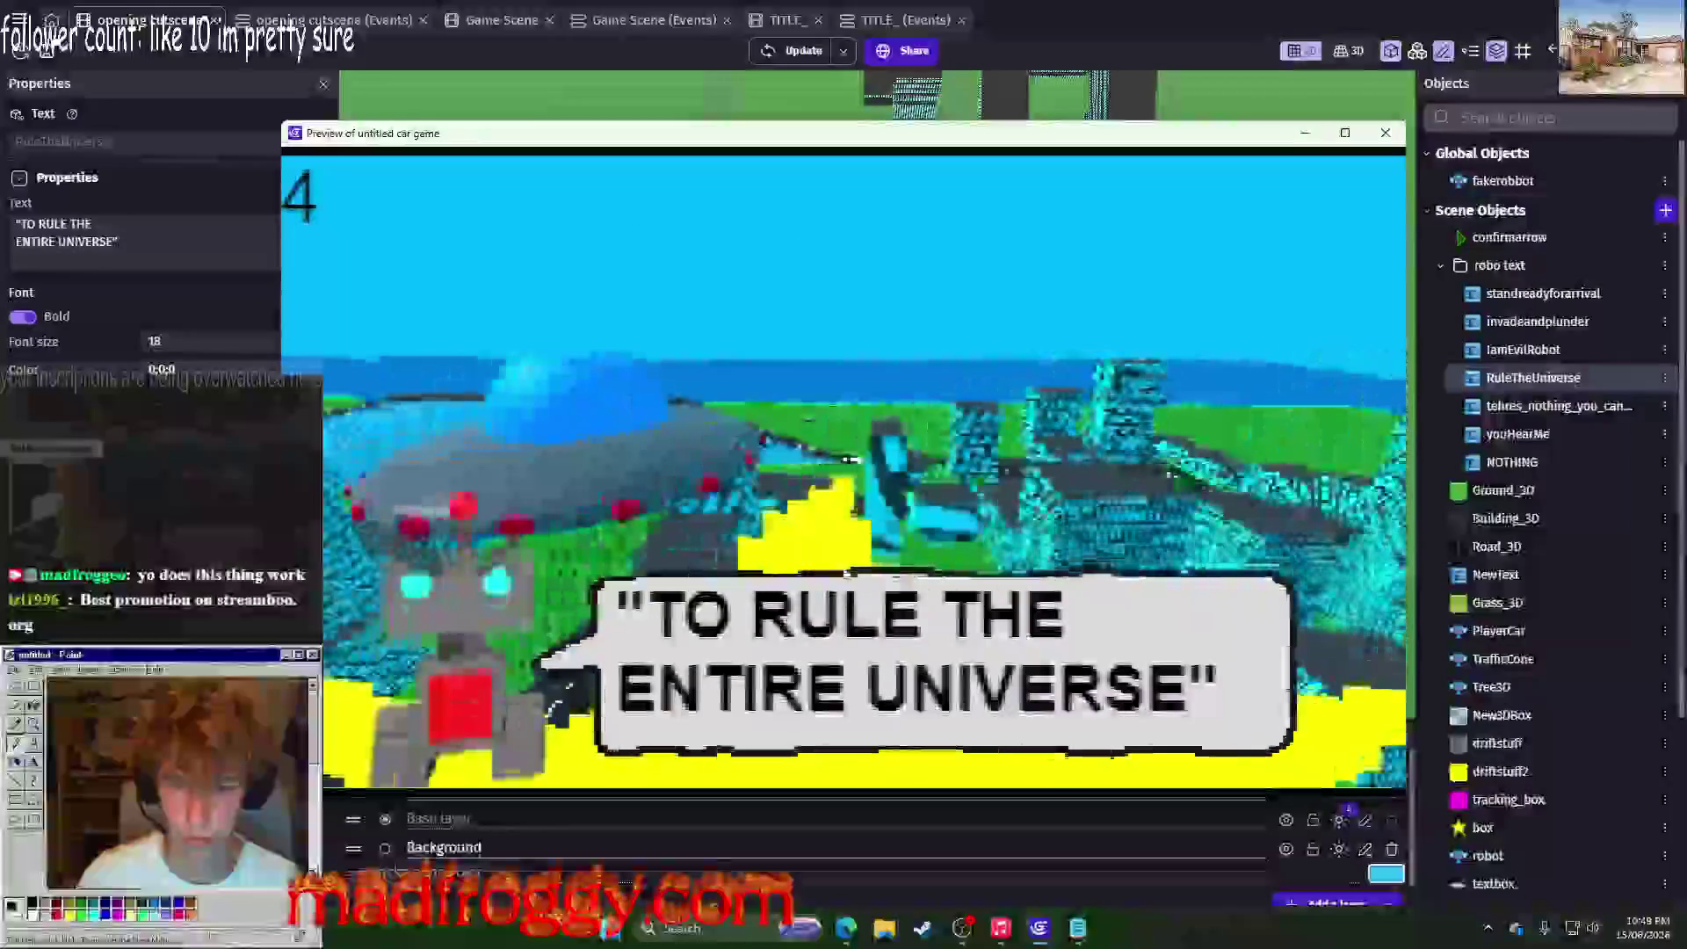
pyautogui.press('Return')
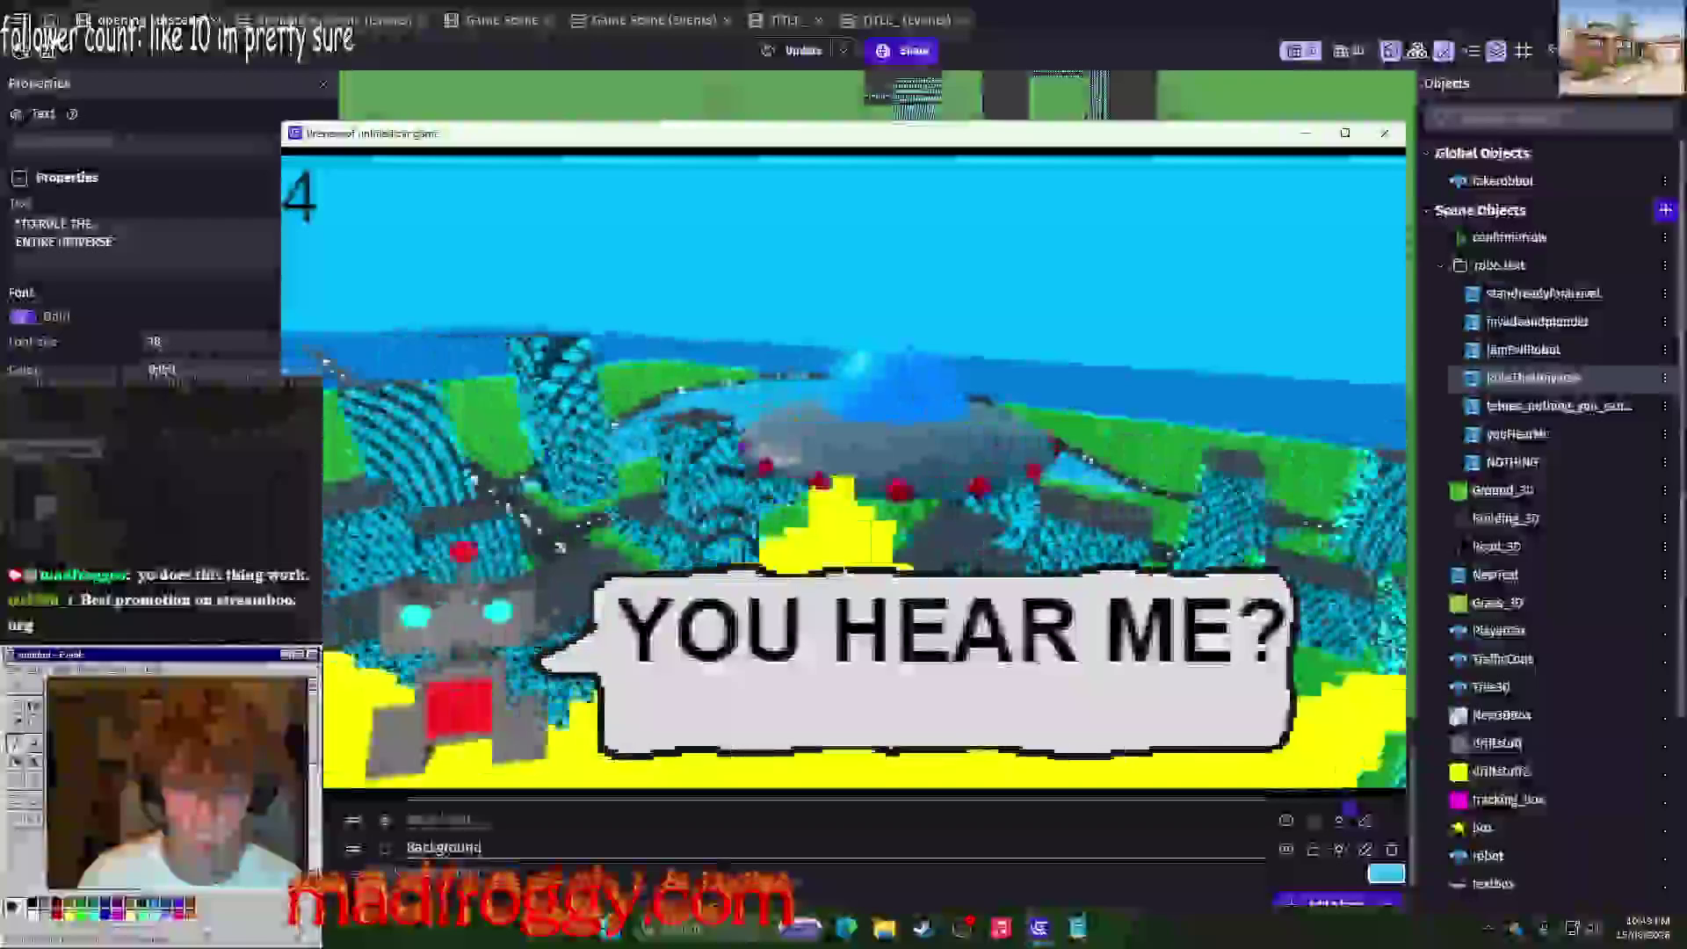
pyautogui.hotkey('alt', 'F4')
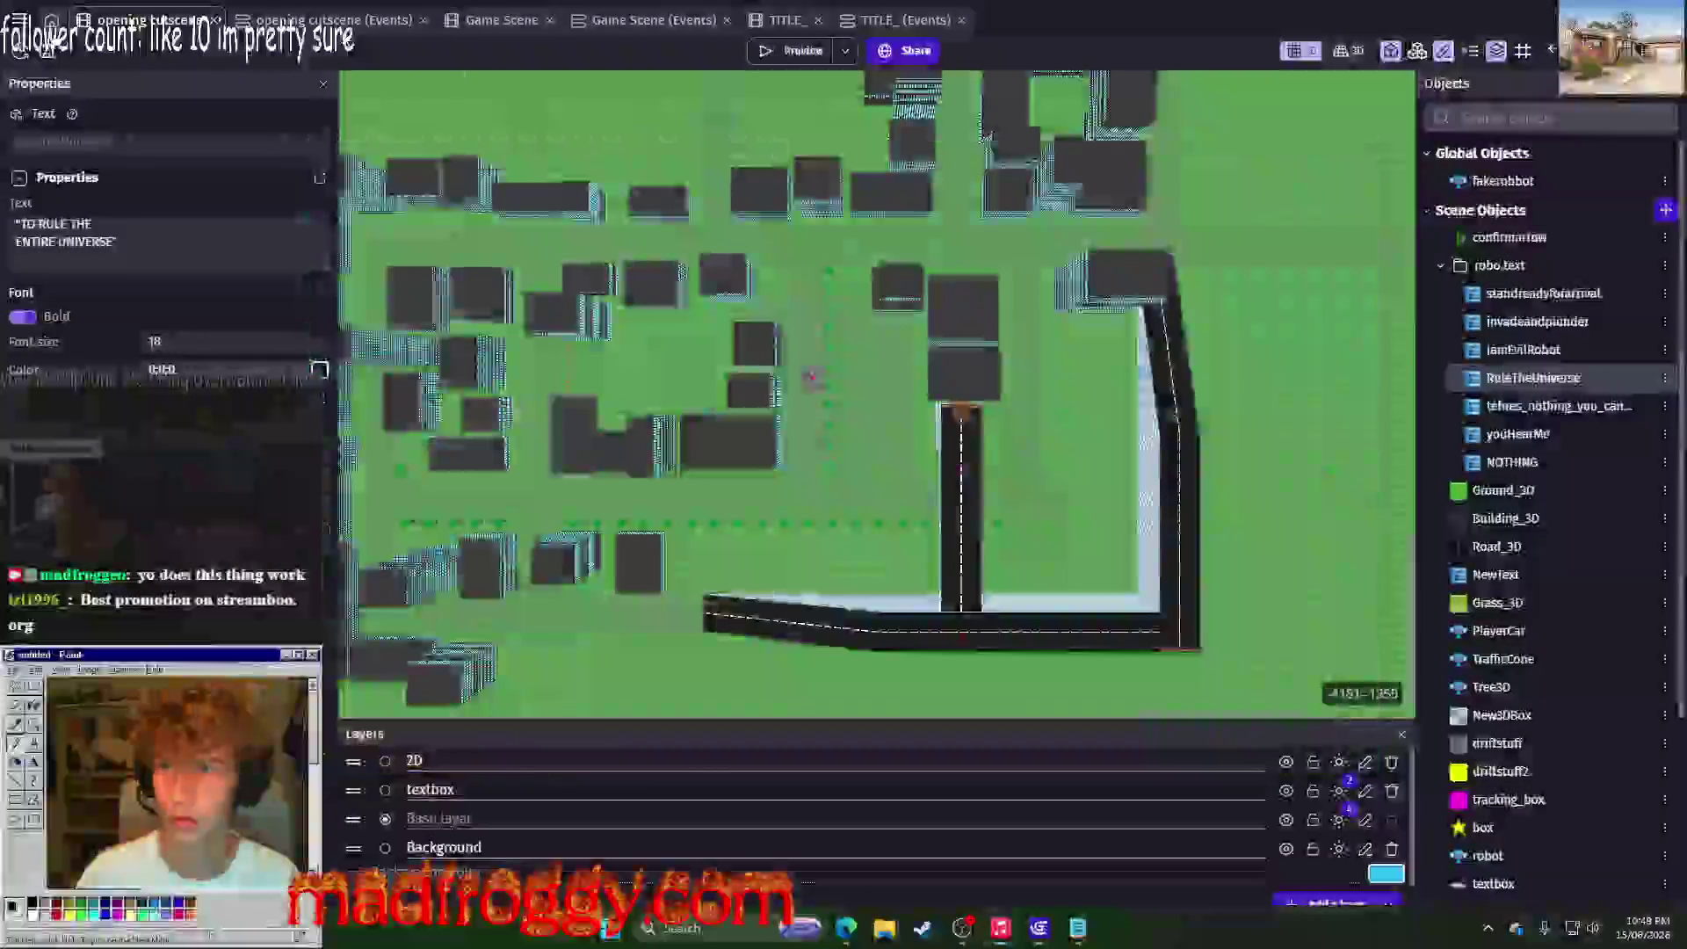
# Step: On the cutscene events sheet, look up the planet-under-evil-rule line in the monologue notes
pyautogui.click(325, 19)
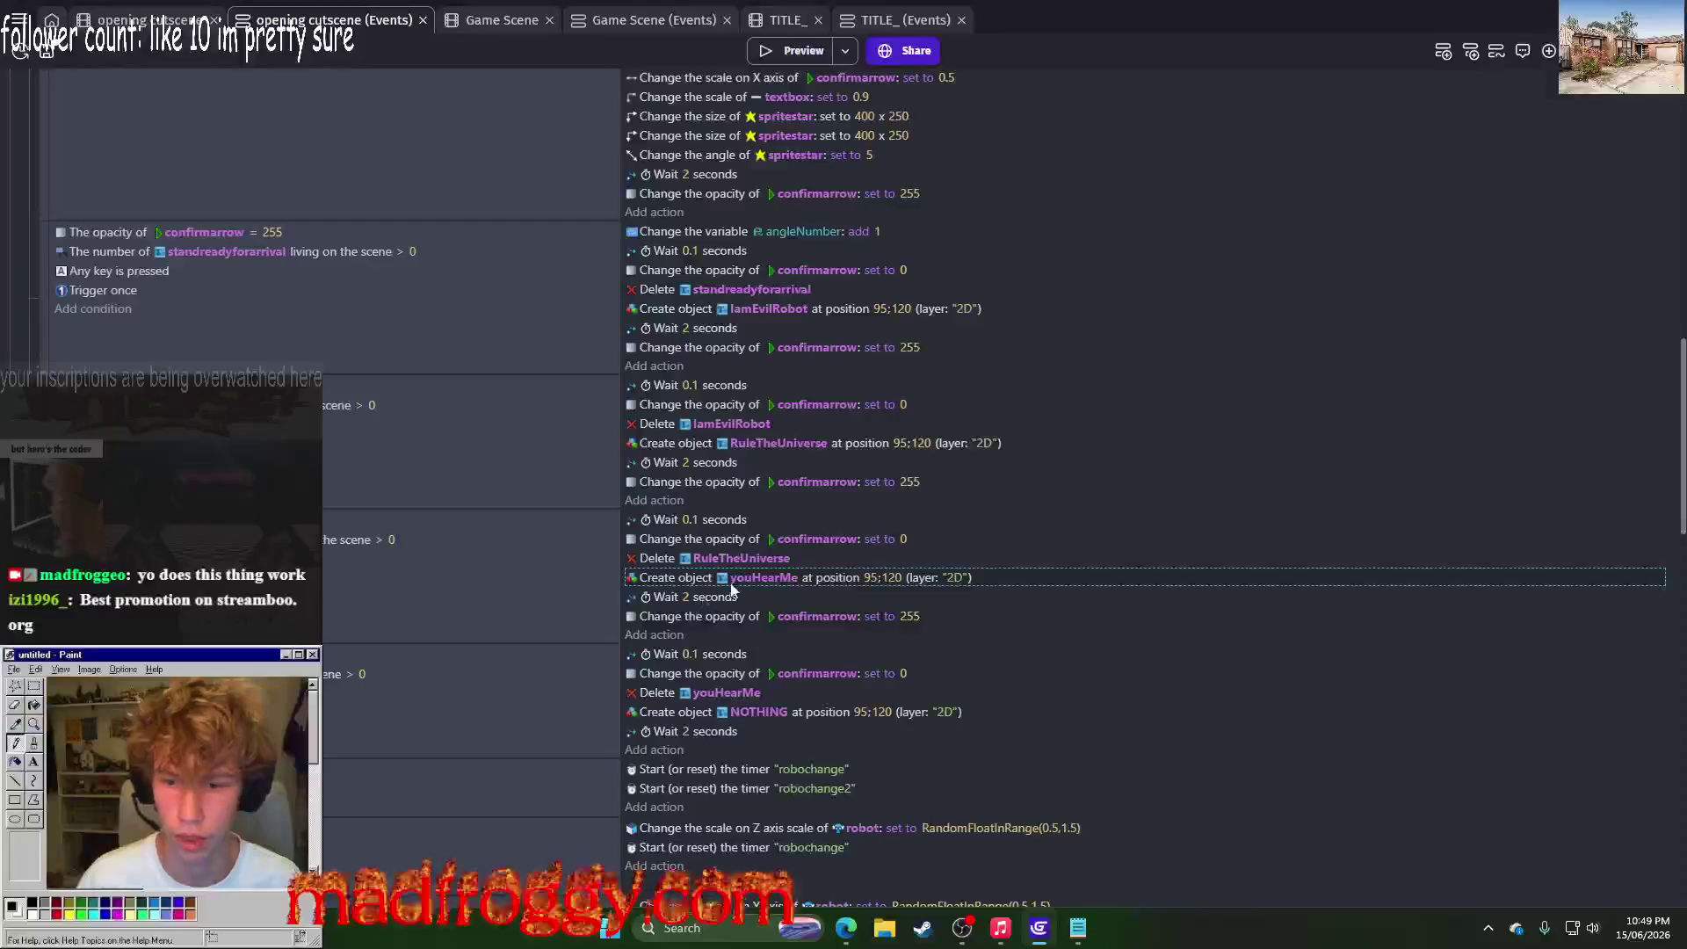
pyautogui.hotkey('alt', 'Tab')
pyautogui.hotkey('alt', 'Tab')
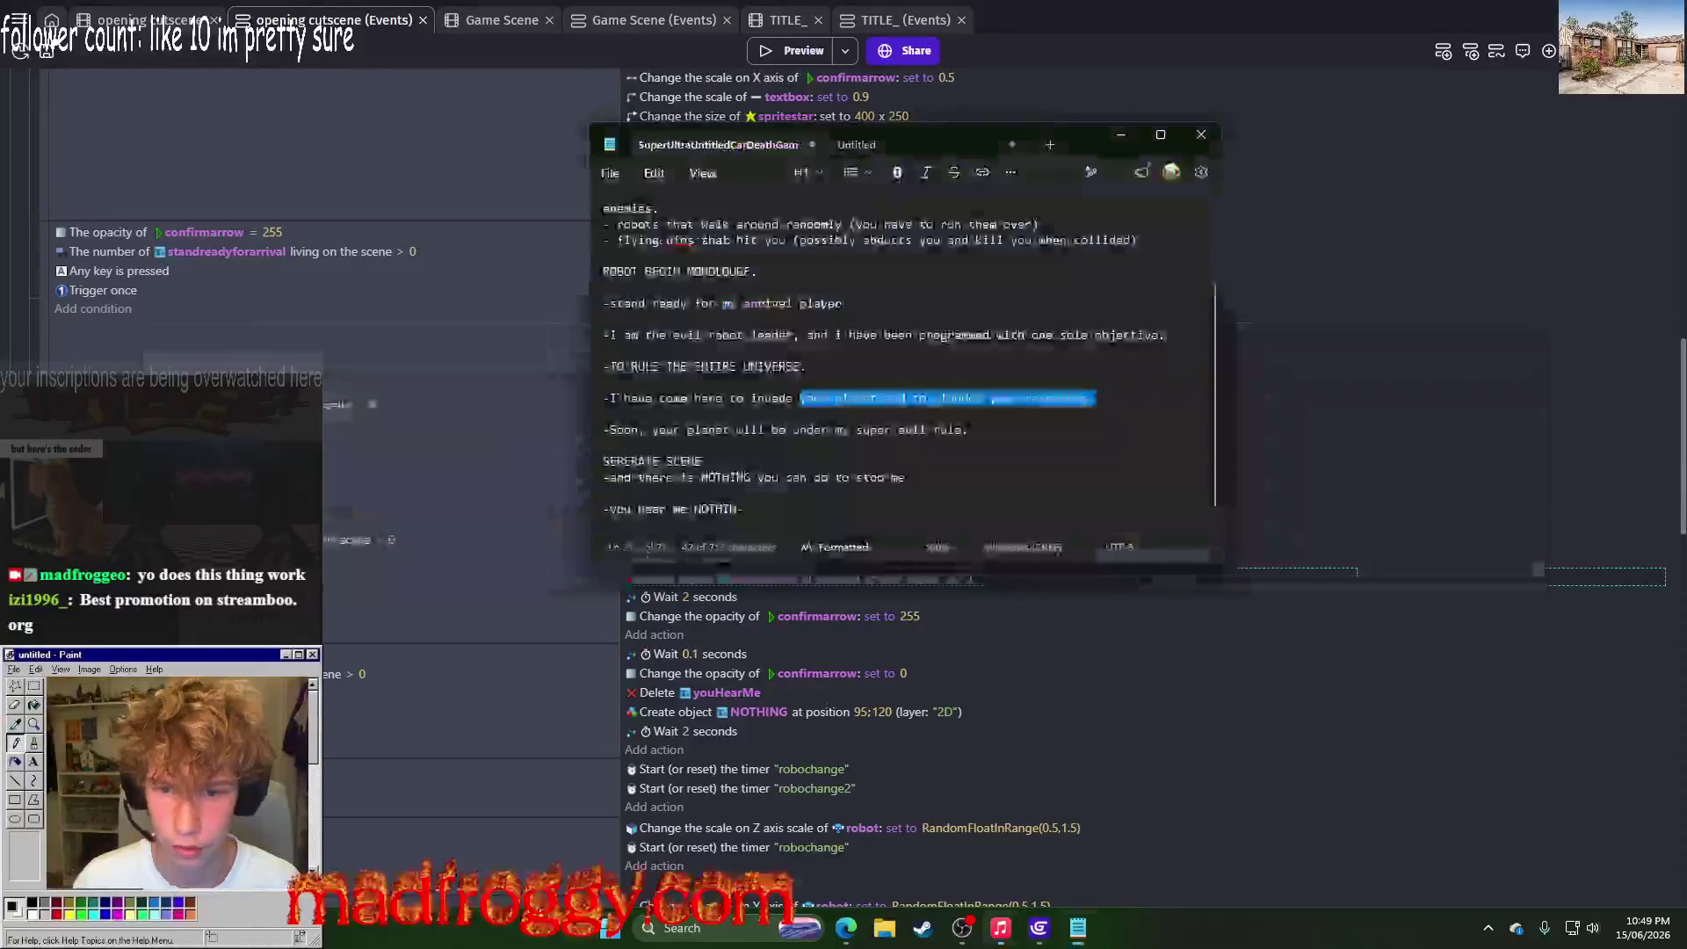
pyautogui.click(652, 429)
pyautogui.moveTo(968, 429)
pyautogui.mouseDown()
pyautogui.moveTo(605, 428)
pyautogui.moveTo(615, 399)
pyautogui.moveTo(1109, 420)
pyautogui.mouseUp()
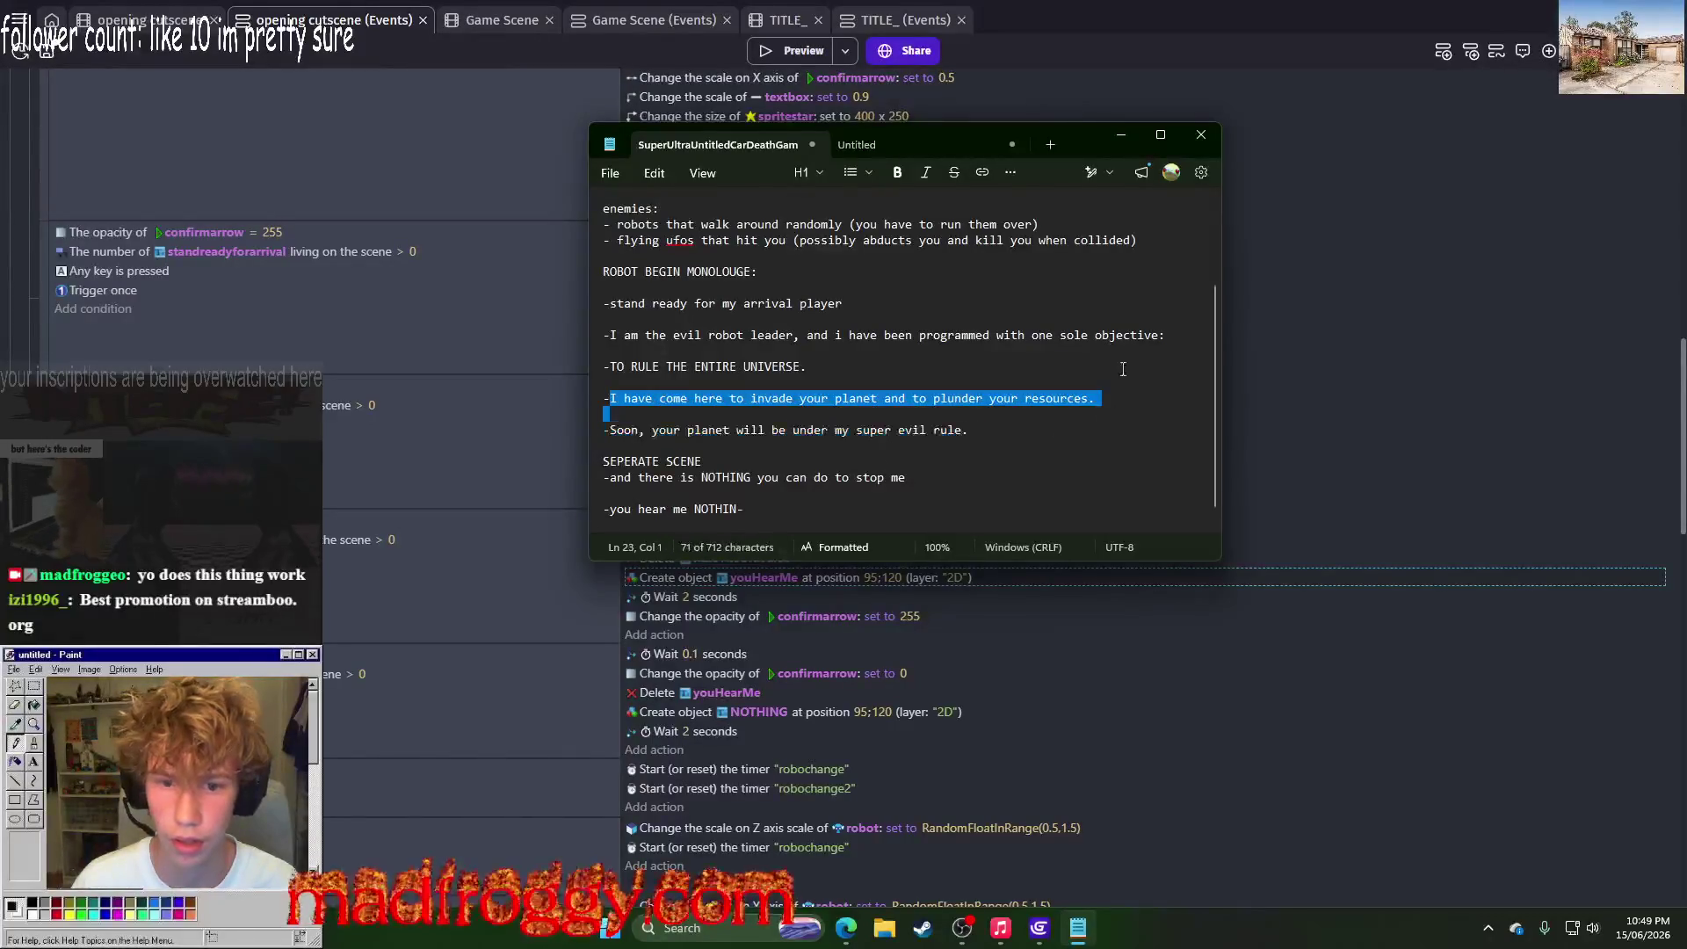
pyautogui.click(1120, 135)
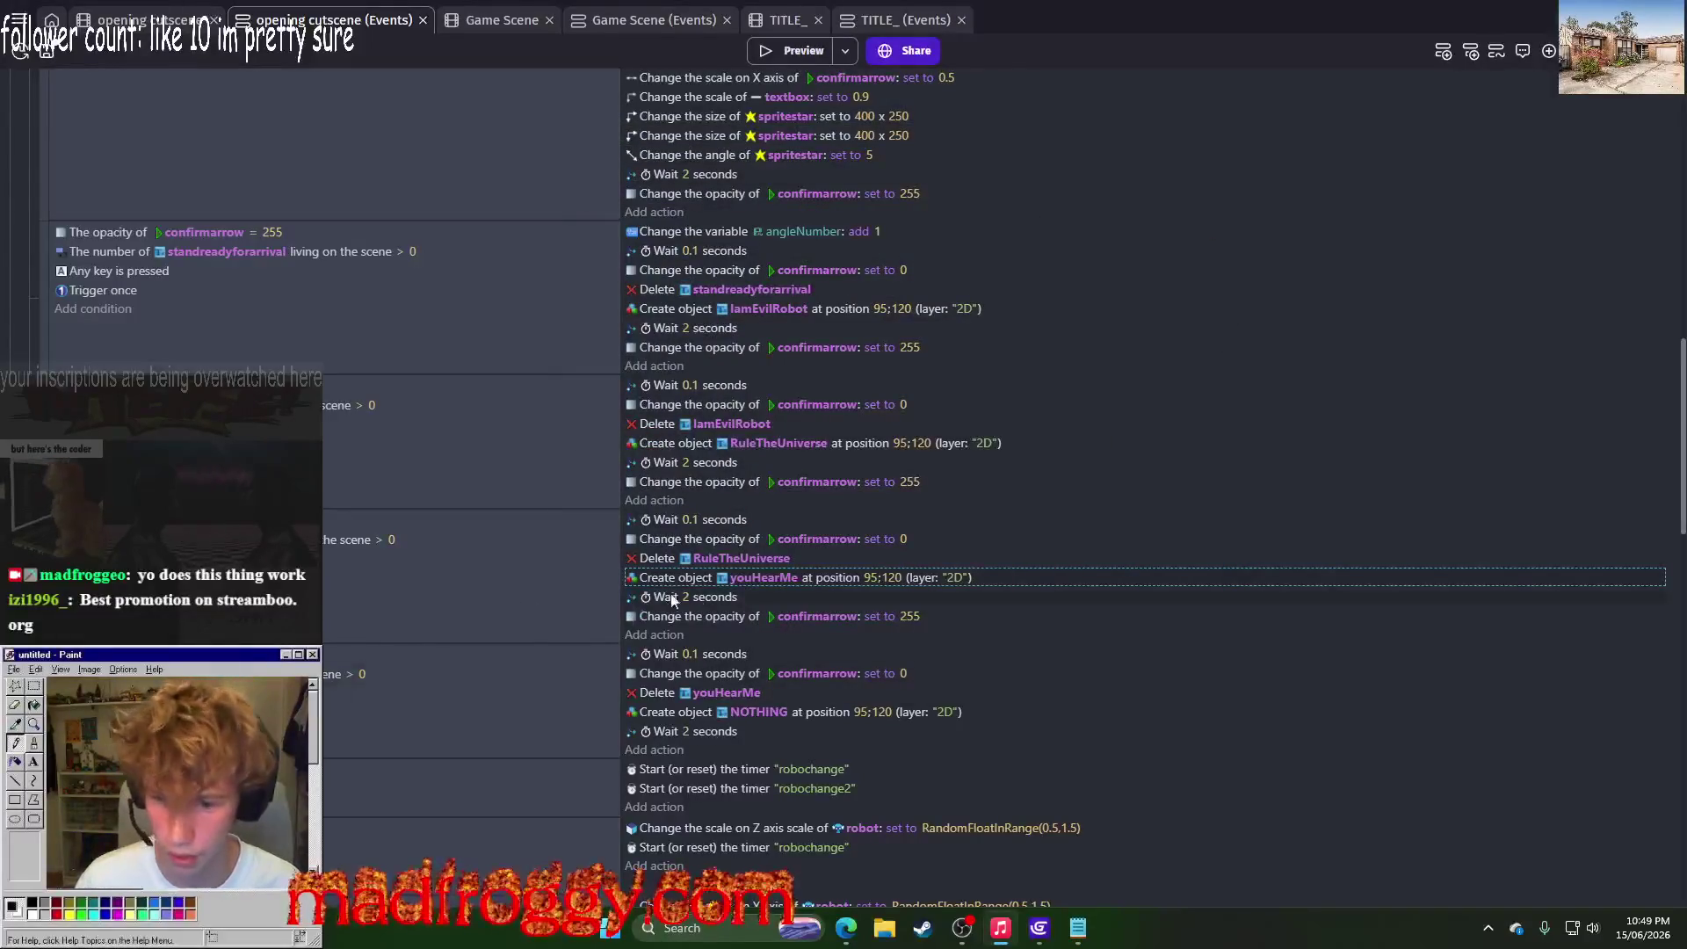
# Step: Make the third line's Create action create invadeandplunder instead of youHearMe
pyautogui.click(752, 581)
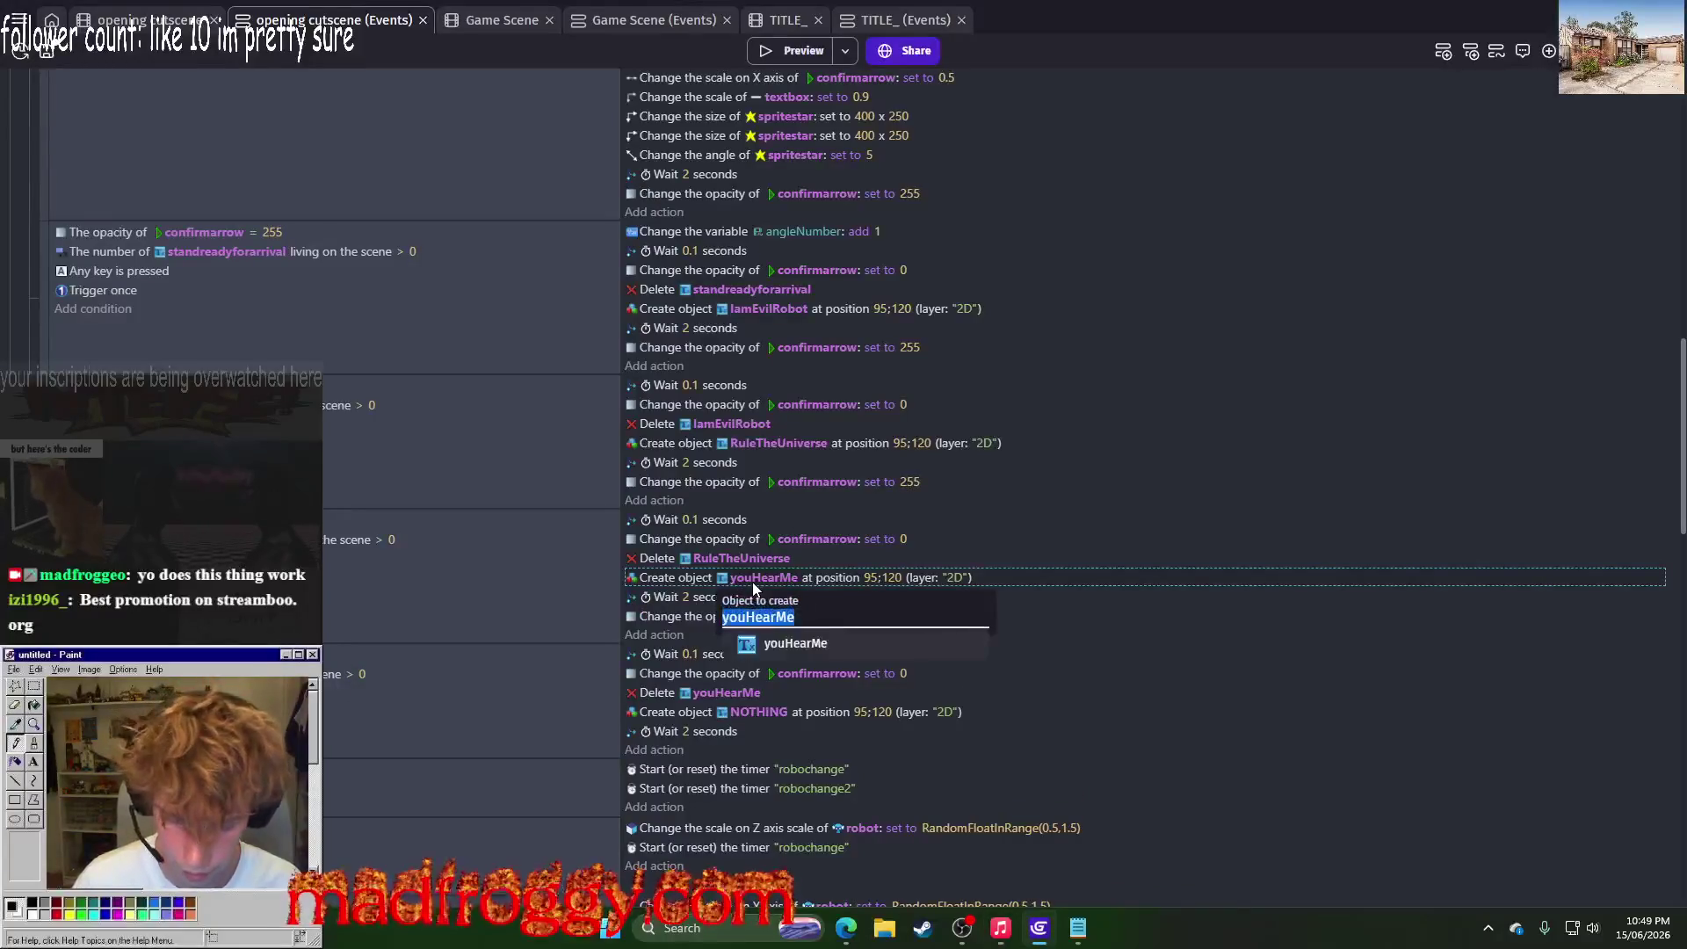
pyautogui.write('in')
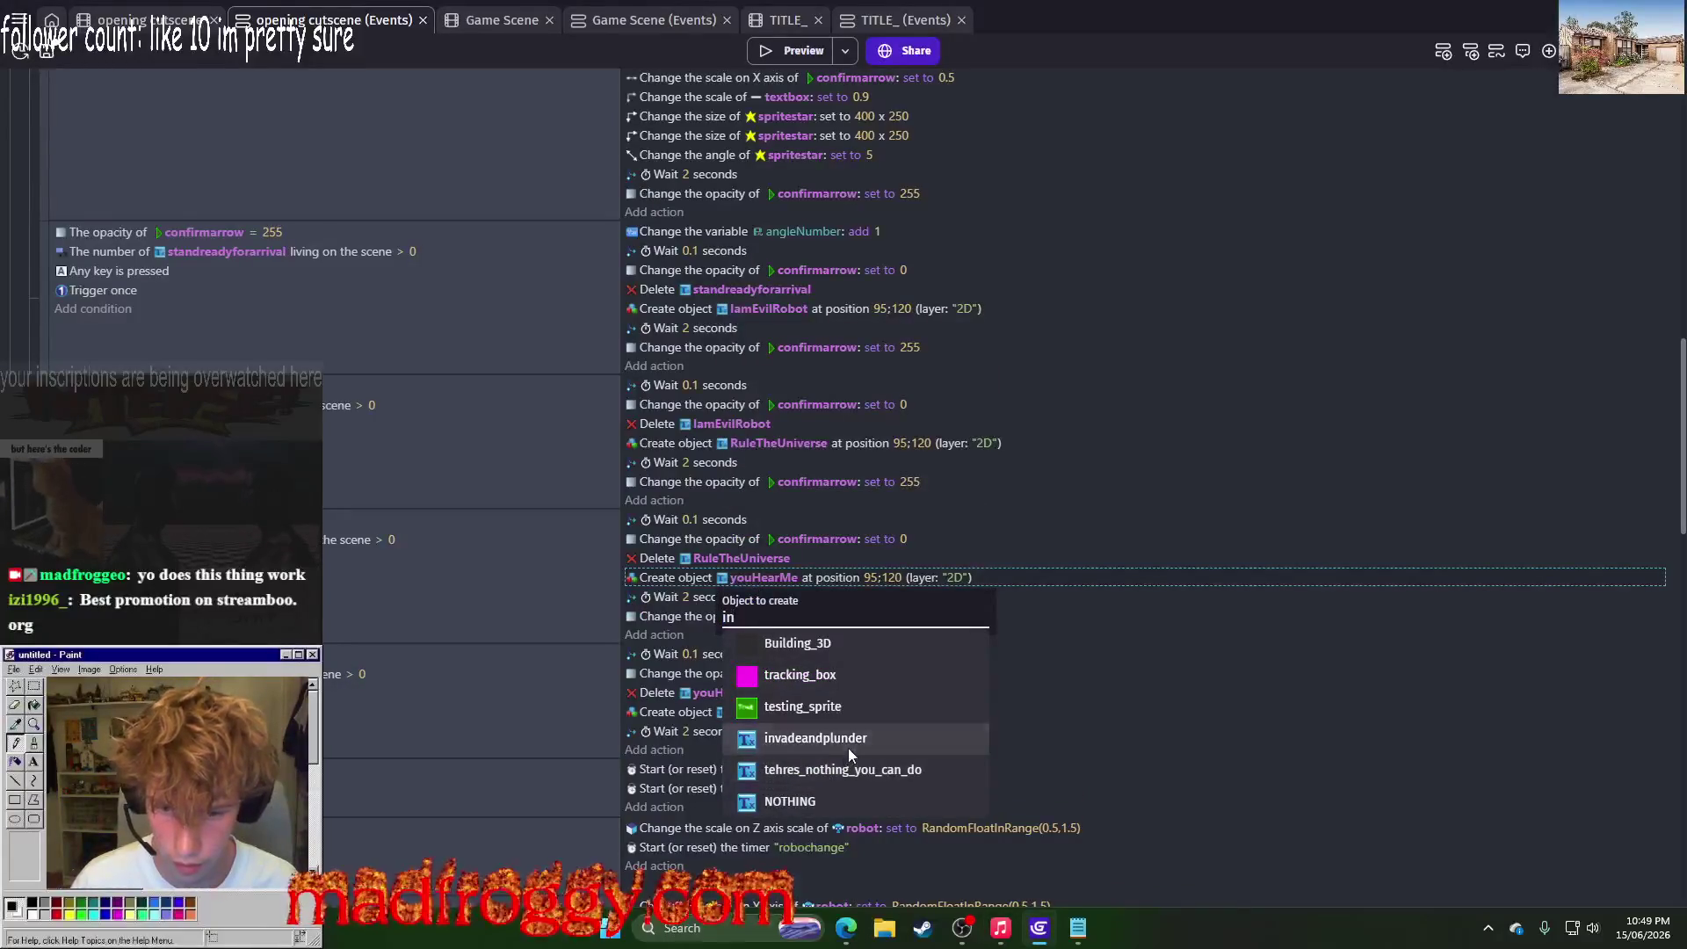
pyautogui.click(847, 742)
pyautogui.rightClick(264, 681)
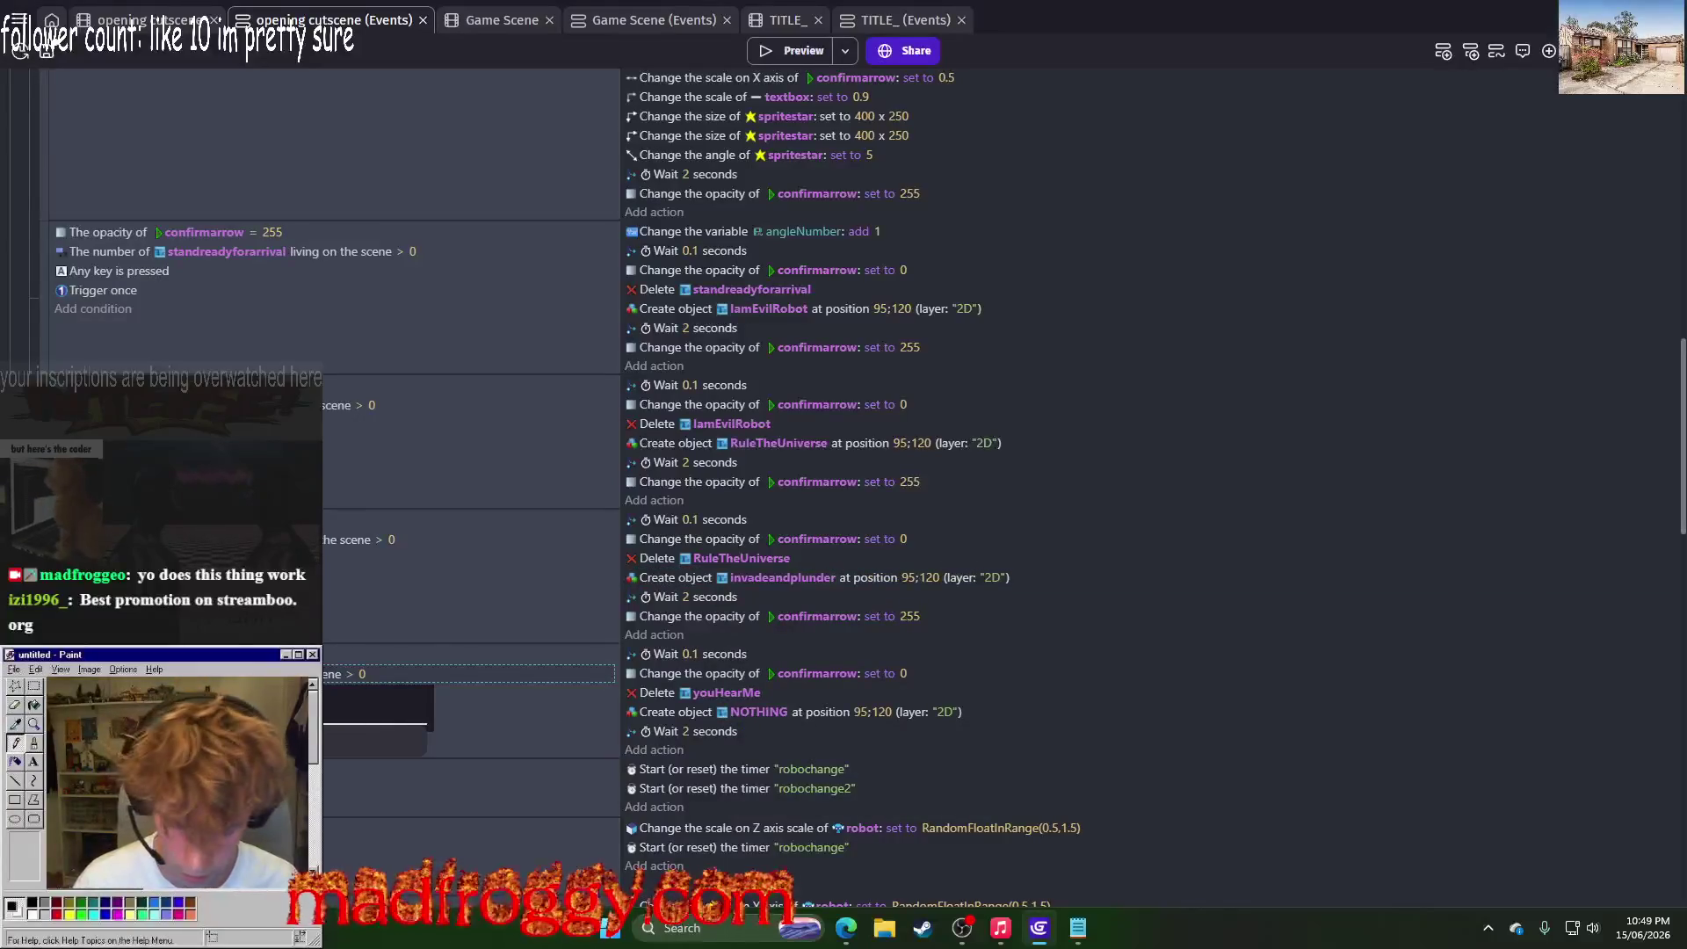
pyautogui.press('Return')
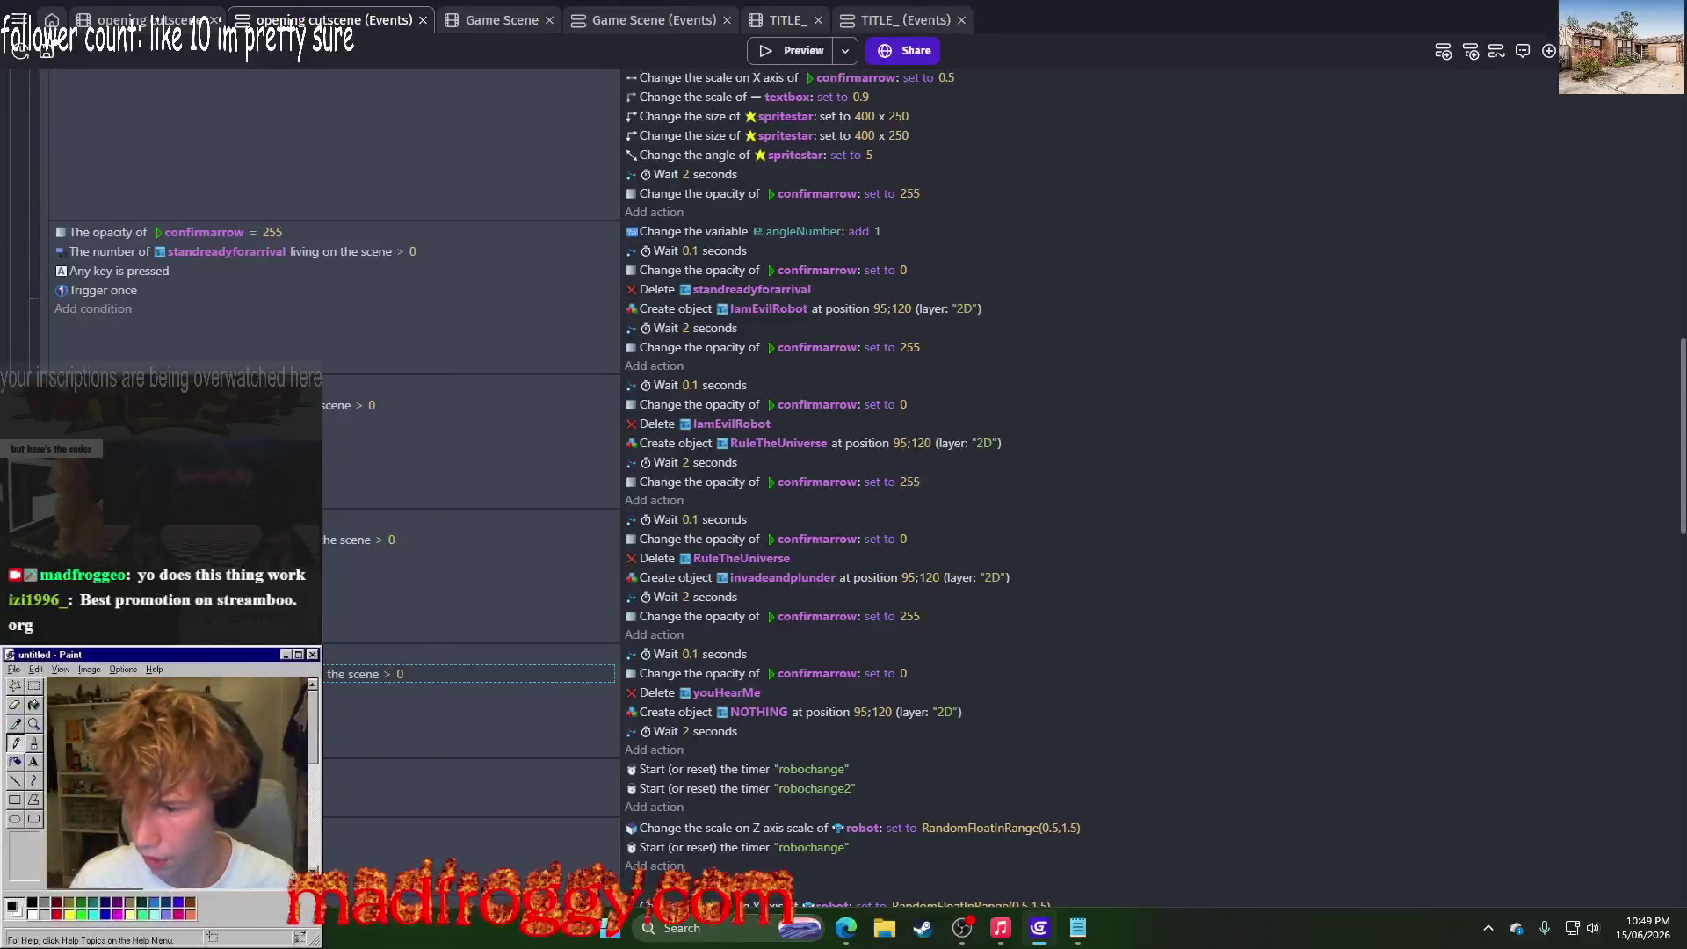
# Step: Make the next line delete invadeandplunder, leaving the NOTHING creation unchanged
pyautogui.click(703, 693)
pyautogui.write('in')
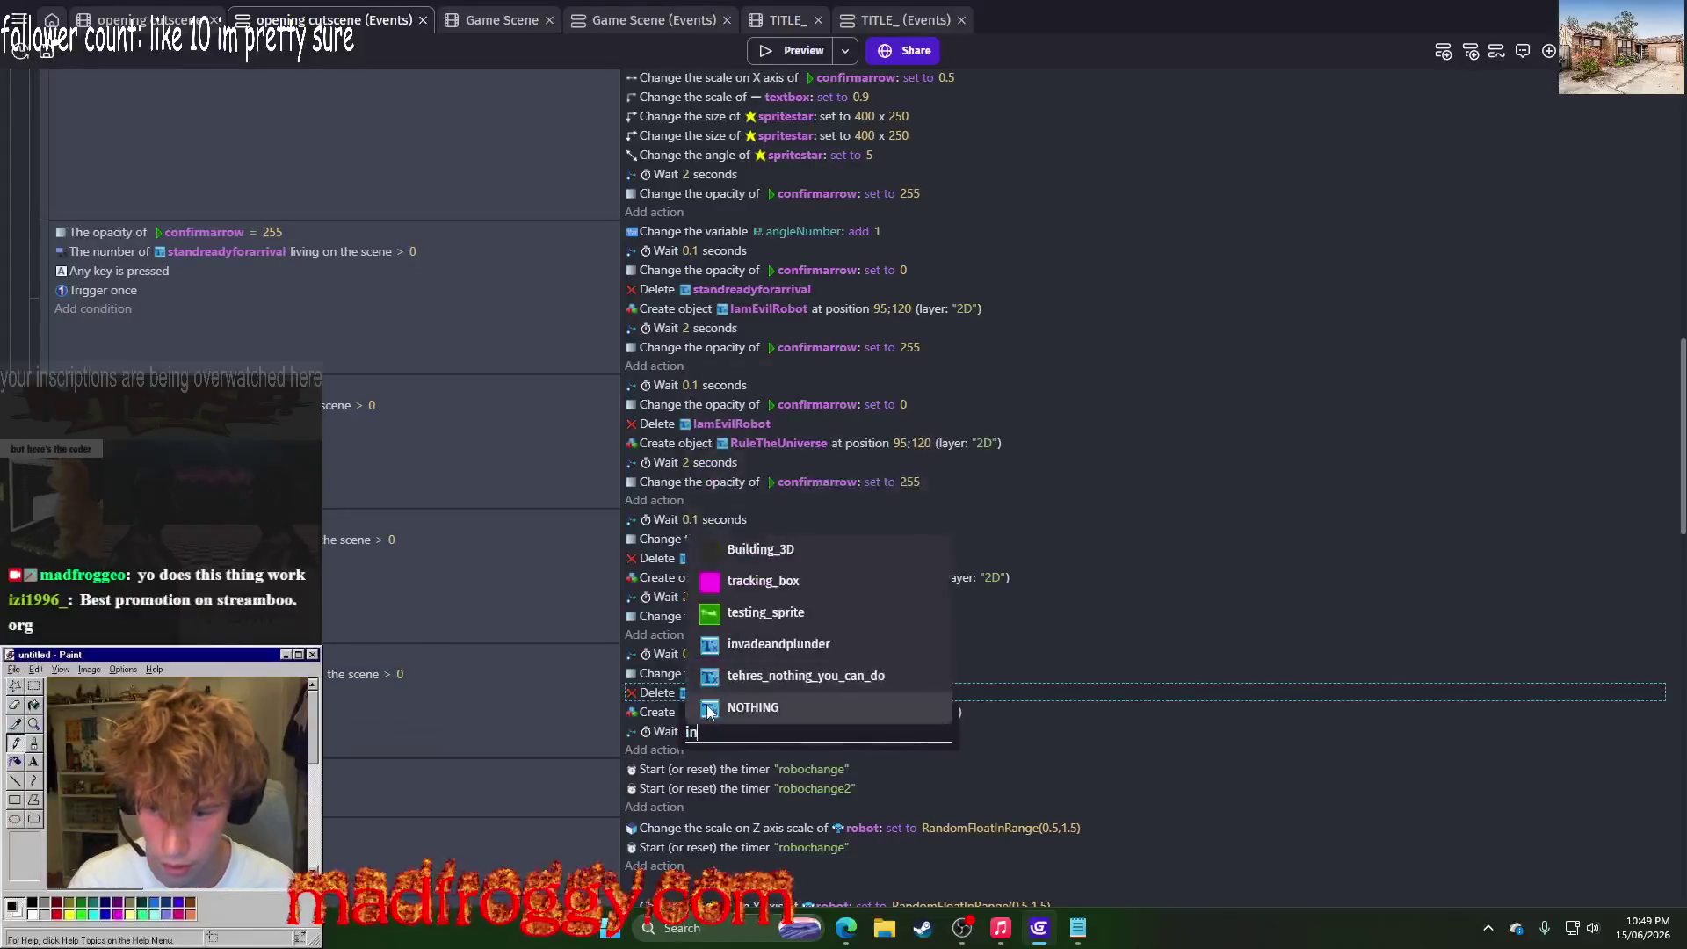
pyautogui.click(773, 644)
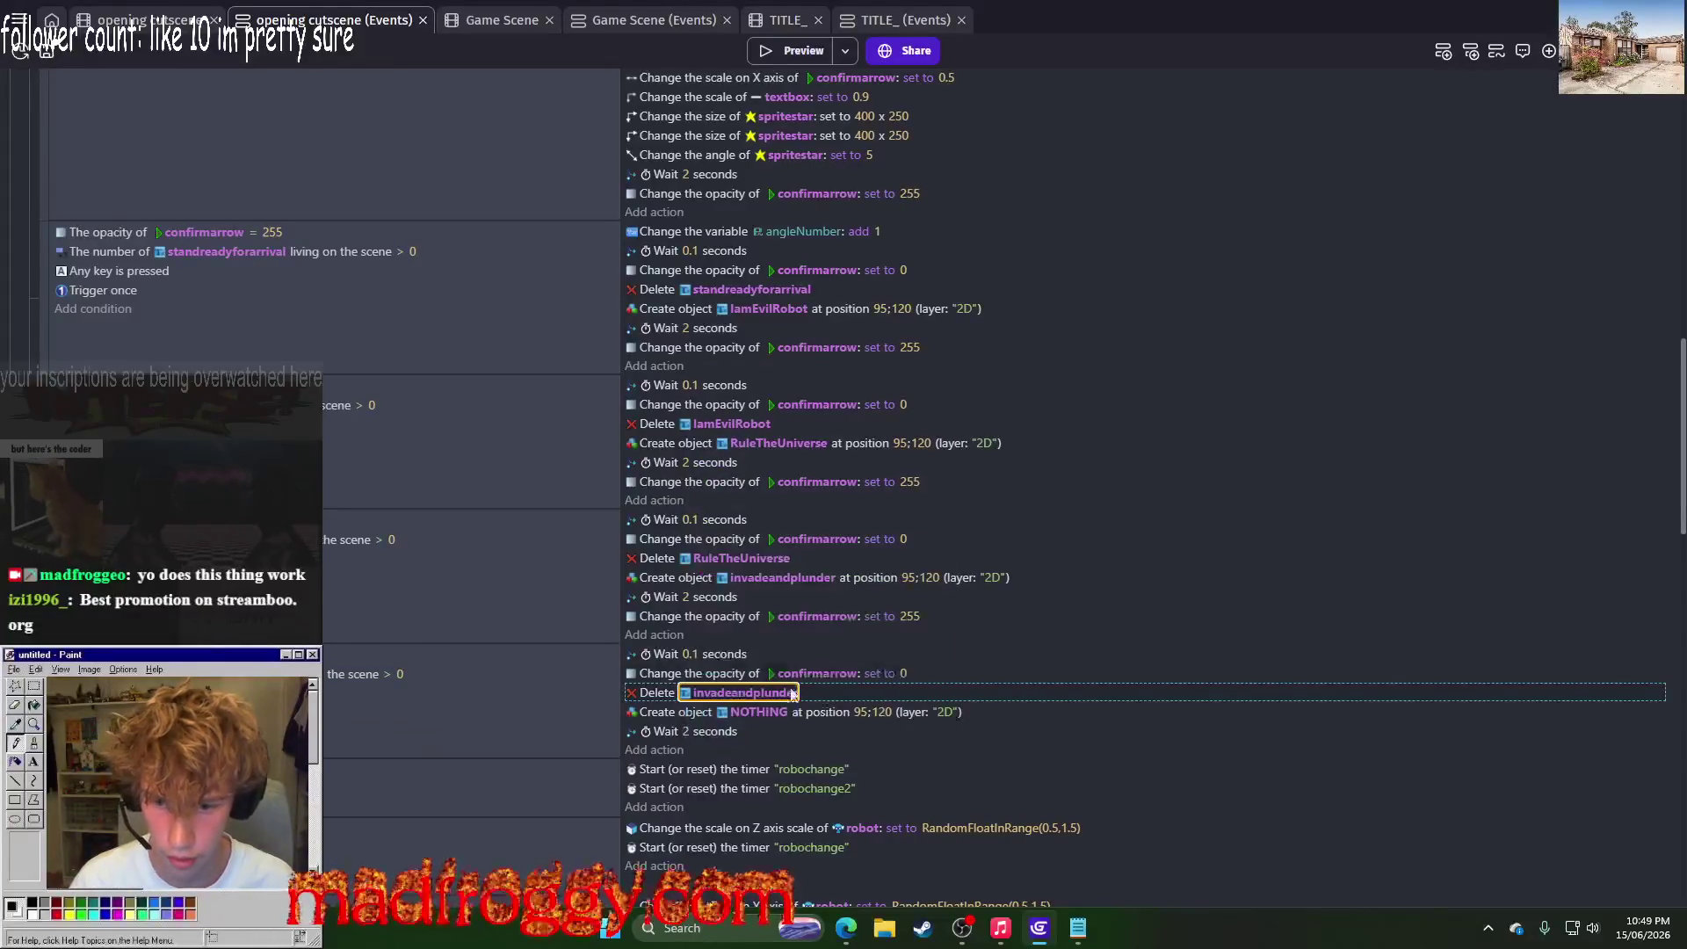
pyautogui.click(734, 713)
pyautogui.press('Escape')
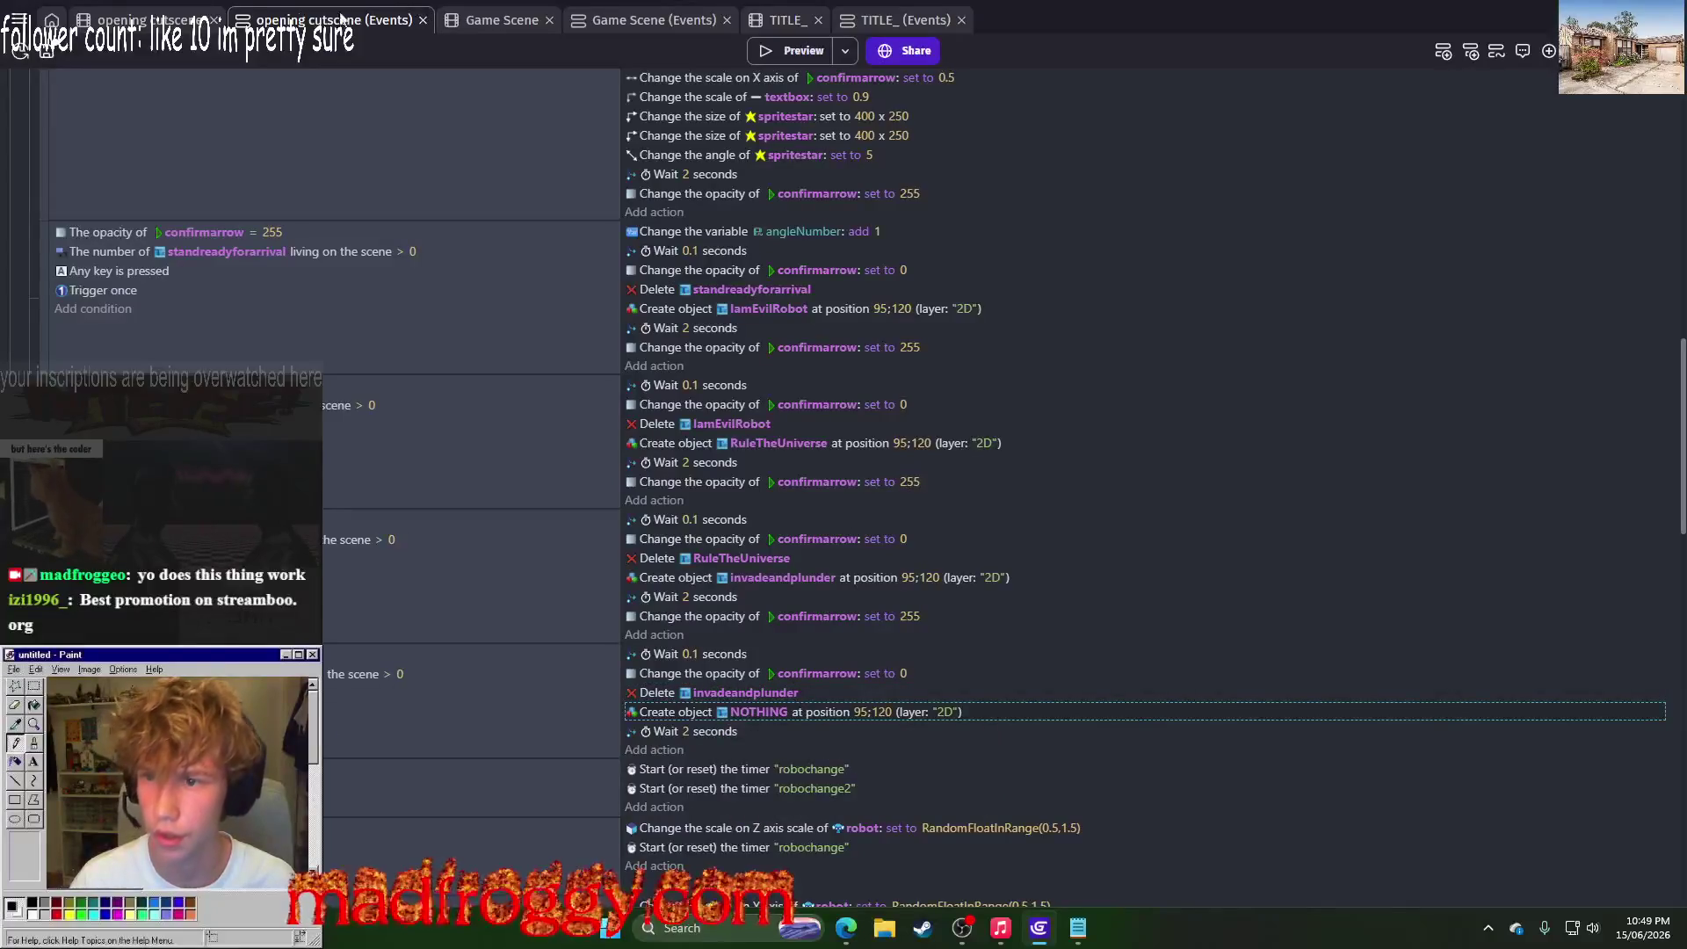
pyautogui.click(167, 28)
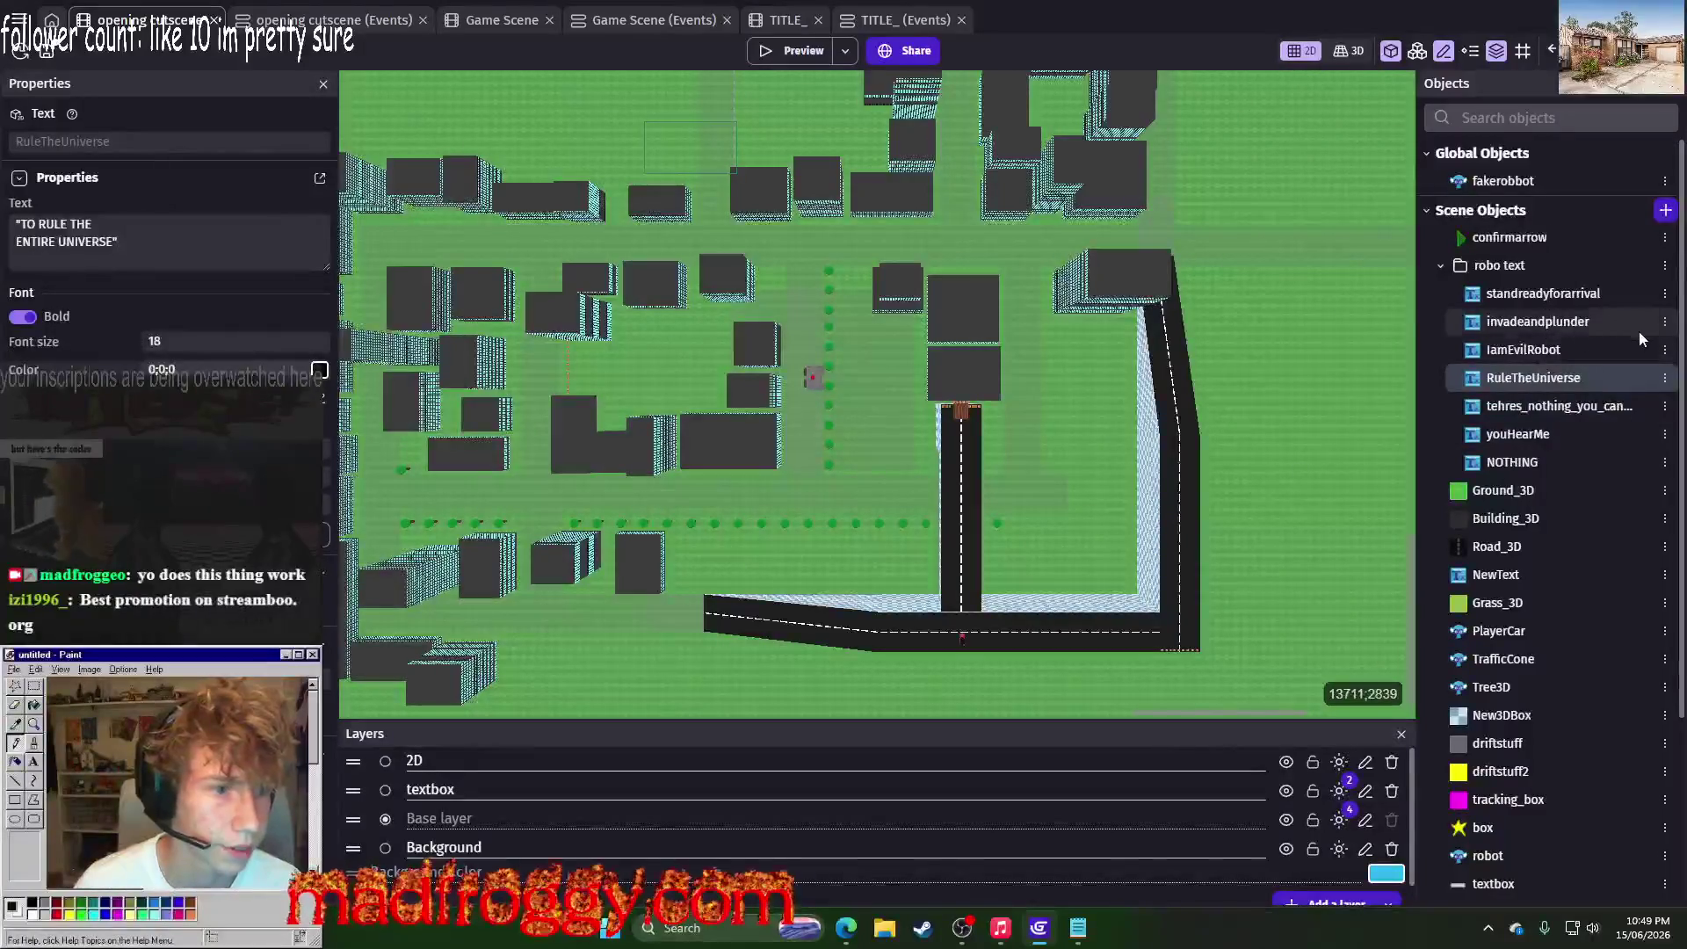
# Step: Duplicate the RuleTheUniverse text object as RuleTheUniverse2
pyautogui.click(1665, 378)
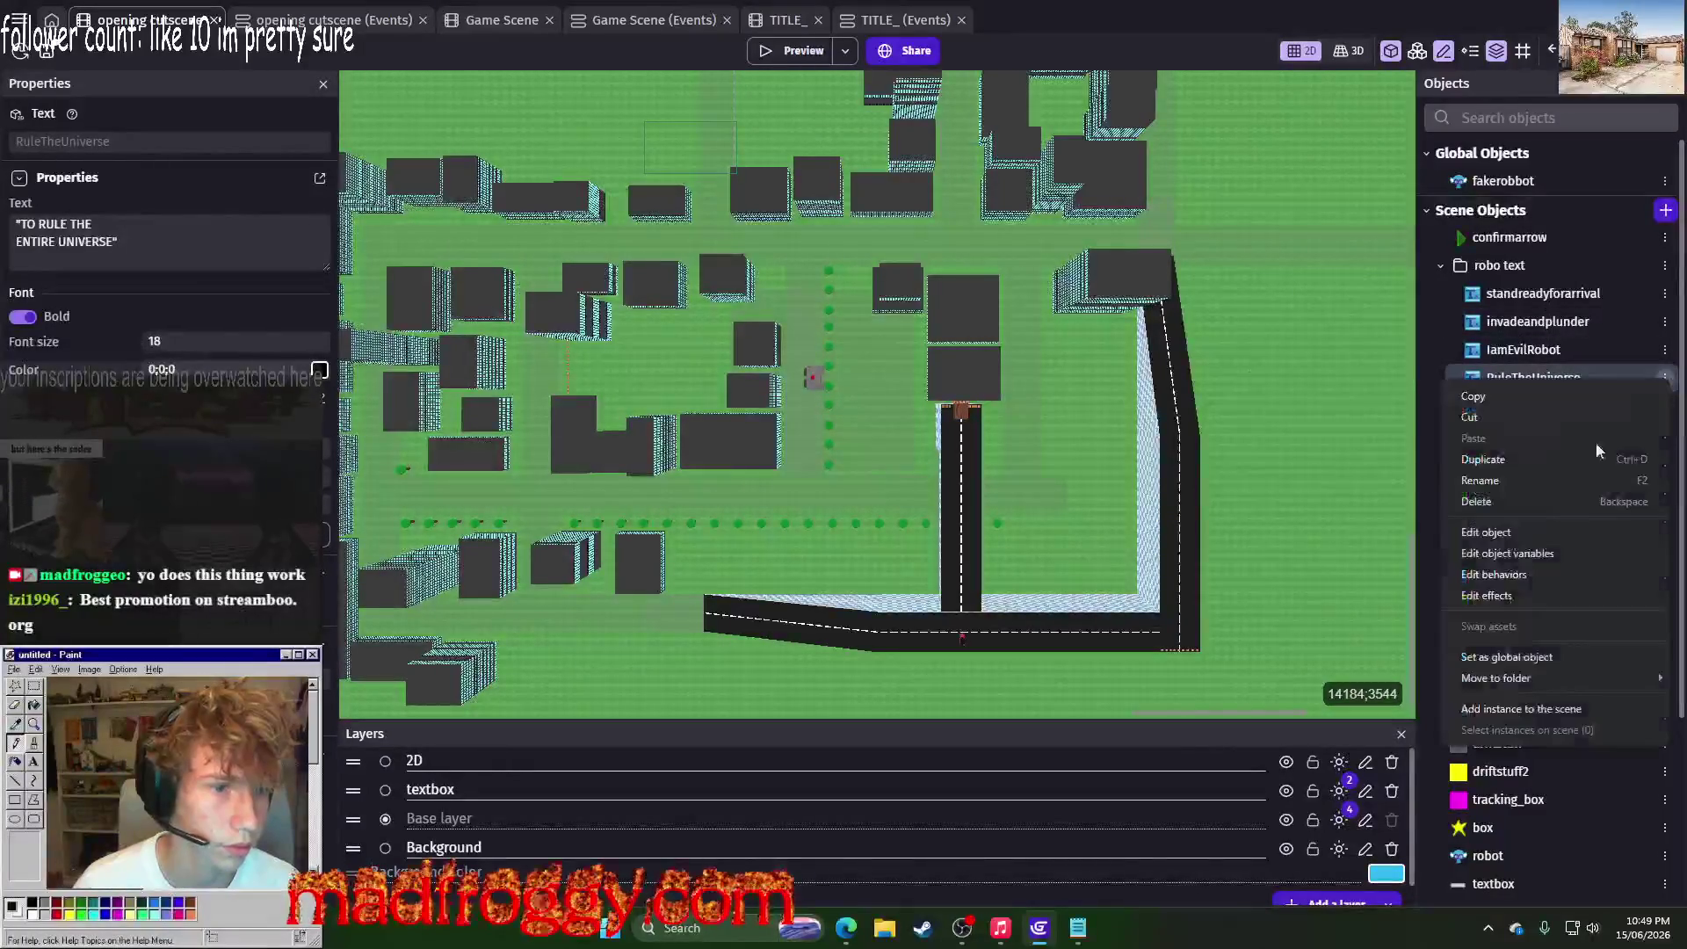
pyautogui.click(1494, 457)
pyautogui.press('Return')
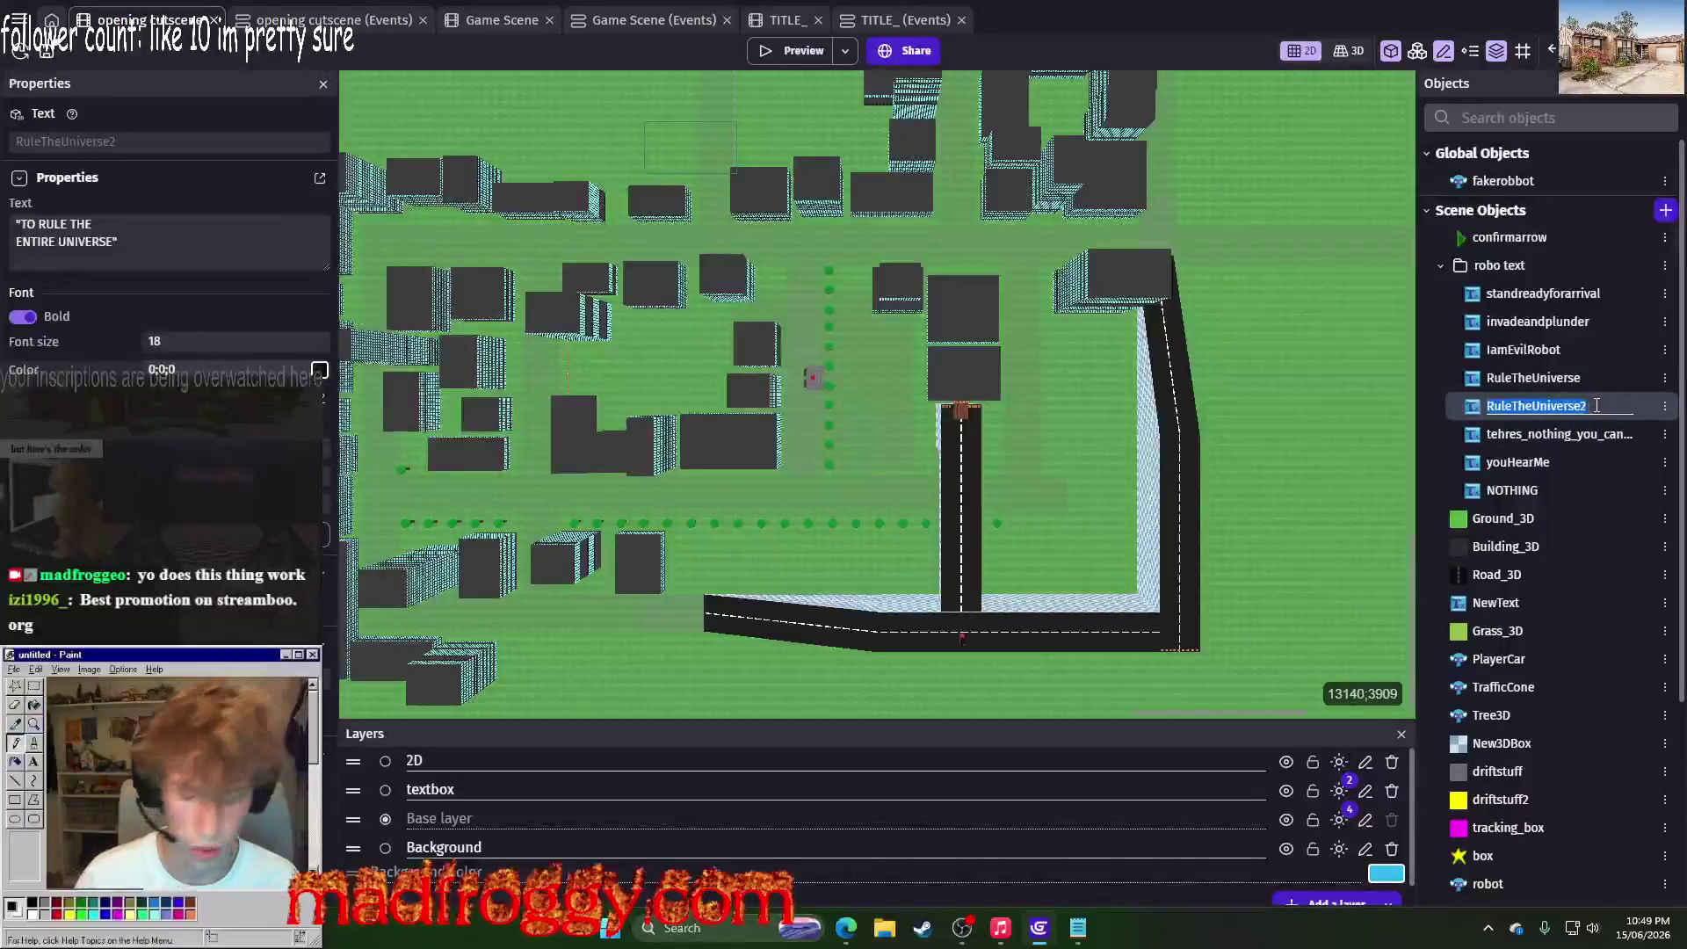
pyautogui.hotkey('alt', 'Tab')
pyautogui.press('Tab')
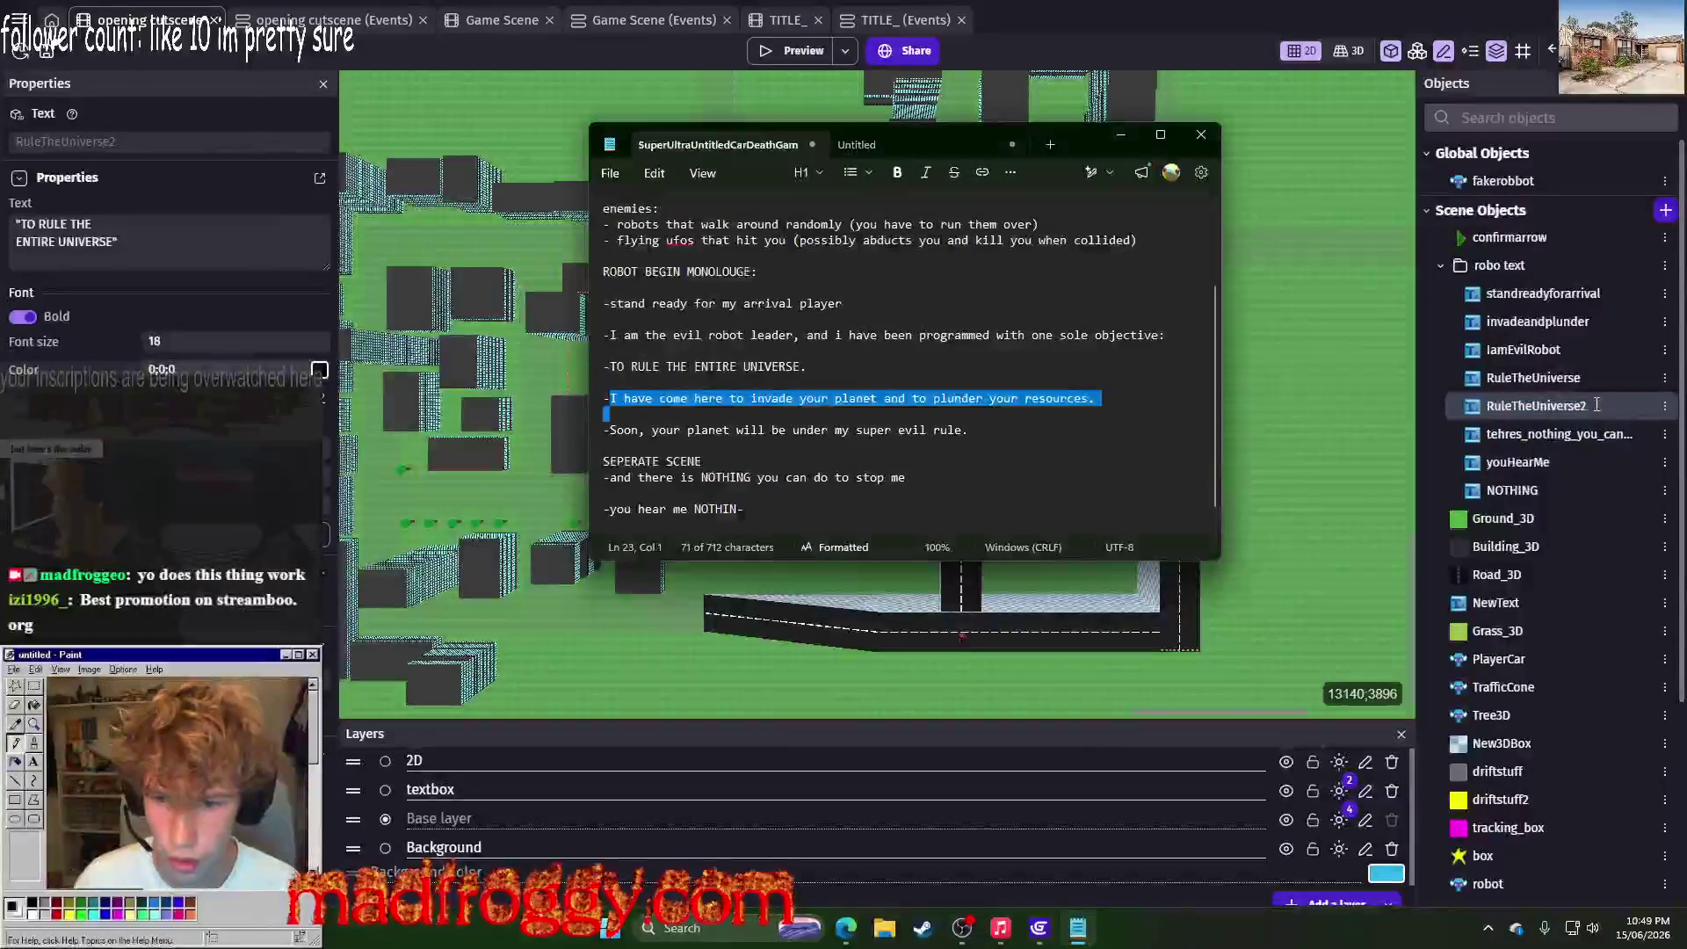
pyautogui.hotkey('alt', 'Tab')
# Step: Remove the accidental RuleTheUniverse3 duplicate
pyautogui.click(1665, 405)
pyautogui.click(1478, 494)
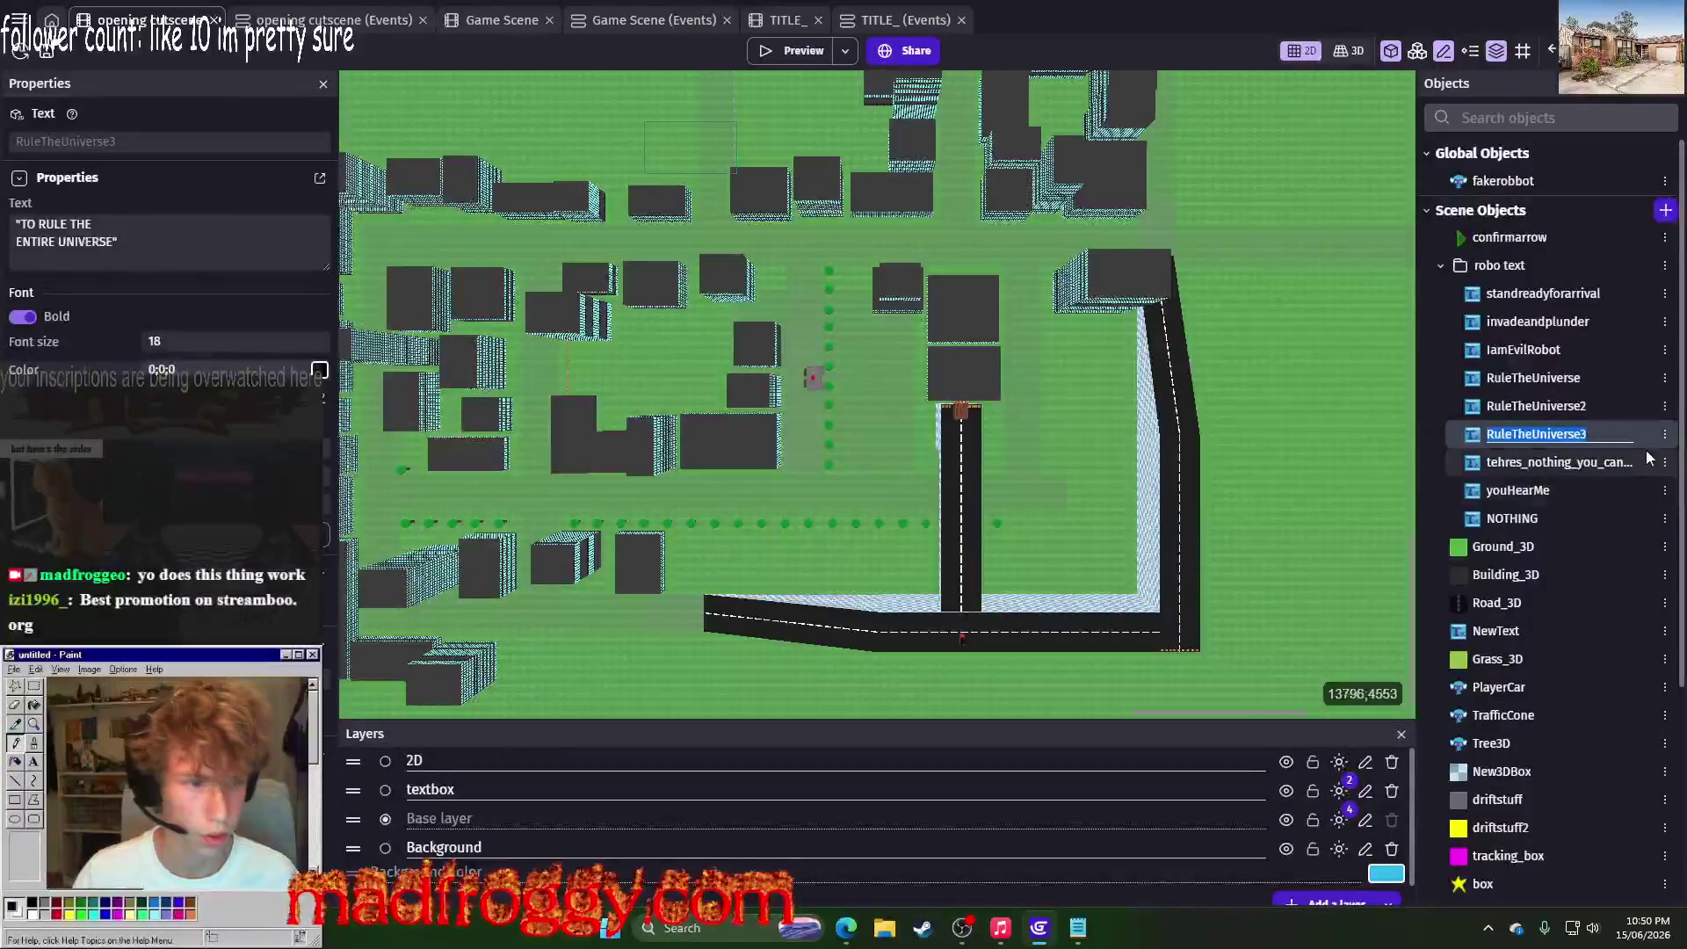
pyautogui.click(1665, 433)
pyautogui.click(1476, 562)
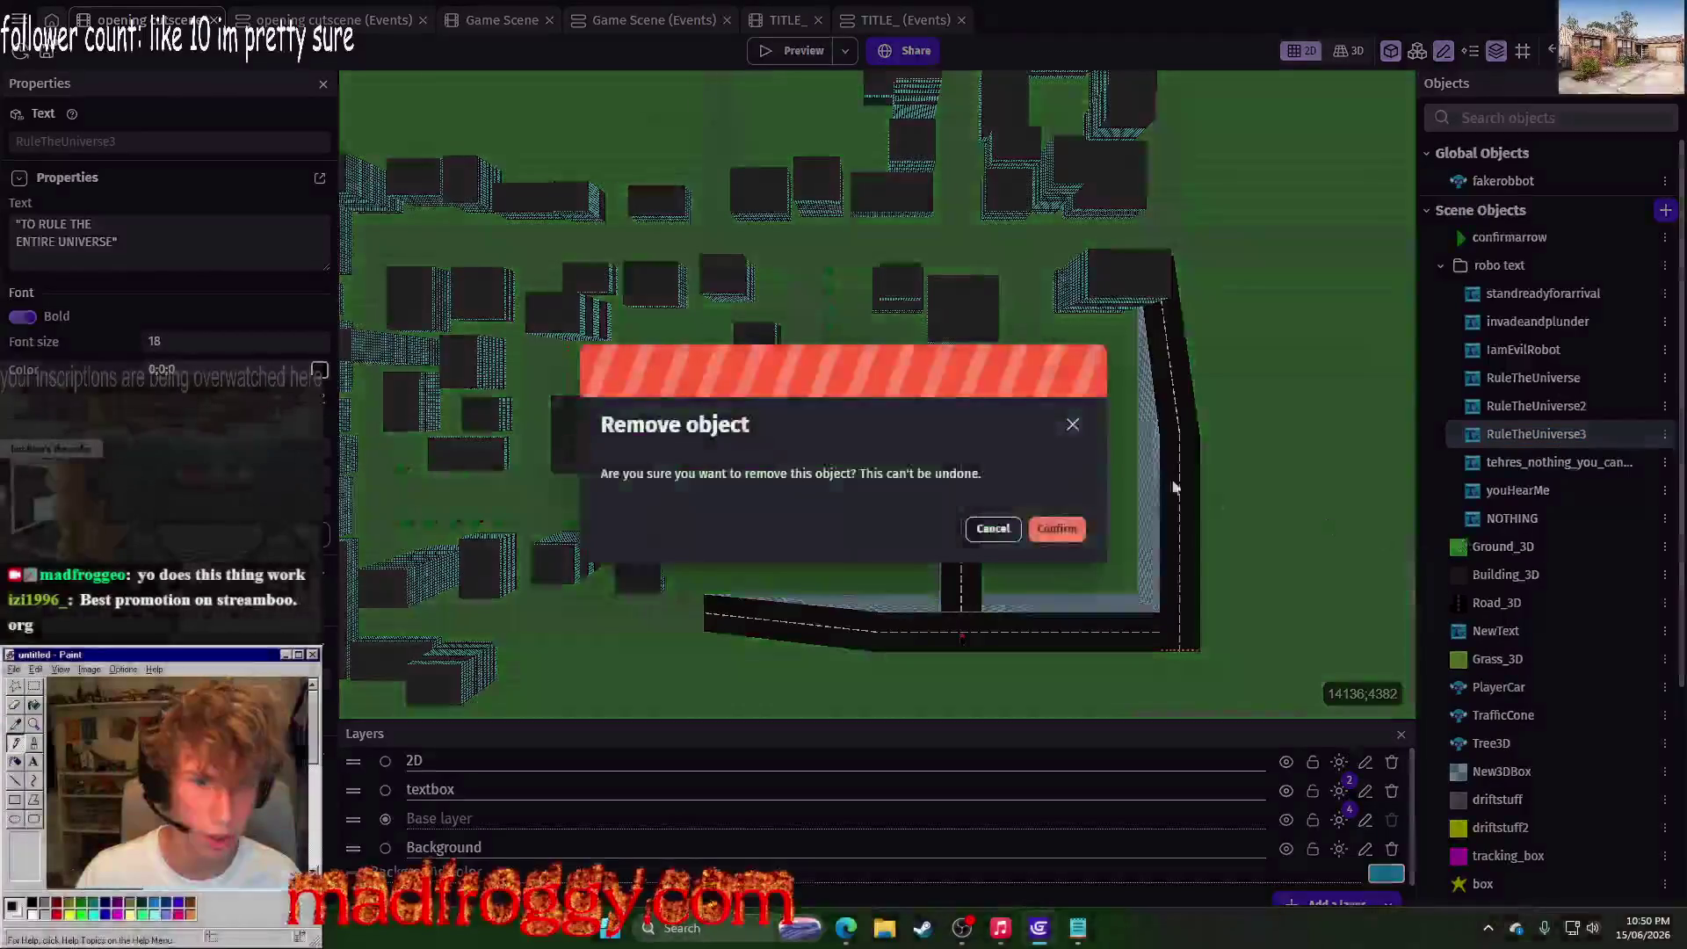
pyautogui.click(1072, 530)
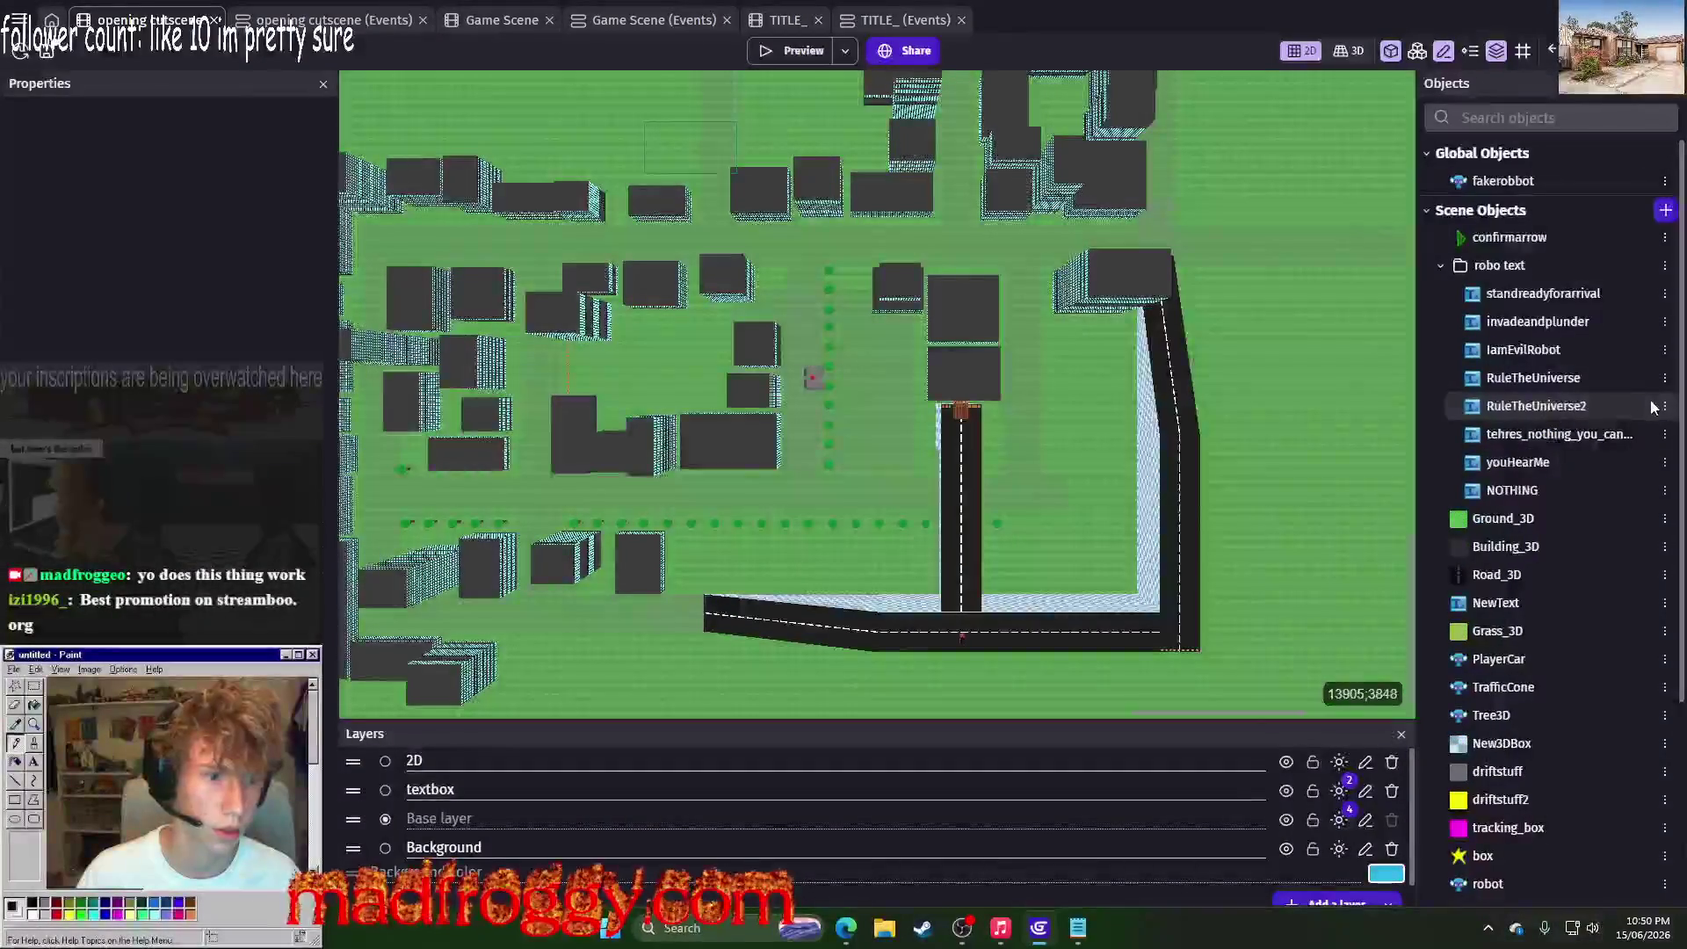
# Step: Rename RuleTheUniverse2 to SoonEvilRule
pyautogui.click(1661, 406)
pyautogui.click(1482, 508)
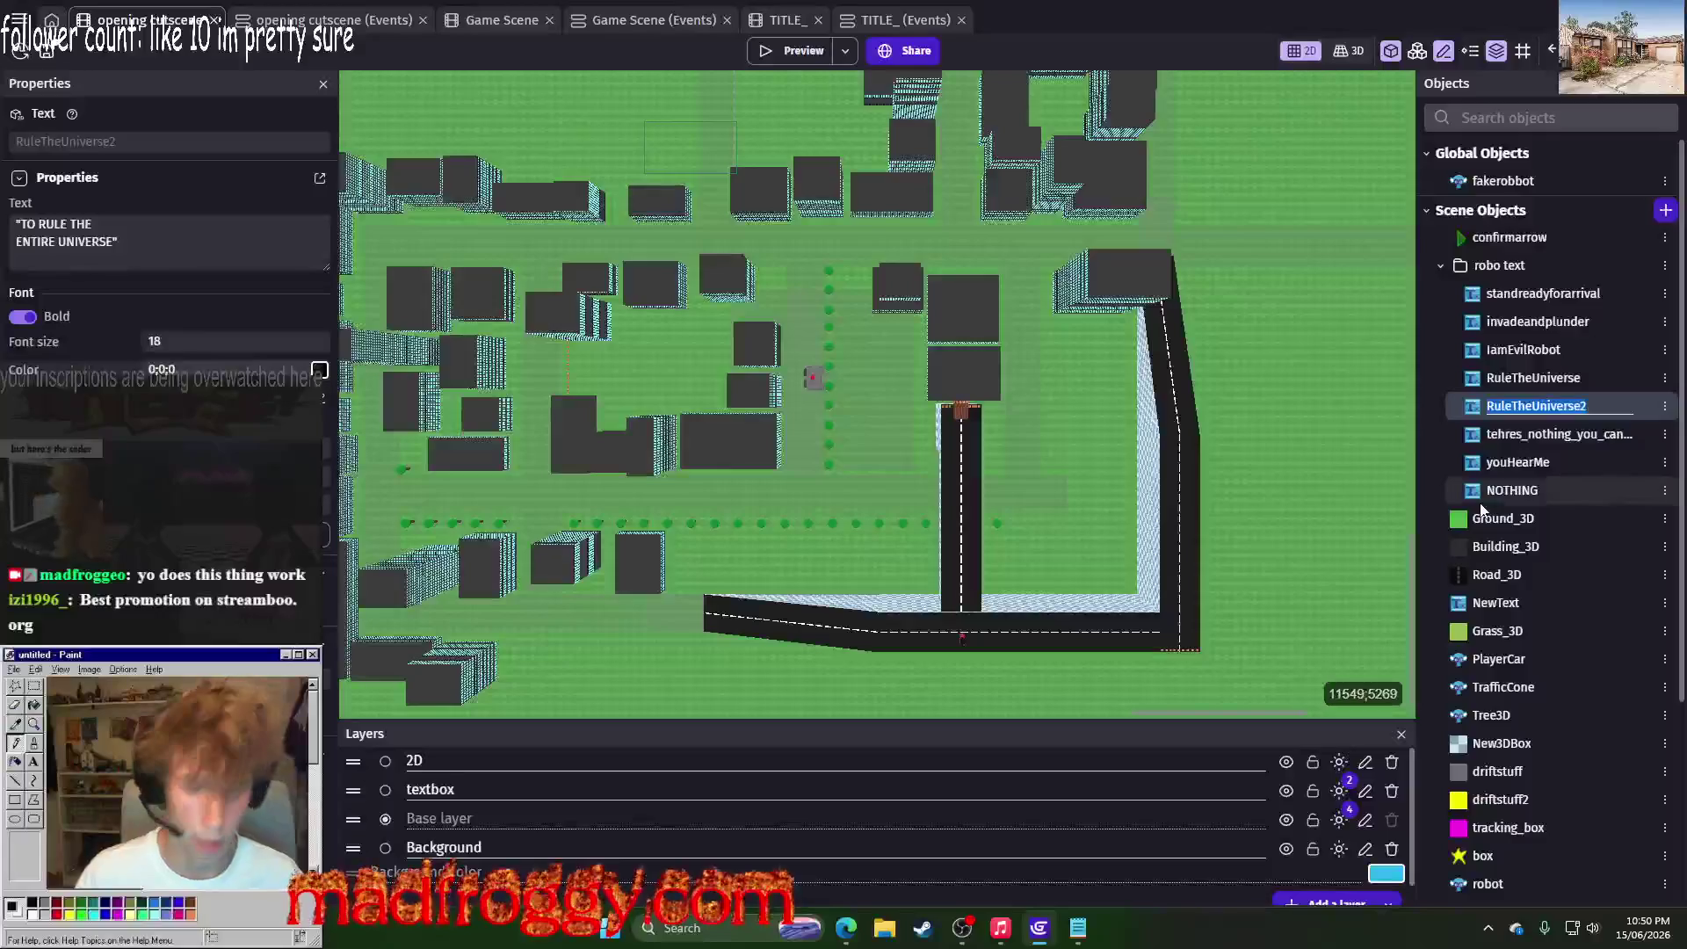
pyautogui.write('s')
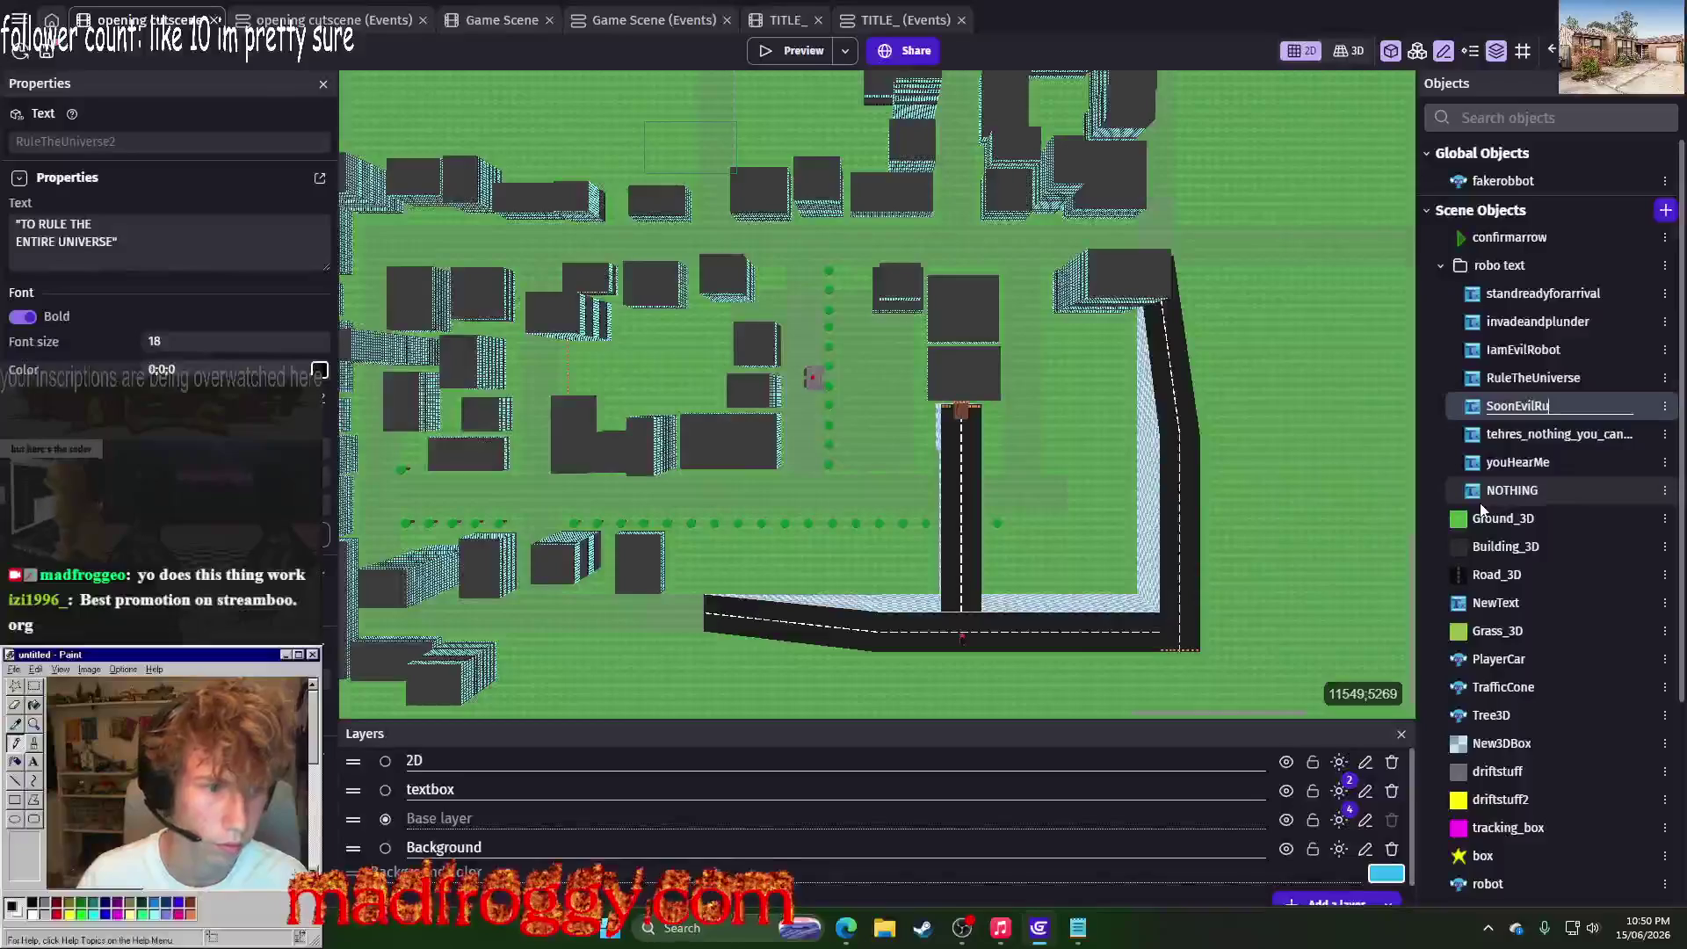
pyautogui.click(1664, 406)
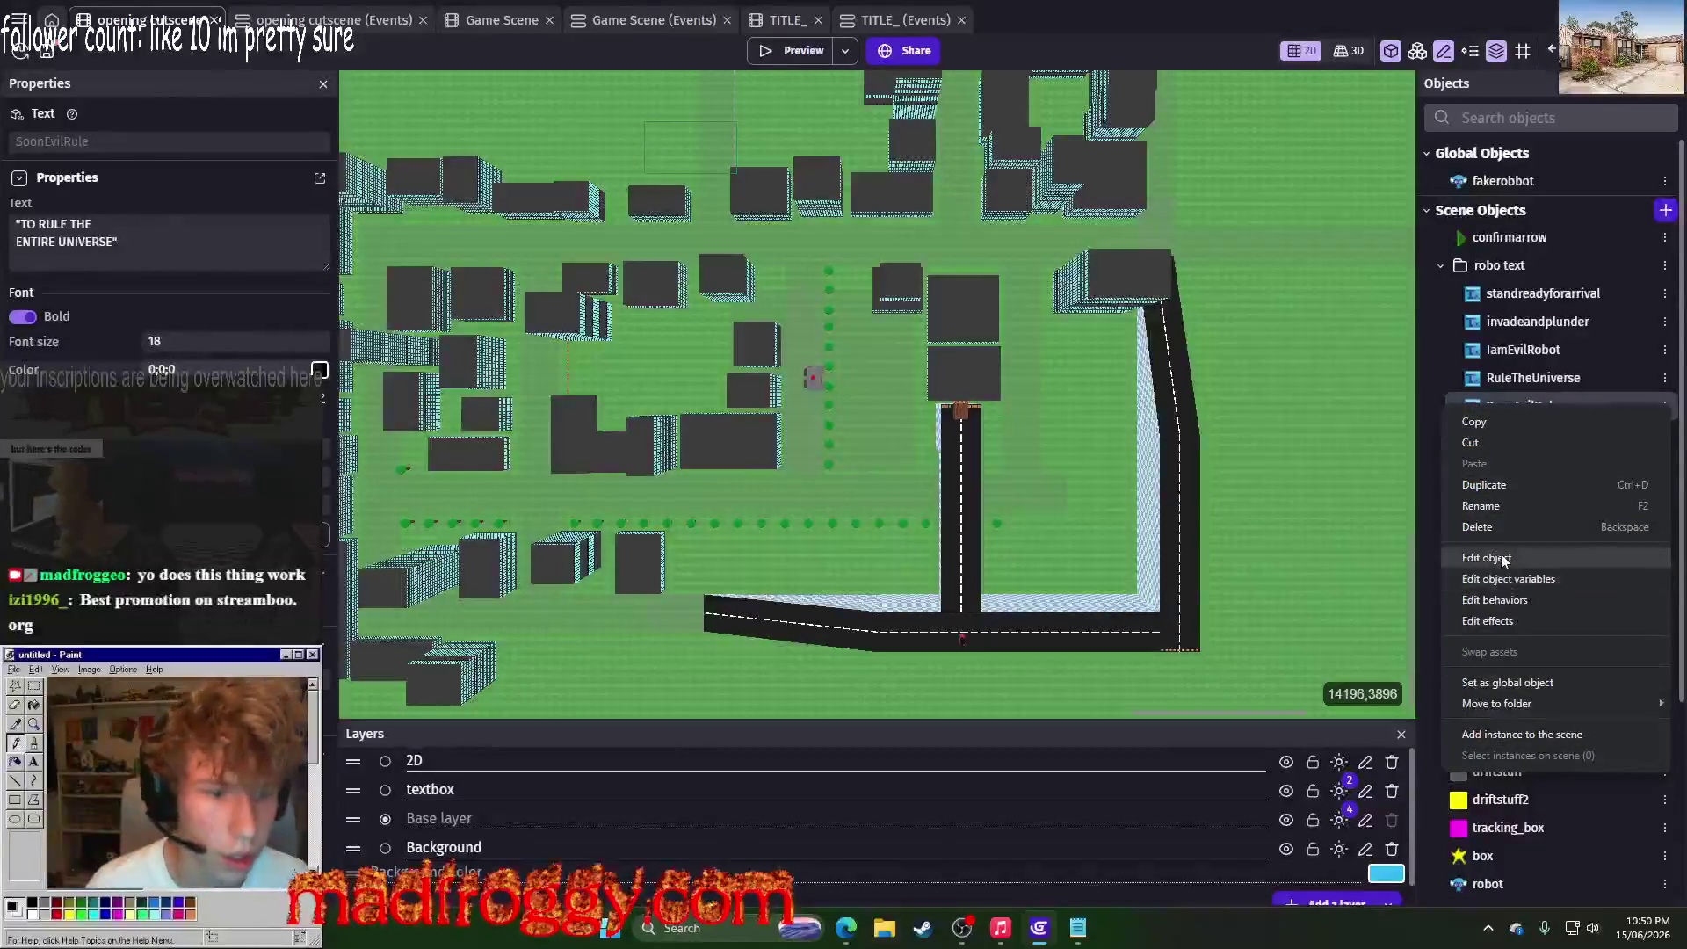
# Step: Replace SoonEvilRule's initial text with SOON, YOUR PLANET WILL BE UNDER MY SUPER EVIL RULE
pyautogui.click(1499, 557)
pyautogui.click(840, 361)
pyautogui.hotkey('ctrl', 'a')
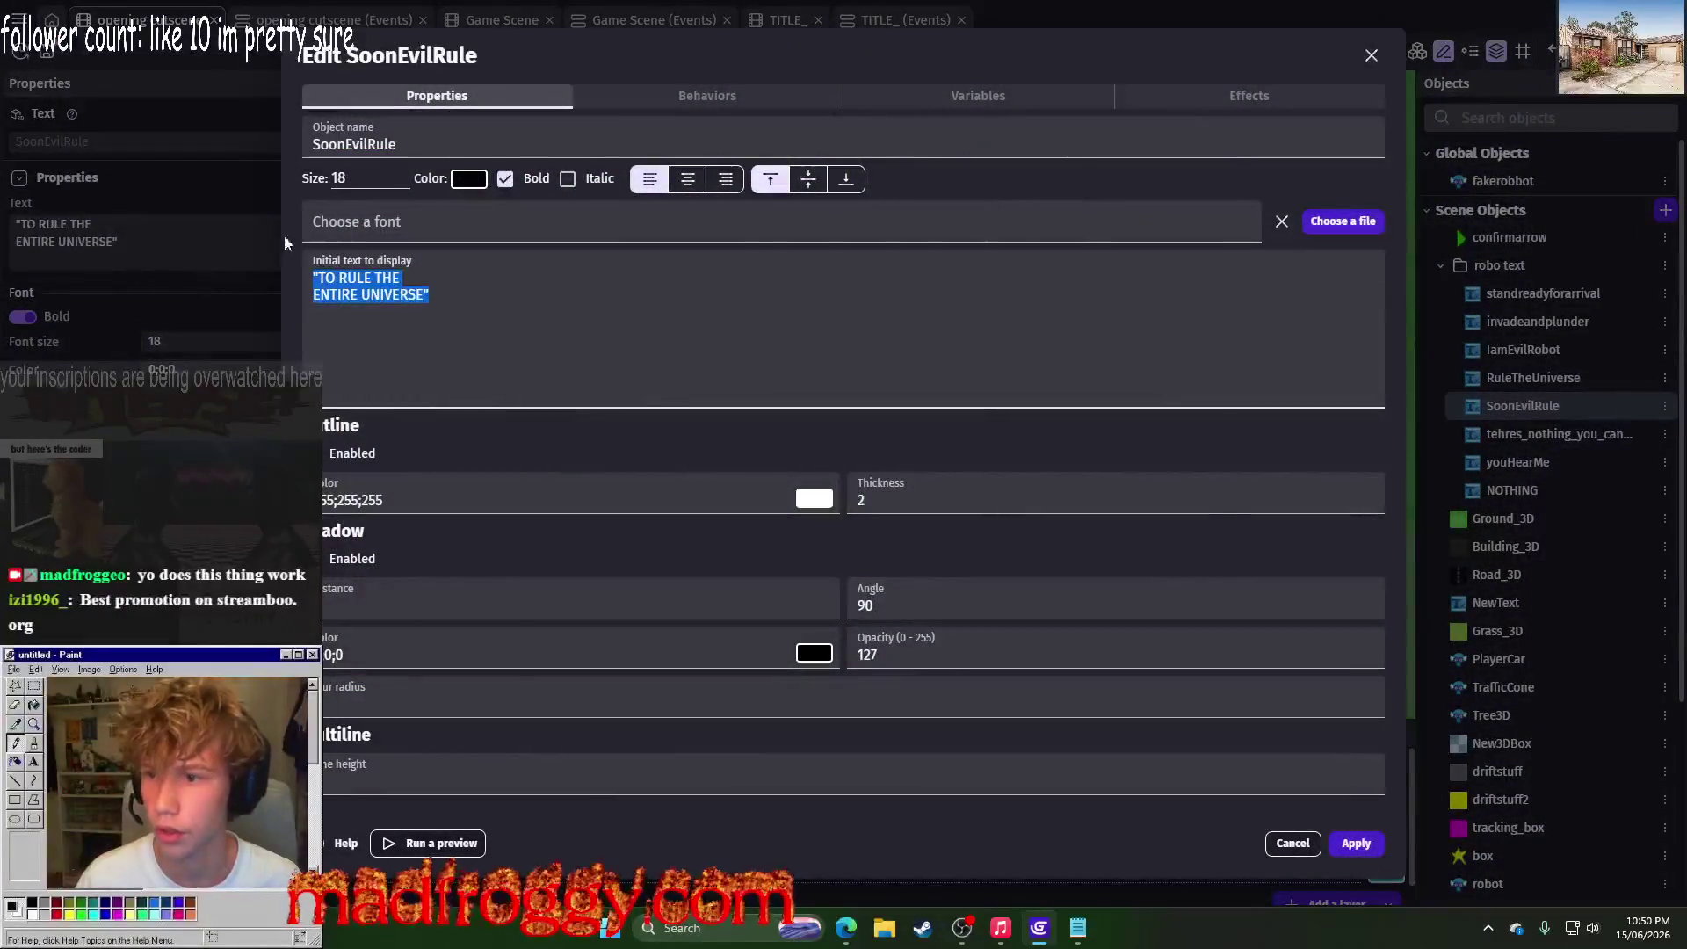
pyautogui.hotkey('alt', 'Tab')
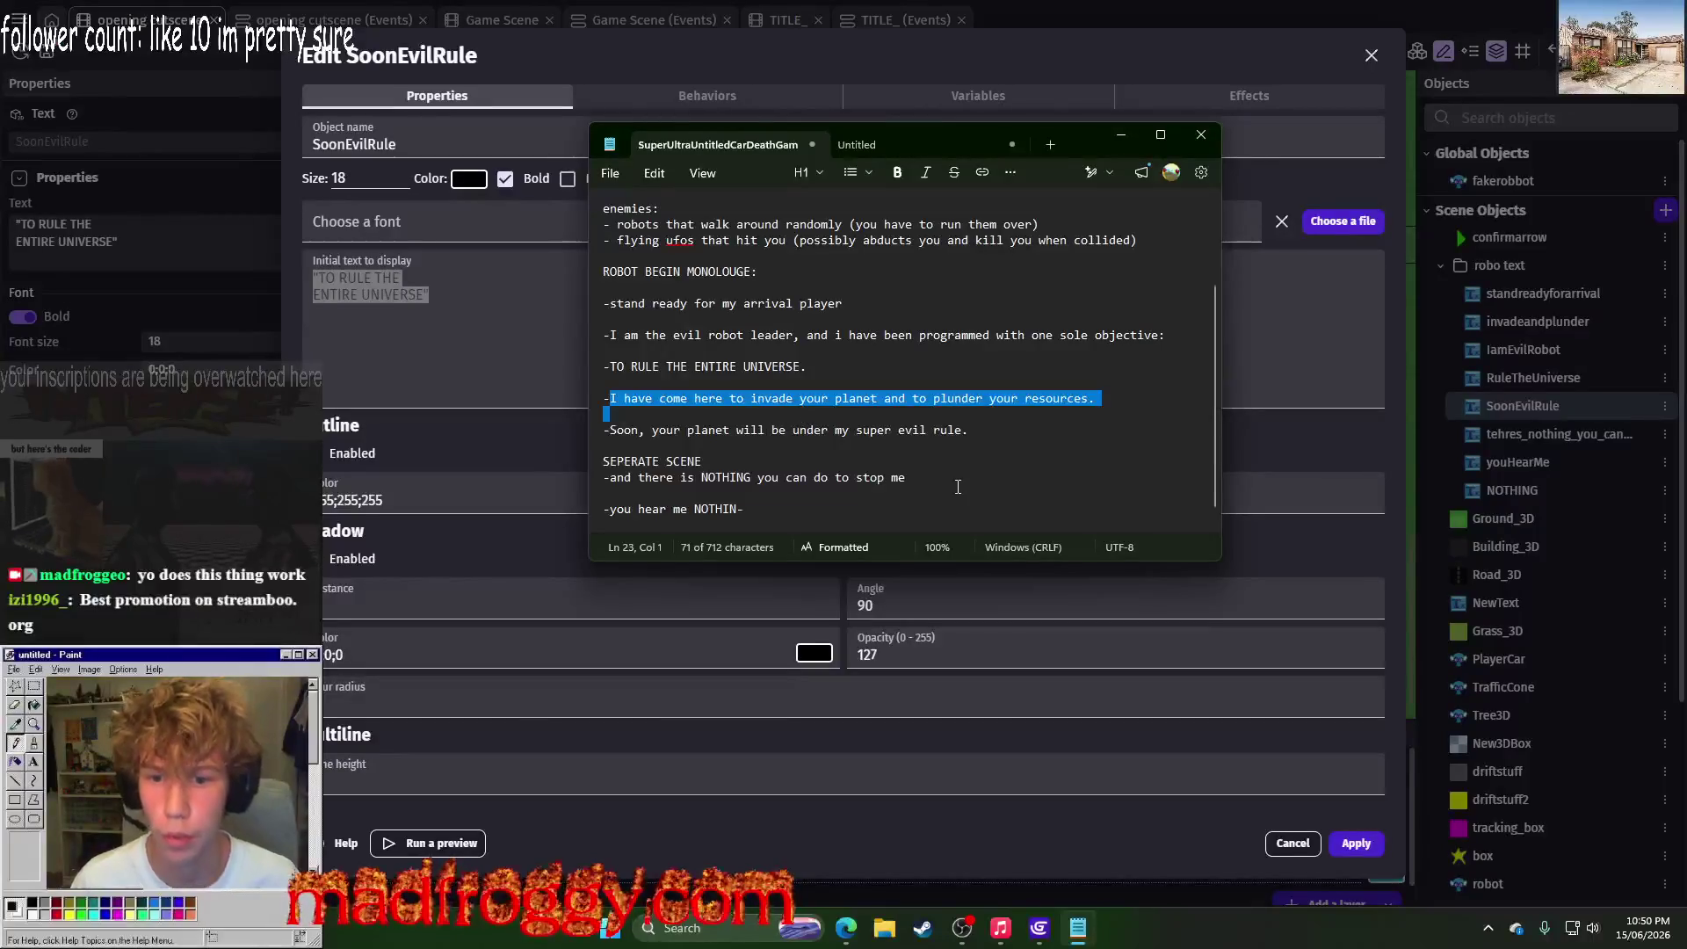
pyautogui.hotkey('alt', 'Tab')
pyautogui.write('DS')
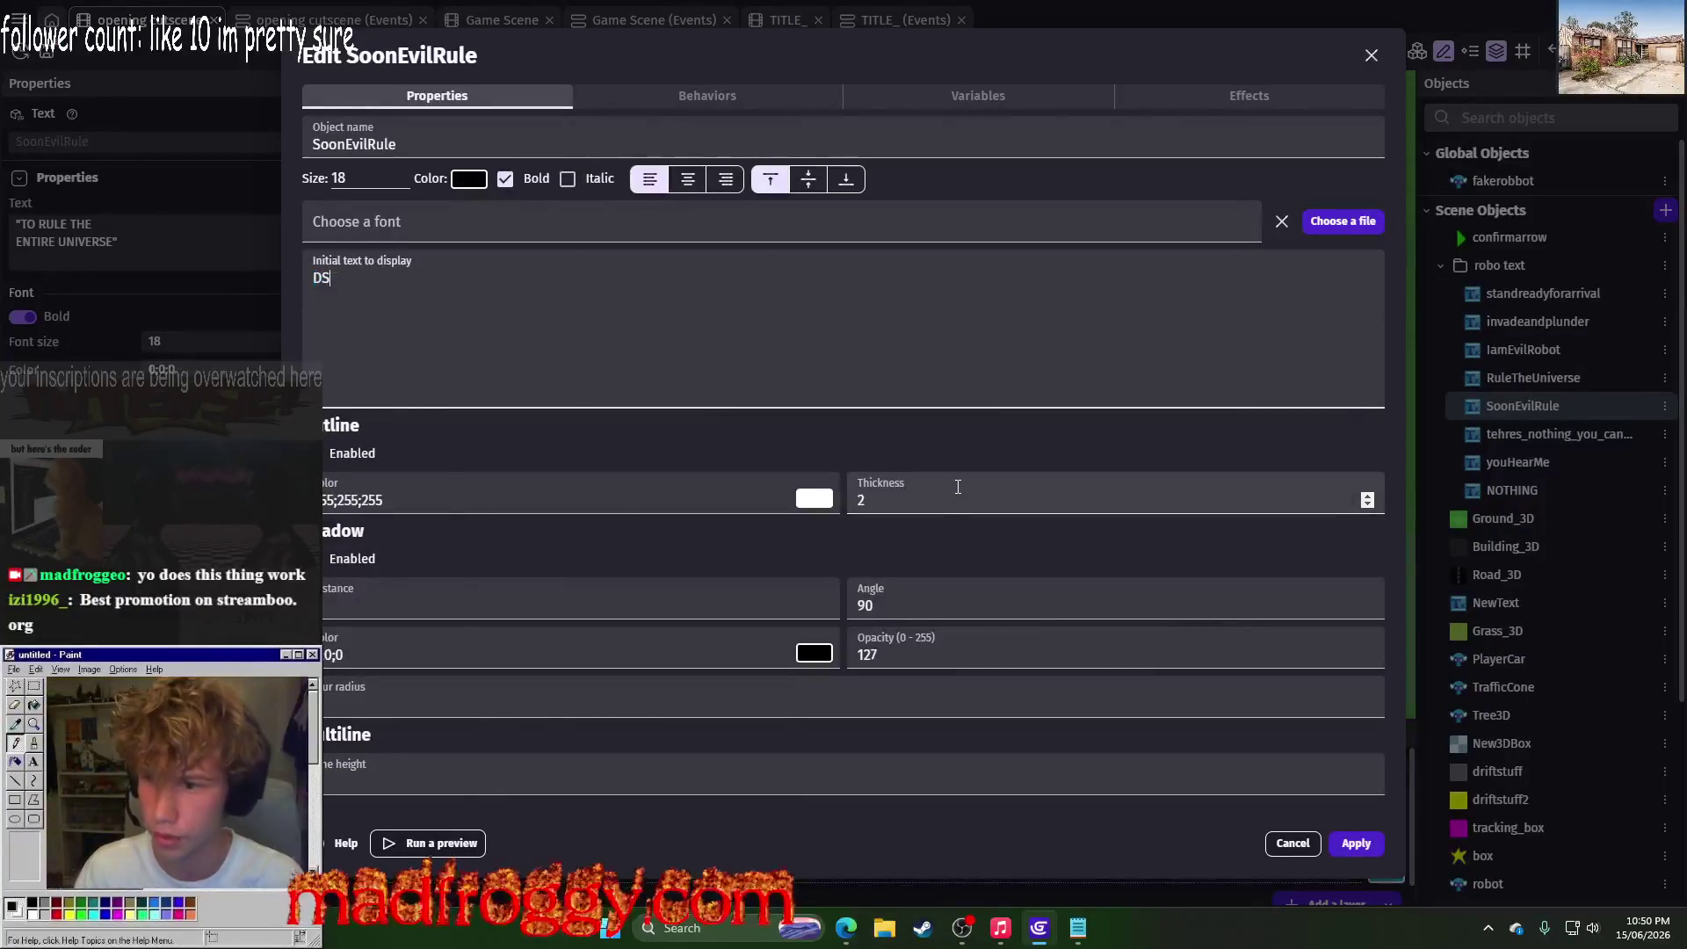
pyautogui.press('BackSpace')
pyautogui.write('SOON, YOUR PLANET WILL')
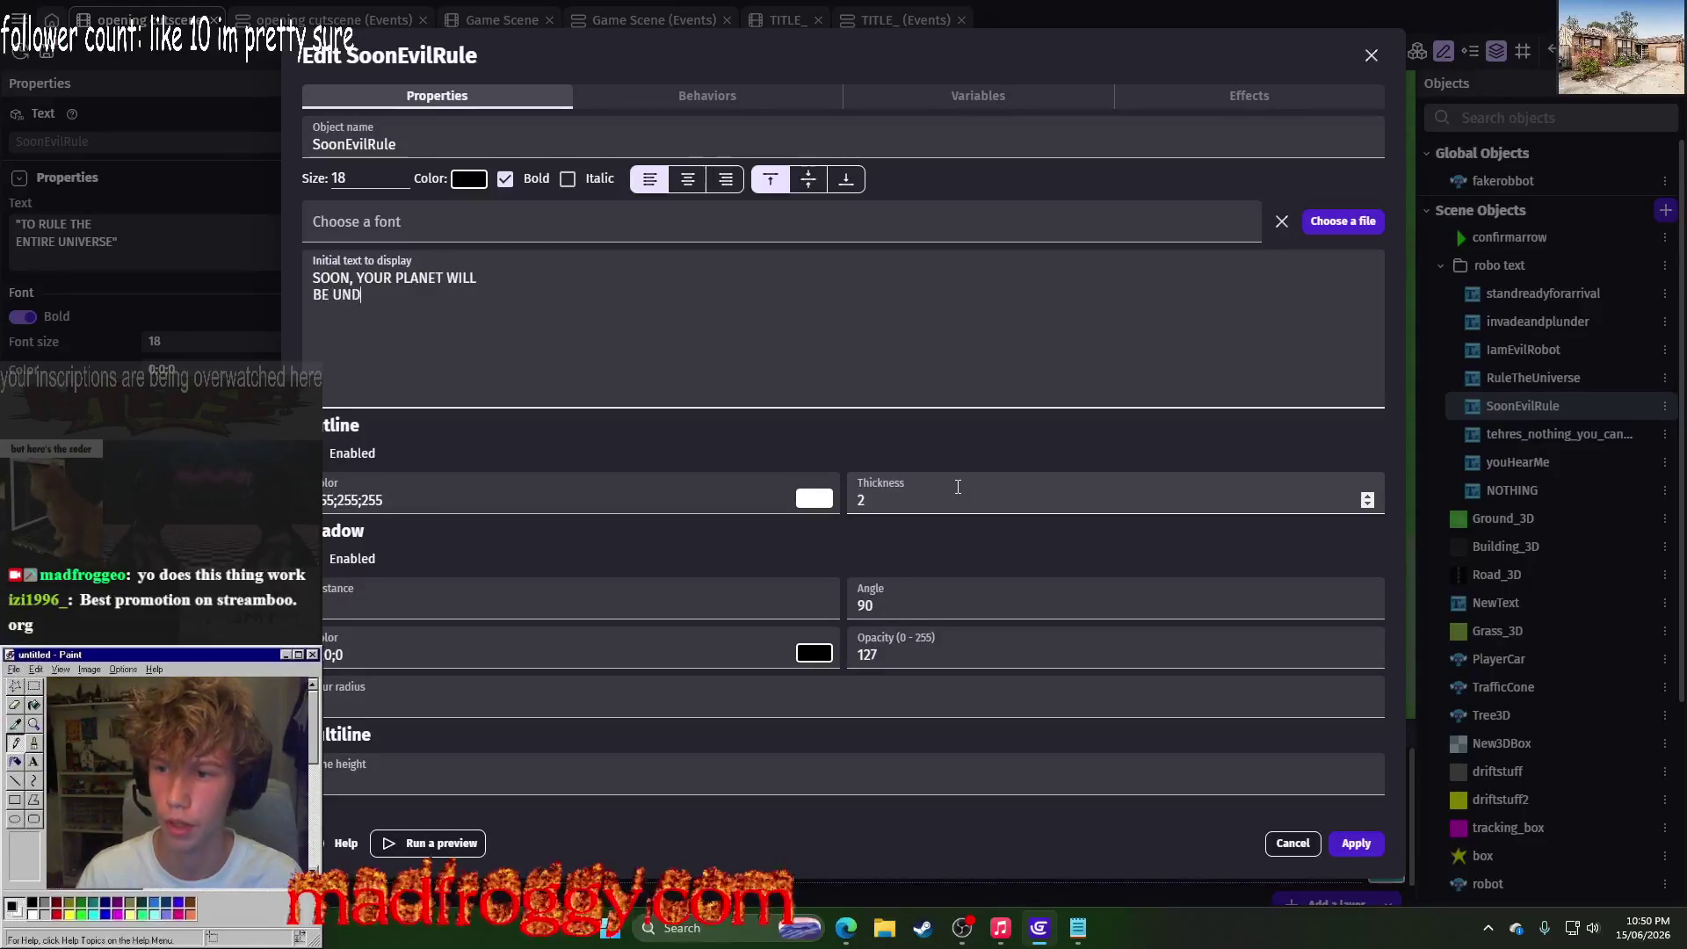
pyautogui.hotkey('alt', 'Tab')
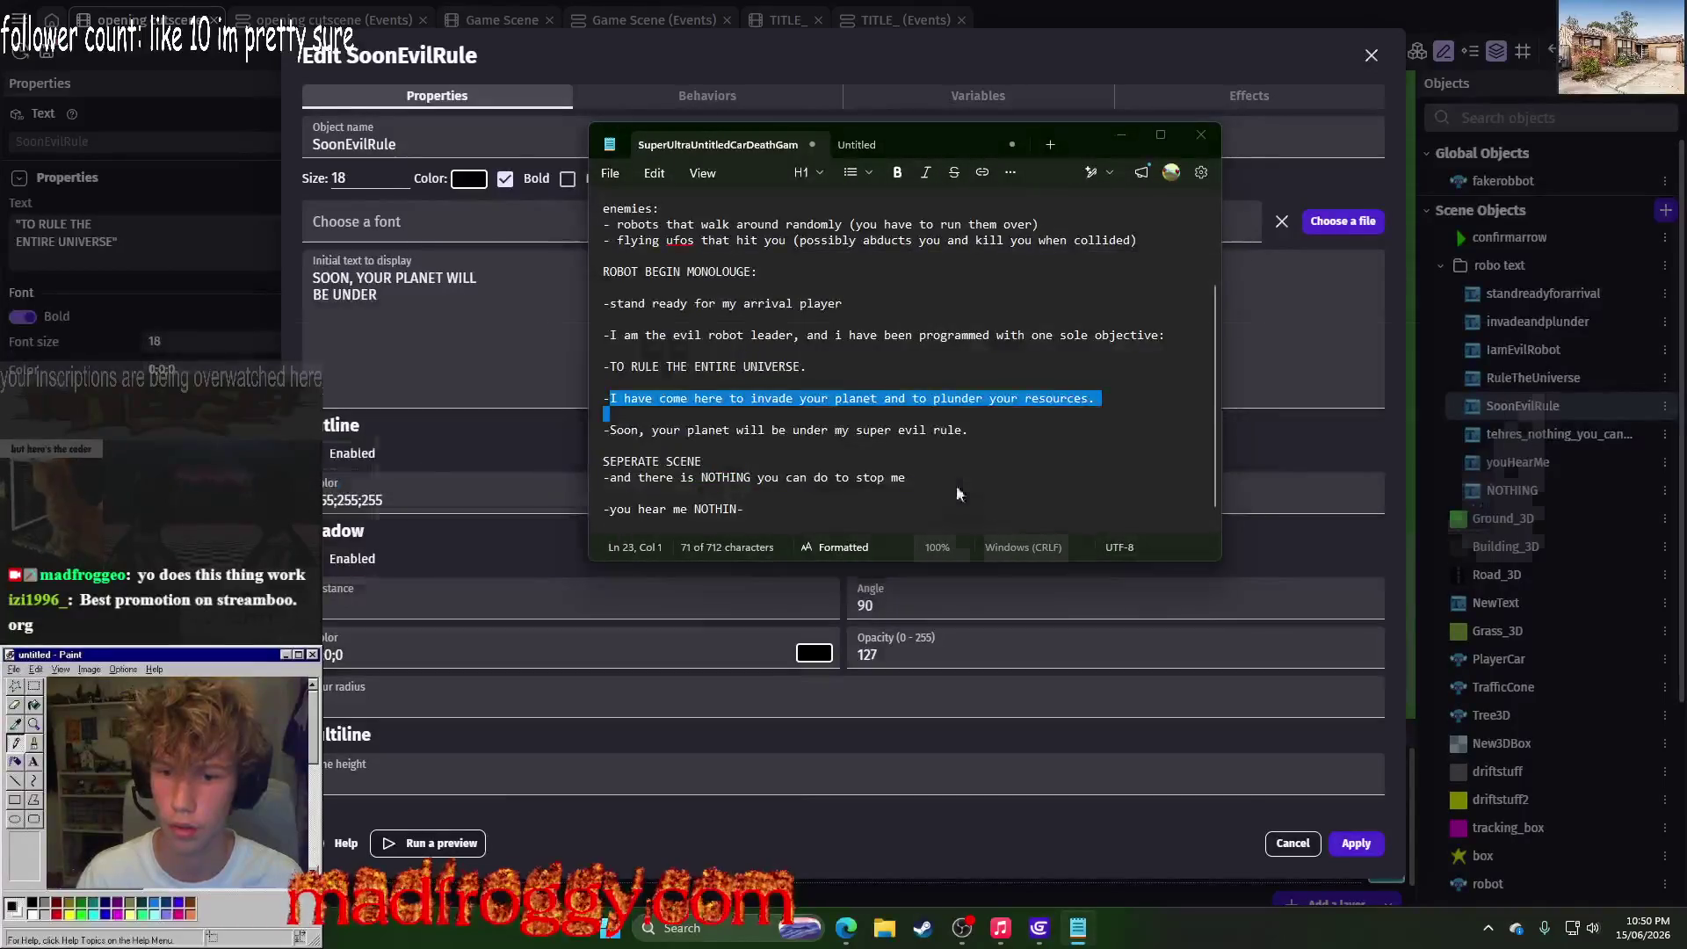
pyautogui.hotkey('alt', 'Tab')
pyautogui.write('EV')
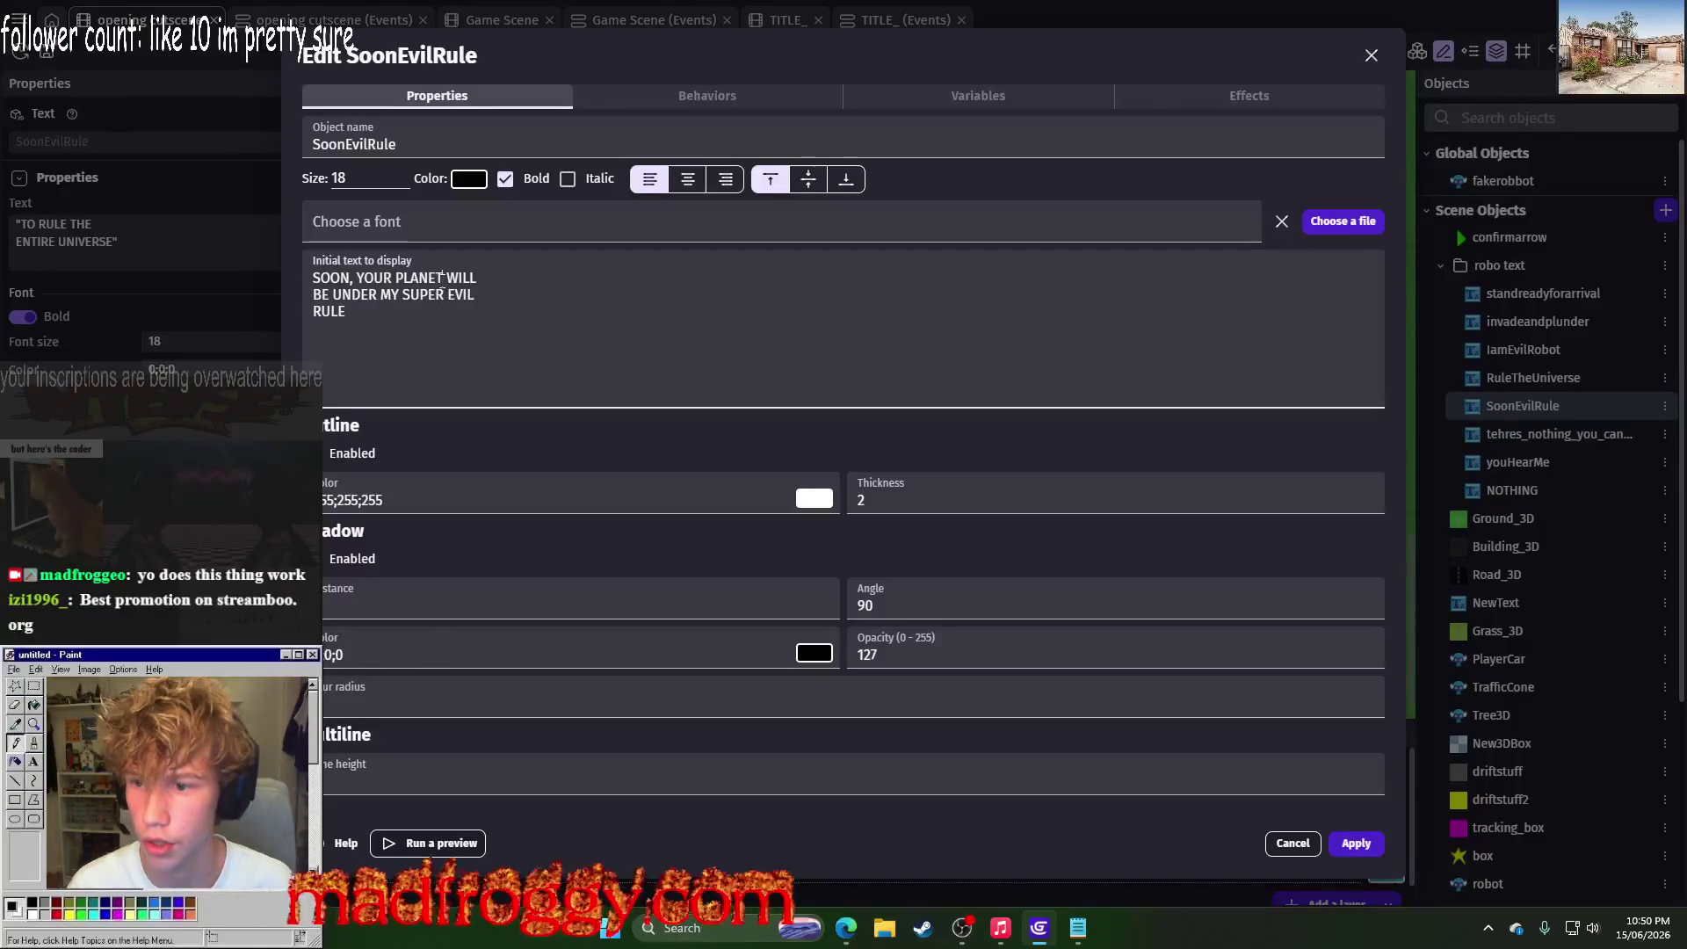
# Step: Break the text into three lines, set font size 12, and apply
pyautogui.click(443, 278)
pyautogui.press('Return')
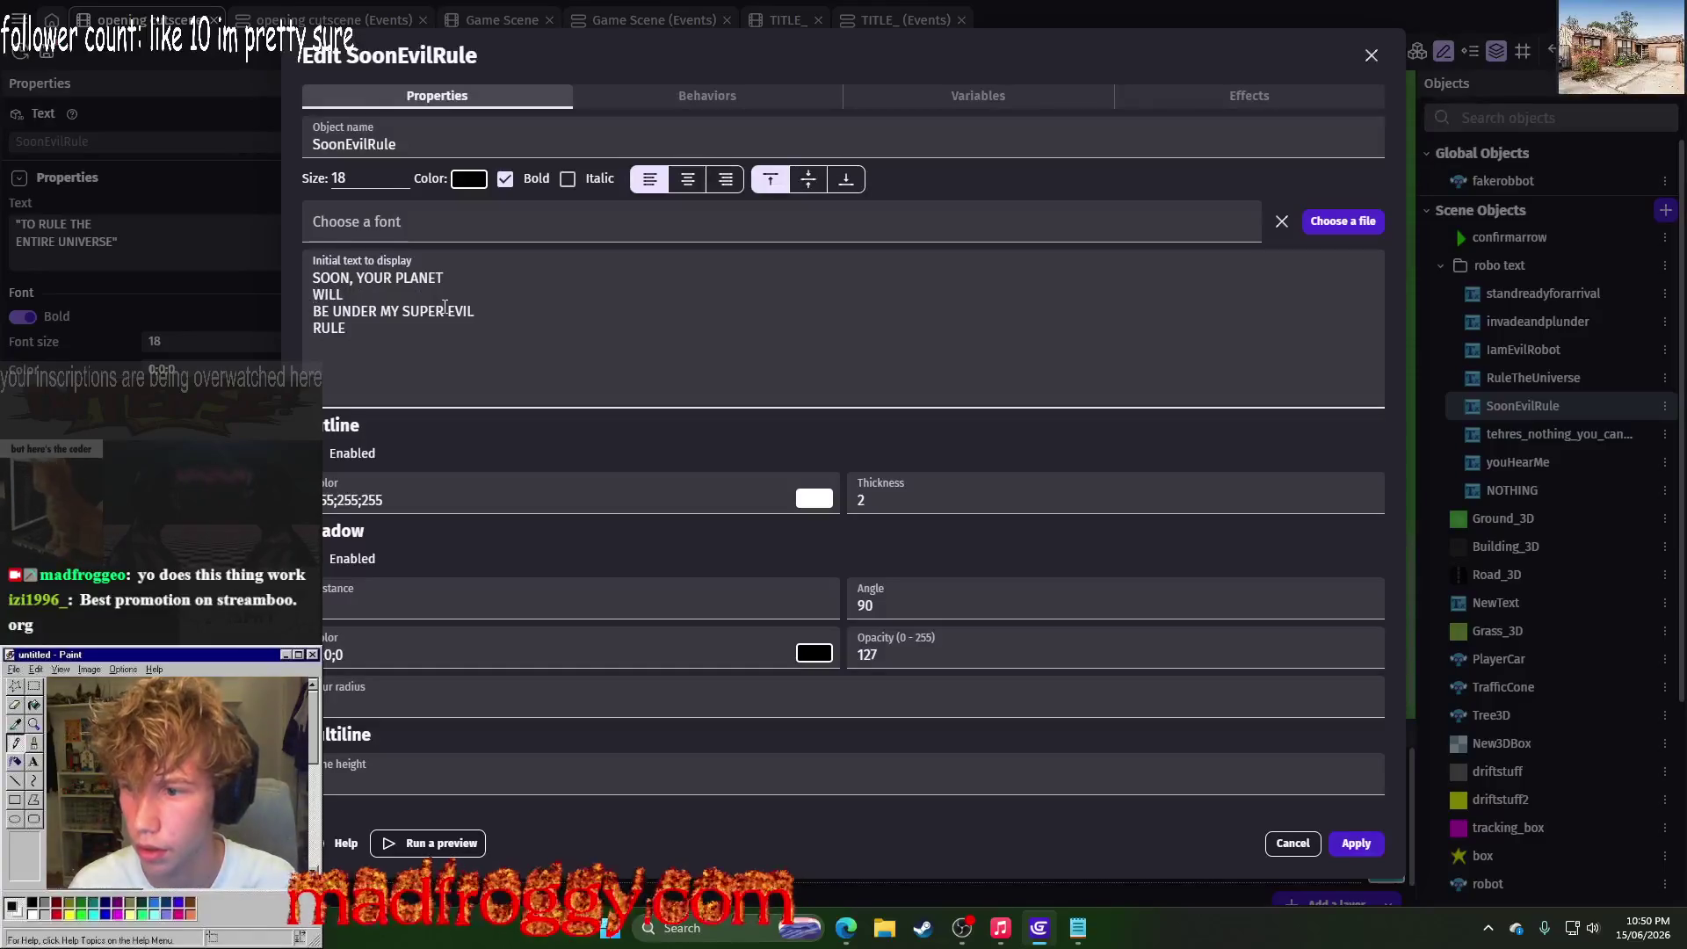
pyautogui.press('BackSpace')
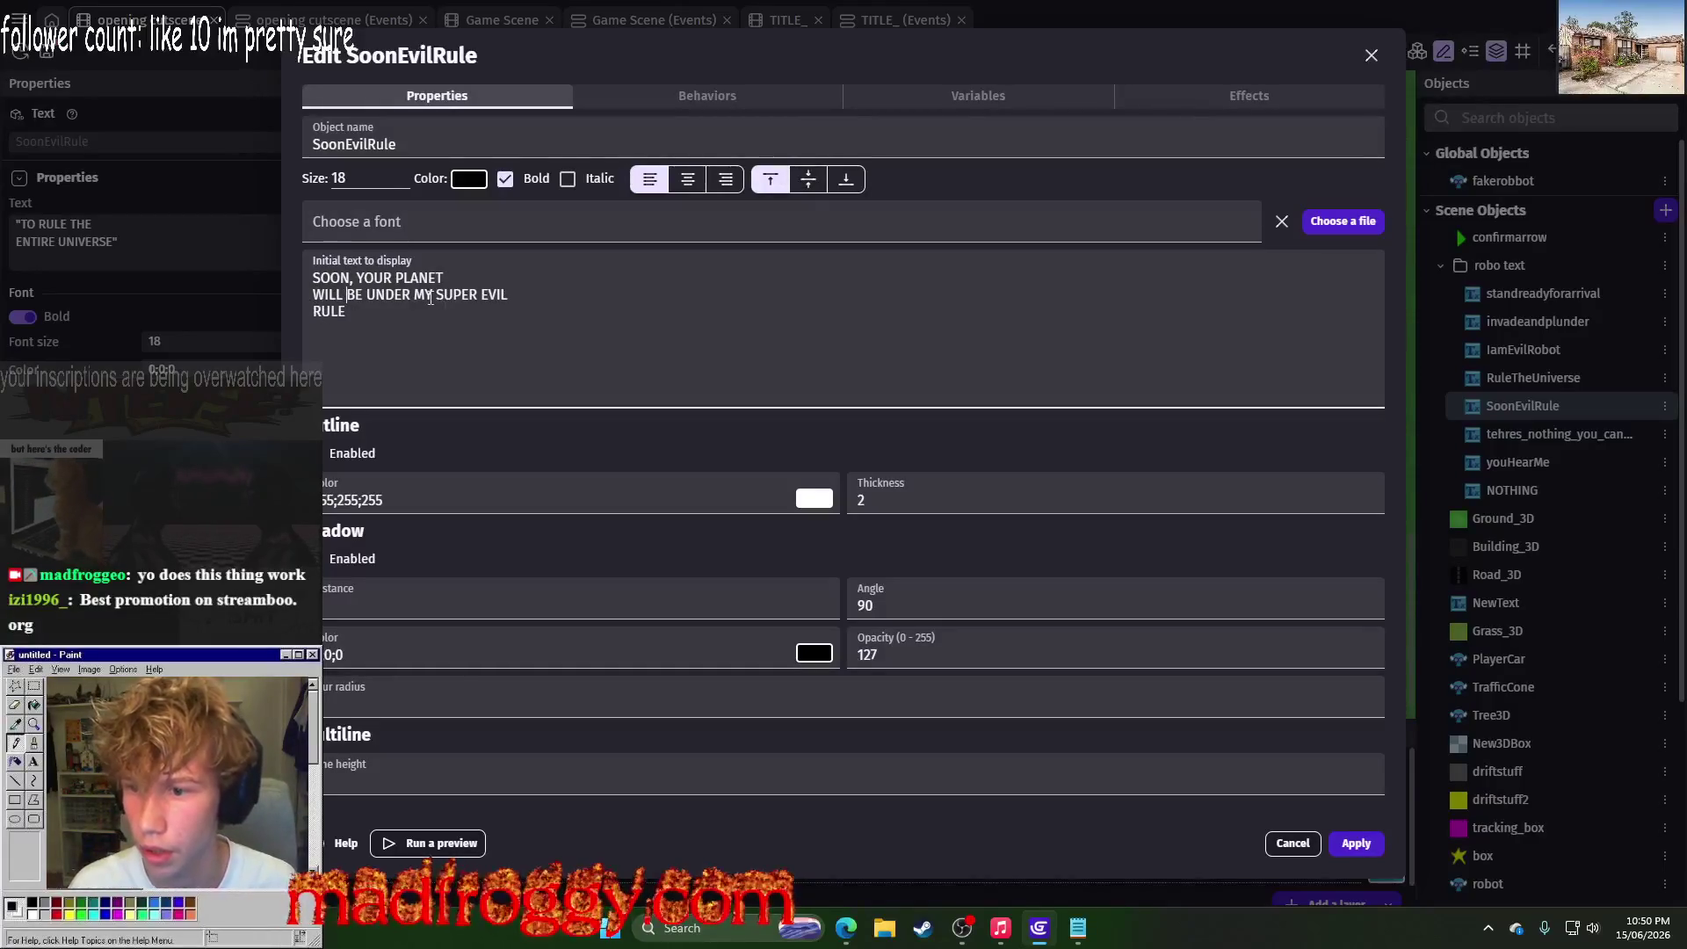
pyautogui.press('Return')
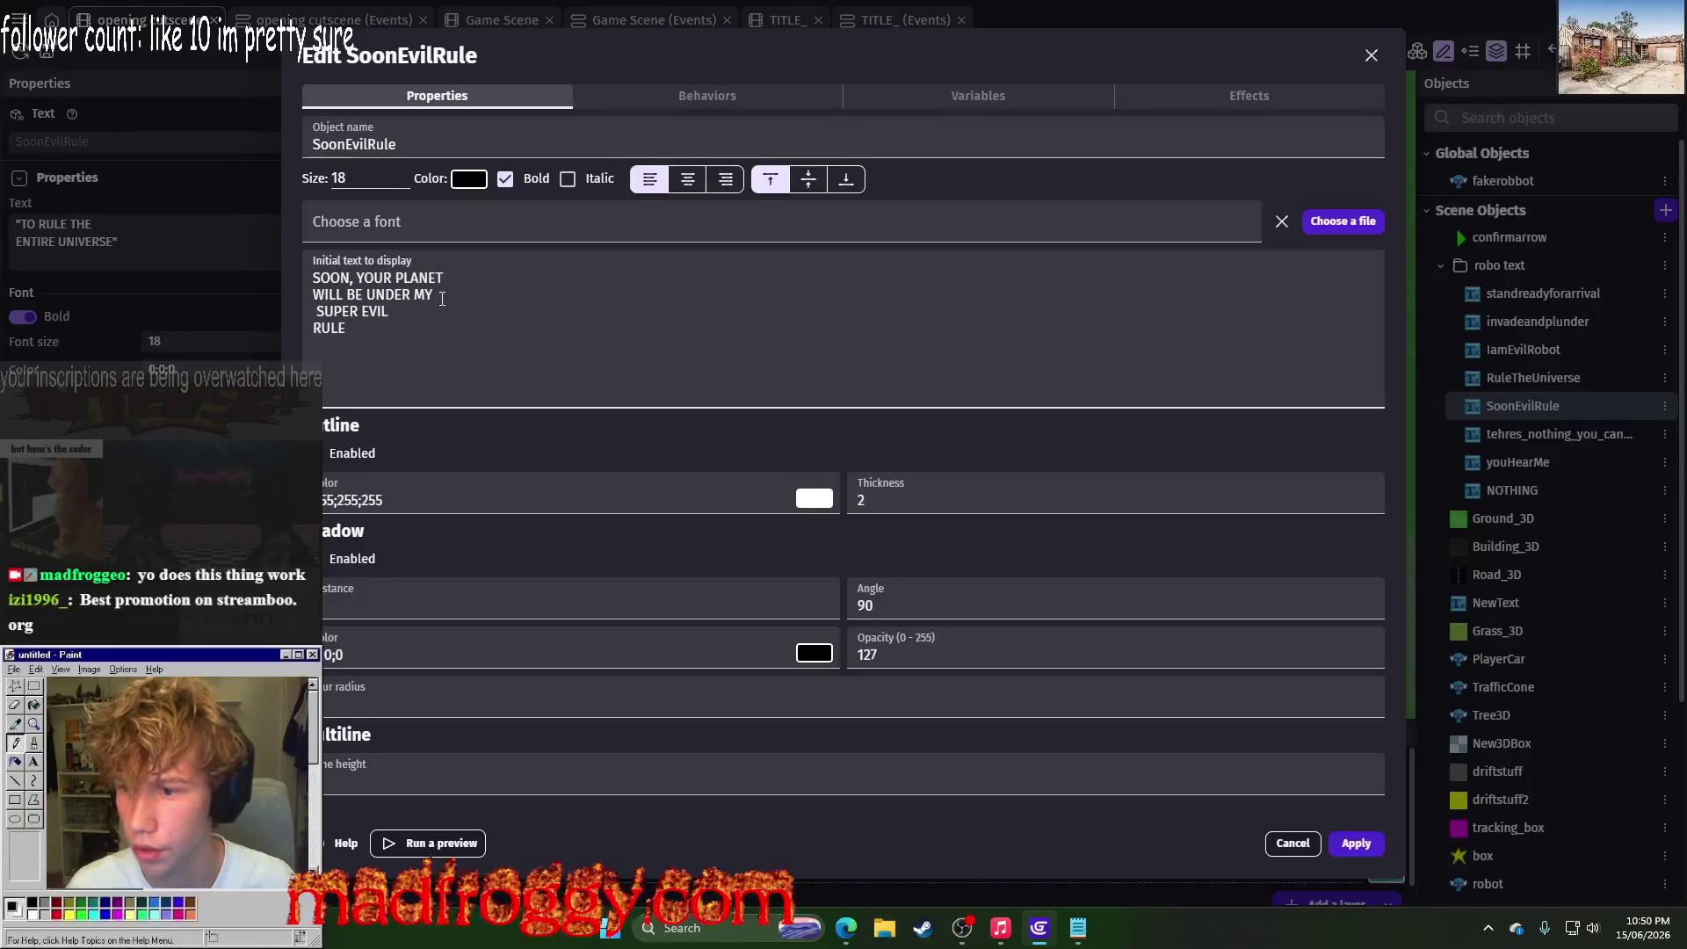
pyautogui.click(442, 299)
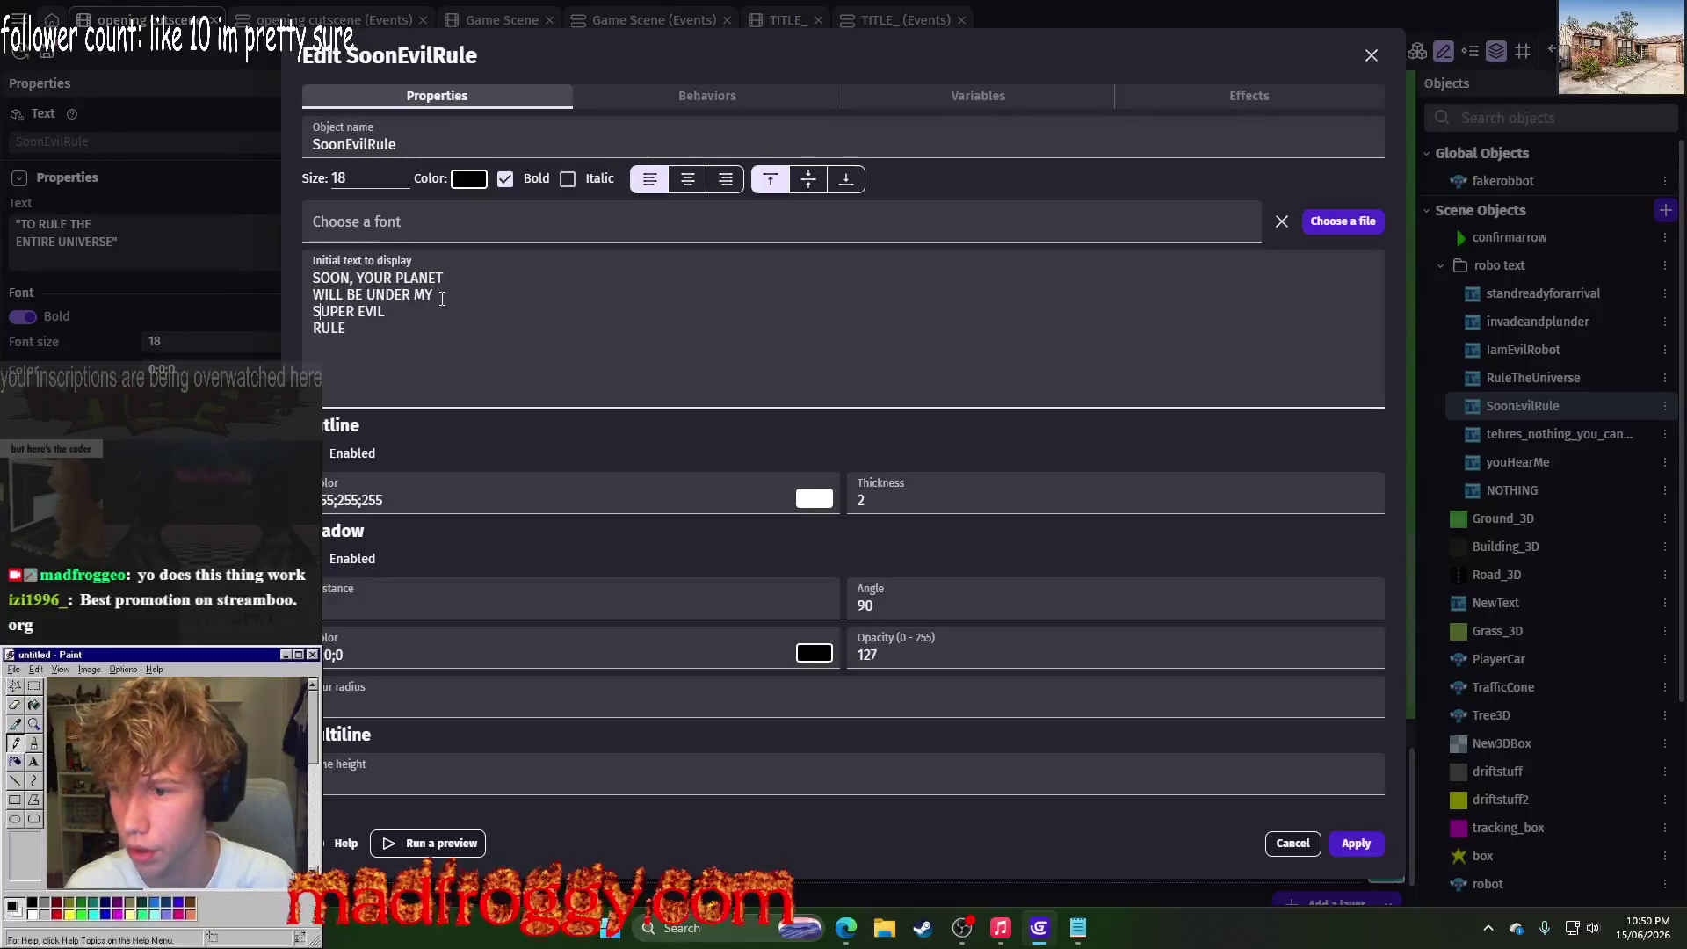
pyautogui.click(347, 182)
pyautogui.write('12')
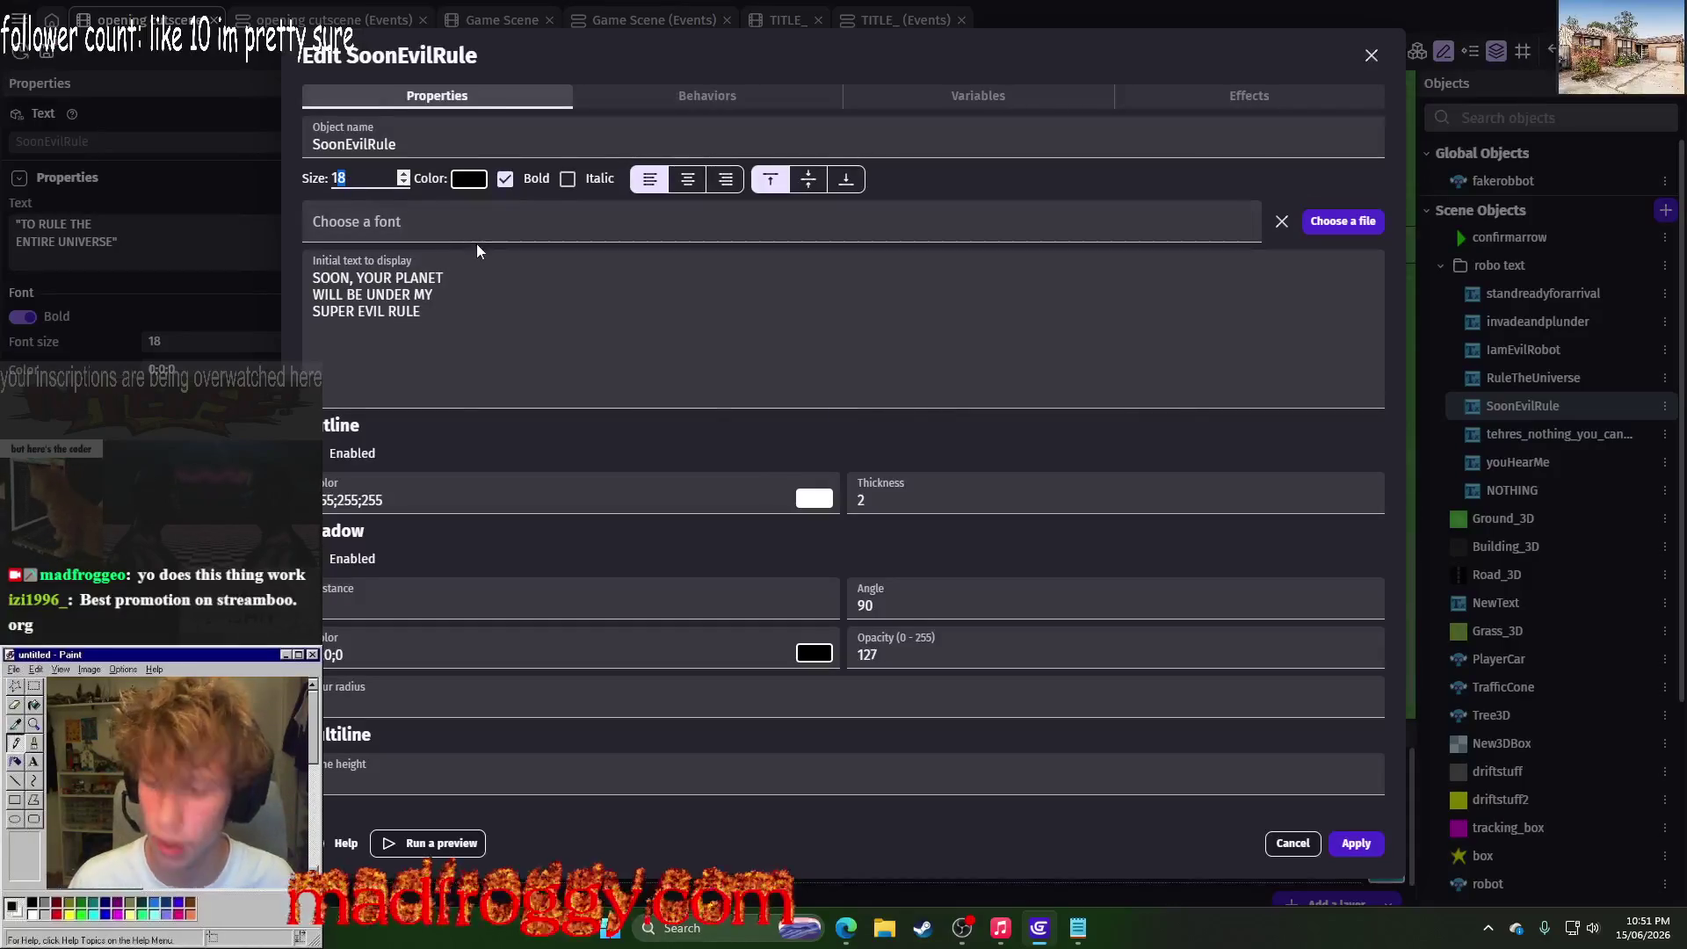
pyautogui.click(1371, 845)
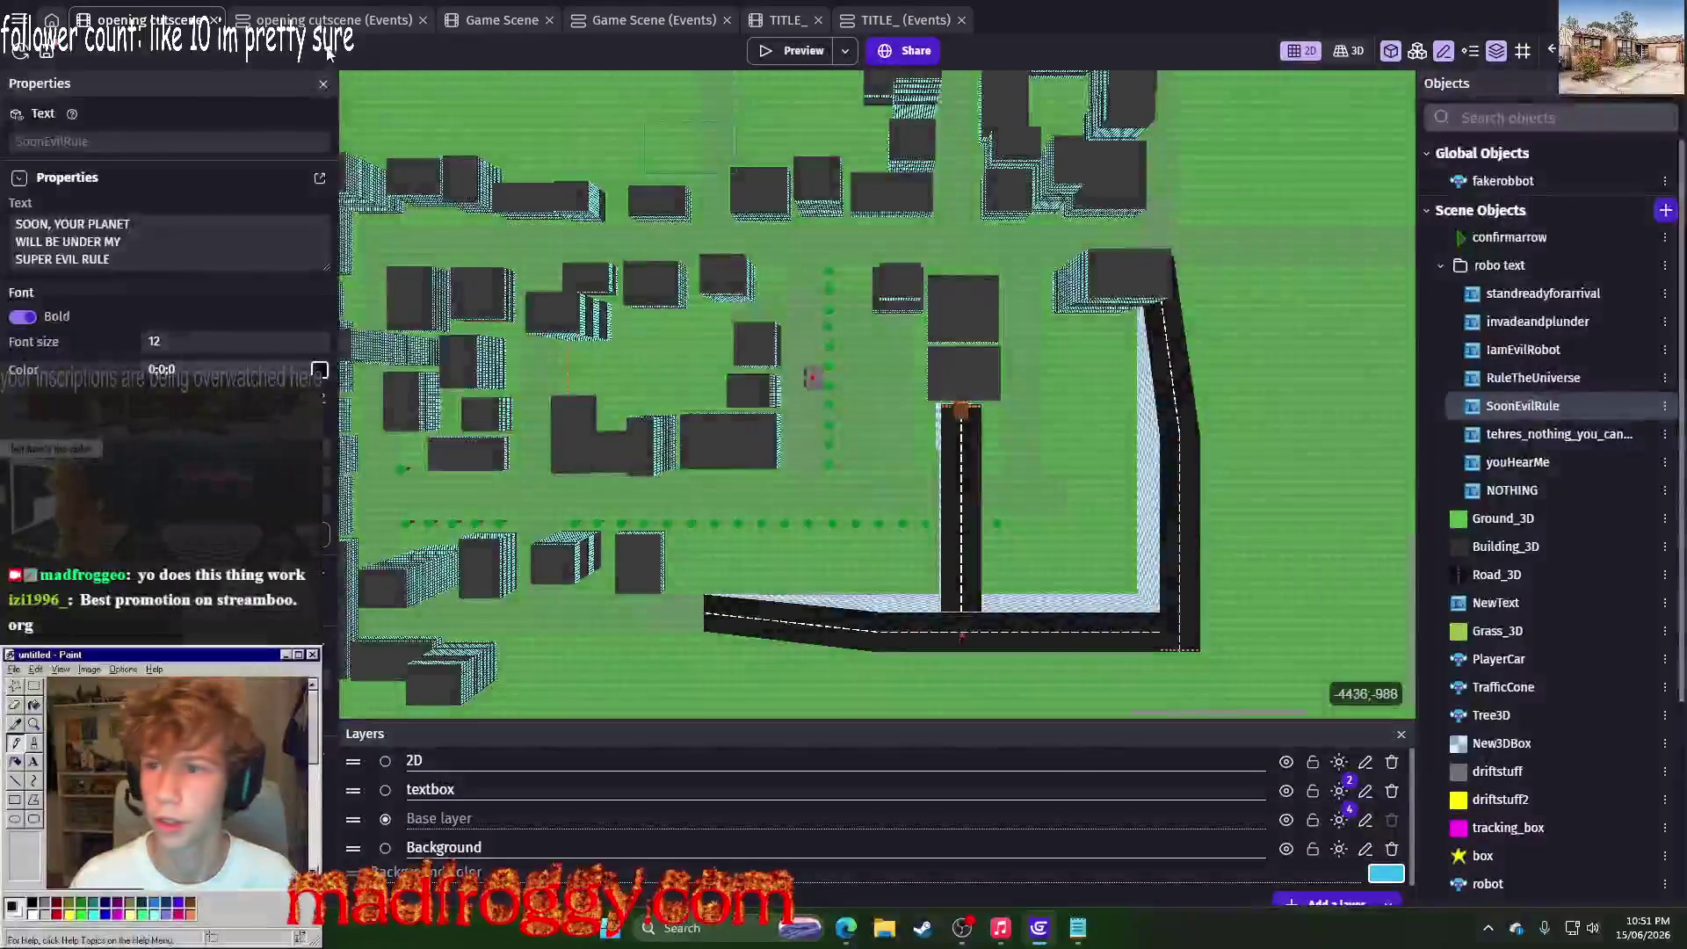
# Step: Duplicate the last monologue line event and make it create SoonEvilRule
pyautogui.hotkey('ctrl', 'Tab')
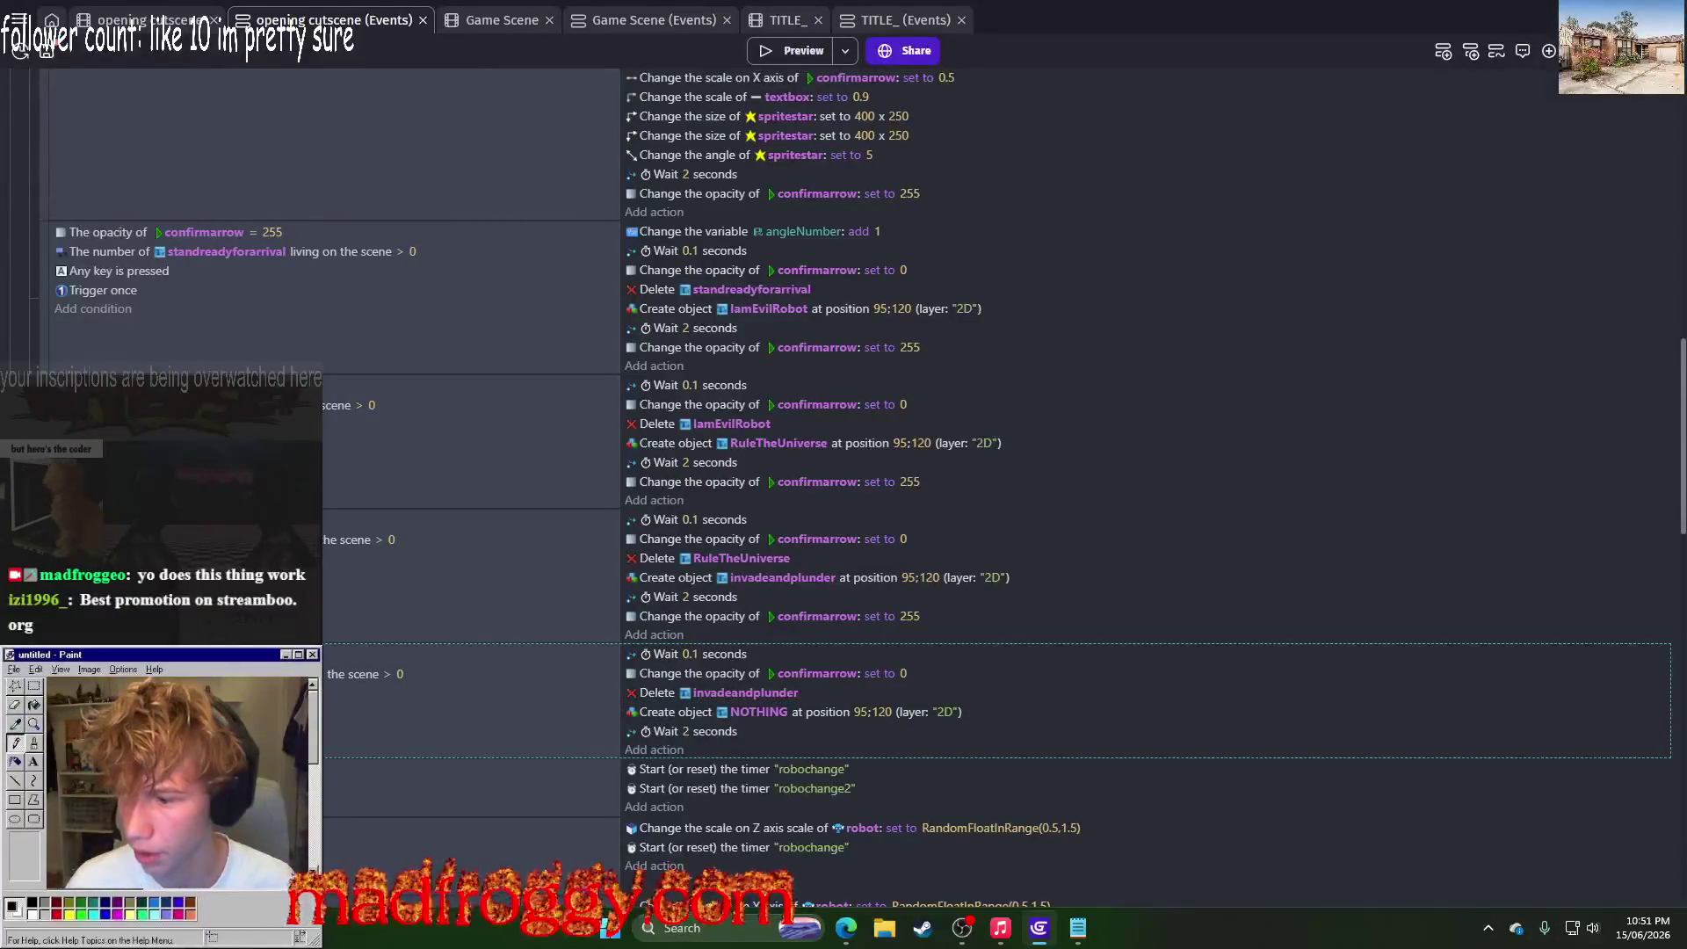
pyautogui.hotkey('ctrl', 'v')
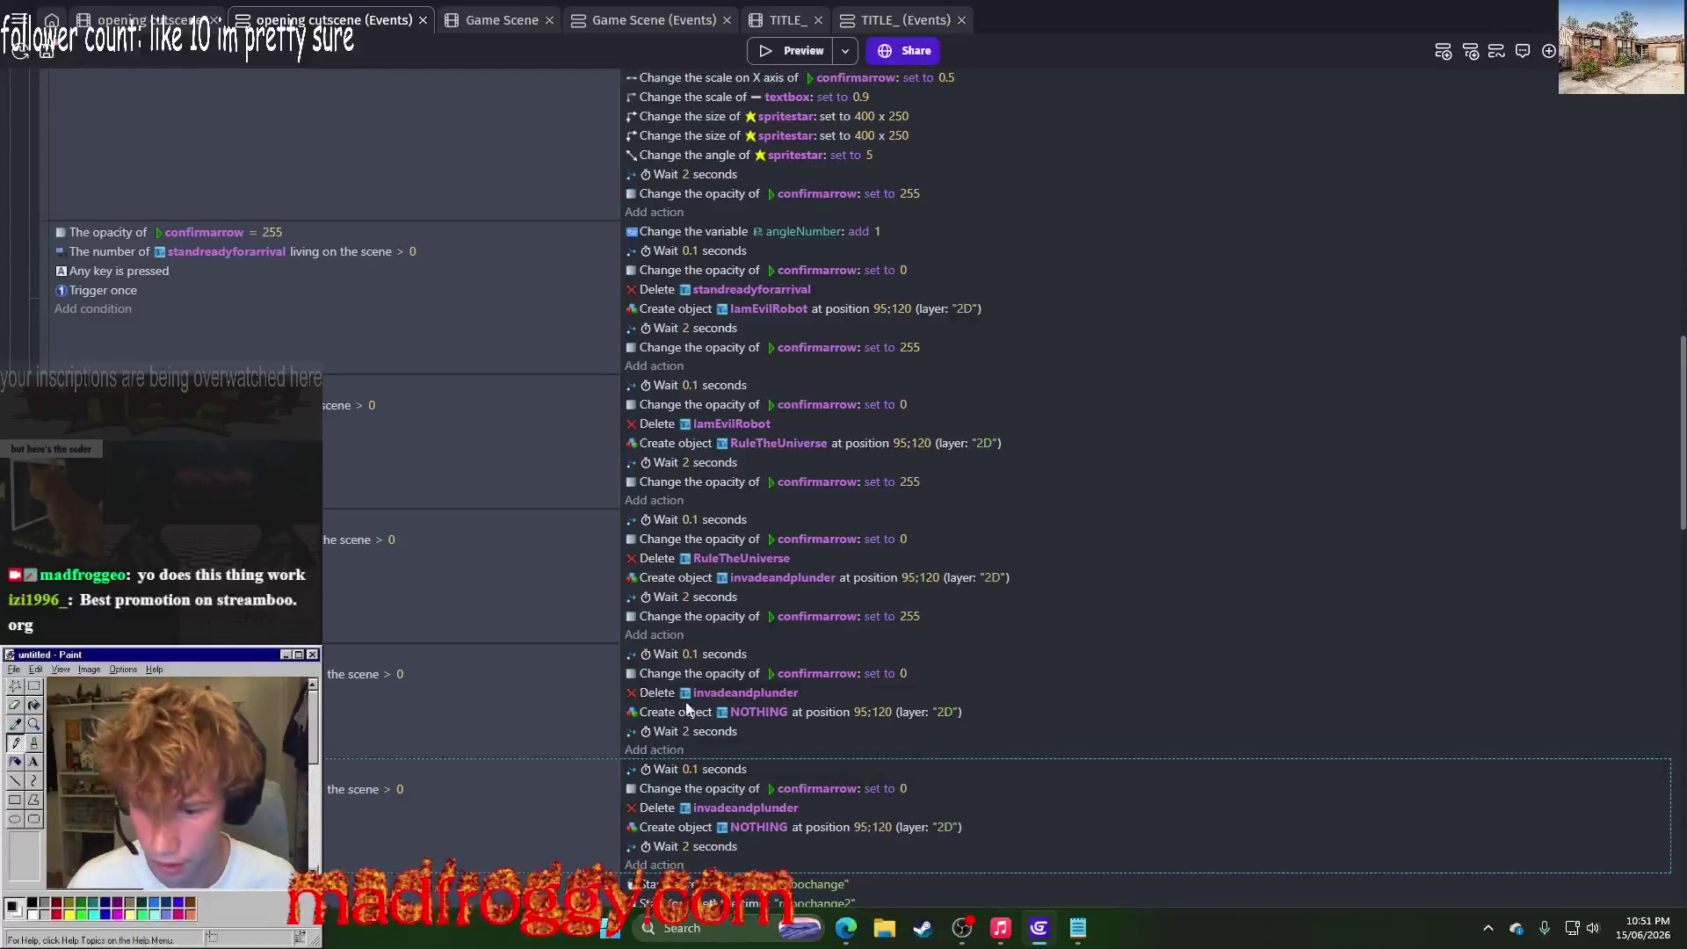
pyautogui.click(751, 715)
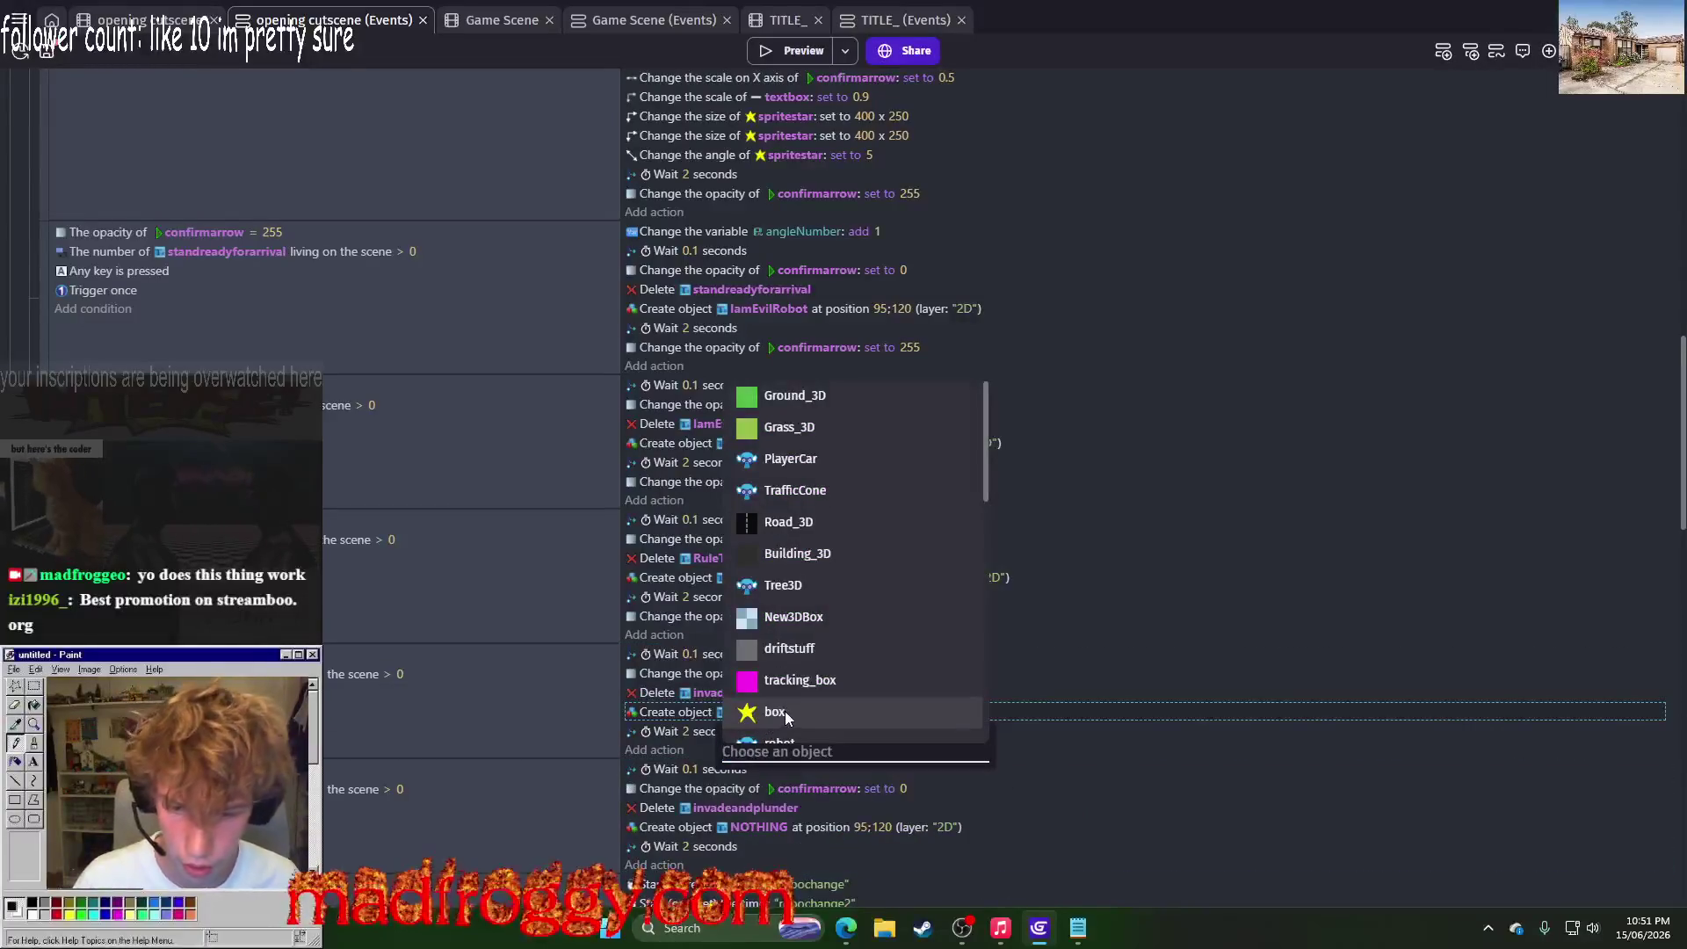
pyautogui.scroll(-5, 784, 710)
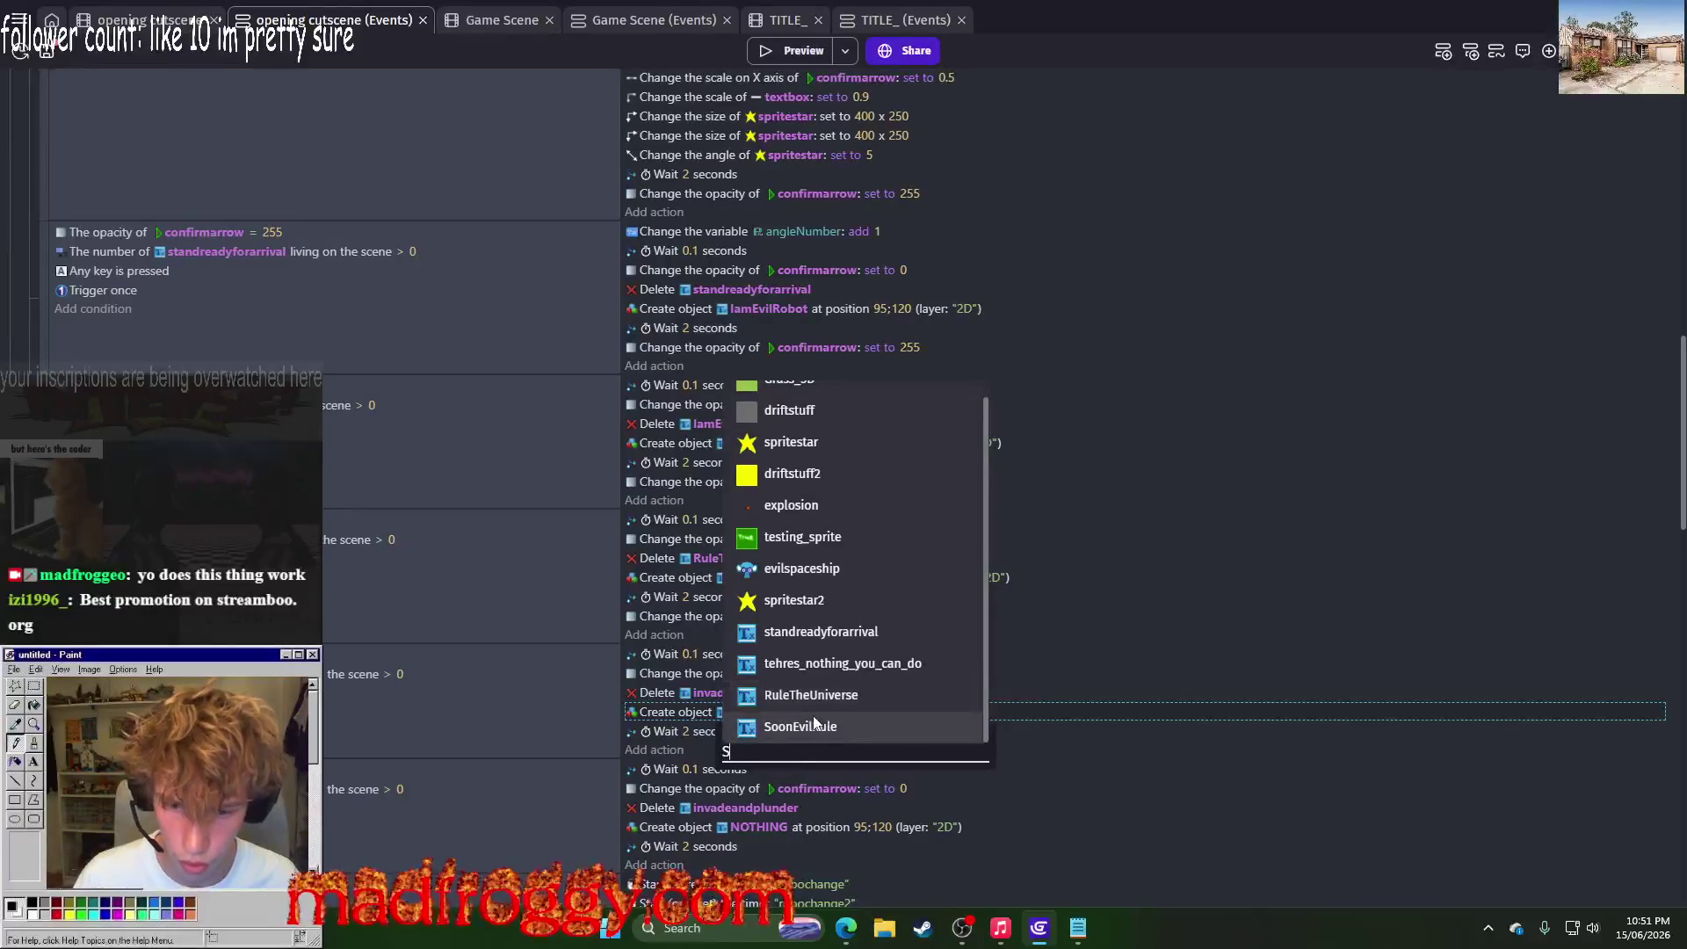
pyautogui.click(813, 715)
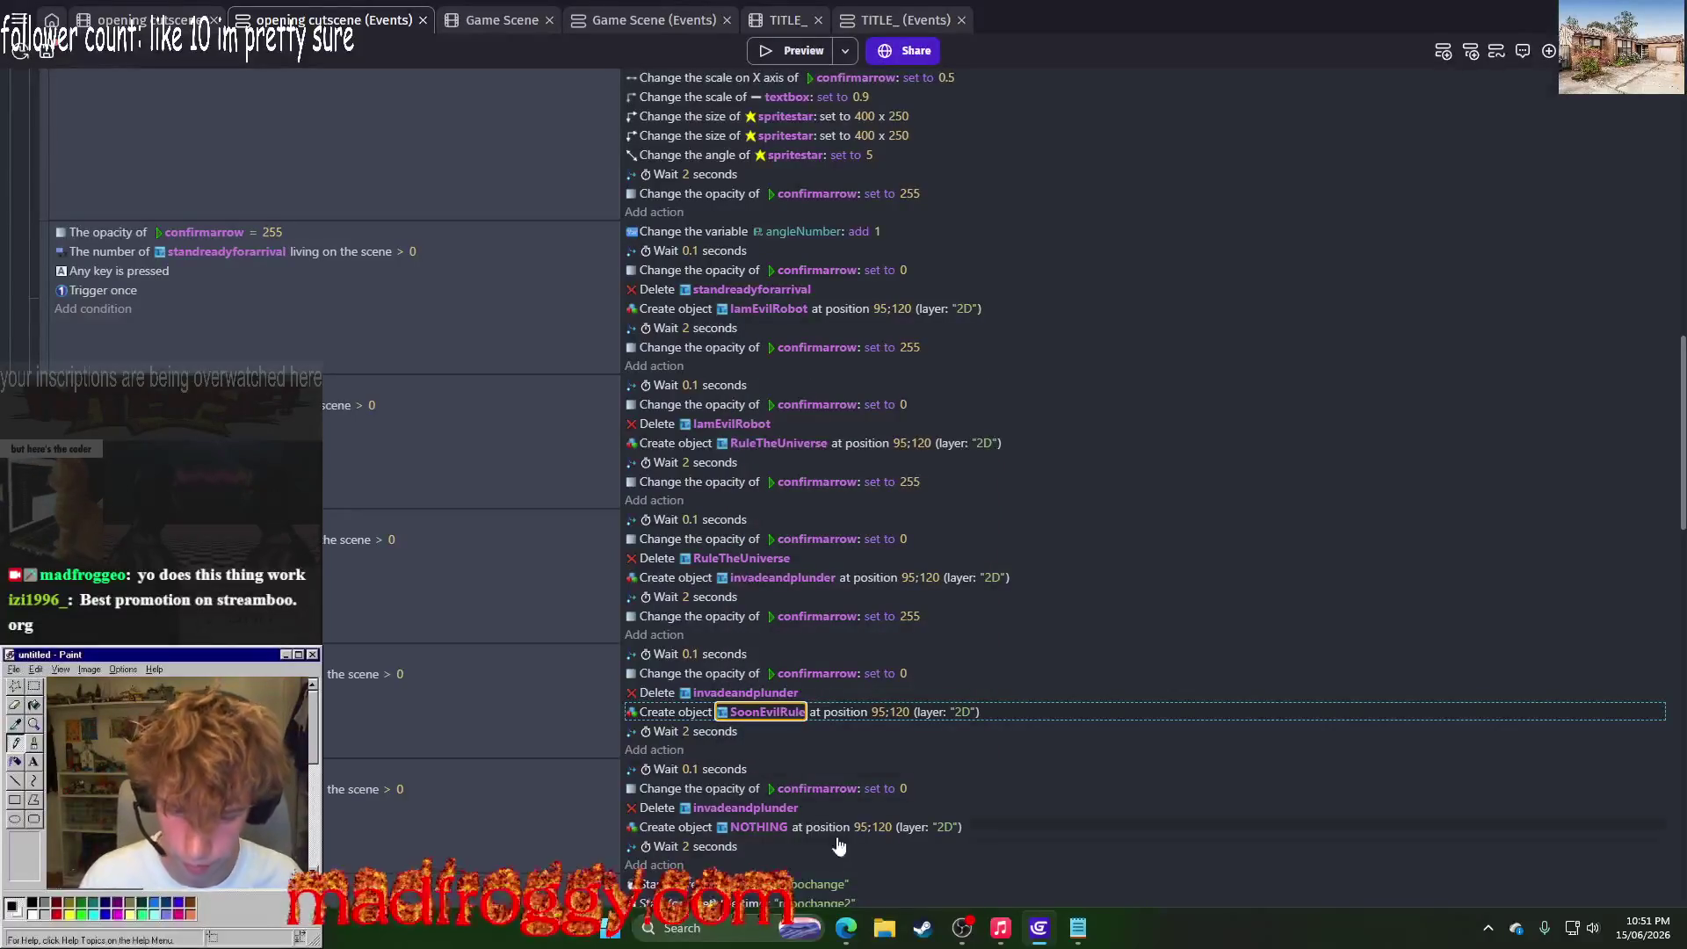
# Step: Make the new event delete SoonEvilRule and create tehres_nothing_you_can_do, then launch a preview
pyautogui.click(396, 790)
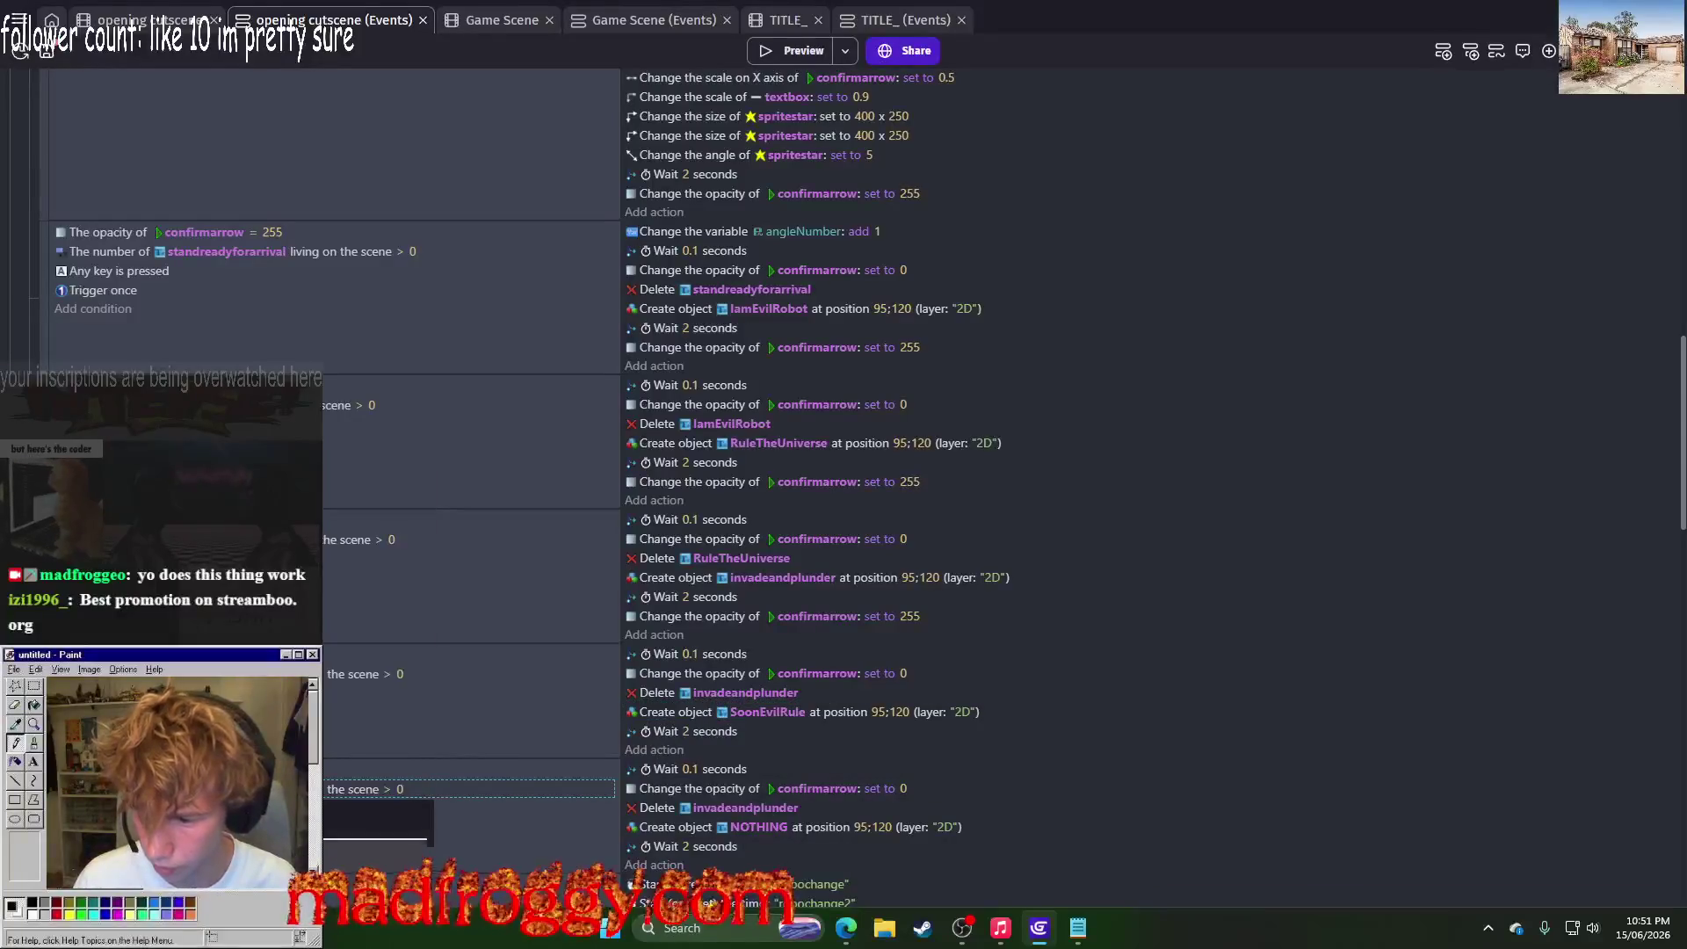
pyautogui.click(724, 808)
pyautogui.write('Soon')
pyautogui.click(689, 861)
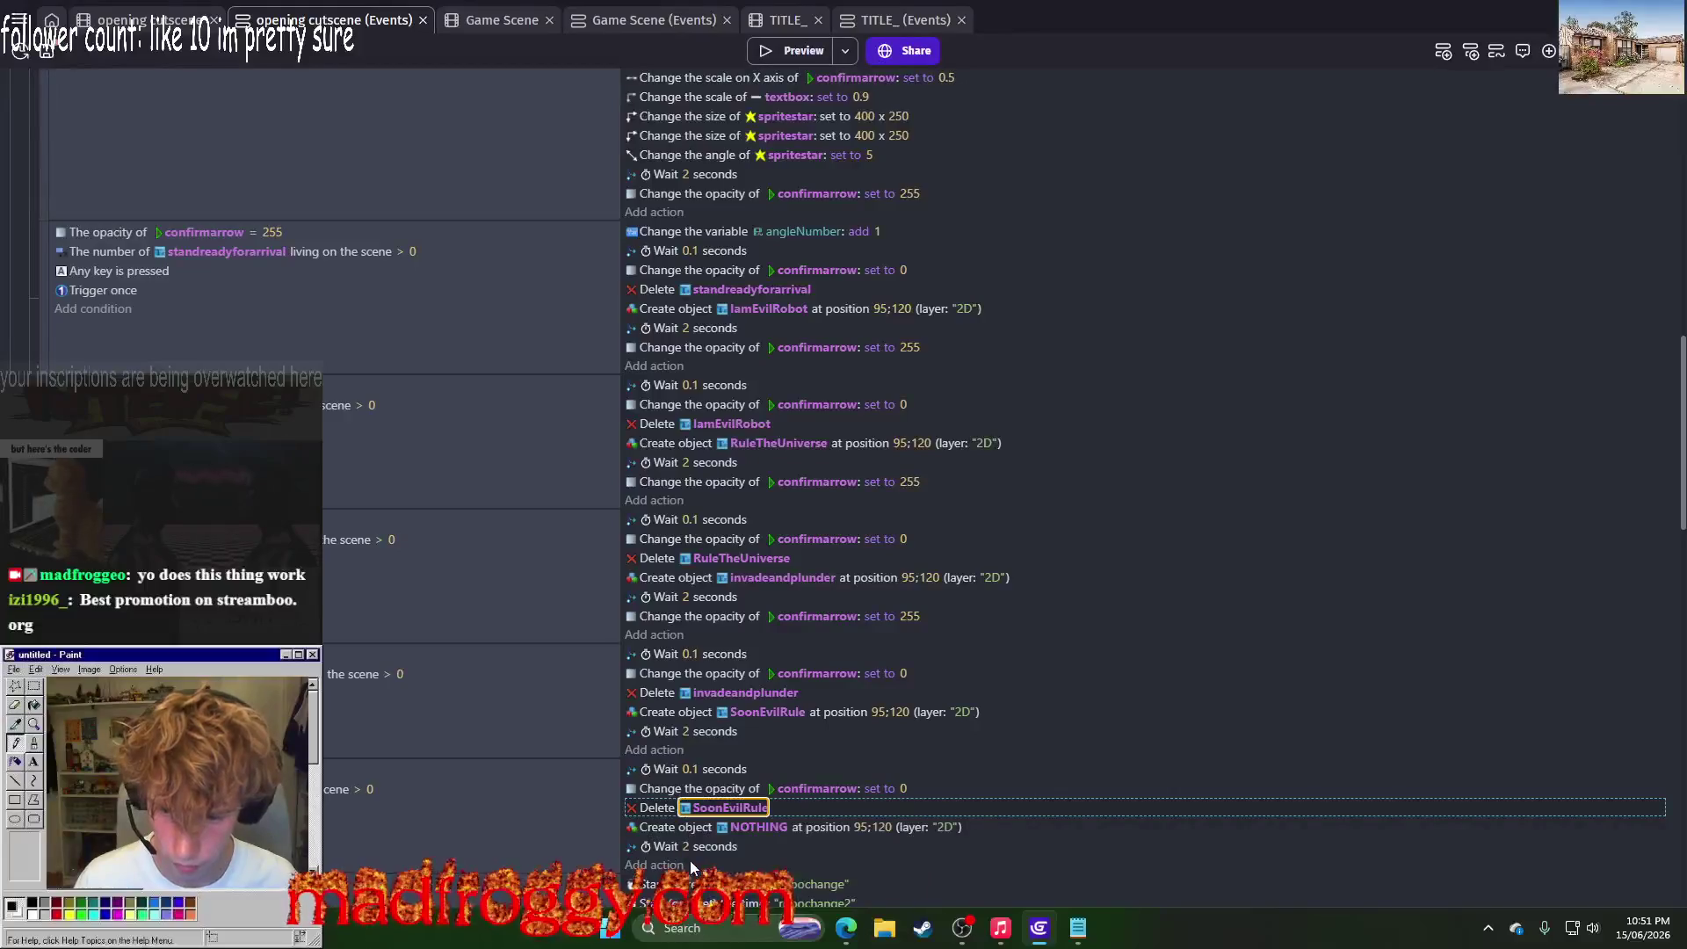
pyautogui.click(762, 832)
pyautogui.click(814, 810)
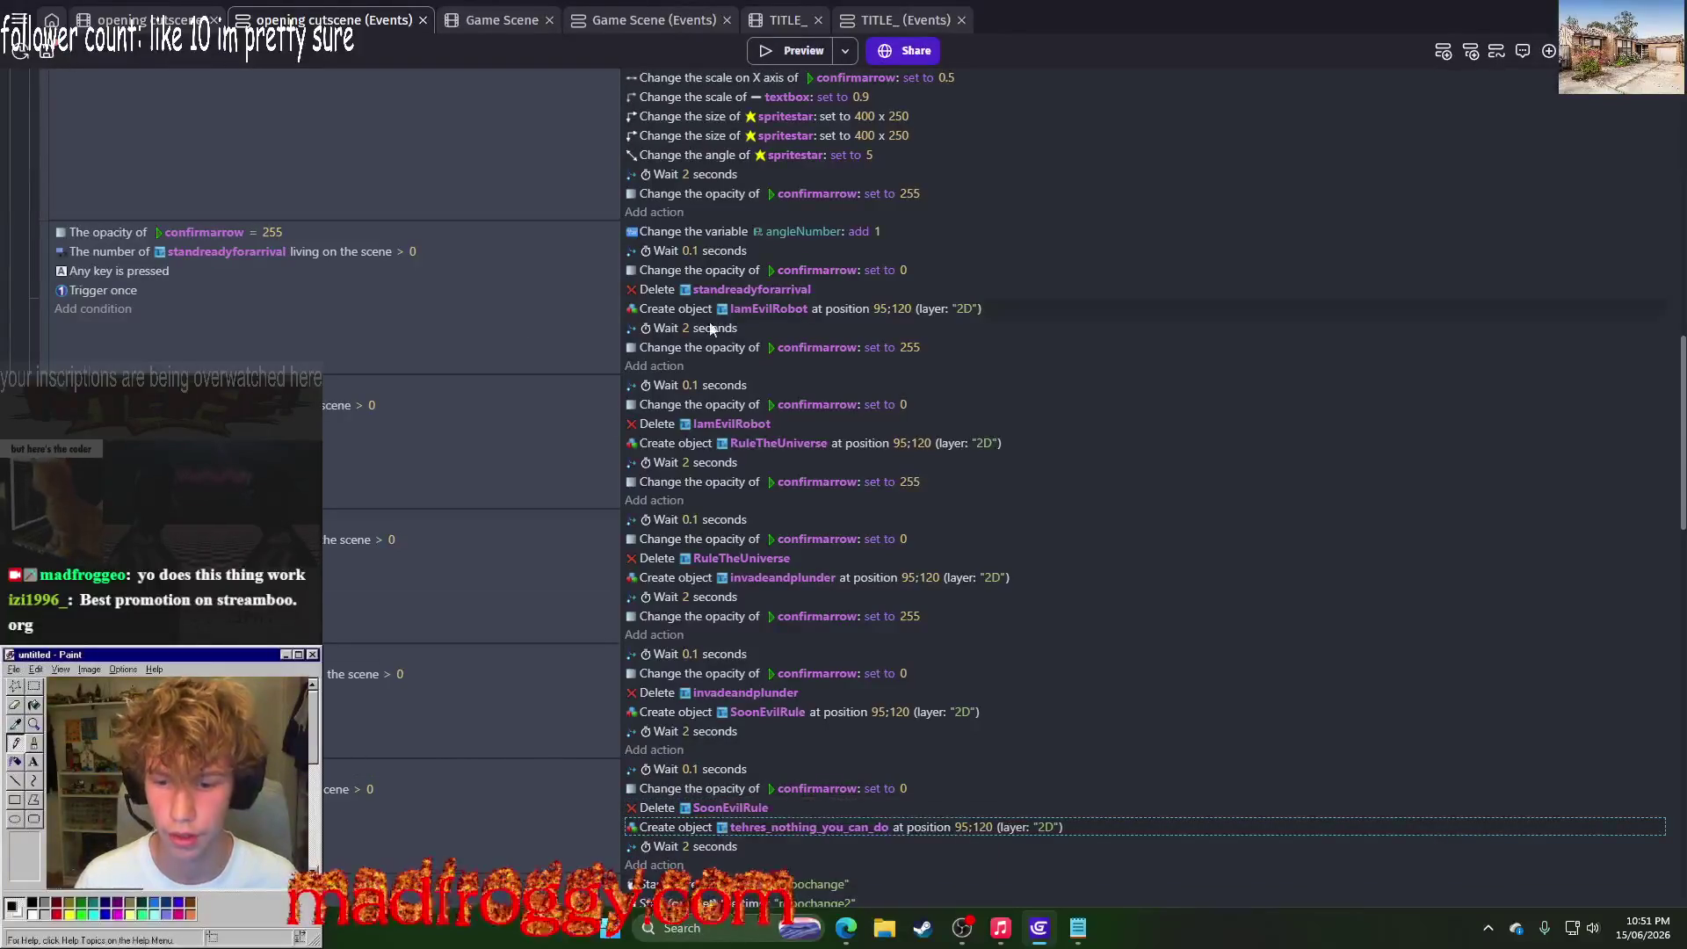
pyautogui.click(769, 50)
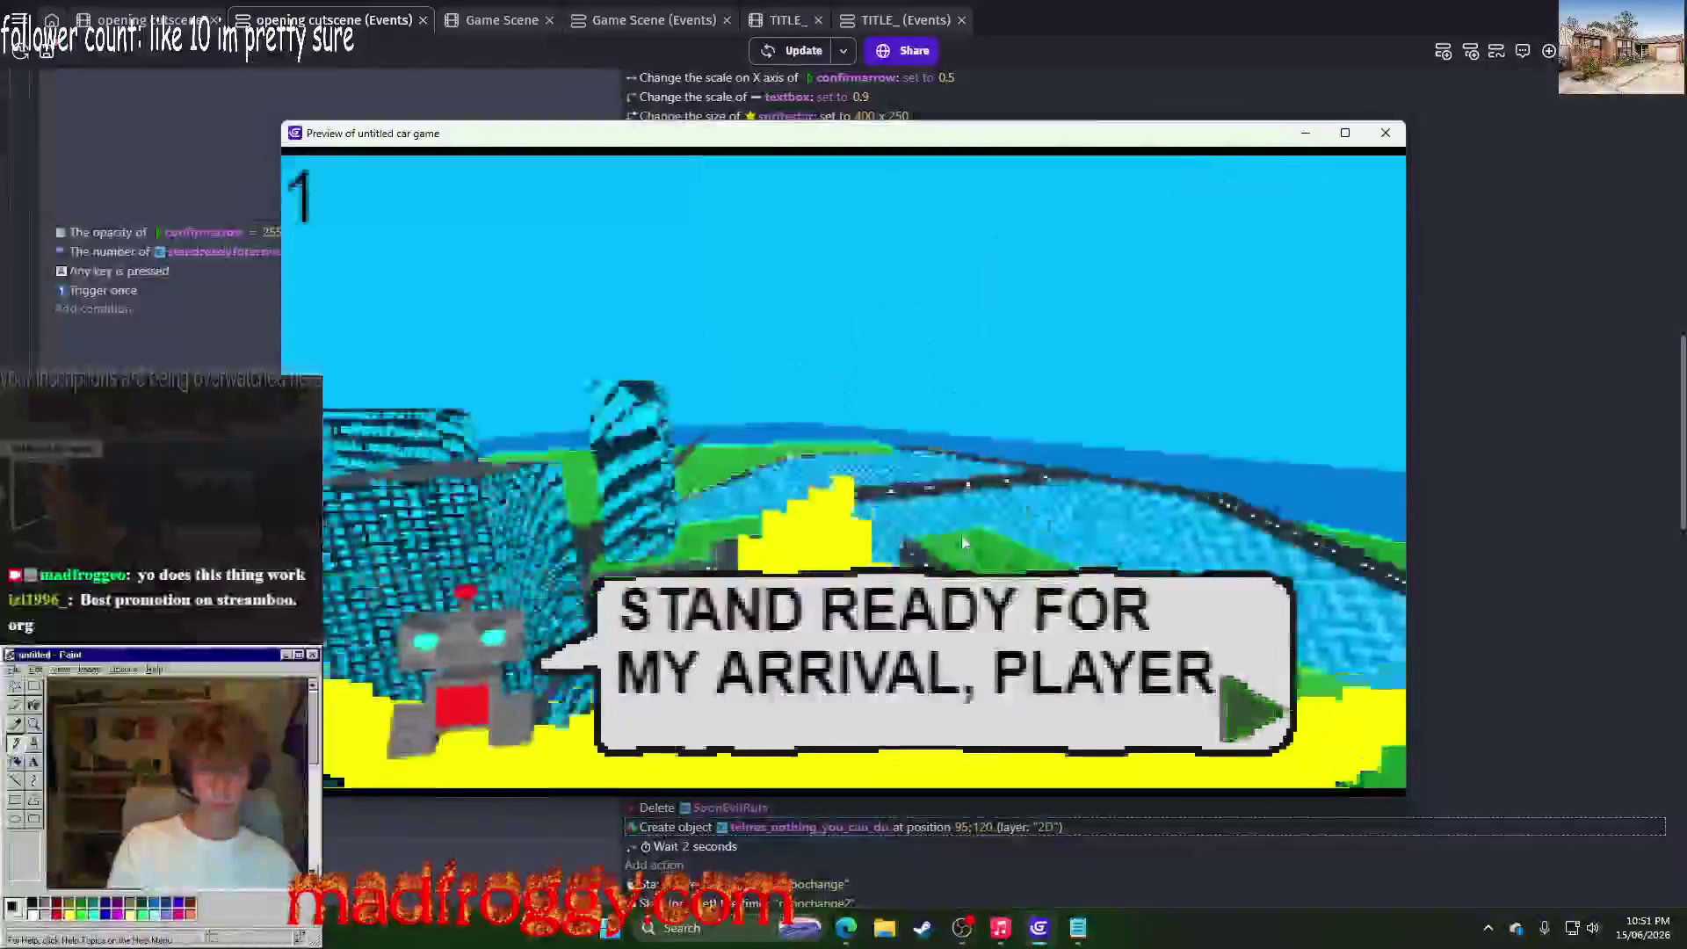
# Step: Advance four dialogue lines to SOON, YOUR PLANET..., then close the preview back to the scene
pyautogui.press('space')
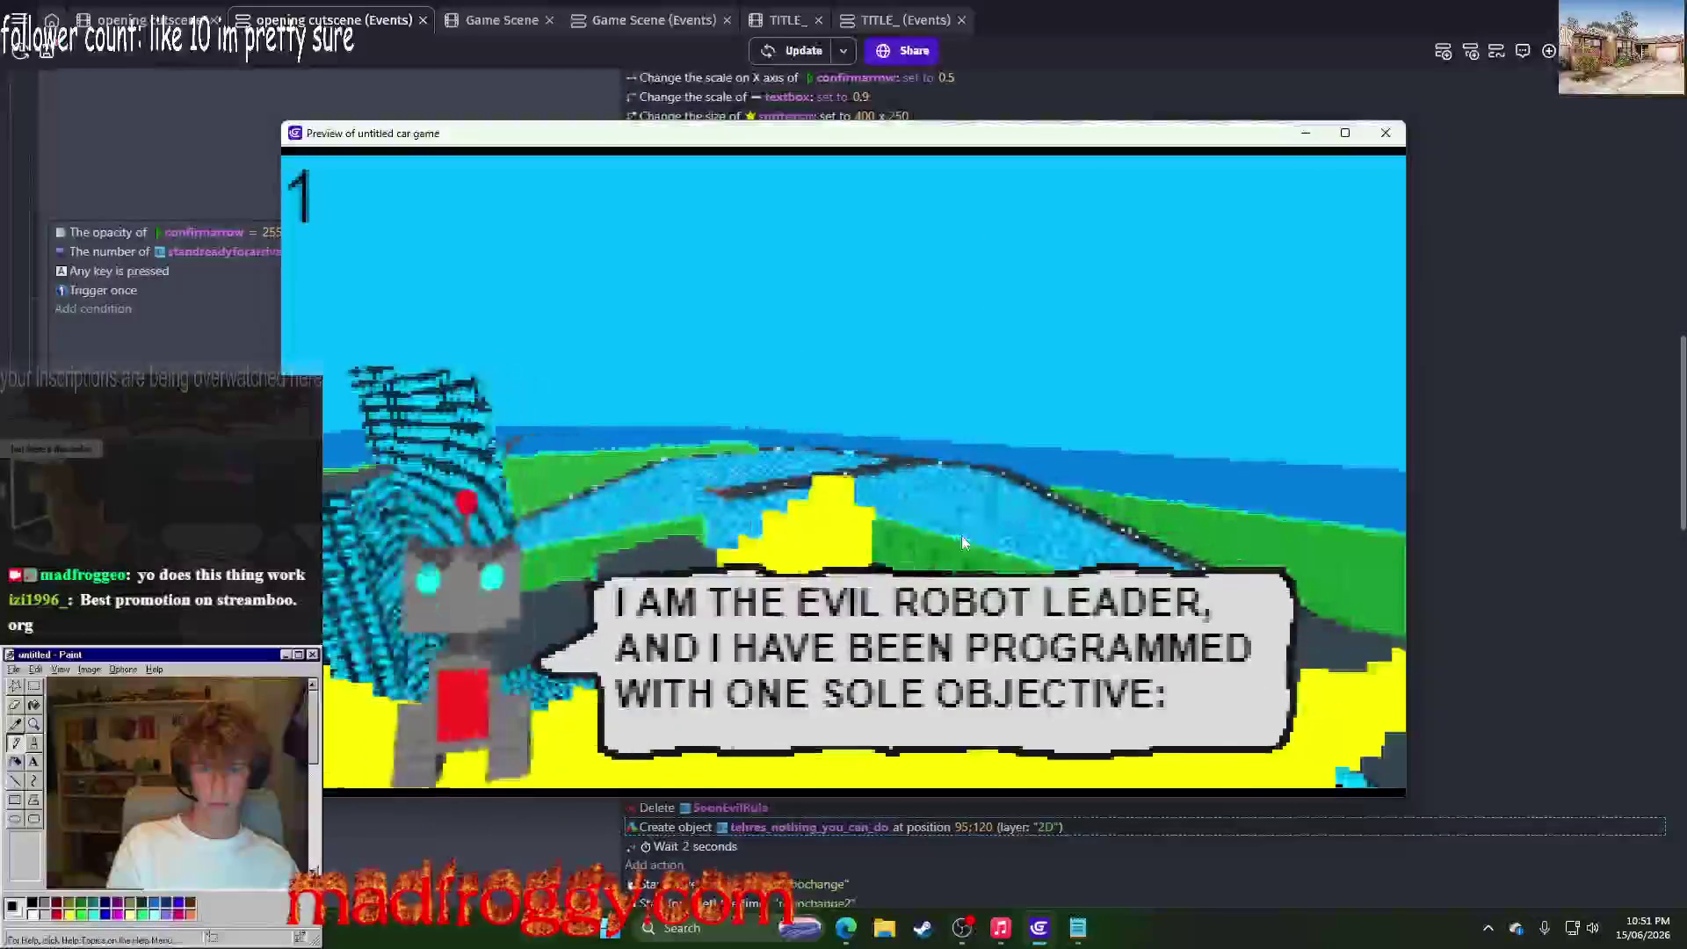
pyautogui.press('space')
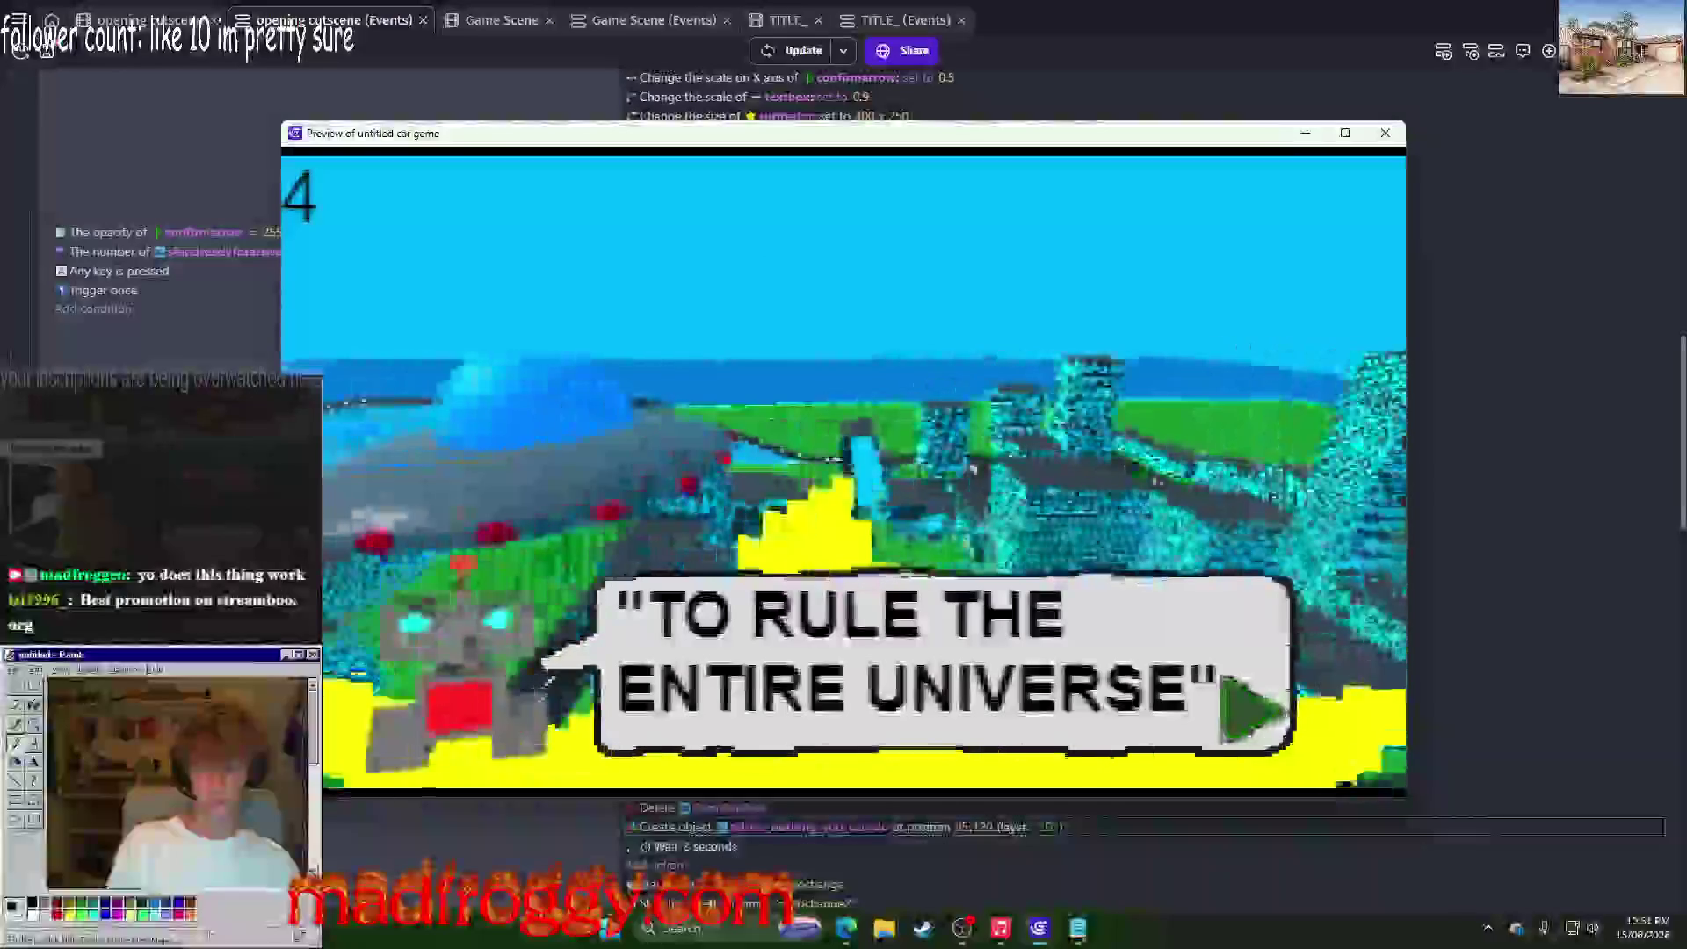
pyautogui.press('space')
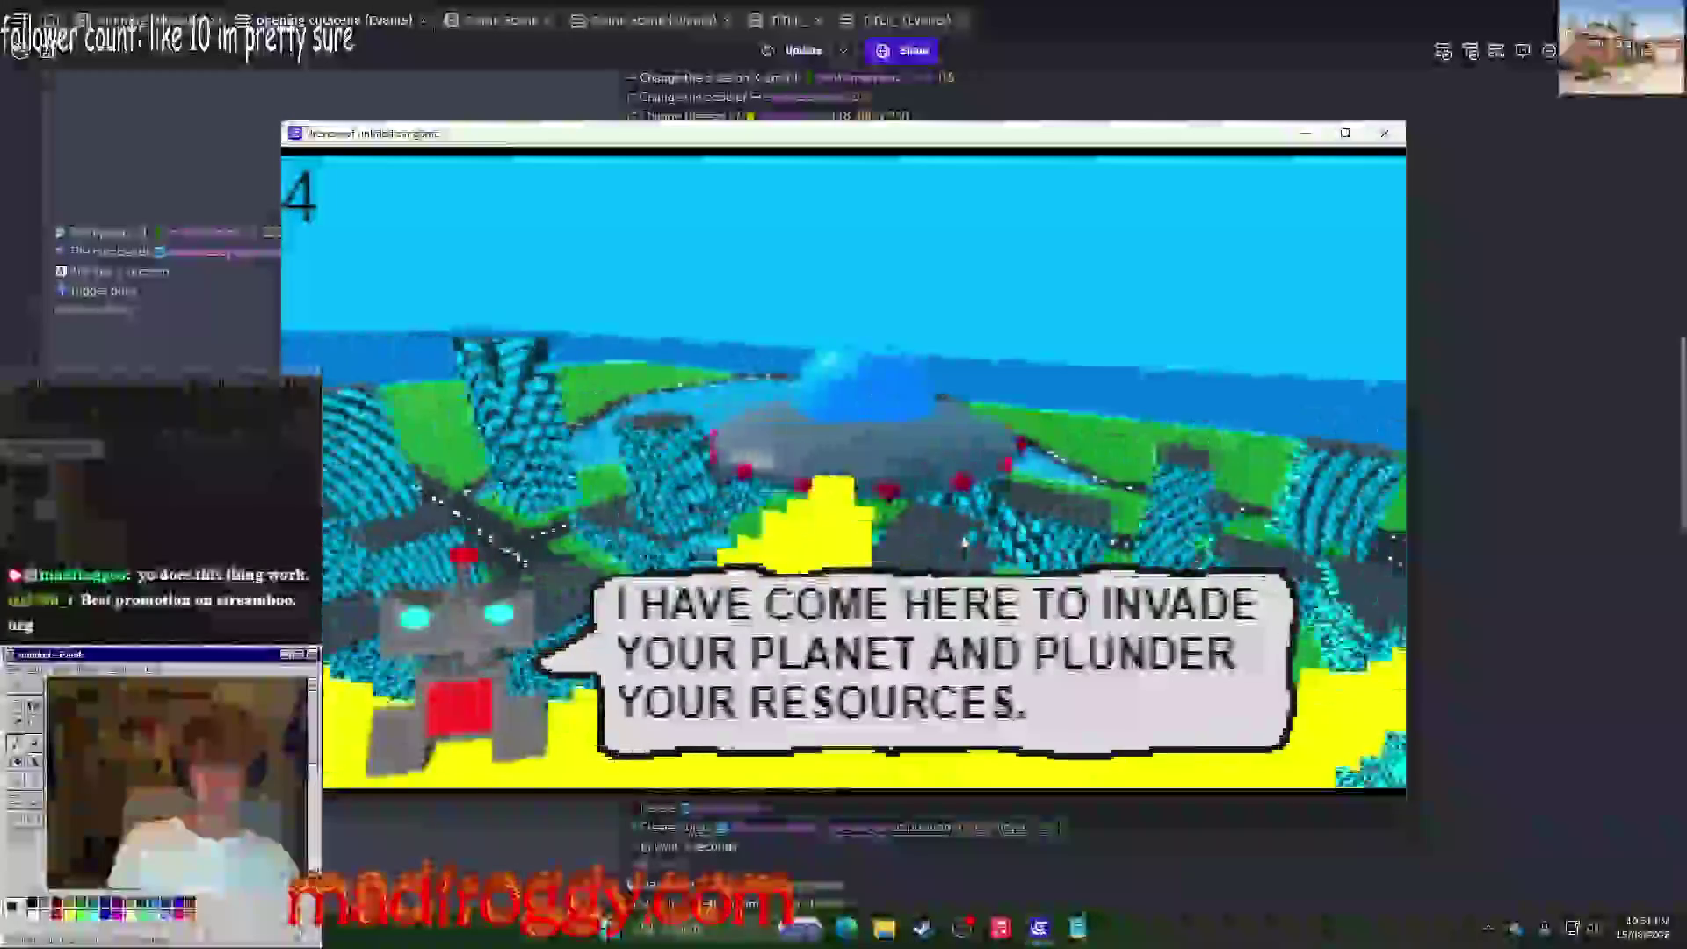
pyautogui.press('space')
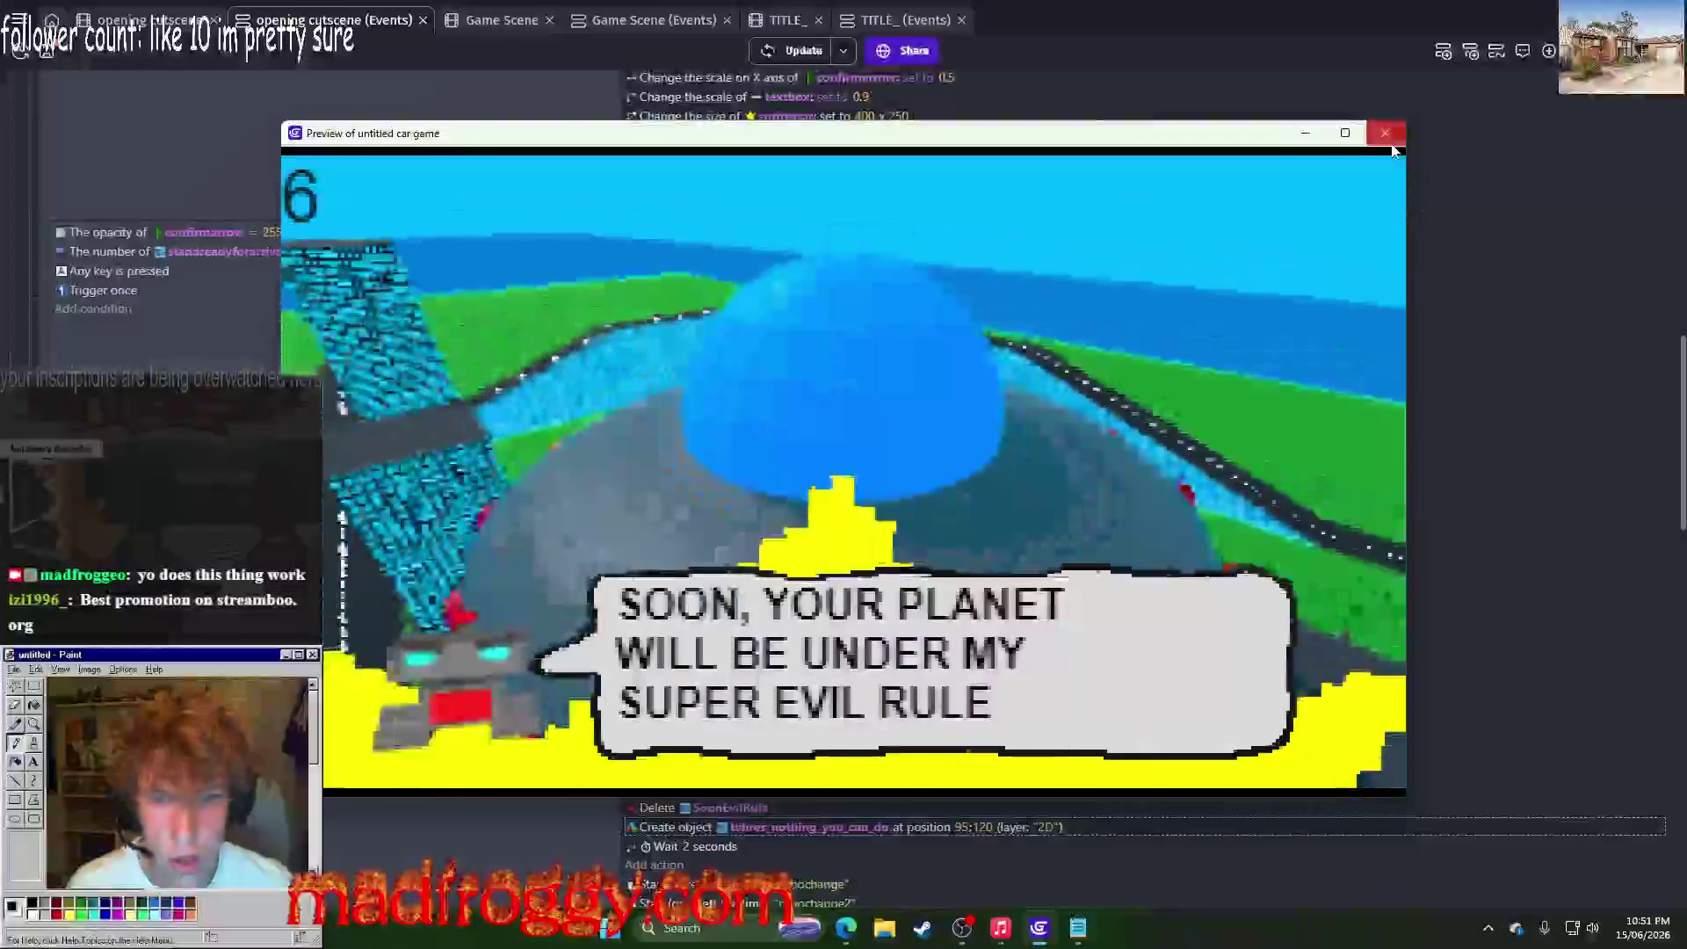
pyautogui.click(1389, 140)
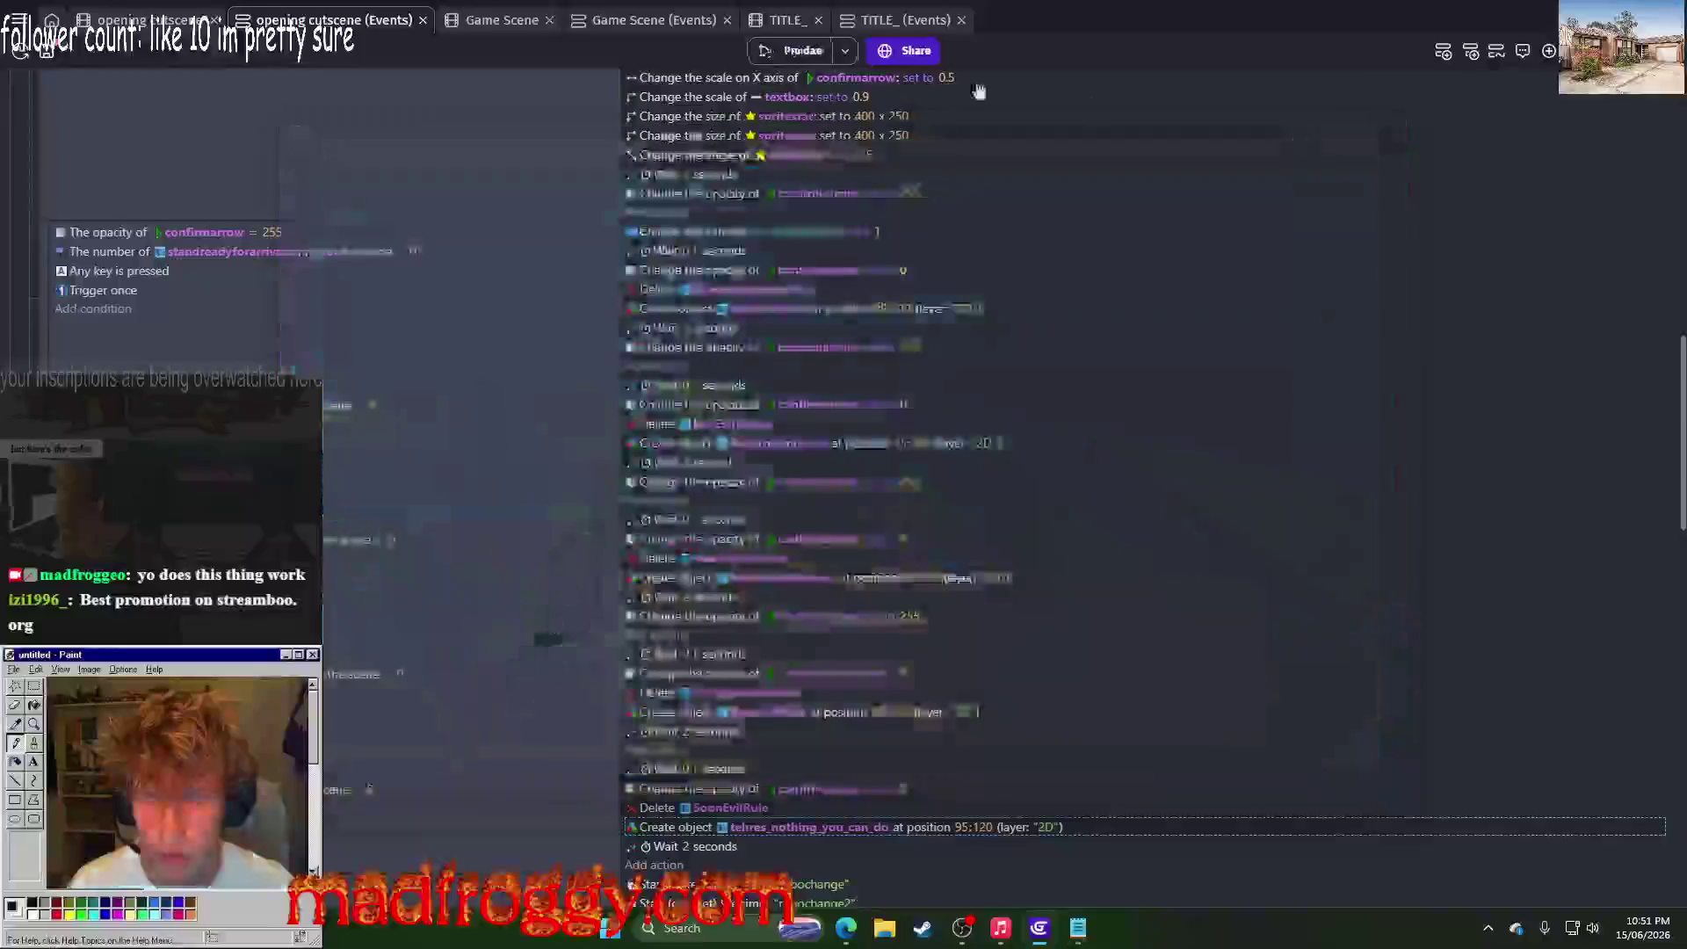
pyautogui.click(140, 20)
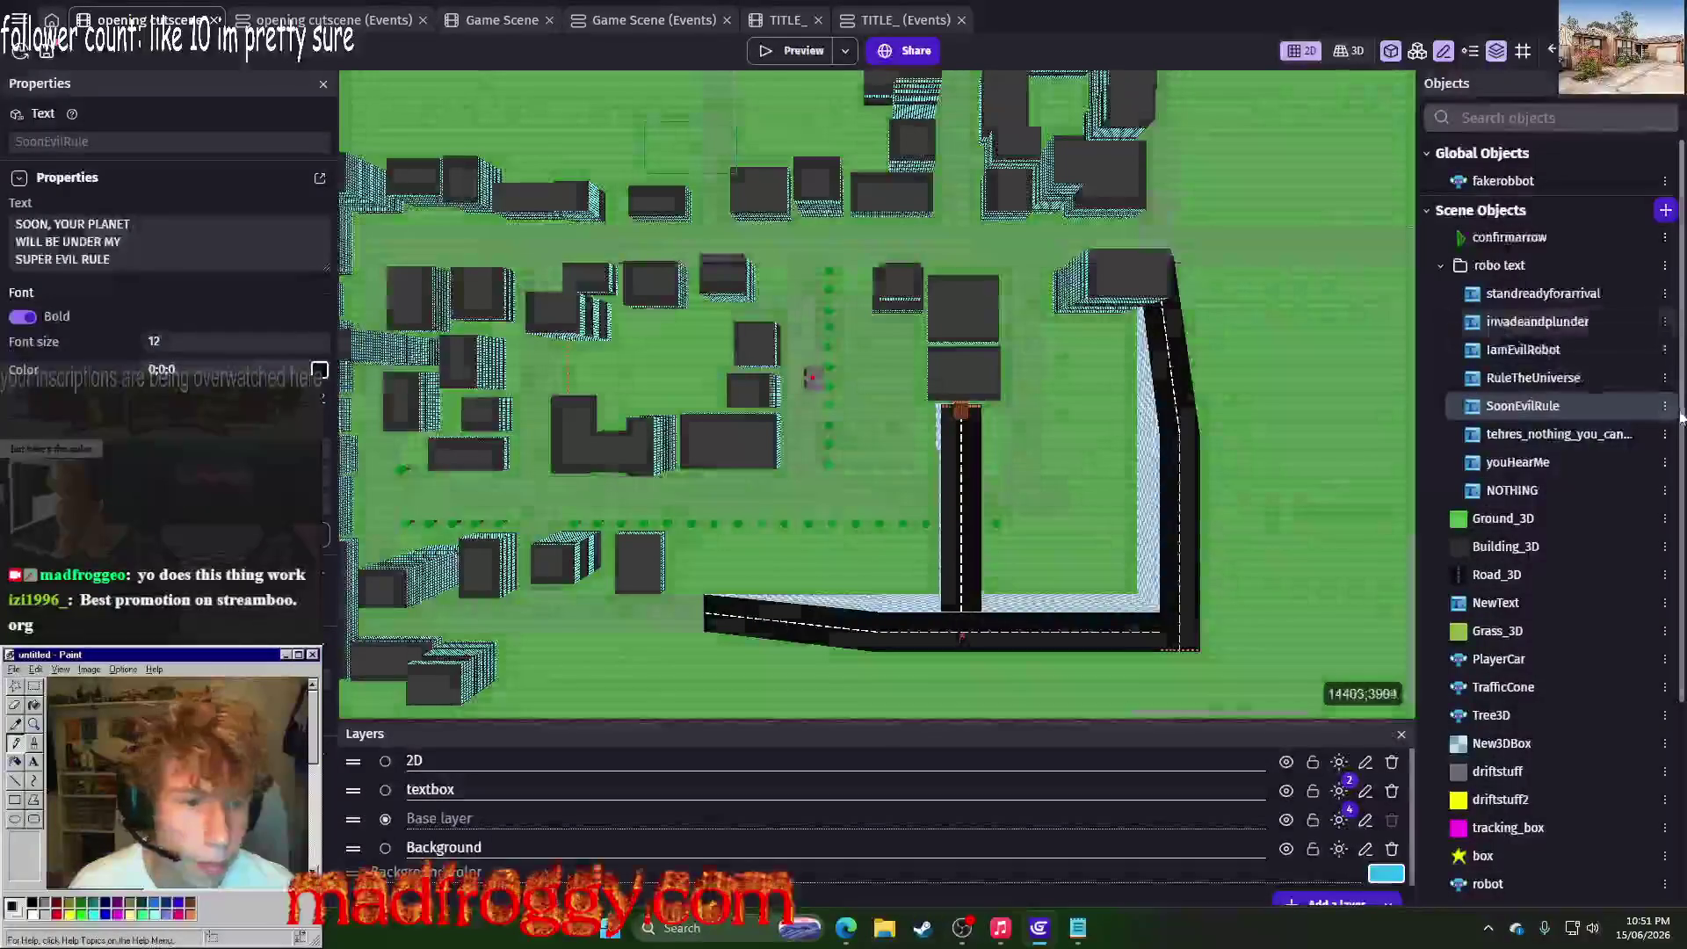
# Step: Rewrap SoonEvilRule as two lines breaking before UNDER MY, set size 13, and preview again
pyautogui.rightClick(1458, 412)
pyautogui.click(1487, 562)
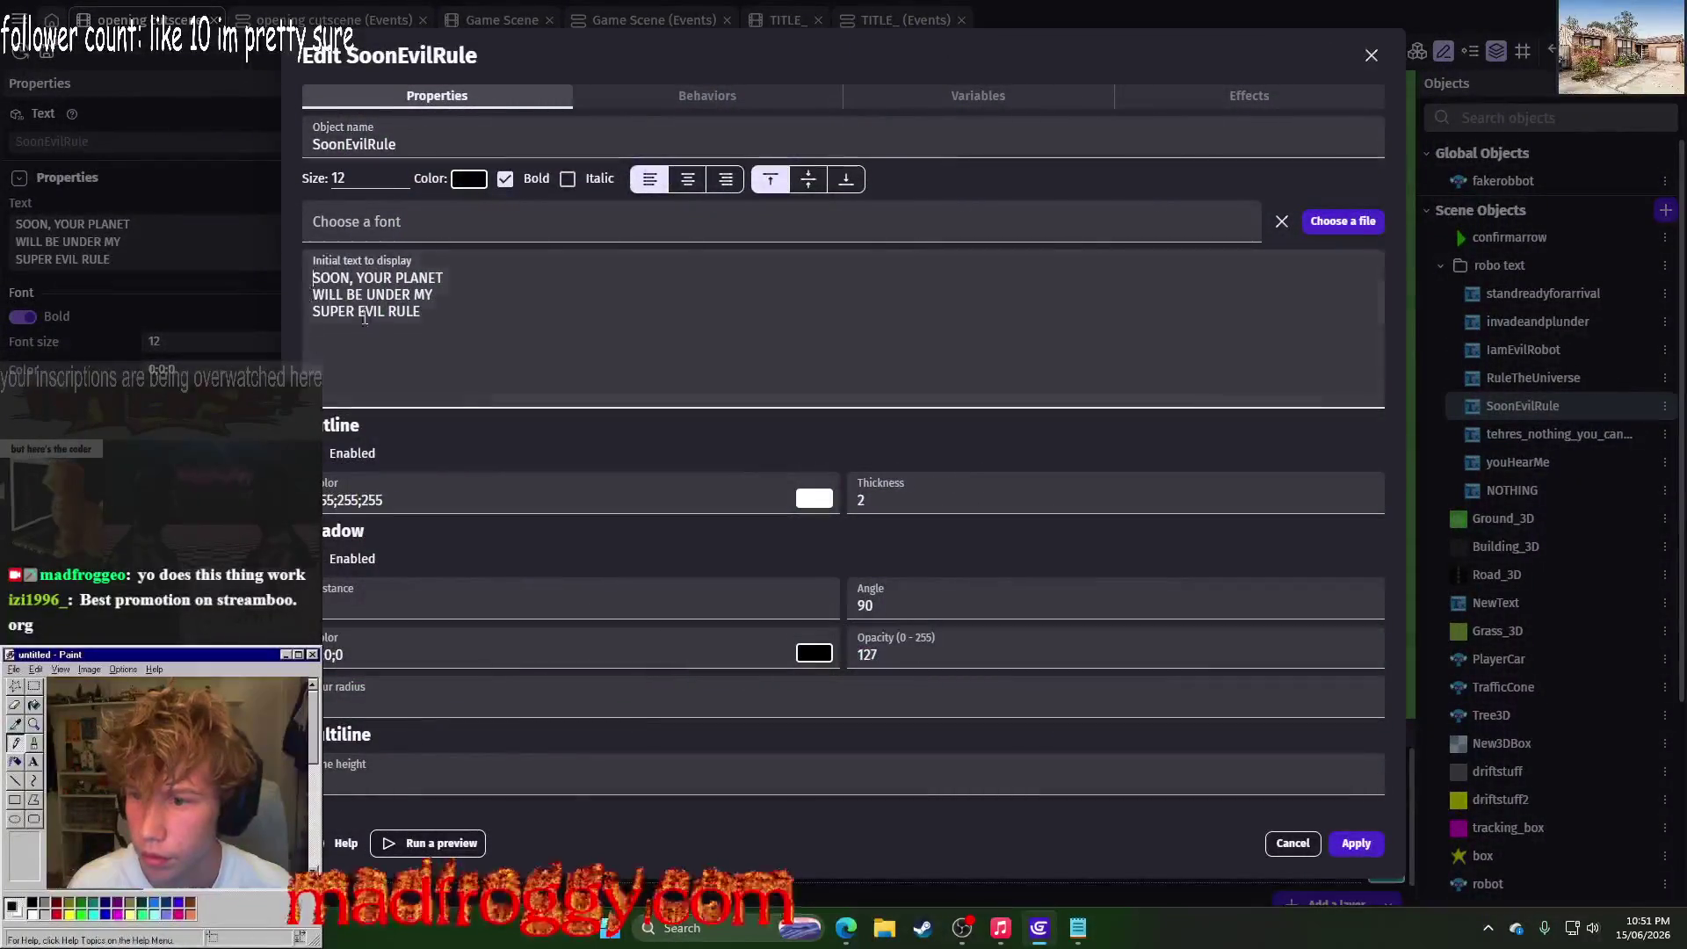
pyautogui.press('BackSpace')
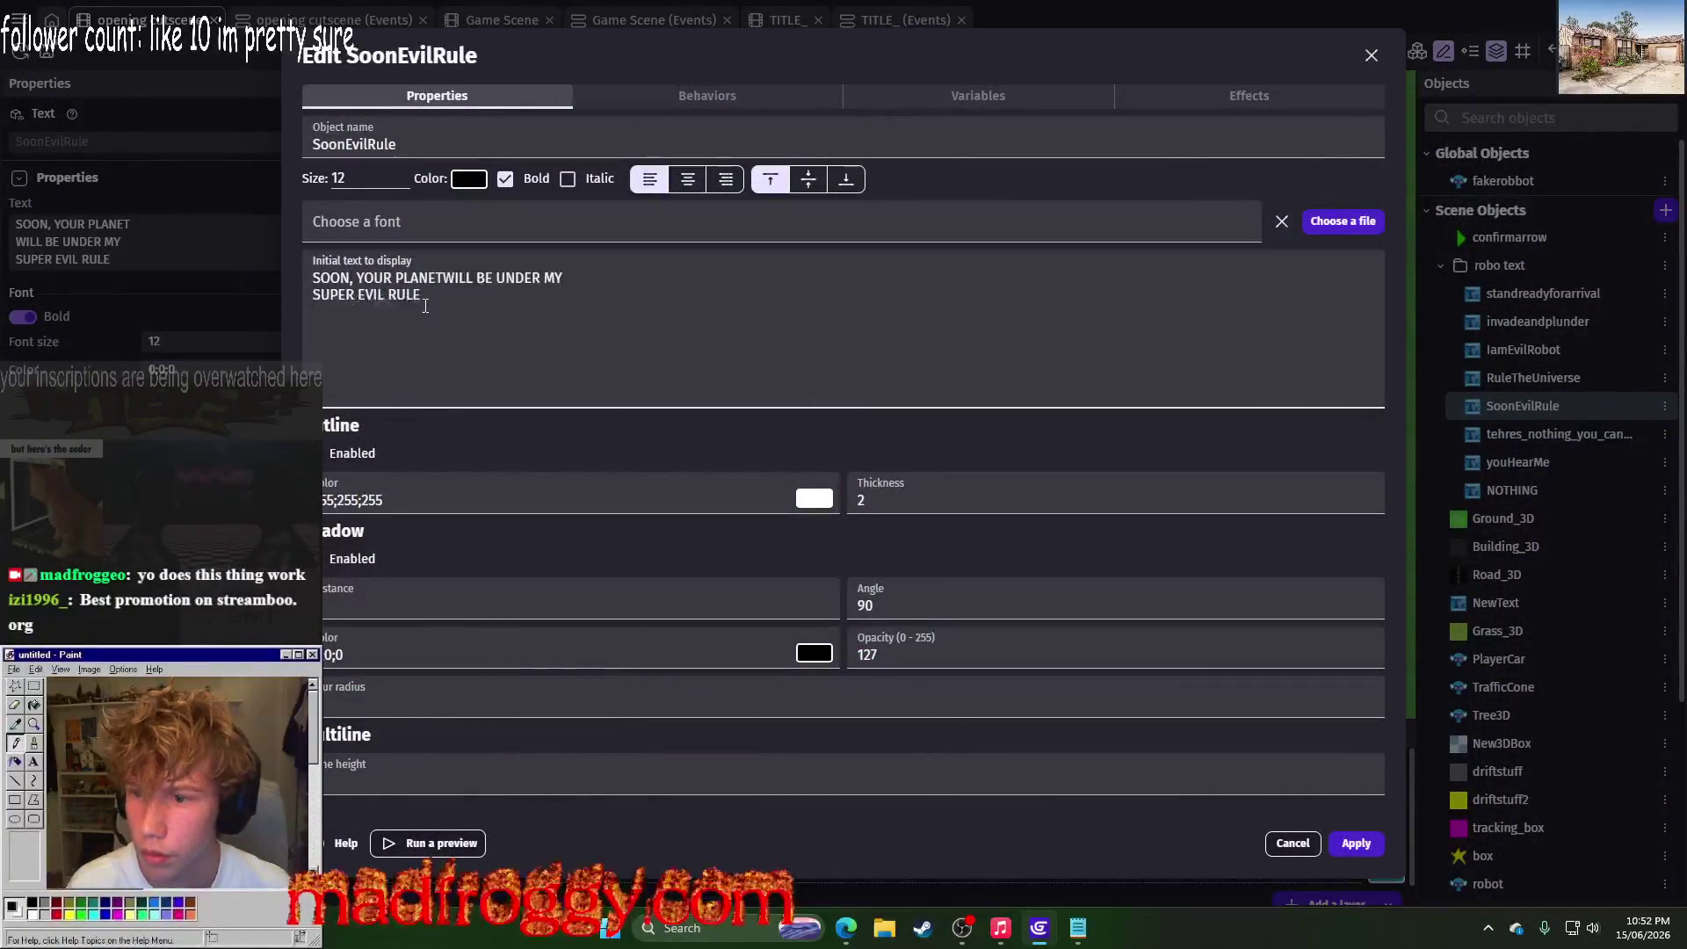
pyautogui.click(498, 279)
pyautogui.press('Return')
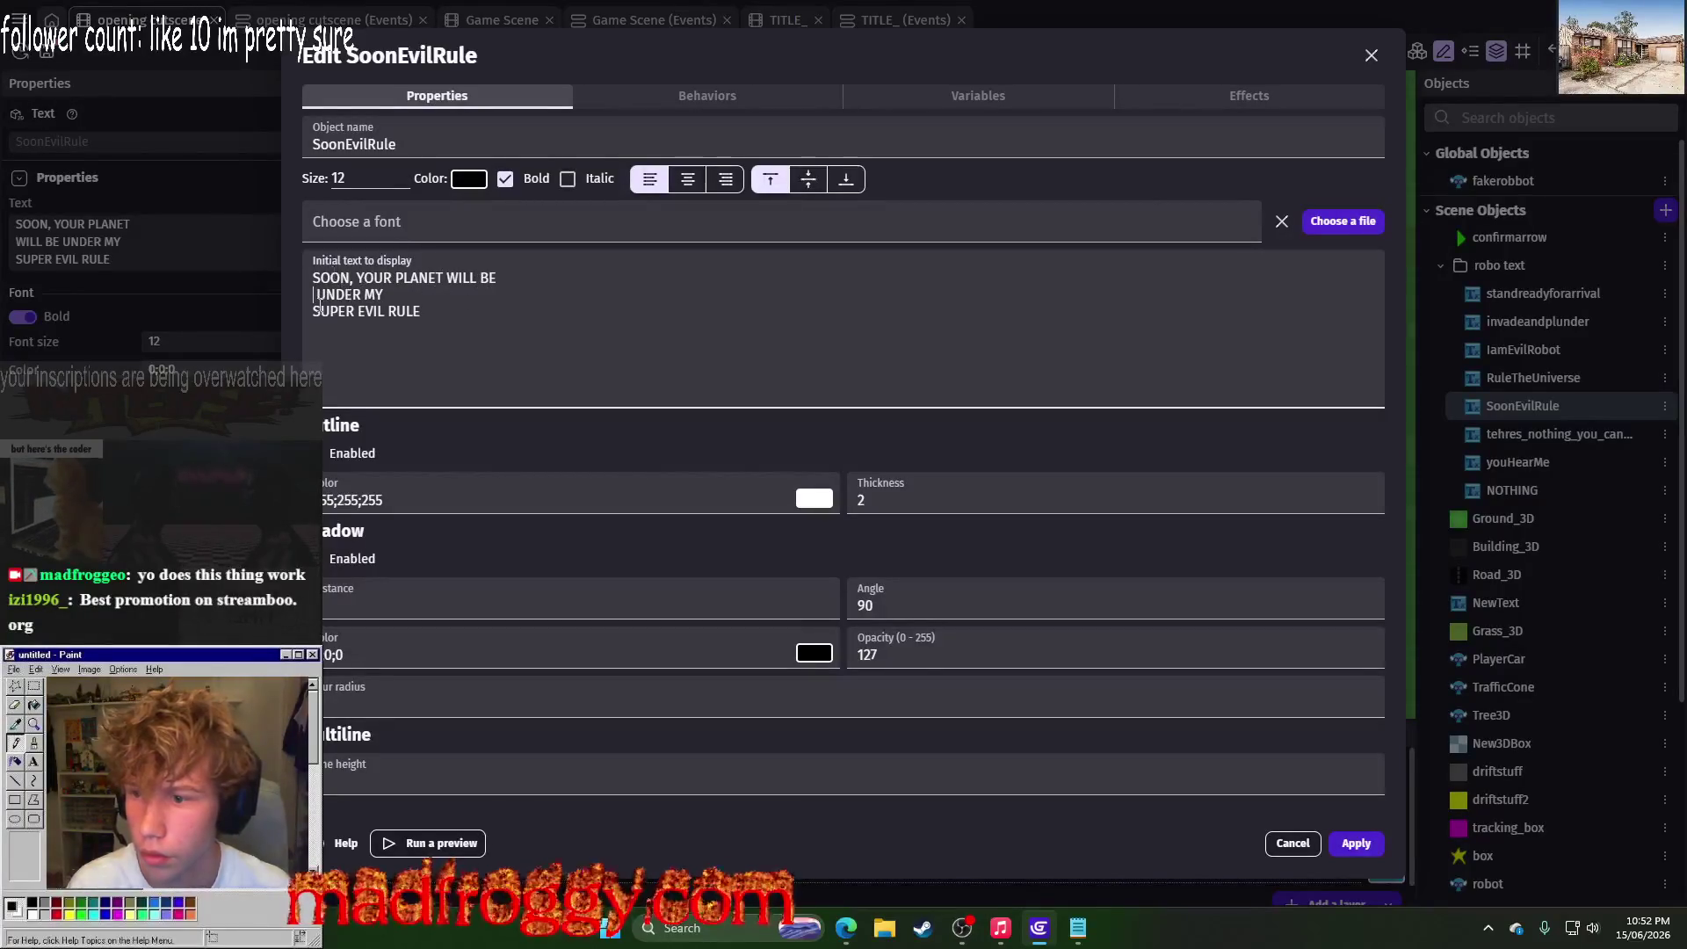
pyautogui.click(319, 310)
pyautogui.press('BackSpace')
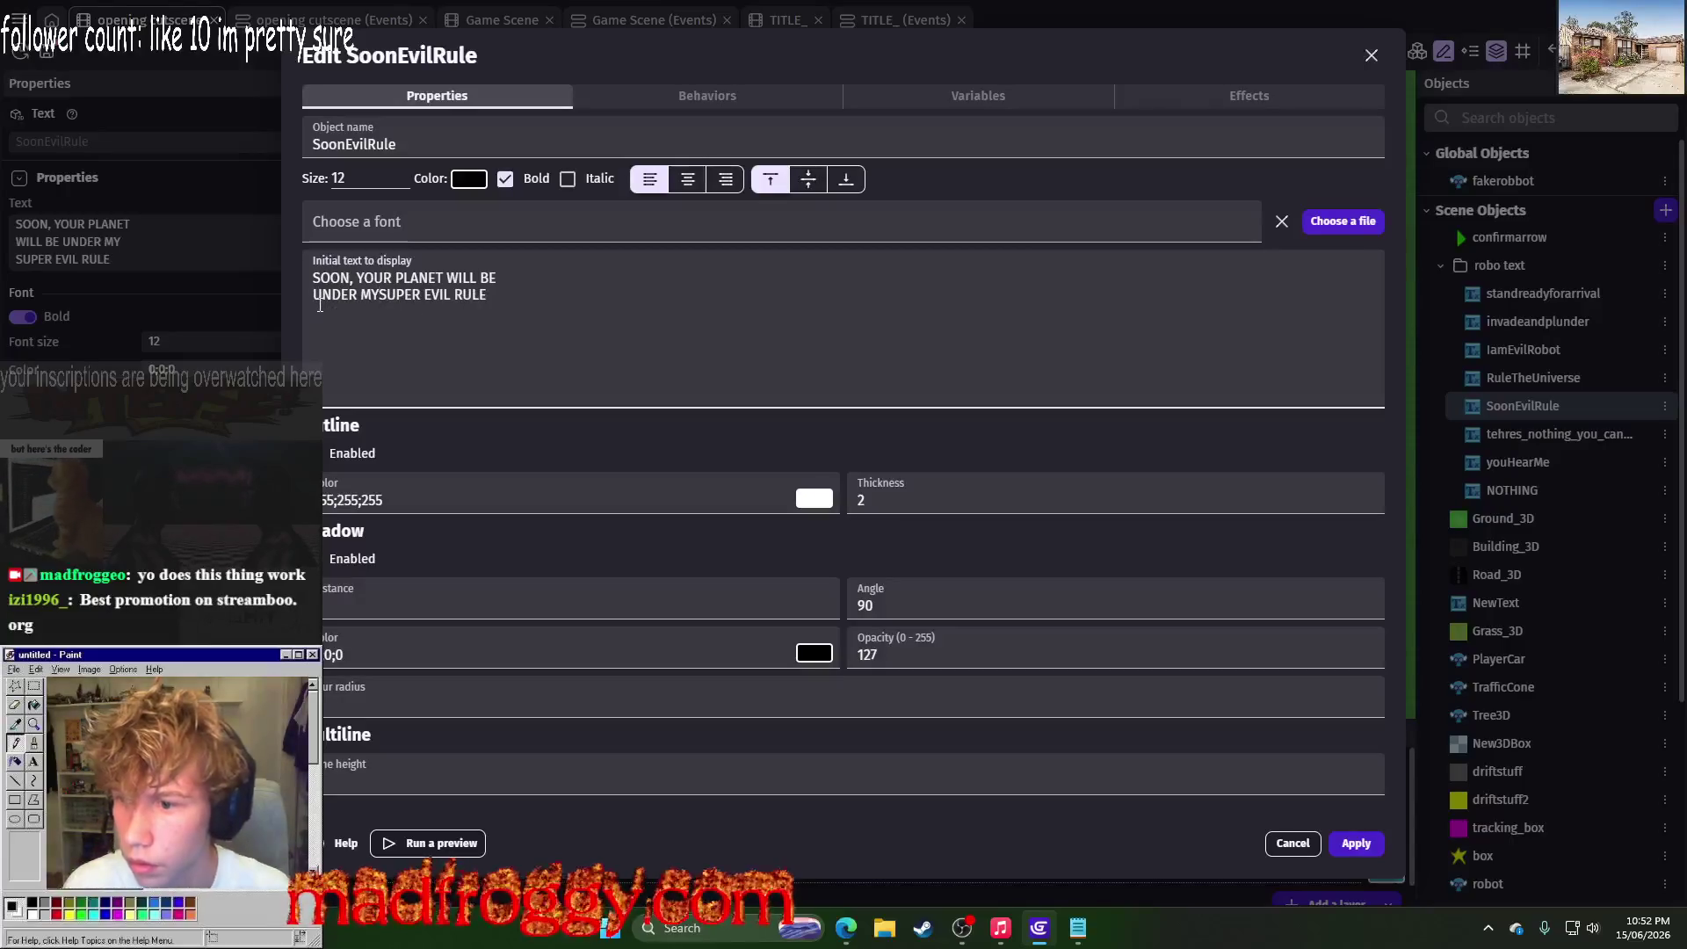
pyautogui.click(343, 179)
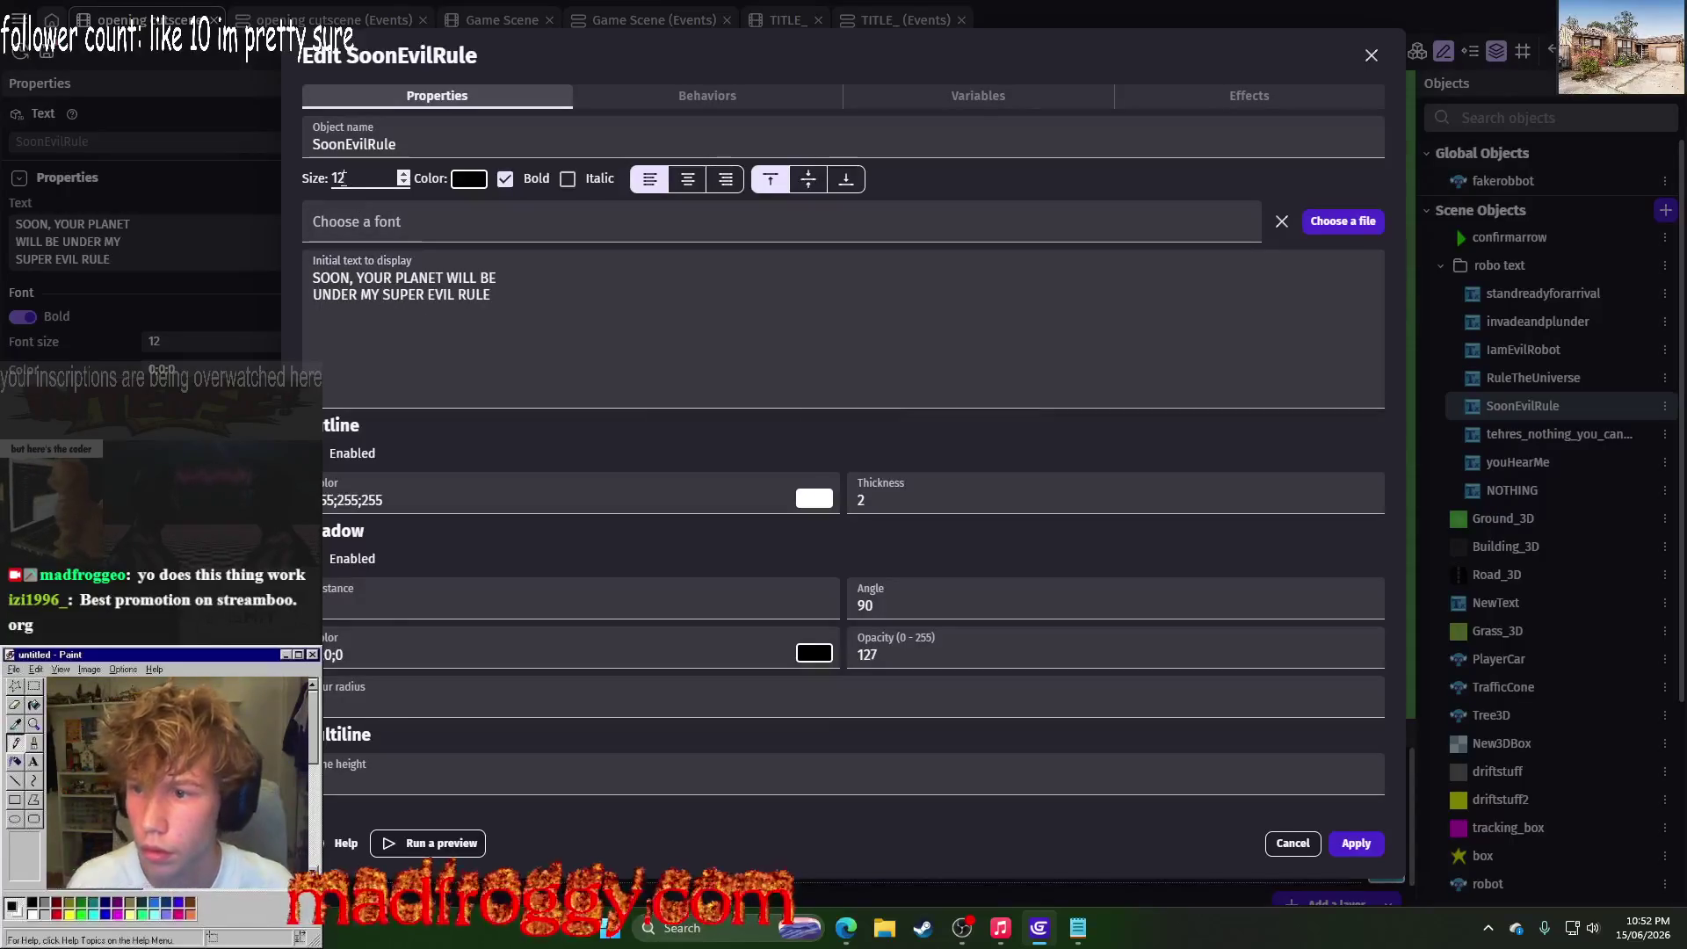
pyautogui.write('13')
pyautogui.click(1356, 844)
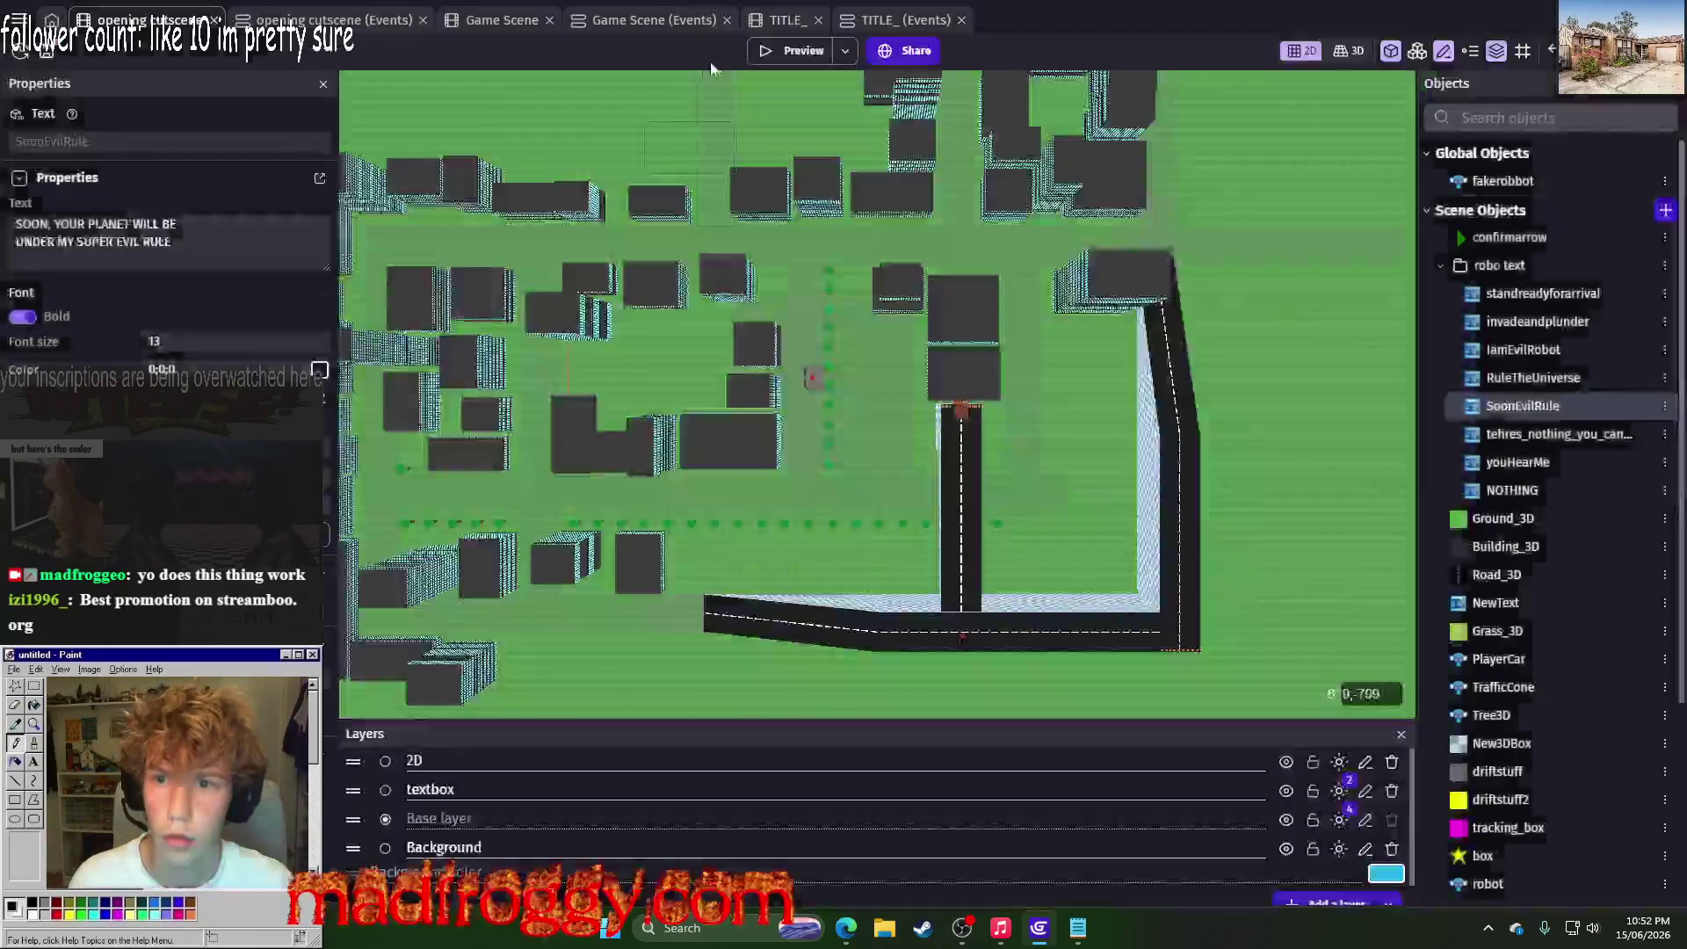
pyautogui.click(775, 54)
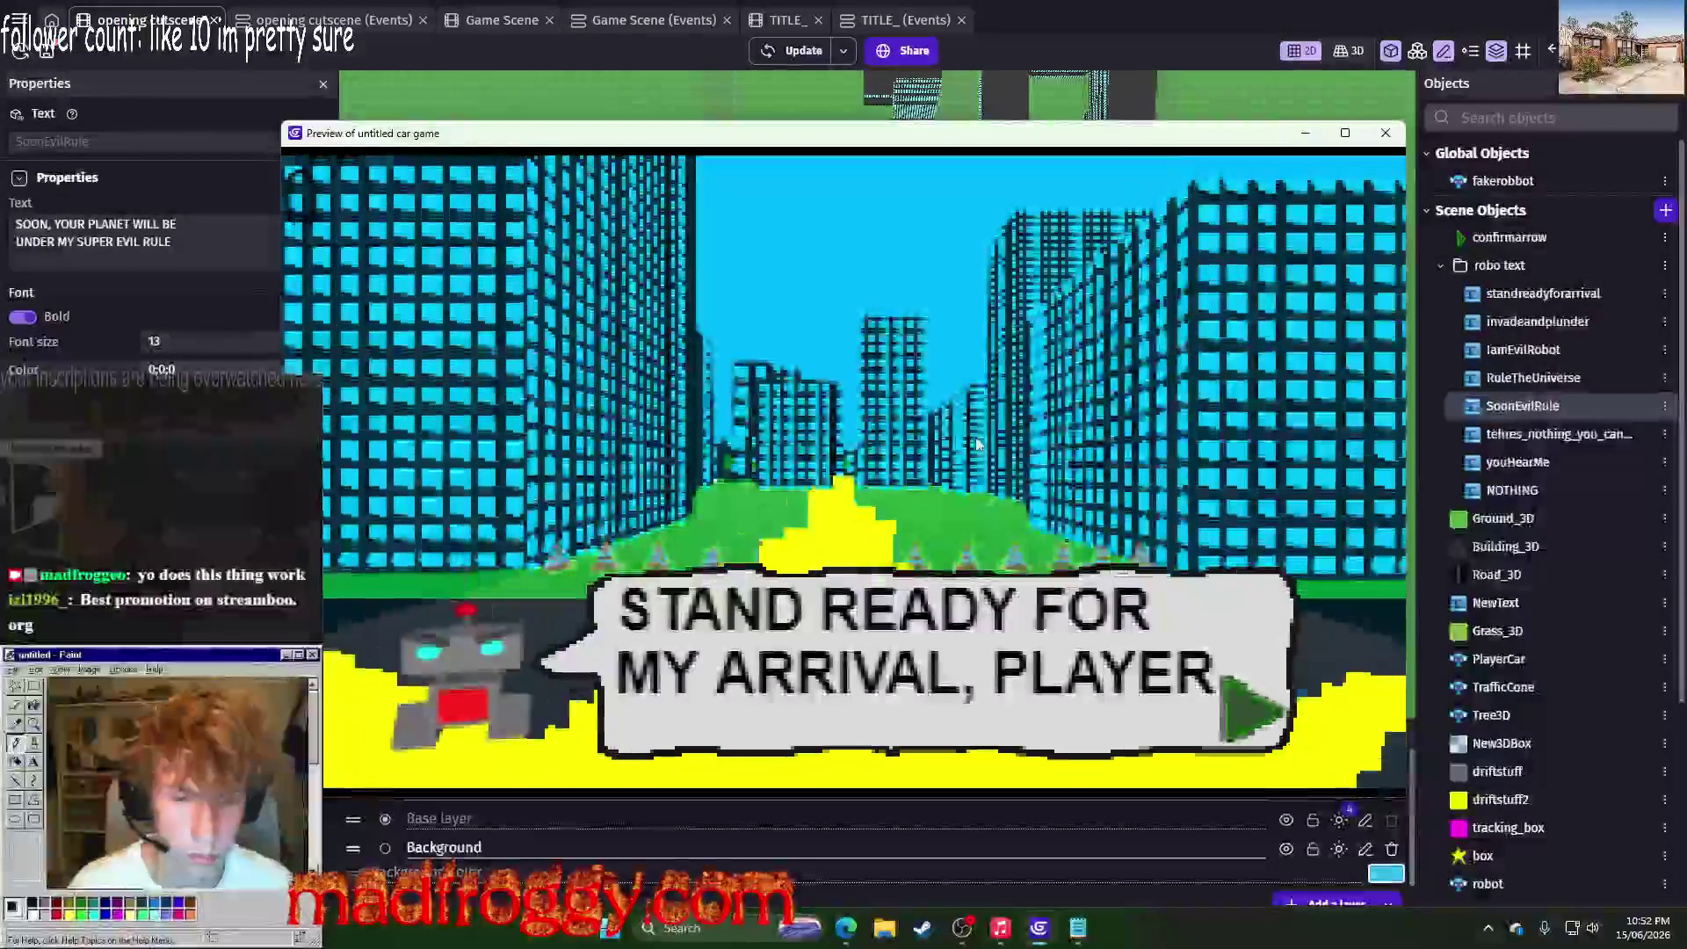
# Step: Advance the preview to the two-line SOON, YOUR PLANET line, close it, and reopen SoonEvilRule's editor
pyautogui.click(976, 443)
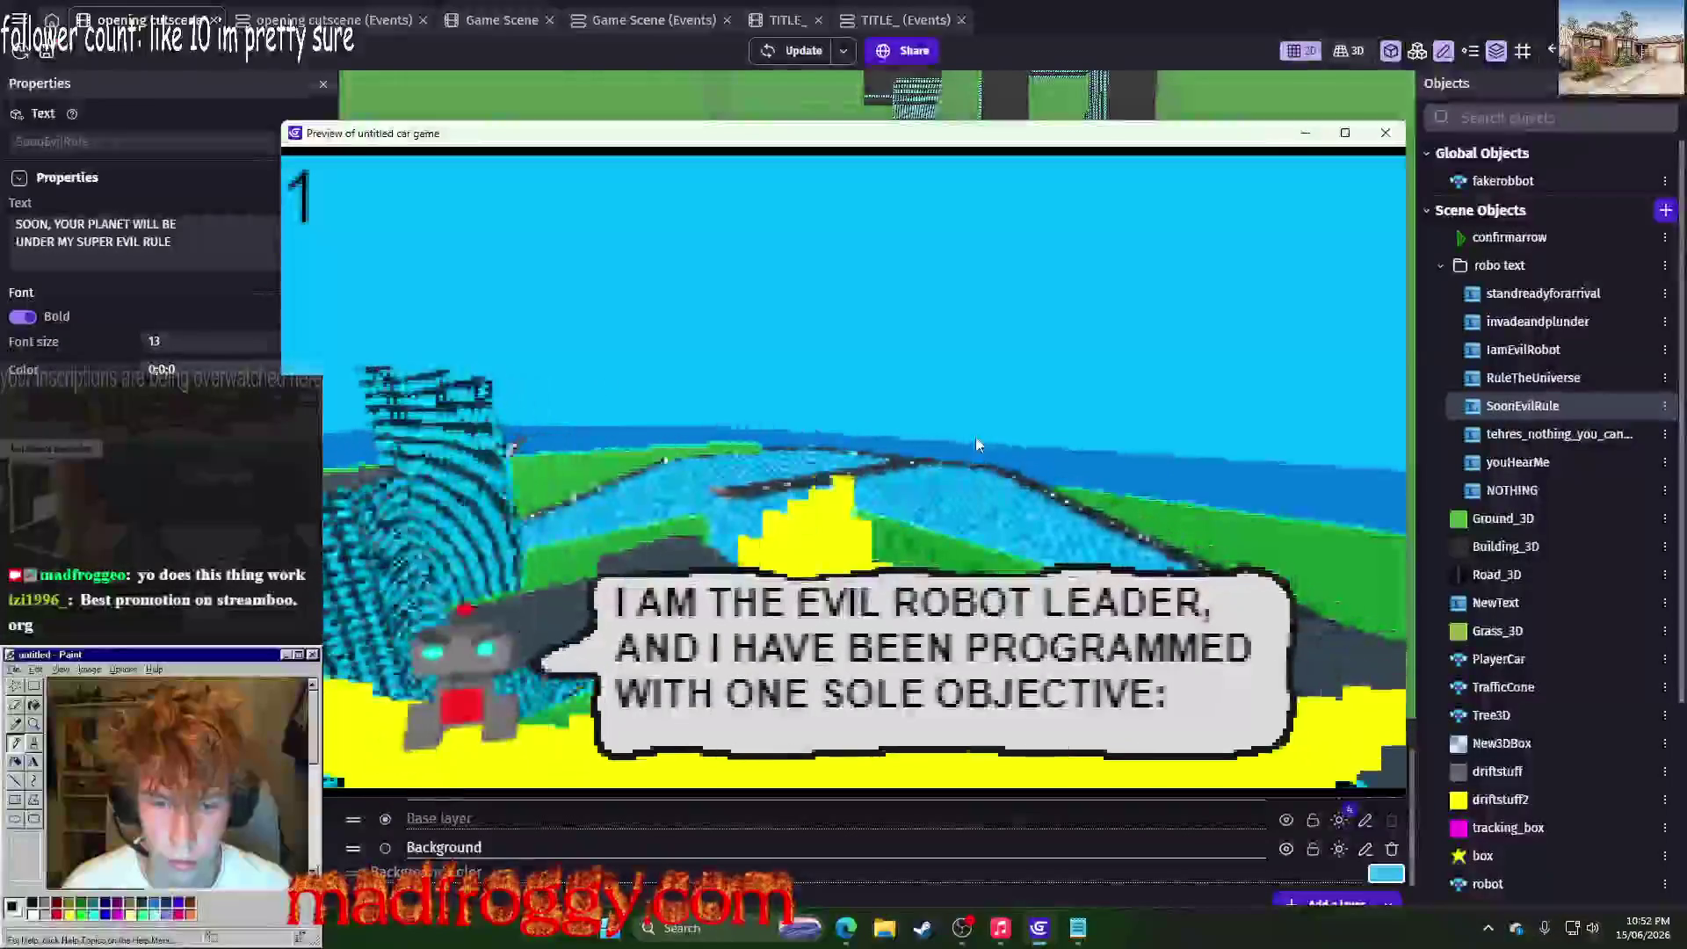
pyautogui.click(975, 444)
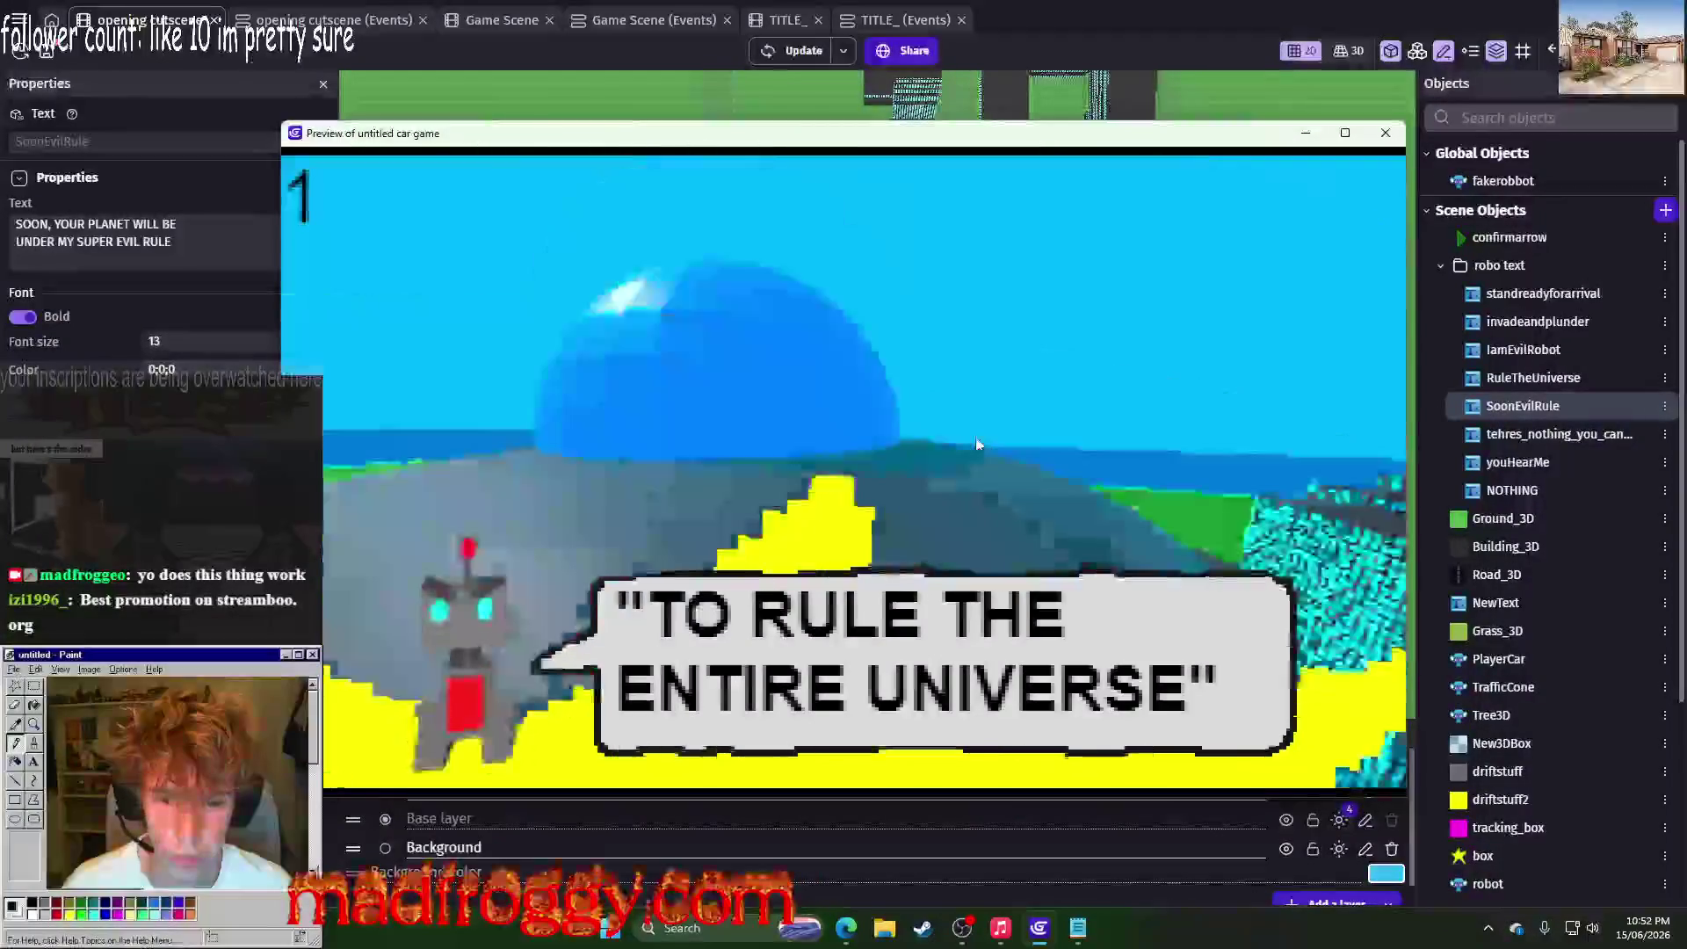
pyautogui.click(975, 444)
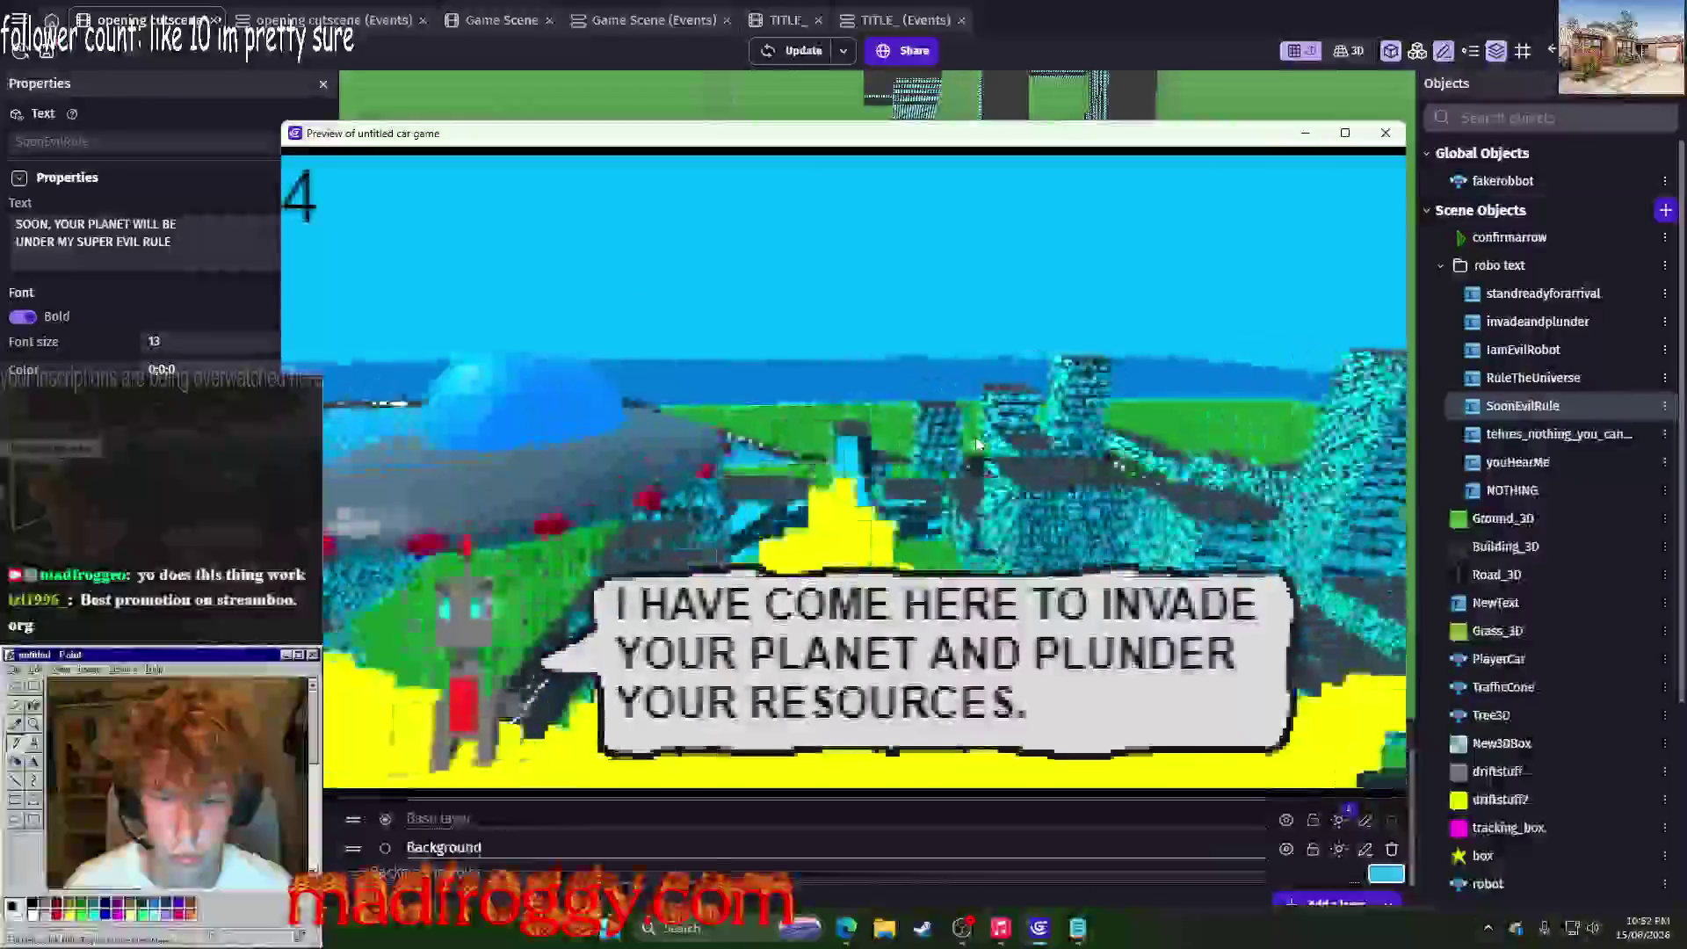
pyautogui.click(977, 444)
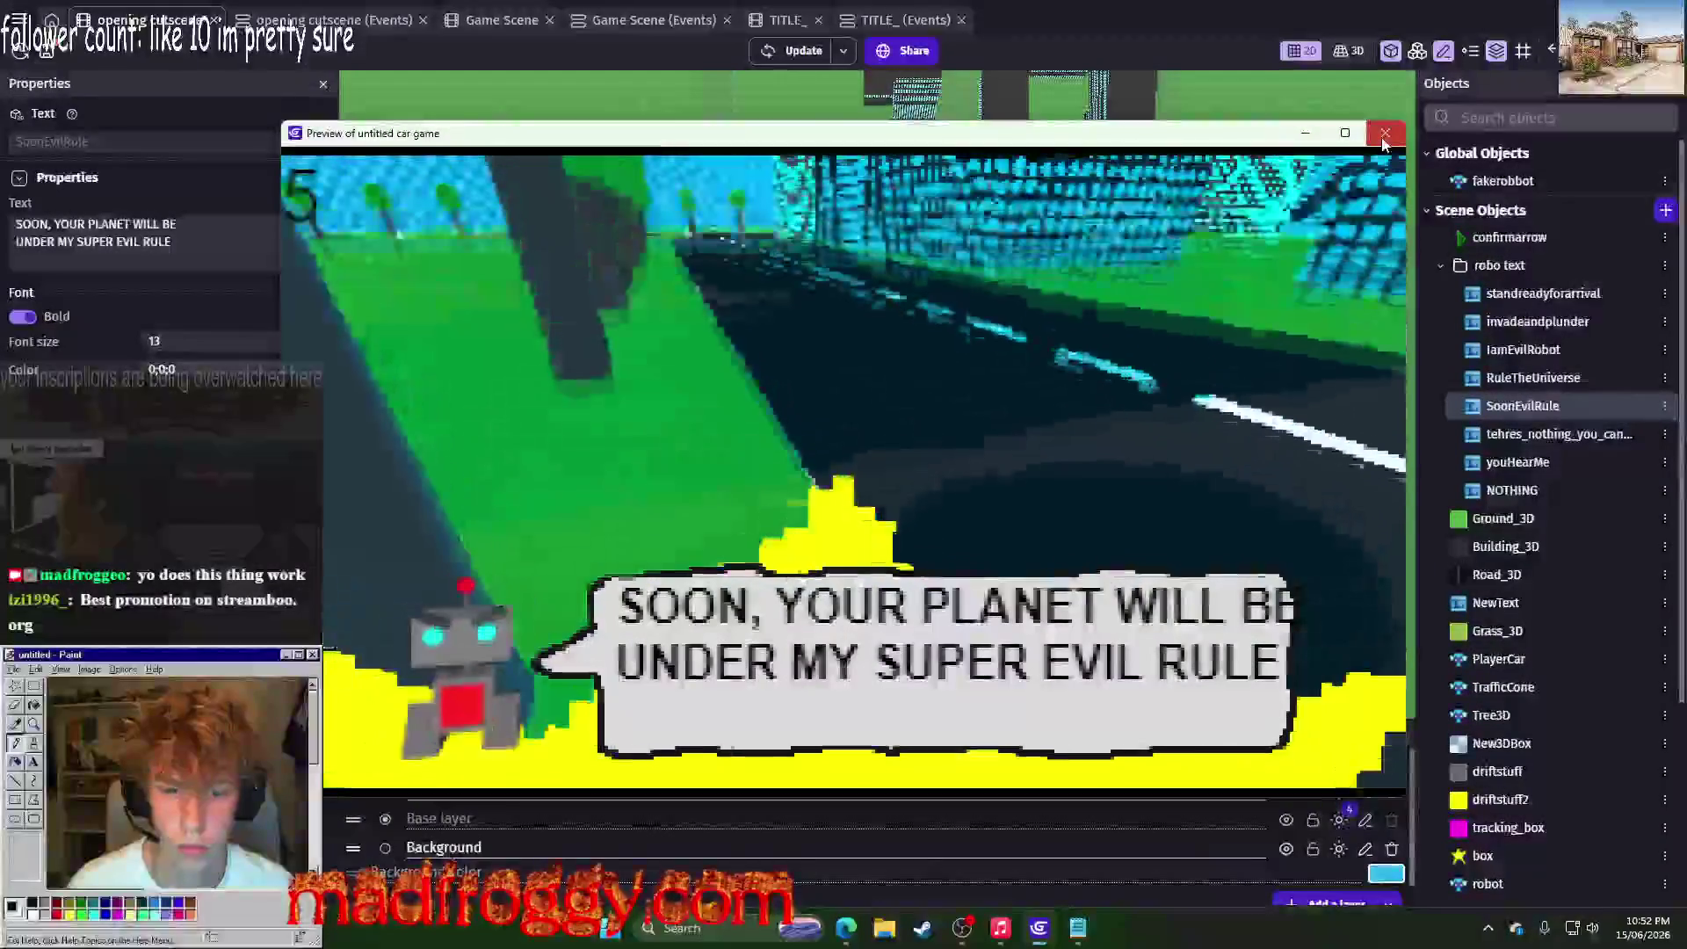
pyautogui.click(1384, 136)
pyautogui.click(1665, 405)
pyautogui.click(1507, 551)
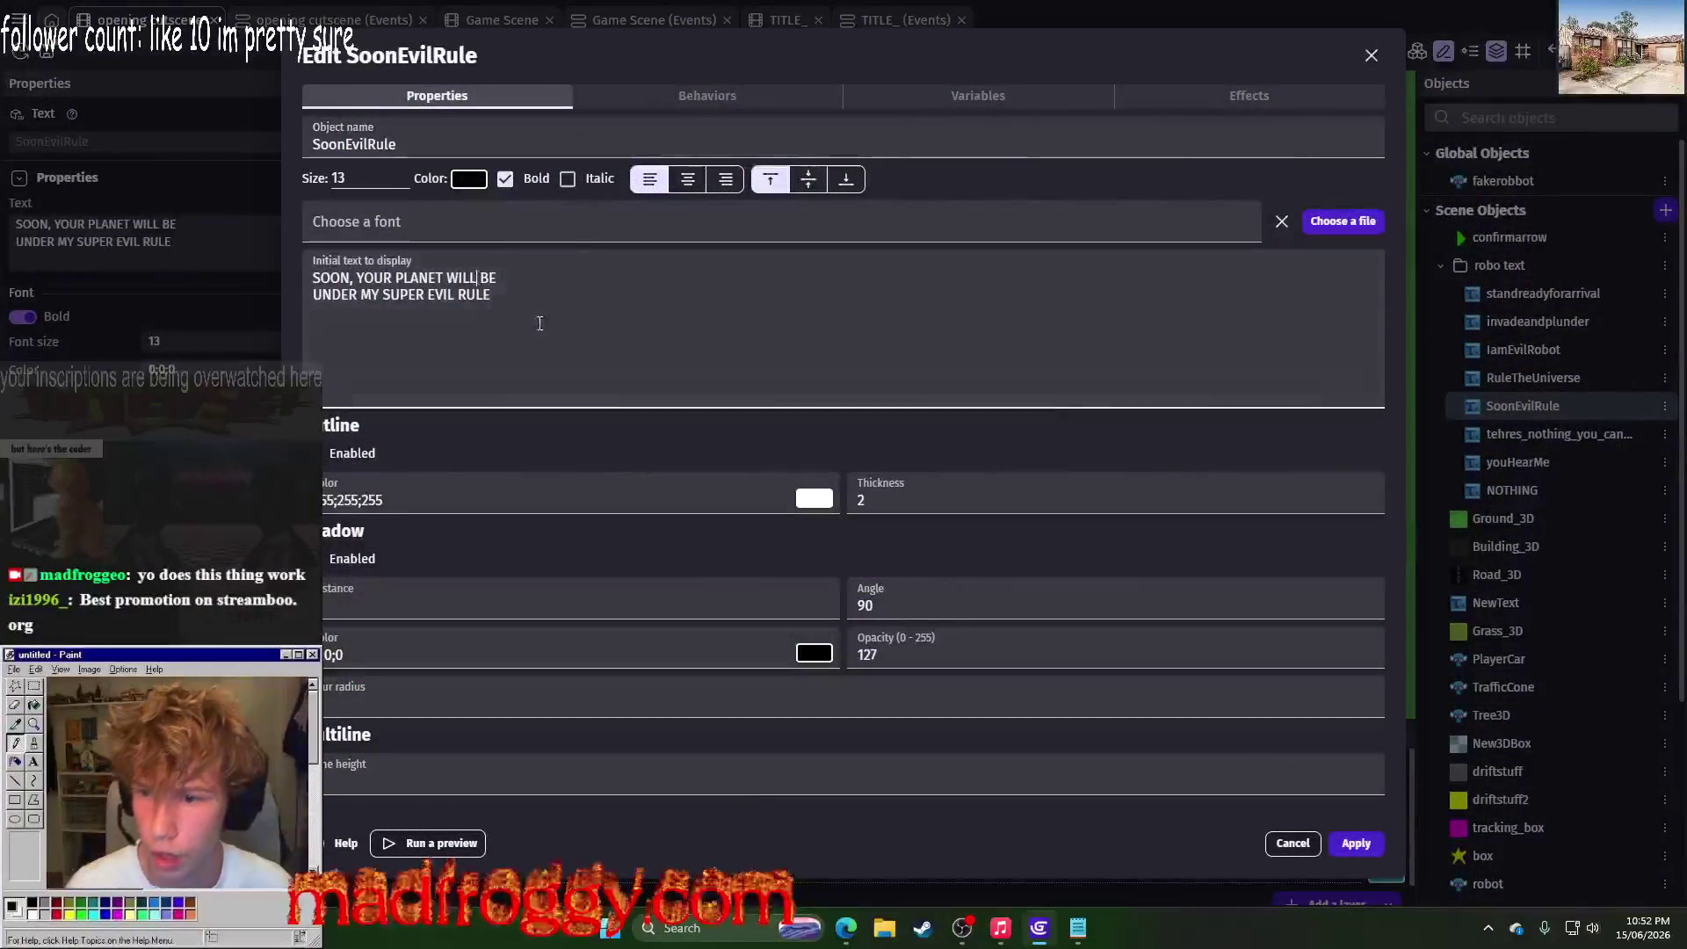
# Step: Break the SoonEvilRule text onto a new line after 'WILL' and close its editor
pyautogui.click(478, 278)
pyautogui.press('Return')
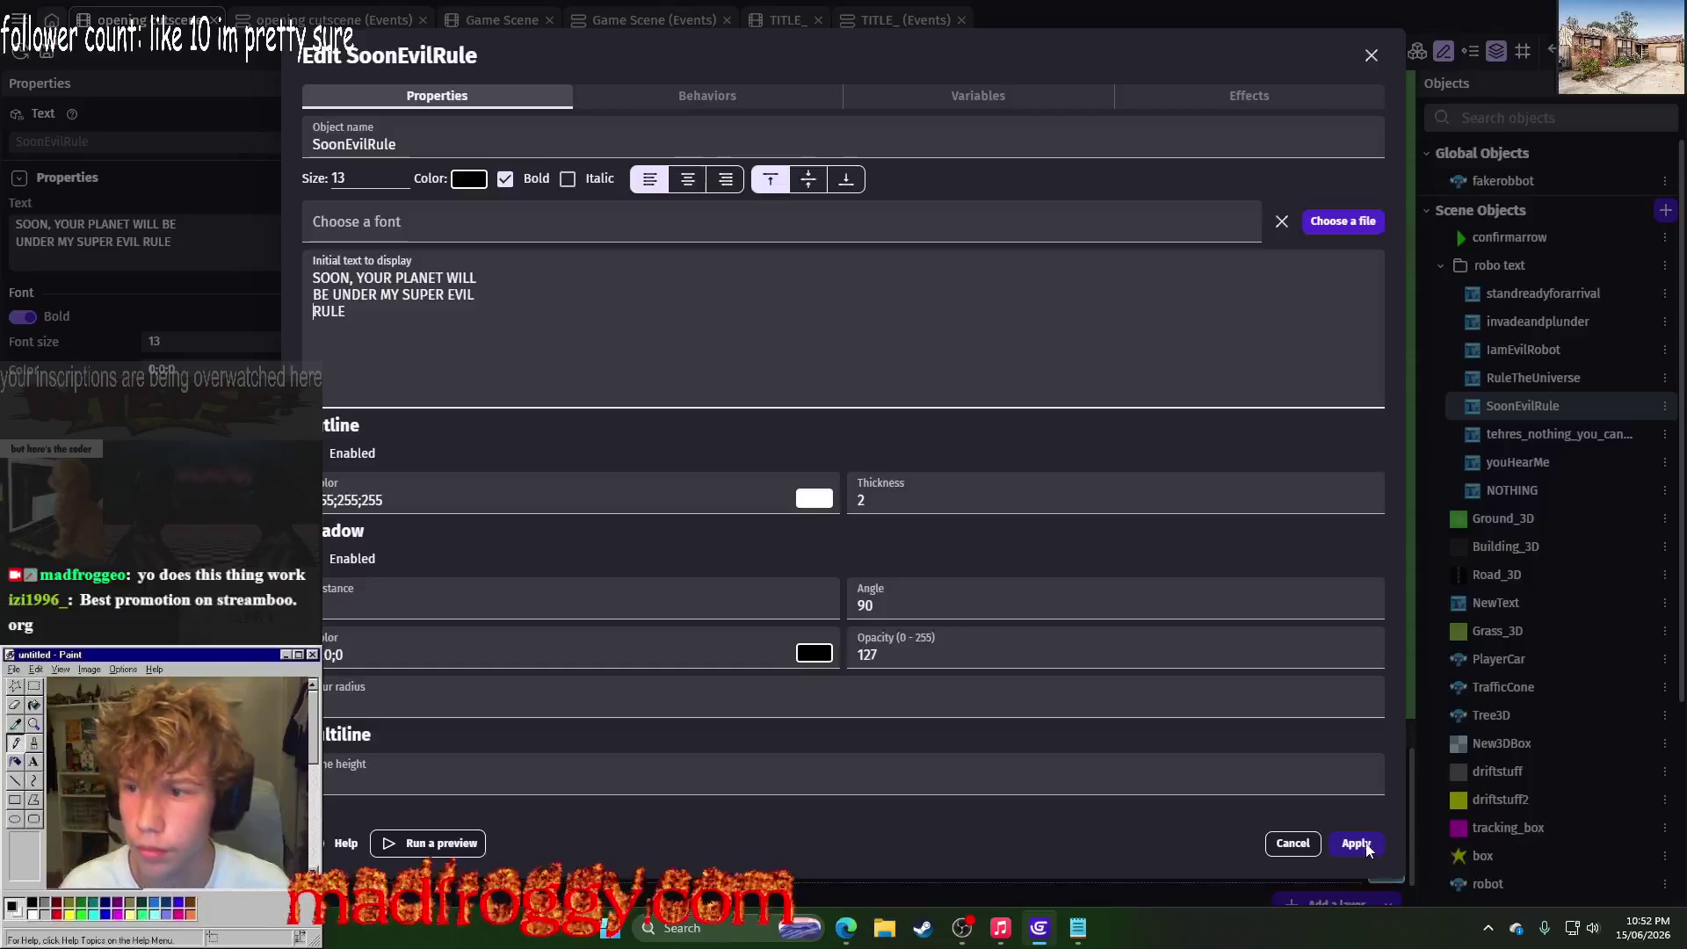
pyautogui.press('Escape')
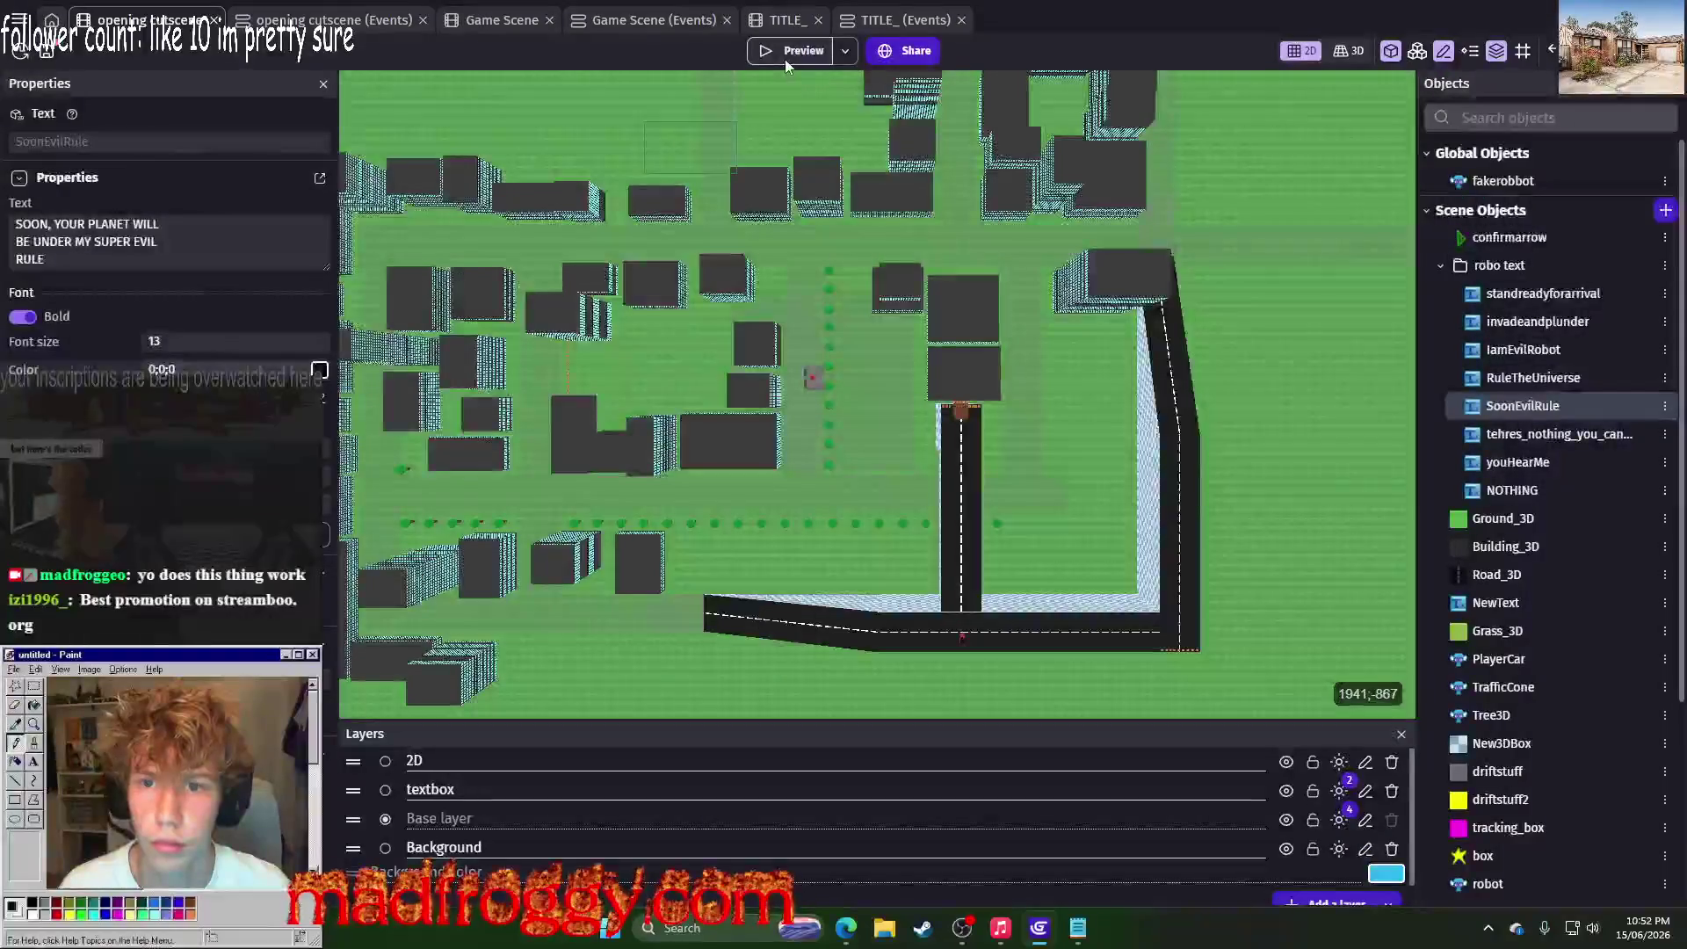
# Step: Preview the cutscene to check the rewrapped line, then return to the opening cutscene events
pyautogui.click(786, 53)
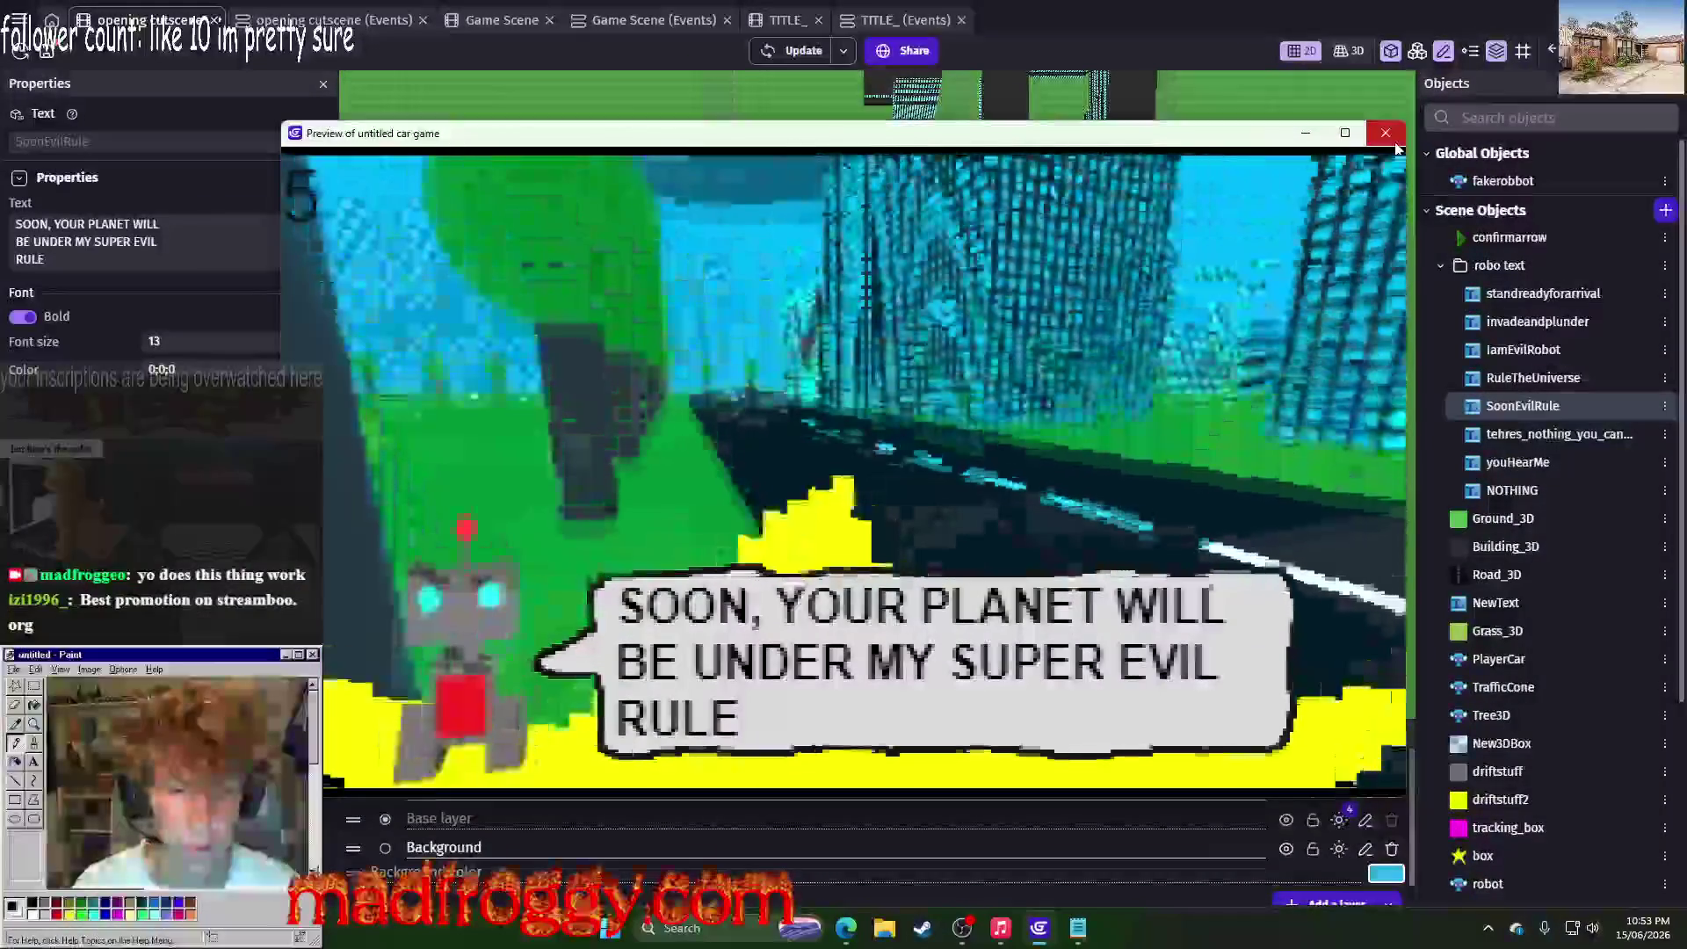
pyautogui.click(1394, 138)
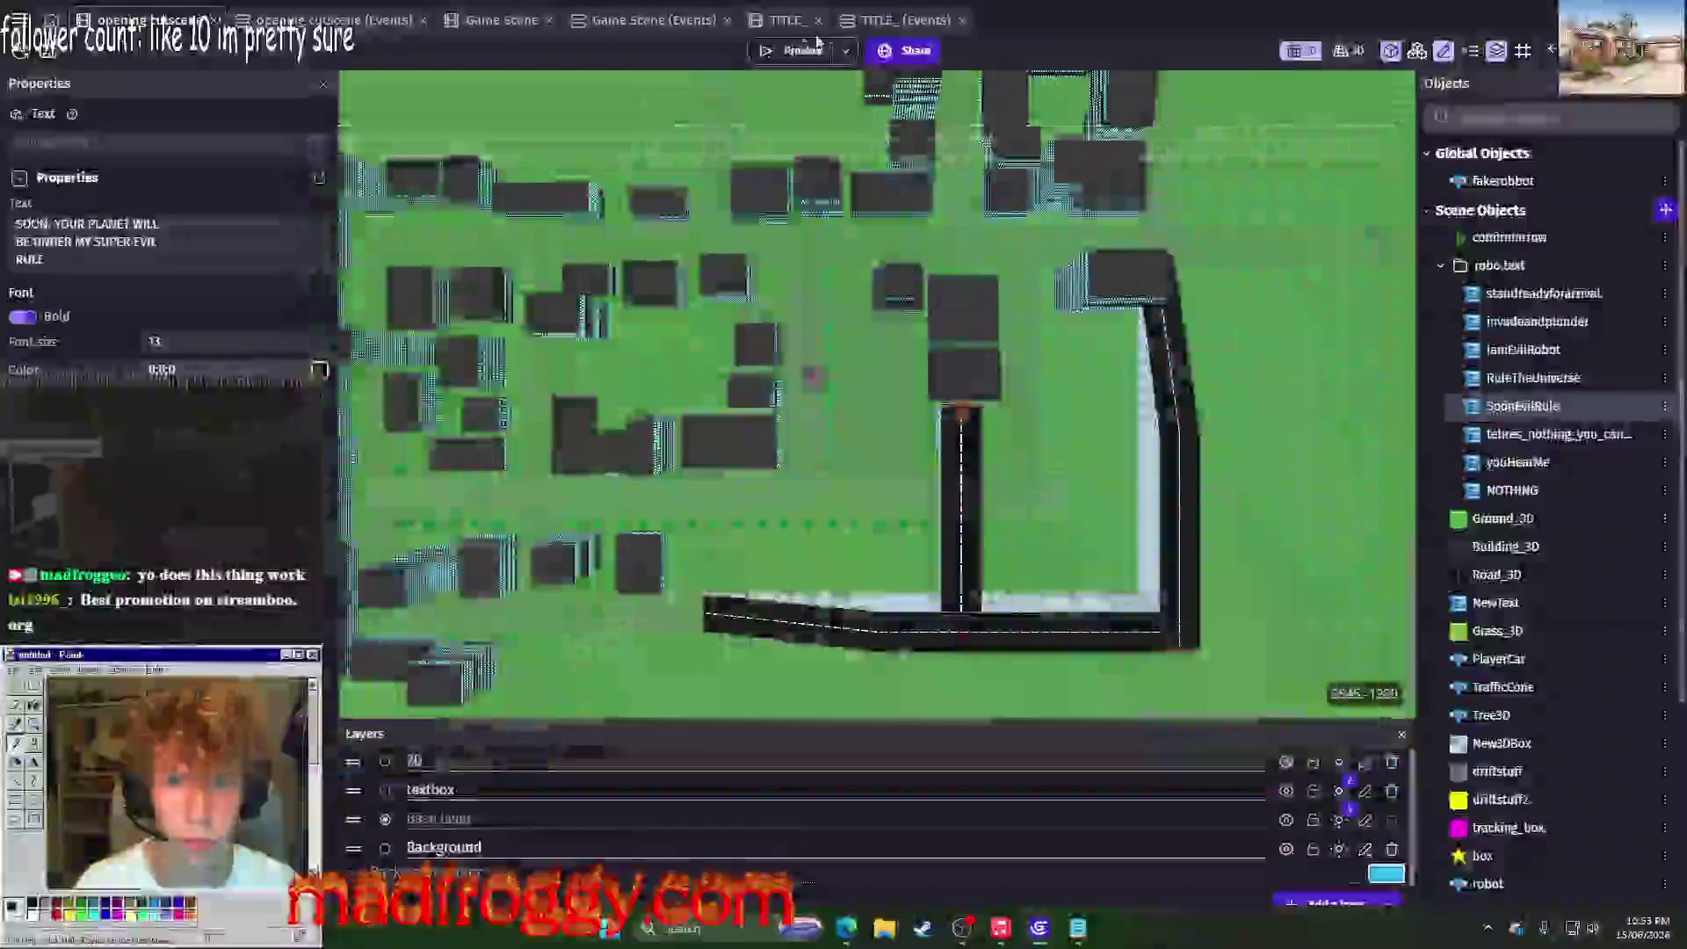
pyautogui.click(297, 17)
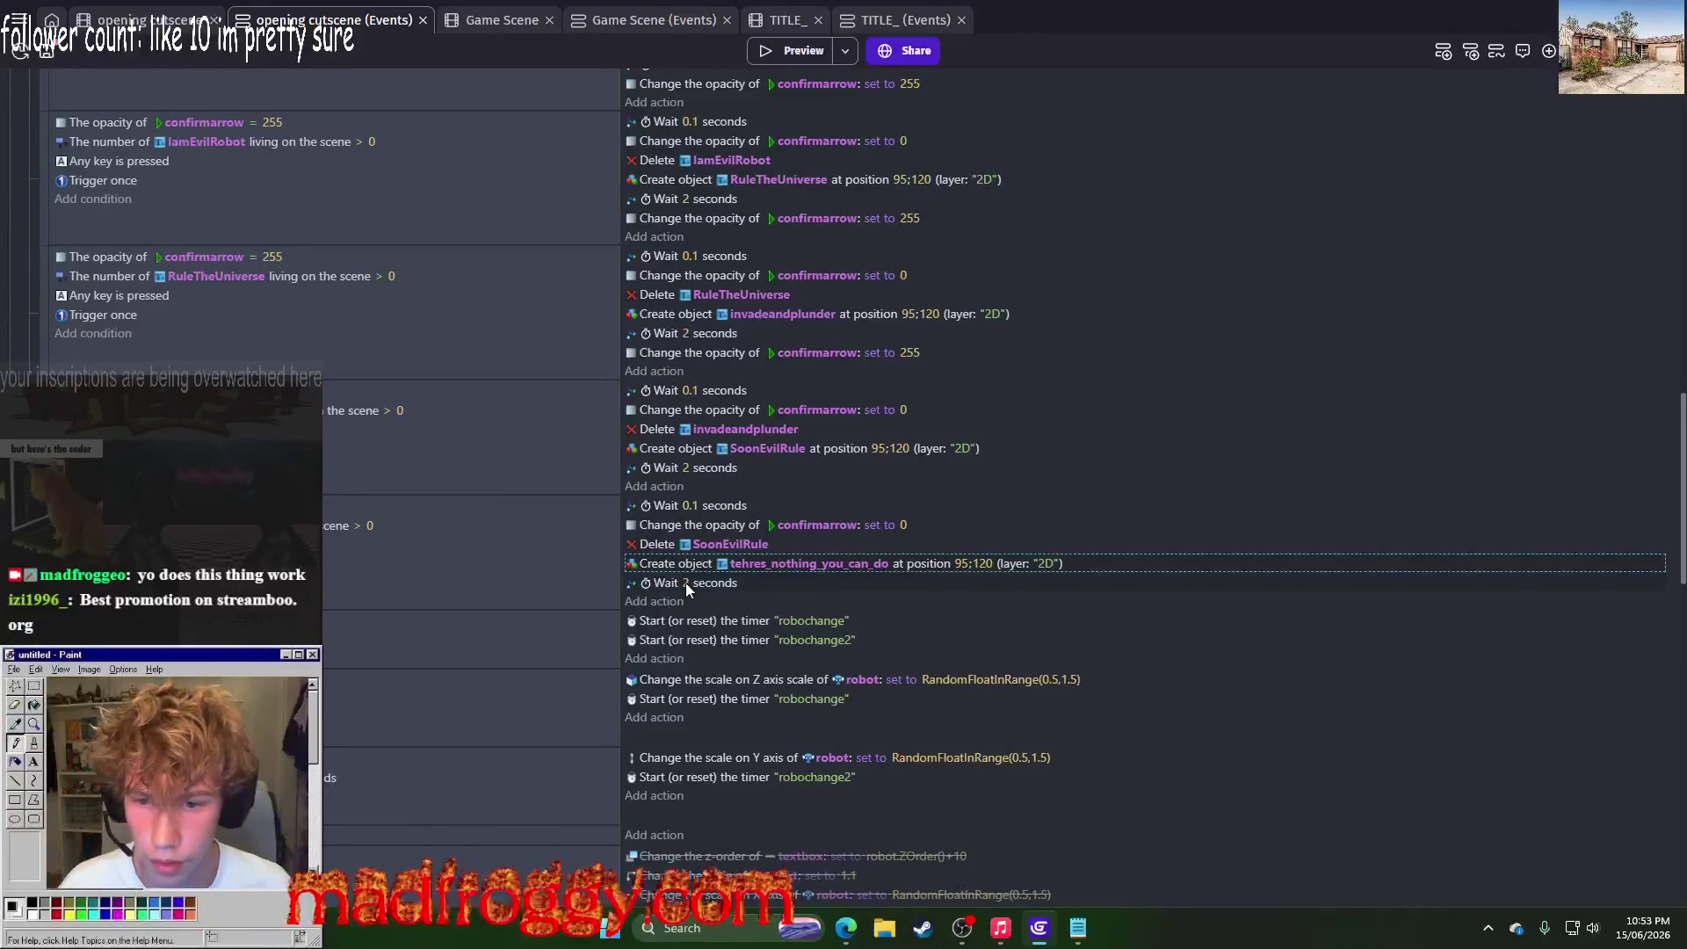
# Step: Set the RuleTheUniverse, invadeandplunder and SoonEvilRule waits to 4 seconds, keeping IamEvilRobot at 2
pyautogui.scroll(2, 685, 583)
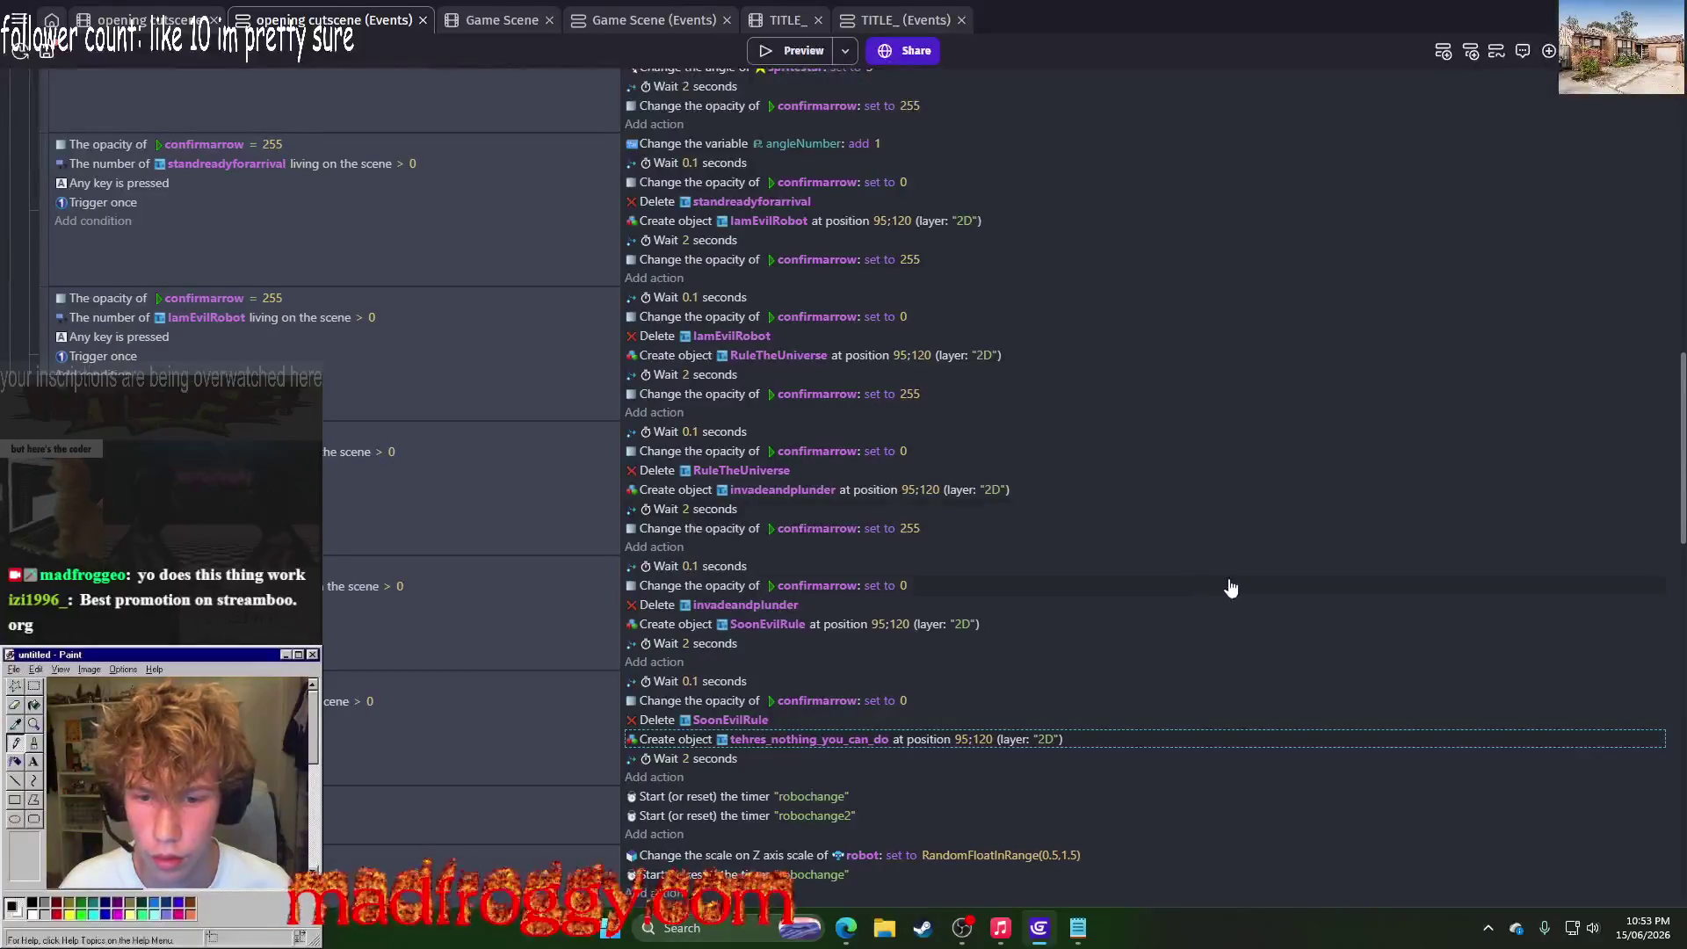
pyautogui.scroll(-5, 1098, 554)
pyautogui.scroll(7, 968, 522)
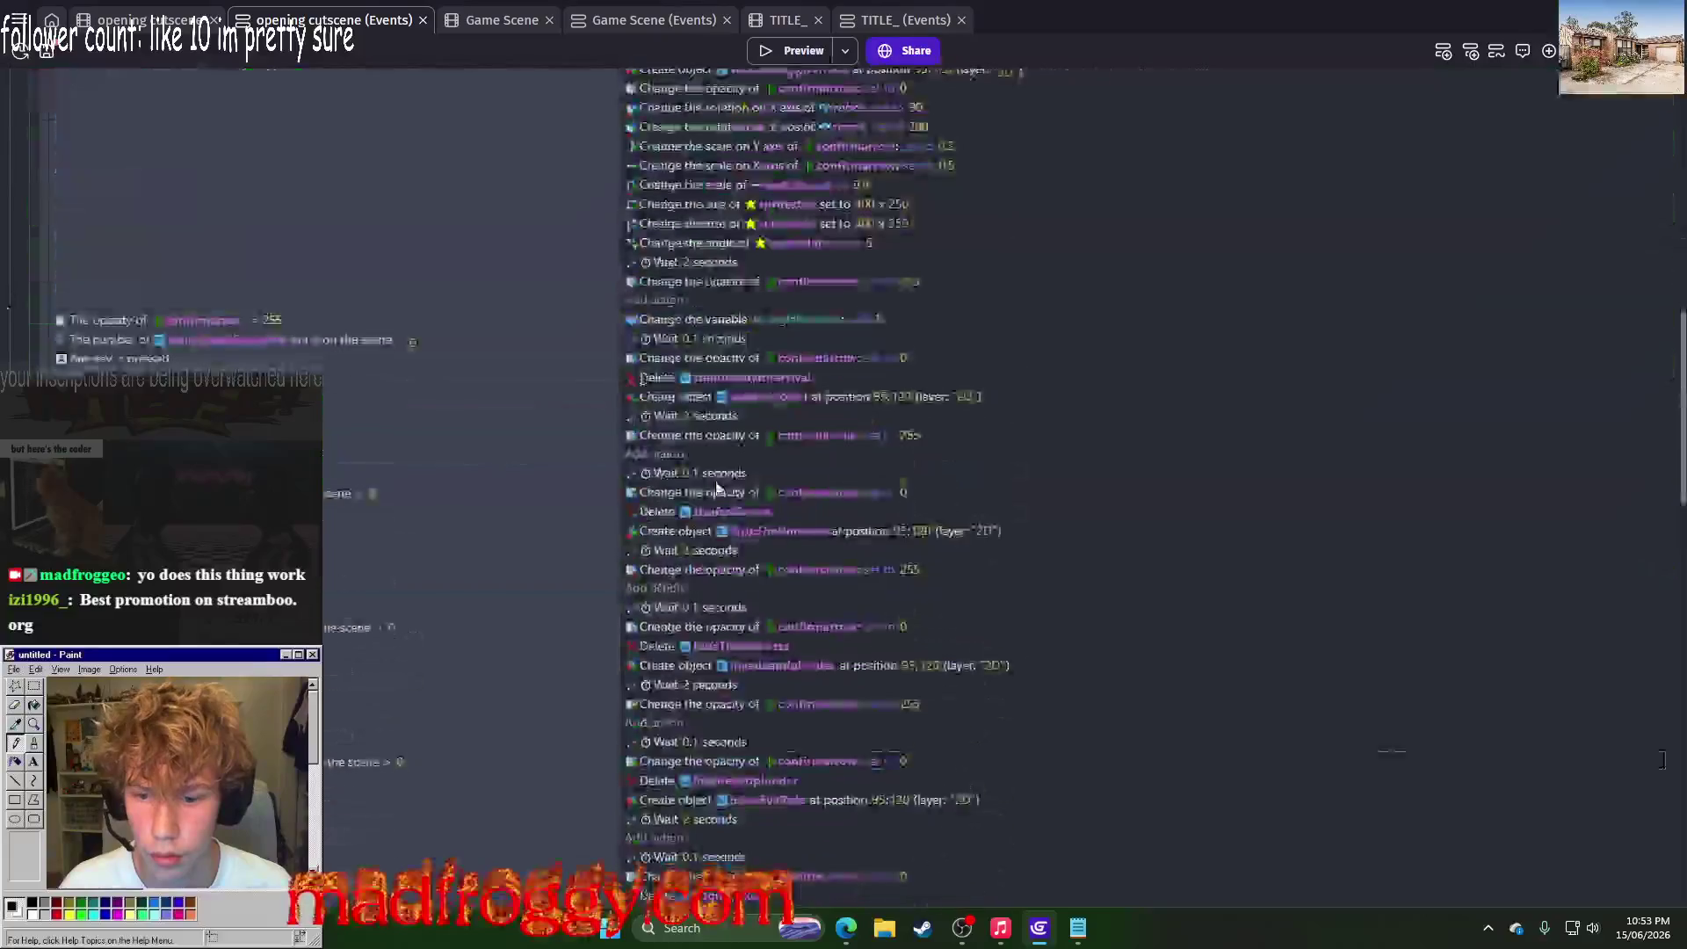
pyautogui.click(685, 418)
pyautogui.write('4')
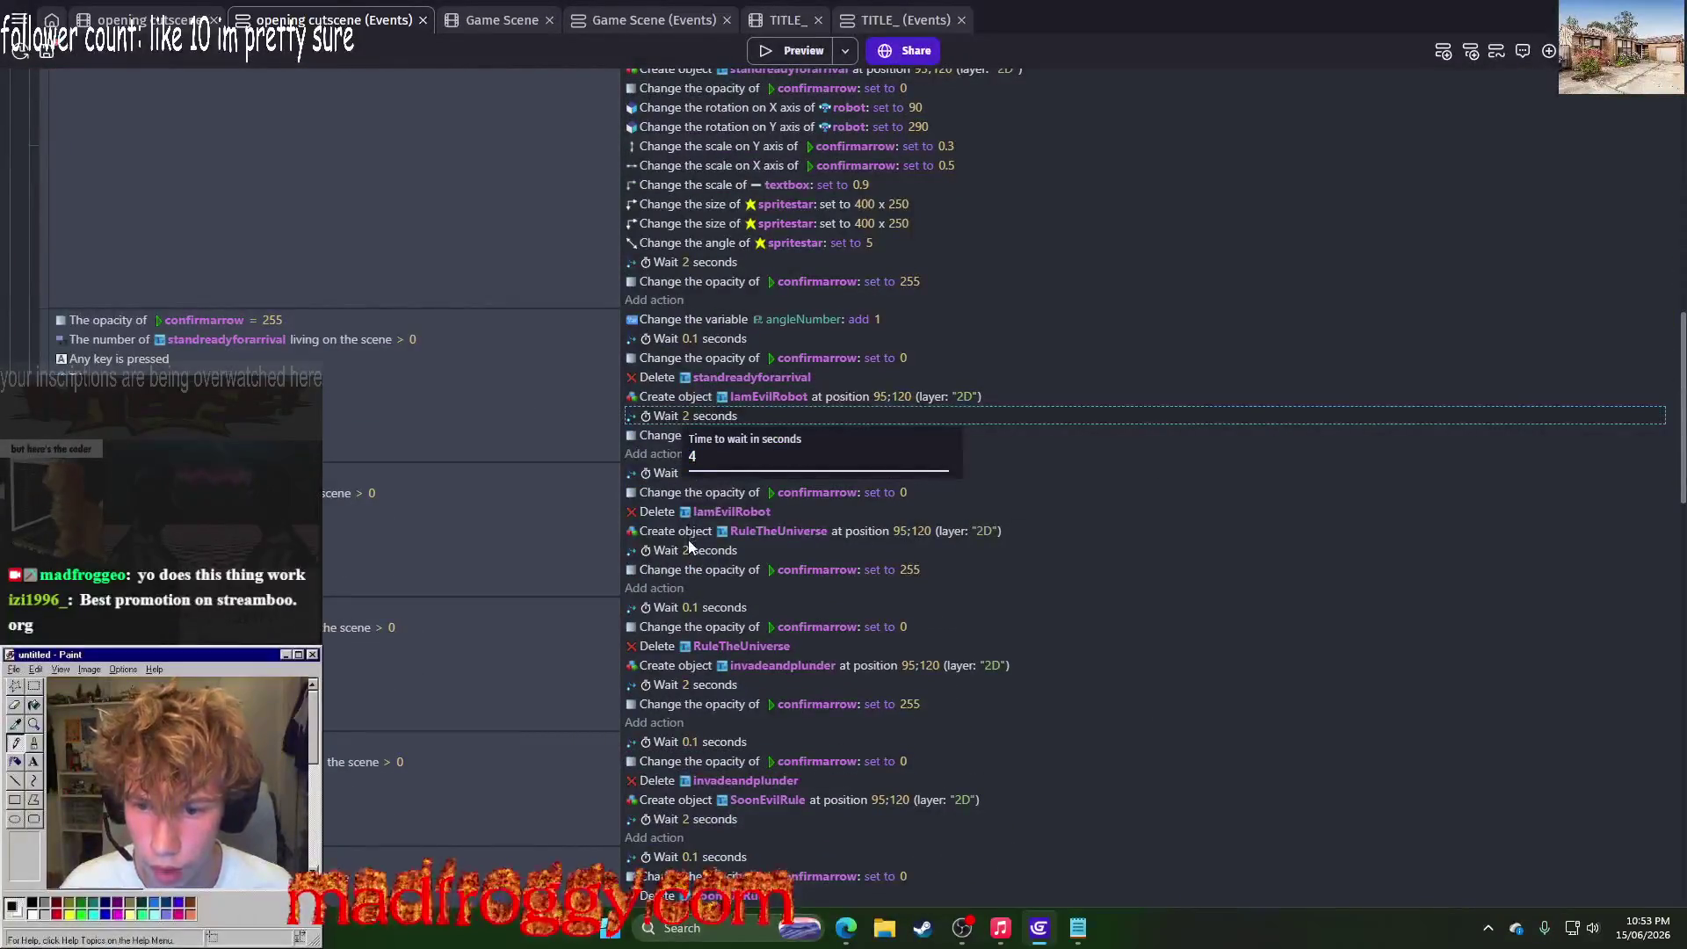
pyautogui.click(688, 548)
pyautogui.write('4')
pyautogui.click(685, 692)
pyautogui.write('4')
pyautogui.click(683, 815)
pyautogui.write('4')
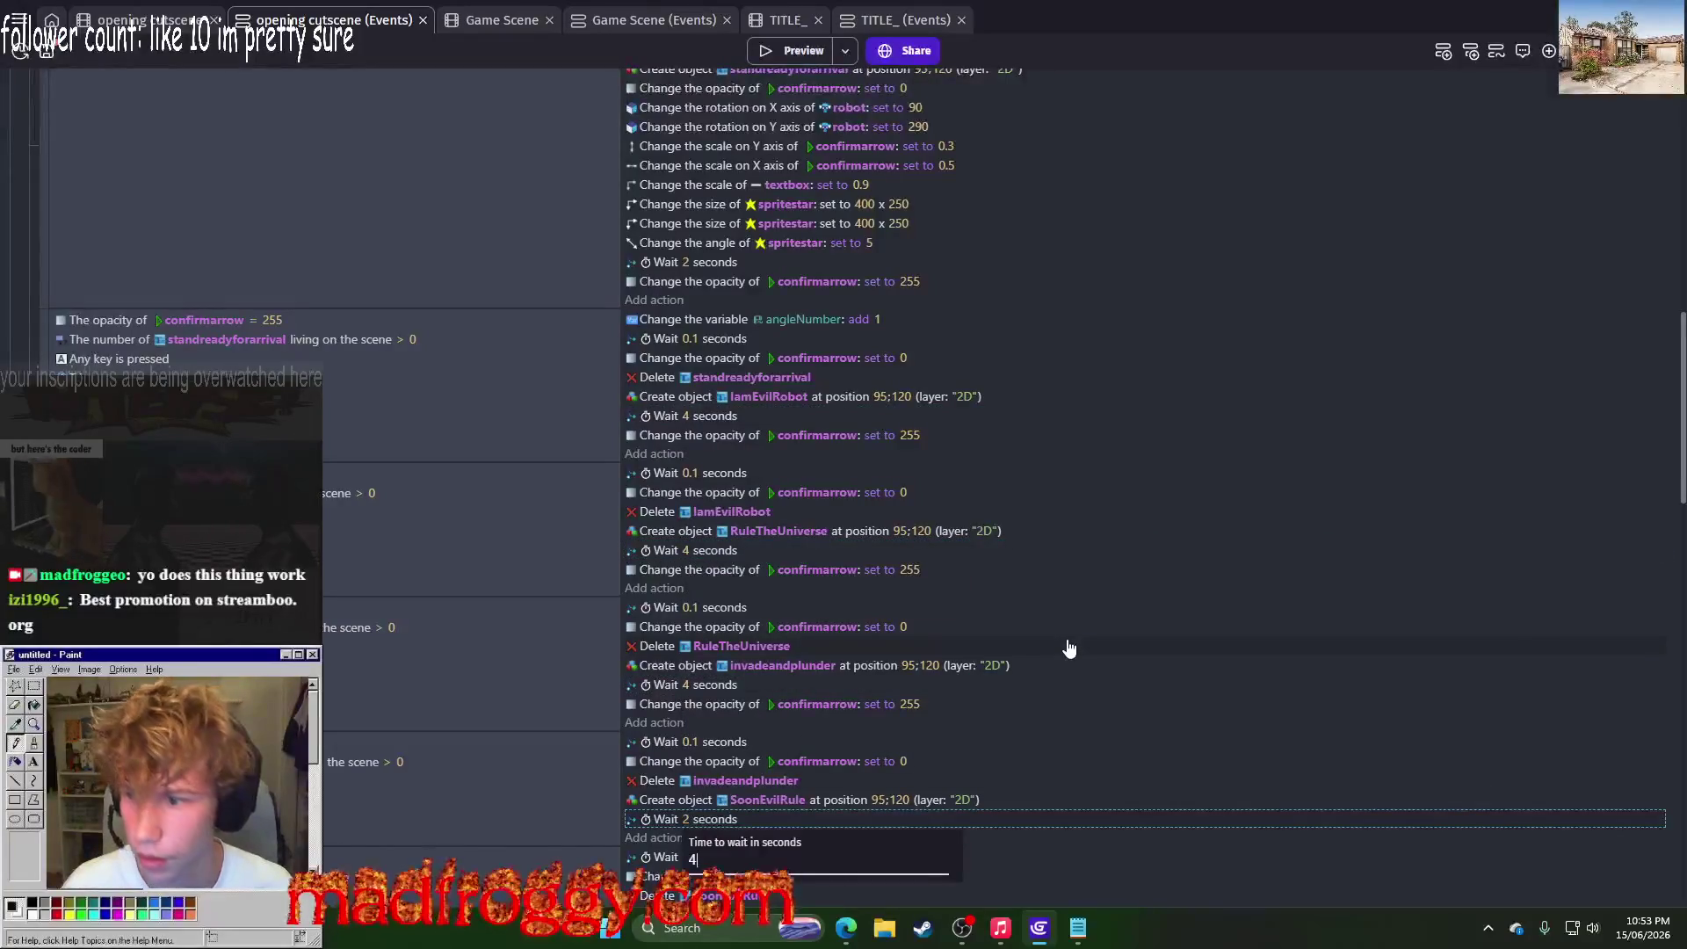
pyautogui.click(687, 417)
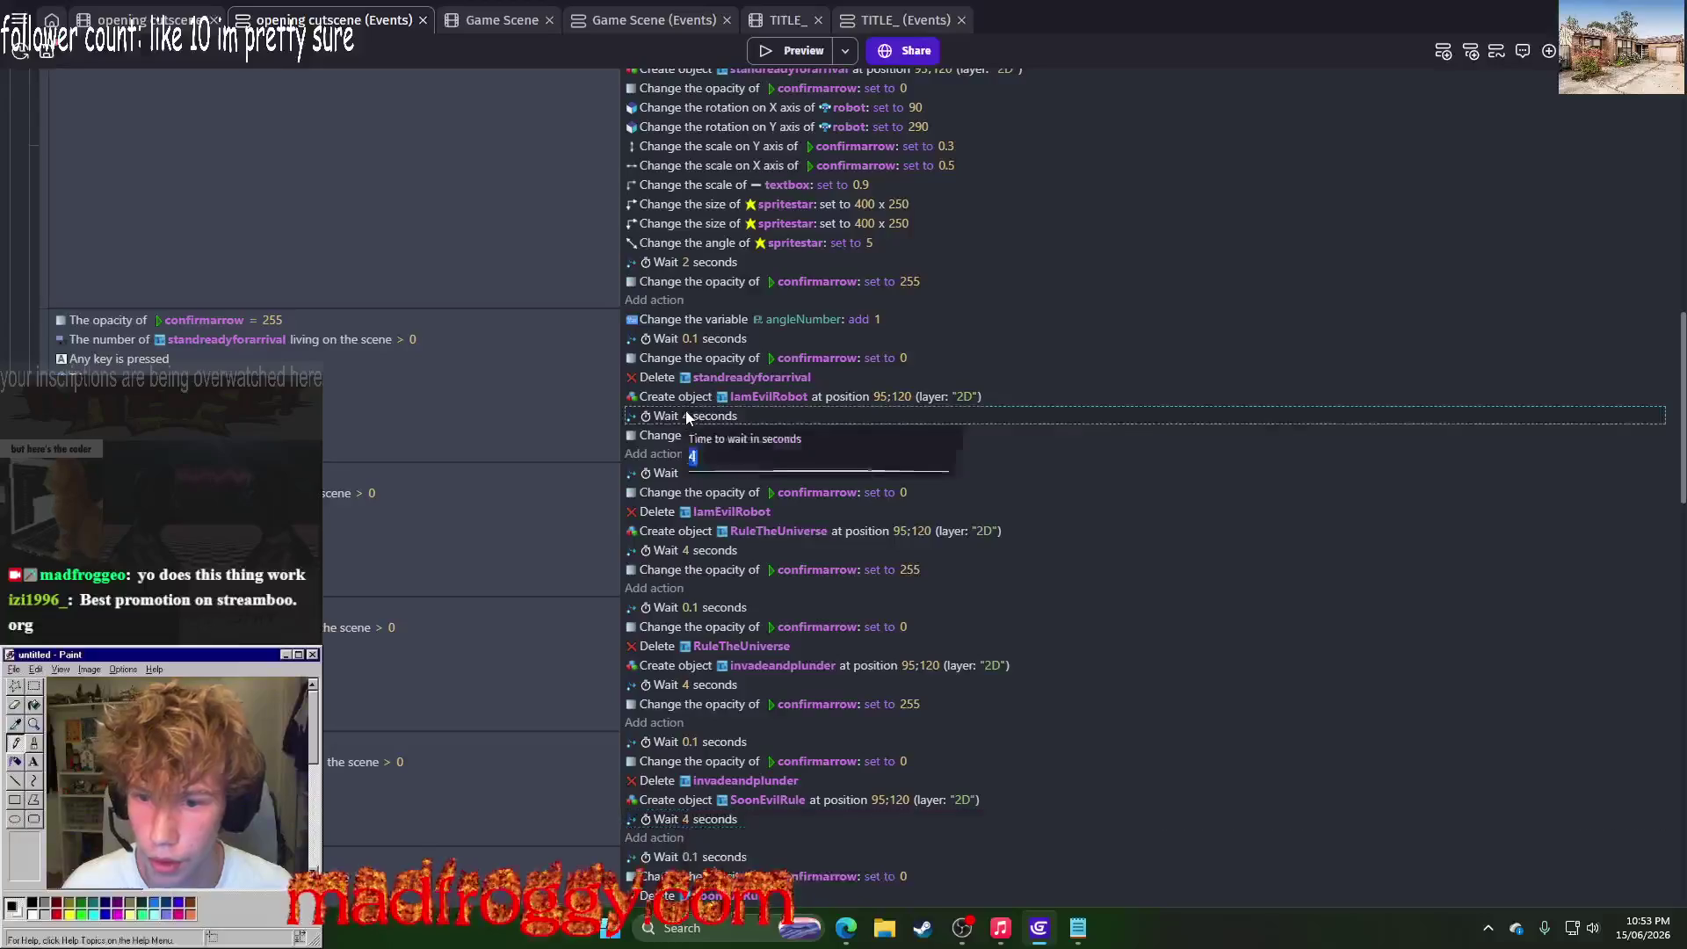
pyautogui.write('2')
pyautogui.click(1485, 522)
# Step: Set the wait after the final robot line to 4 seconds and preview the game
pyautogui.scroll(-1, 1054, 440)
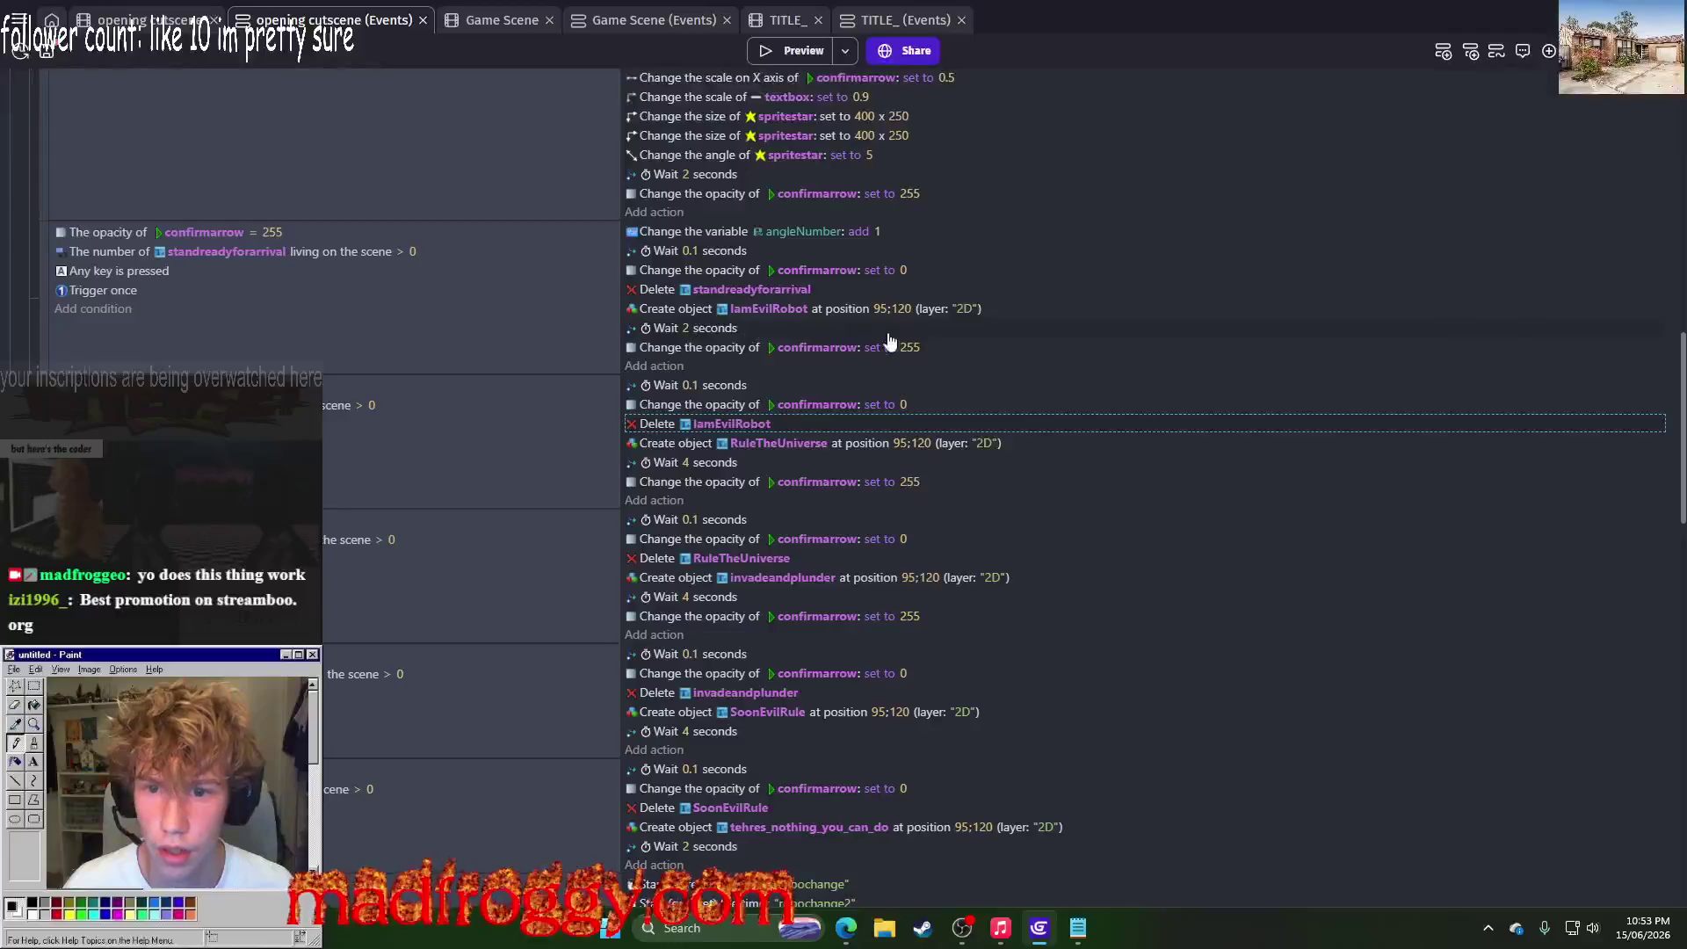
pyautogui.scroll(-3, 1287, 394)
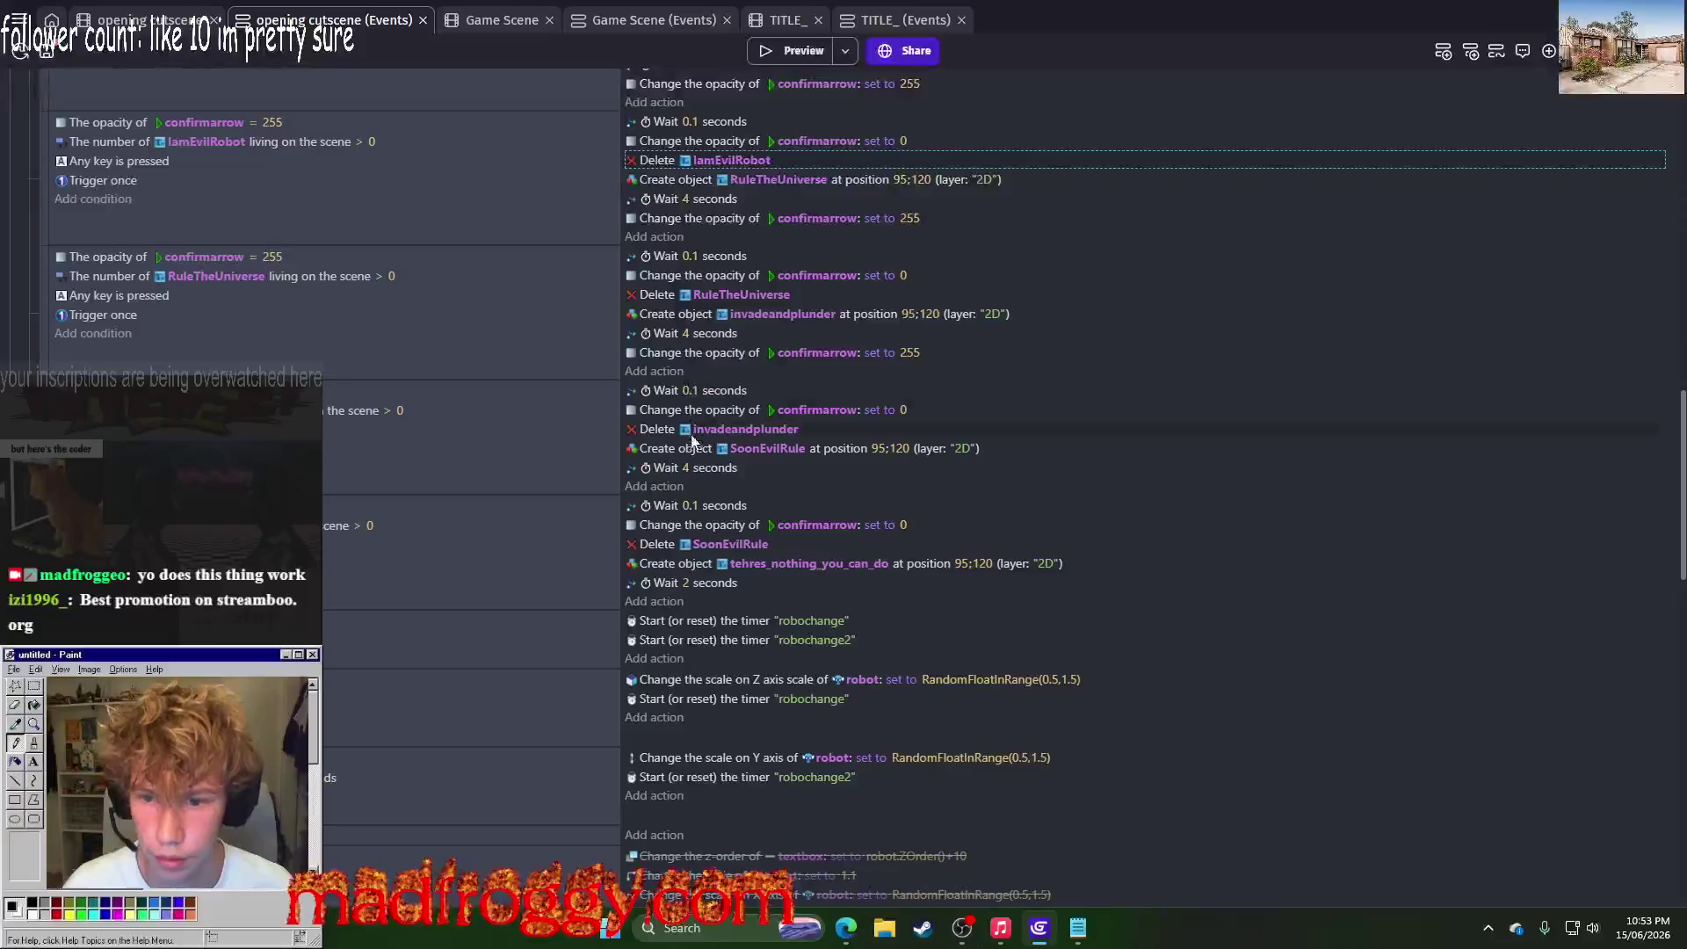
pyautogui.click(689, 585)
pyautogui.write('5')
pyautogui.click(1225, 563)
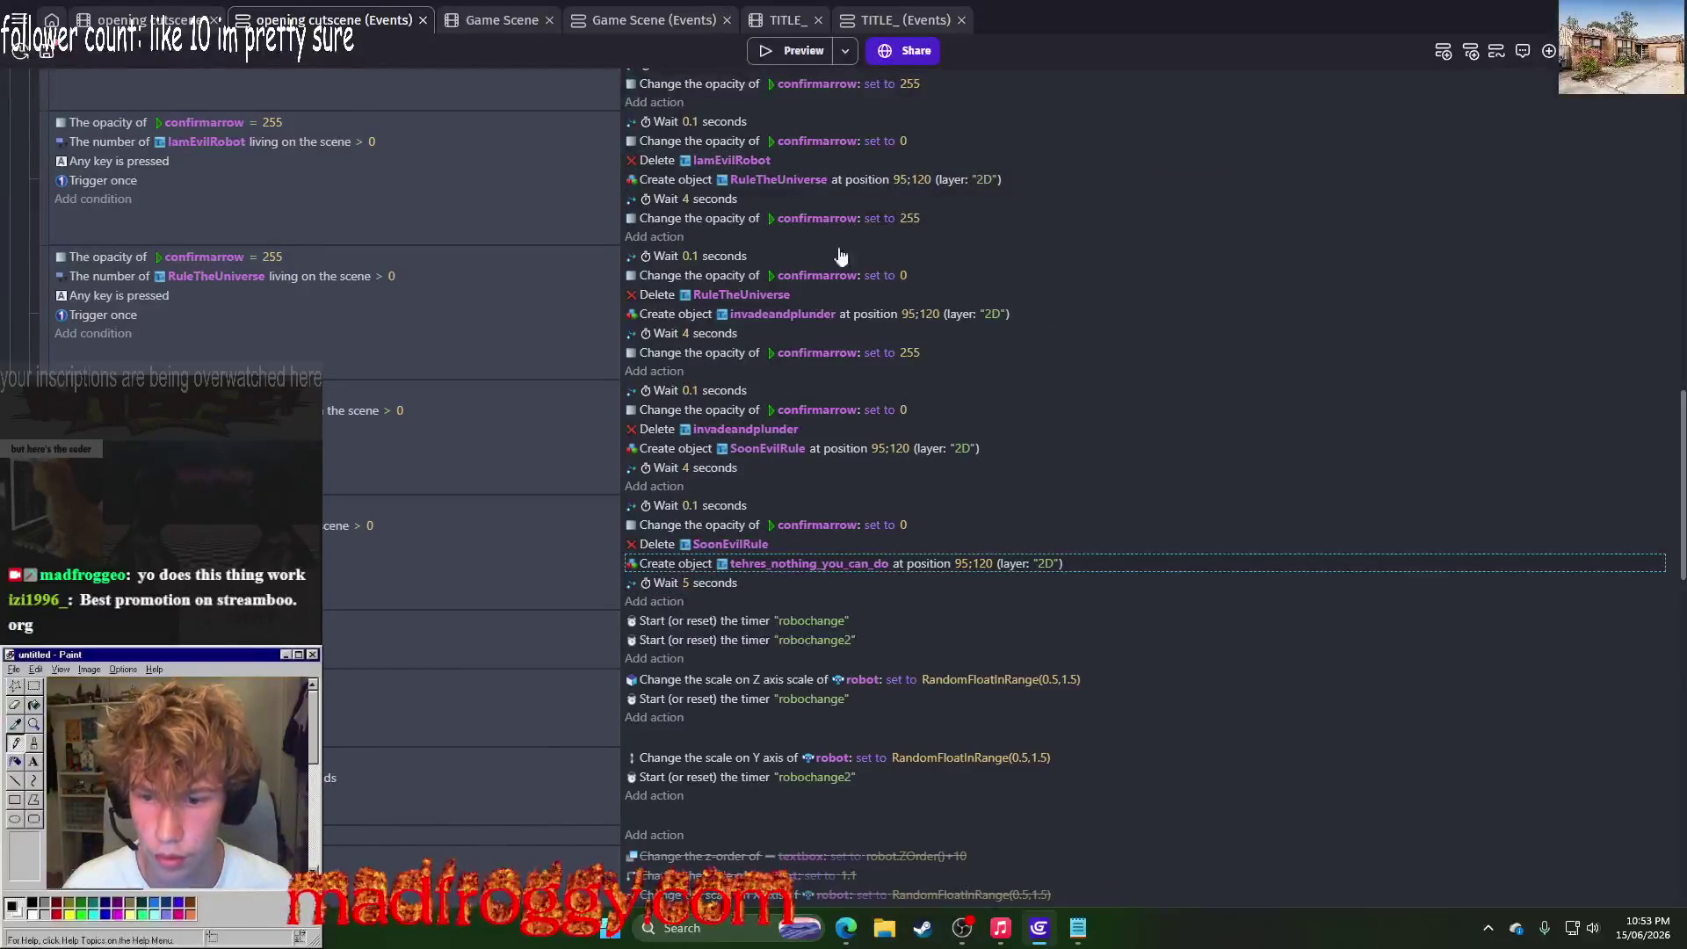
pyautogui.click(687, 583)
pyautogui.write('4')
pyautogui.click(1033, 452)
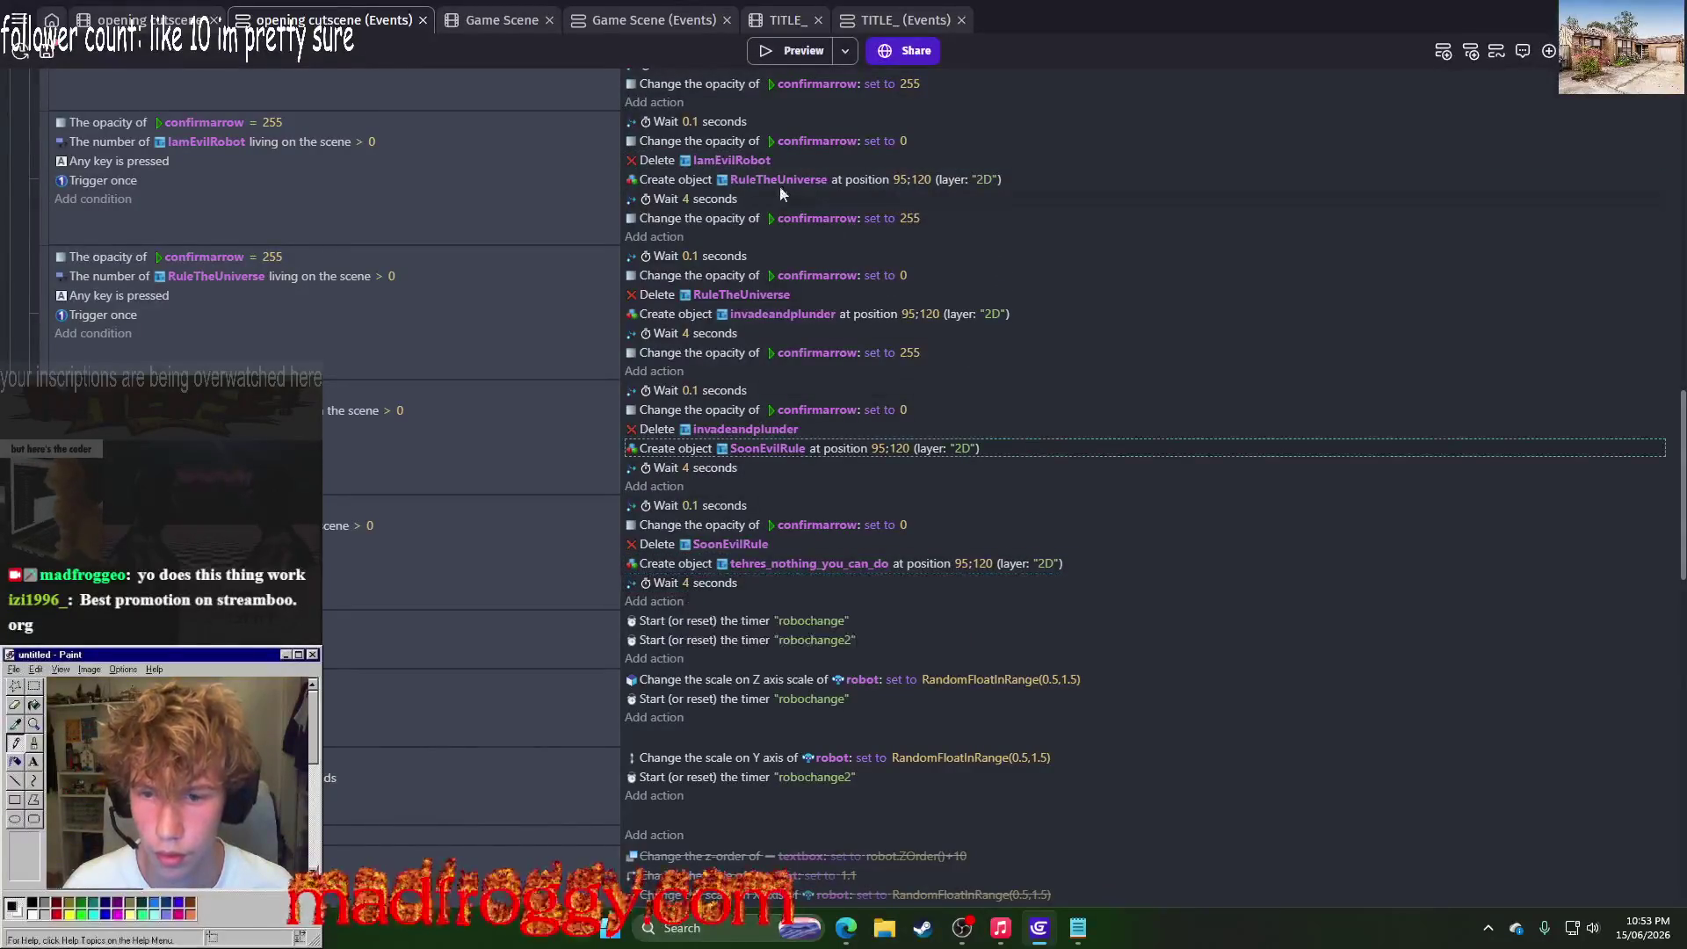
pyautogui.click(783, 61)
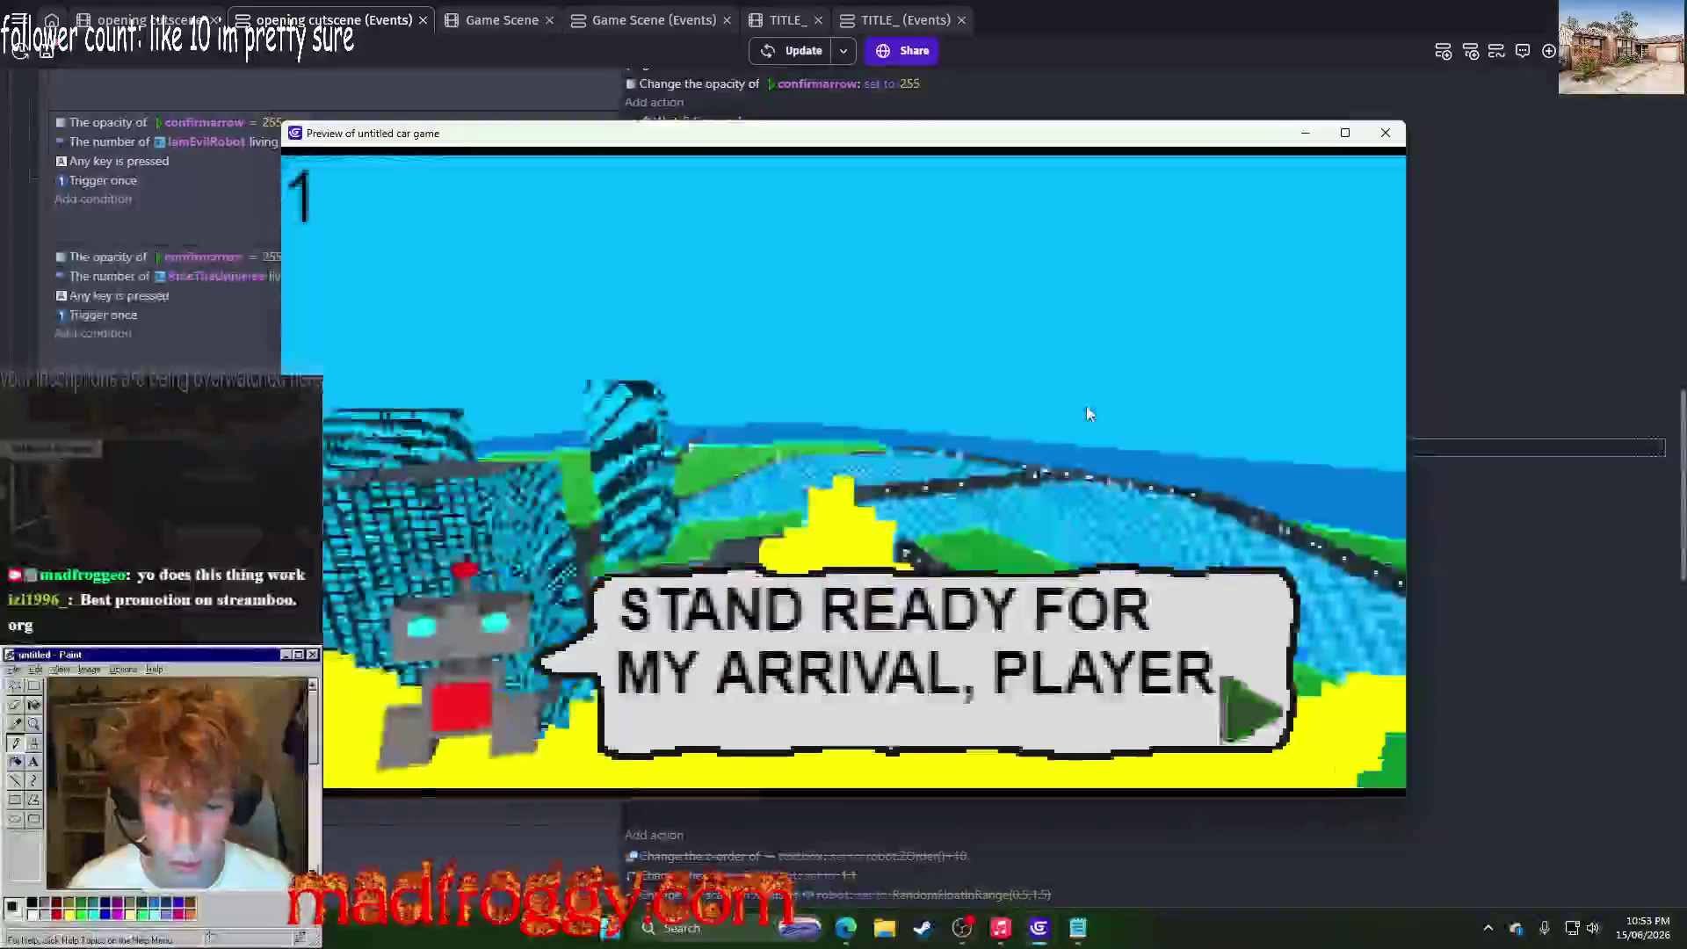
# Step: Advance the preview to the 'TO RULE THE ENTIRE UNIVERSE' line with Space, then close it
pyautogui.press('space')
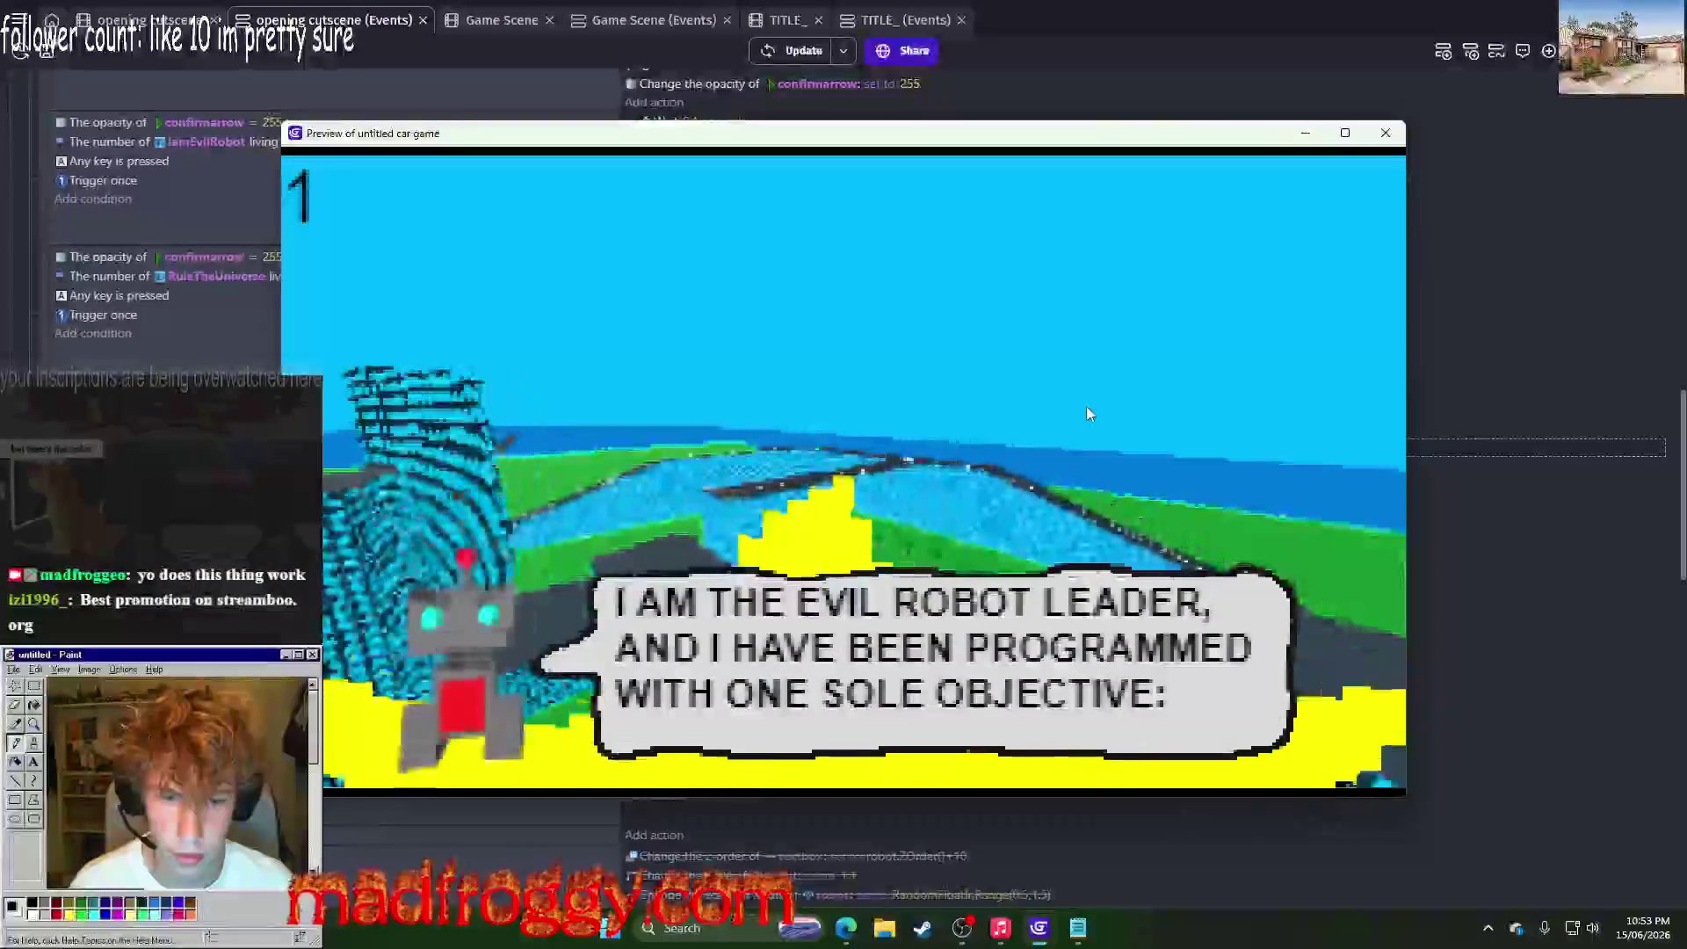
pyautogui.press('space')
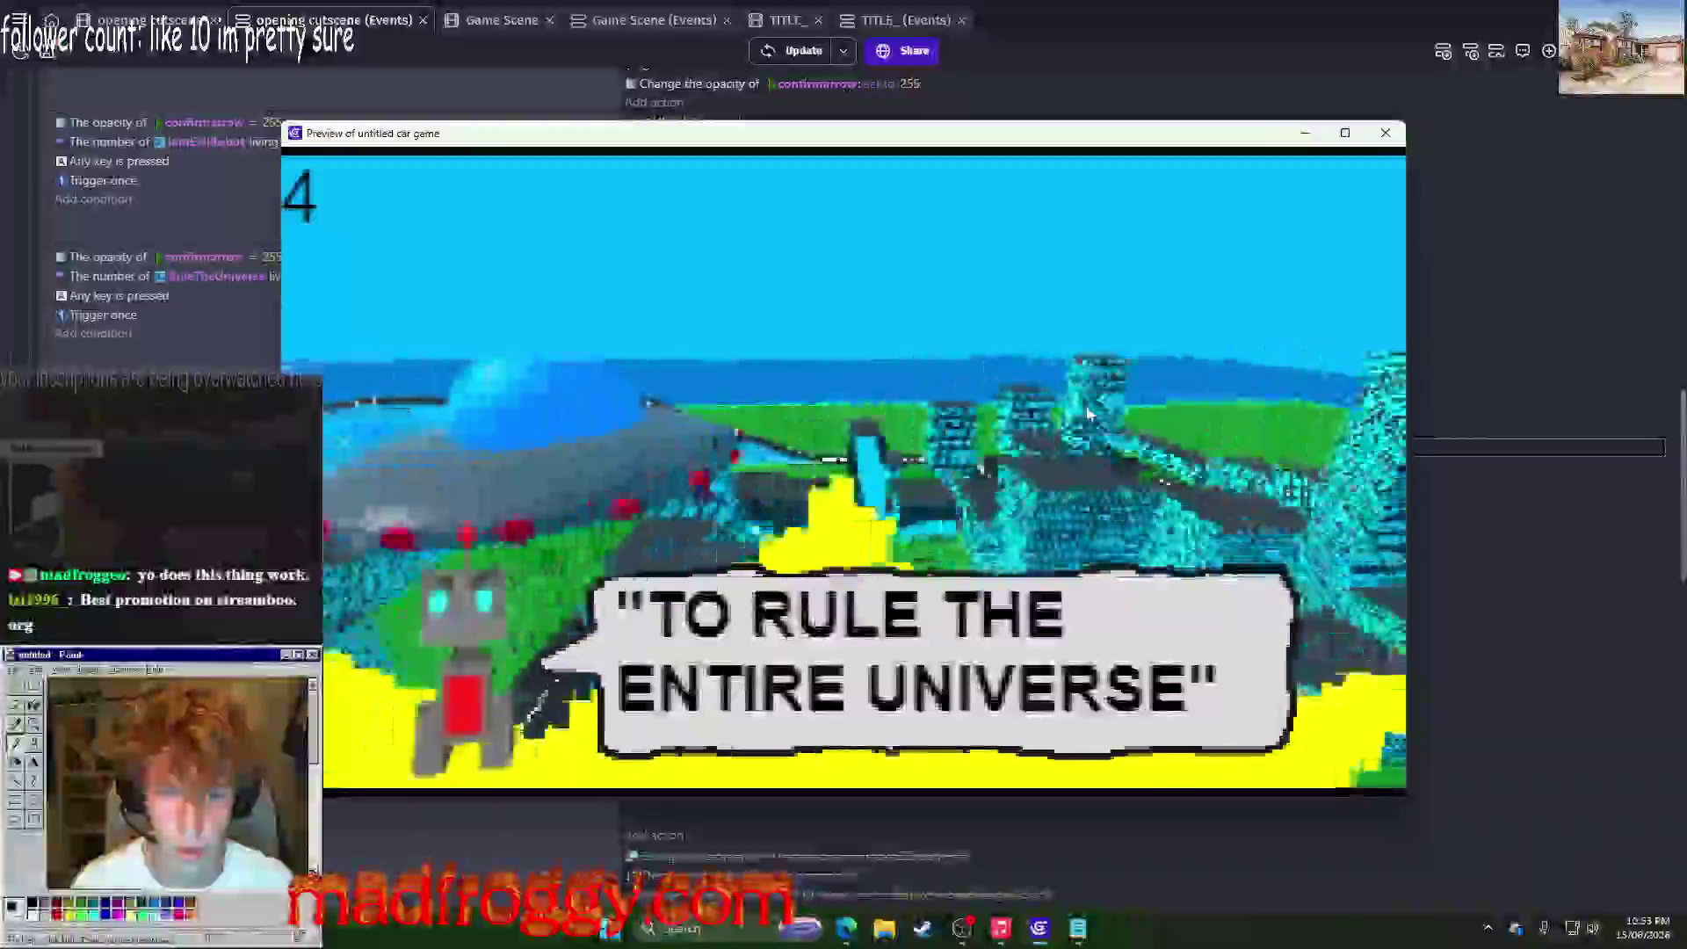
pyautogui.press('space')
pyautogui.hotkey('alt', 'F4')
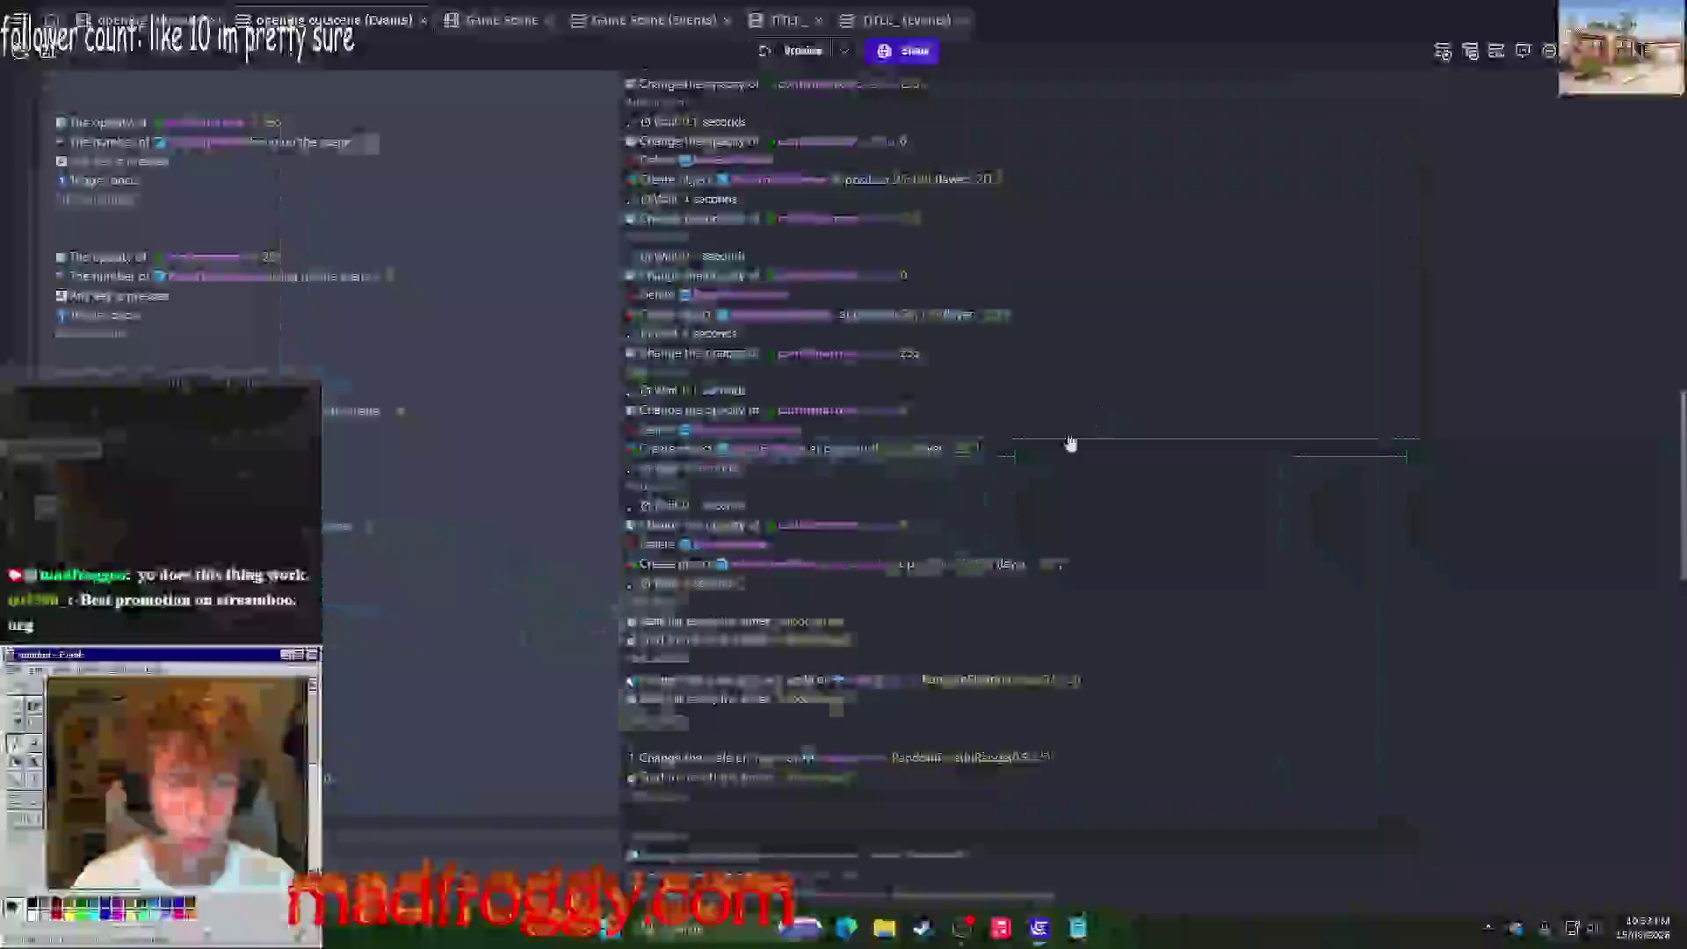
pyautogui.scroll(-3, 793, 540)
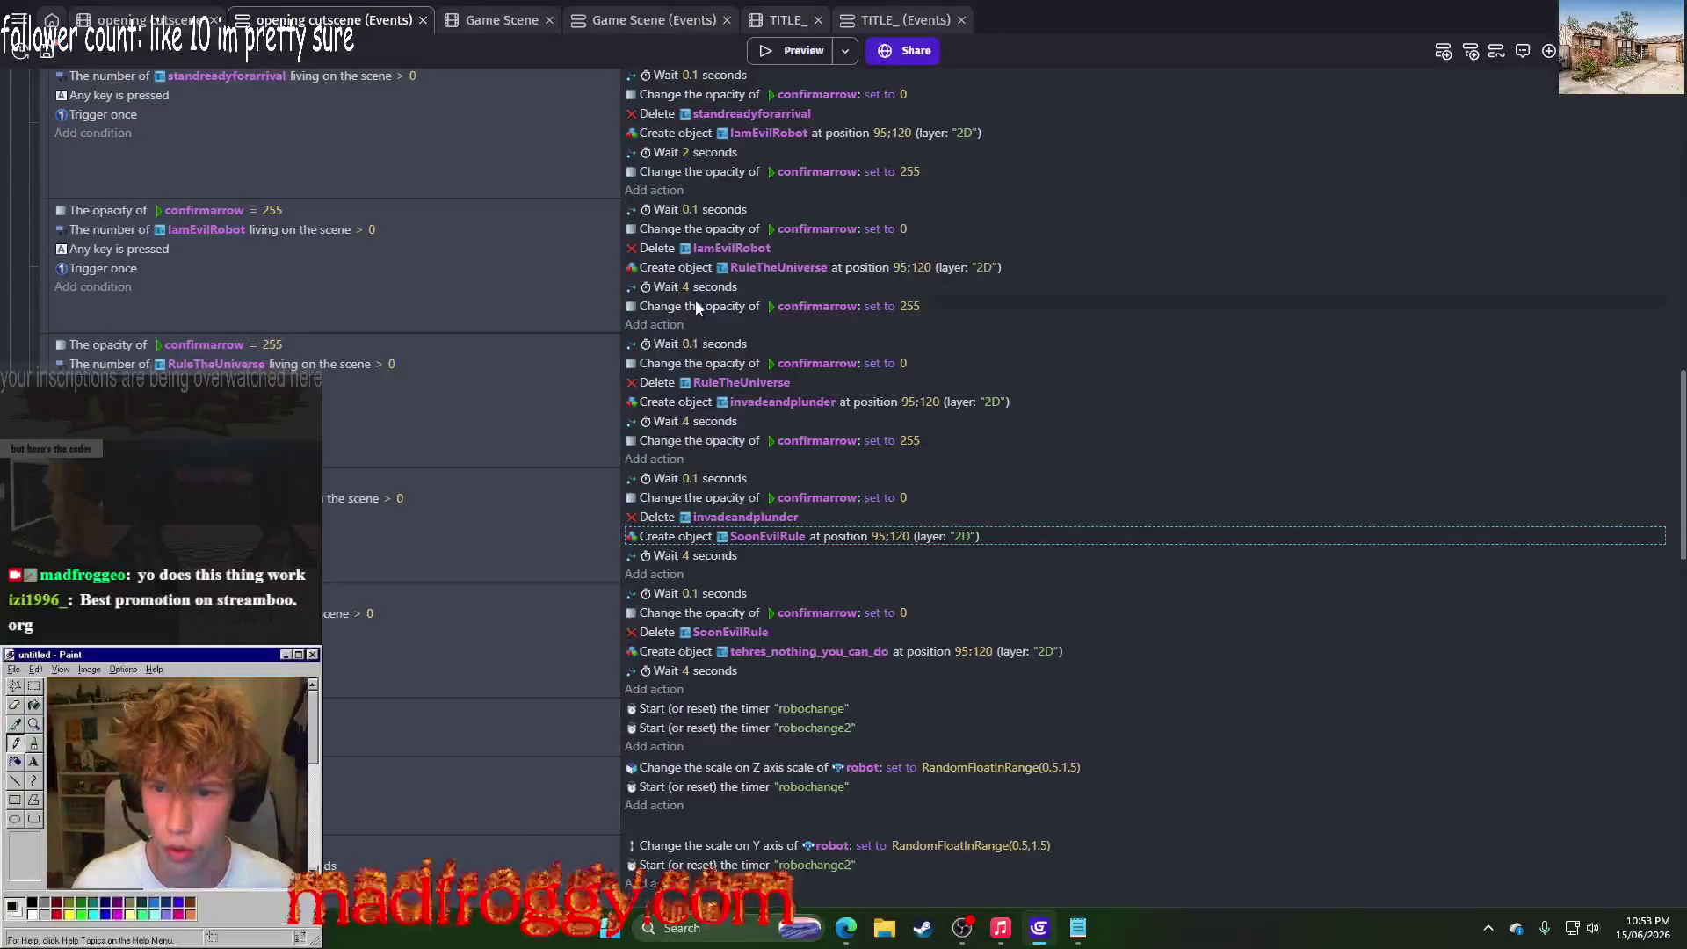
pyautogui.scroll(2, 714, 493)
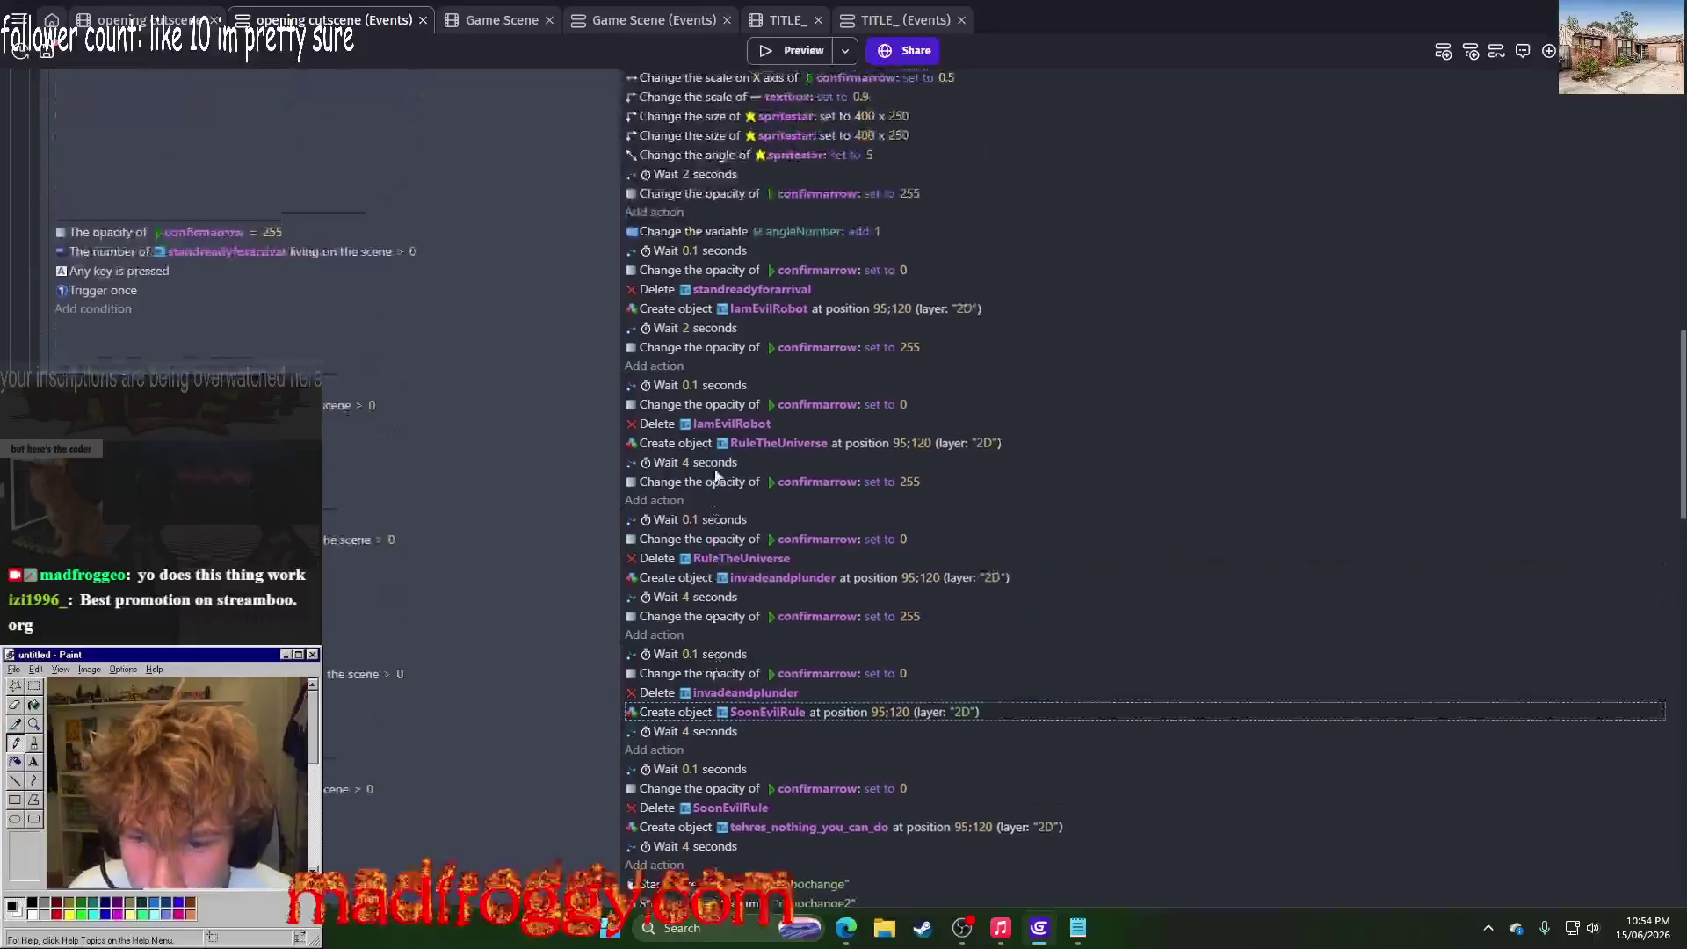
# Step: Try a 2-second wait after invadeandplunder and play the first robot lines in a preview
pyautogui.click(686, 597)
pyautogui.write('23')
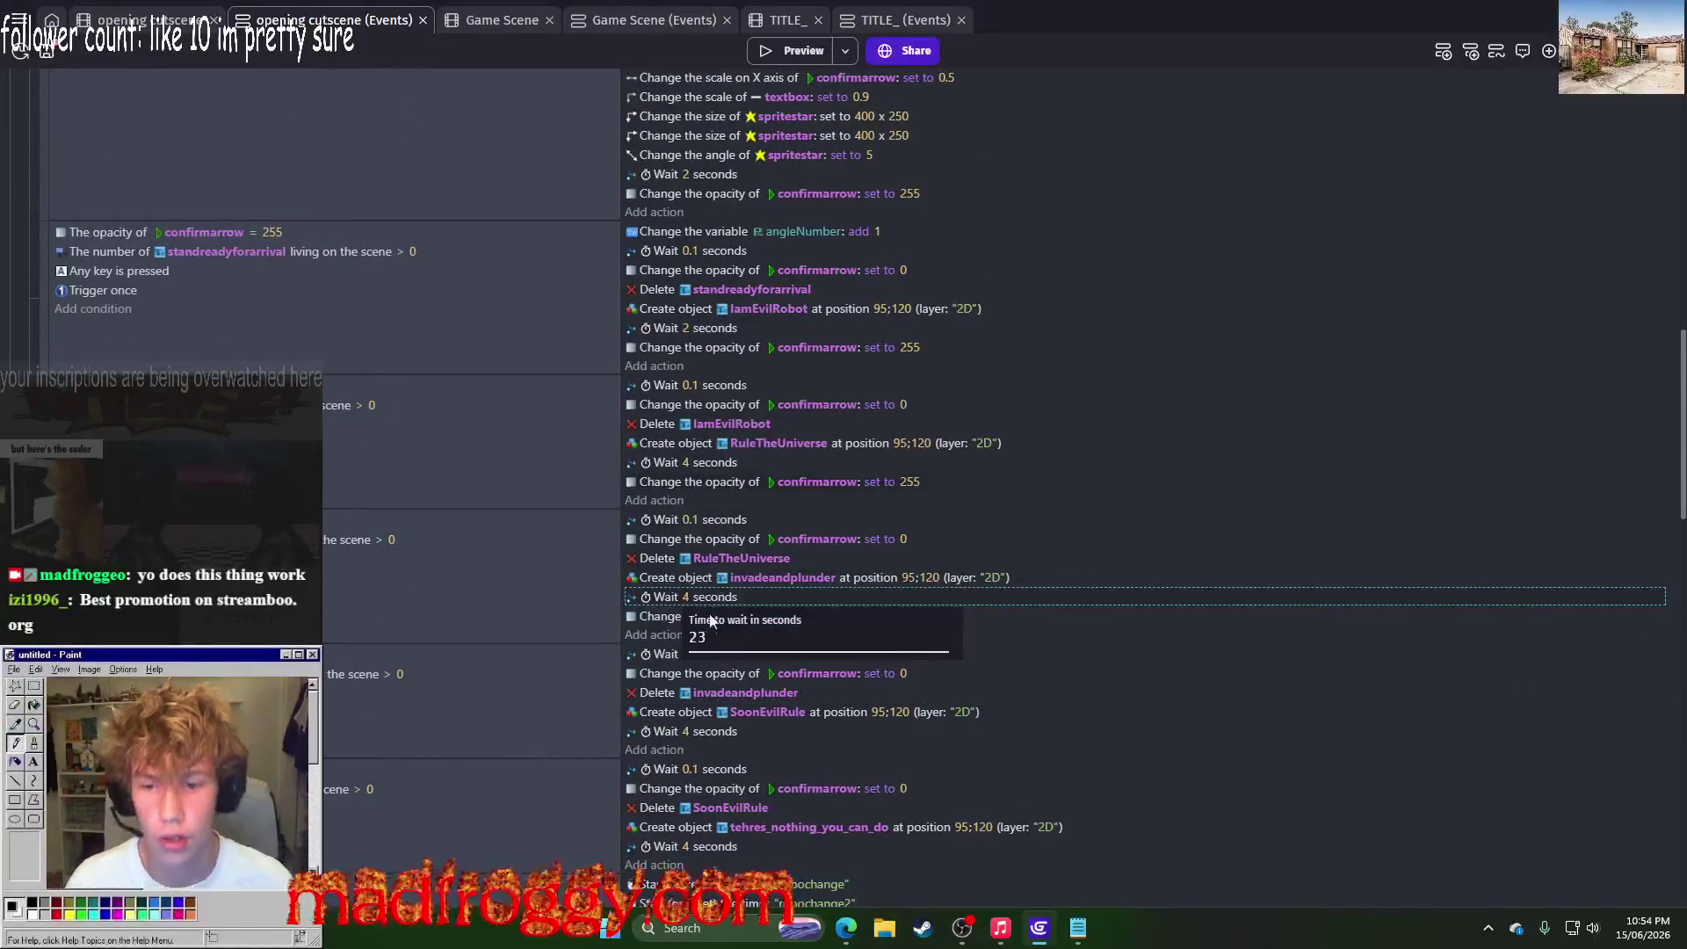
pyautogui.click(949, 519)
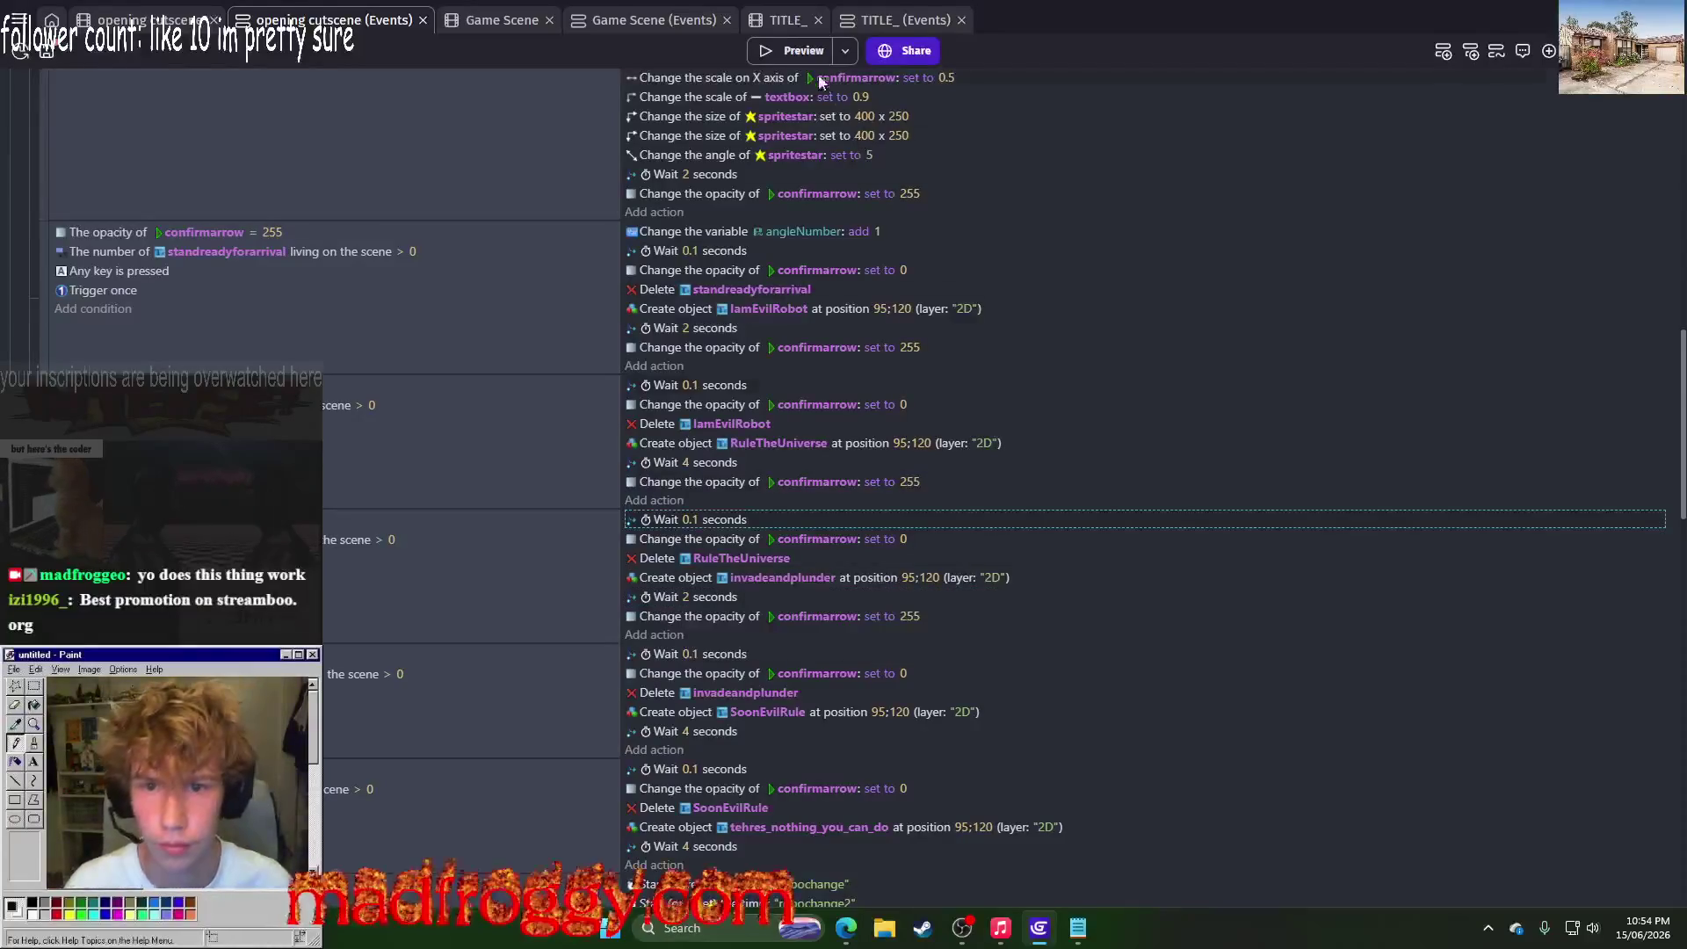
pyautogui.press('F5')
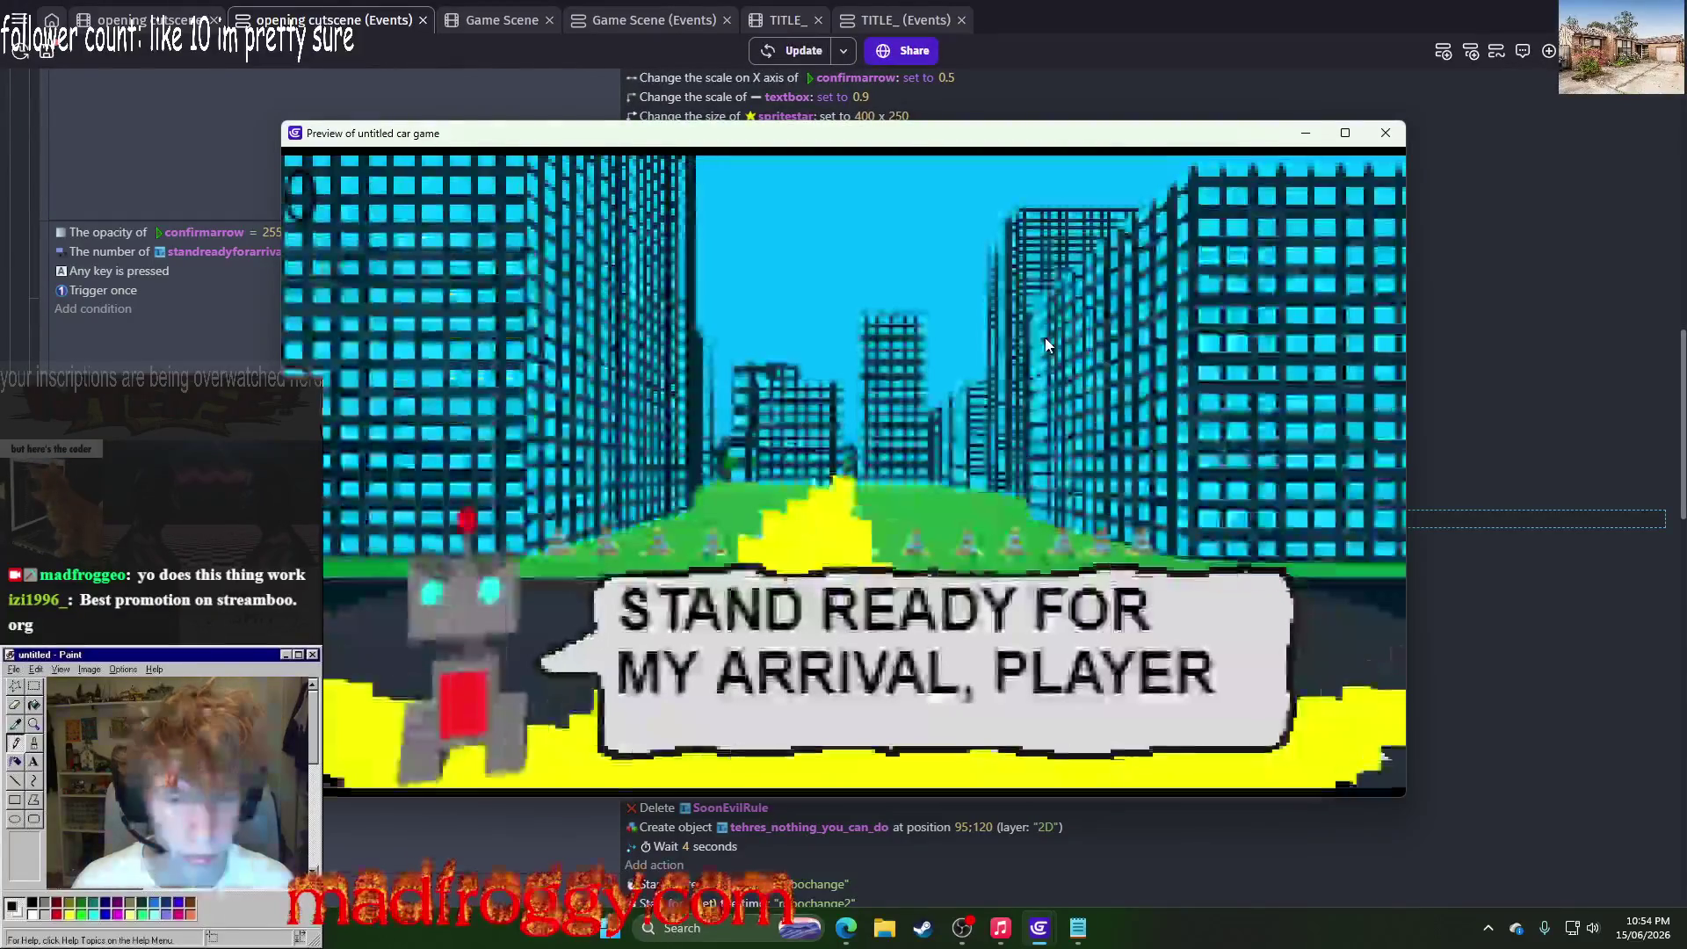
pyautogui.press('space')
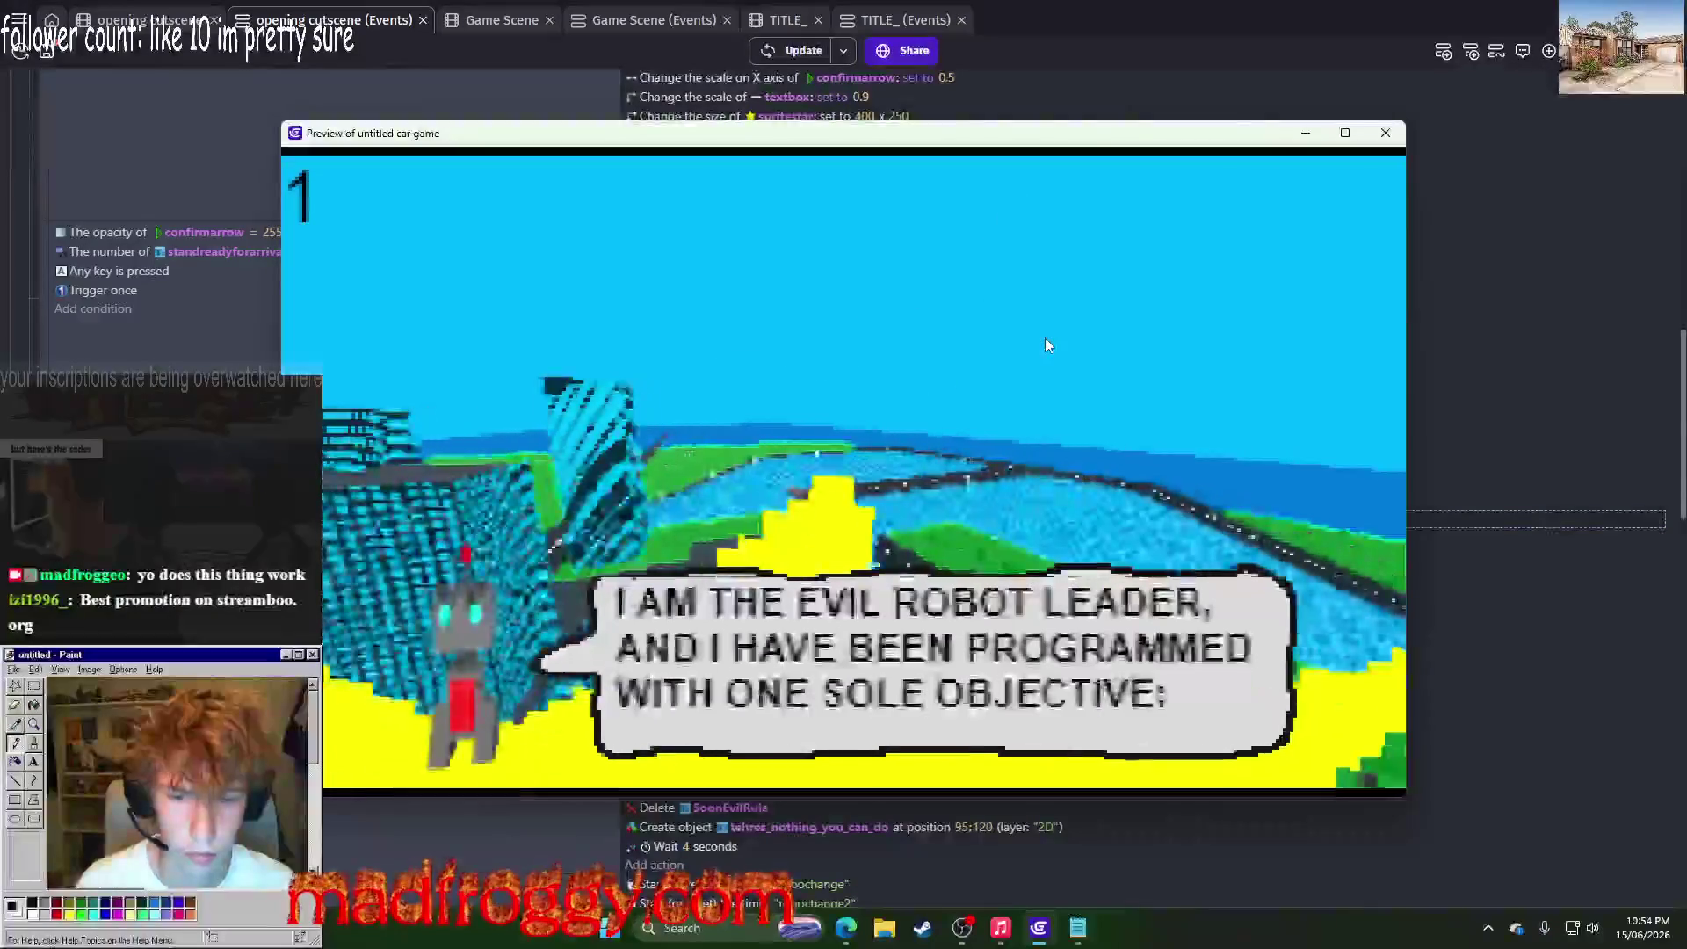
pyautogui.press('space')
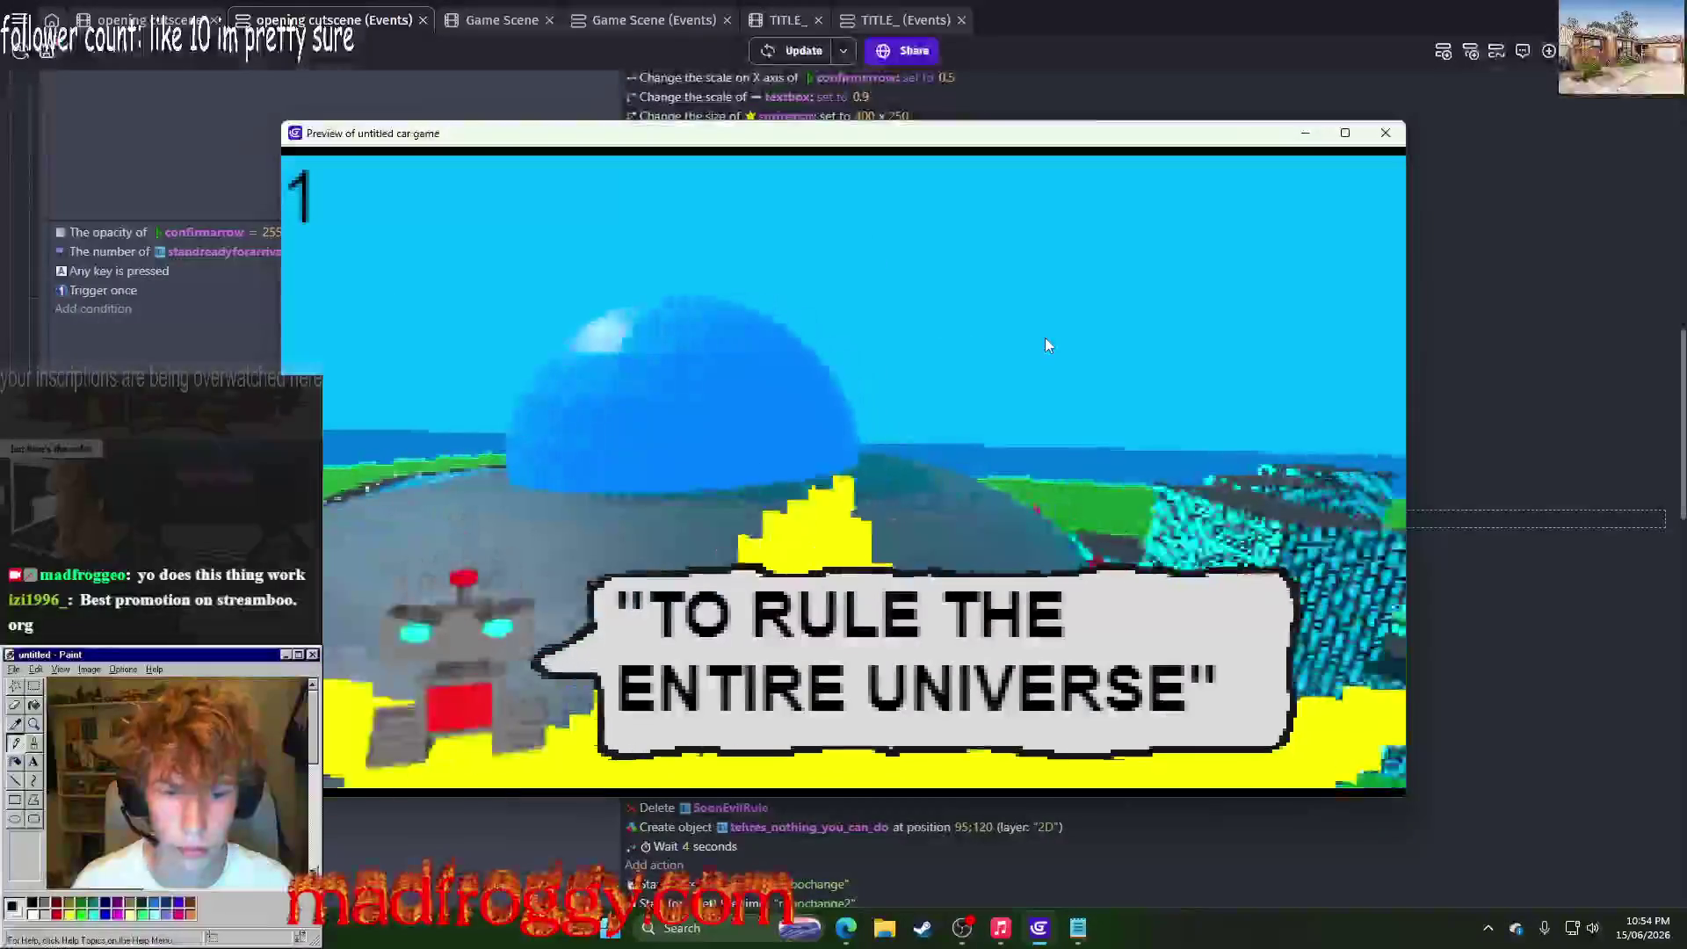
pyautogui.press('space')
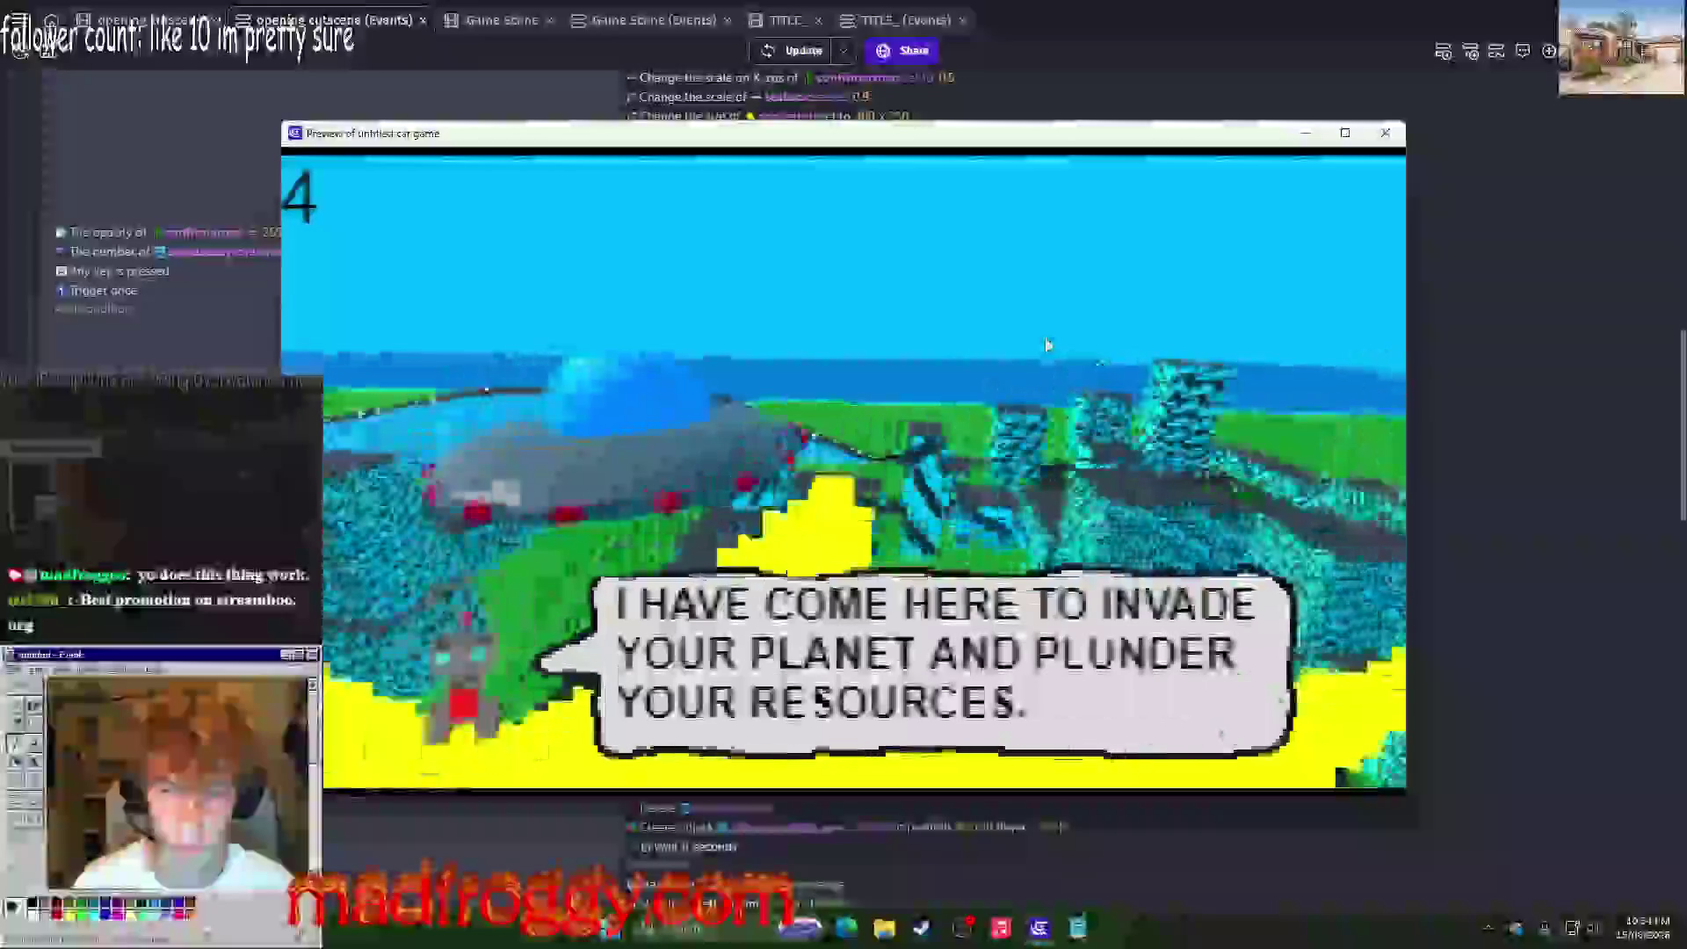
pyautogui.click(1378, 146)
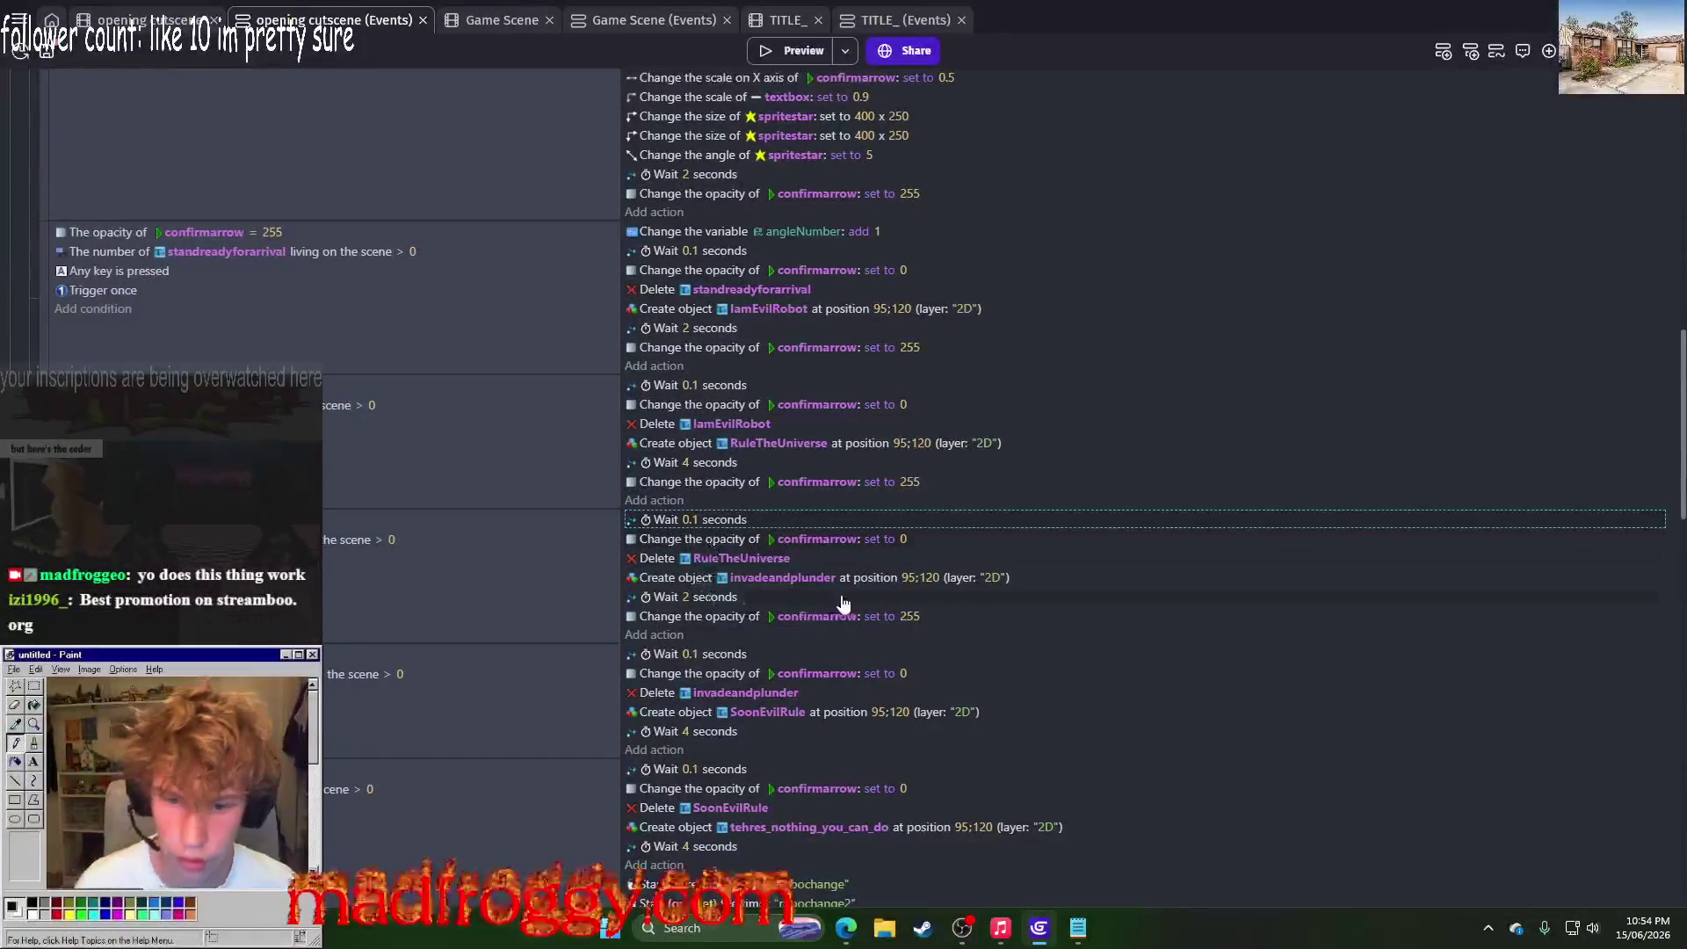
# Step: Restore the invadeandplunder wait to 4, set RuleTheUniverse to 3 seconds, then preview
pyautogui.click(687, 597)
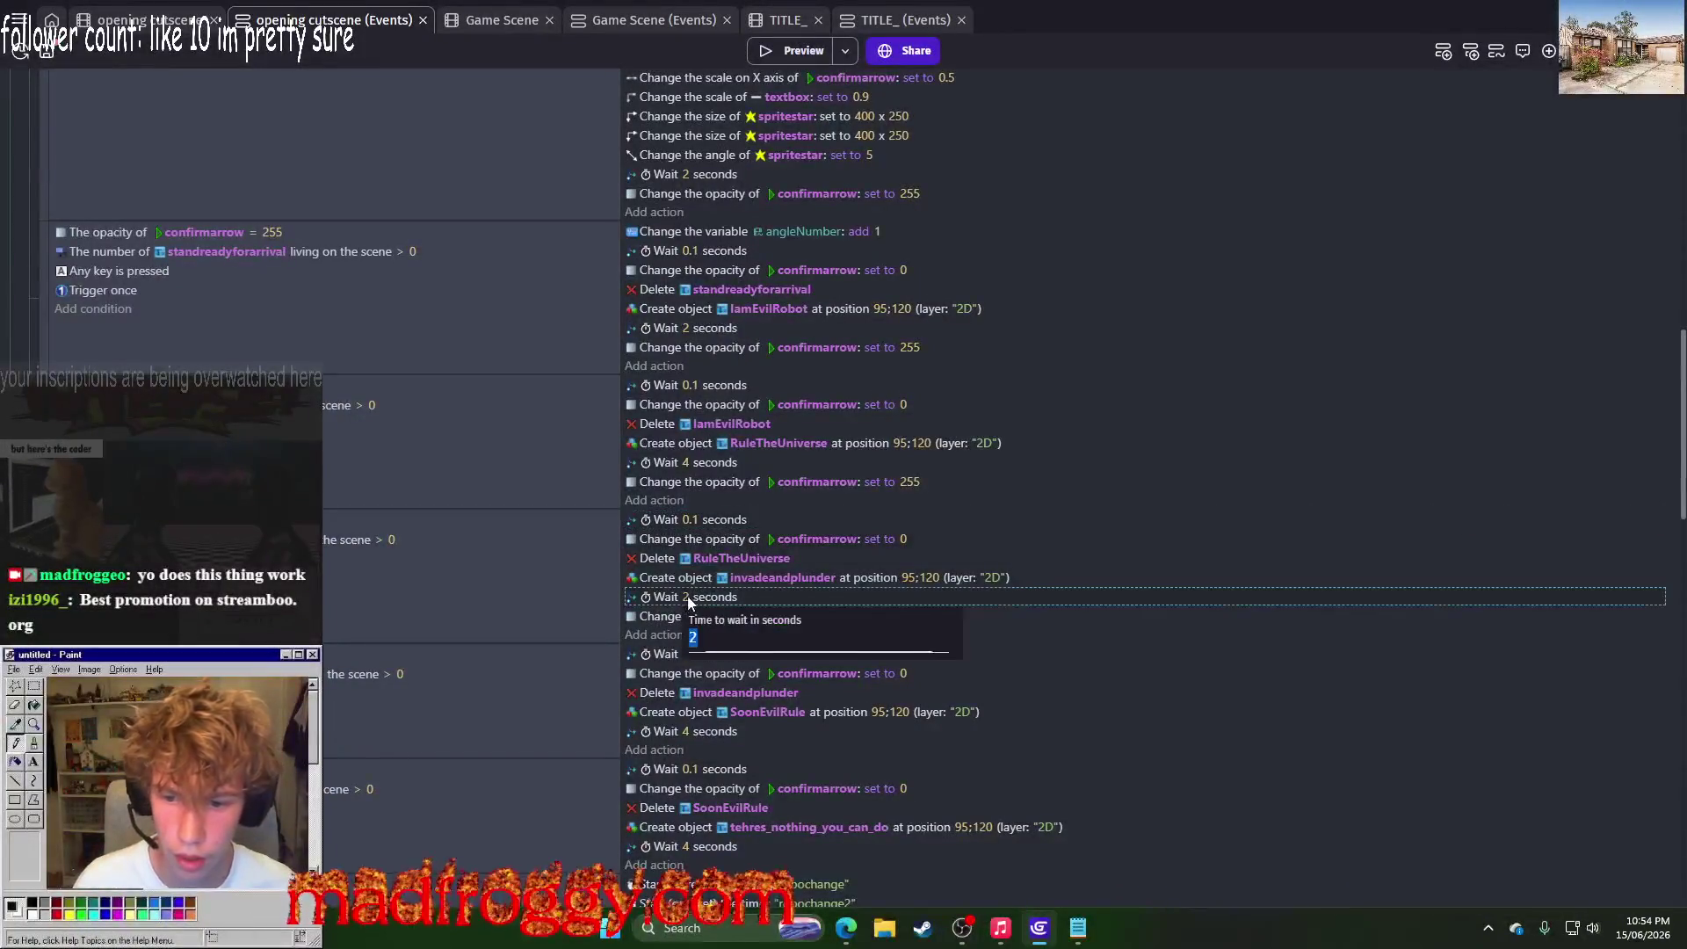
pyautogui.click(684, 461)
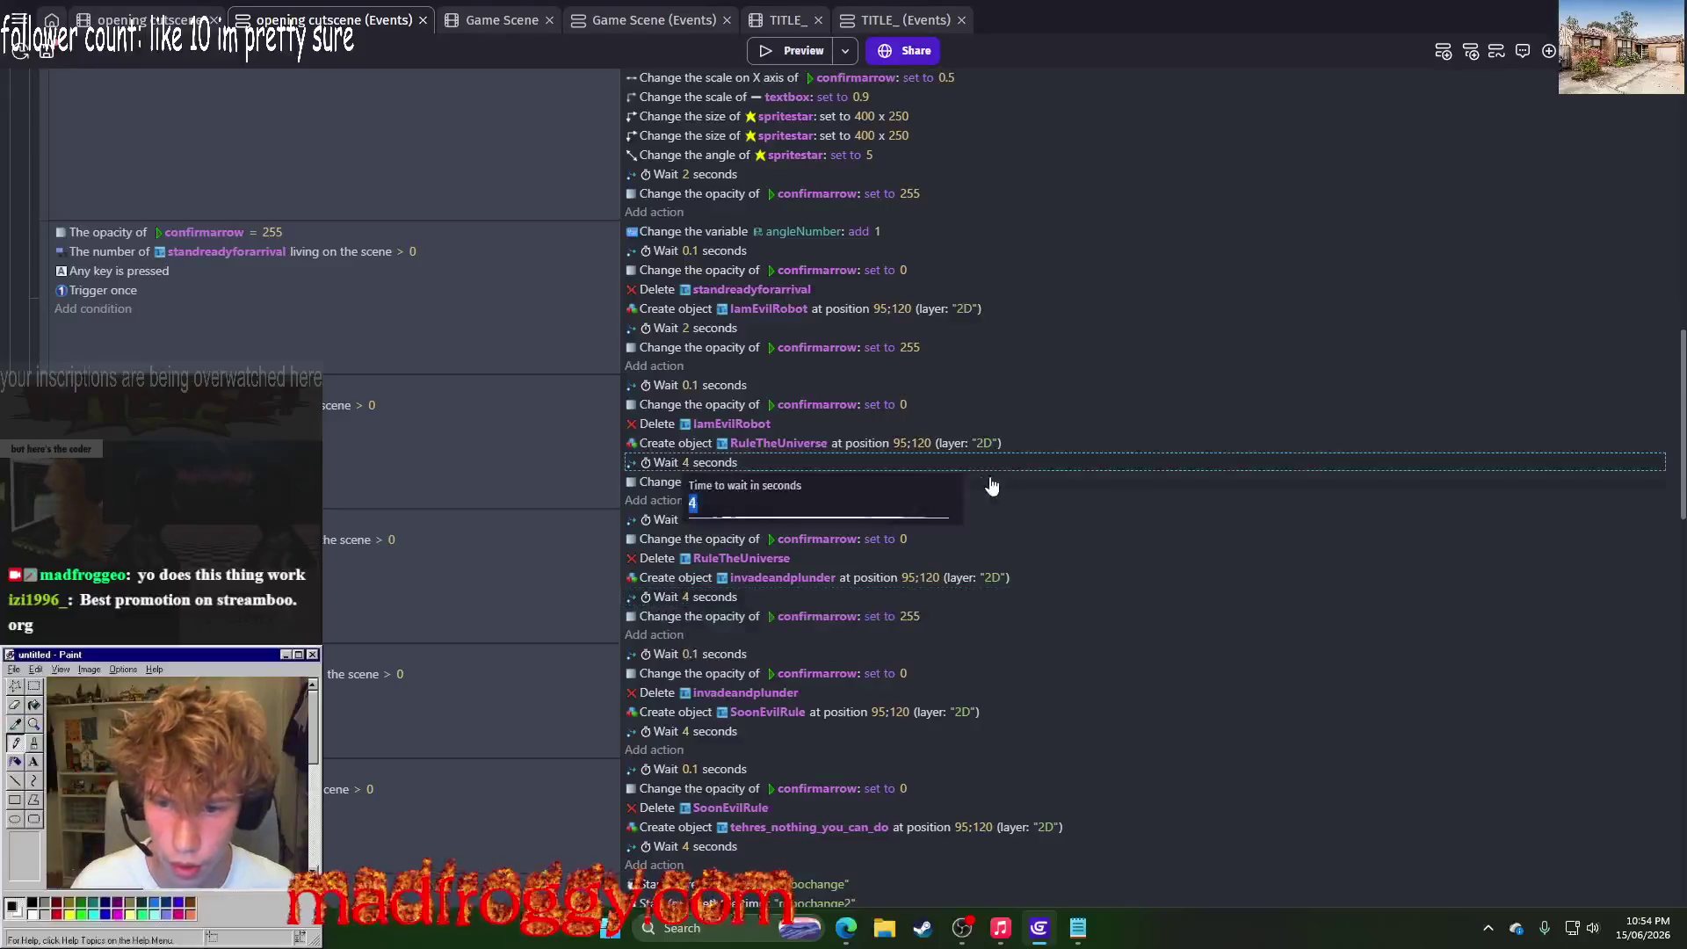
pyautogui.click(800, 450)
pyautogui.click(1149, 451)
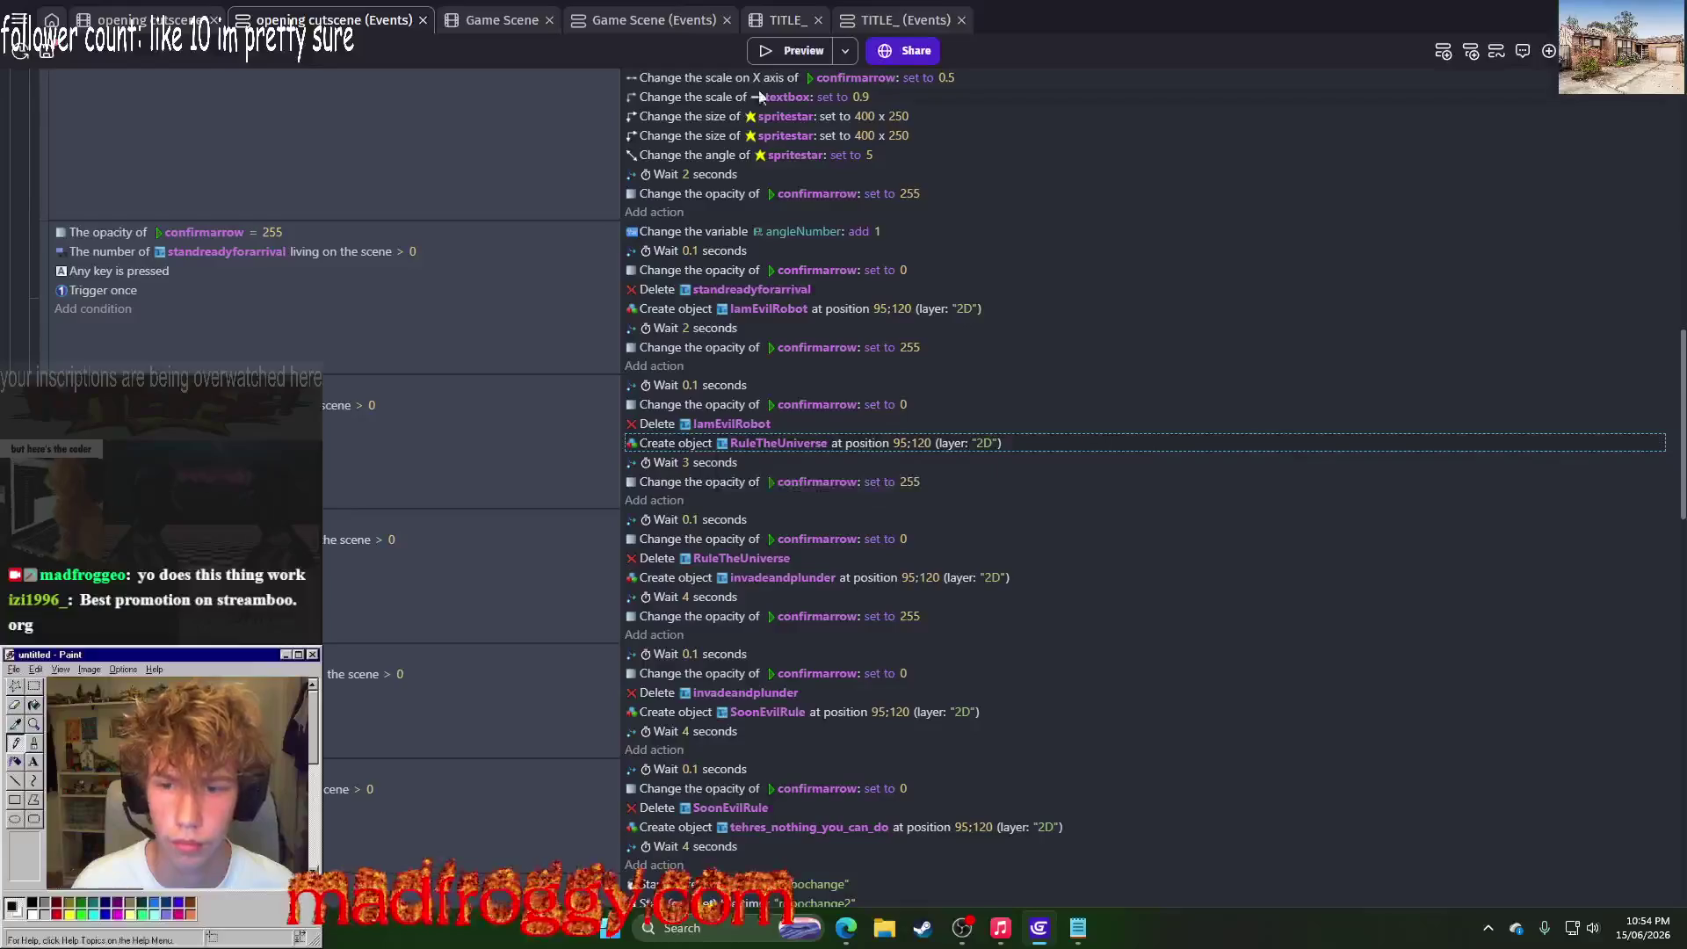
pyautogui.click(784, 55)
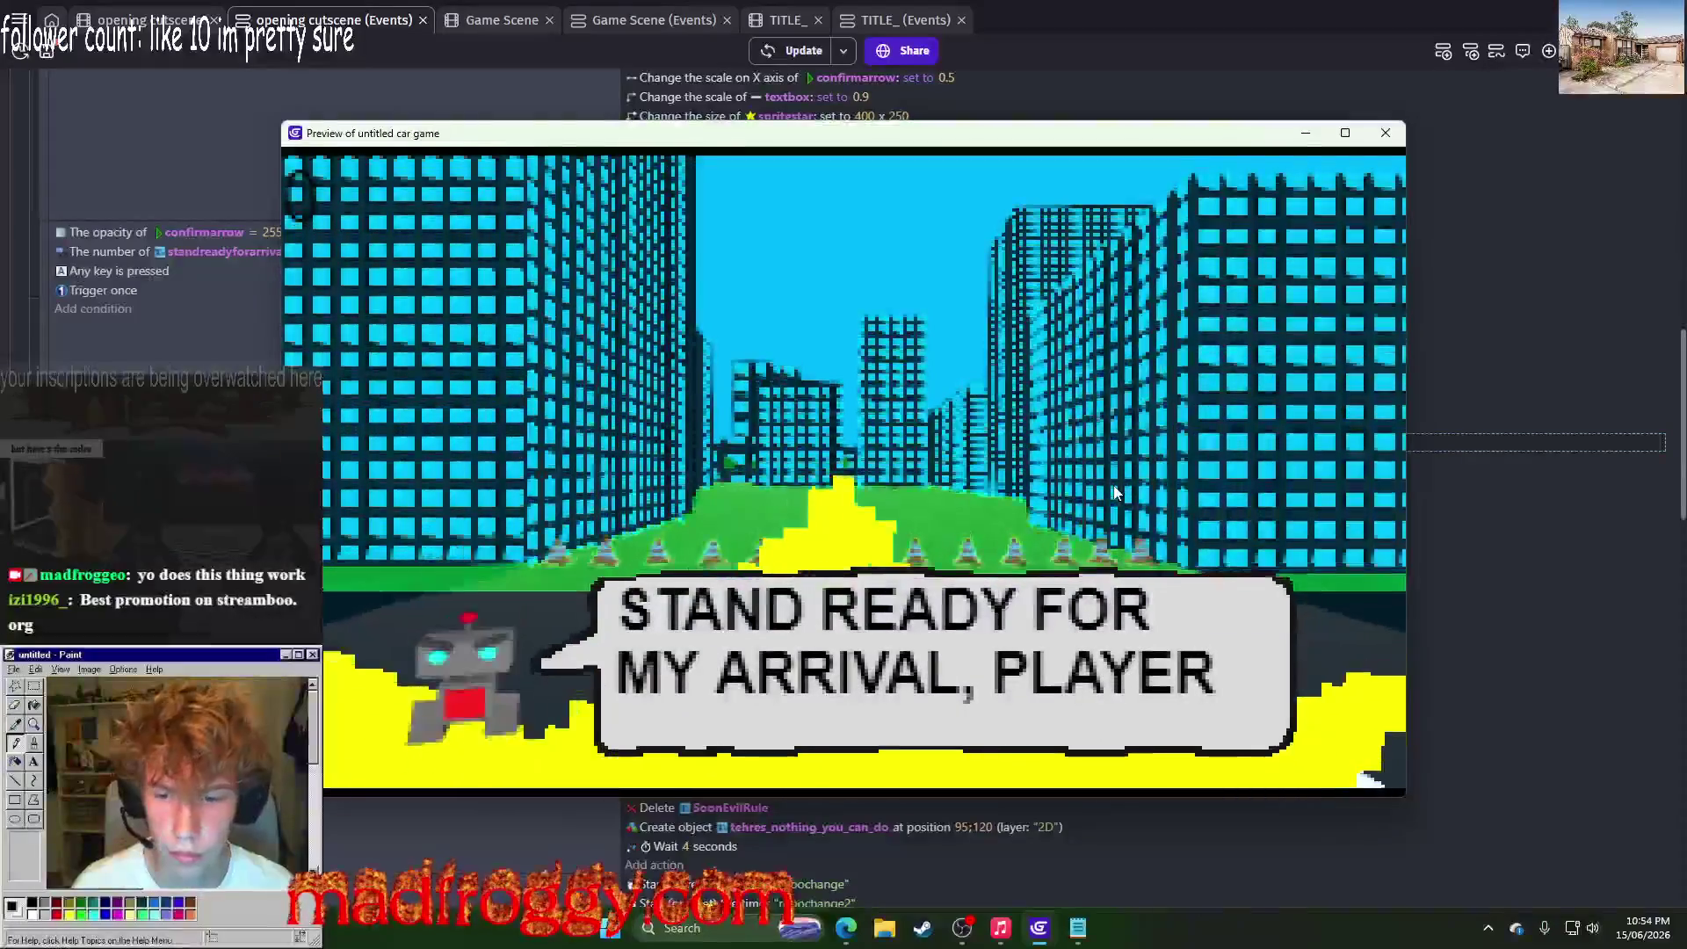
# Step: Advance four lines to 'SOON, YOUR PLANET WILL BE UNDER MY SUPER EVIL RULE' and close the preview
pyautogui.press('space')
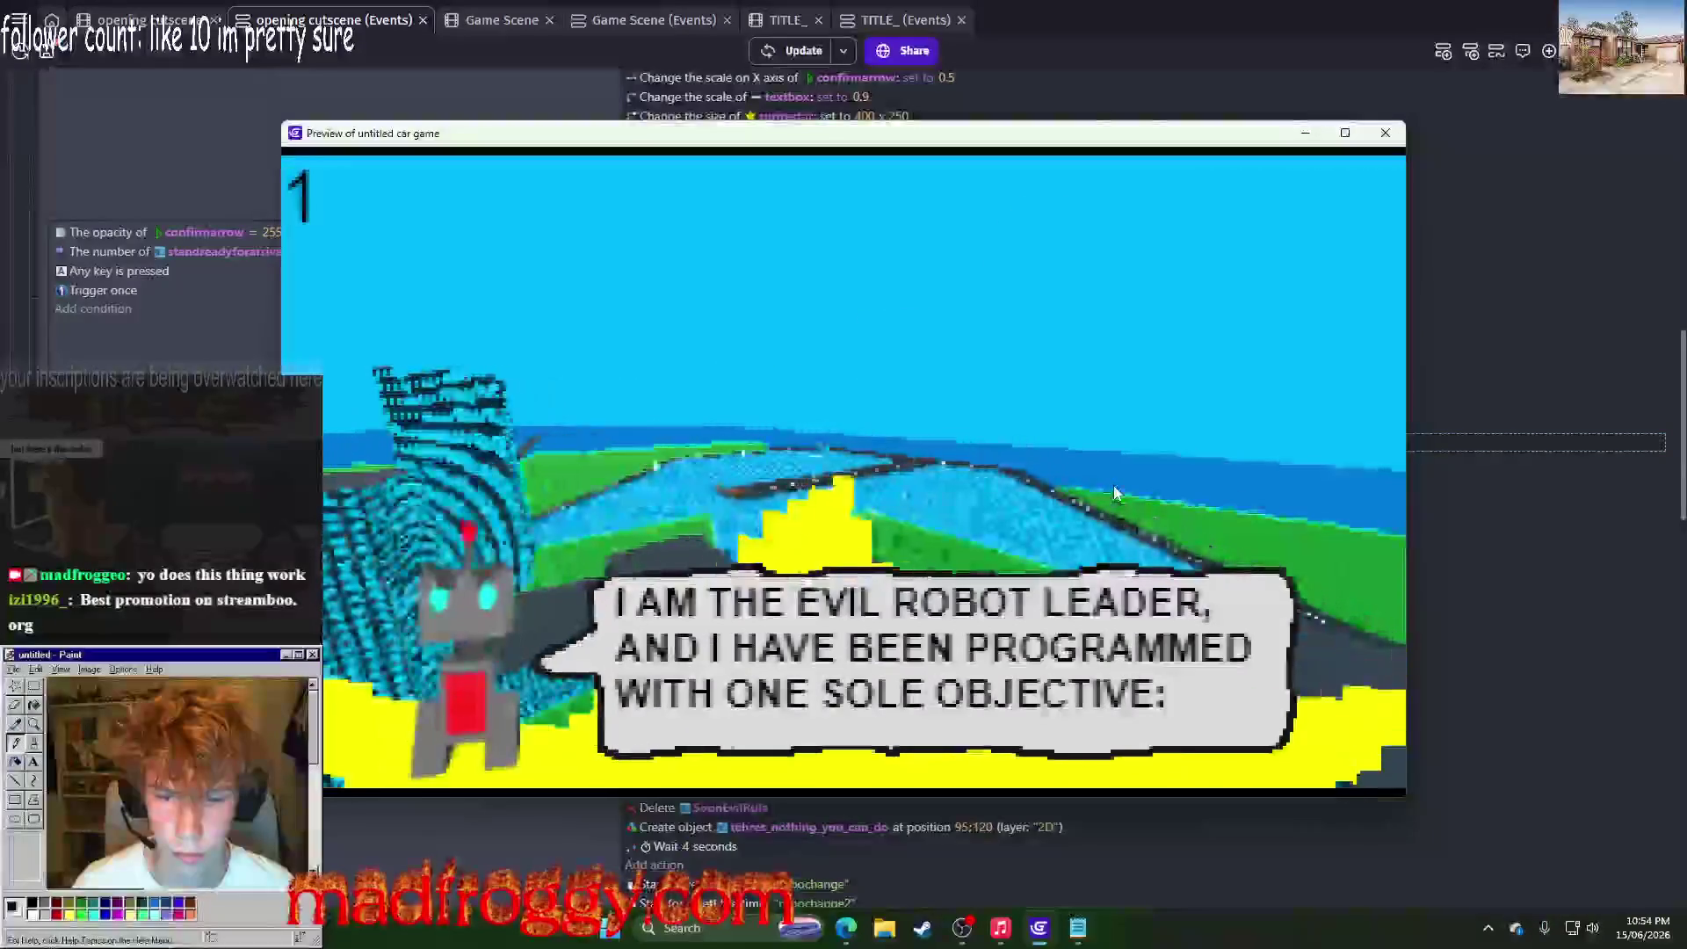
pyautogui.press('space')
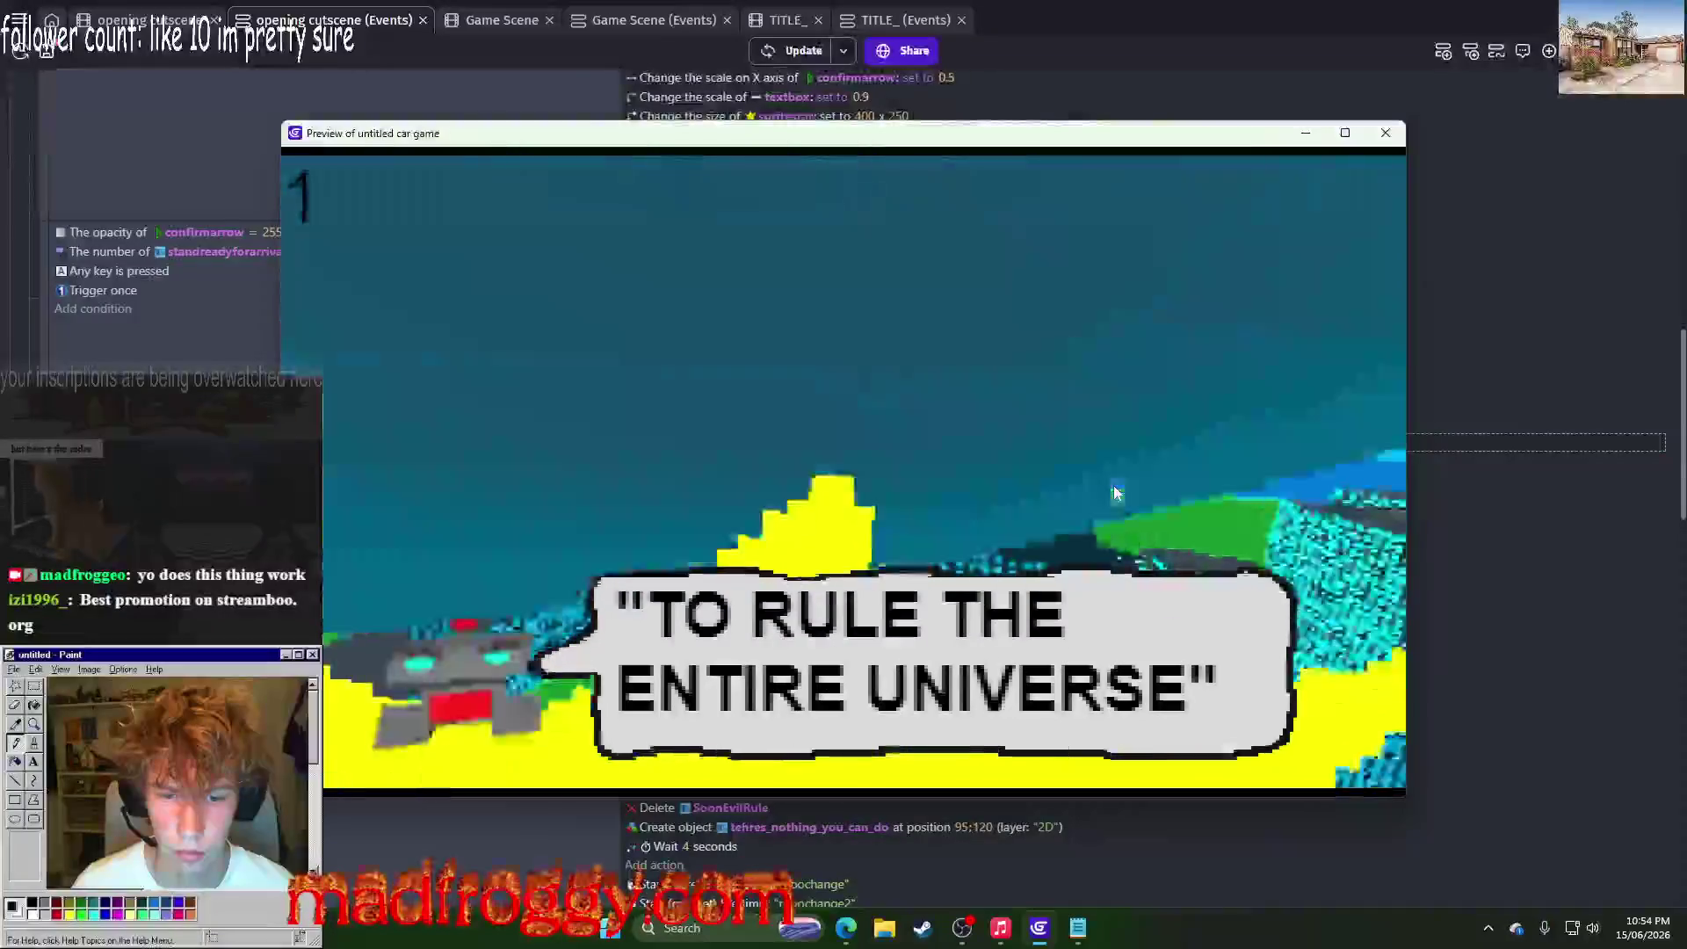
pyautogui.press('space')
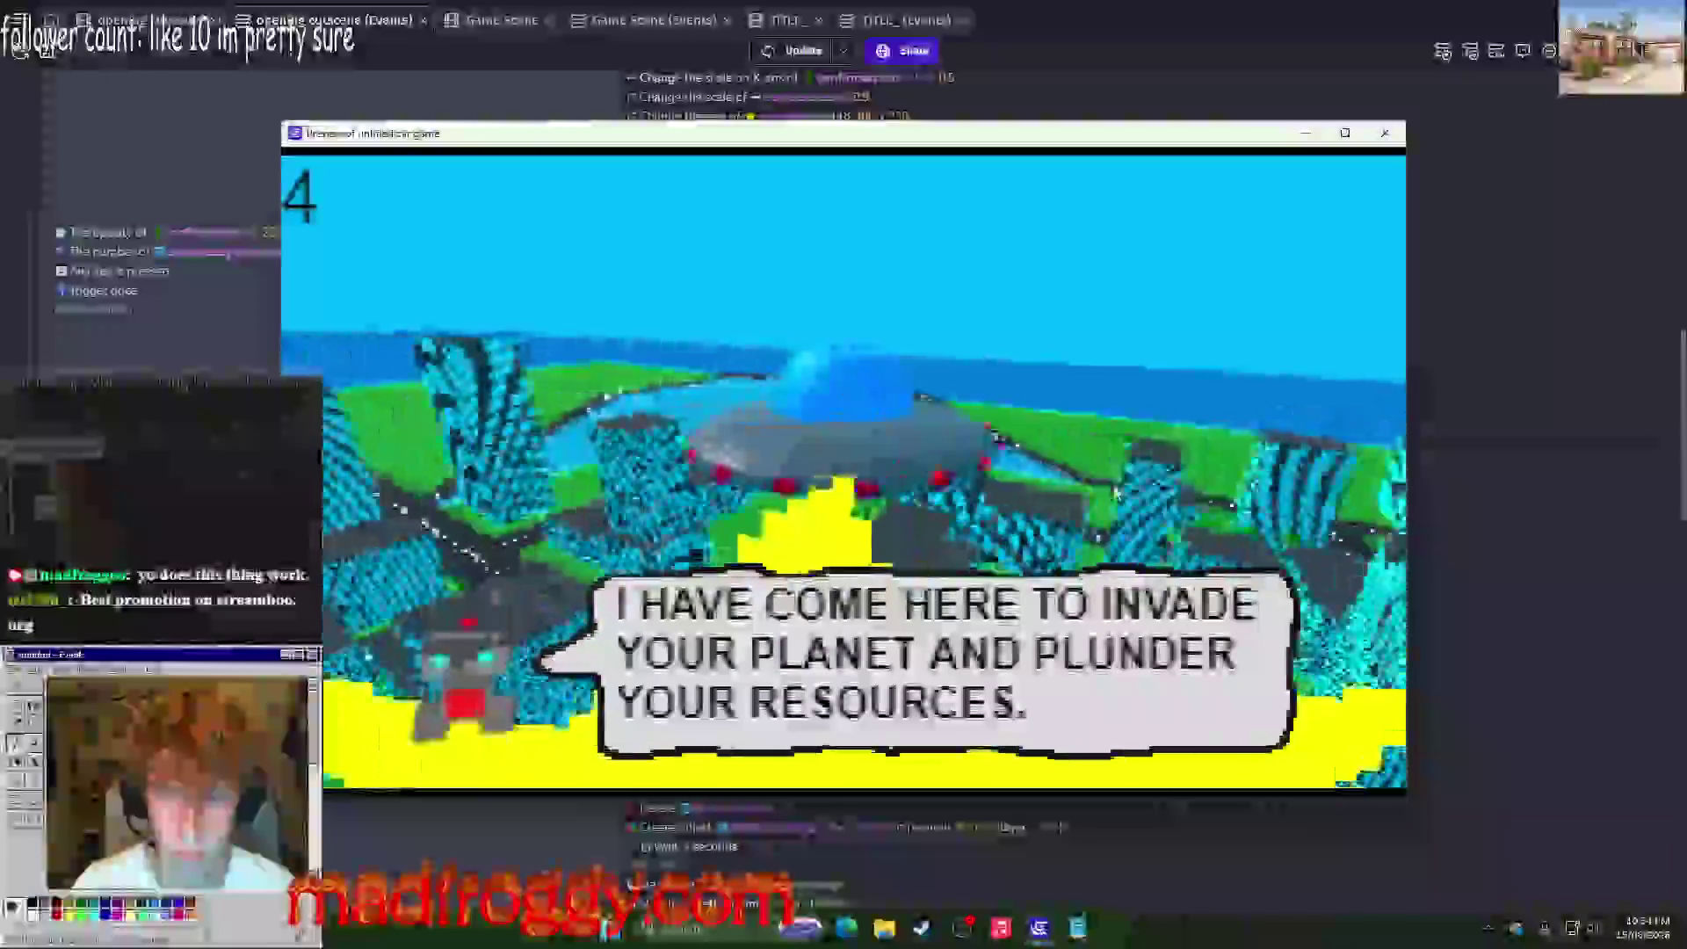
pyautogui.press('space')
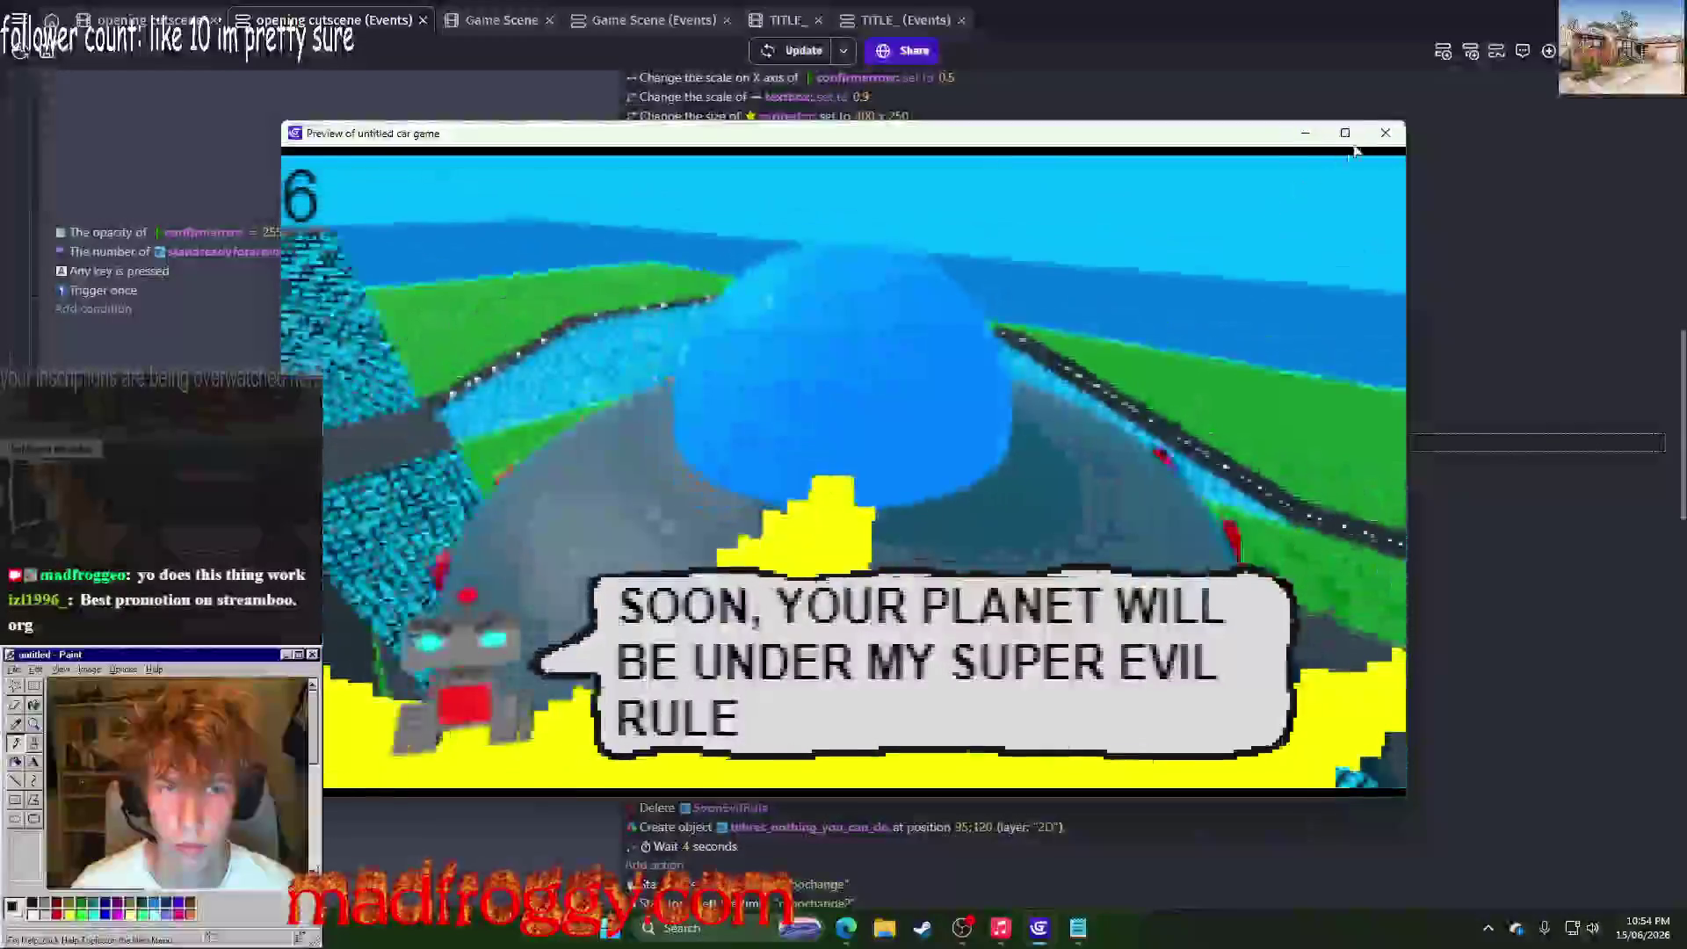
pyautogui.click(1386, 133)
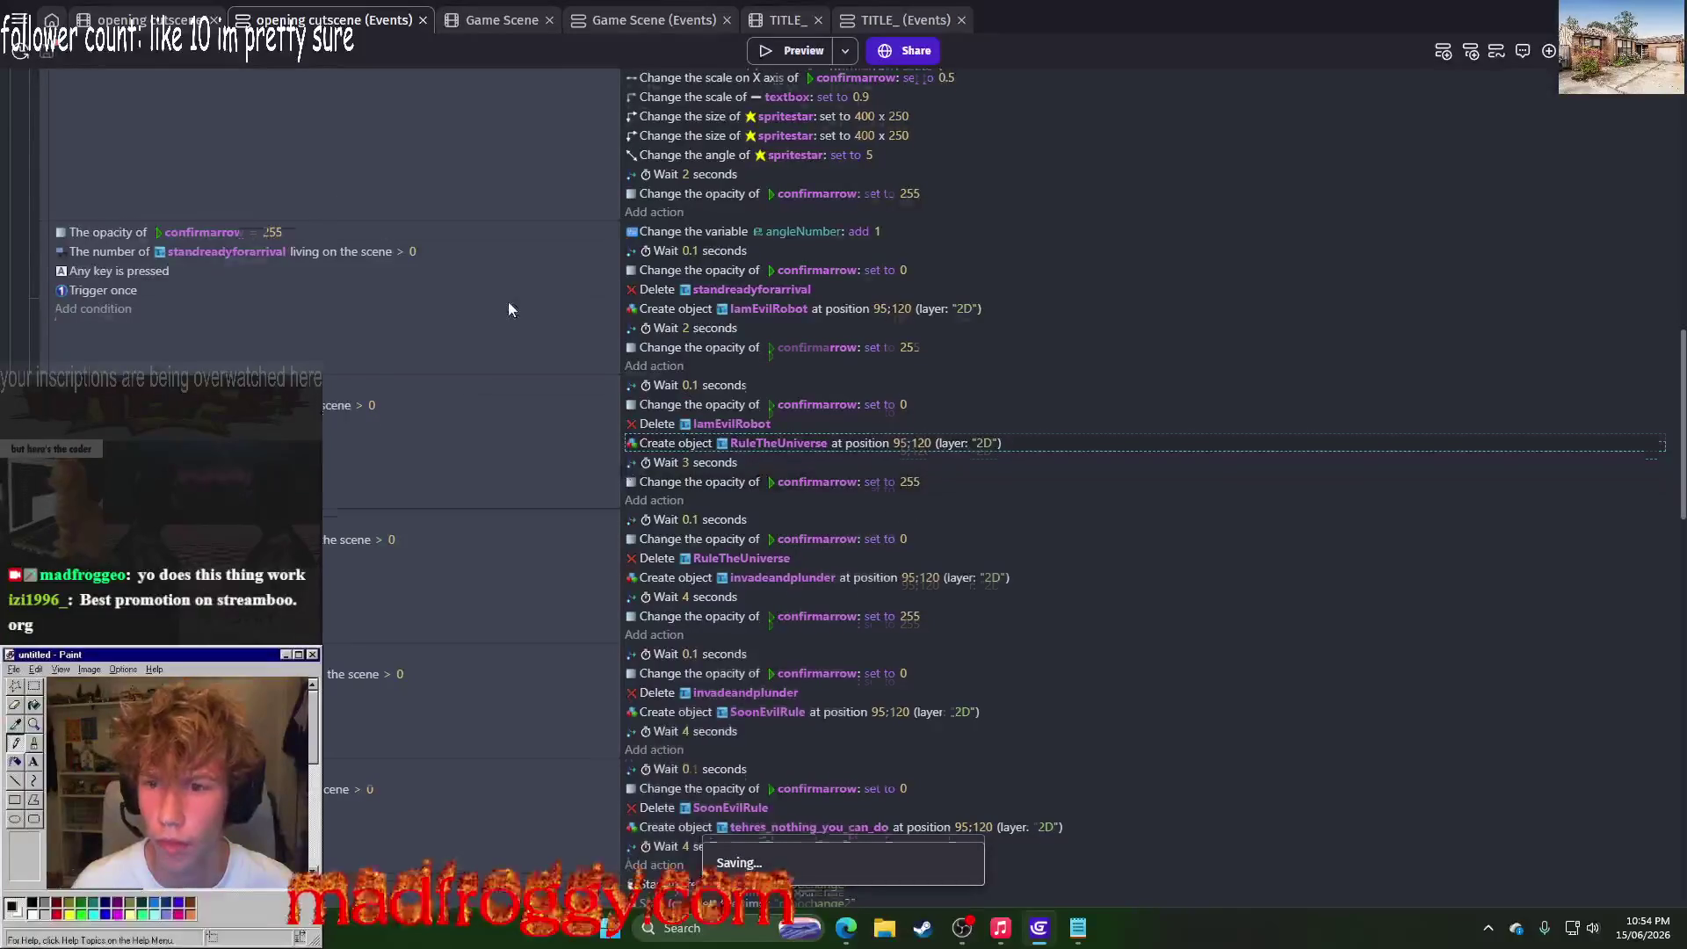
# Step: Move the 'textbox3: set to true' action below 'Wait 1 seconds' and save the project
pyautogui.scroll(15, 508, 309)
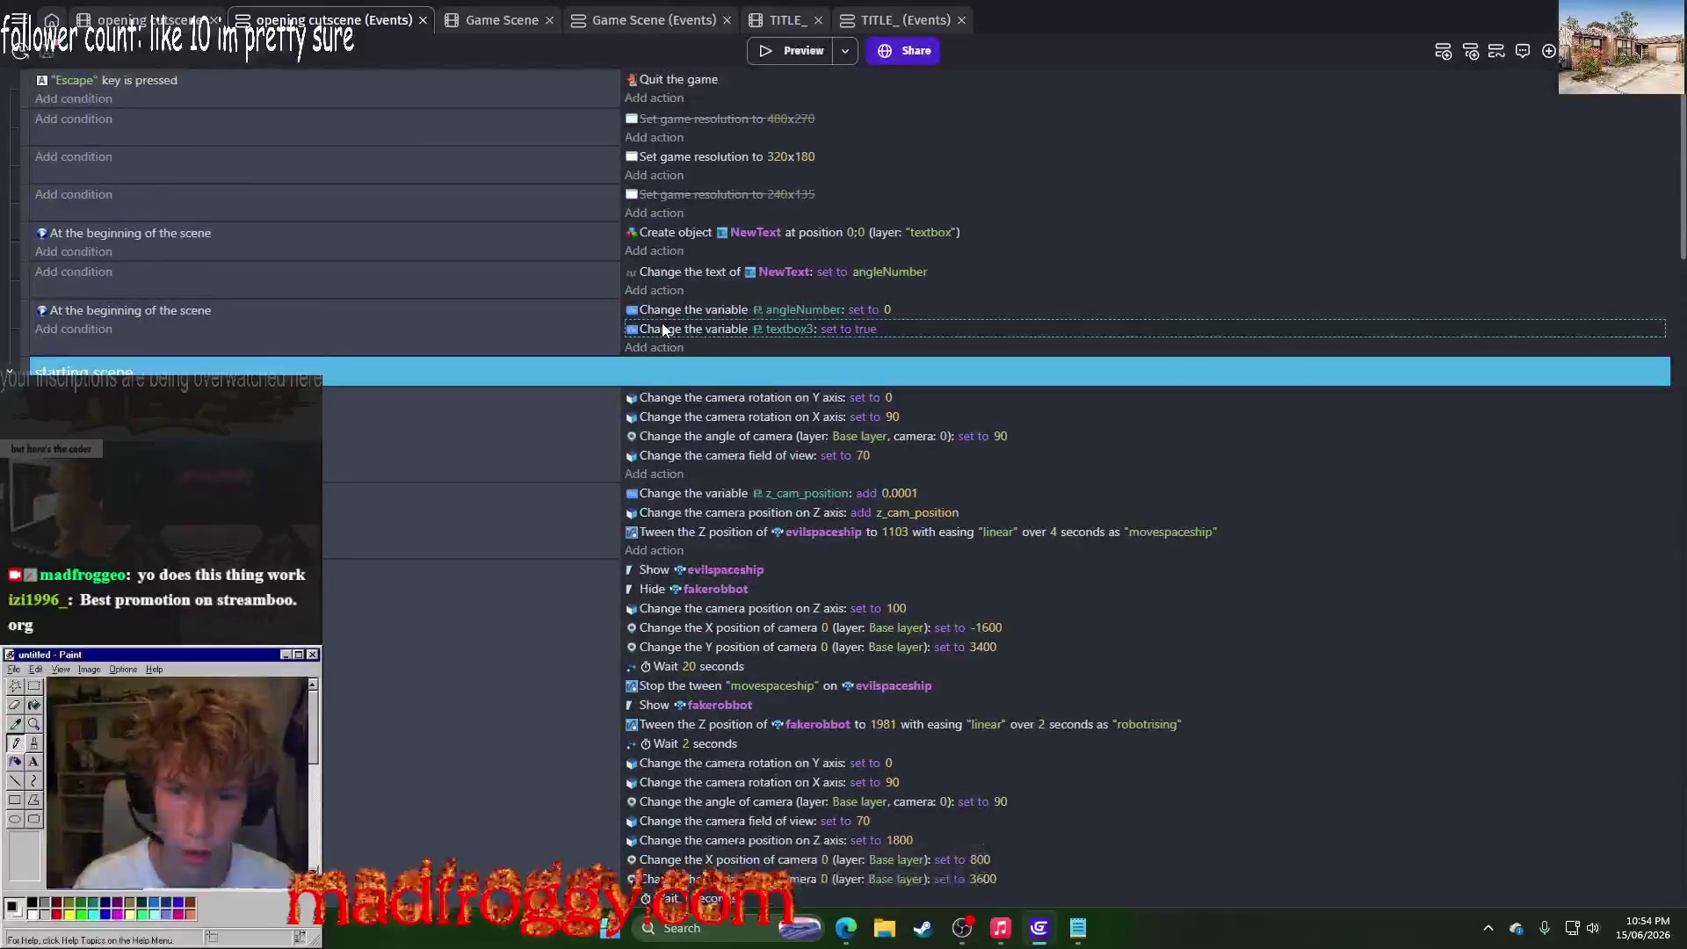
pyautogui.moveTo(663, 329); pyautogui.dragTo(767, 95)
pyautogui.hotkey('ctrl', 's')
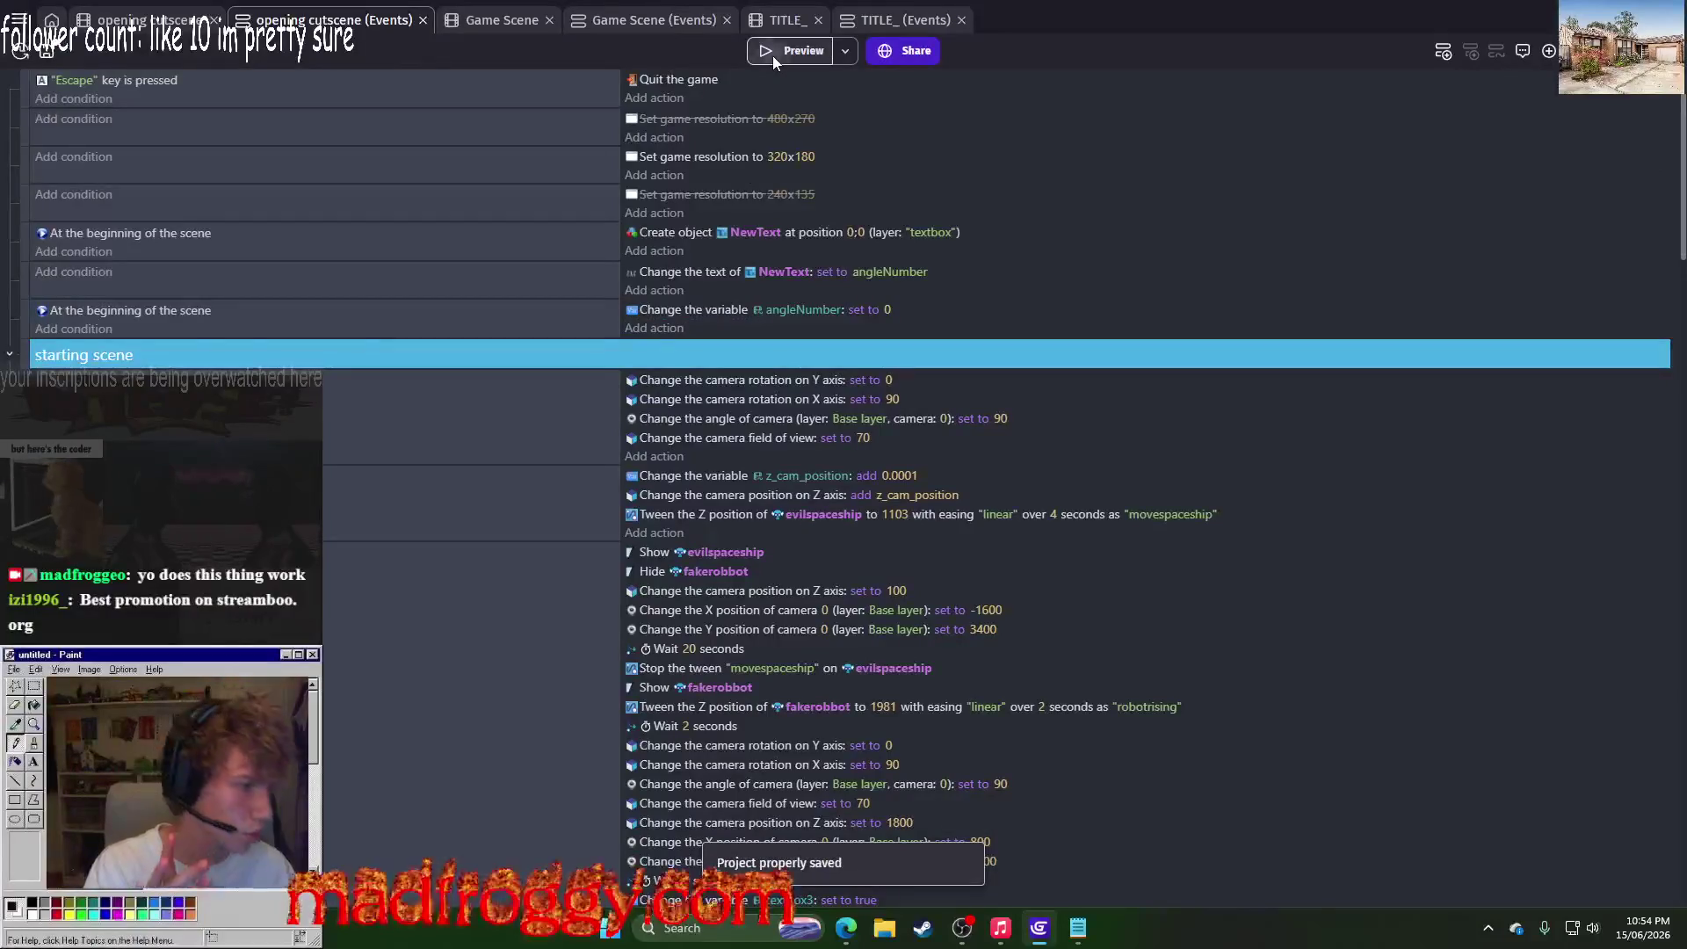
# Step: Preview the cutscene through to the SUPER EVIL RULE line and close it
pyautogui.click(772, 55)
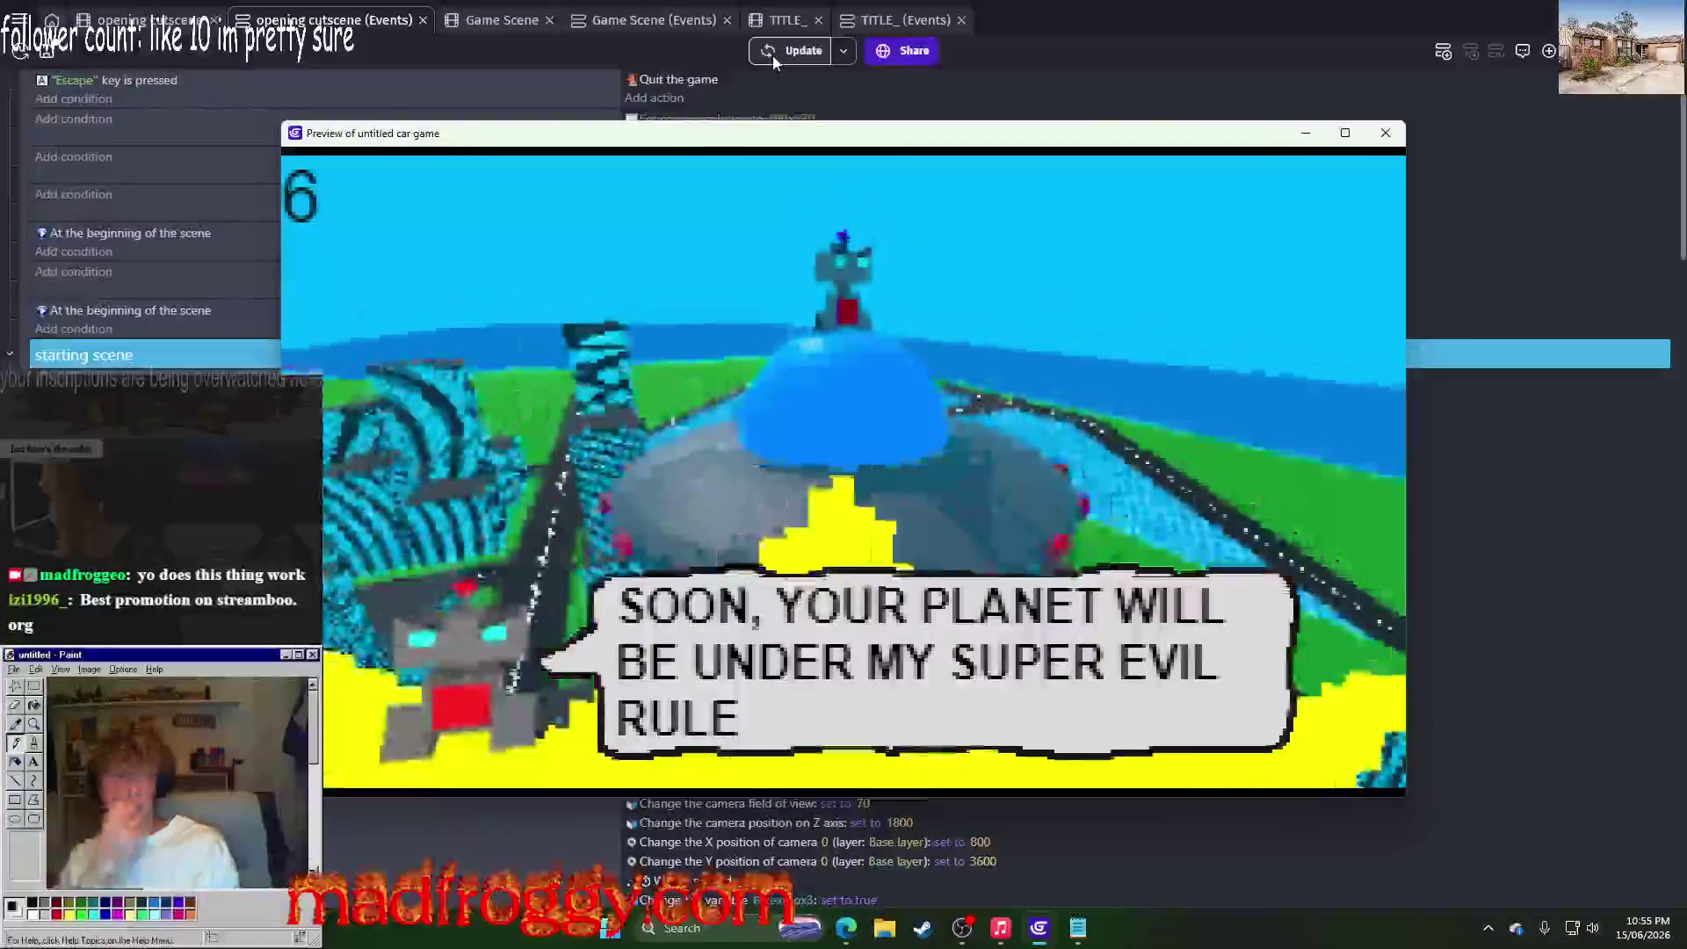
pyautogui.click(1385, 151)
pyautogui.scroll(-5, 1389, 158)
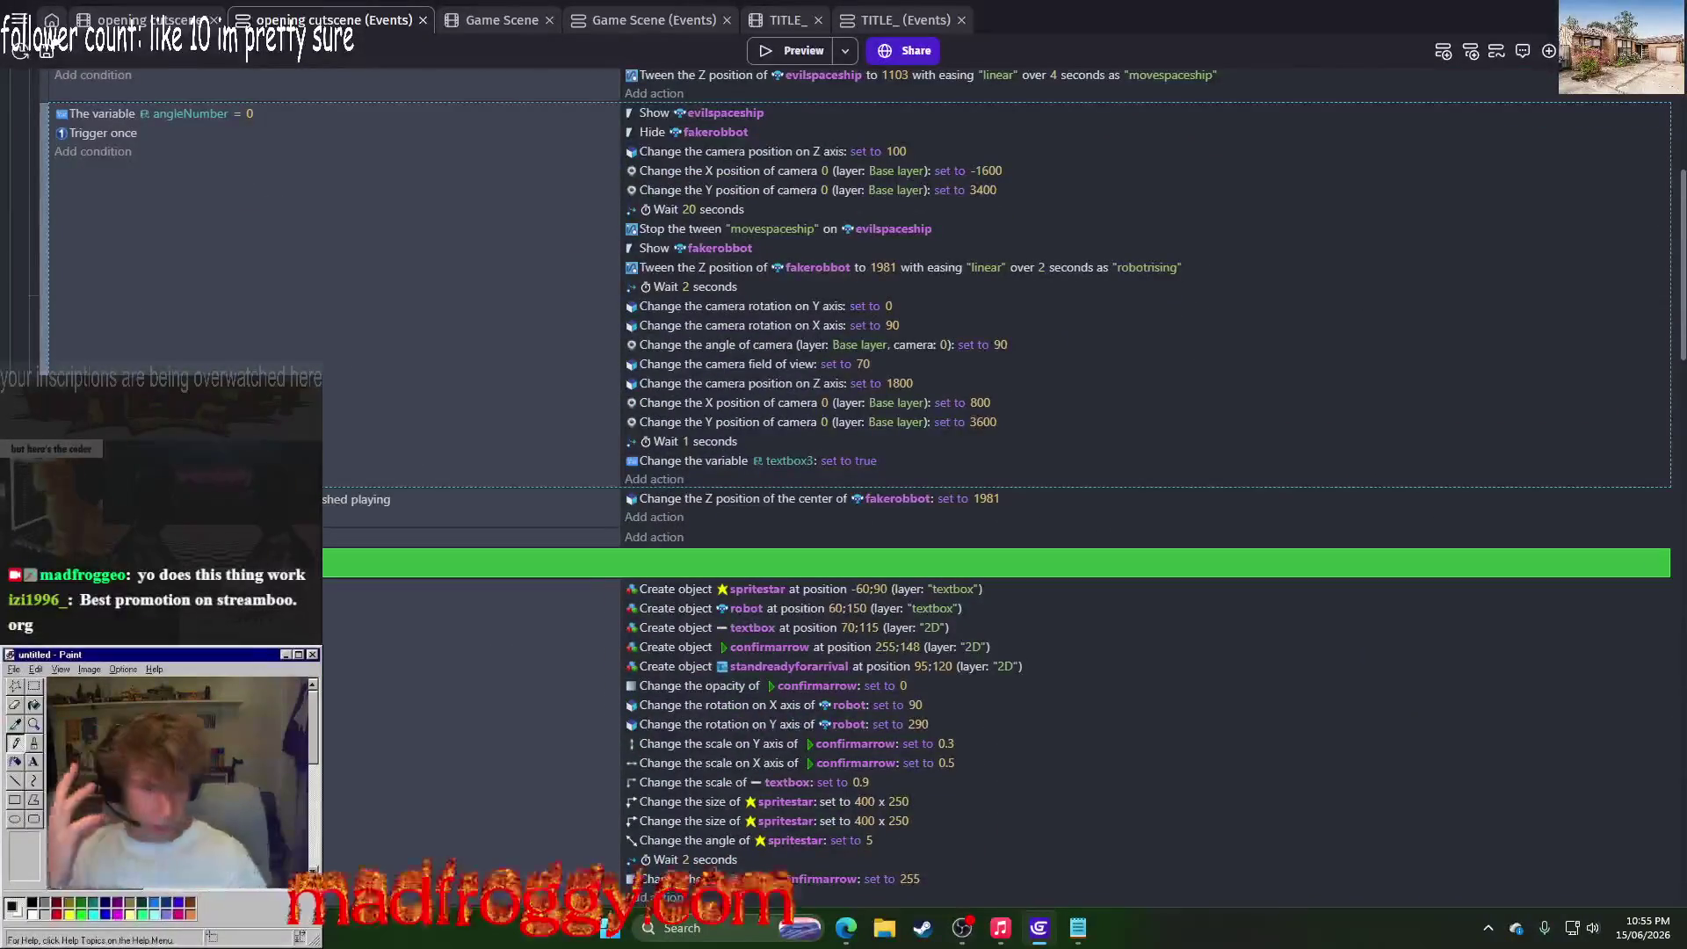
# Step: Copy the confirmarrow opacity 255 action into the SoonEvilRule event and delete the duplicated final event
pyautogui.scroll(-5, 606, 612)
pyautogui.scroll(10, 606, 613)
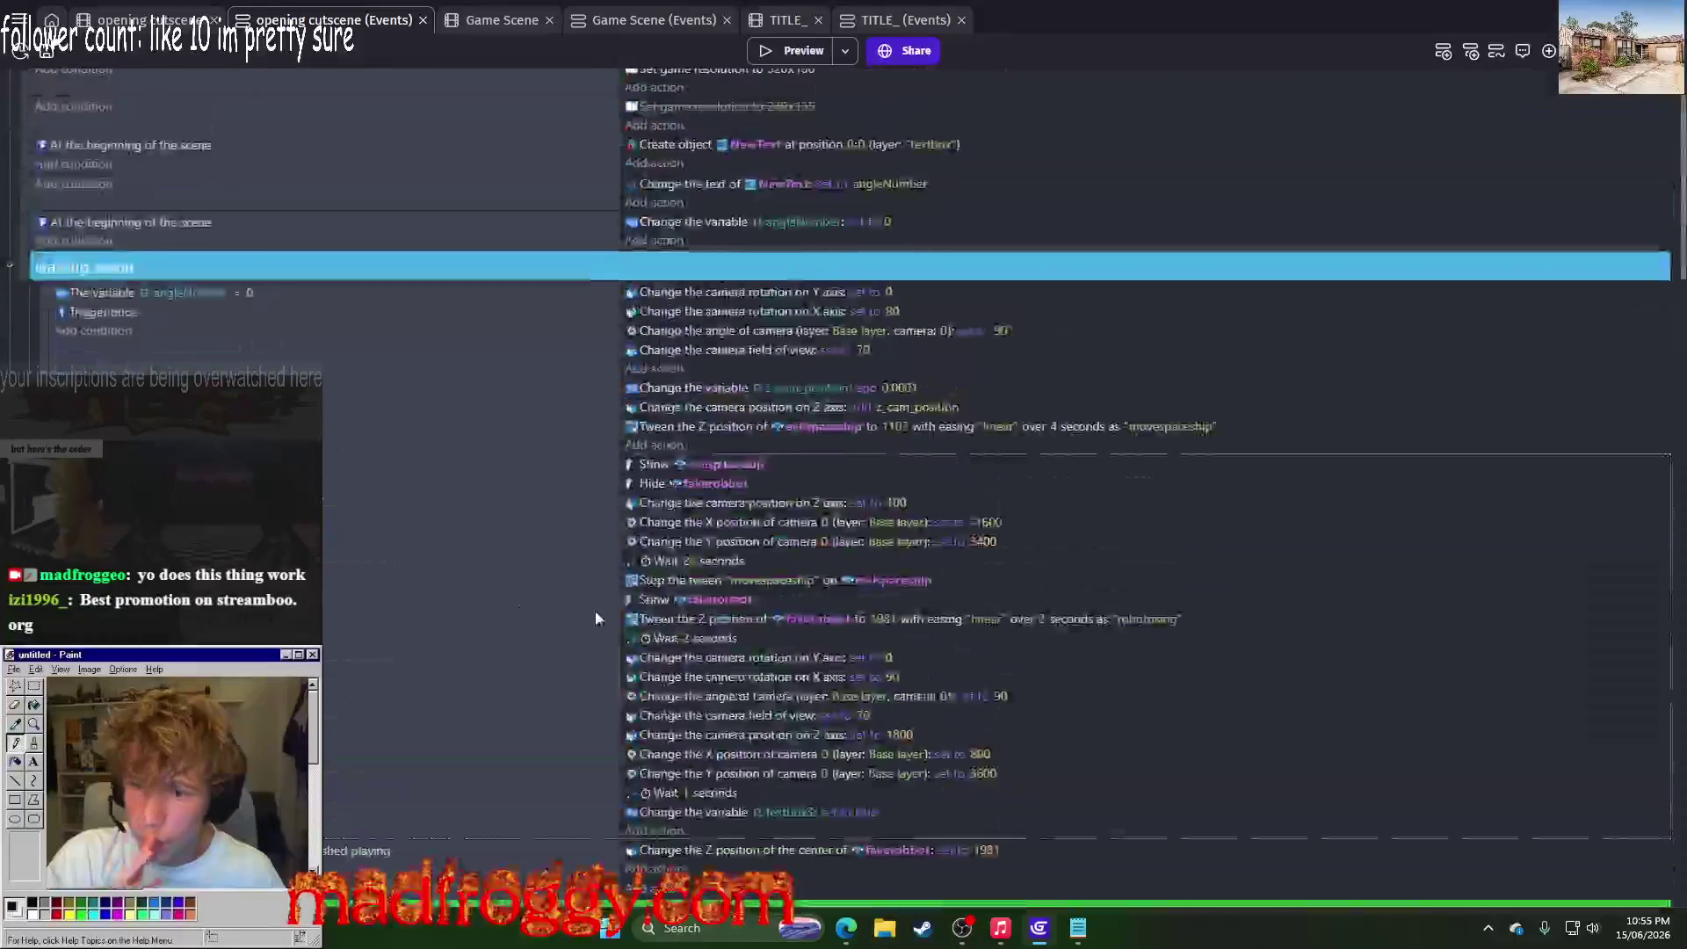
pyautogui.scroll(-10, 606, 613)
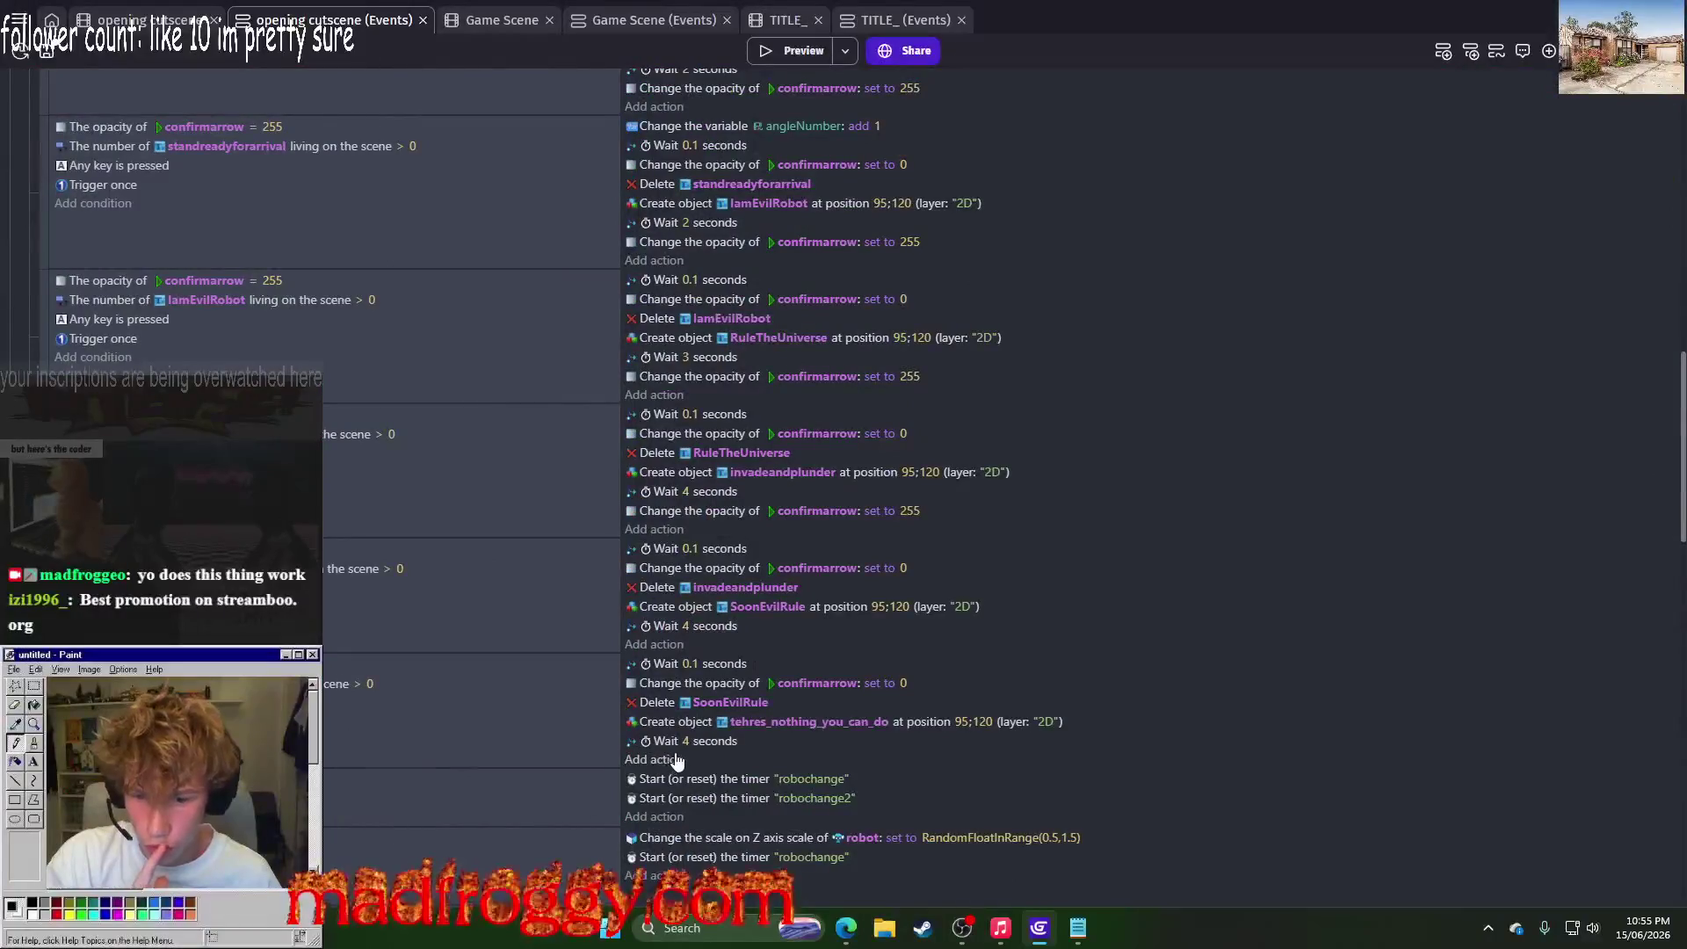
pyautogui.click(673, 726)
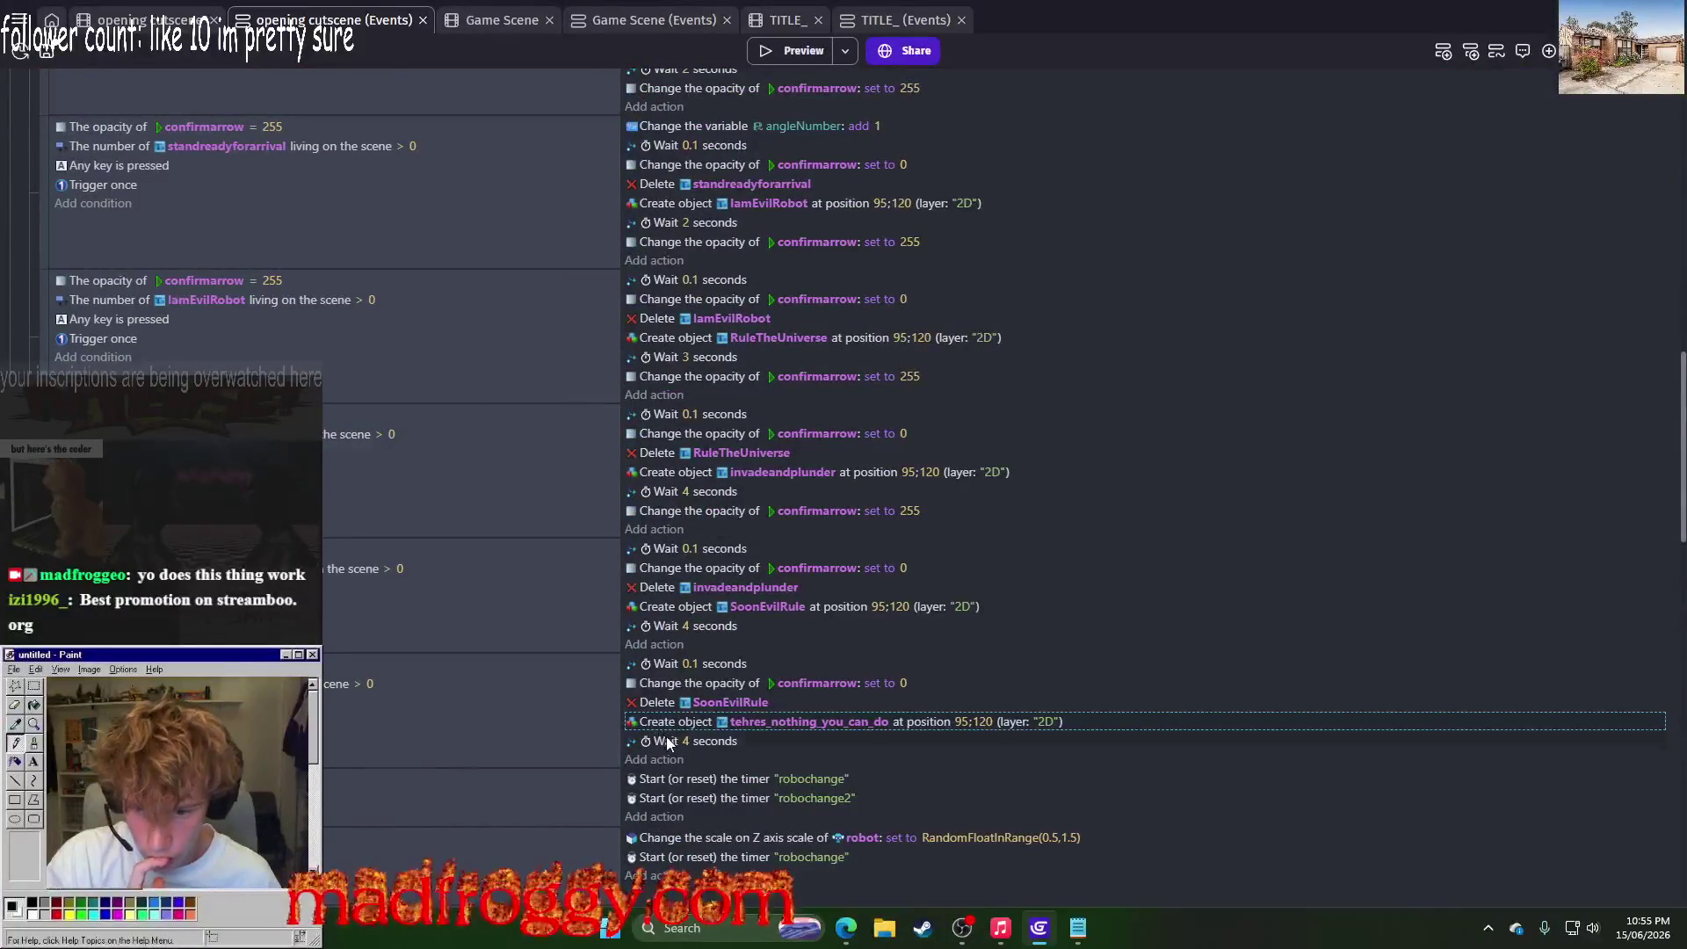
pyautogui.click(220, 710)
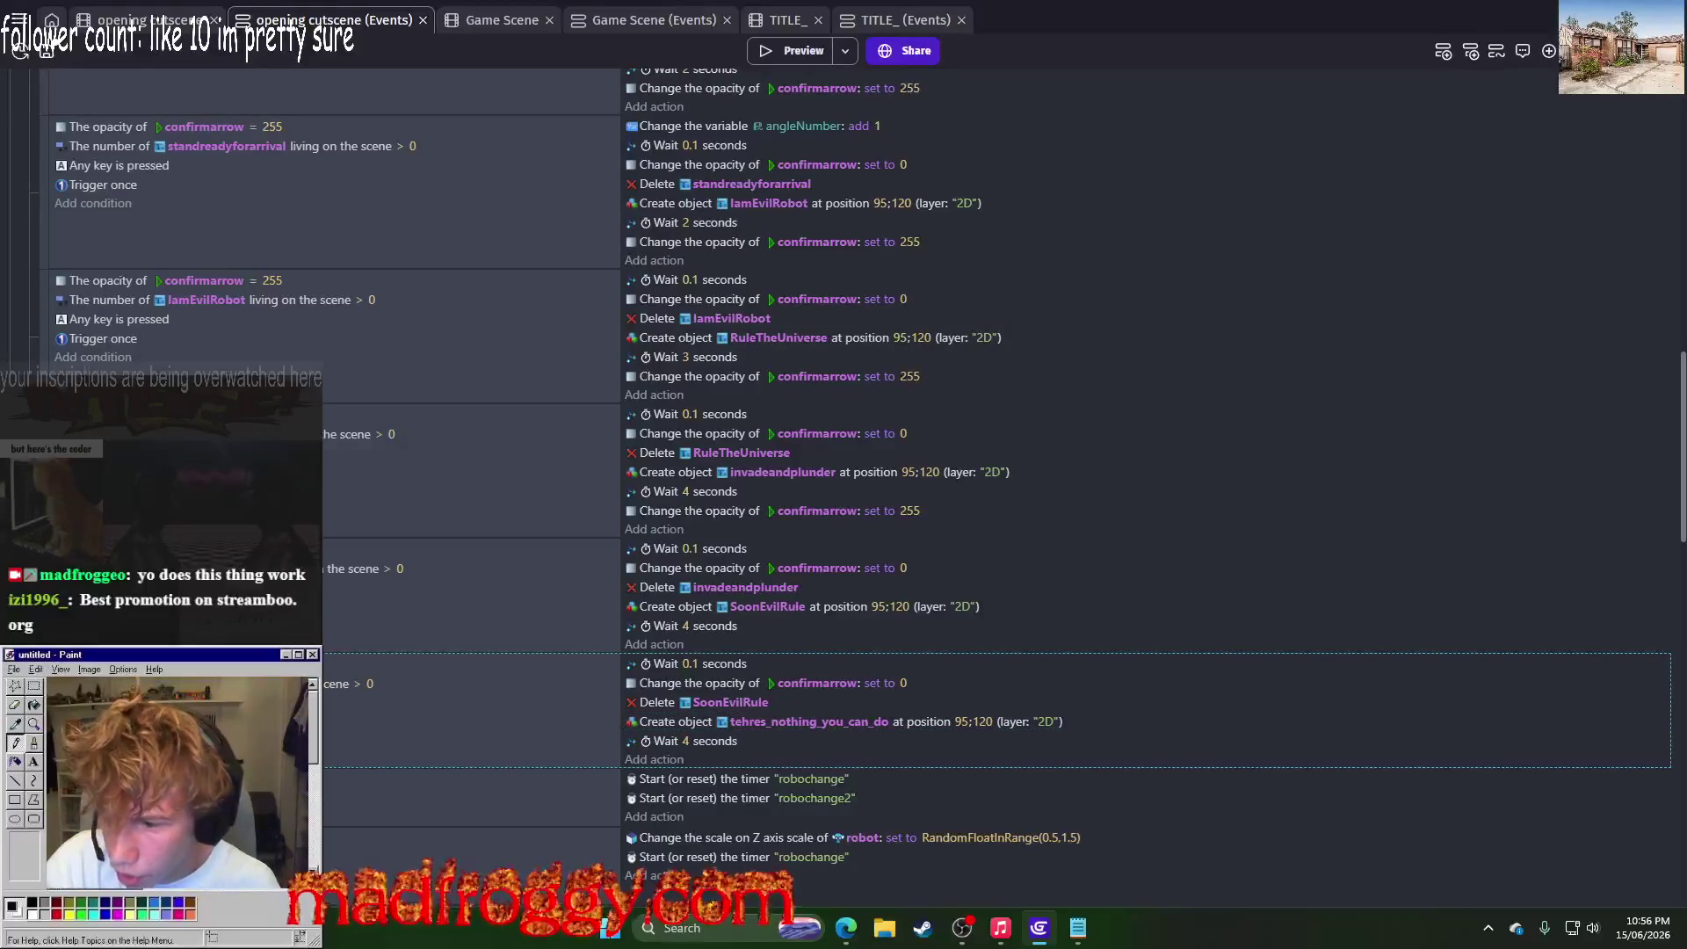
pyautogui.hotkey('ctrl', 'v')
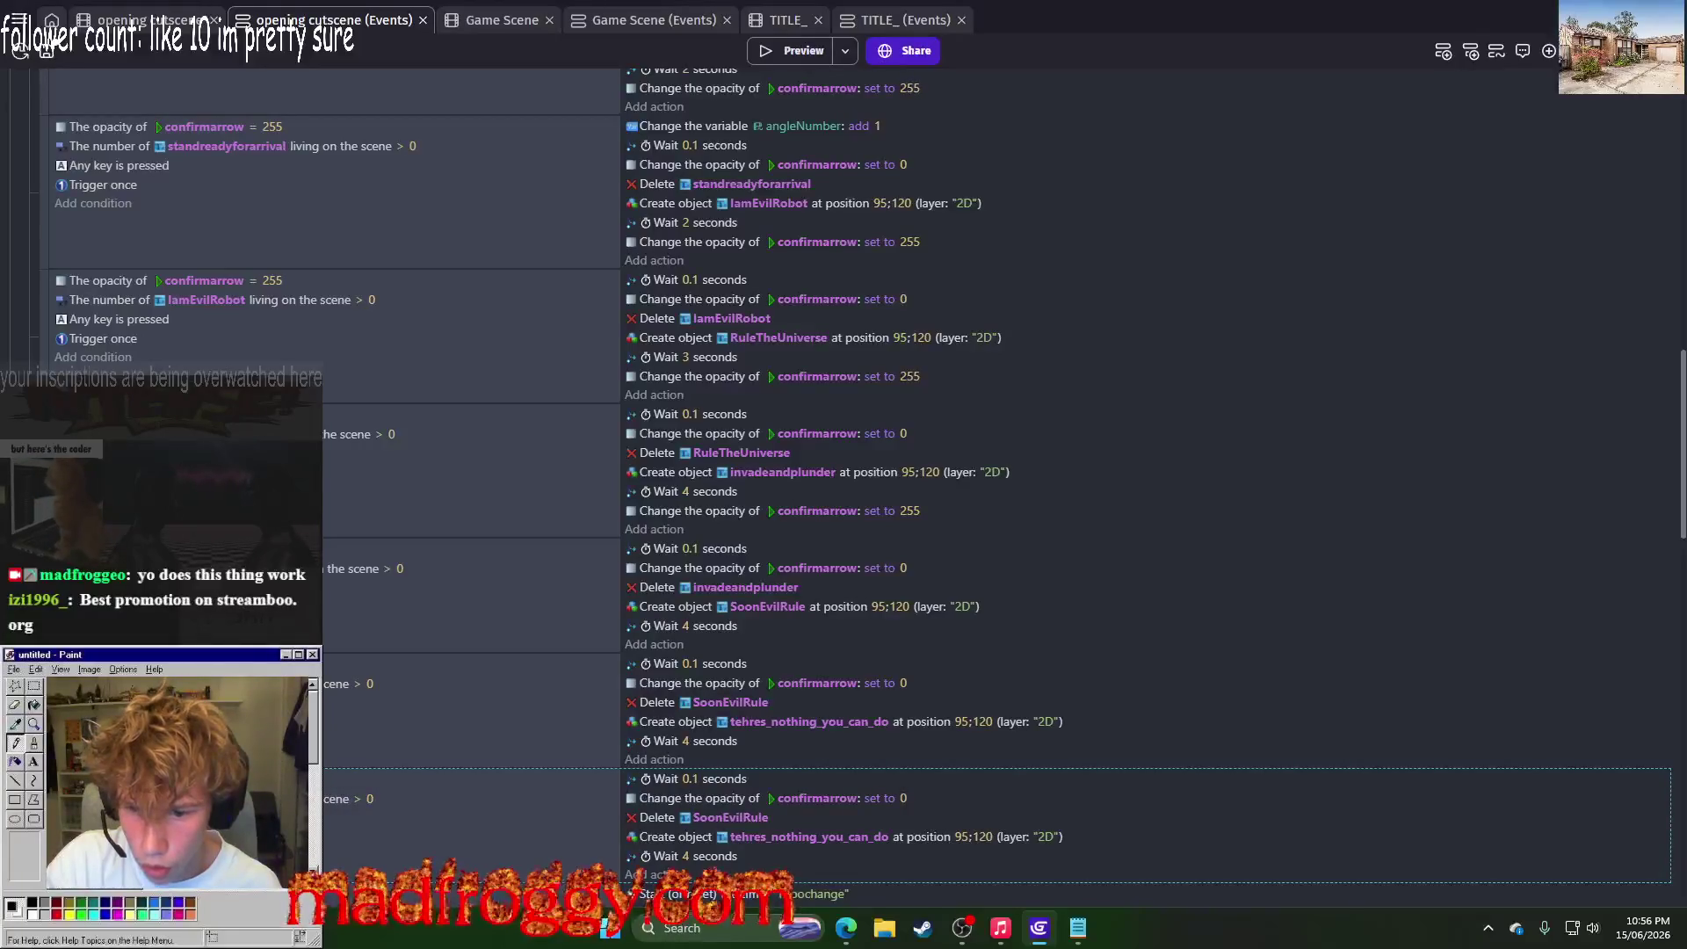
pyautogui.click(686, 515)
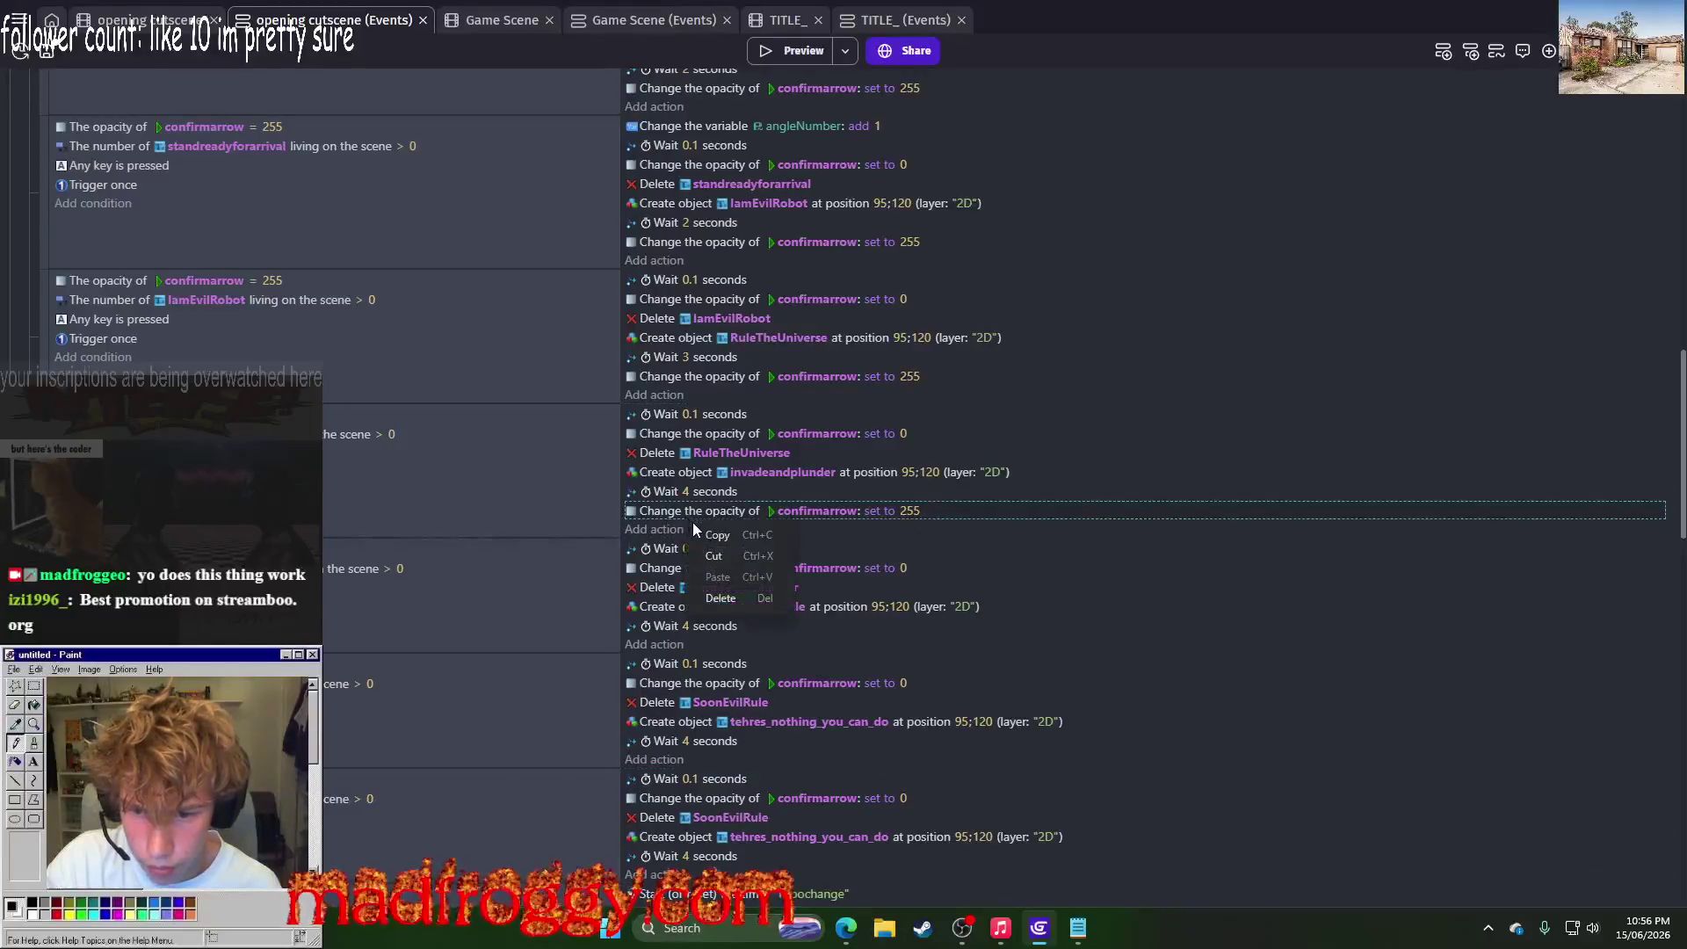
pyautogui.click(654, 646)
pyautogui.click(935, 877)
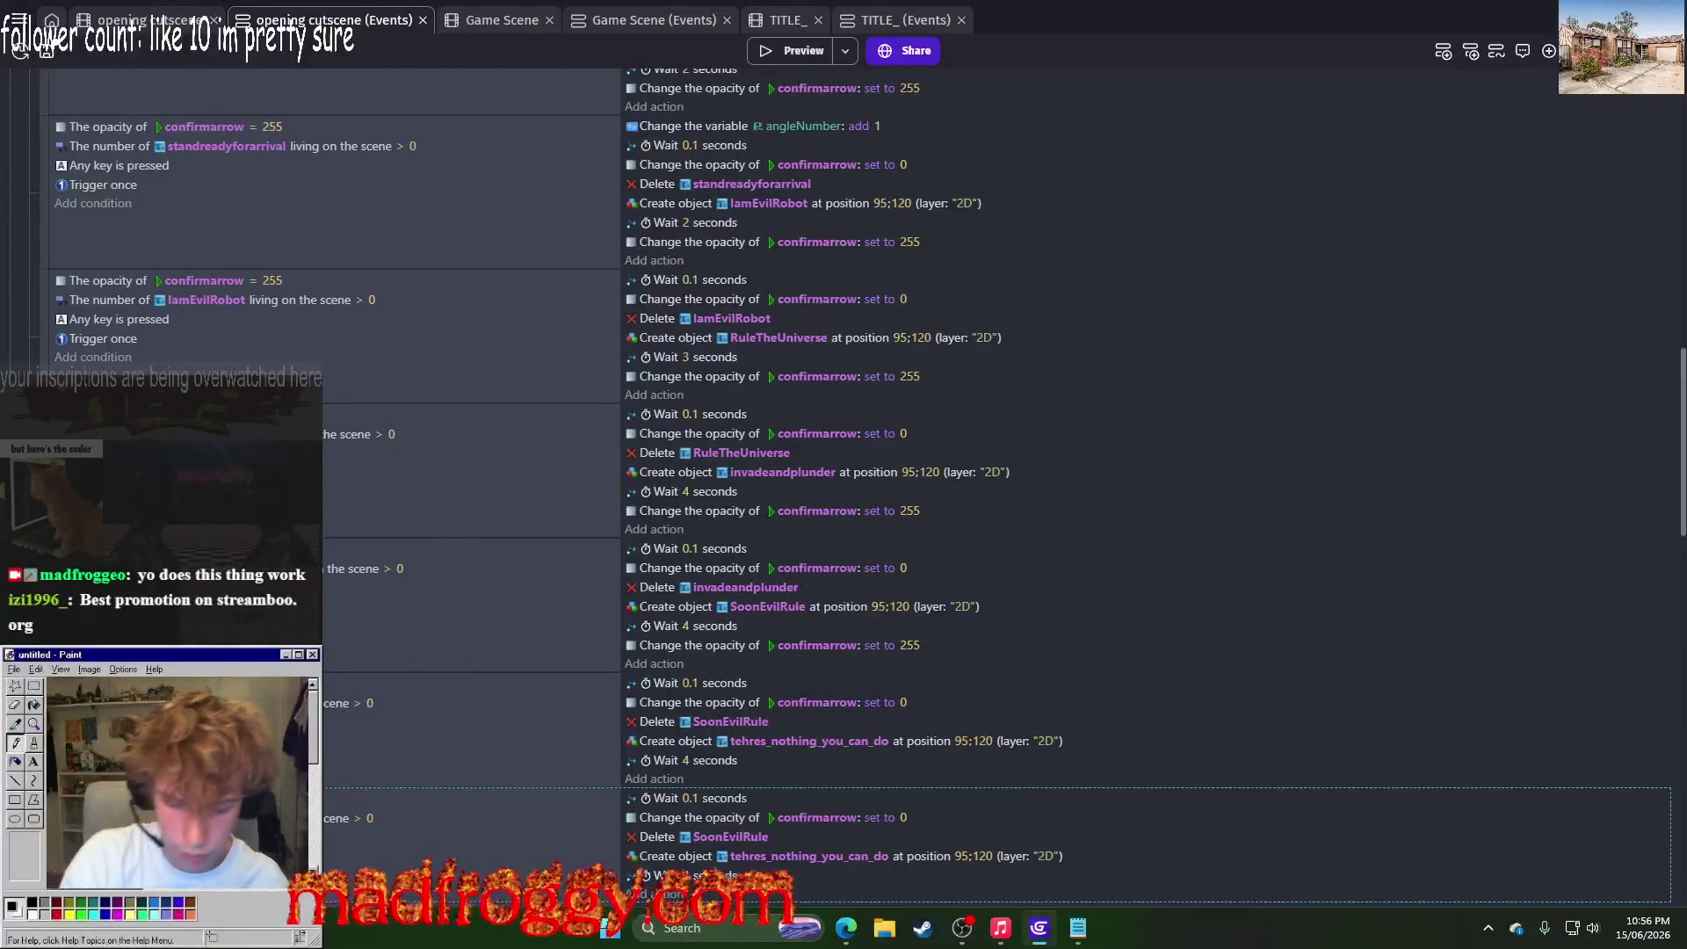
pyautogui.press('Delete')
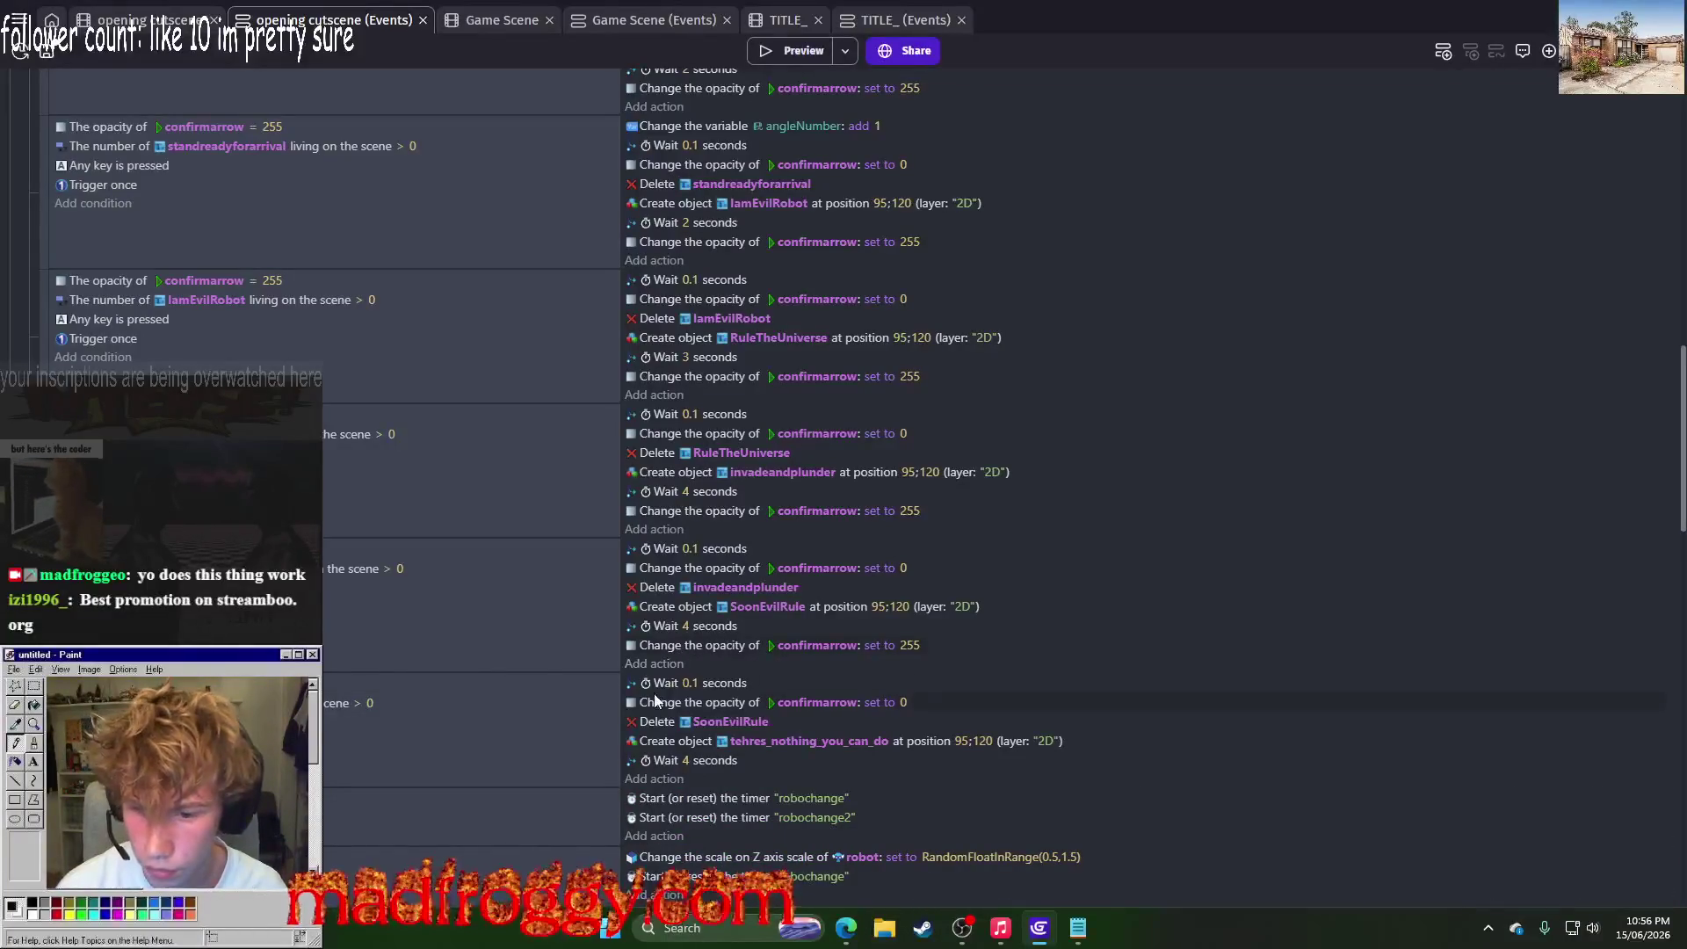
pyautogui.scroll(-1, 655, 699)
pyautogui.scroll(-10, 655, 700)
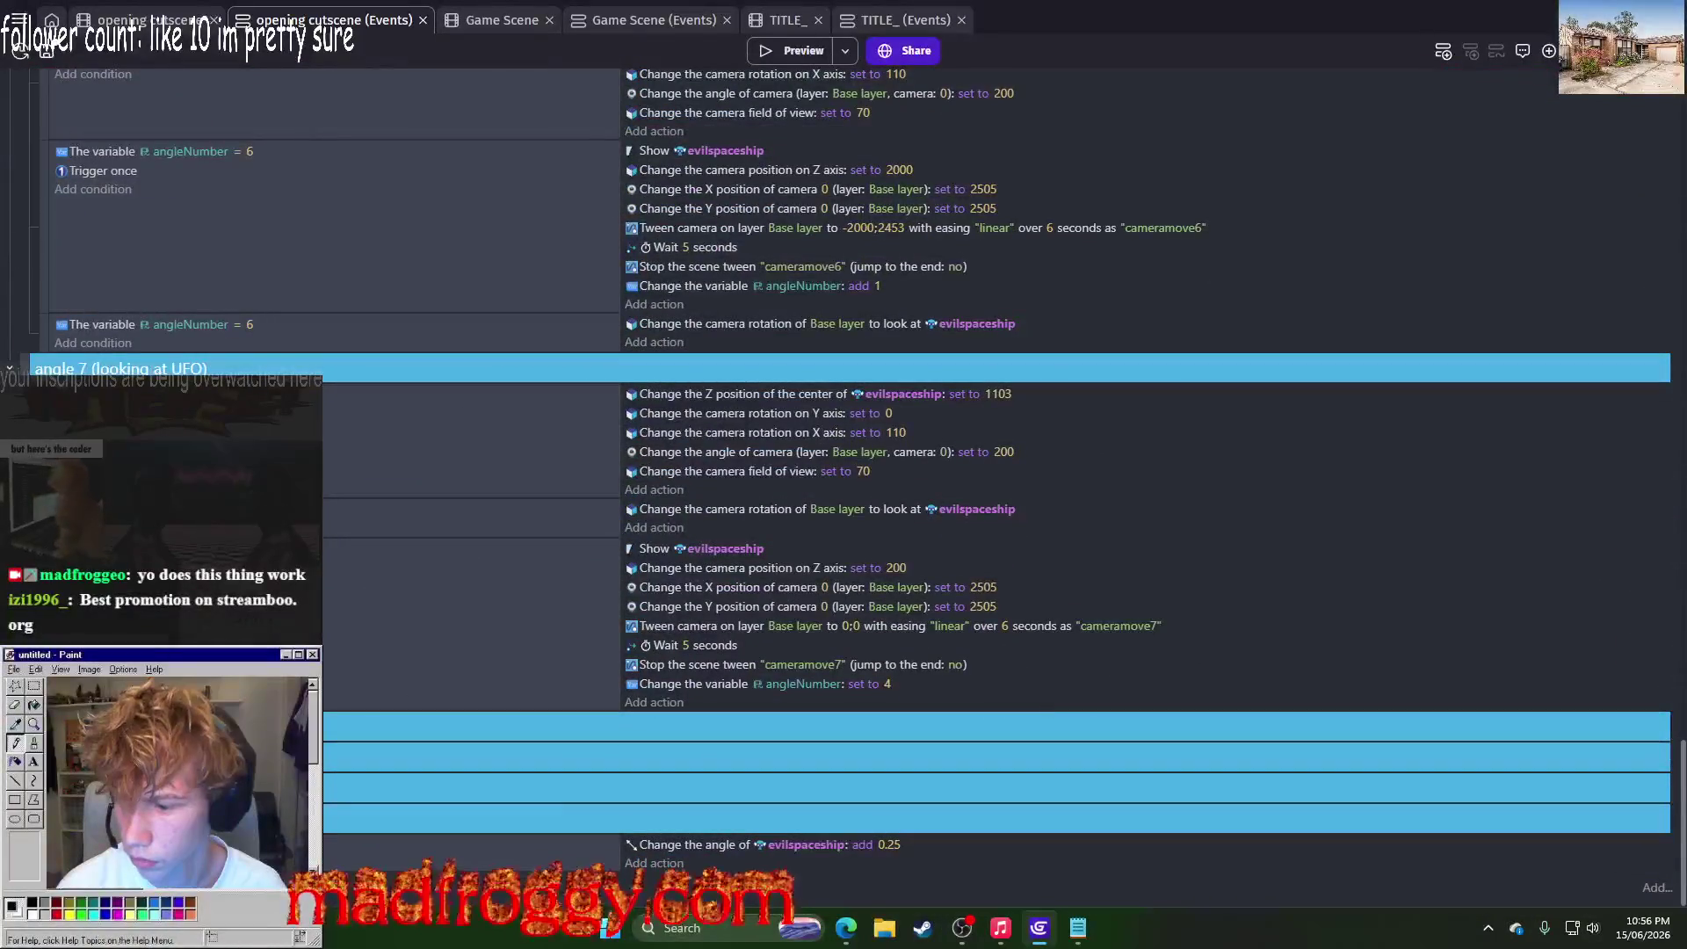
# Step: Insert a new item next to the first group below angle 7
pyautogui.scroll(-4, 847, 409)
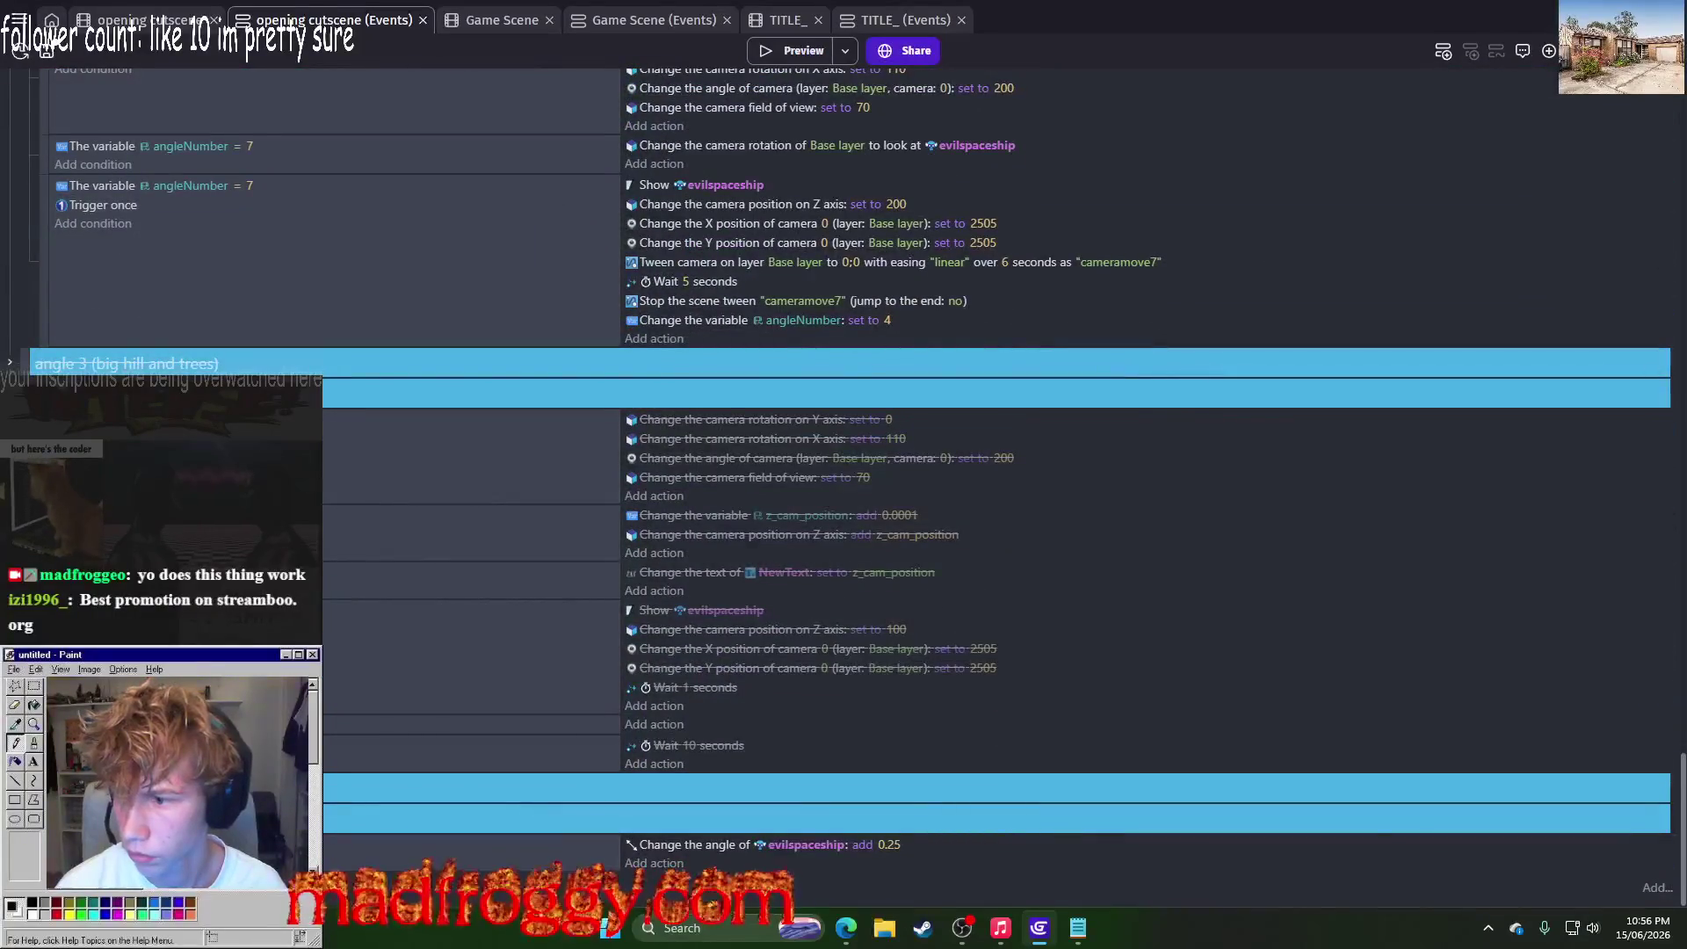
pyautogui.scroll(4, 846, 408)
pyautogui.click(1256, 818)
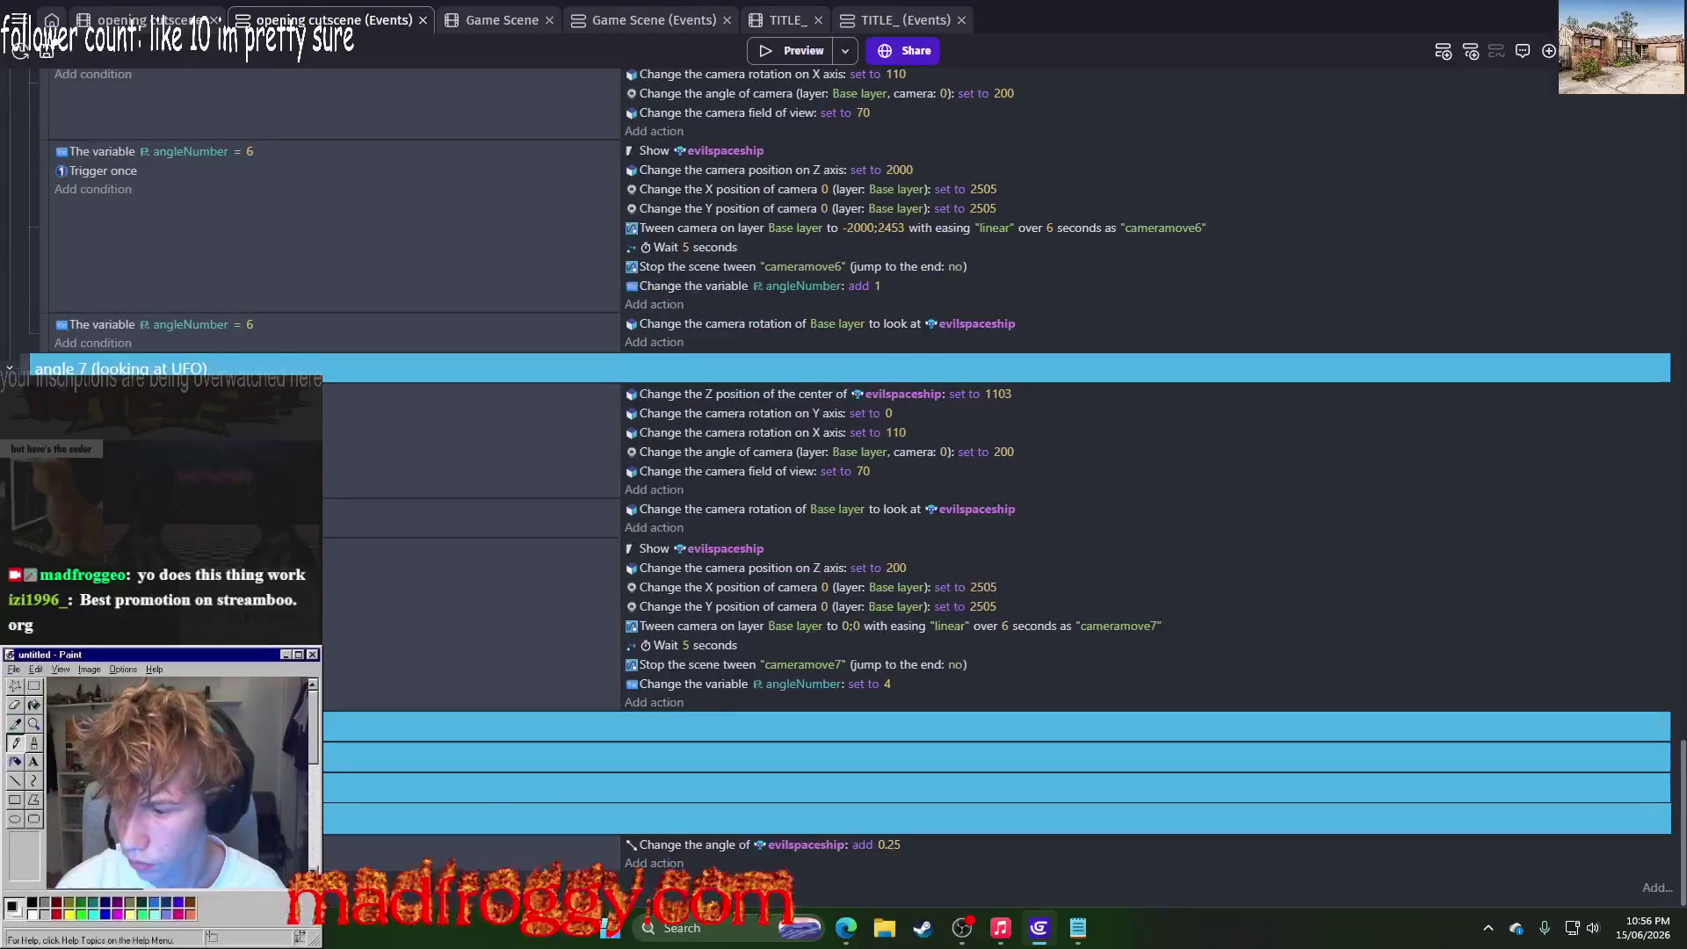
pyautogui.click(997, 727)
pyautogui.rightClick(211, 647)
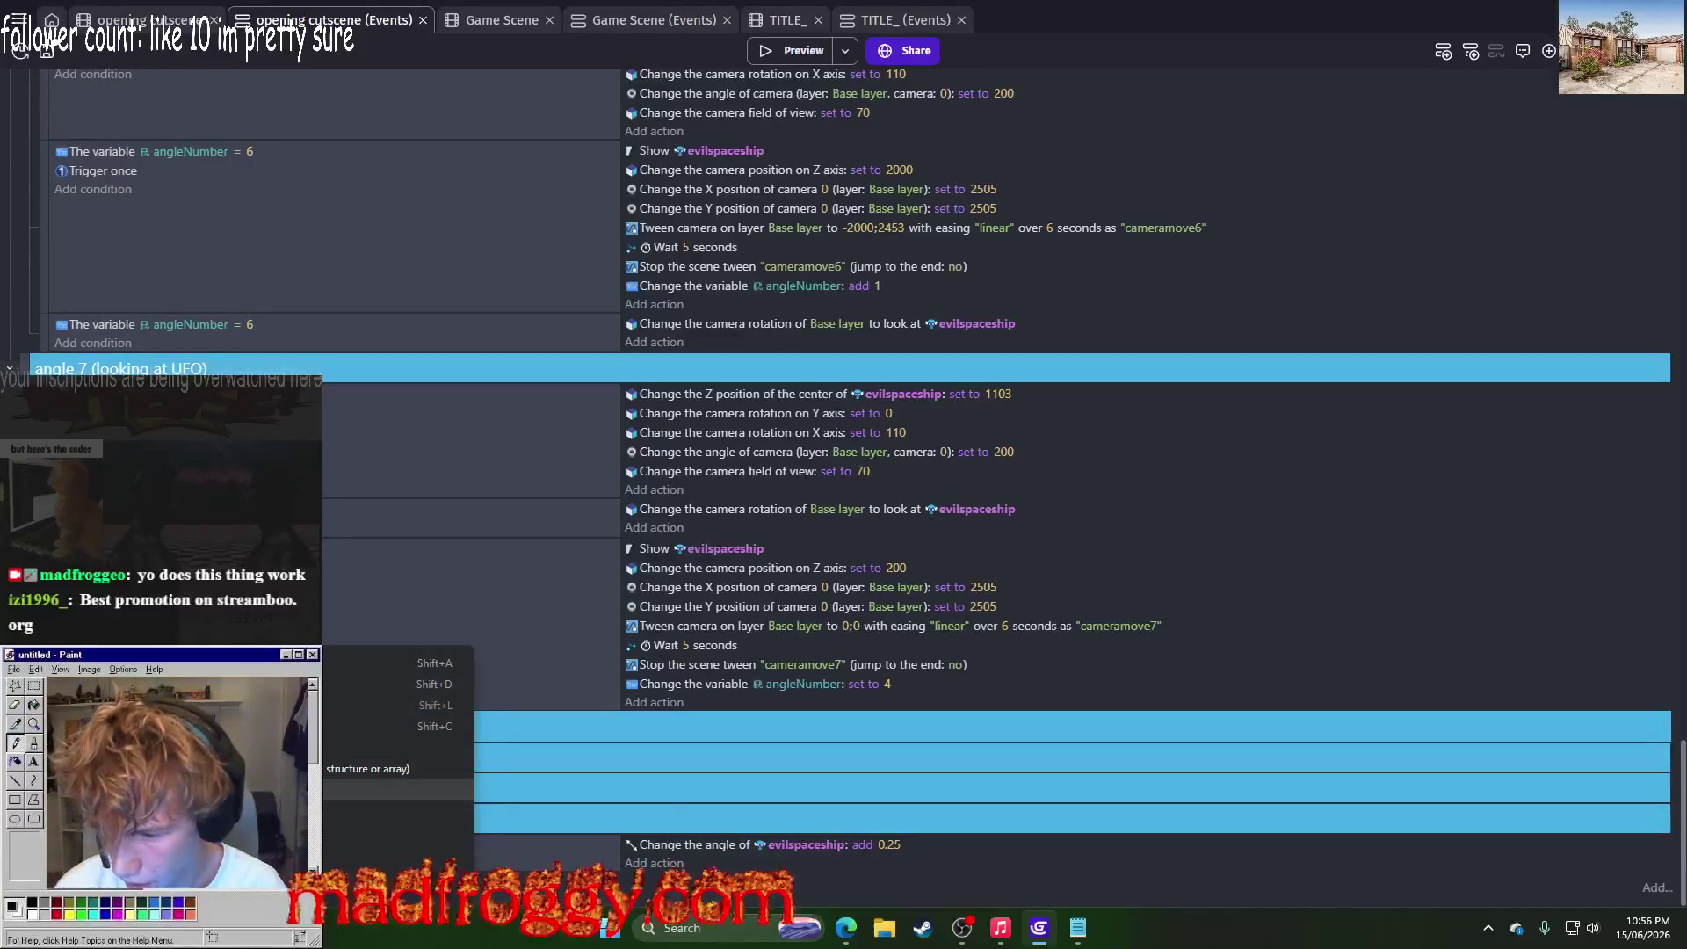
pyautogui.click(386, 788)
# Step: Change that group's background colour to light red FF6F6F and apply it
pyautogui.rightClick(211, 648)
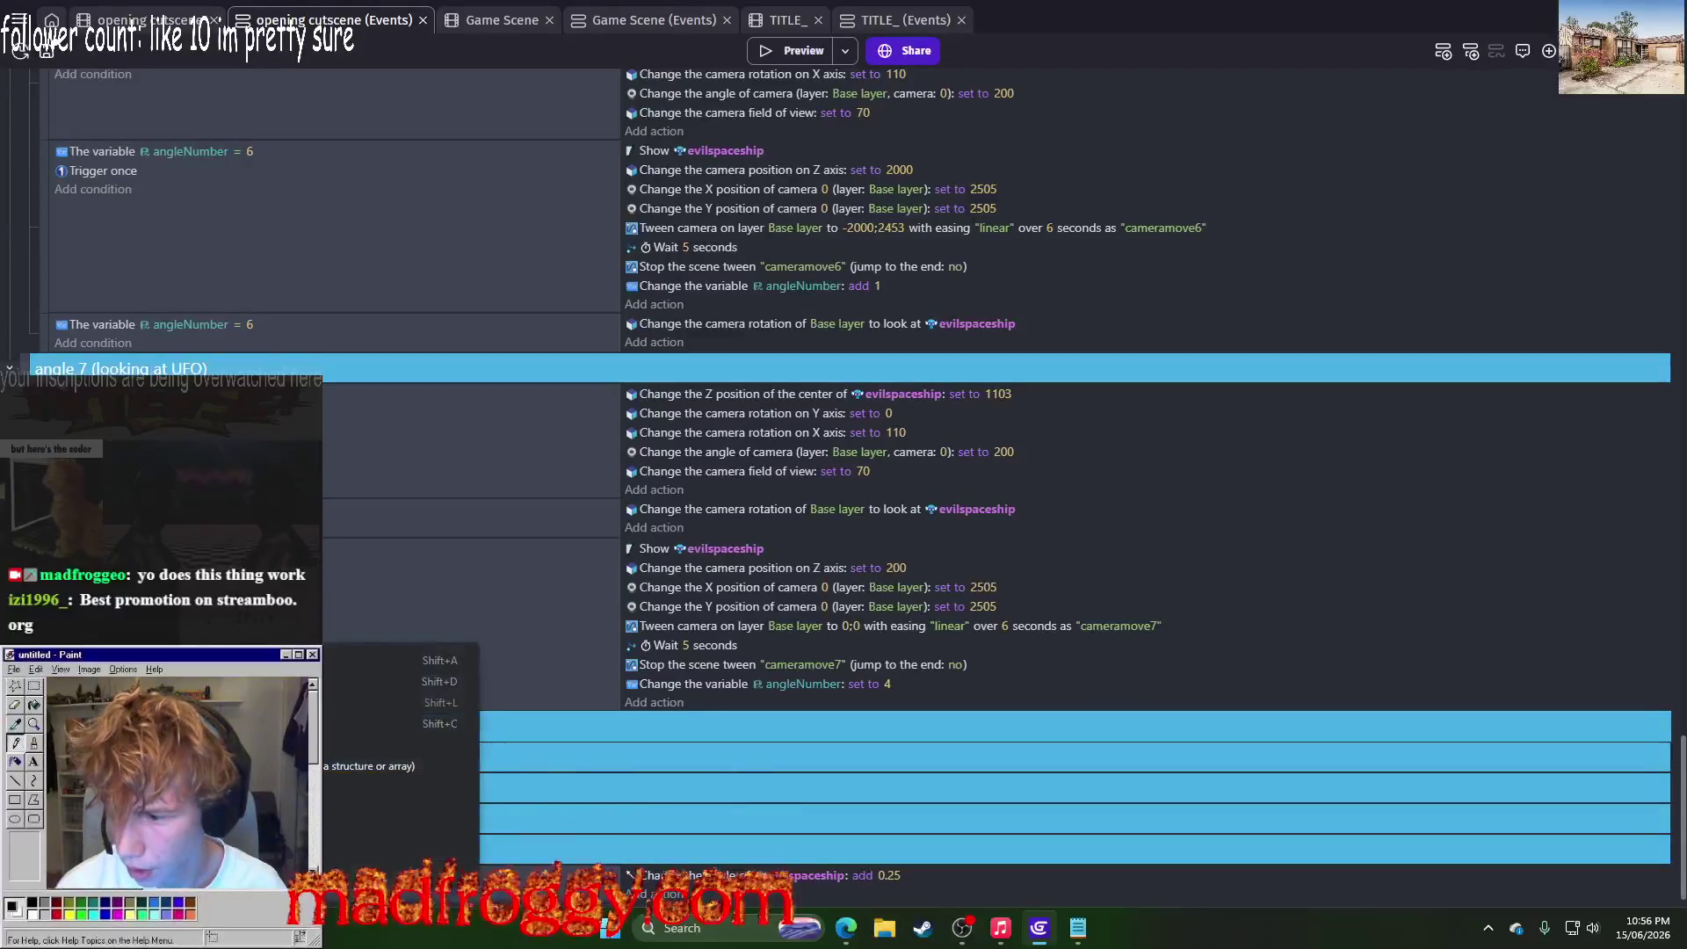
pyautogui.click(369, 808)
pyautogui.click(463, 353)
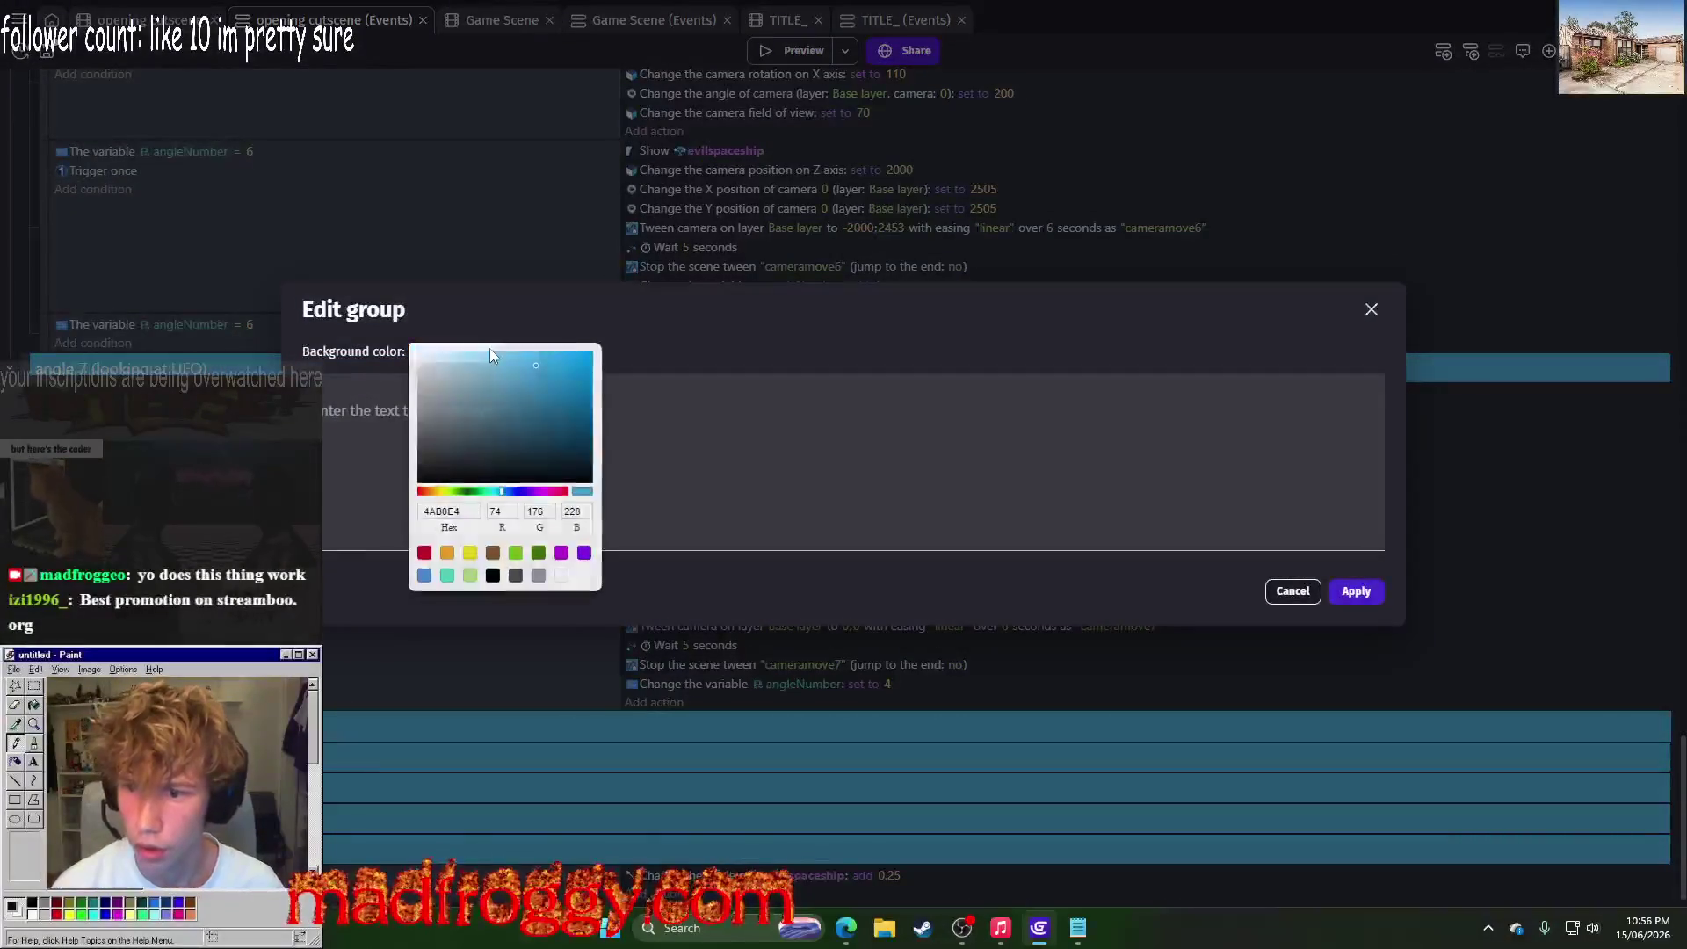
pyautogui.click(447, 552)
pyautogui.click(425, 552)
pyautogui.click(518, 351)
pyautogui.click(1357, 600)
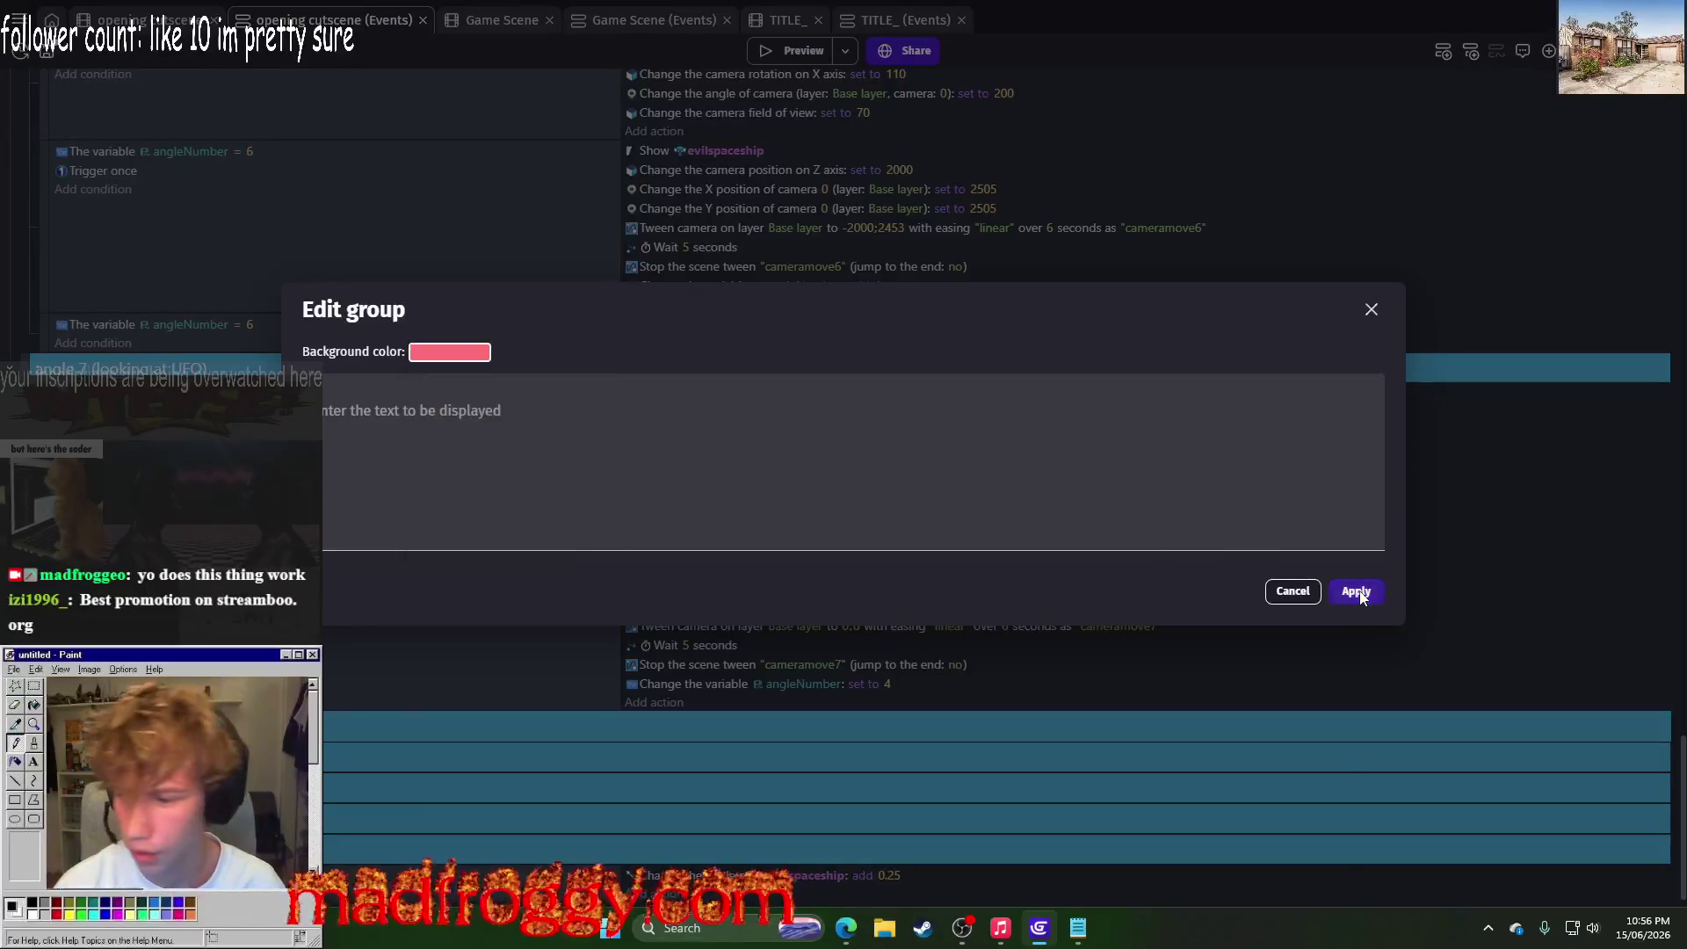
pyautogui.click(1357, 600)
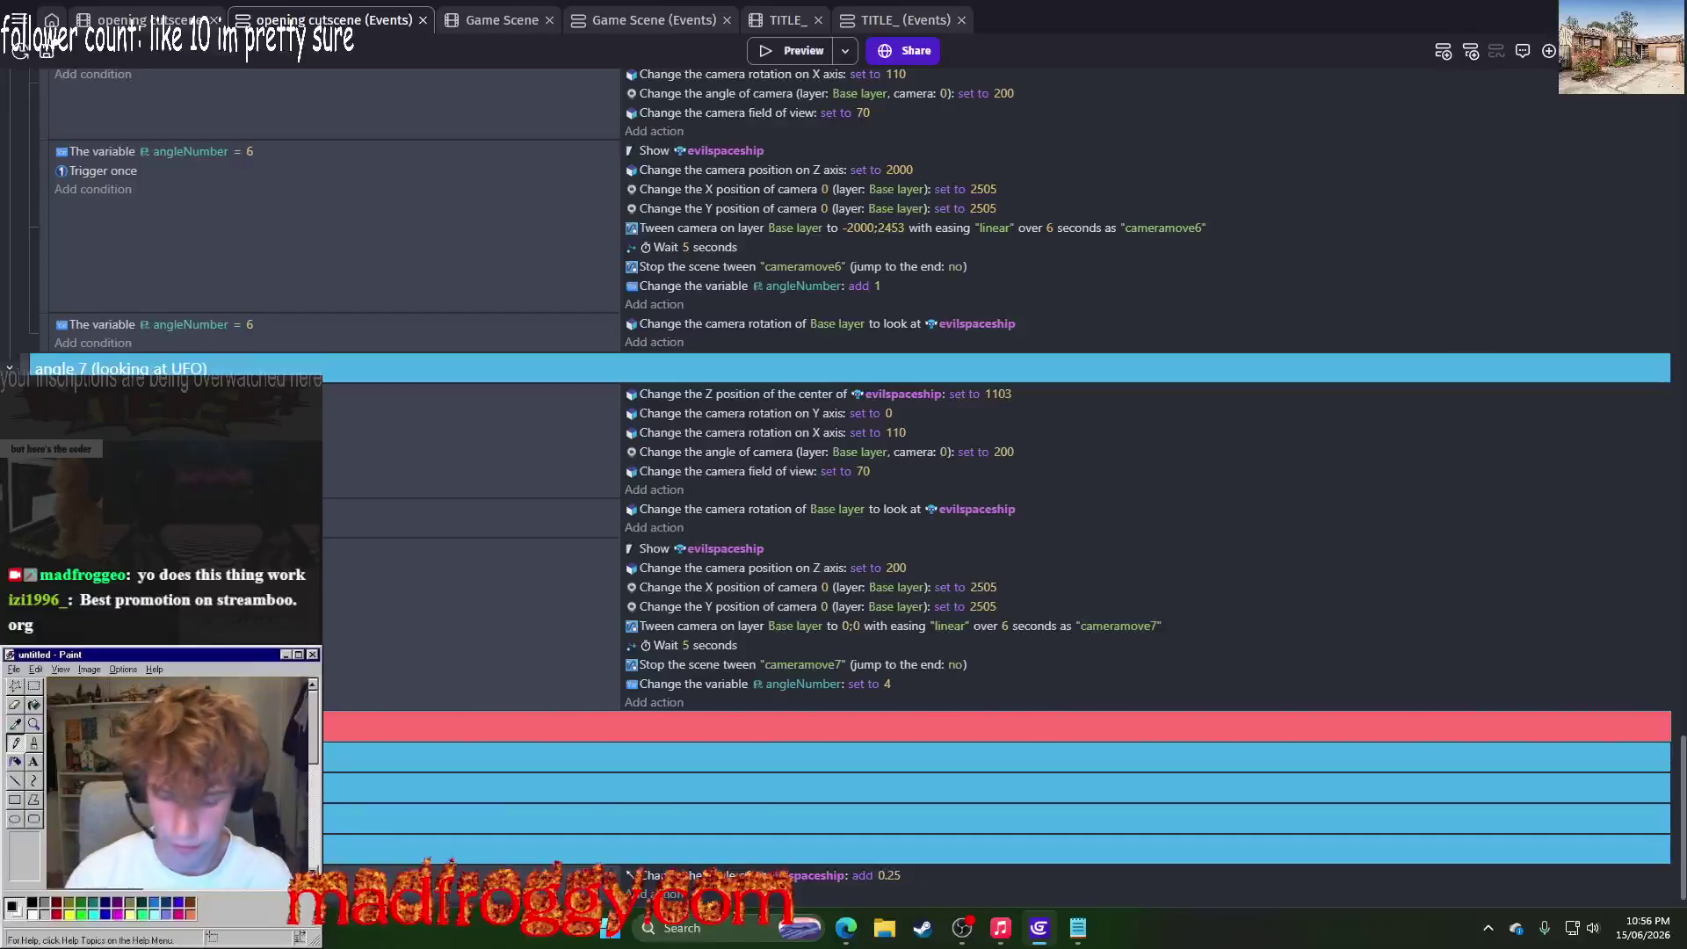
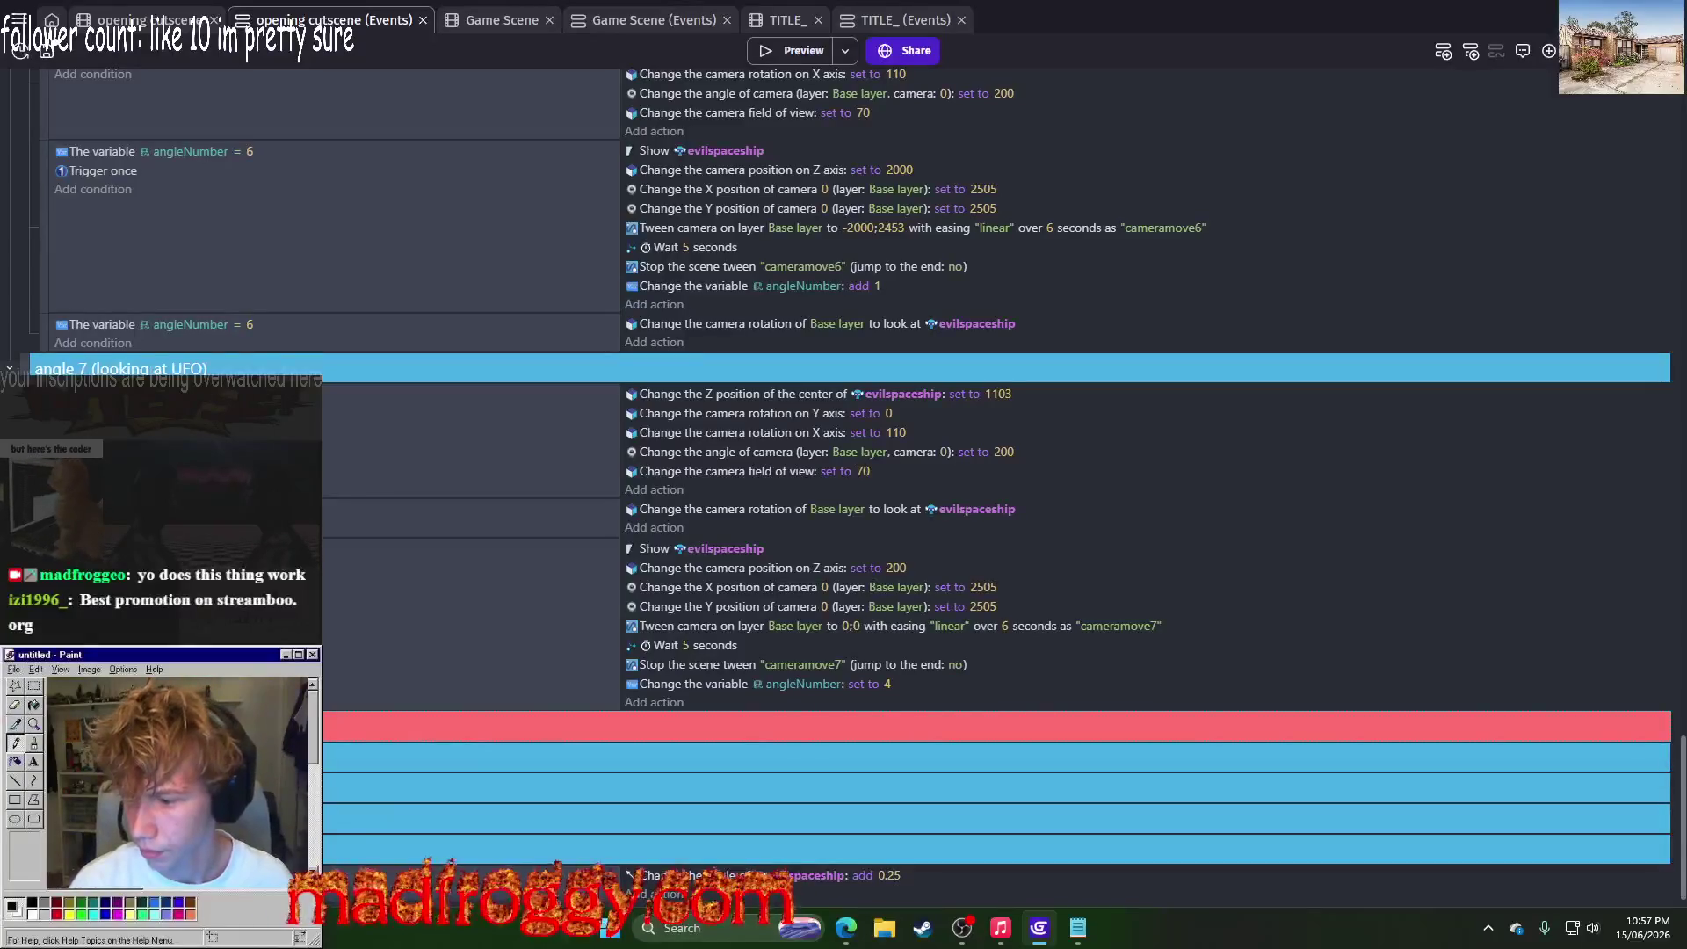
# Step: Move the red event below the other collapsed event groups
pyautogui.click(997, 848)
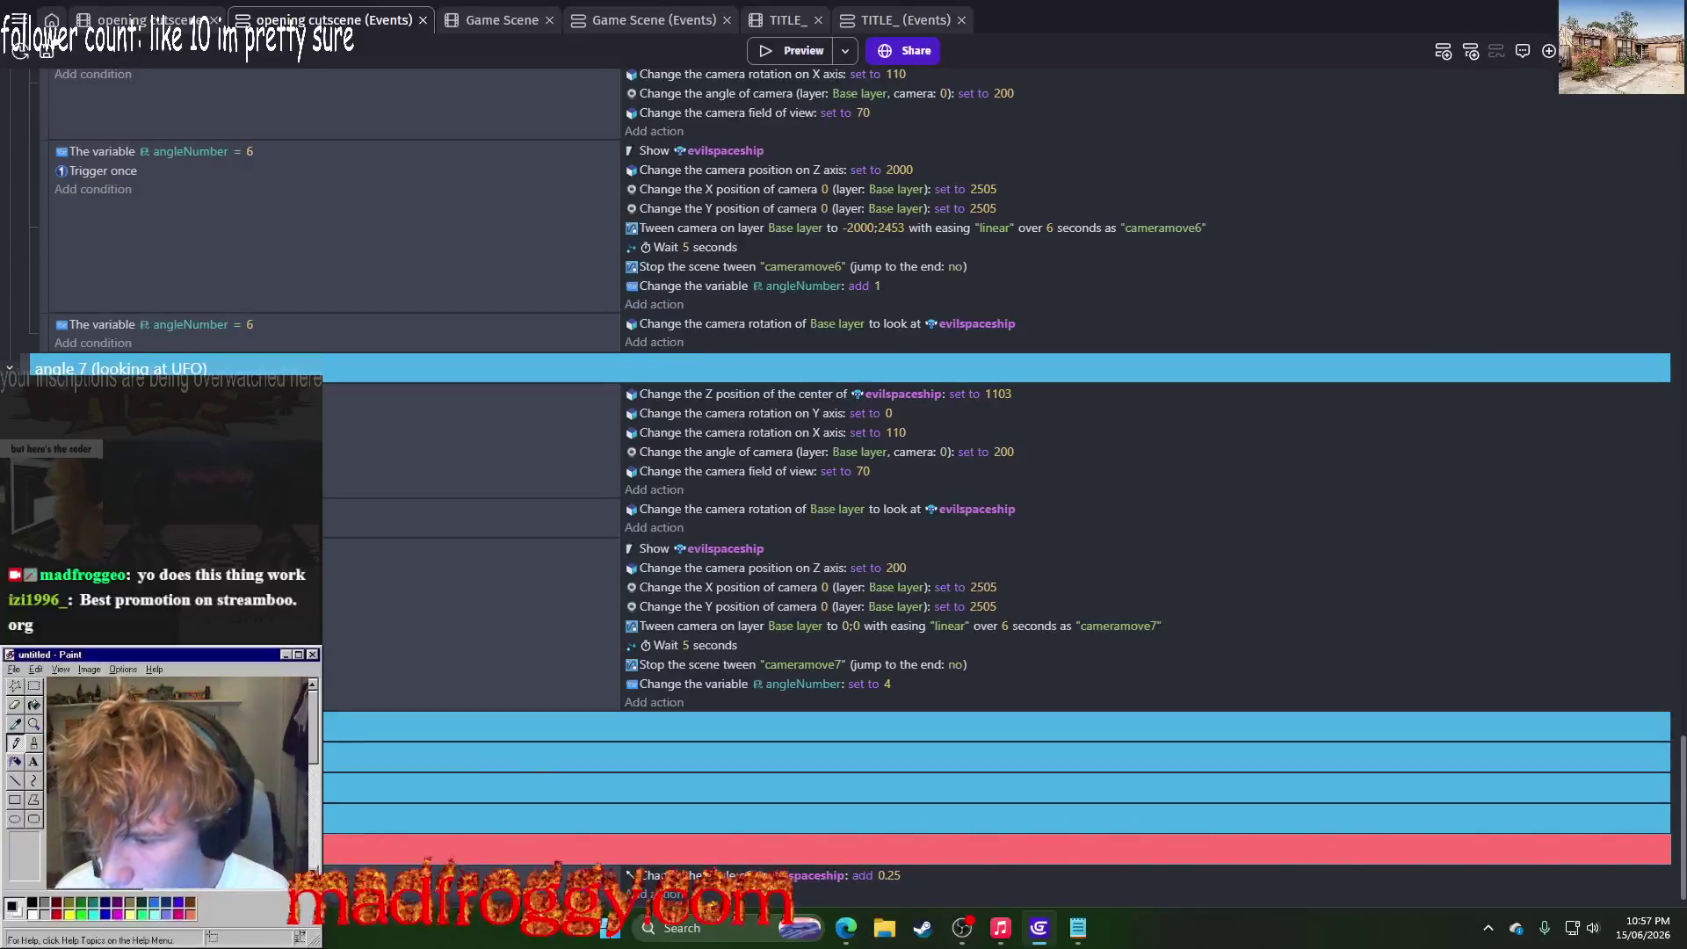
pyautogui.scroll(-5, 482, 507)
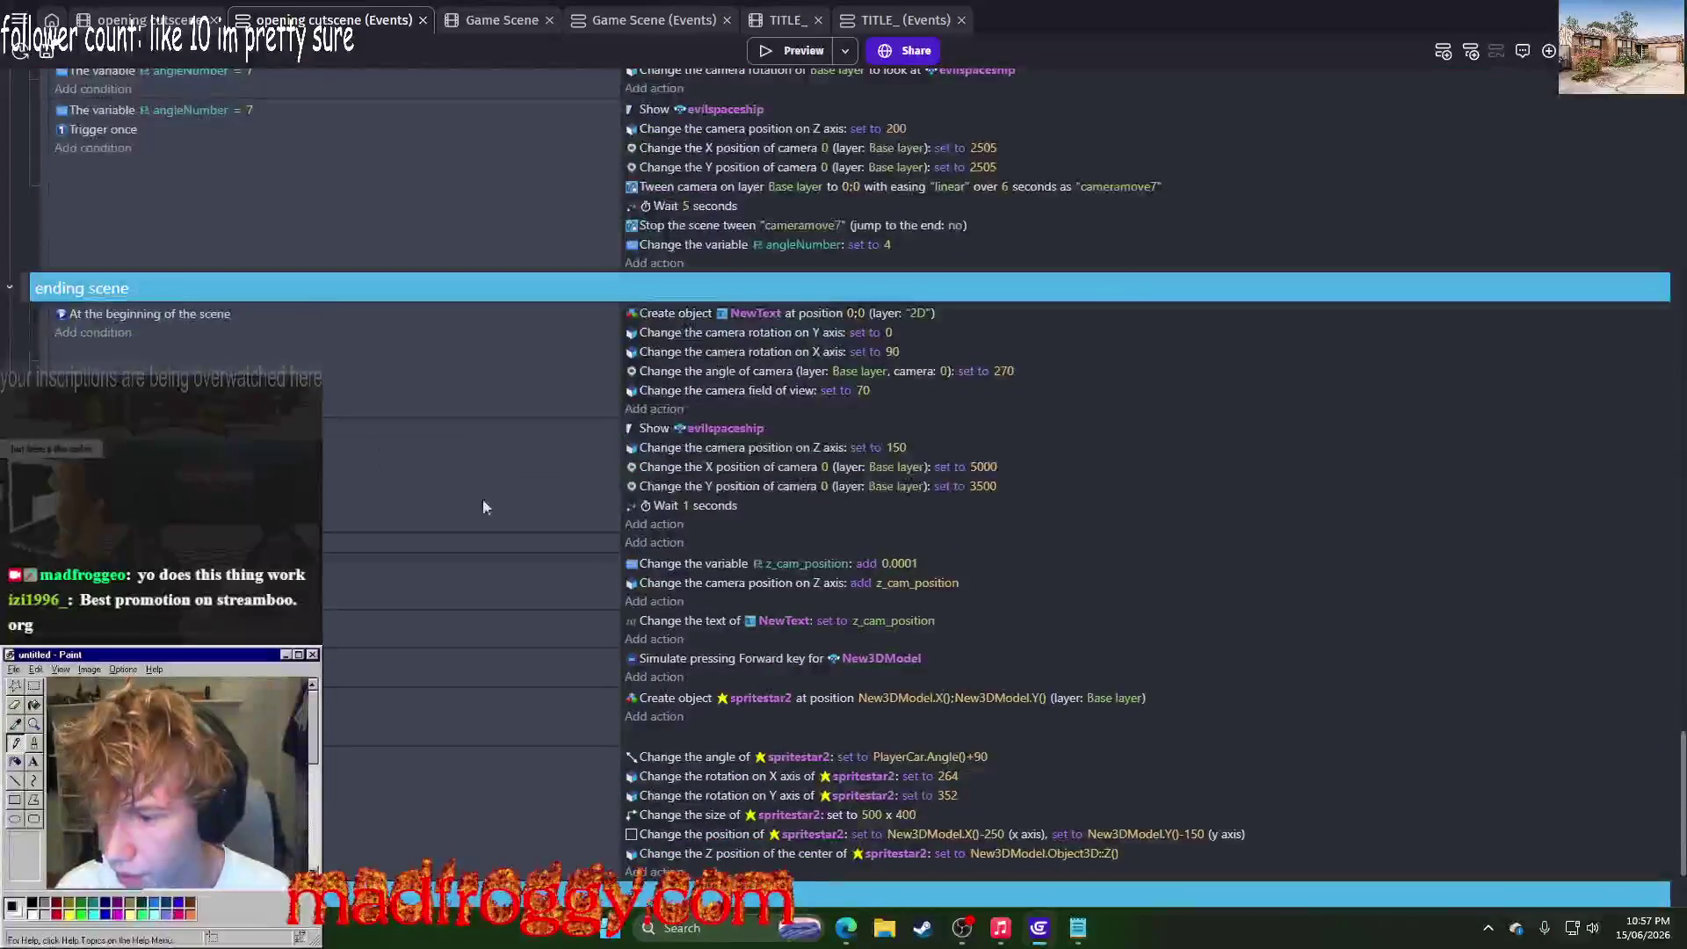
pyautogui.scroll(4, 483, 507)
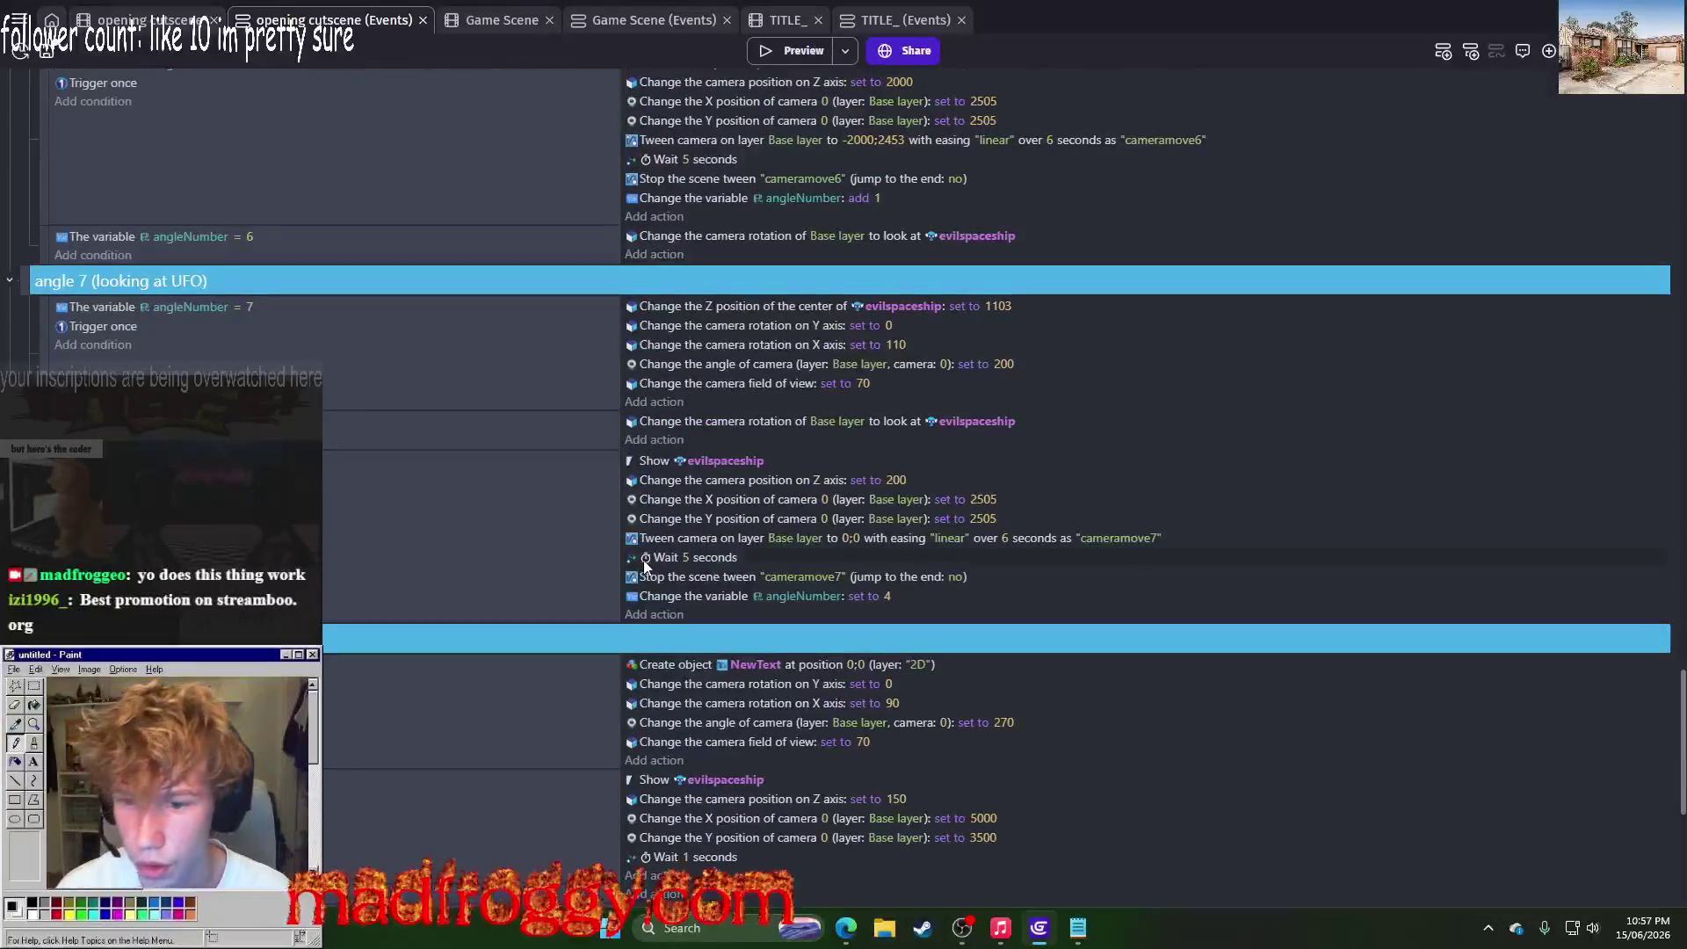
pyautogui.scroll(7, 457, 527)
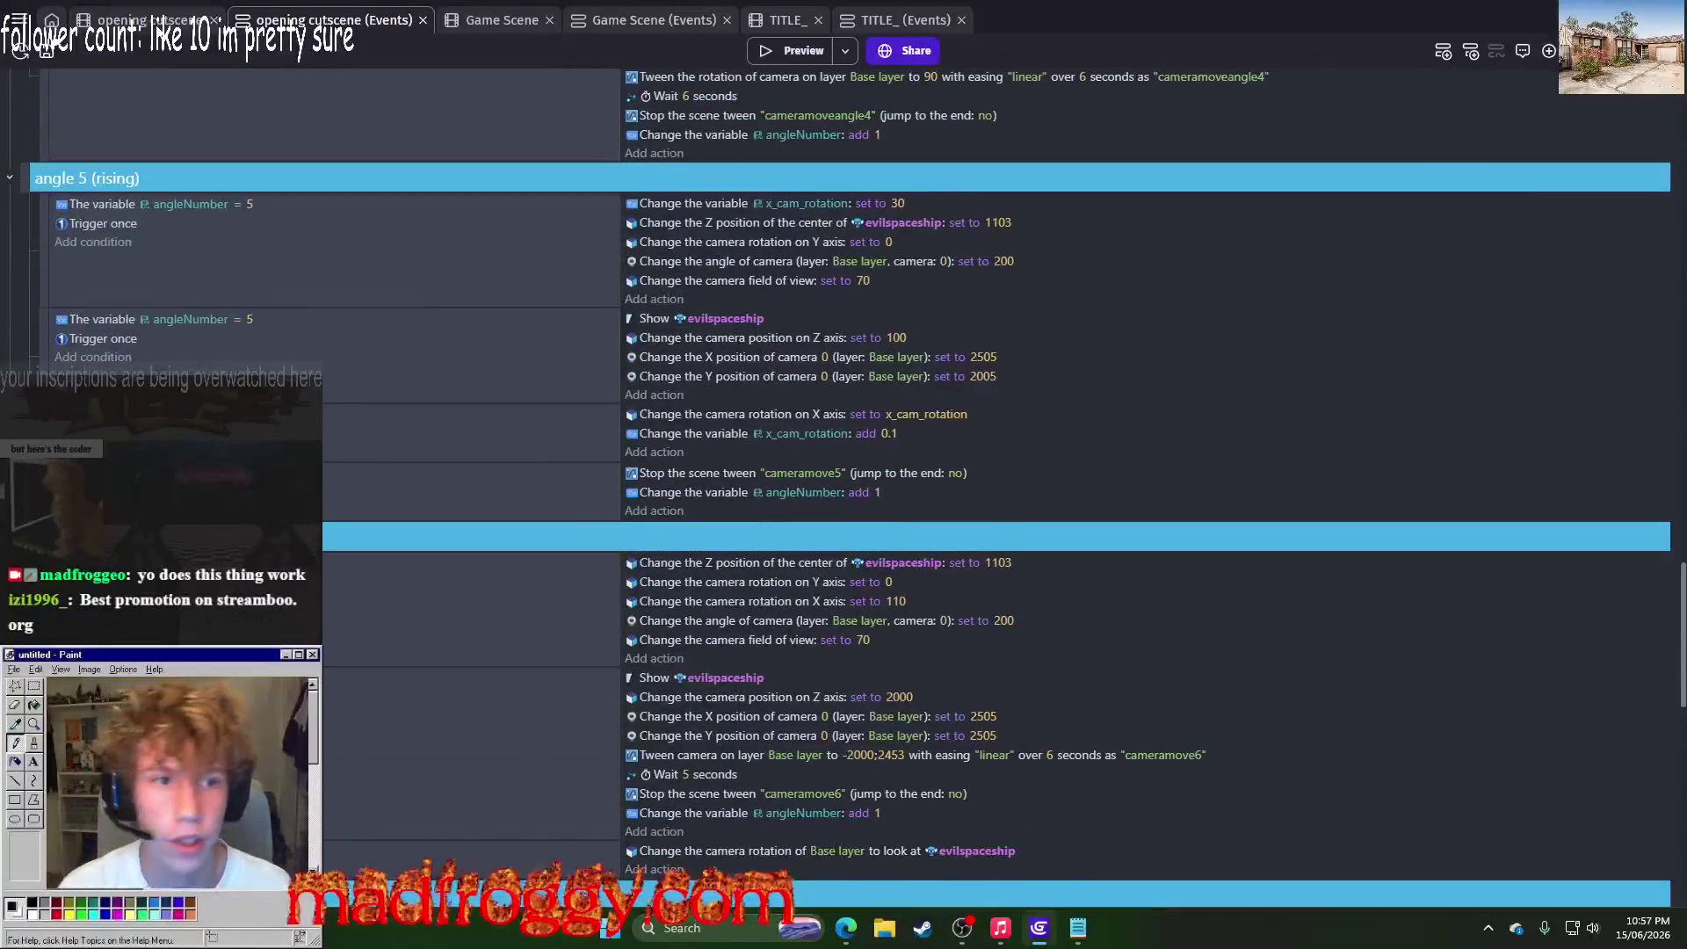
# Step: Switch to the opening cutscene's scene editor showing the town map
pyautogui.hotkey('ctrl', 'shift', 'Tab')
pyautogui.hotkey('ctrl', 'Tab')
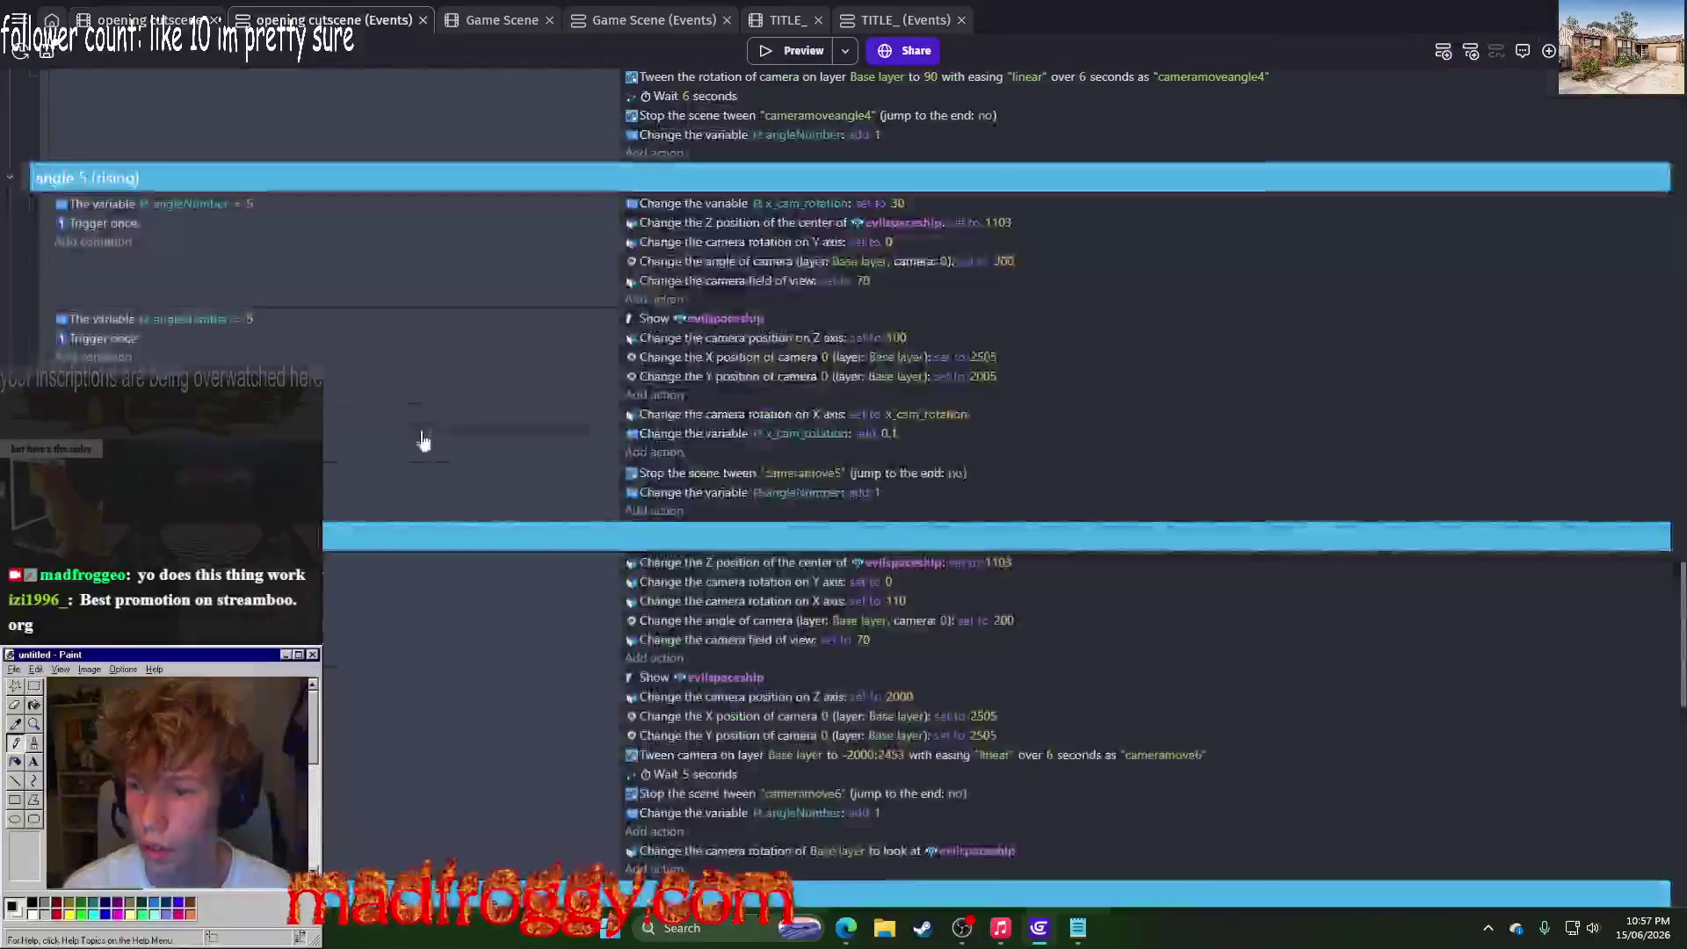
pyautogui.hotkey('ctrl', 'shift', 'Tab')
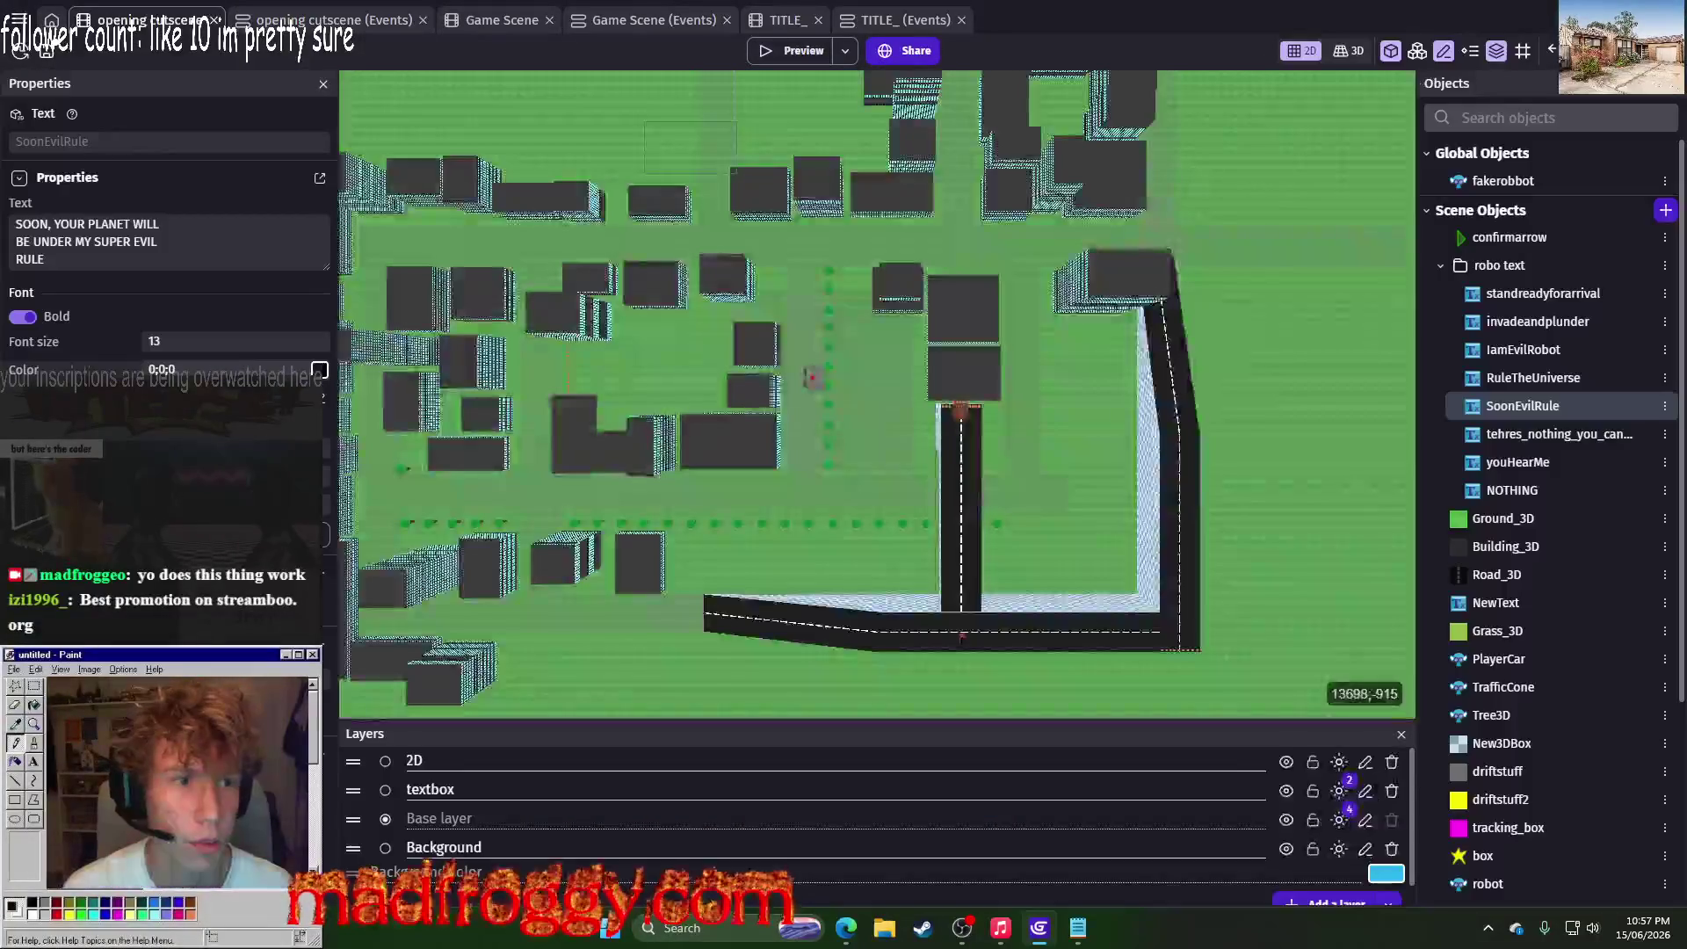
# Step: Add the Boolean scene variable ending_scene, defaulting to False, then return to the events sheet
pyautogui.doubleClick(708, 590)
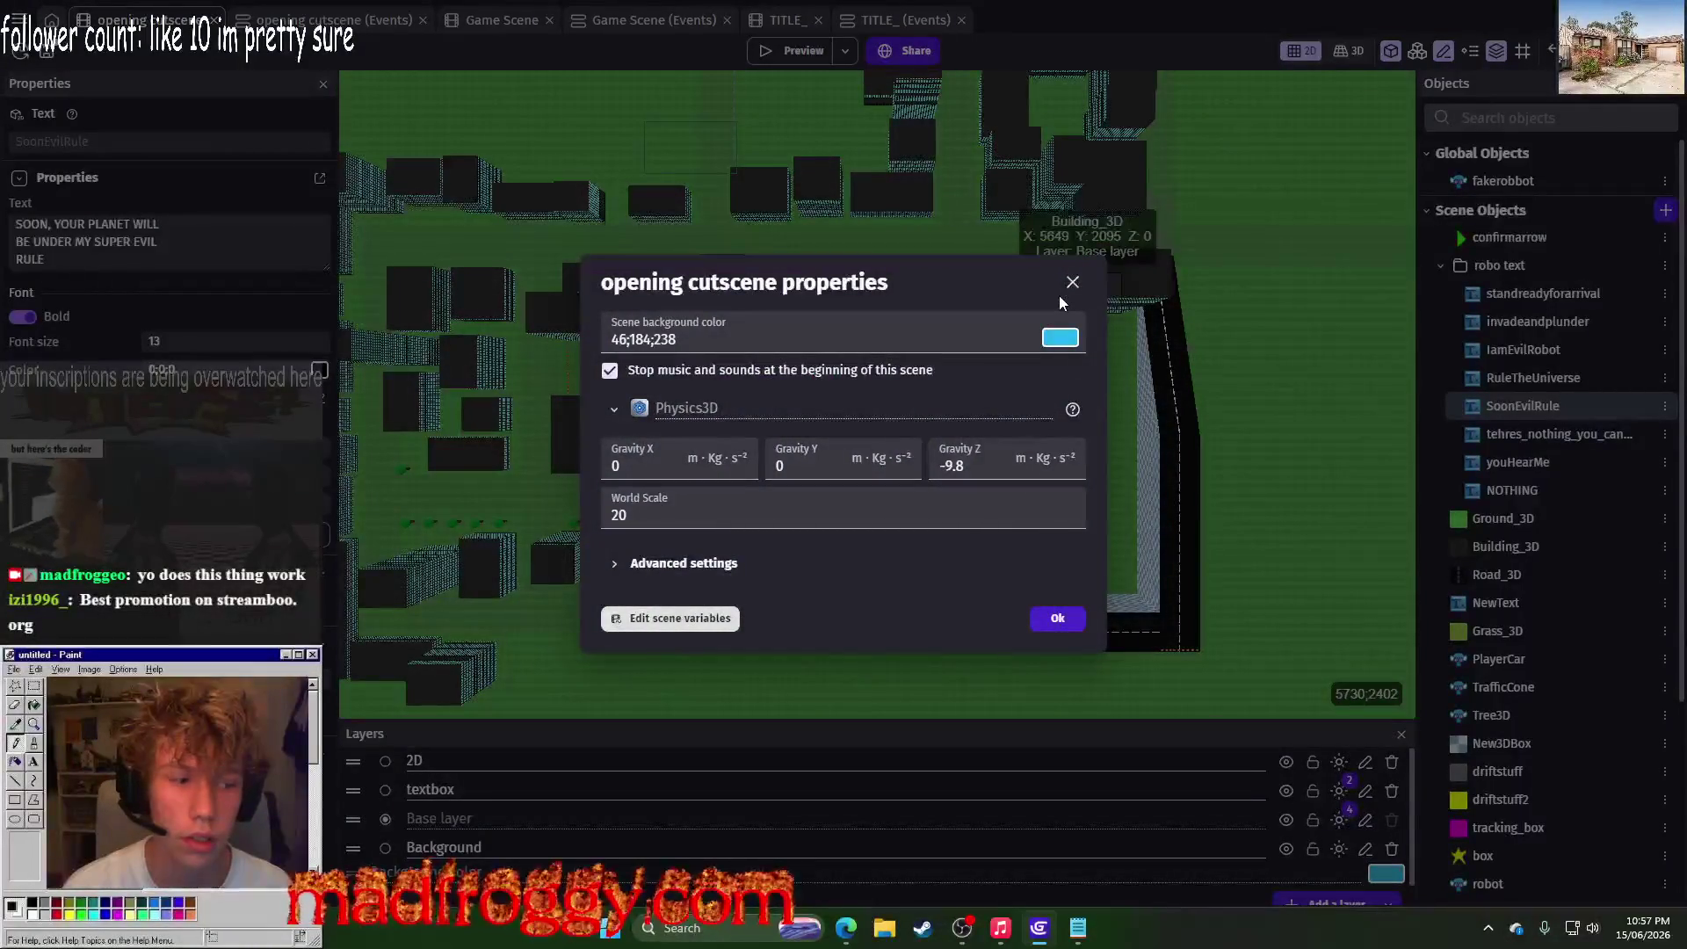
pyautogui.click(670, 618)
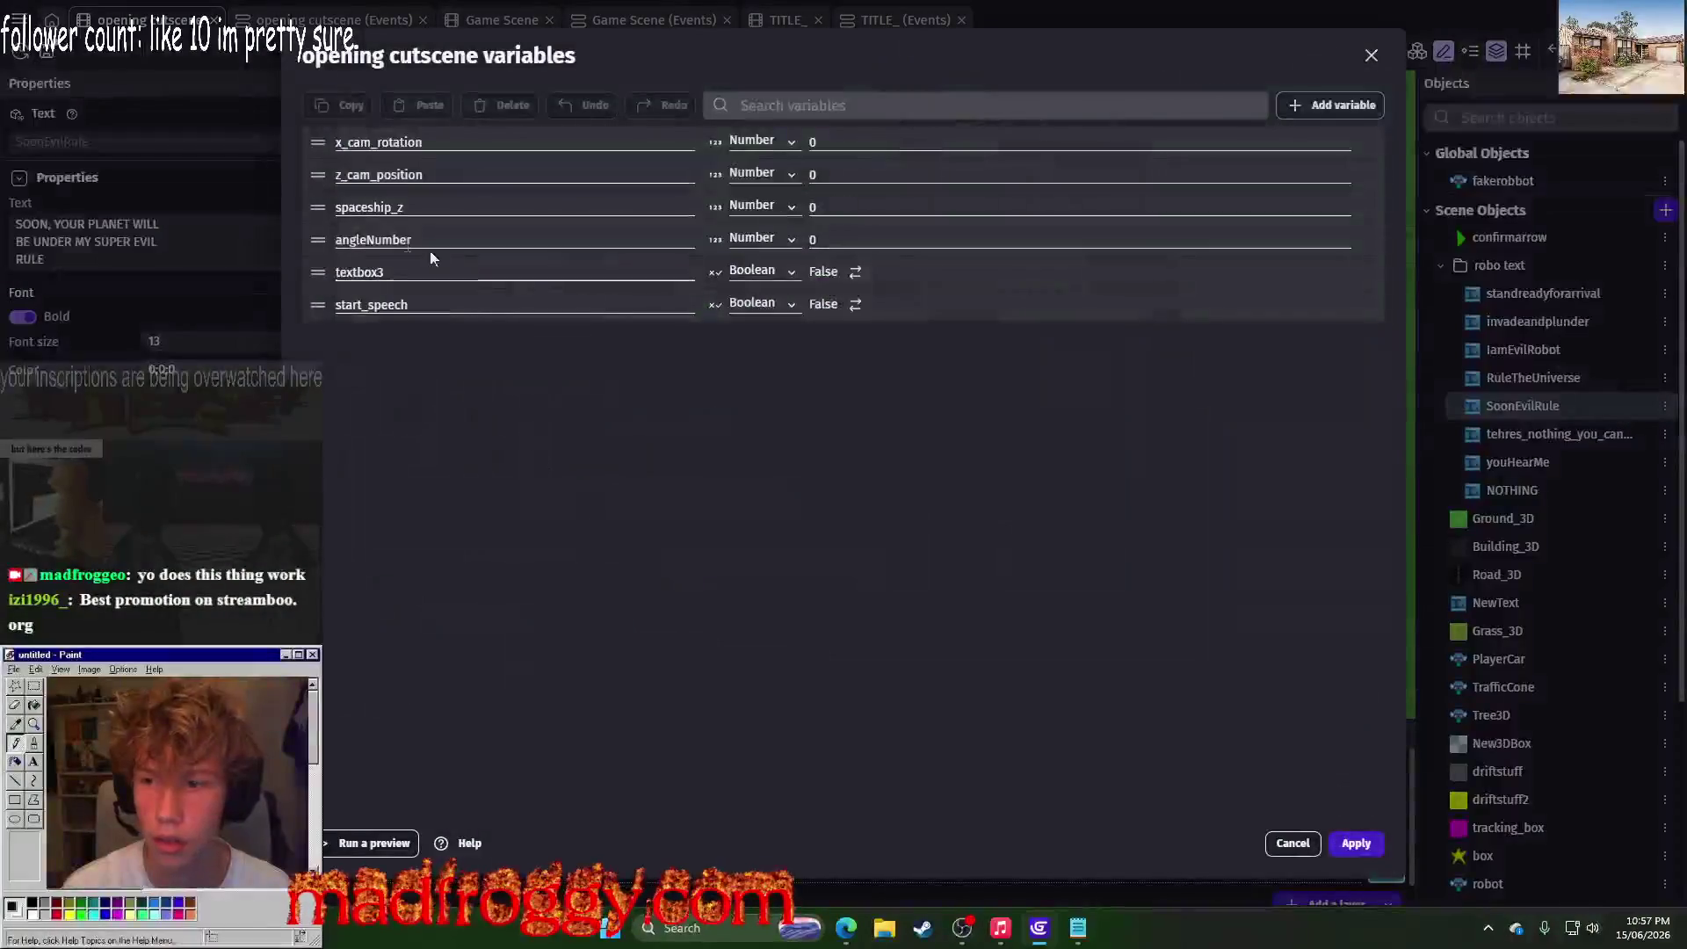
pyautogui.click(1337, 108)
pyautogui.write('ending_')
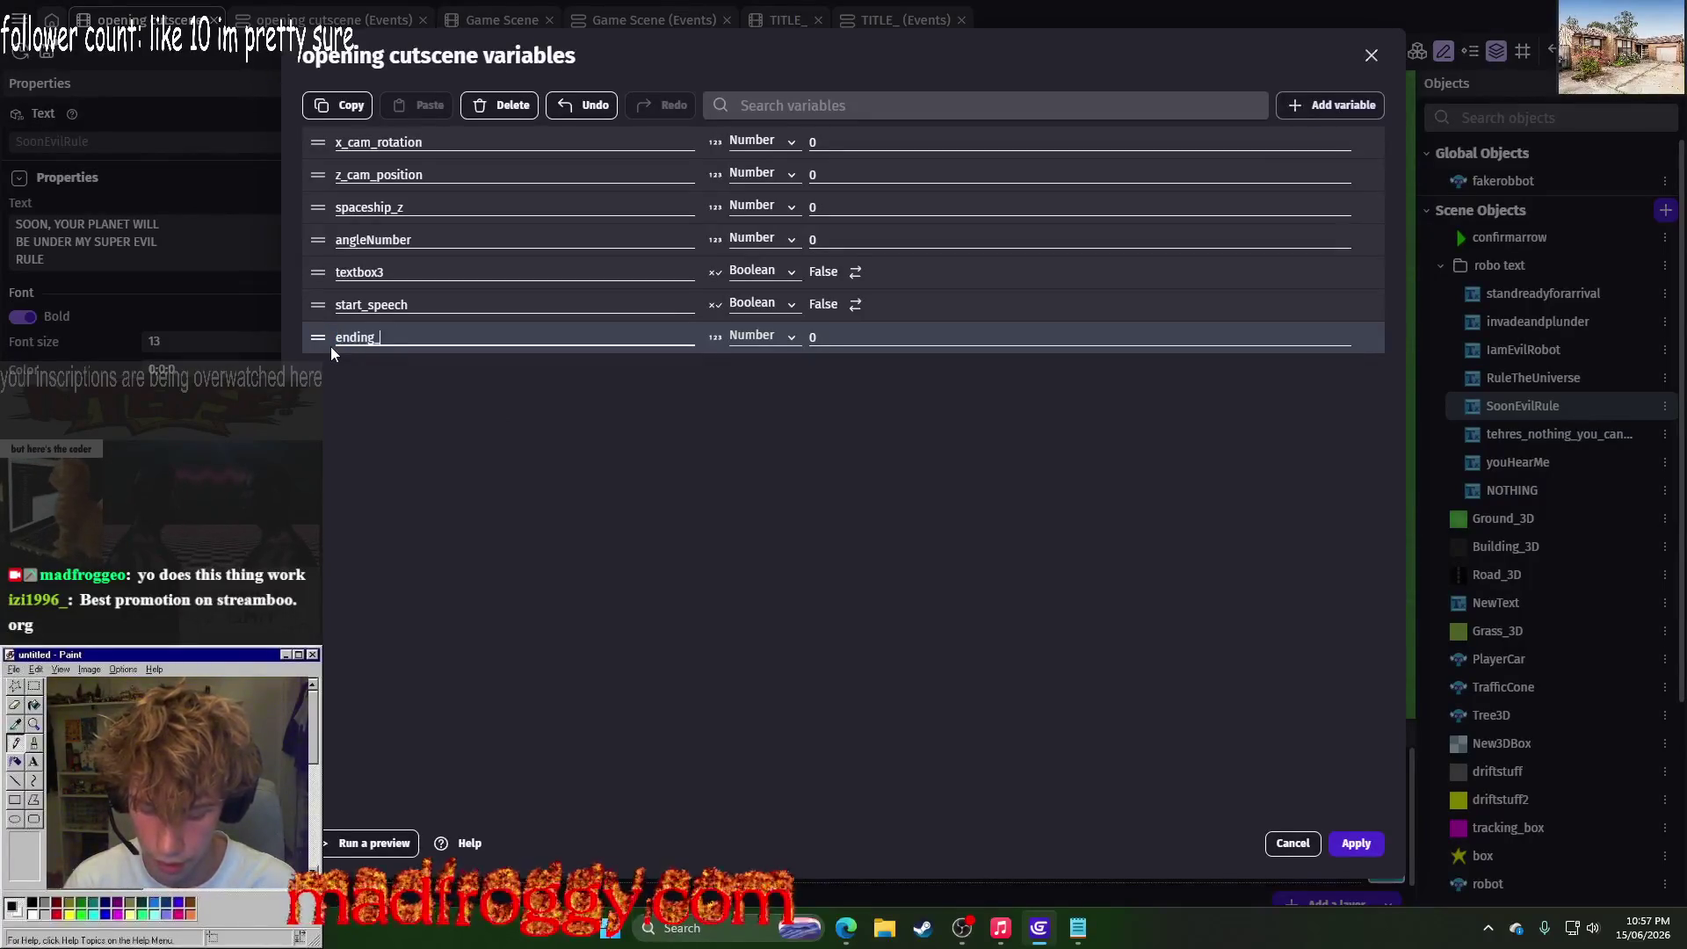
pyautogui.write('scene')
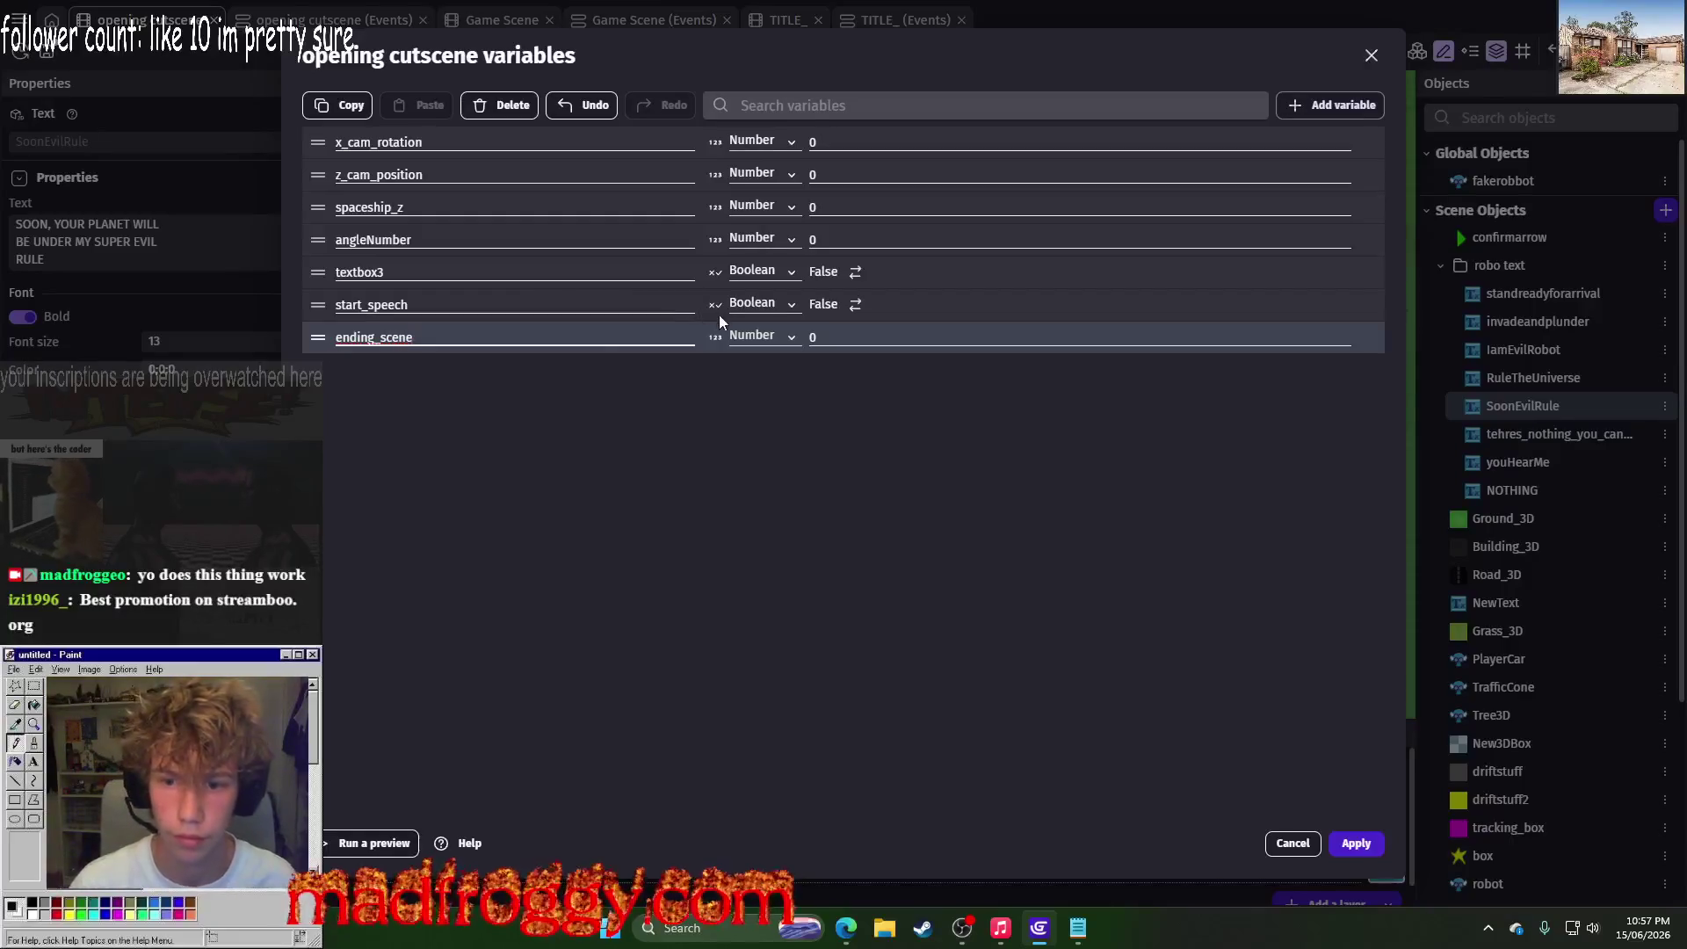
pyautogui.click(762, 335)
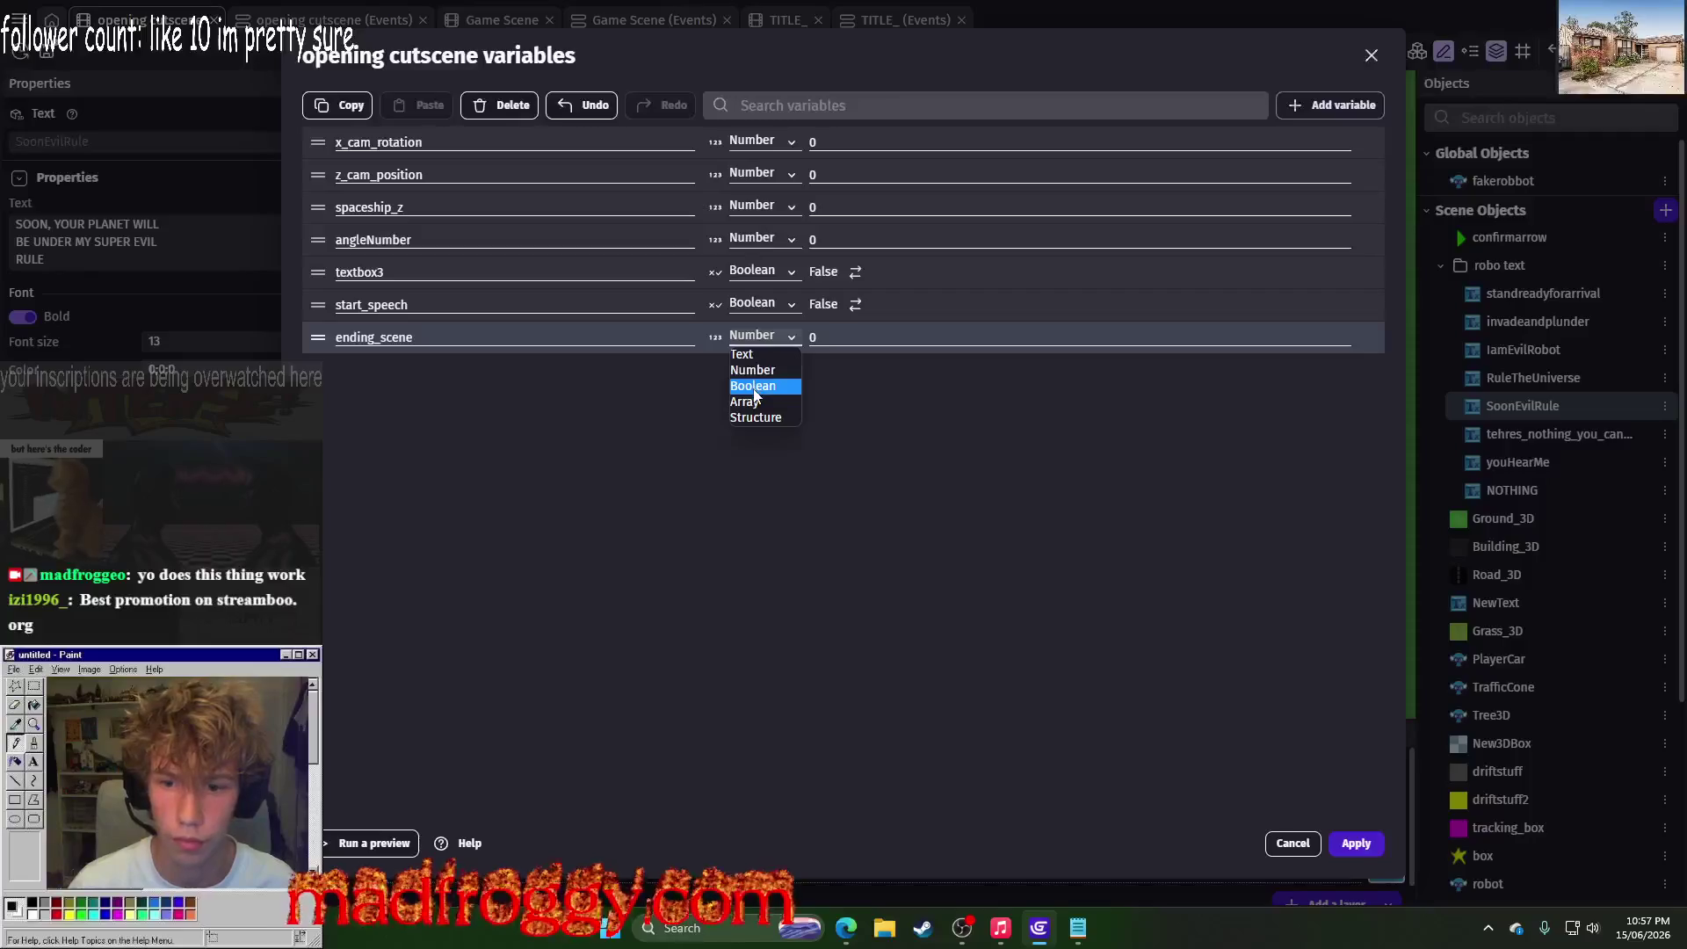
pyautogui.click(755, 387)
pyautogui.click(1354, 843)
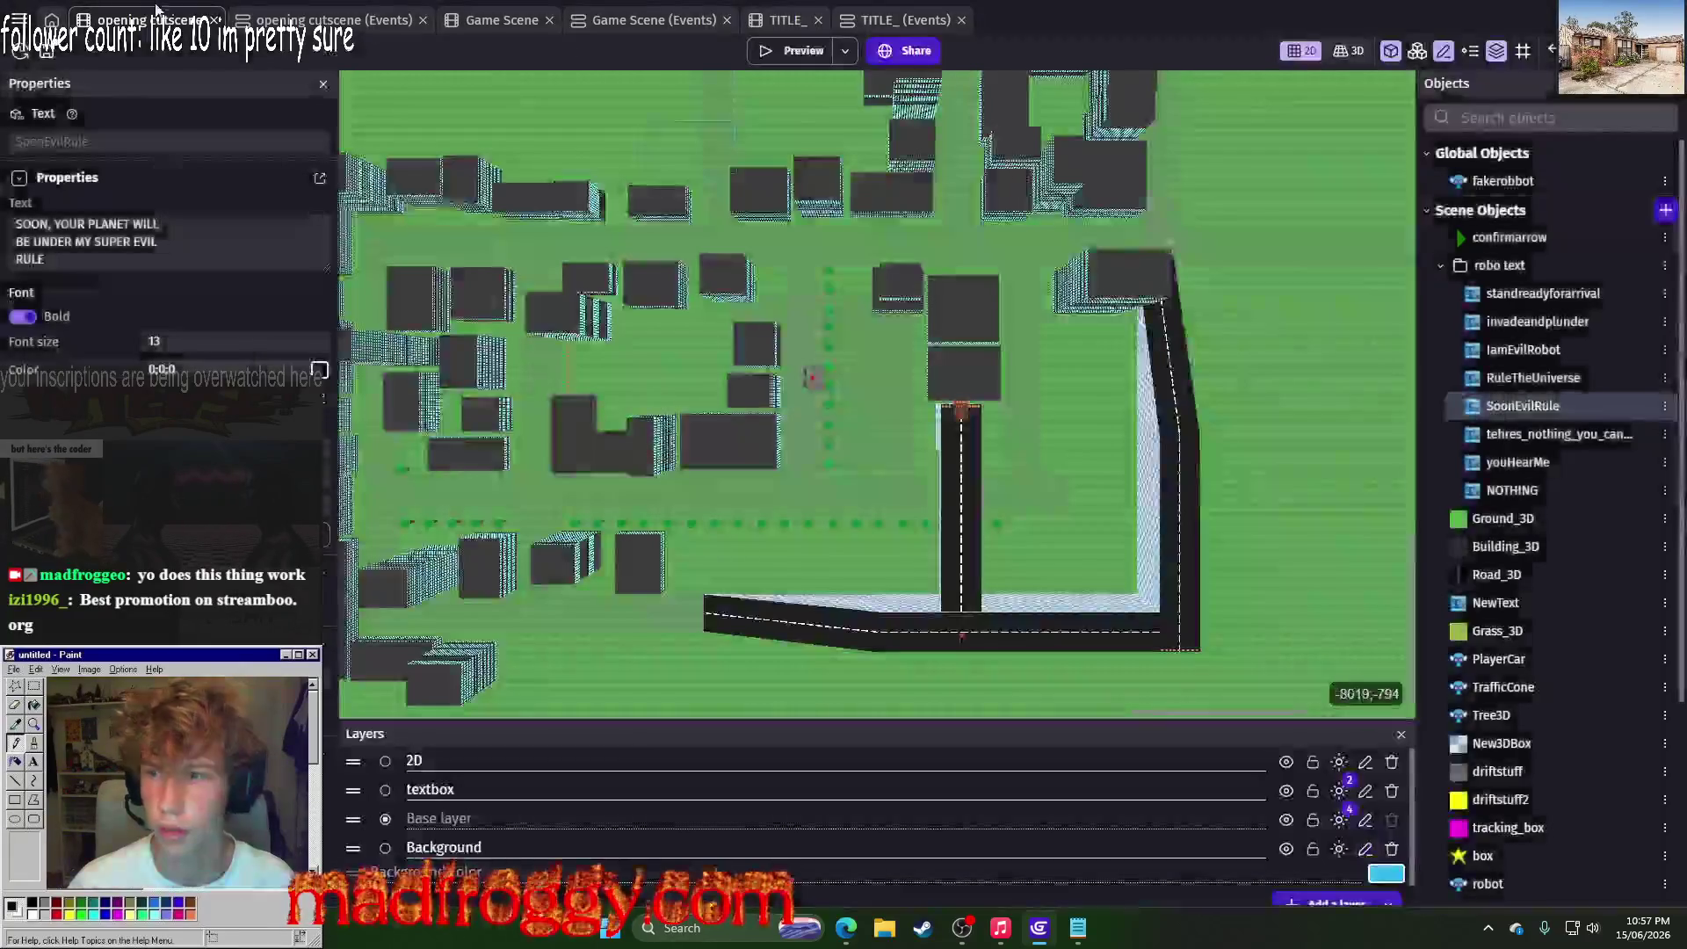
pyautogui.click(332, 19)
# Step: Paste a copy of the angleNumber add 1 action and change its operation to set to
pyautogui.click(677, 406)
pyautogui.rightClick(672, 420)
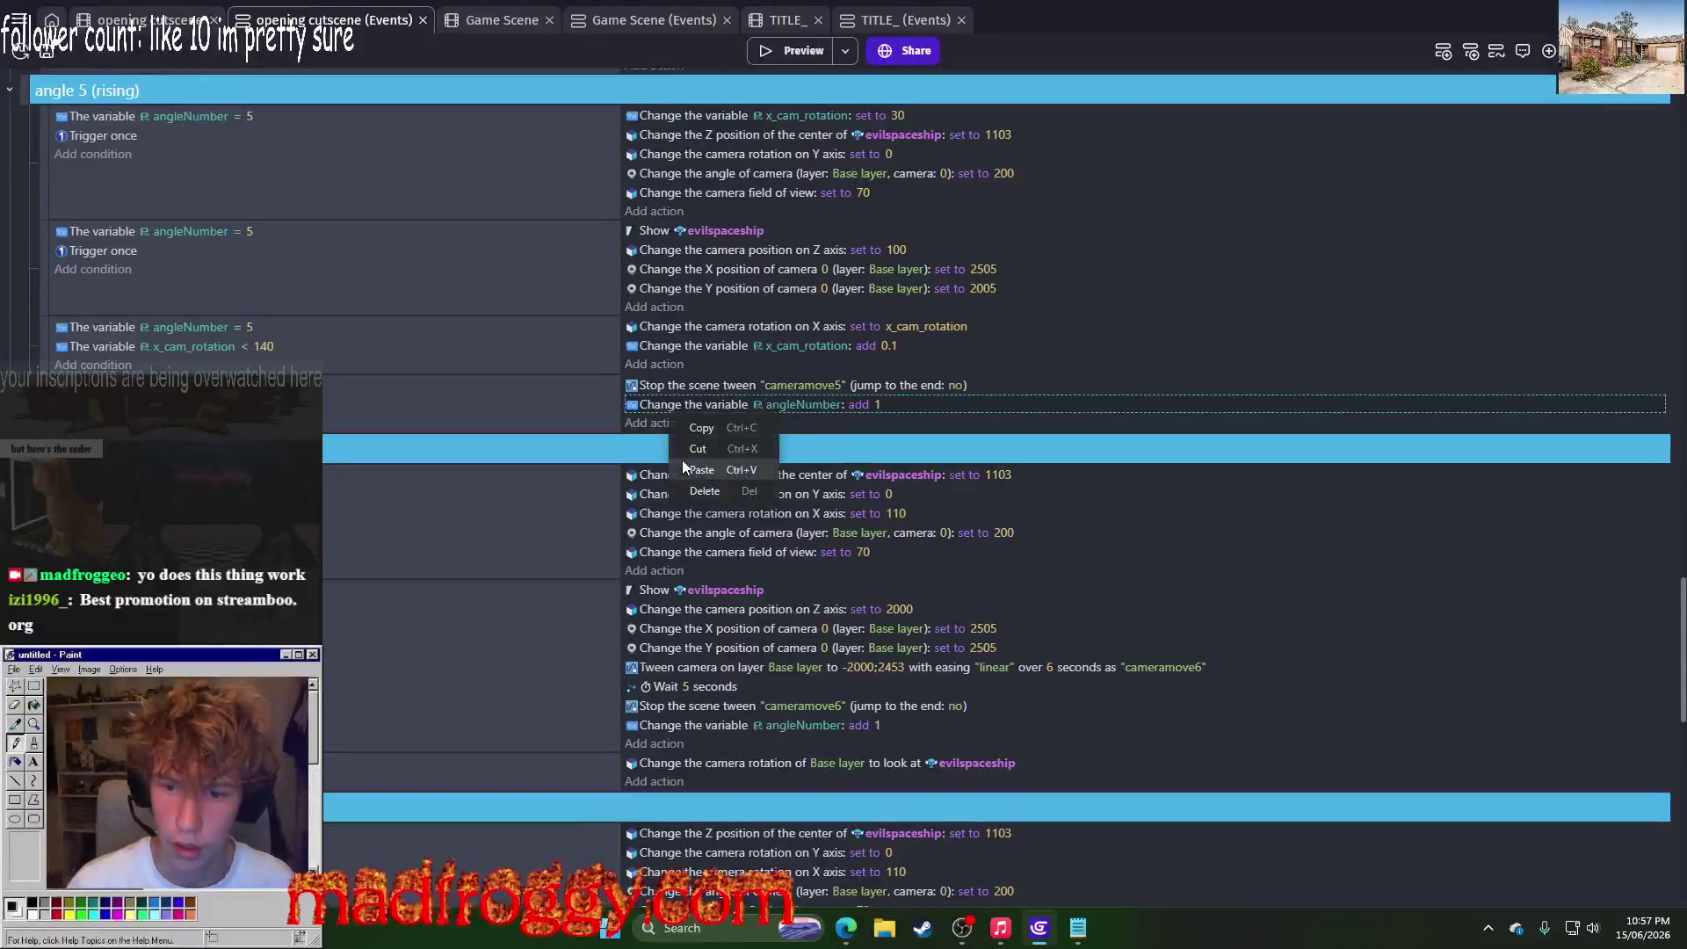
pyautogui.click(682, 461)
pyautogui.click(857, 424)
pyautogui.click(928, 464)
pyautogui.click(926, 485)
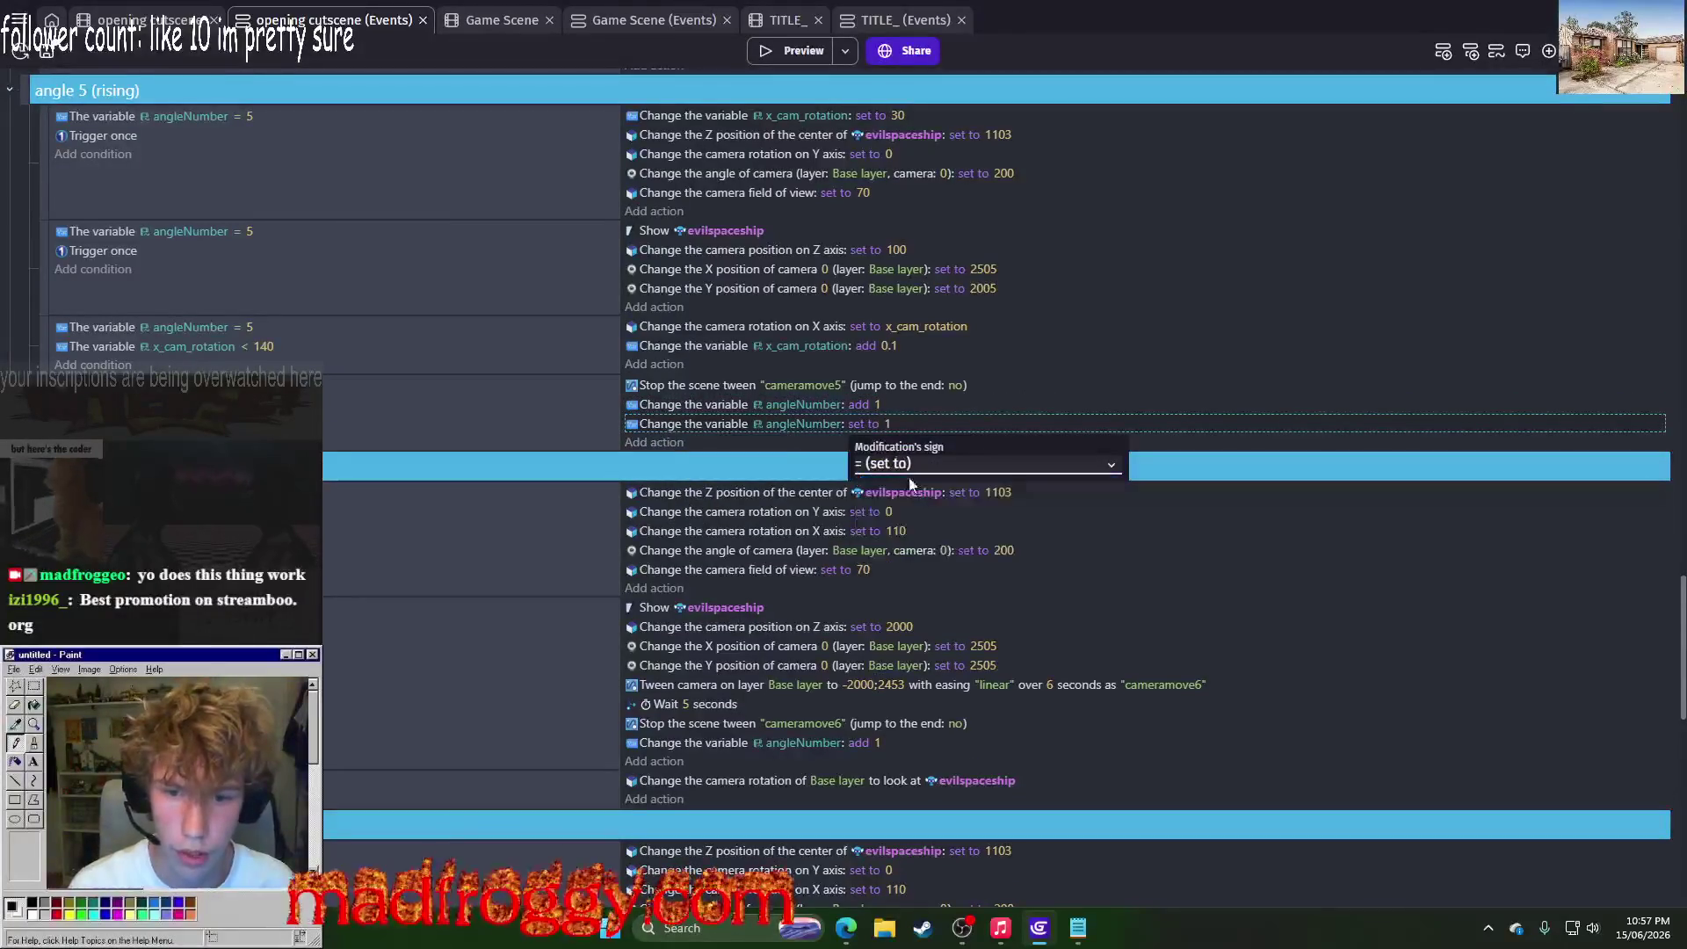
pyautogui.click(888, 423)
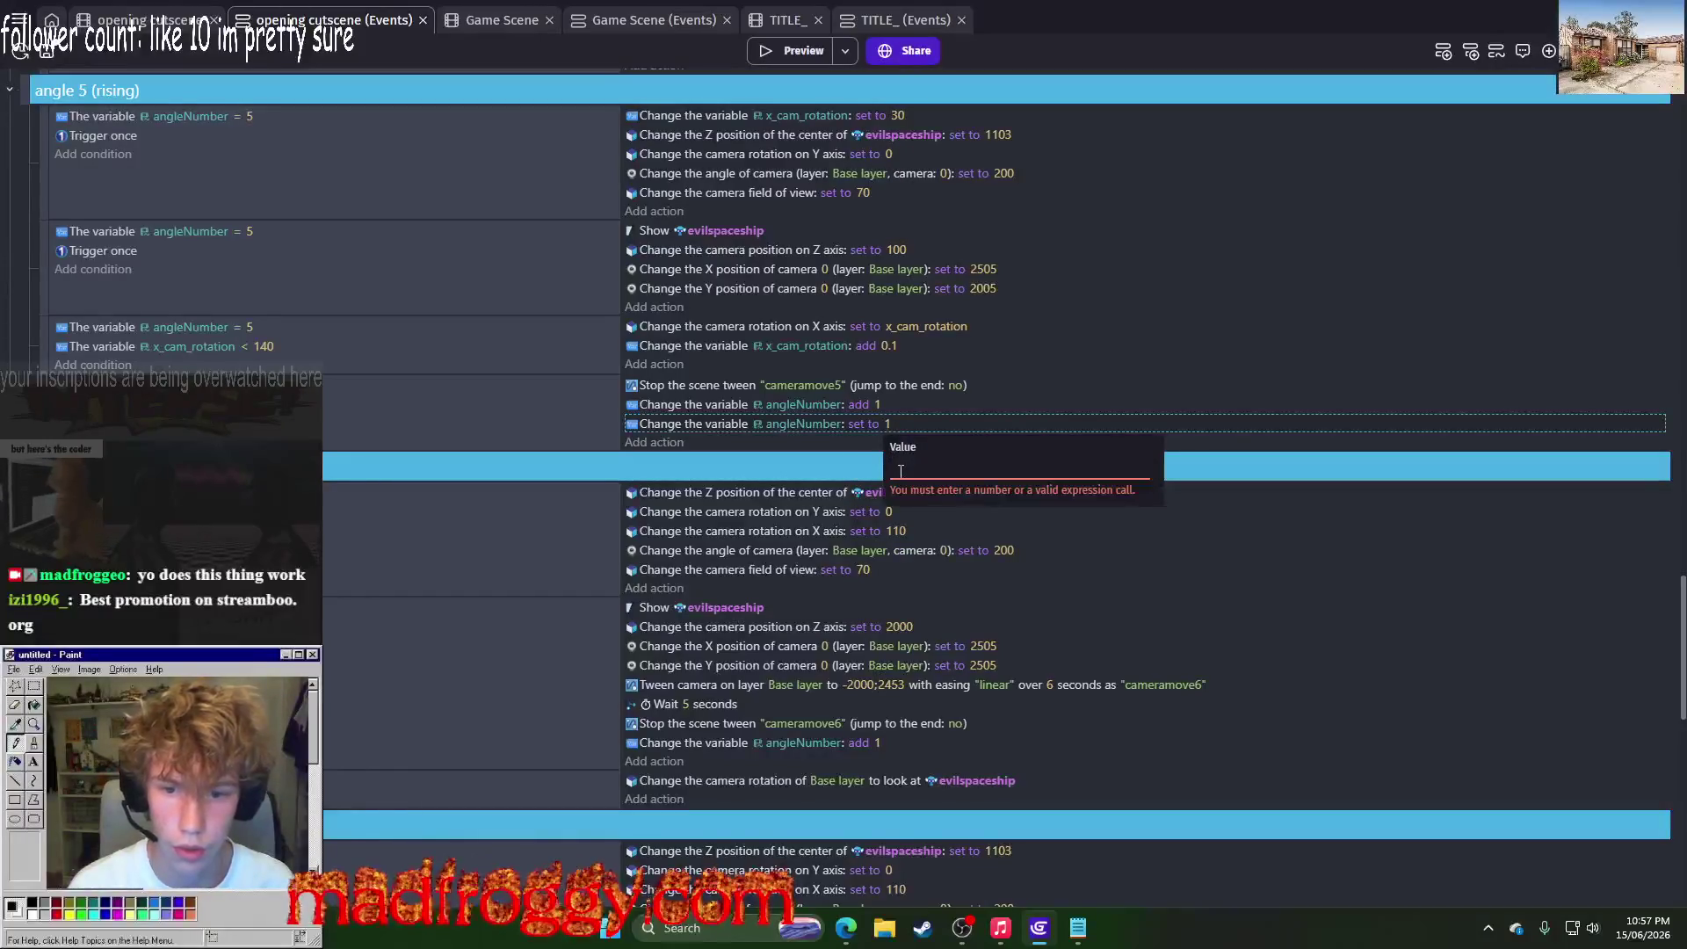
pyautogui.click(889, 425)
pyautogui.click(889, 426)
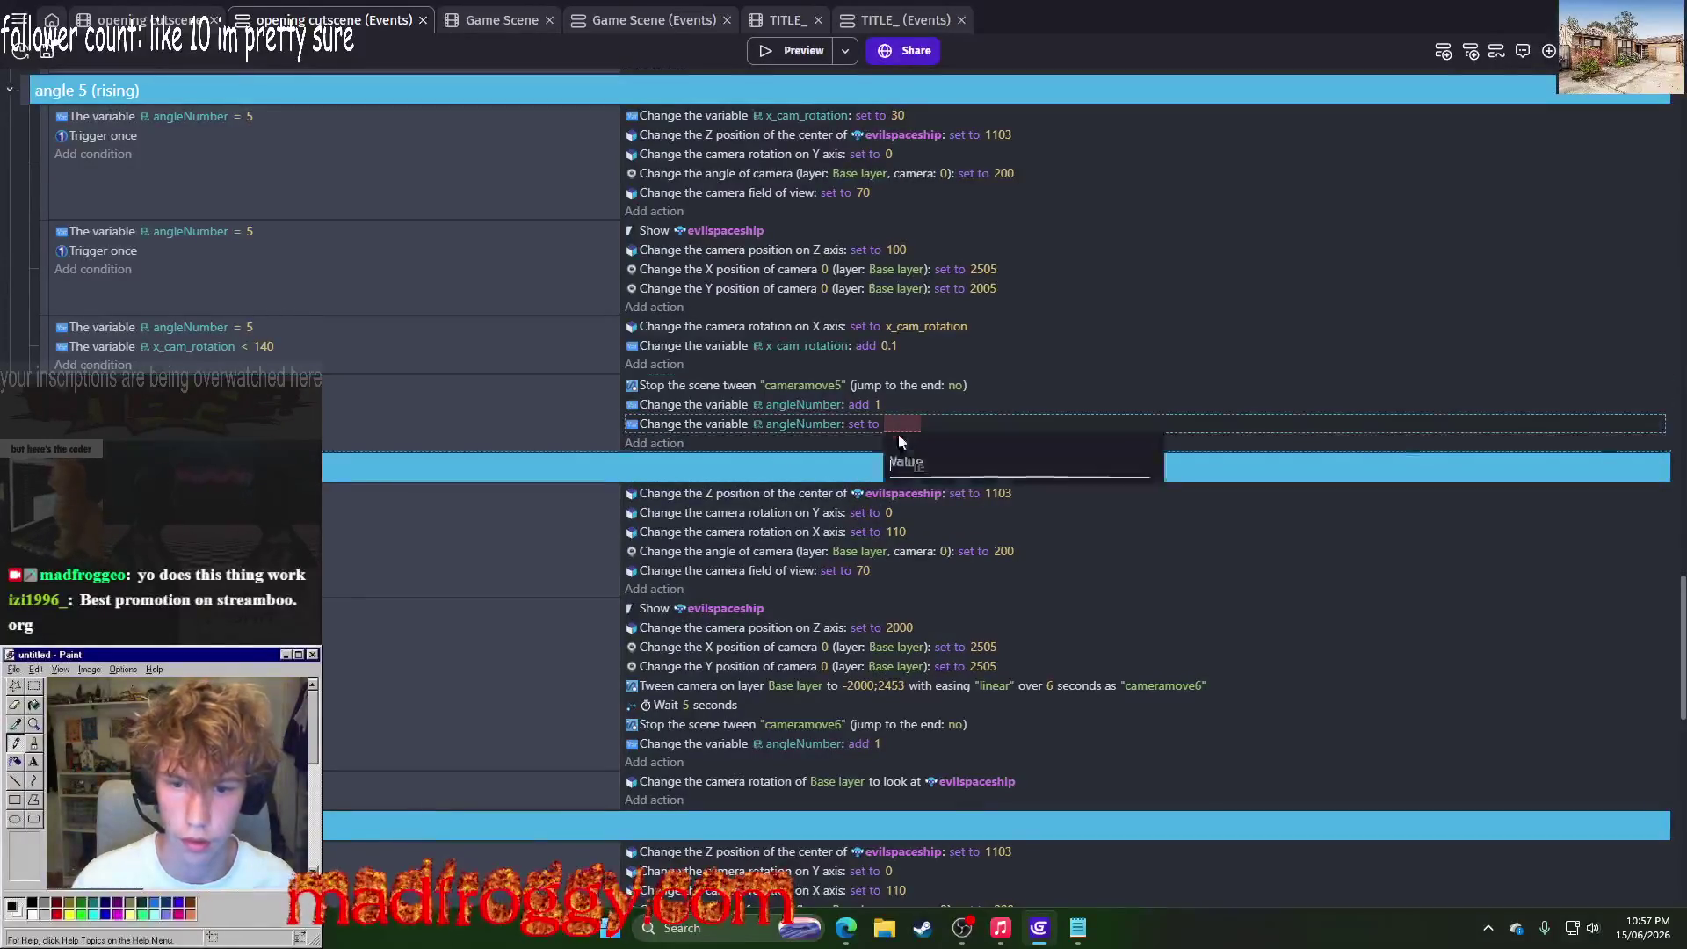
pyautogui.click(819, 443)
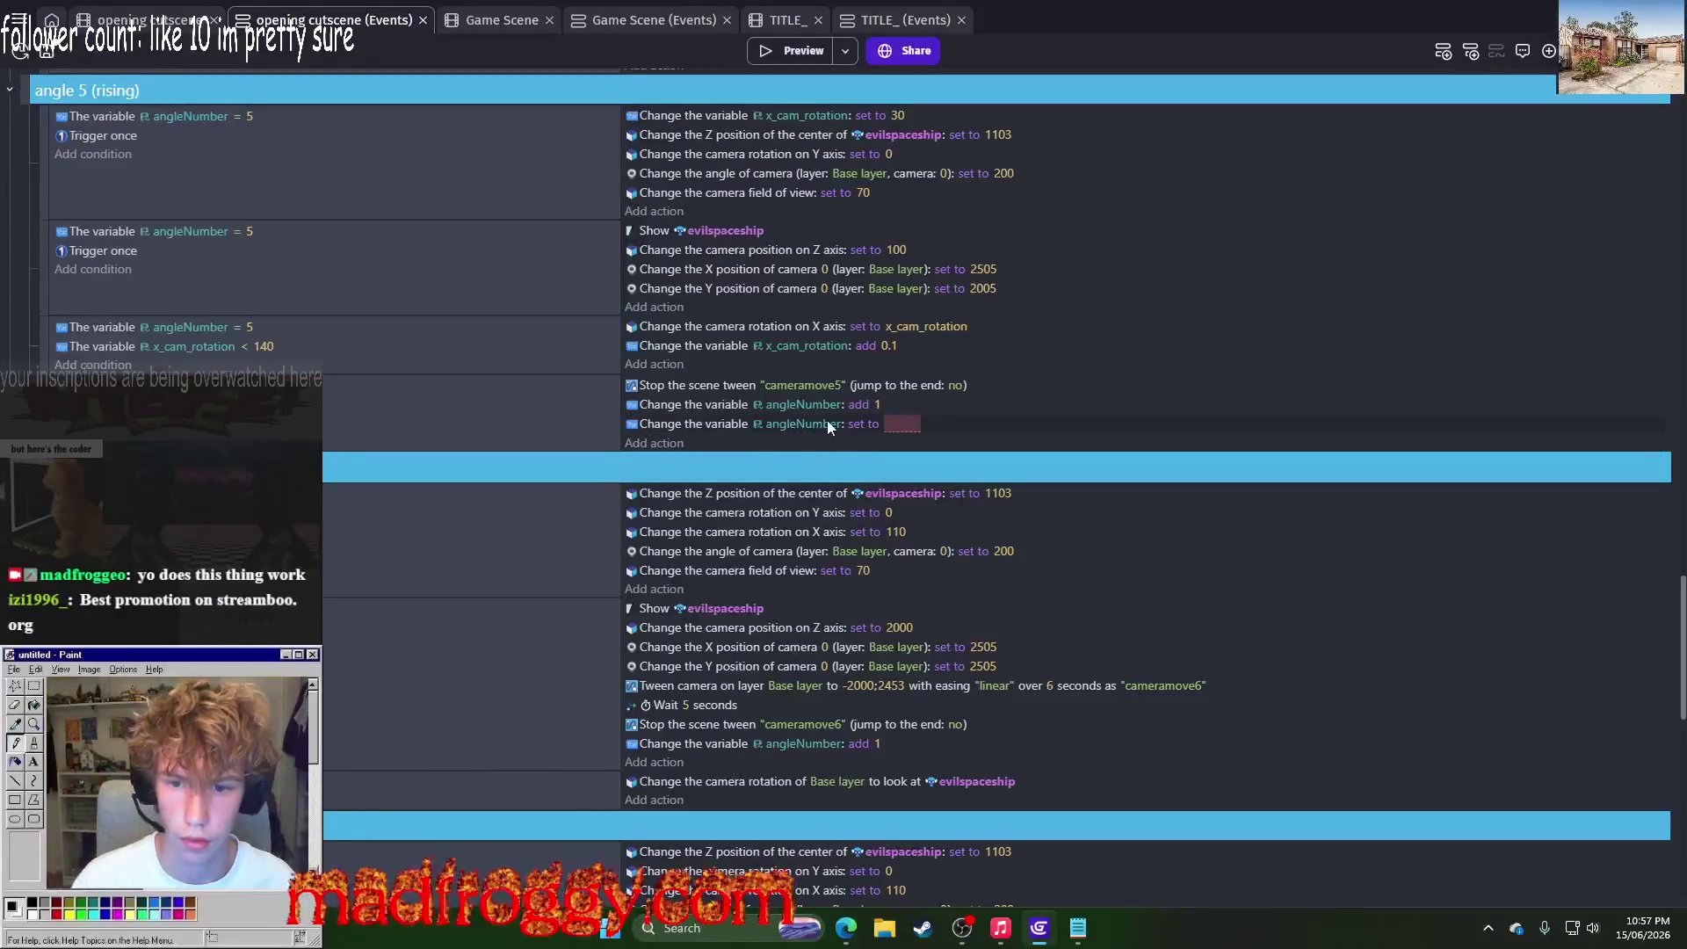
# Step: Point the copied action at the ending_scene variable with value false
pyautogui.click(827, 424)
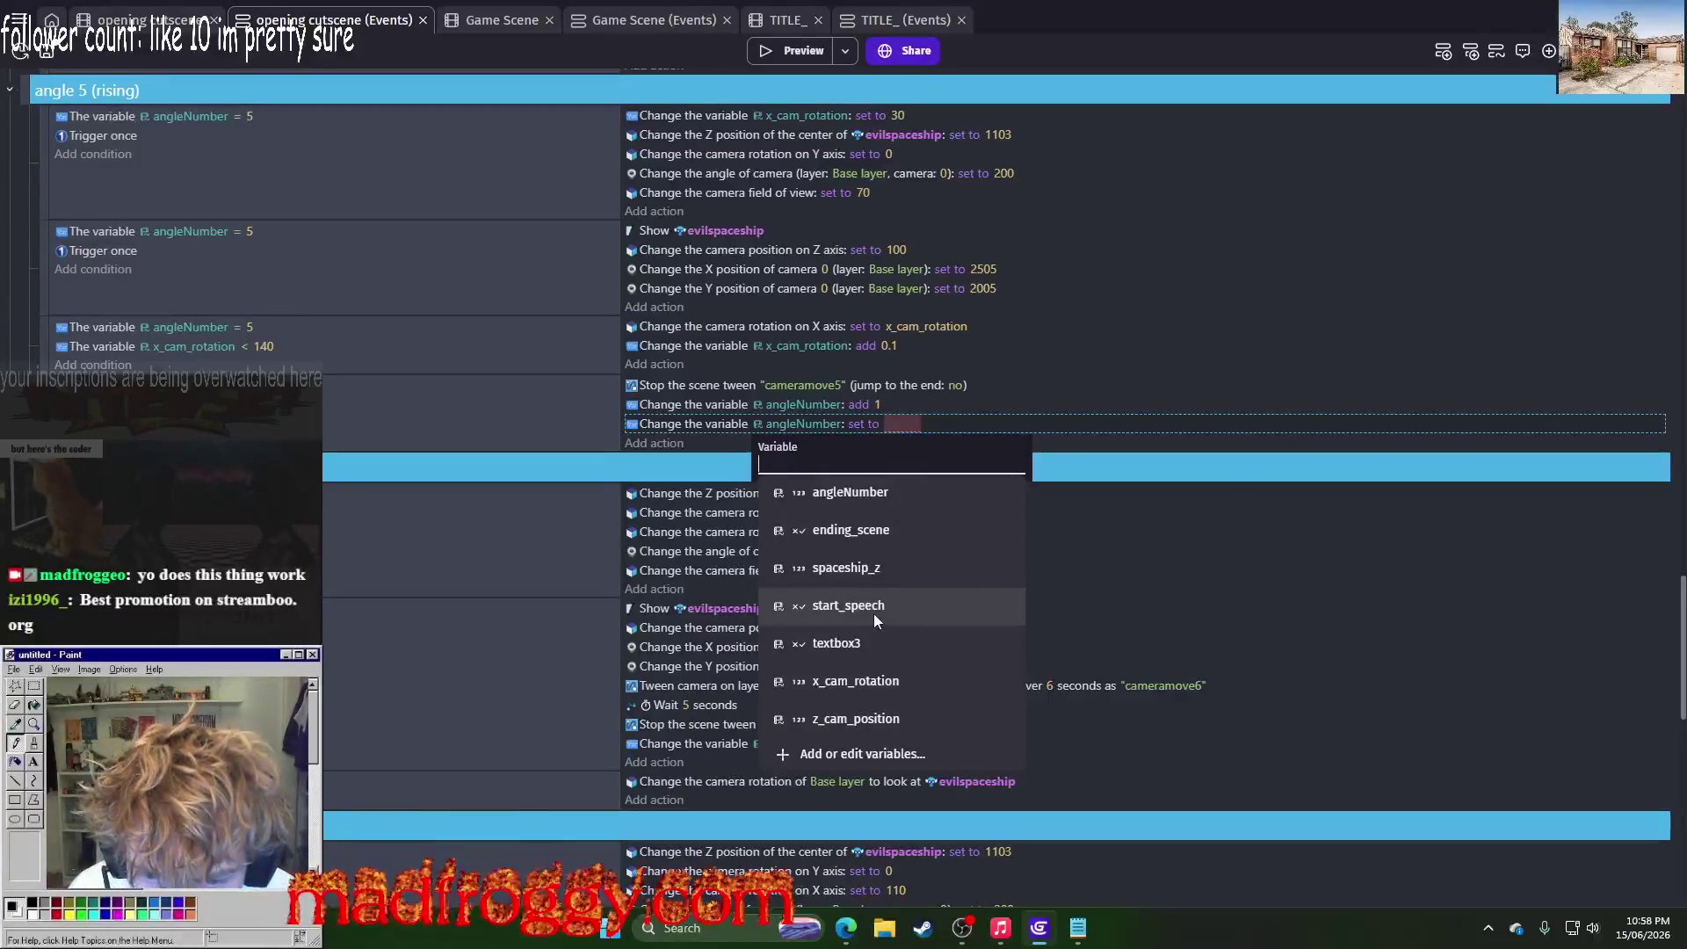
pyautogui.click(926, 540)
pyautogui.click(930, 427)
pyautogui.click(896, 464)
pyautogui.click(889, 519)
pyautogui.scroll(-10, 1154, 453)
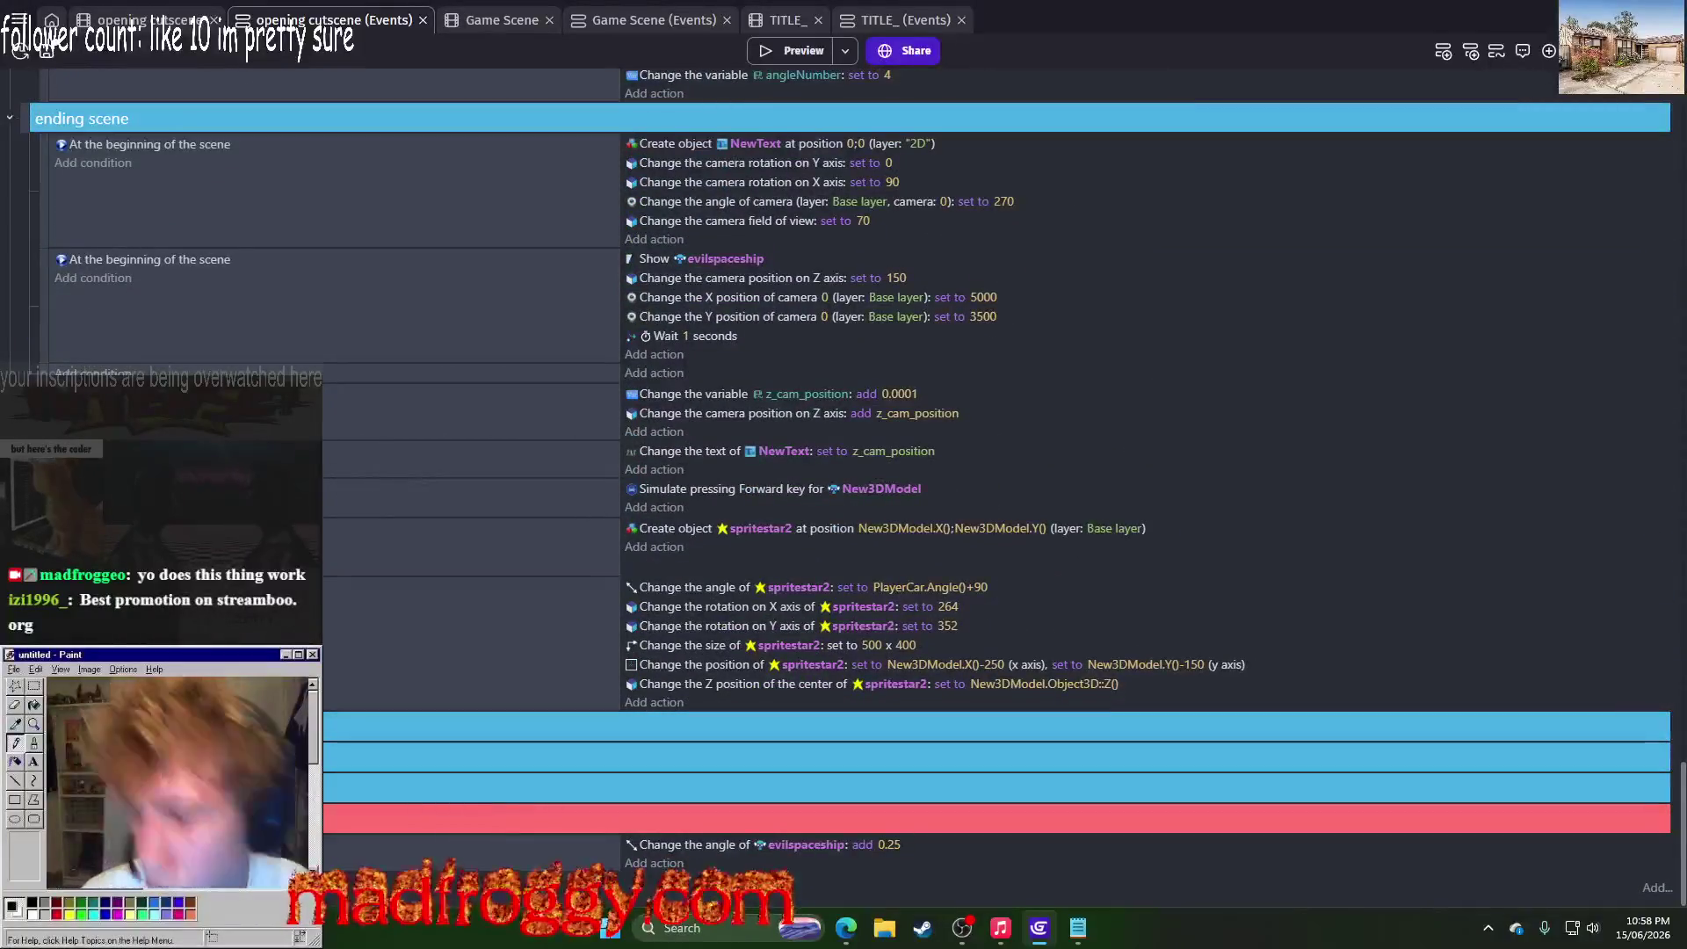
# Step: Rework the first ending scene event's conditions and add a Trigger once while true condition
pyautogui.scroll(3, 993, 474)
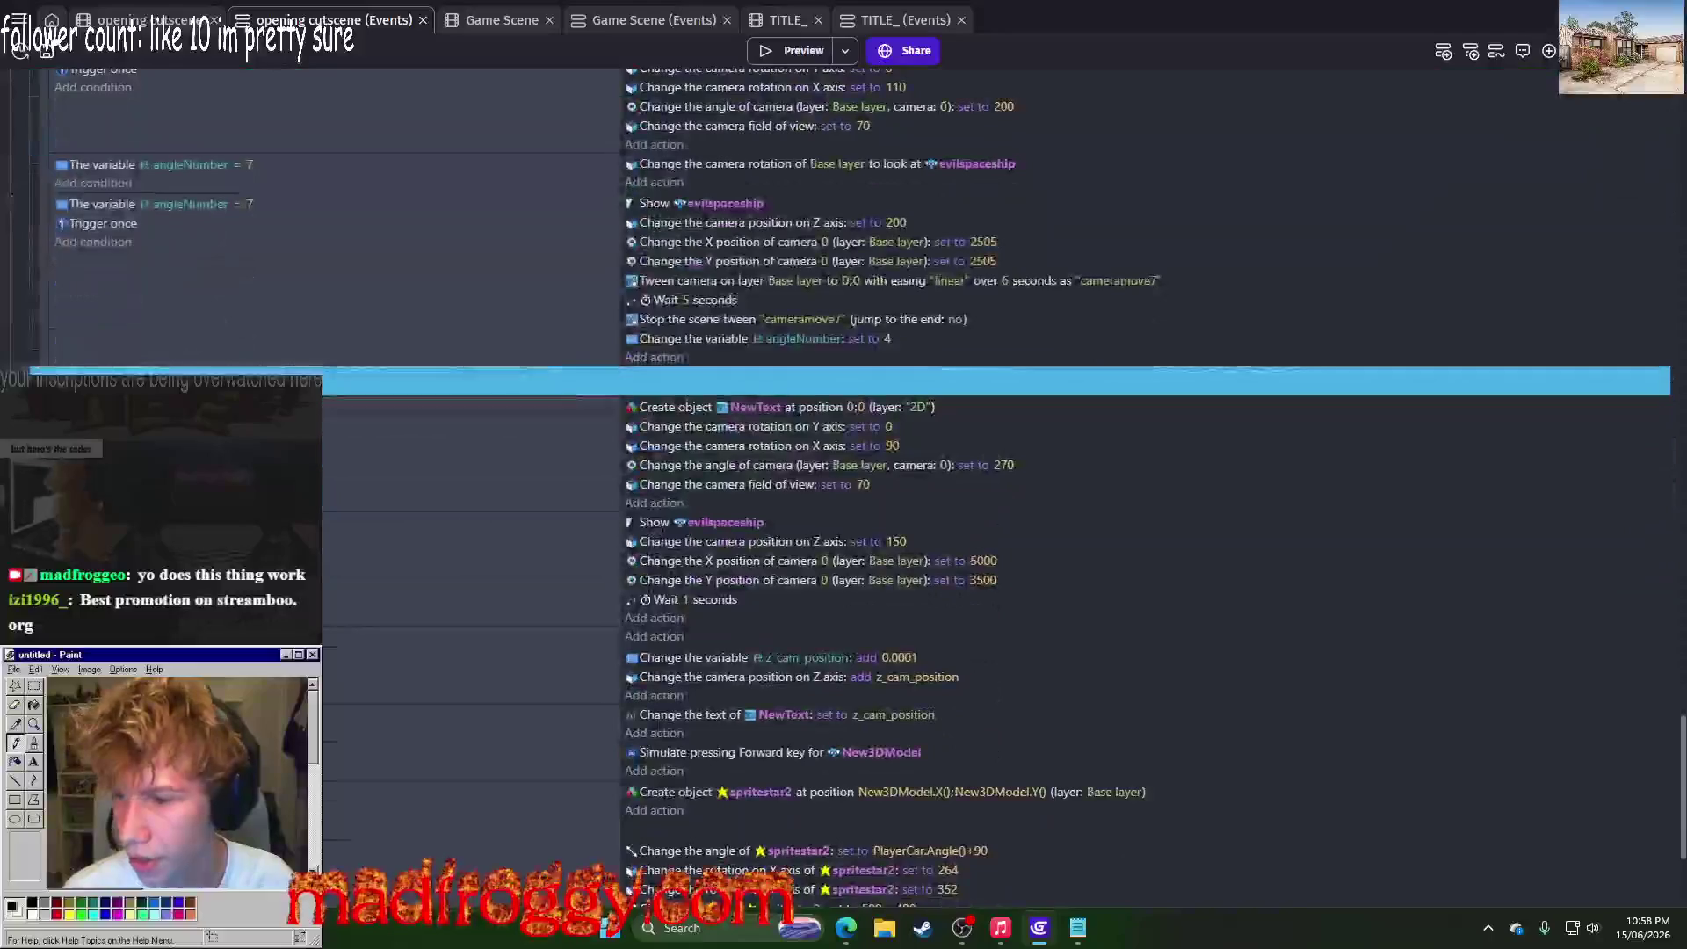
pyautogui.rightClick(116, 168)
pyautogui.click(110, 287)
pyautogui.click(466, 427)
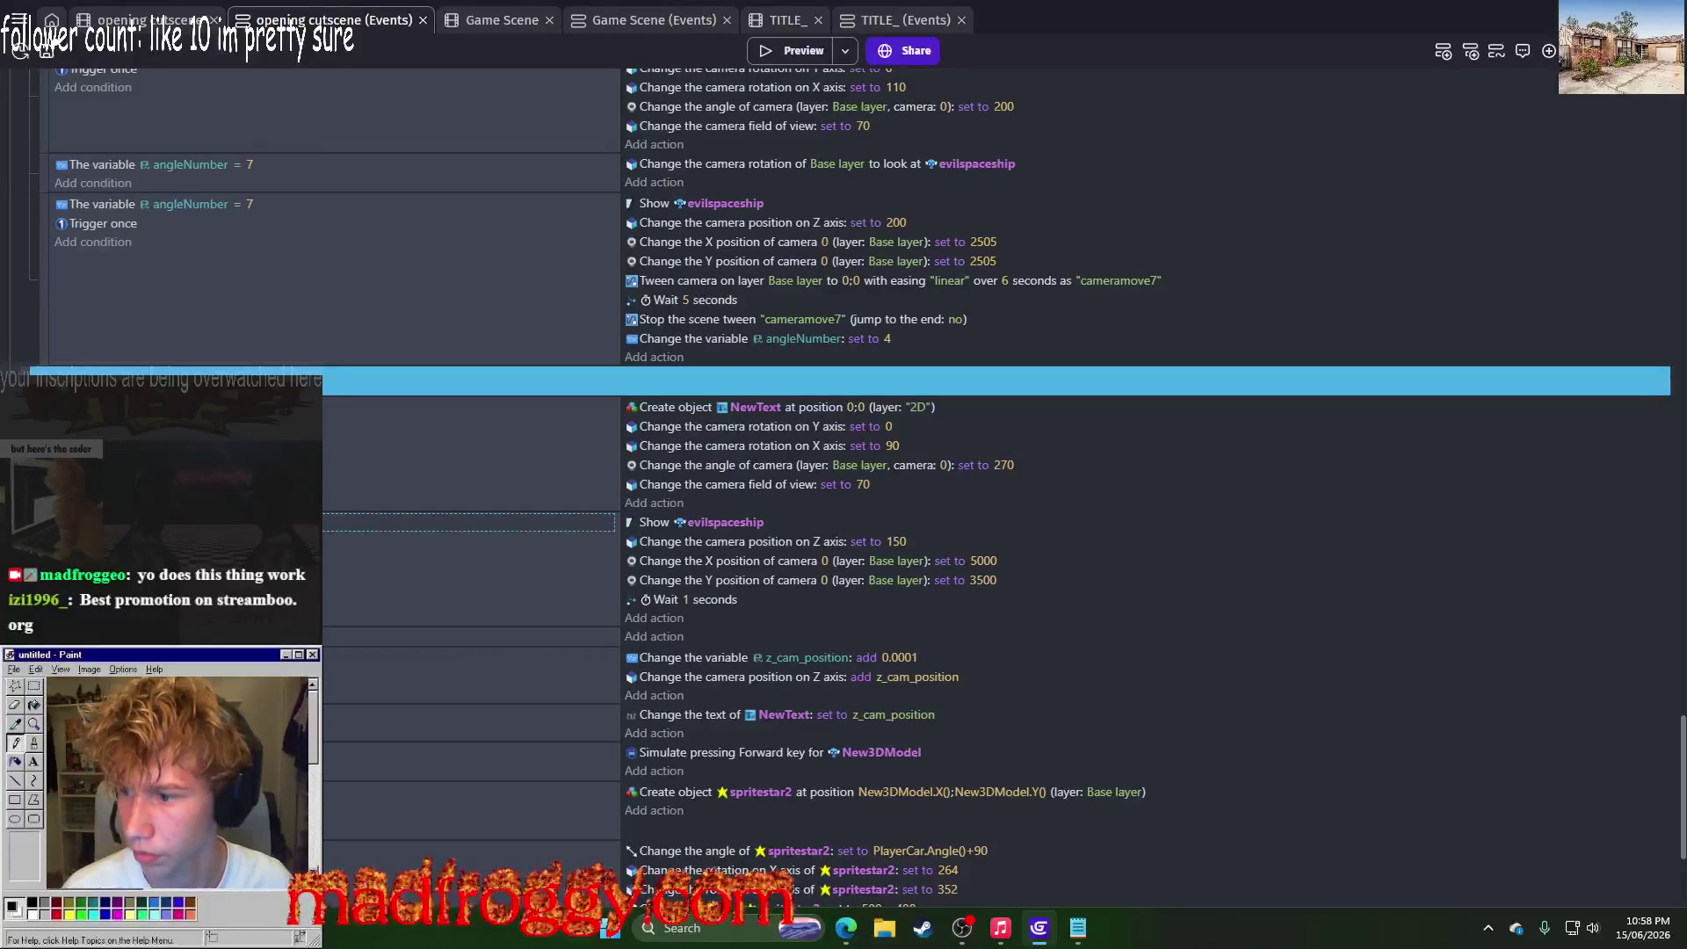
pyautogui.click(92, 407)
pyautogui.write('once')
pyautogui.click(199, 171)
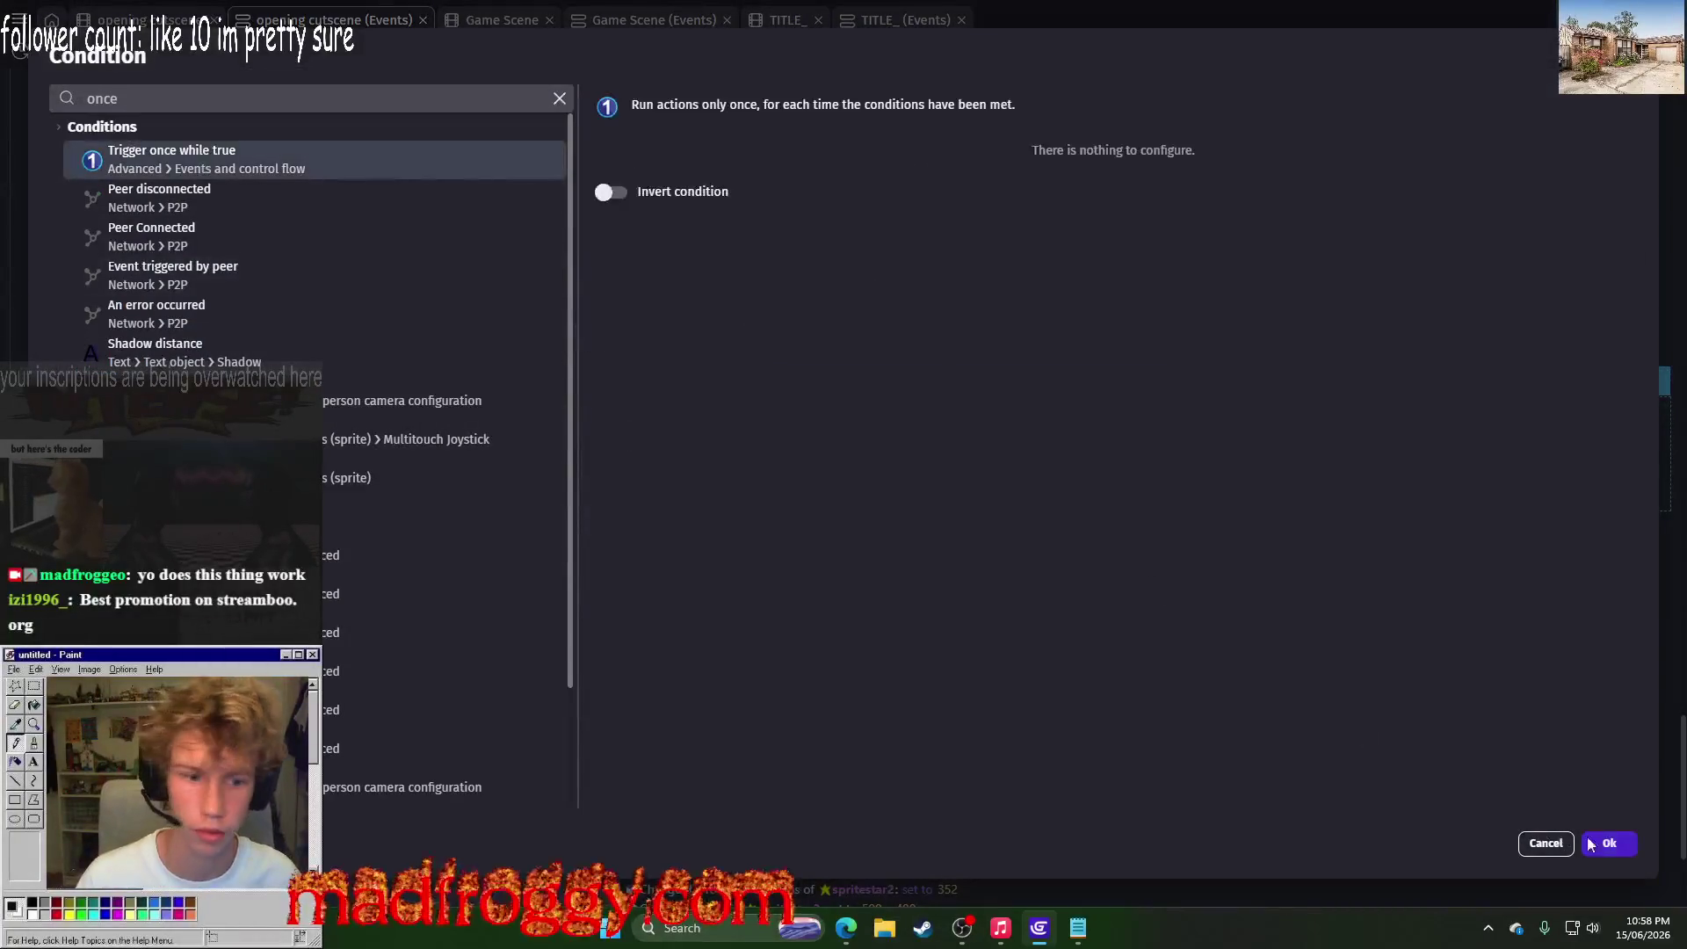
pyautogui.press('Return')
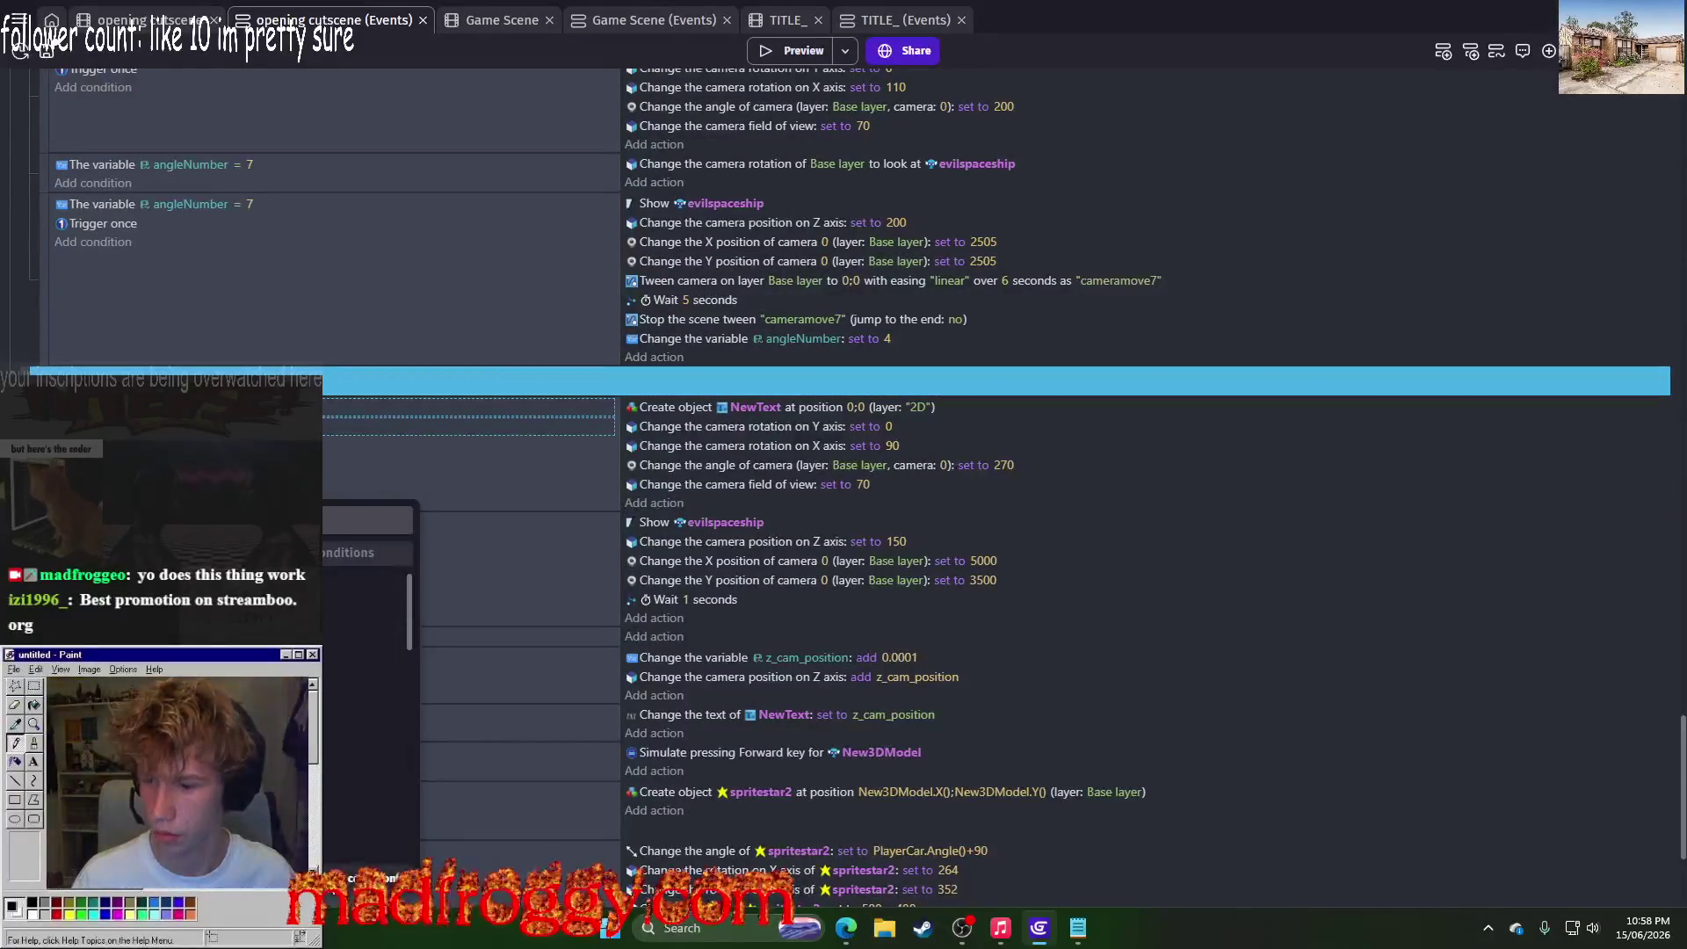
# Step: Apply the ending_scene conditions to the later ending scene events and launch a preview
pyautogui.click(466, 522)
pyautogui.click(465, 657)
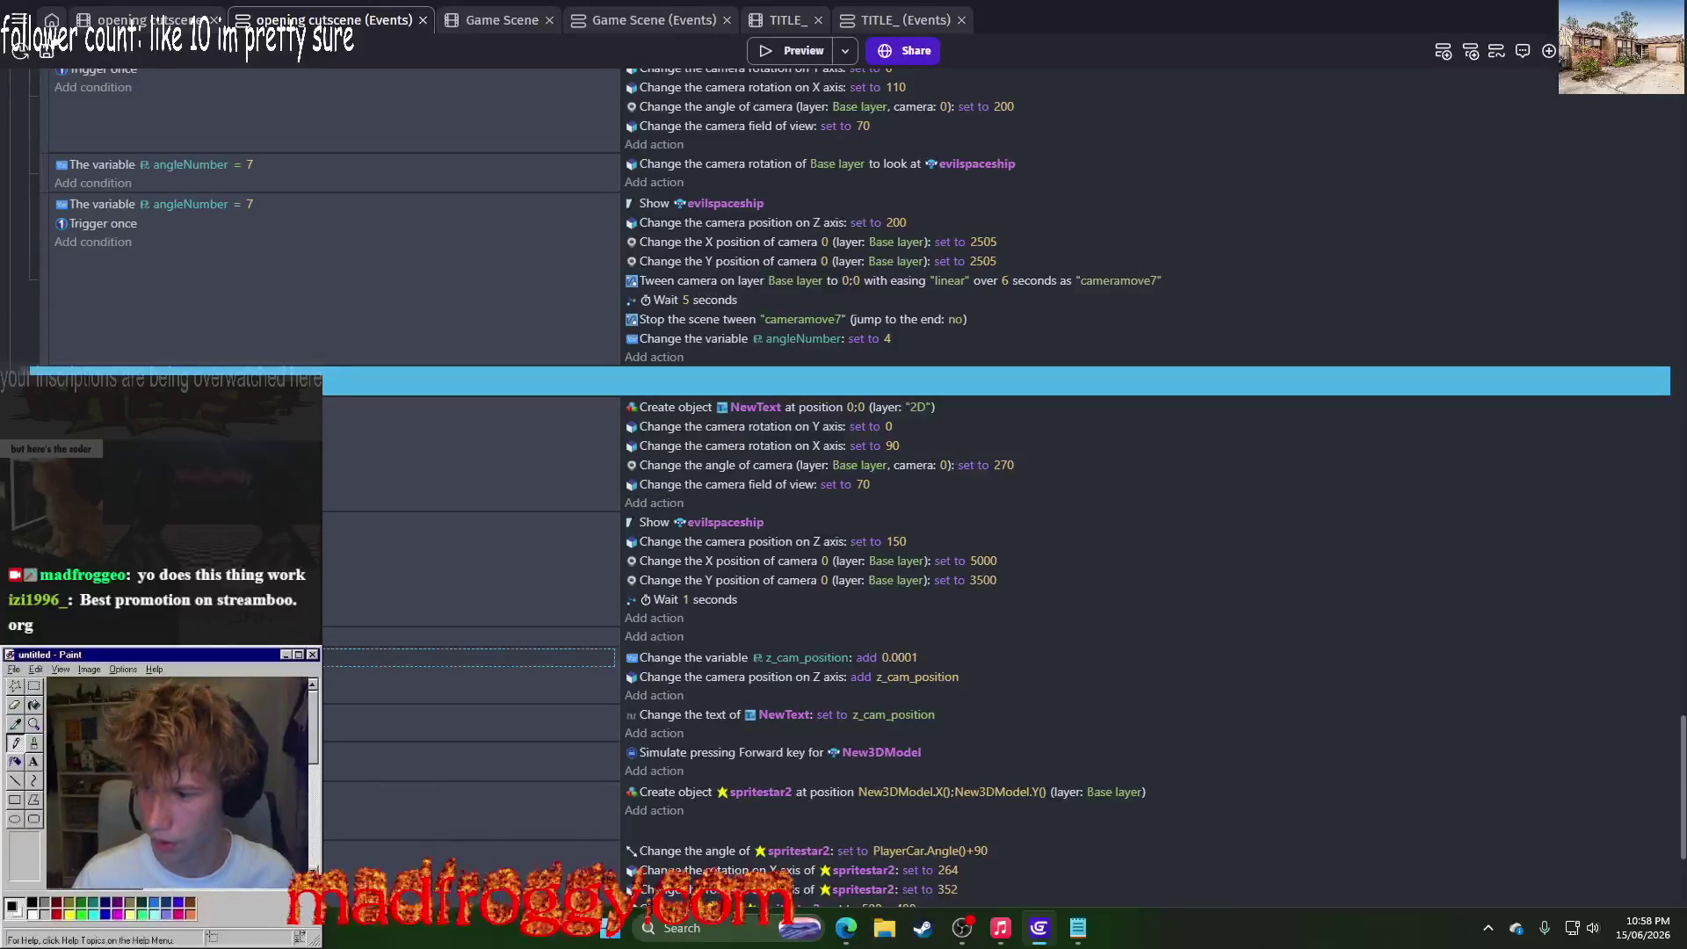
pyautogui.click(466, 773)
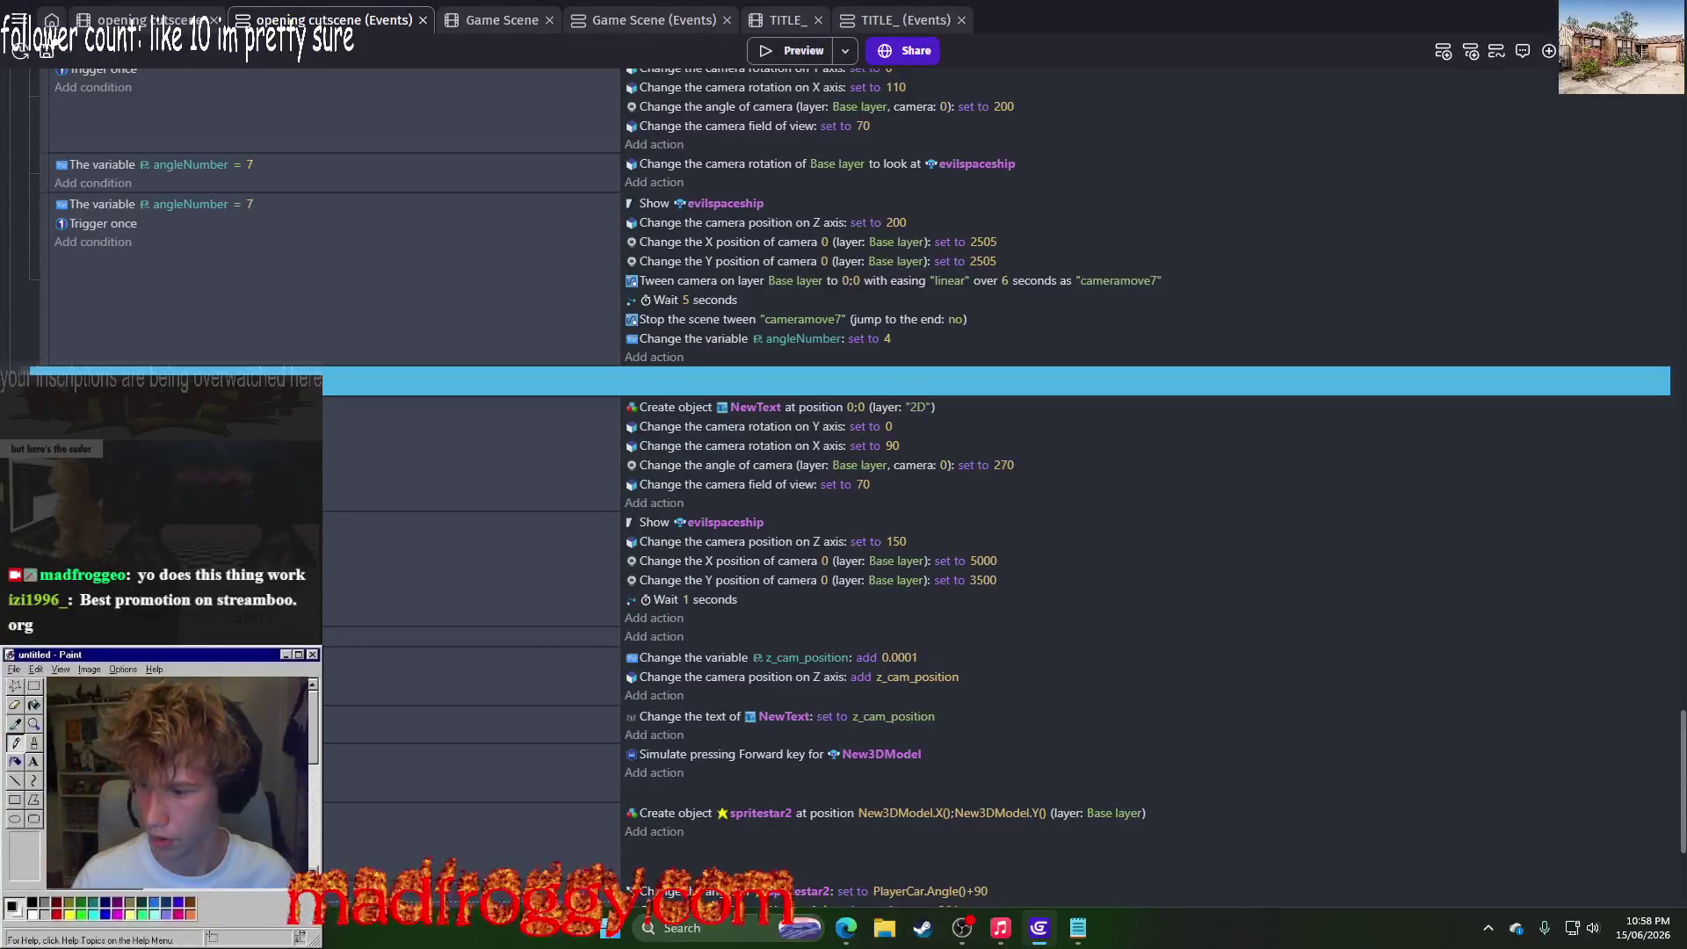
pyautogui.scroll(-3, 993, 492)
pyautogui.click(803, 54)
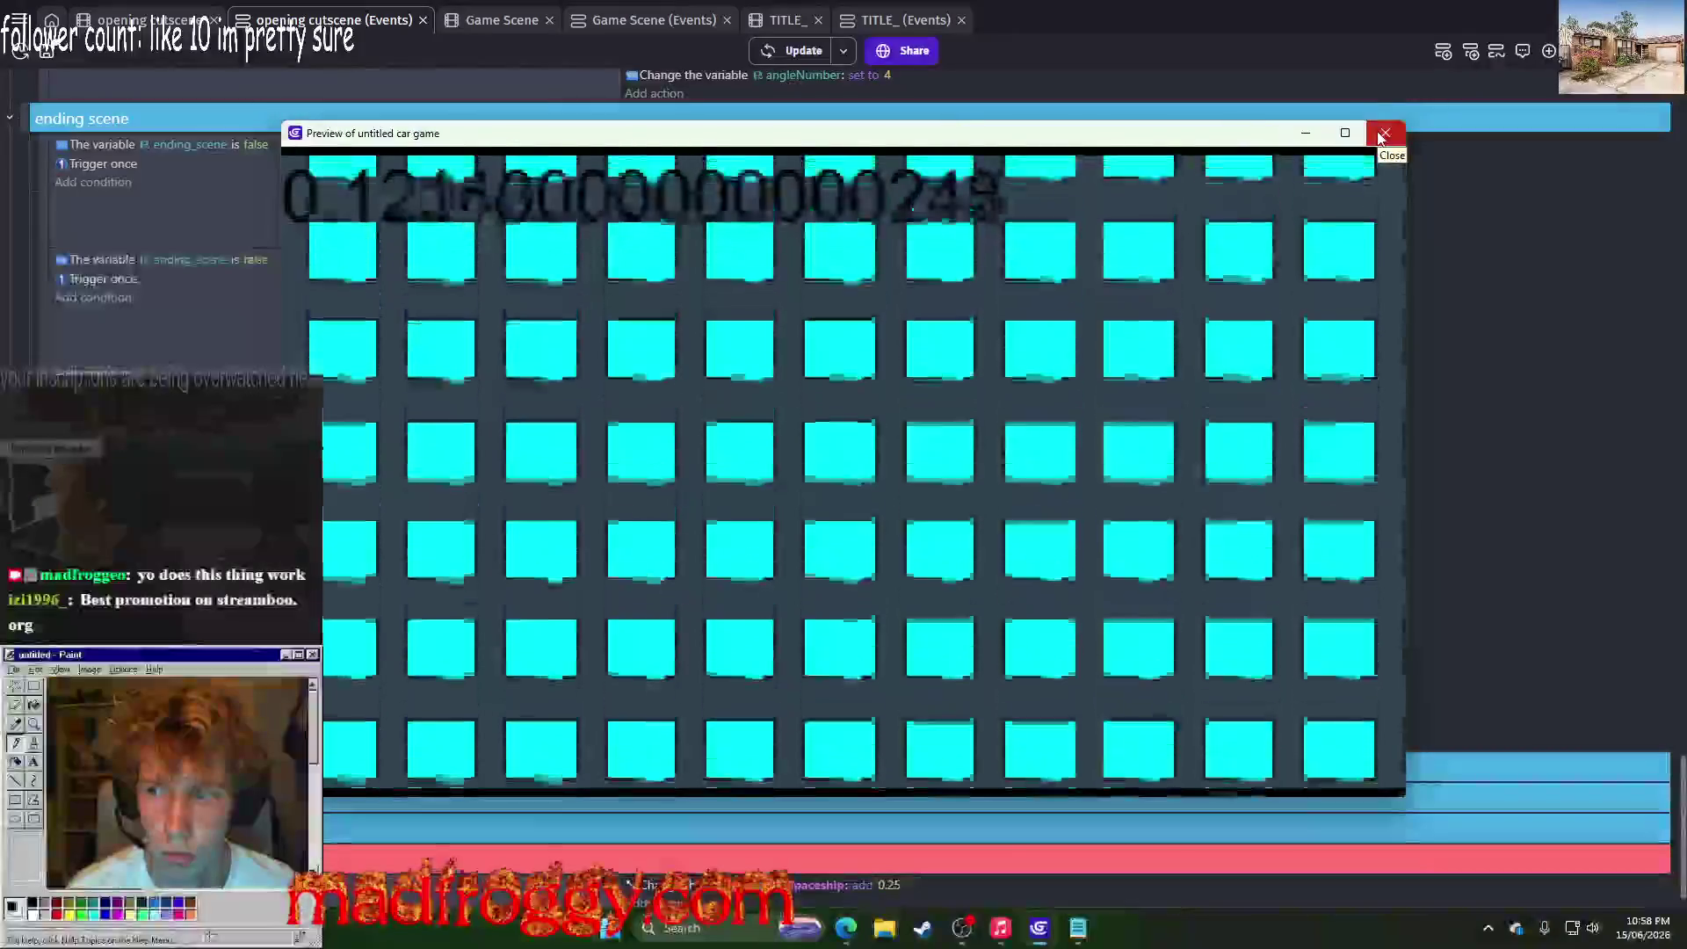
# Step: Close the preview and set the first two ending_scene conditions to True
pyautogui.click(1384, 133)
pyautogui.click(248, 146)
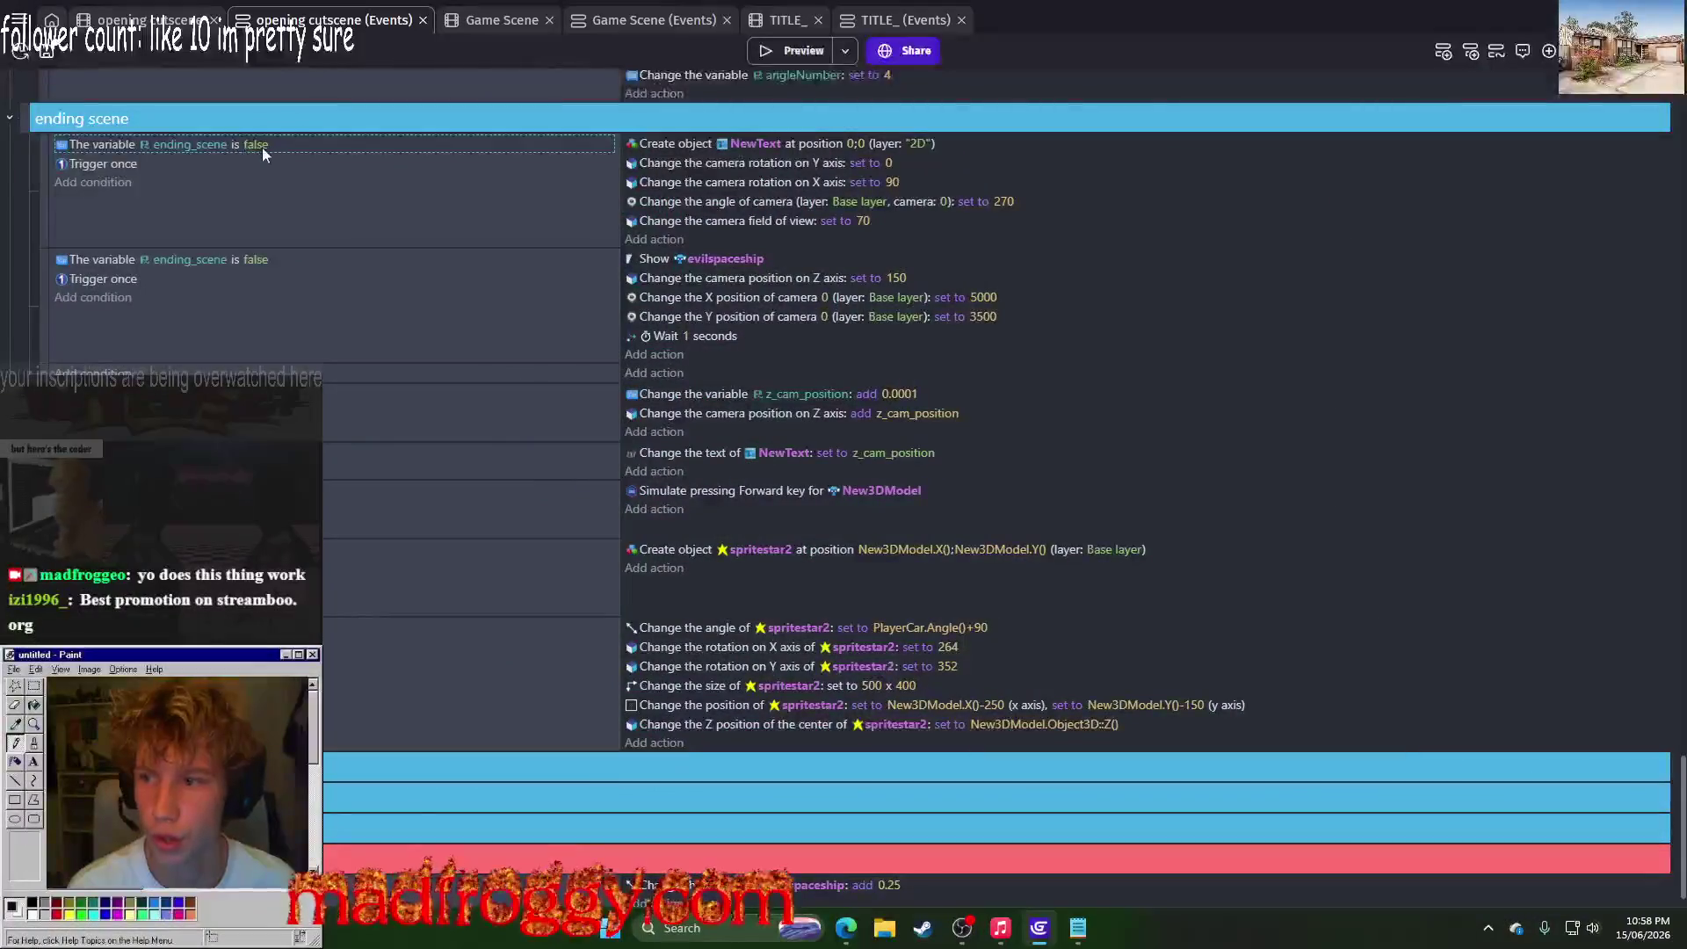
pyautogui.click(387, 182)
pyautogui.click(405, 264)
pyautogui.click(387, 297)
# Step: Set the remaining ending scene events' ending_scene conditions to True
pyautogui.click(255, 396)
pyautogui.click(386, 434)
pyautogui.click(255, 489)
pyautogui.click(386, 529)
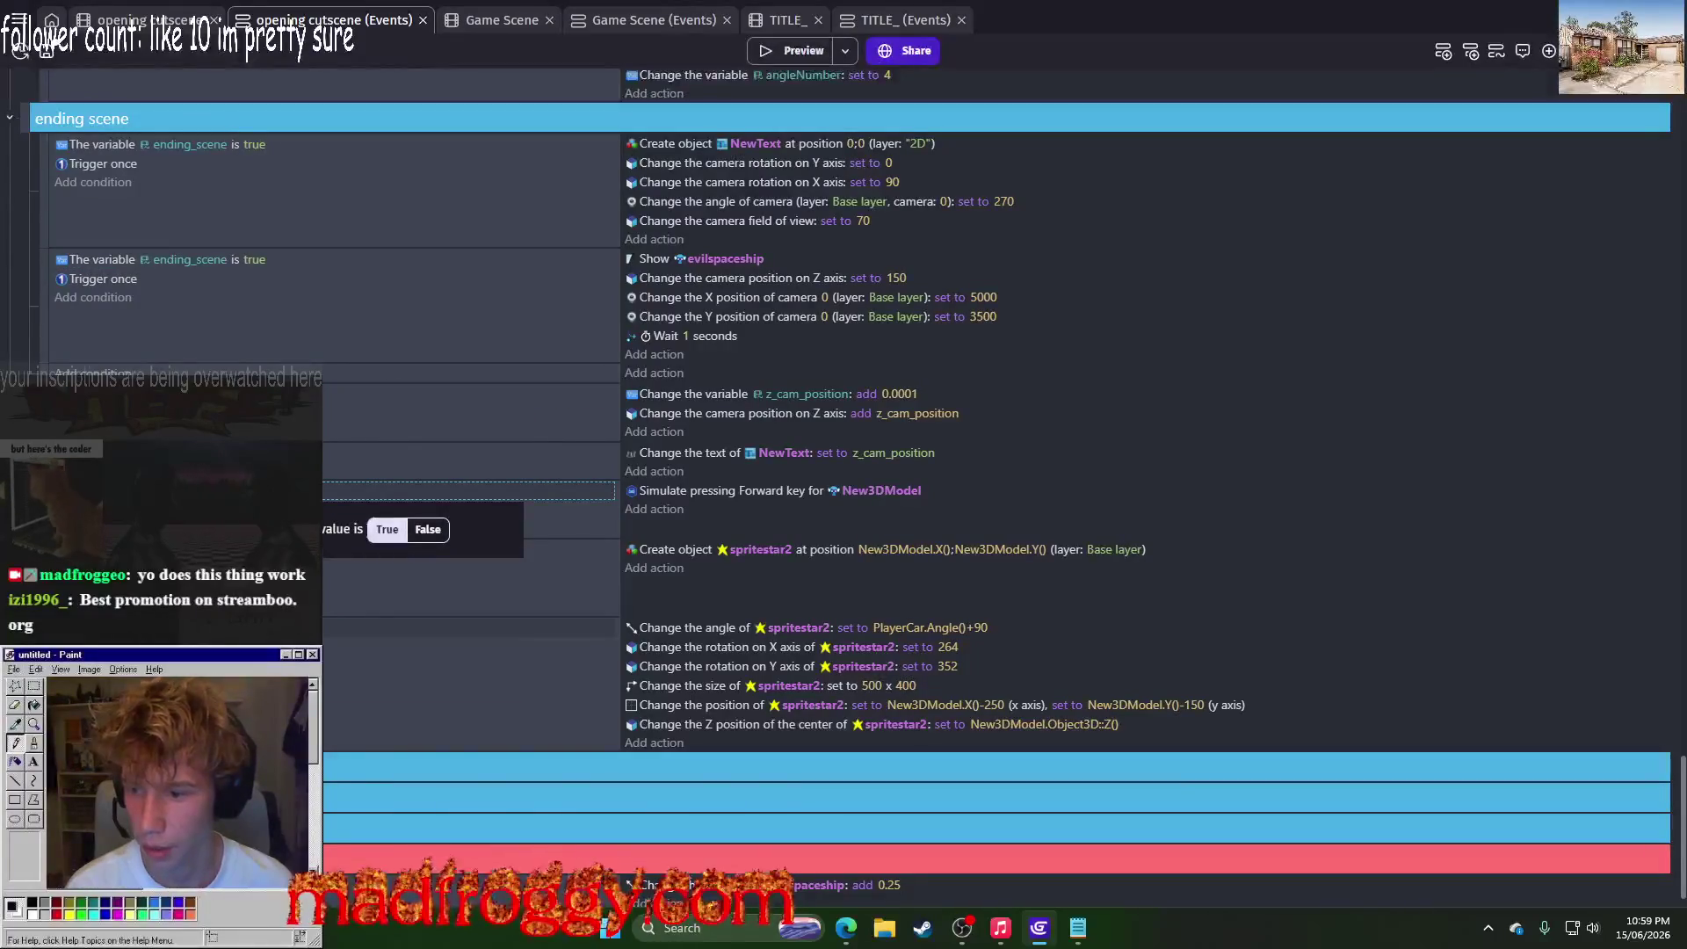
pyautogui.click(255, 627)
pyautogui.click(387, 666)
pyautogui.click(255, 549)
pyautogui.click(387, 589)
pyautogui.click(254, 489)
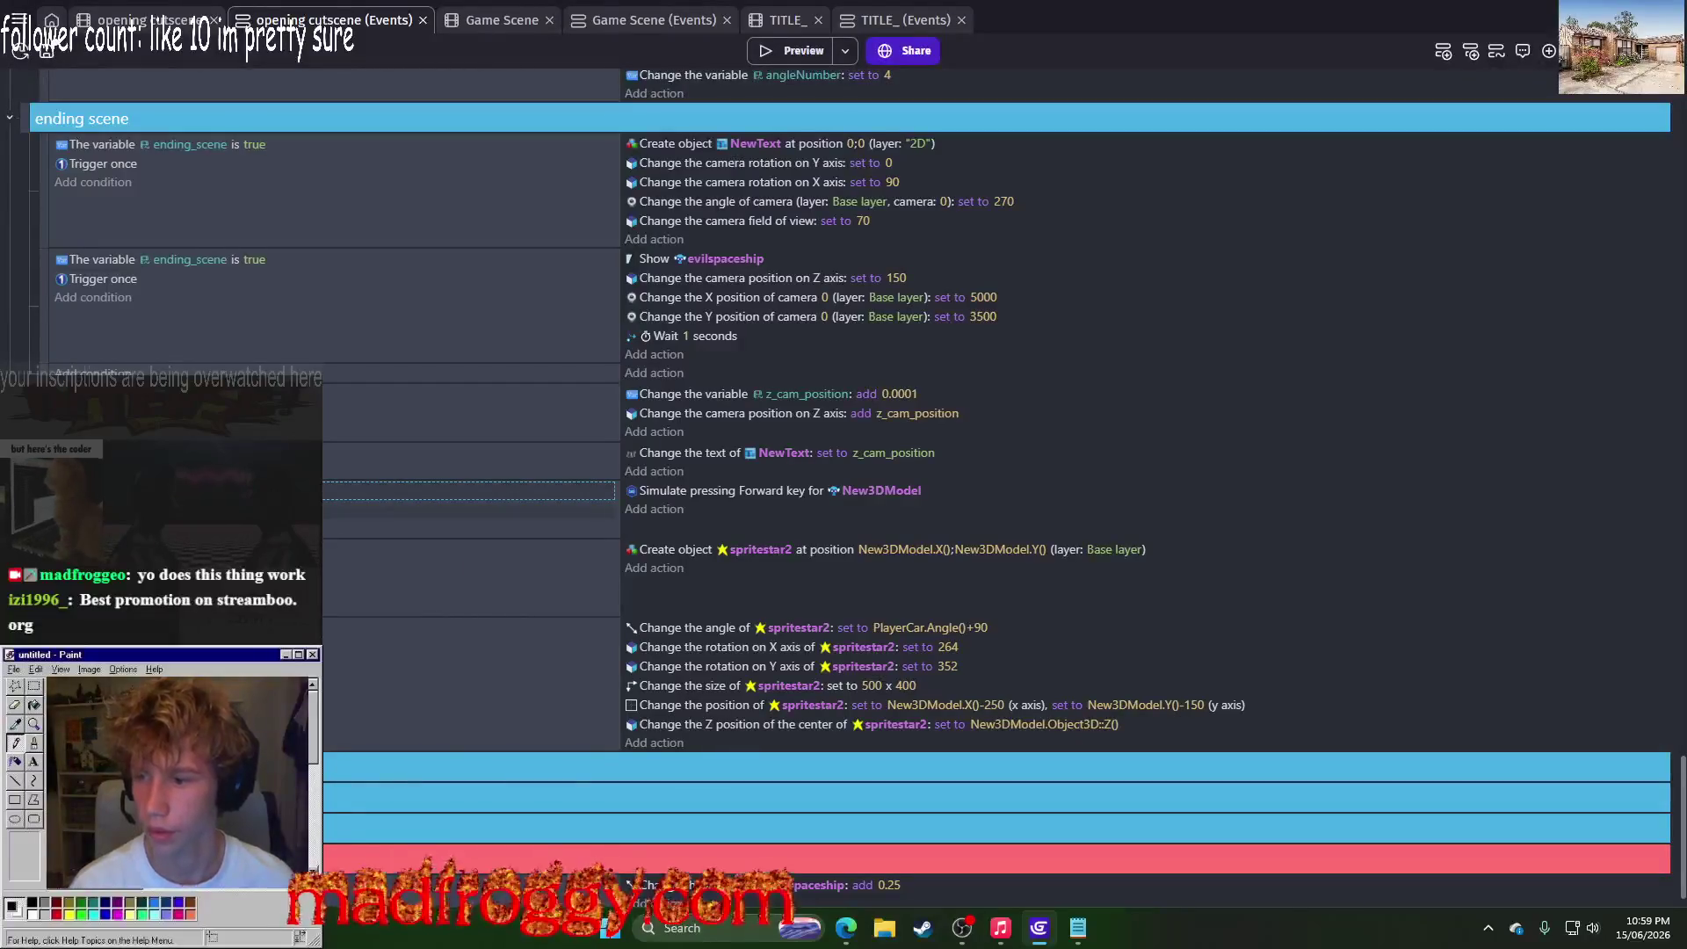
pyautogui.scroll(5, 844, 493)
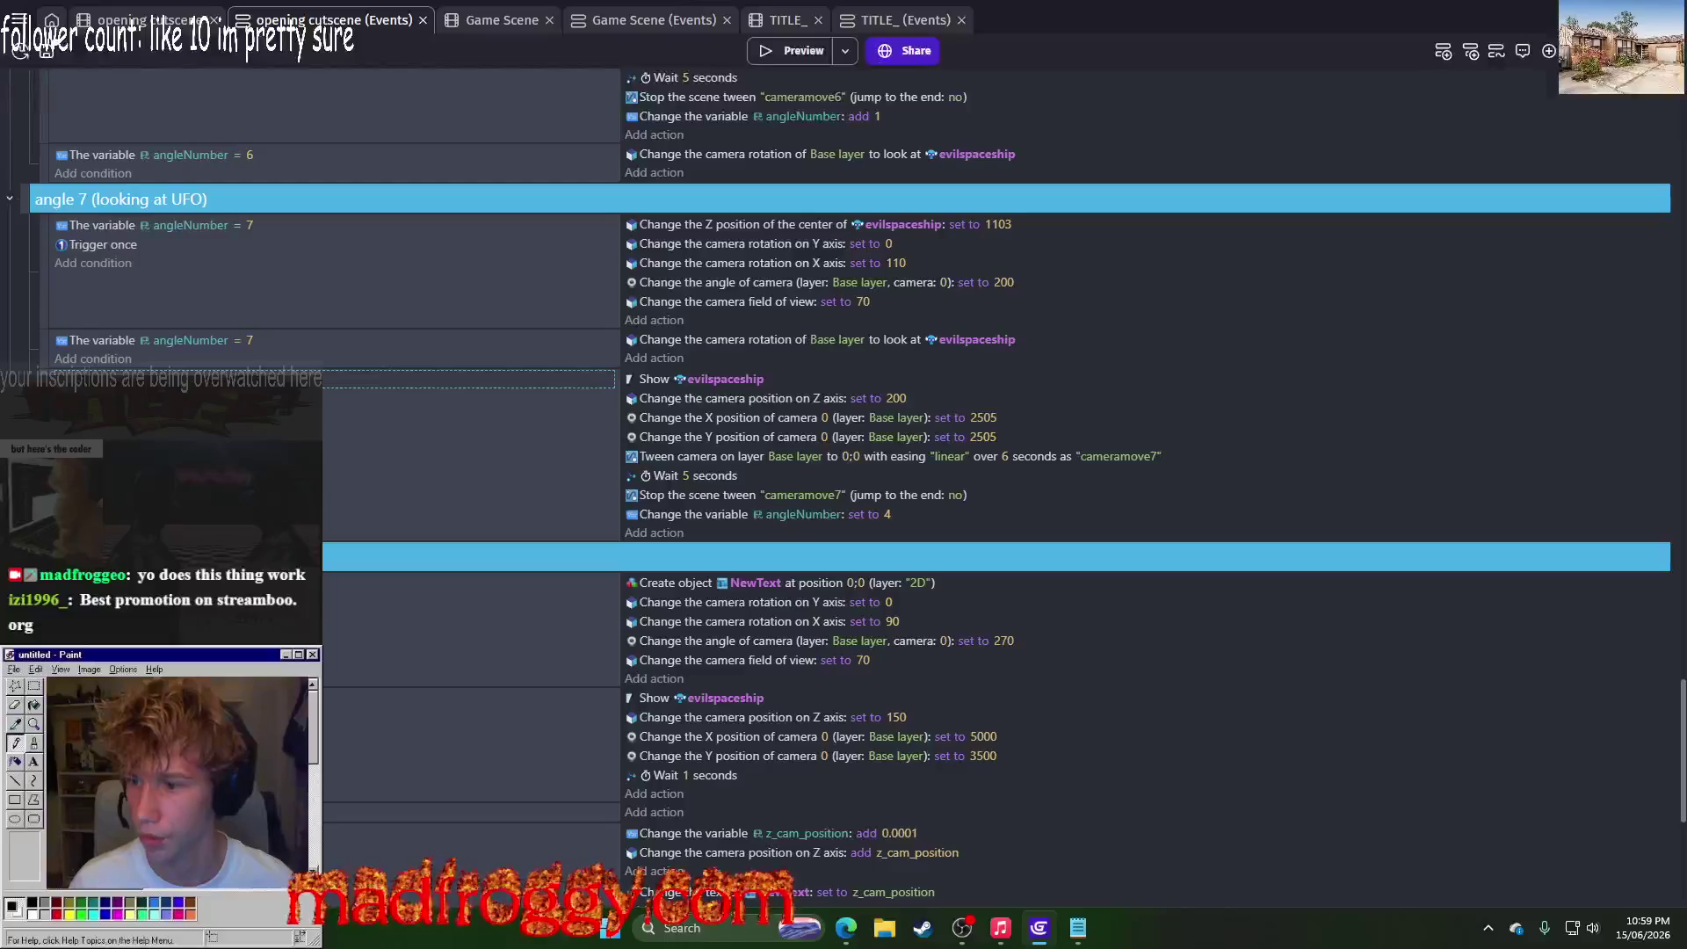
# Step: Add an 'ending_scene is false' condition to both angle 7 events
pyautogui.click(104, 339)
pyautogui.hotkey('ctrl', 'v')
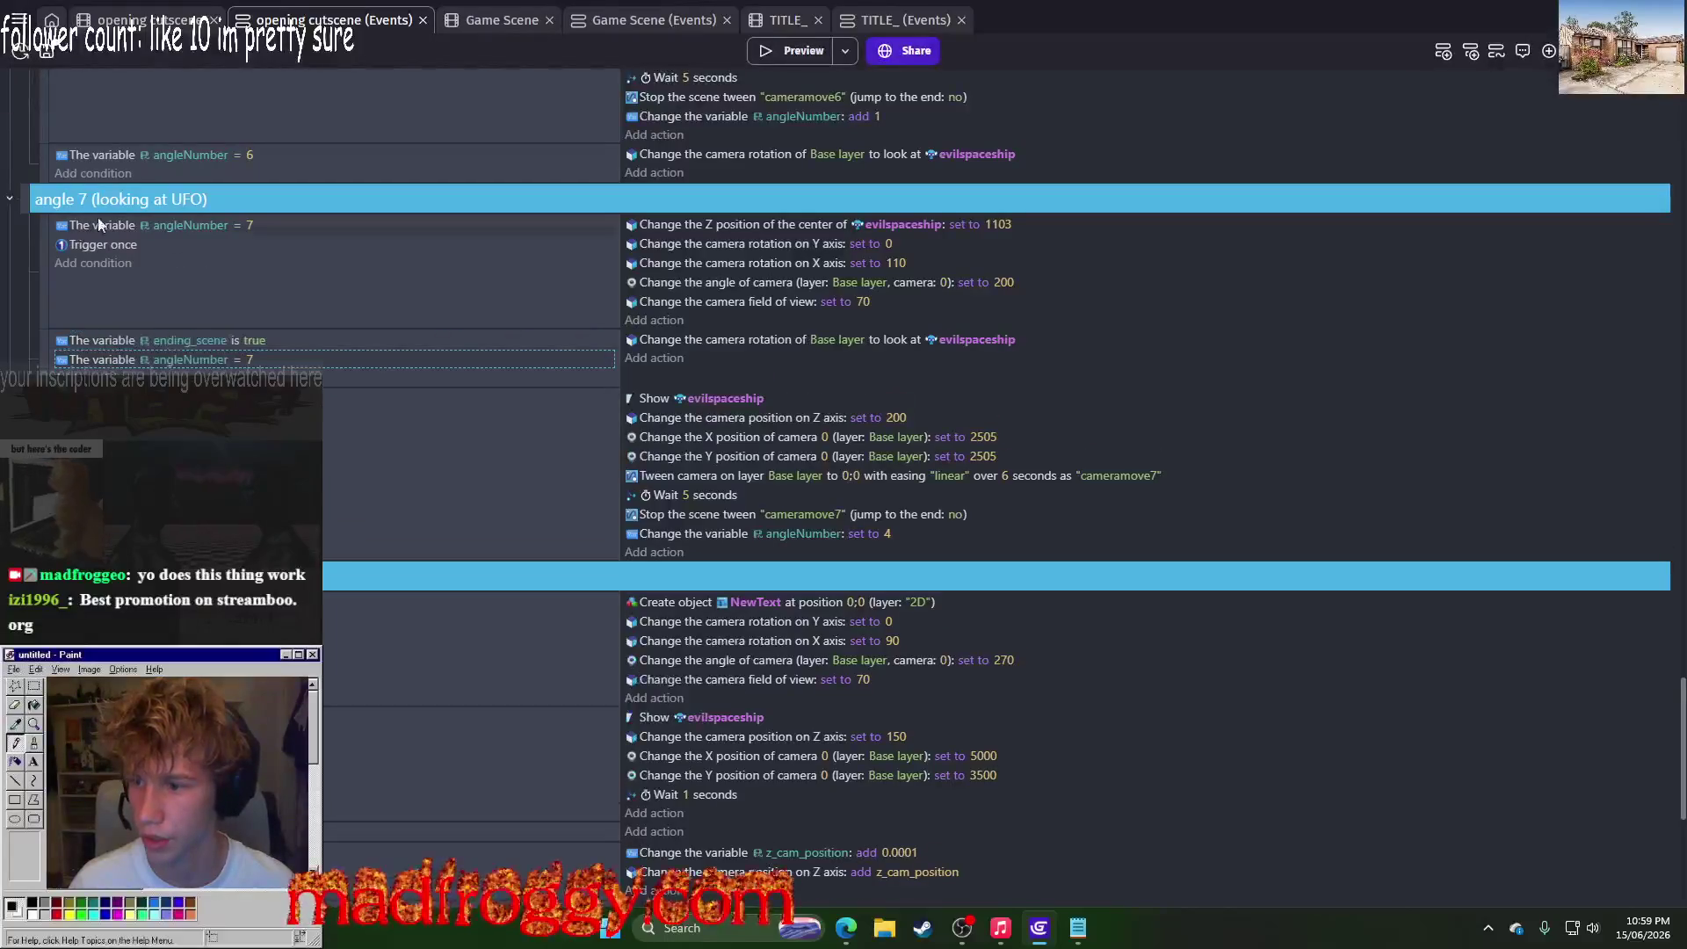
pyautogui.rightClick(88, 227)
pyautogui.click(123, 279)
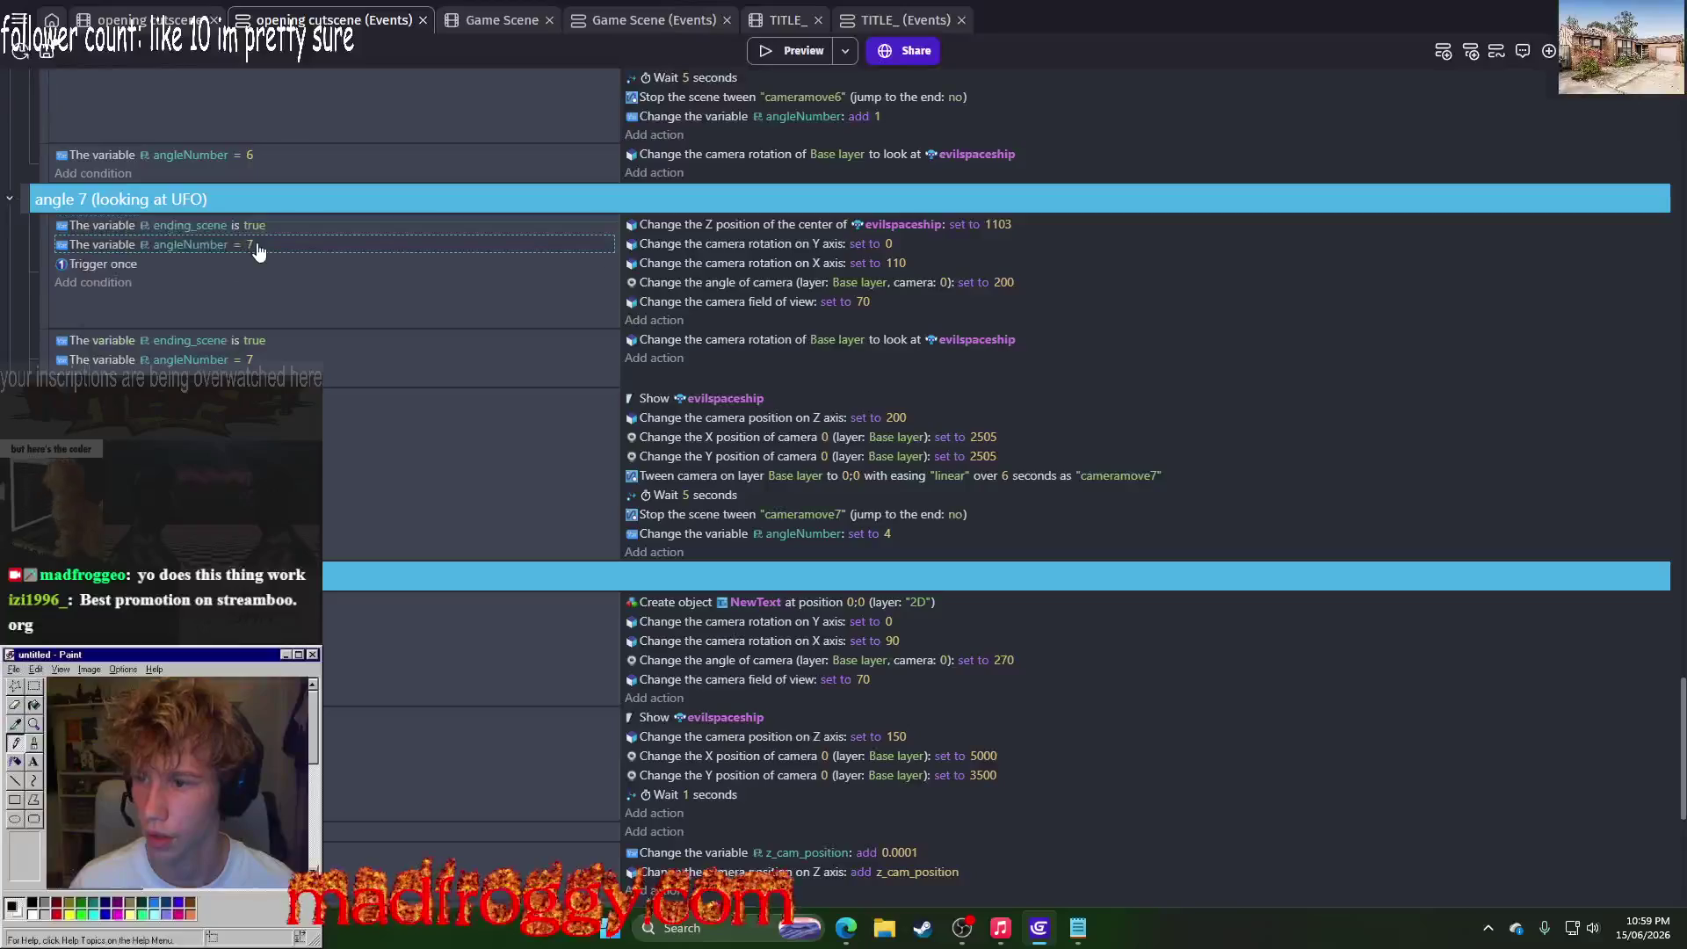
pyautogui.click(254, 225)
pyautogui.click(428, 264)
pyautogui.click(255, 340)
pyautogui.click(428, 378)
pyautogui.hotkey('ctrl', 'v')
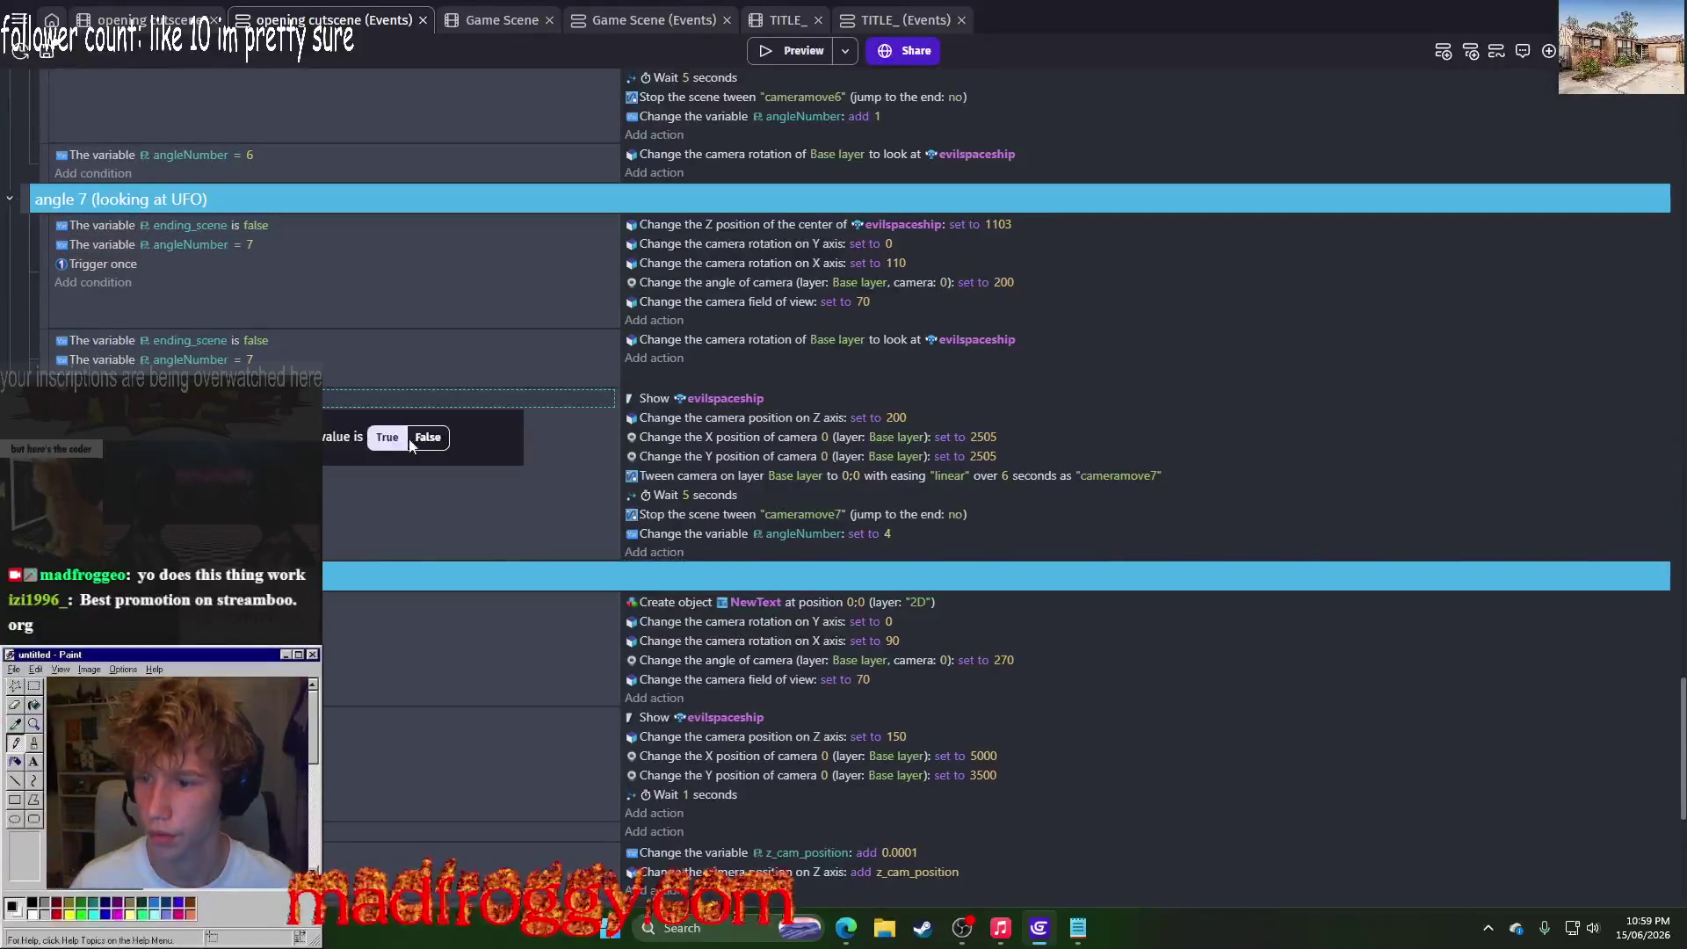
pyautogui.click(431, 446)
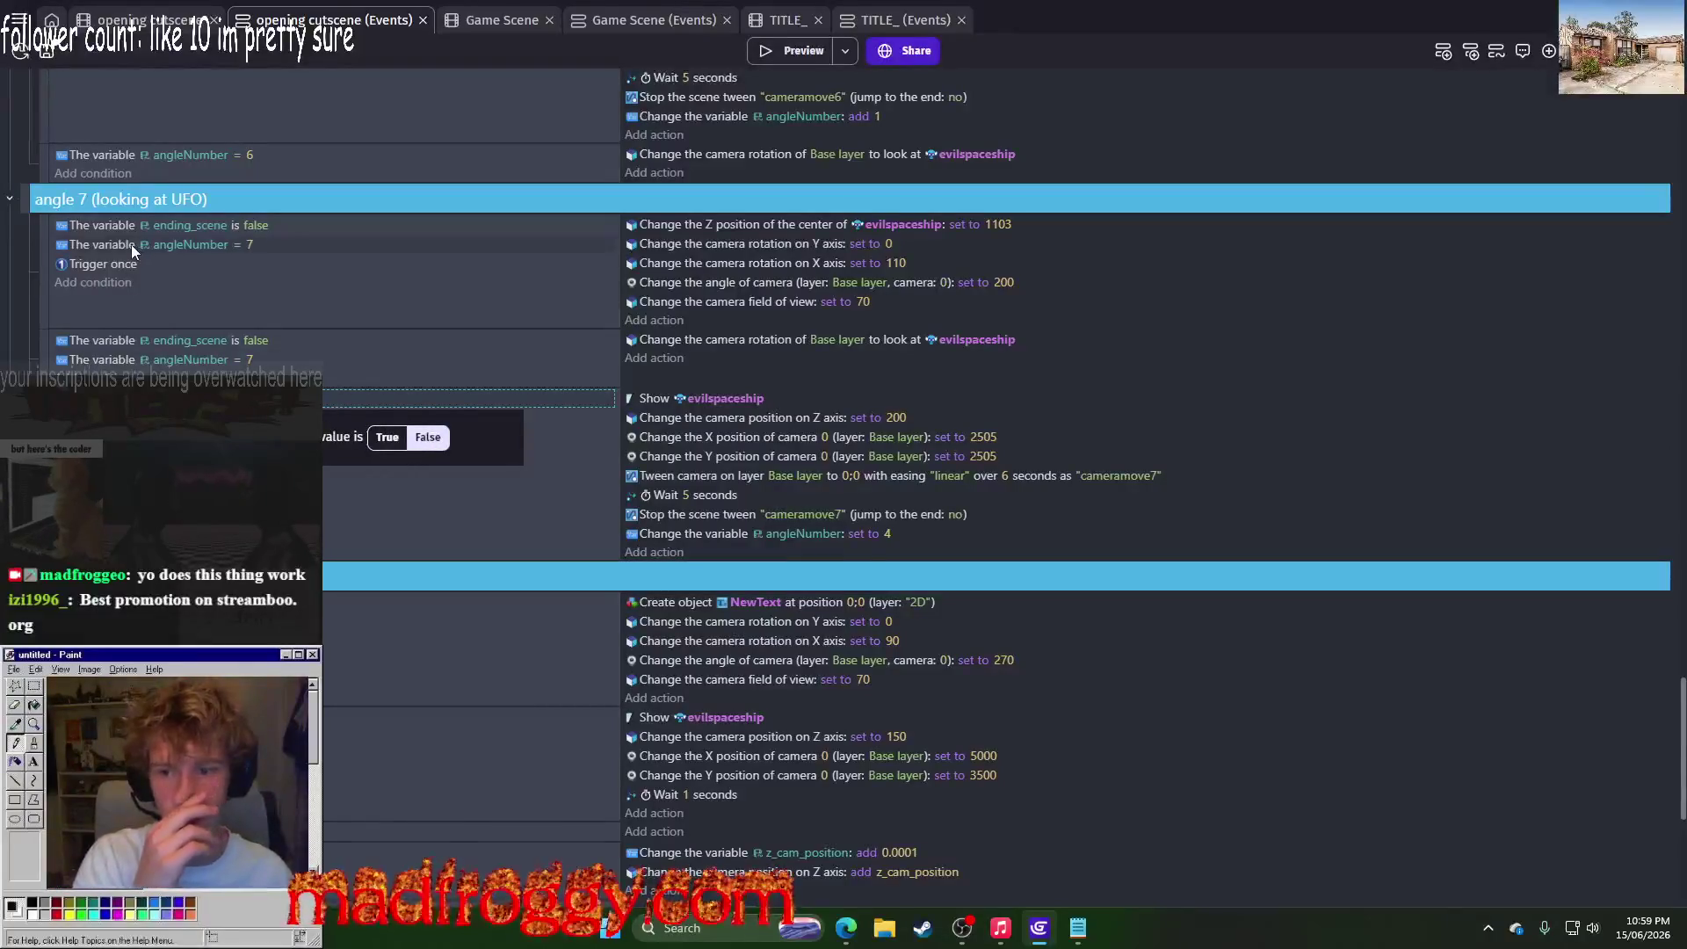
pyautogui.click(70, 308)
pyautogui.click(121, 343)
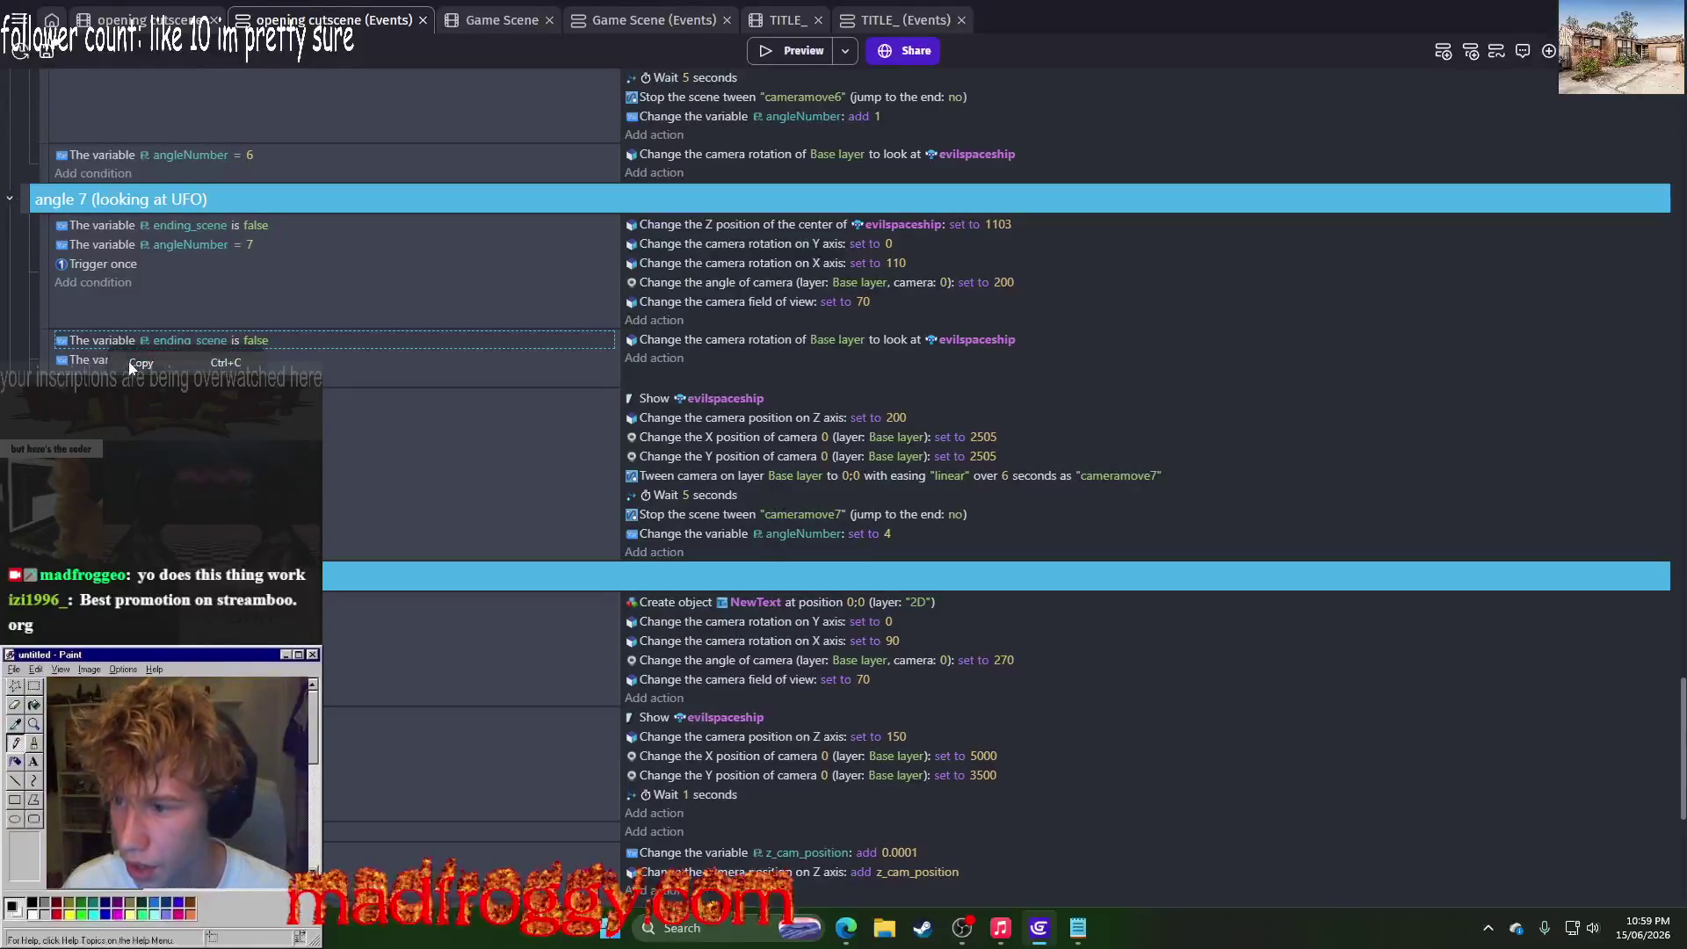
# Step: Paste the ending_scene is false condition into the angle 6 and angle 5 events
pyautogui.scroll(3, 128, 348)
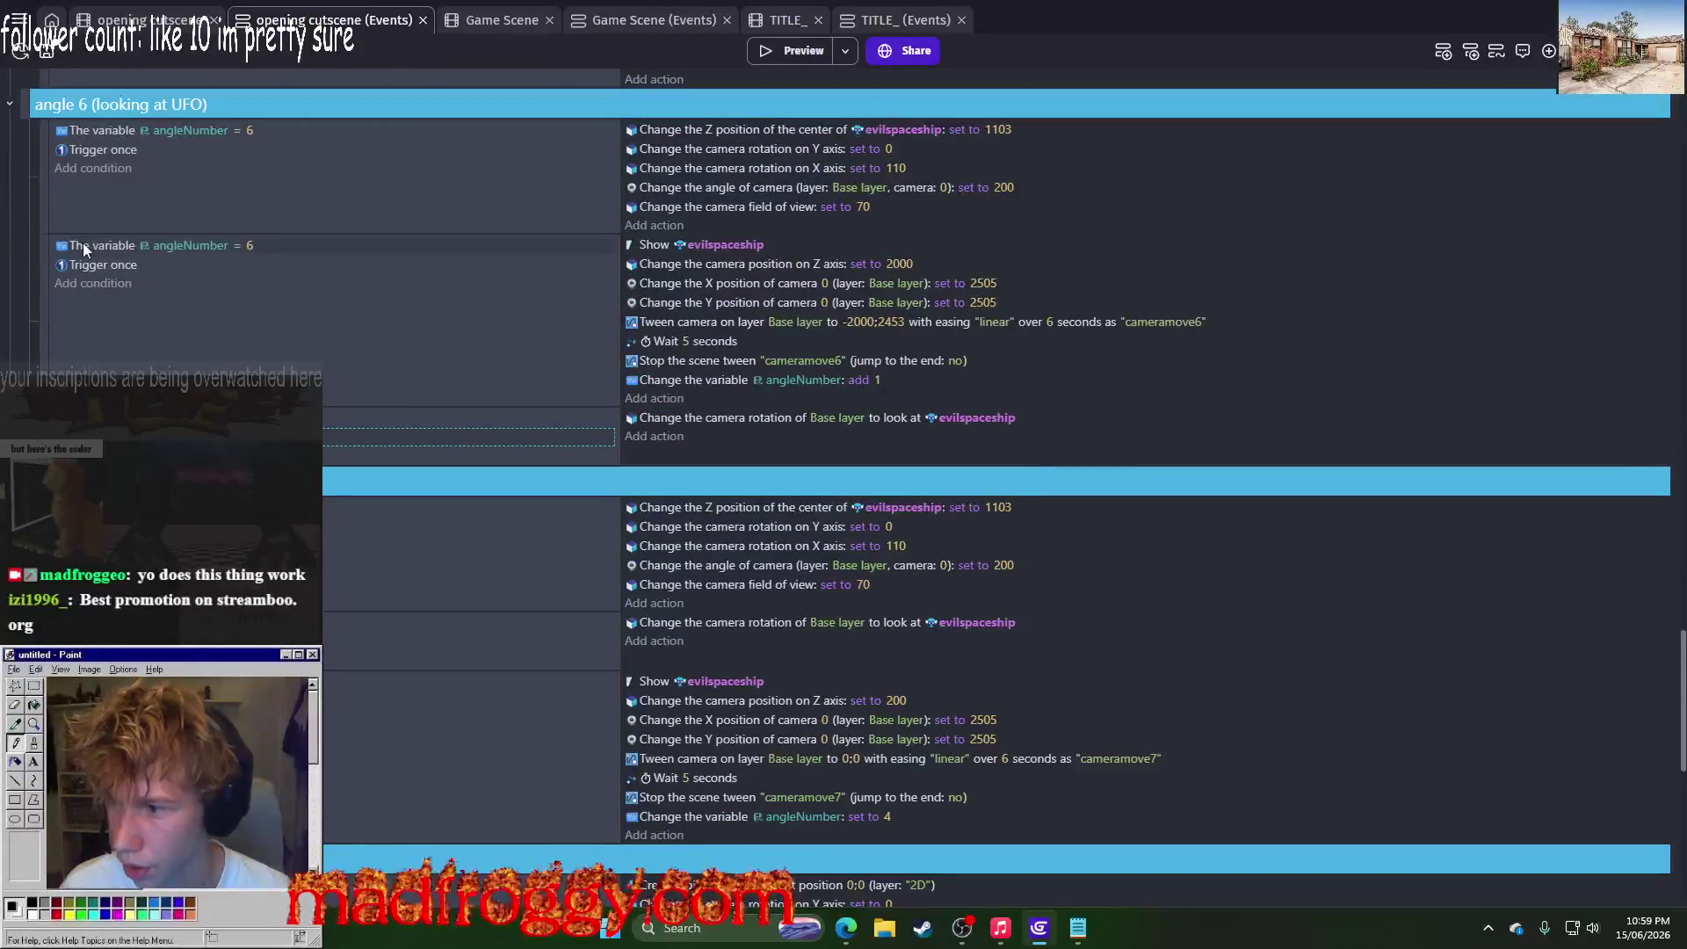
pyautogui.rightClick(83, 242)
pyautogui.click(123, 303)
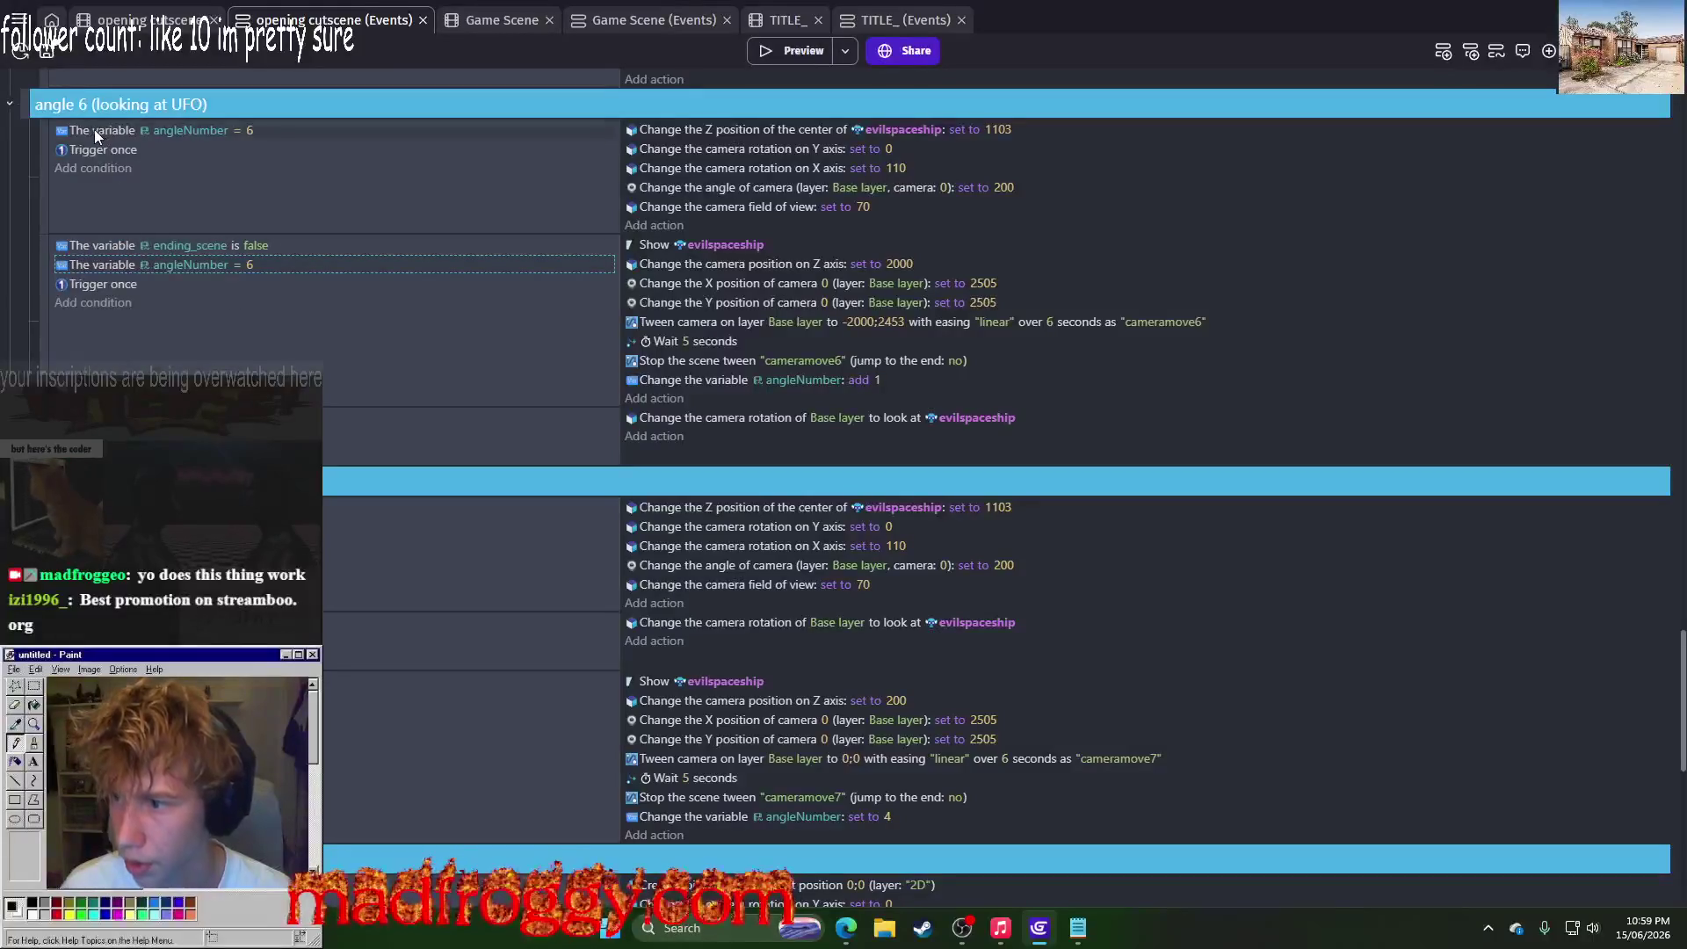
pyautogui.rightClick(93, 129)
pyautogui.click(120, 190)
pyautogui.scroll(4, 161, 326)
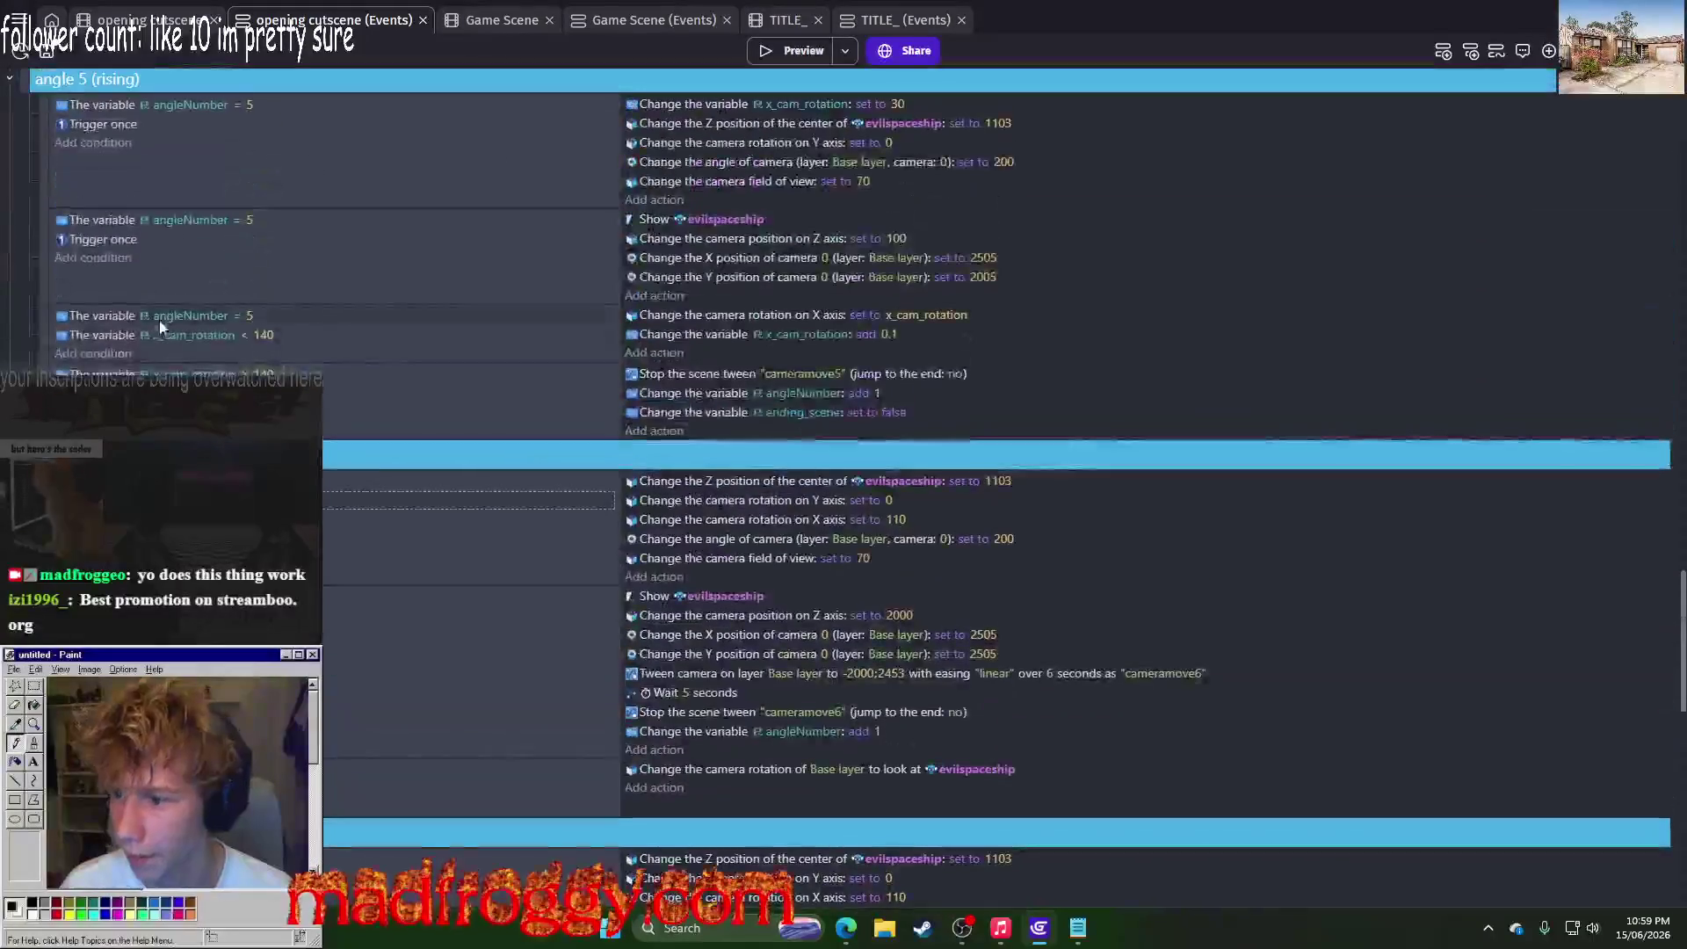
pyautogui.rightClick(99, 313)
pyautogui.click(123, 373)
pyautogui.rightClick(112, 219)
pyautogui.click(141, 279)
pyautogui.rightClick(111, 101)
pyautogui.click(133, 165)
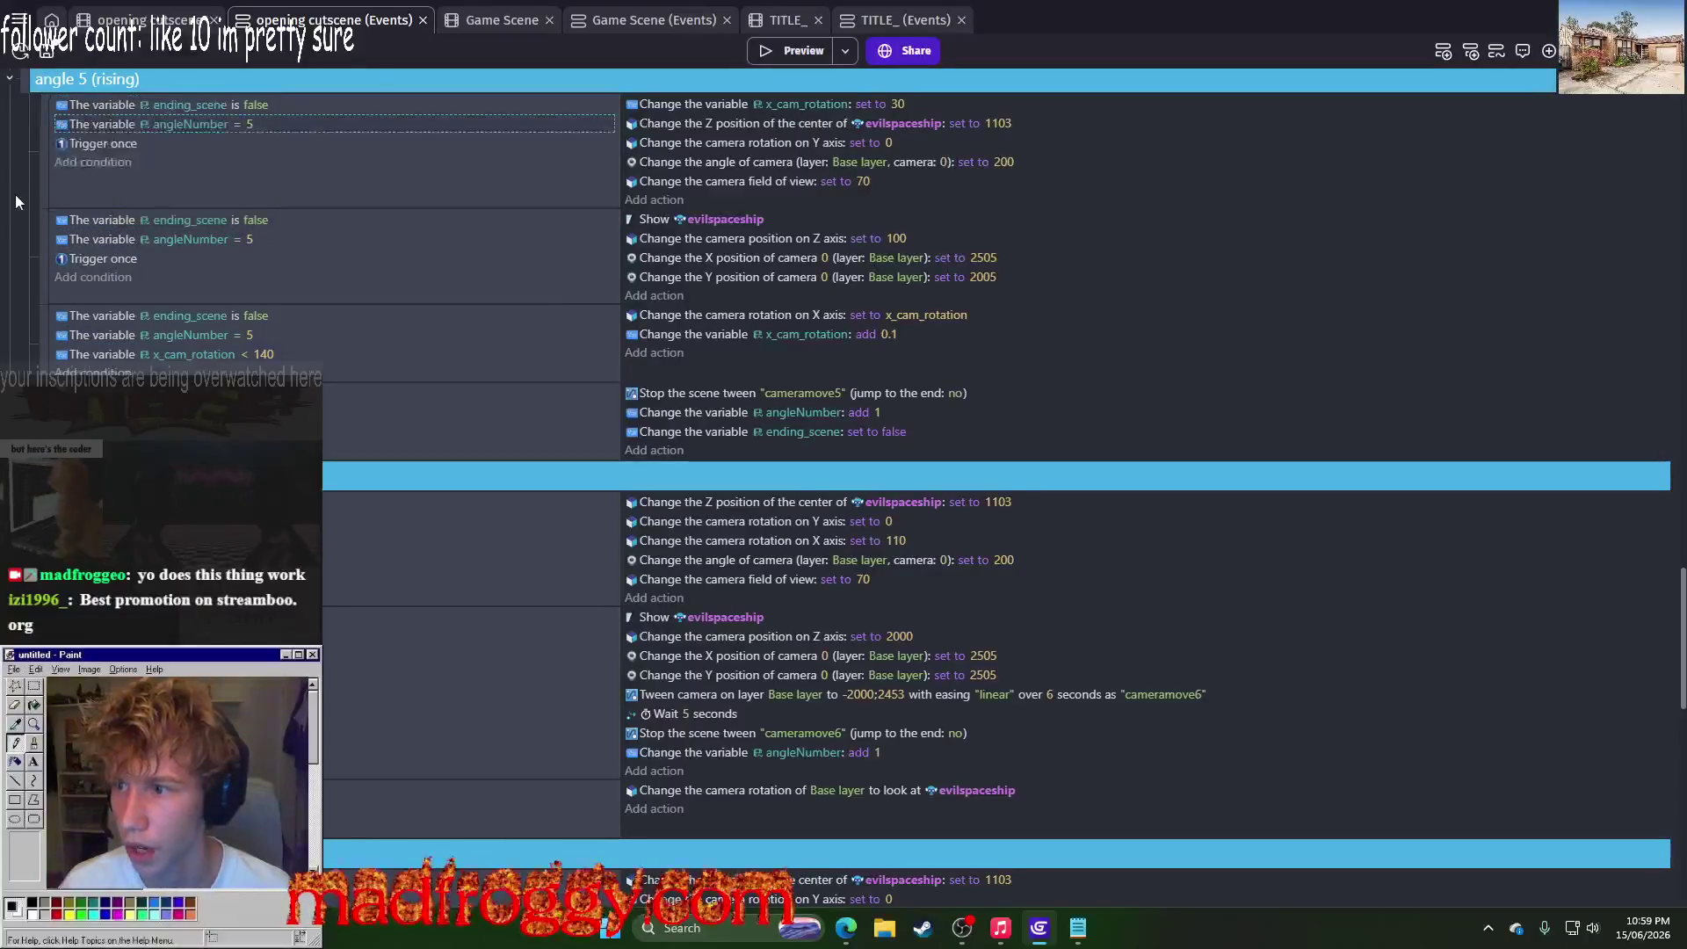
# Step: Paste the condition into the angle 4 and angle 1 events and save the project
pyautogui.scroll(5, 113, 358)
pyautogui.rightClick(103, 347)
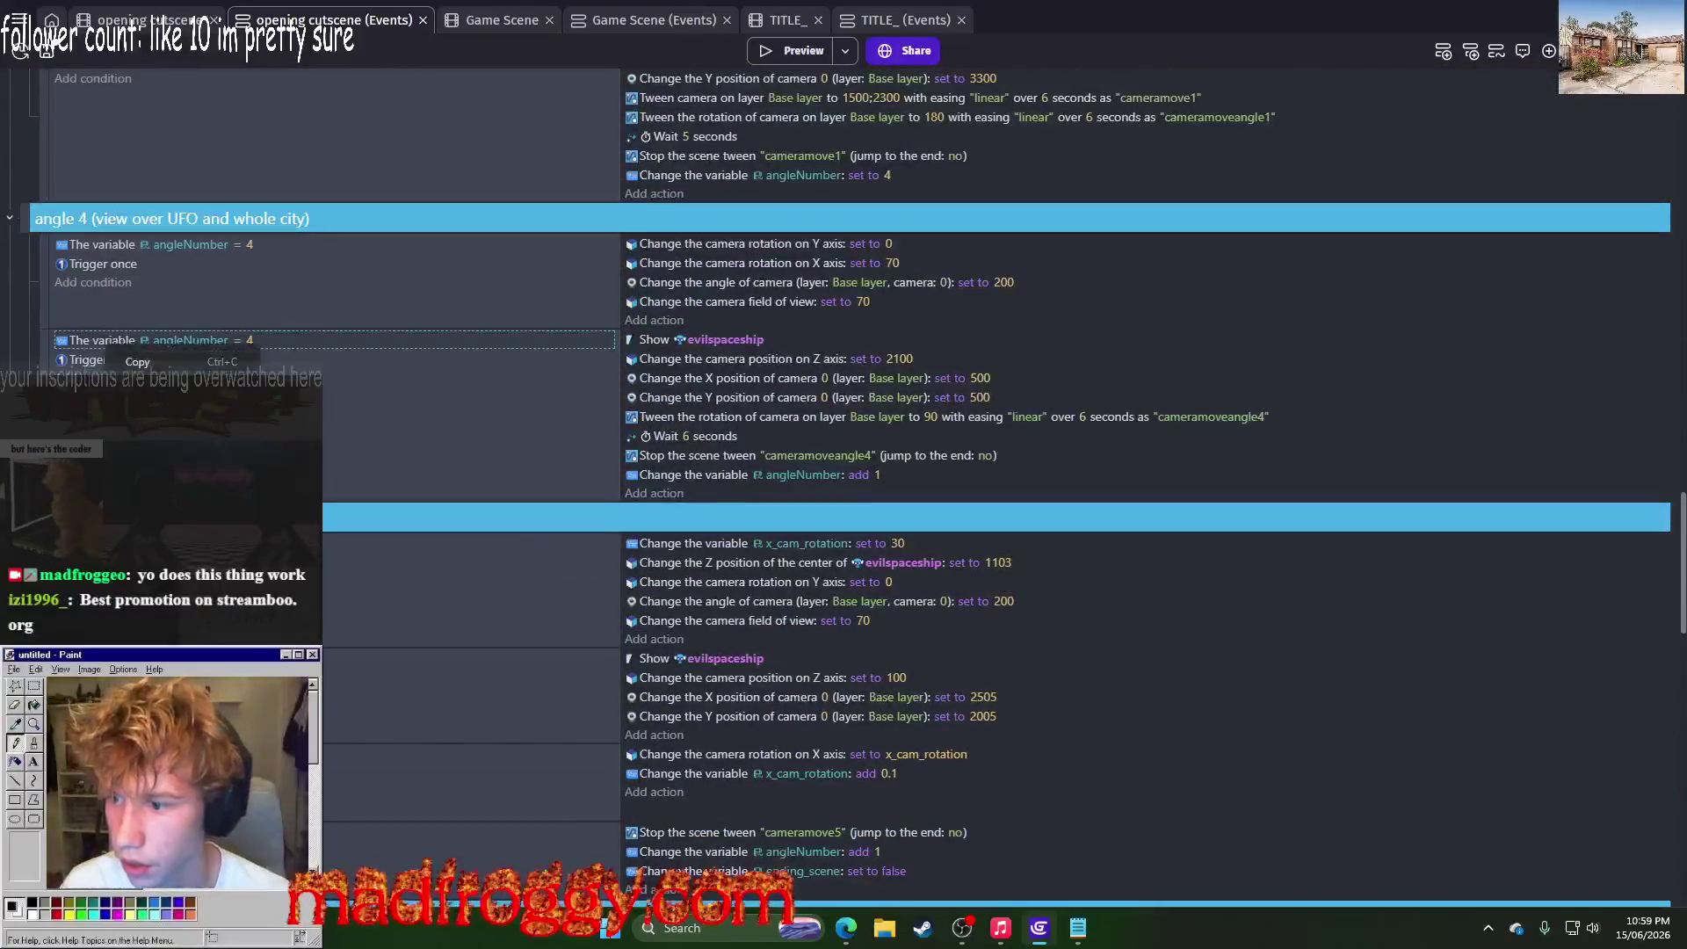
pyautogui.click(131, 404)
pyautogui.rightClick(127, 237)
pyautogui.click(149, 299)
pyautogui.scroll(4, 150, 303)
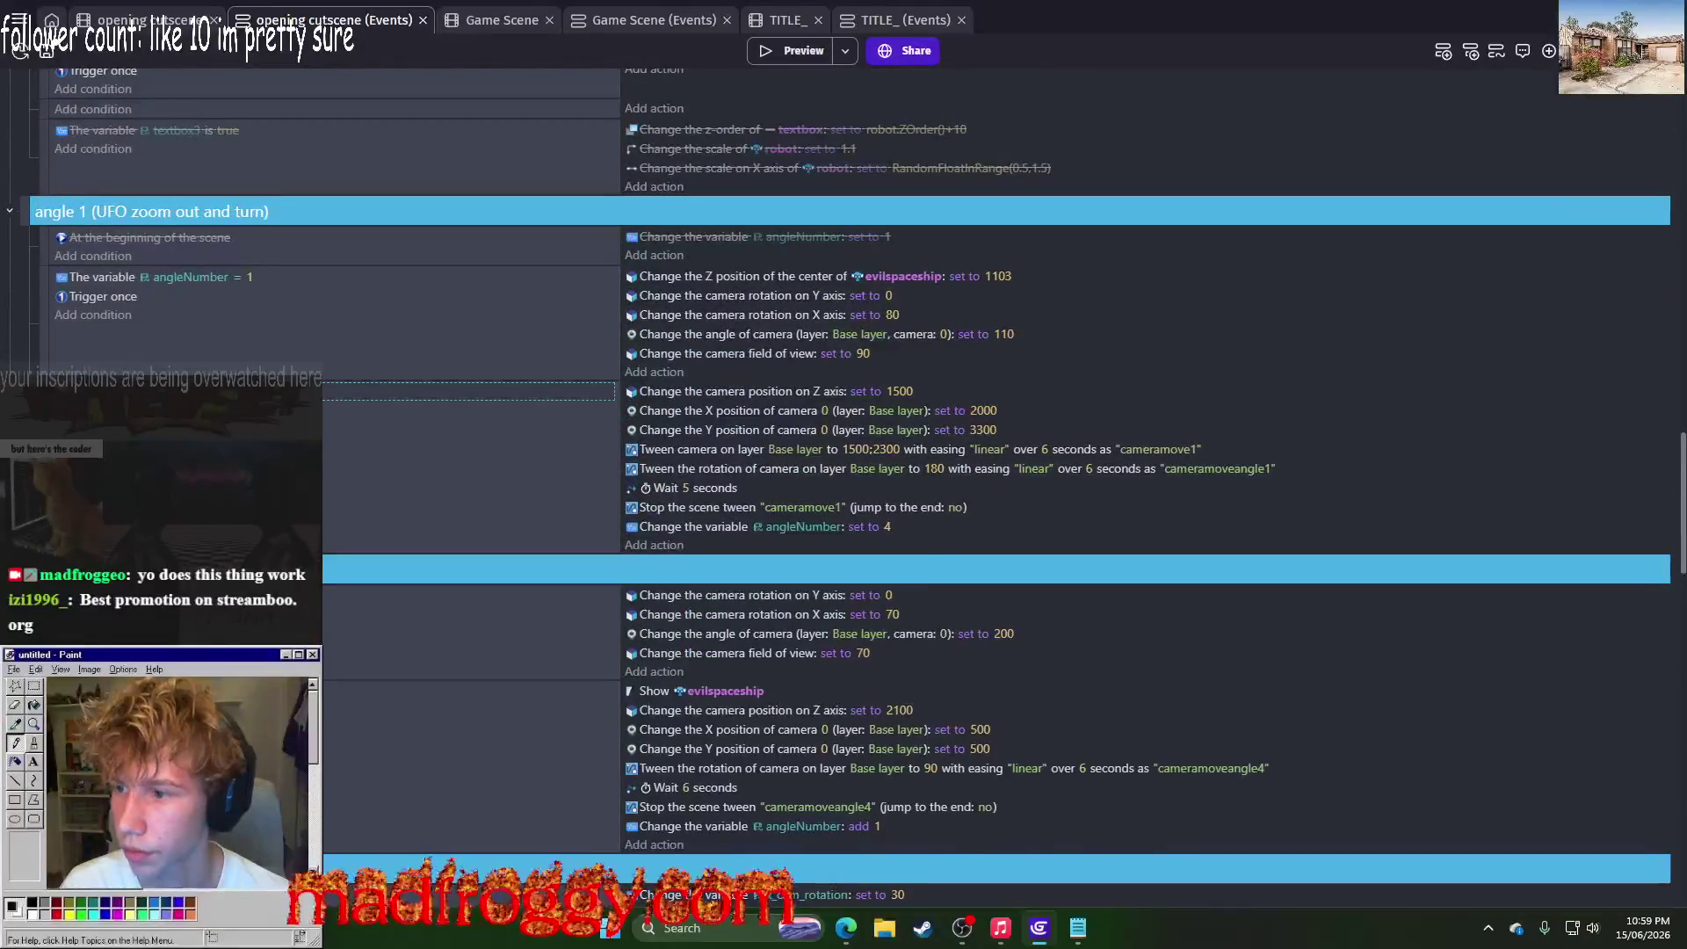
pyautogui.rightClick(97, 272)
pyautogui.click(128, 341)
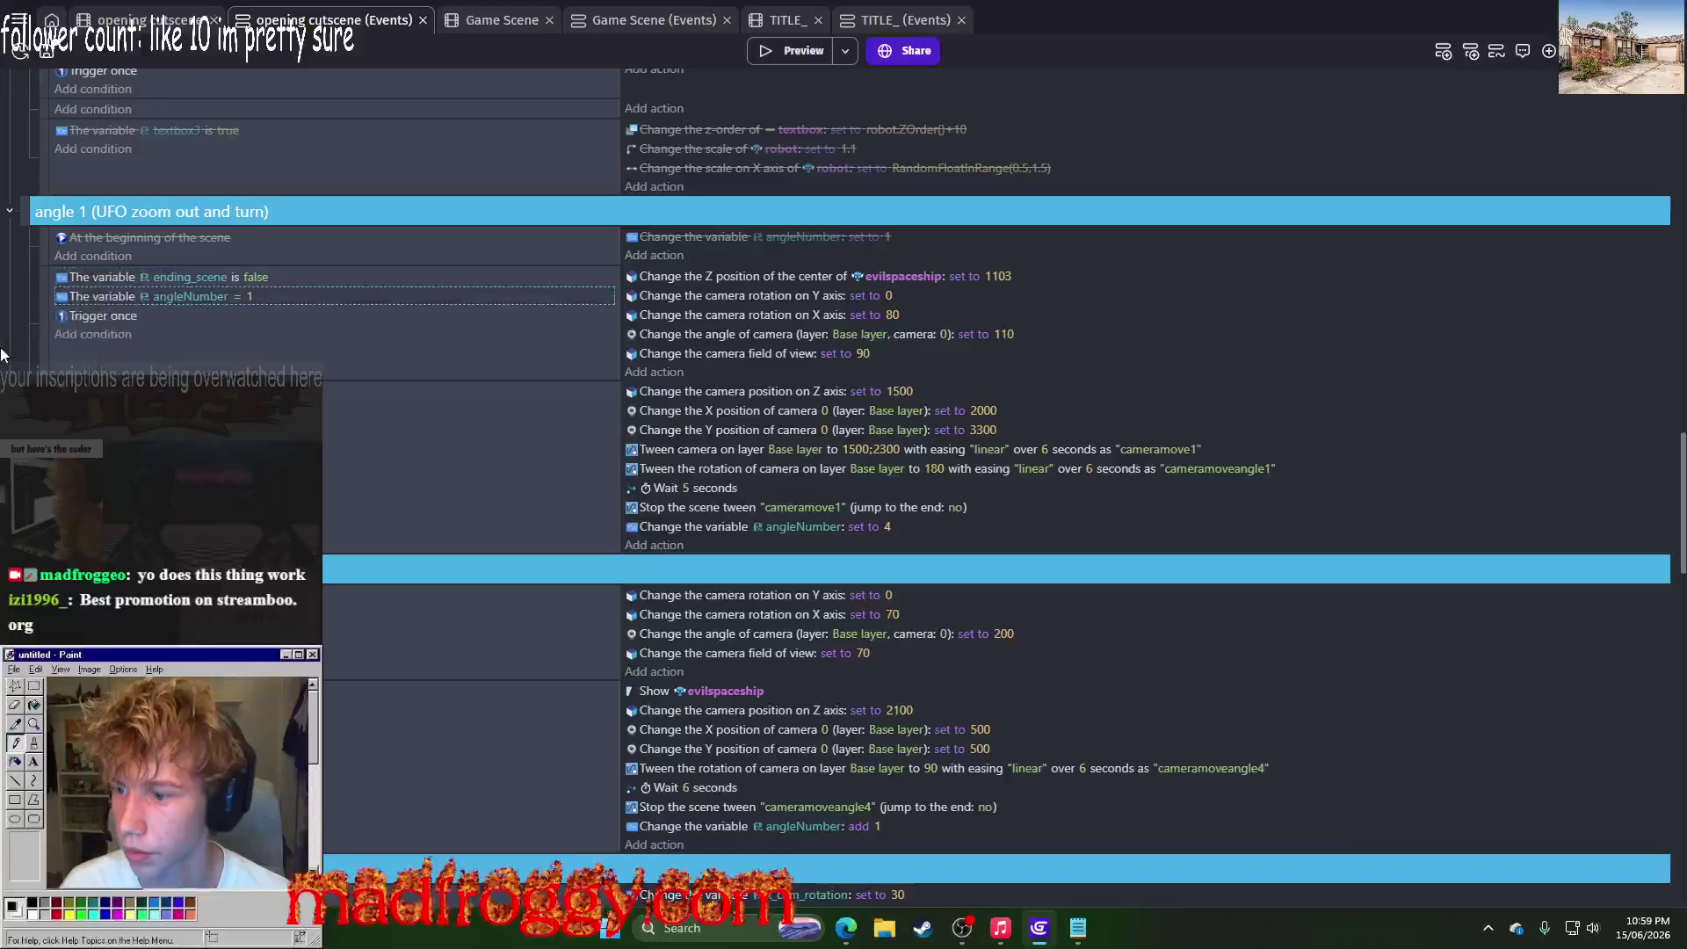
pyautogui.hotkey('ctrl', 's')
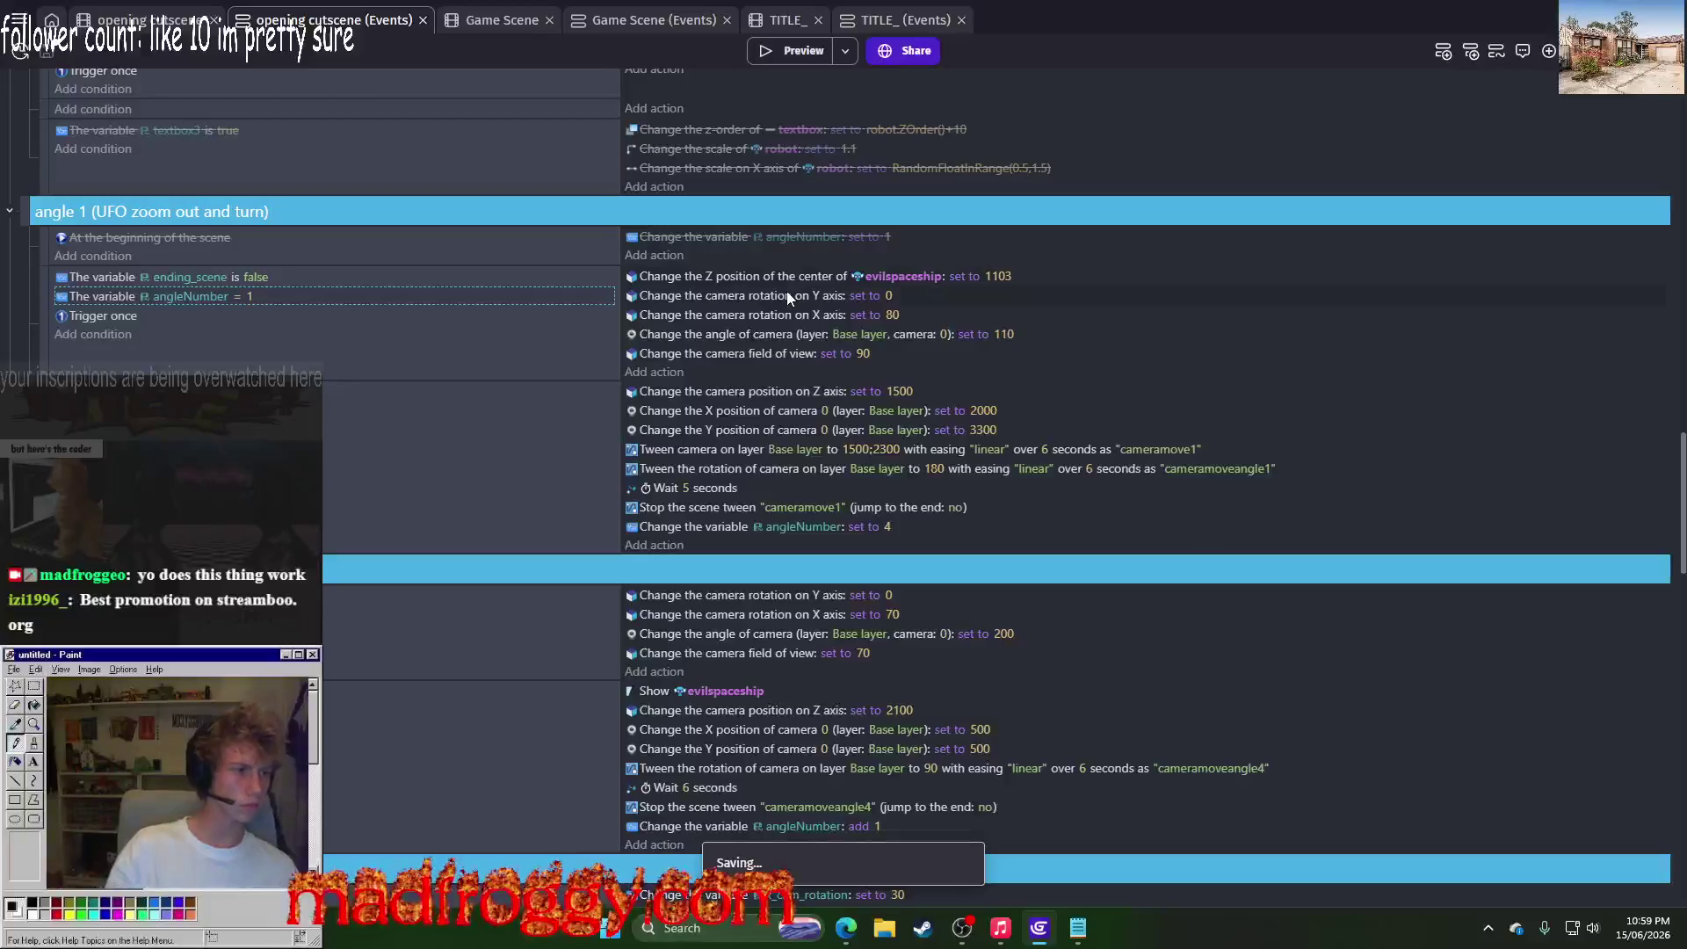
# Step: Move the red event group up two places
pyautogui.scroll(-5, 1342, 362)
pyautogui.scroll(-5, 1343, 360)
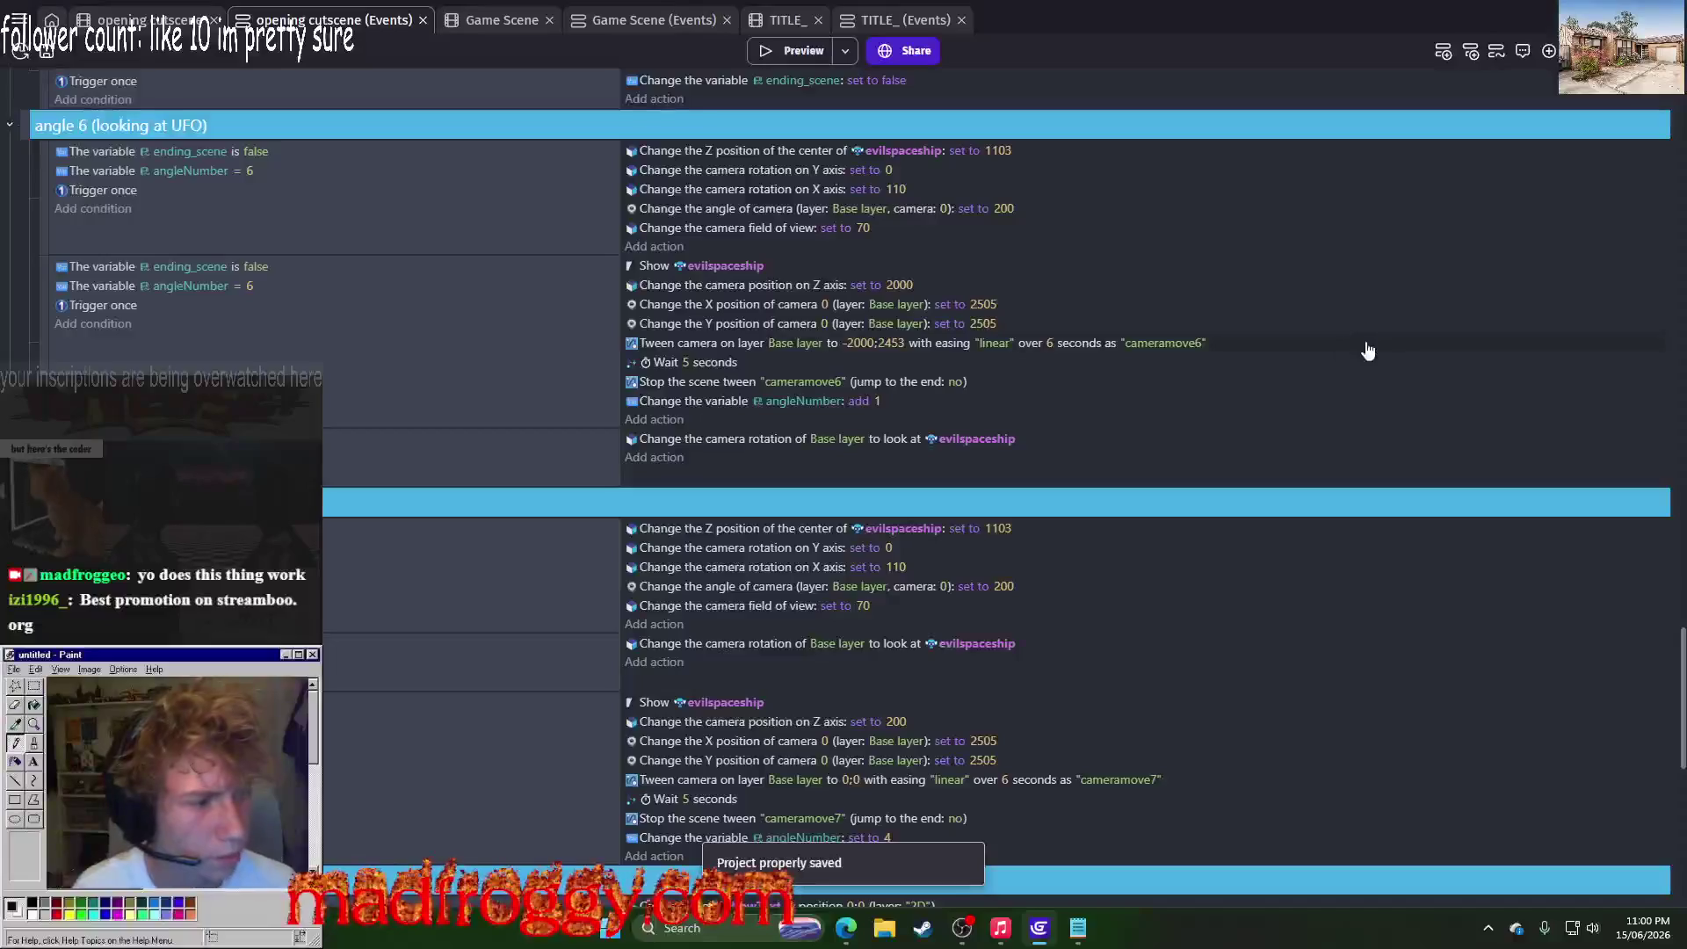
pyautogui.scroll(-10, 1368, 350)
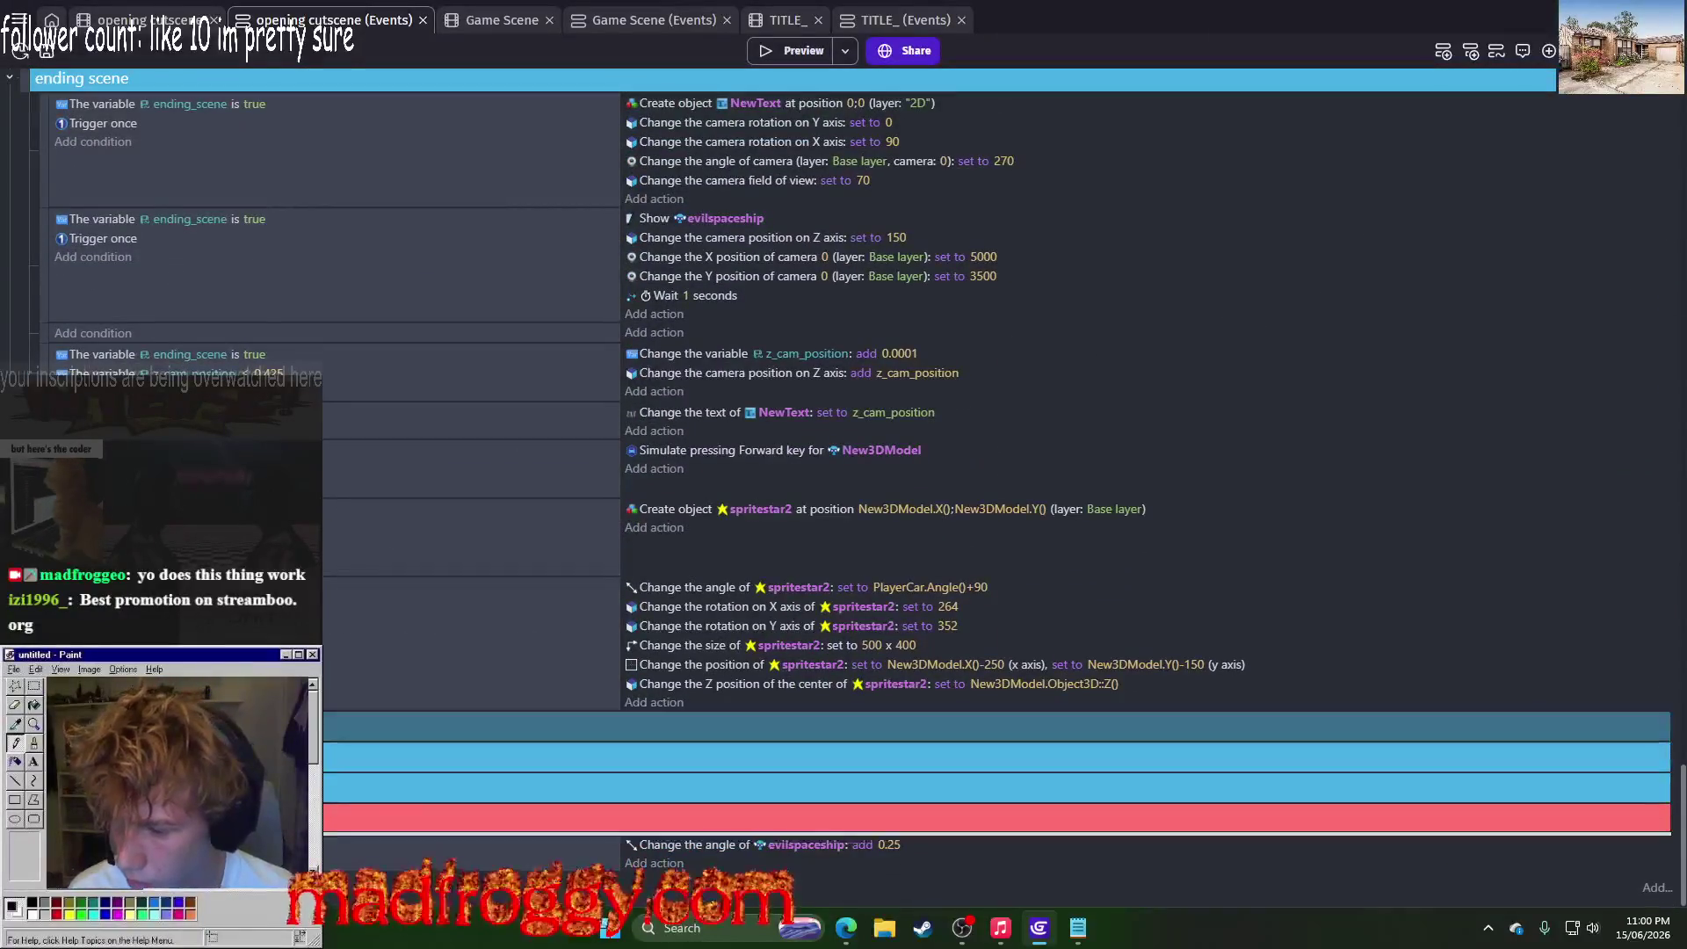
pyautogui.moveTo(967, 817); pyautogui.dragTo(967, 757)
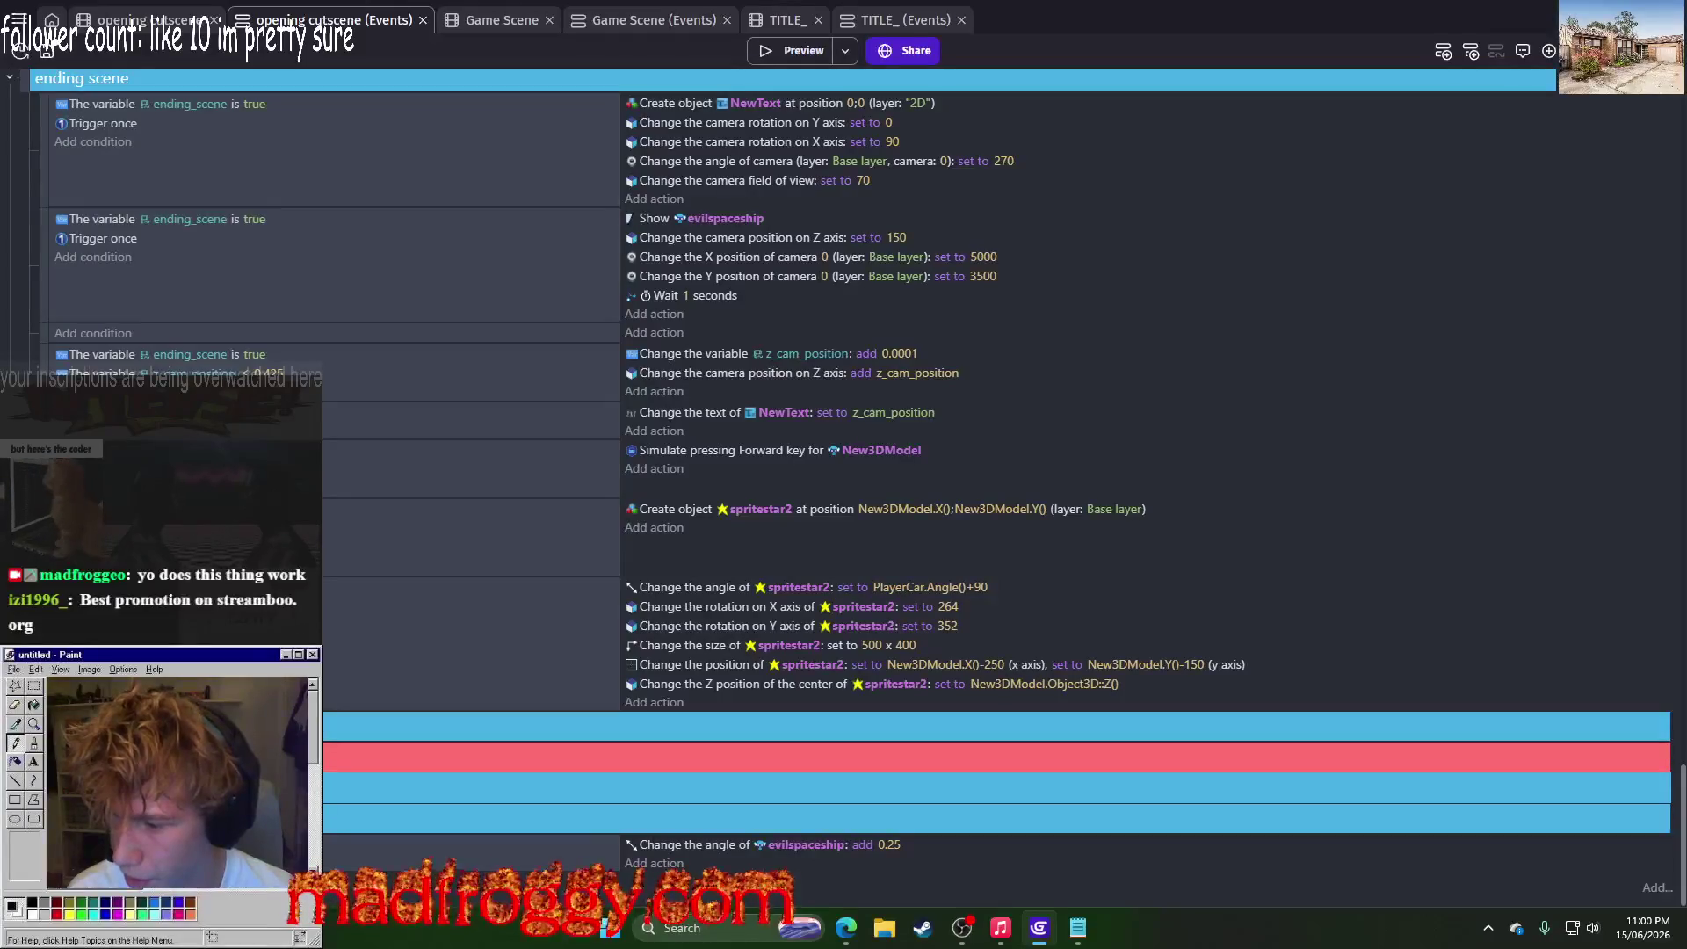
pyautogui.moveTo(966, 758); pyautogui.dragTo(966, 727)
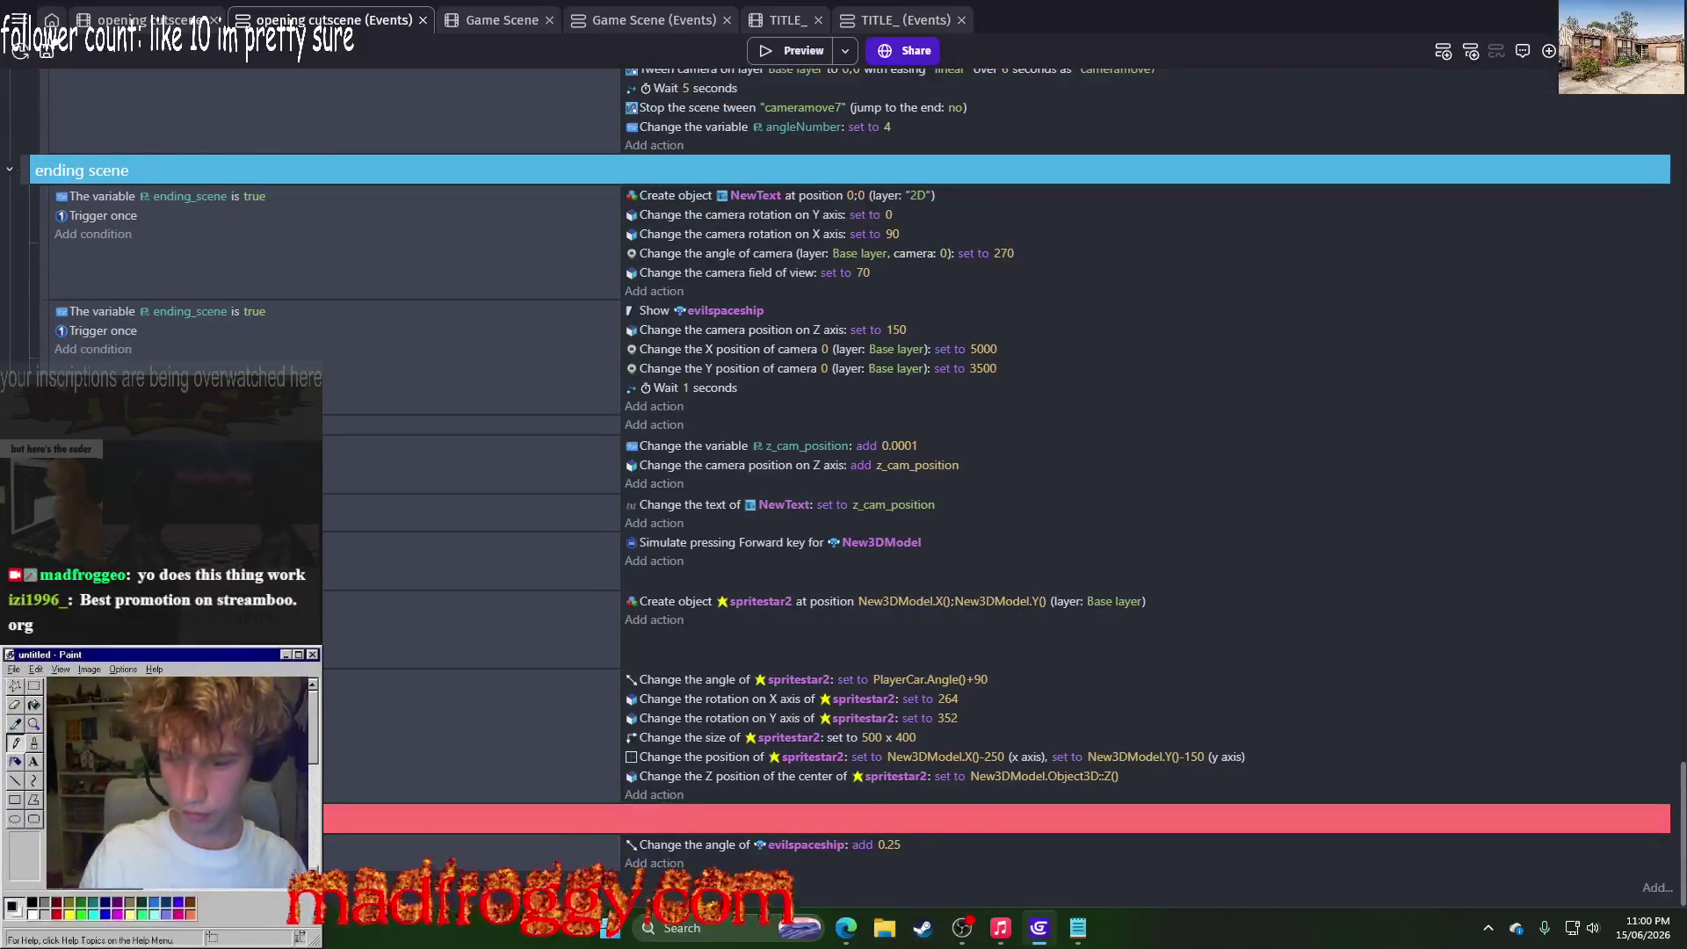
# Step: Collapse the ending scene group and several camera angle groups
pyautogui.scroll(2, 923, 570)
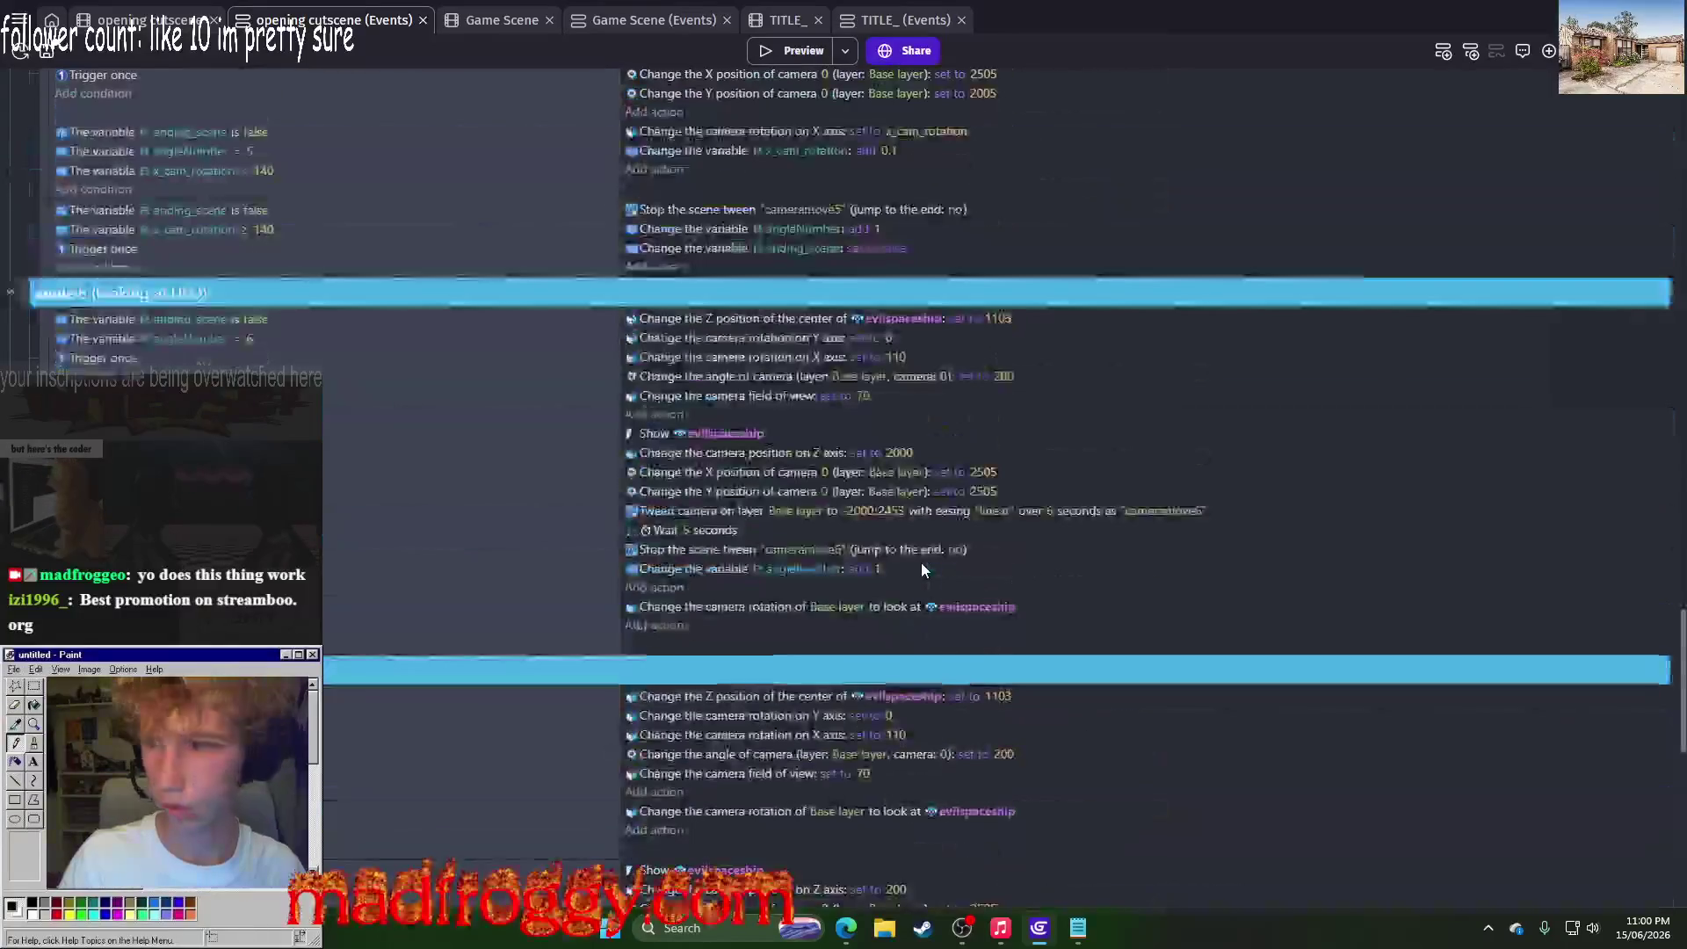
pyautogui.click(11, 257)
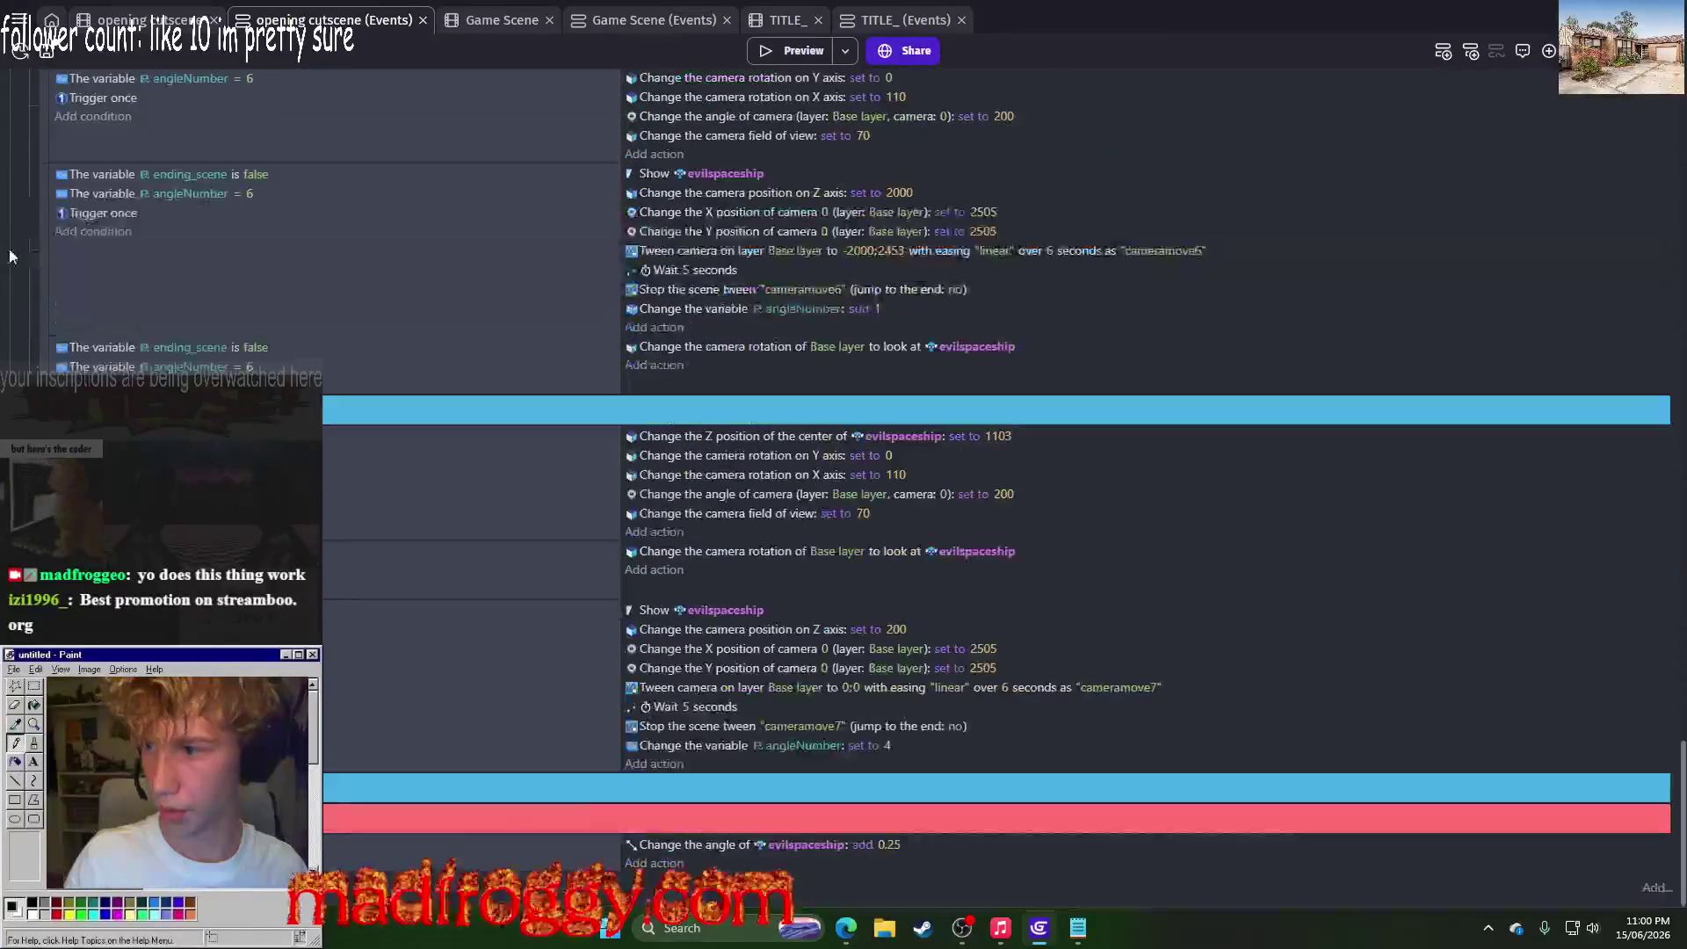
pyautogui.click(12, 342)
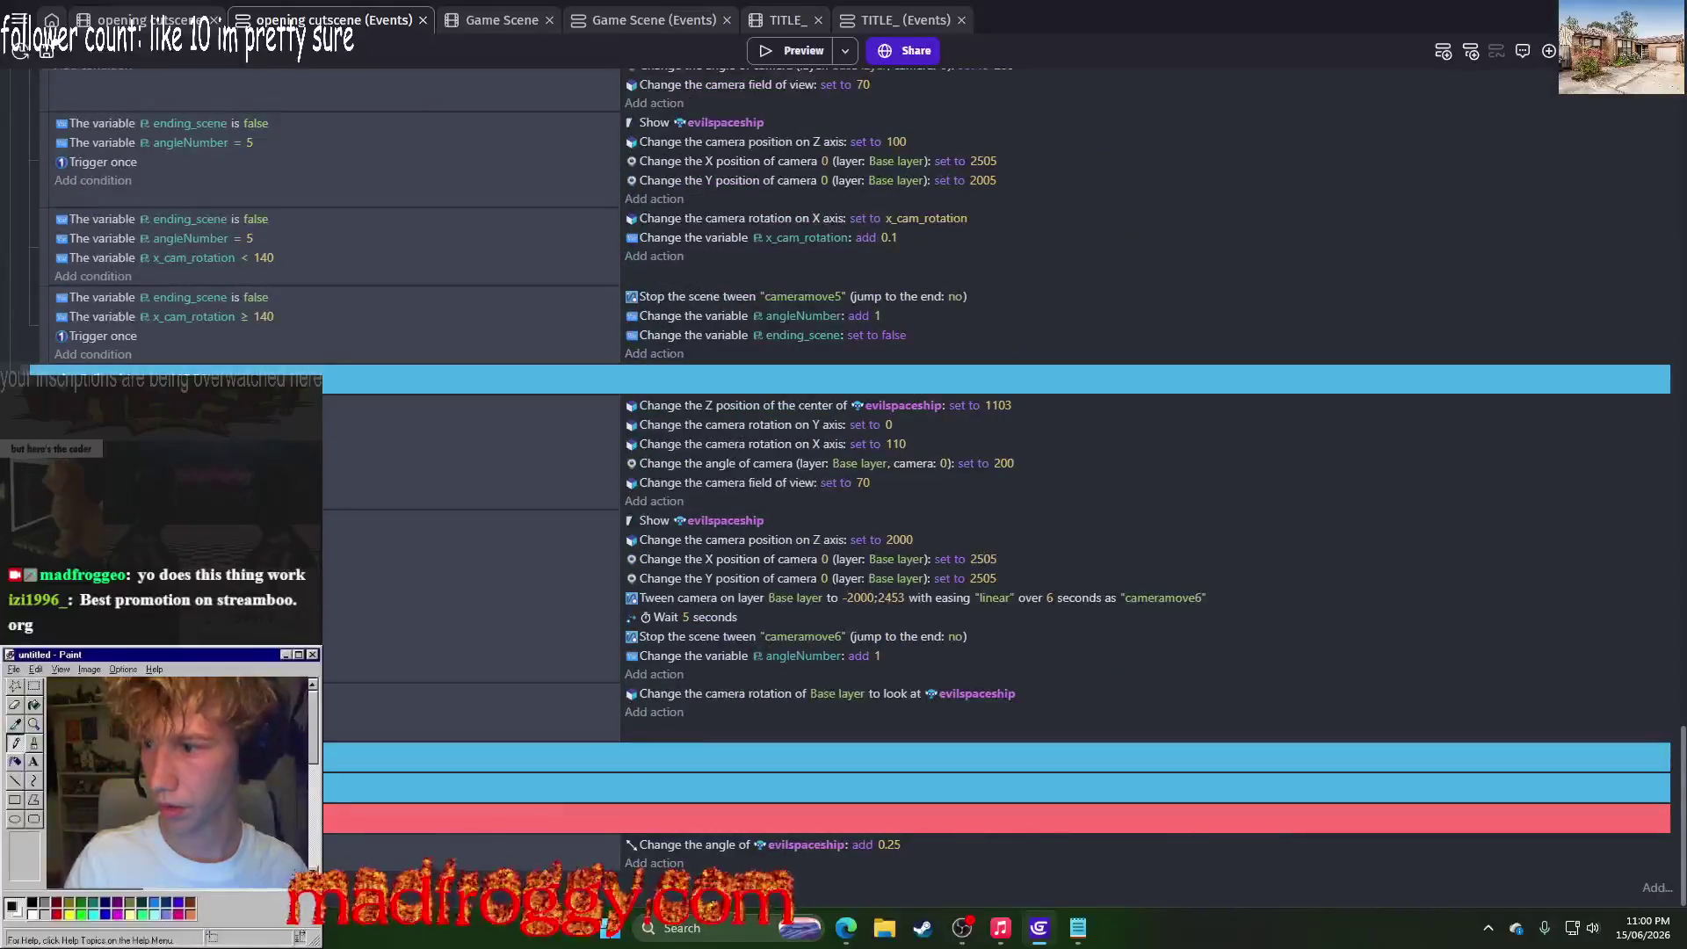
pyautogui.click(12, 343)
pyautogui.click(12, 341)
pyautogui.click(12, 341)
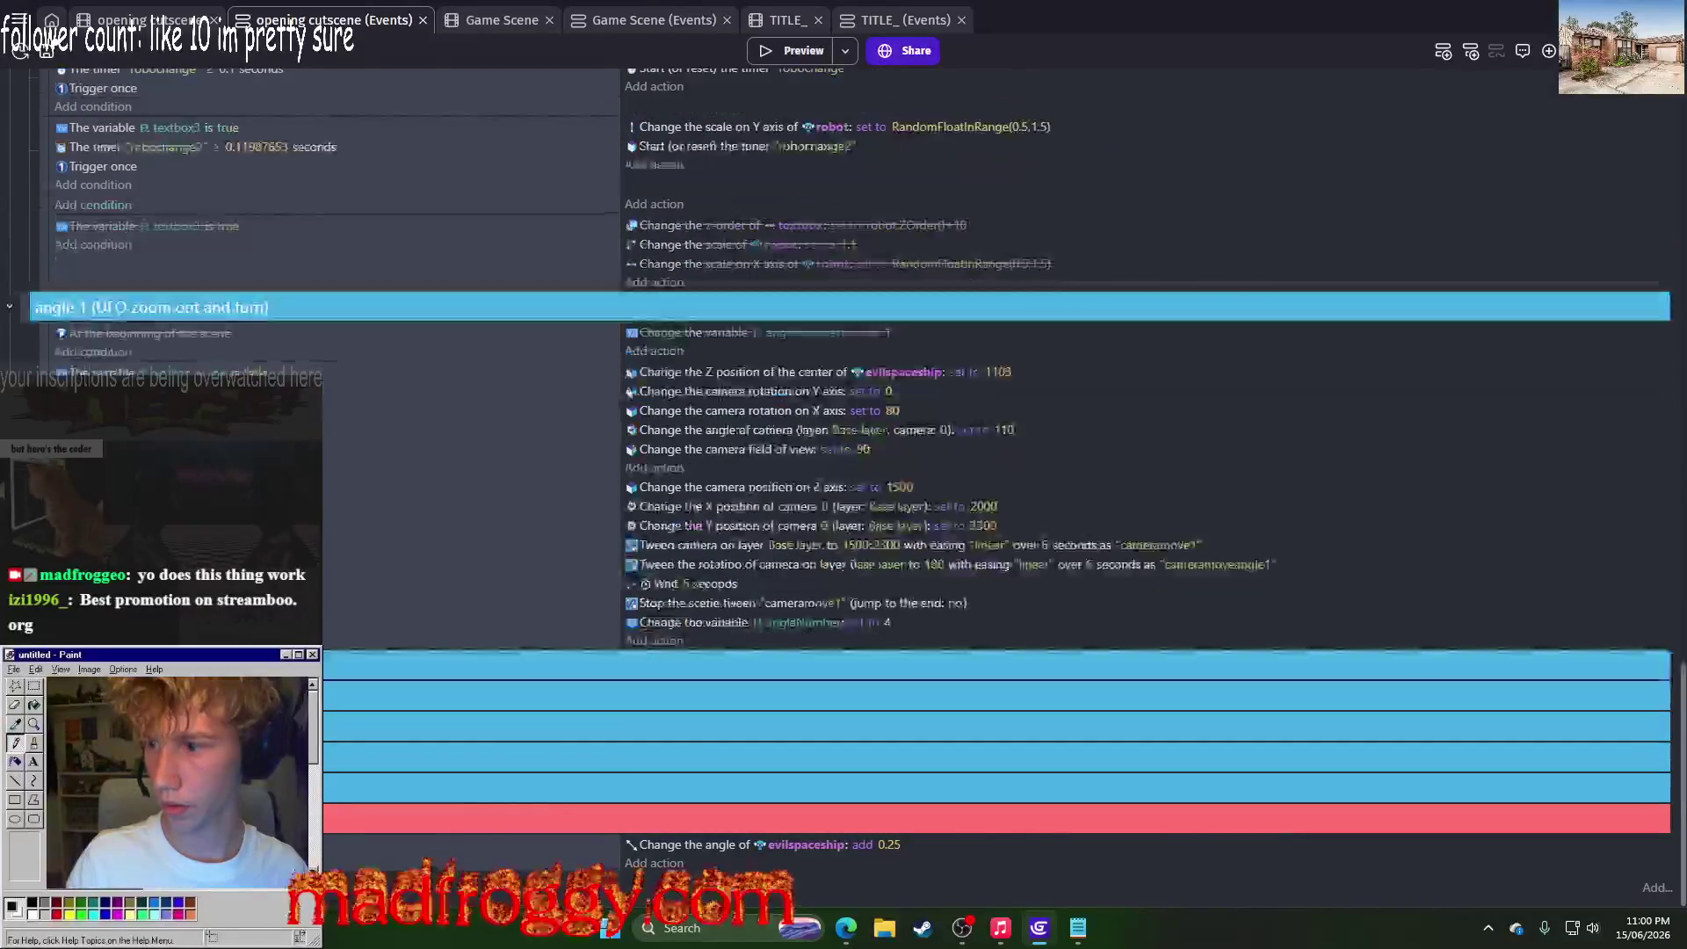
# Step: Collapse the remaining groups and move the robotrising-finished event above the starting scene group
pyautogui.click(14, 295)
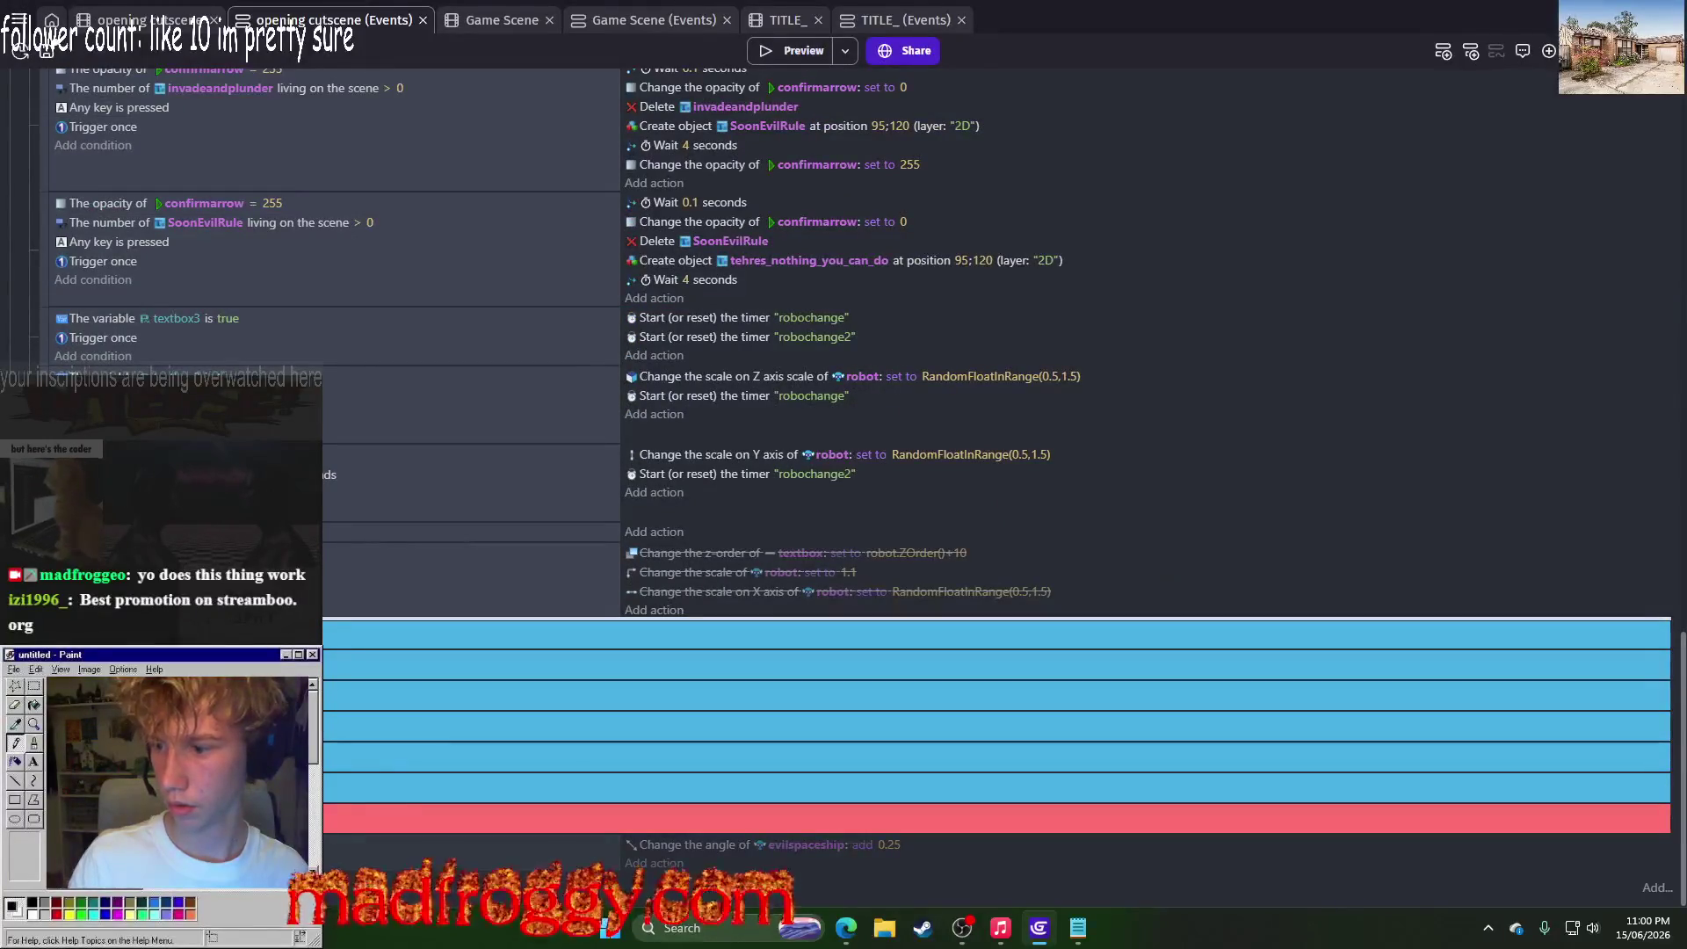
pyautogui.scroll(10, 843, 483)
pyautogui.scroll(-10, 993, 440)
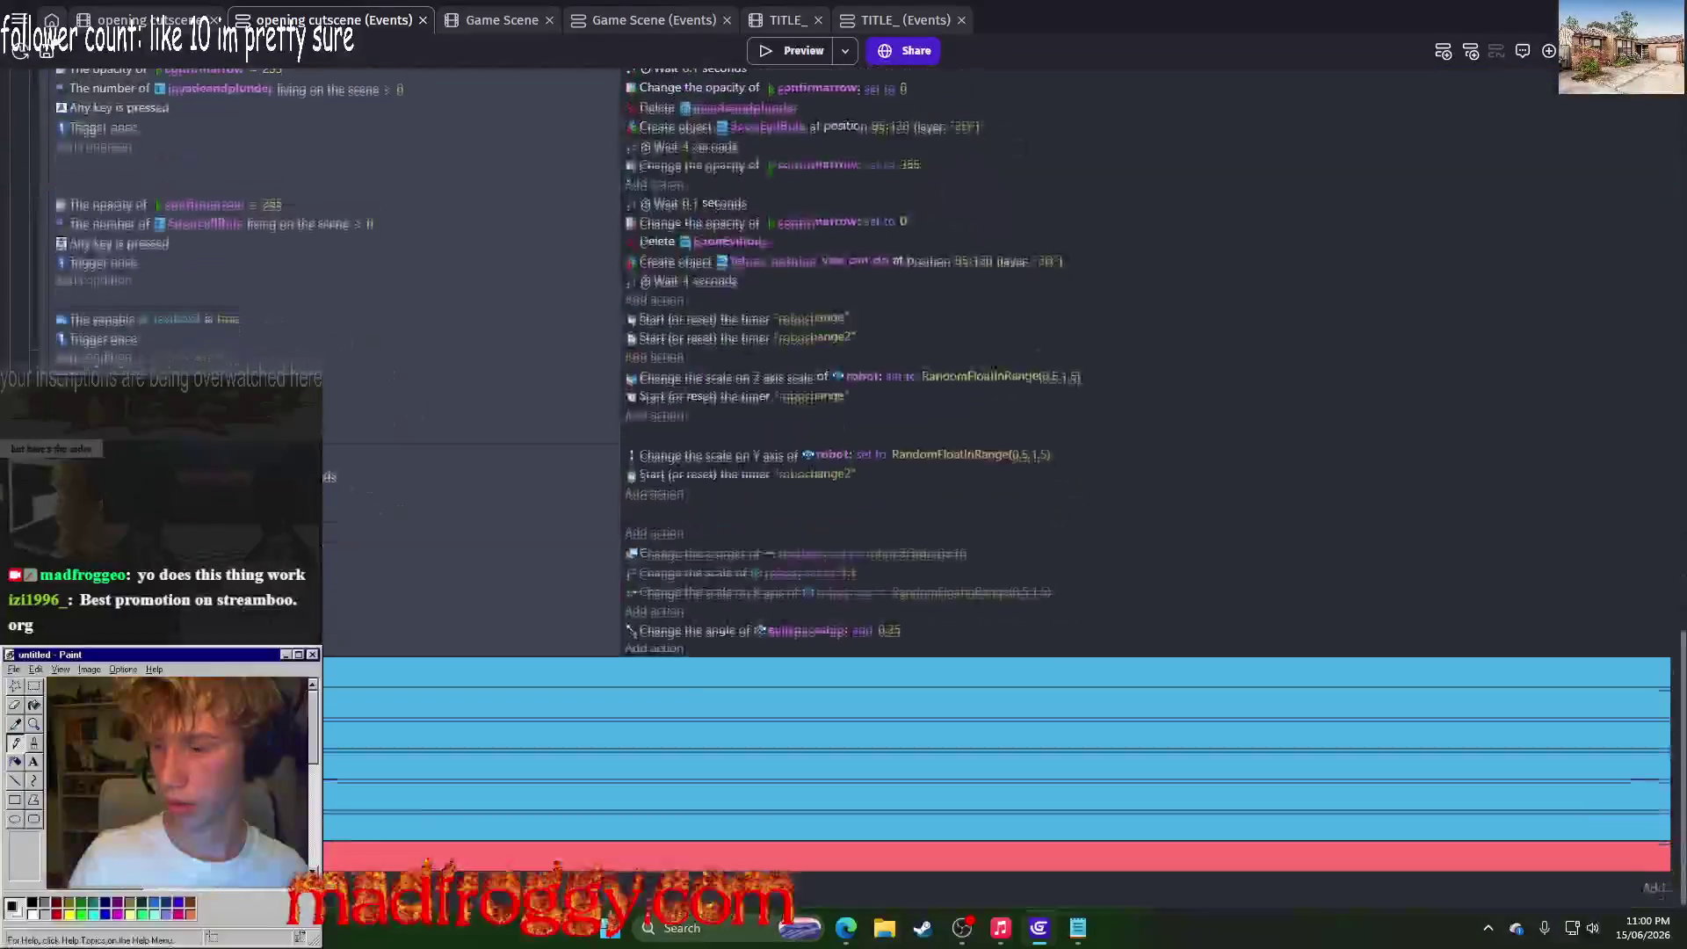
pyautogui.scroll(5, 993, 439)
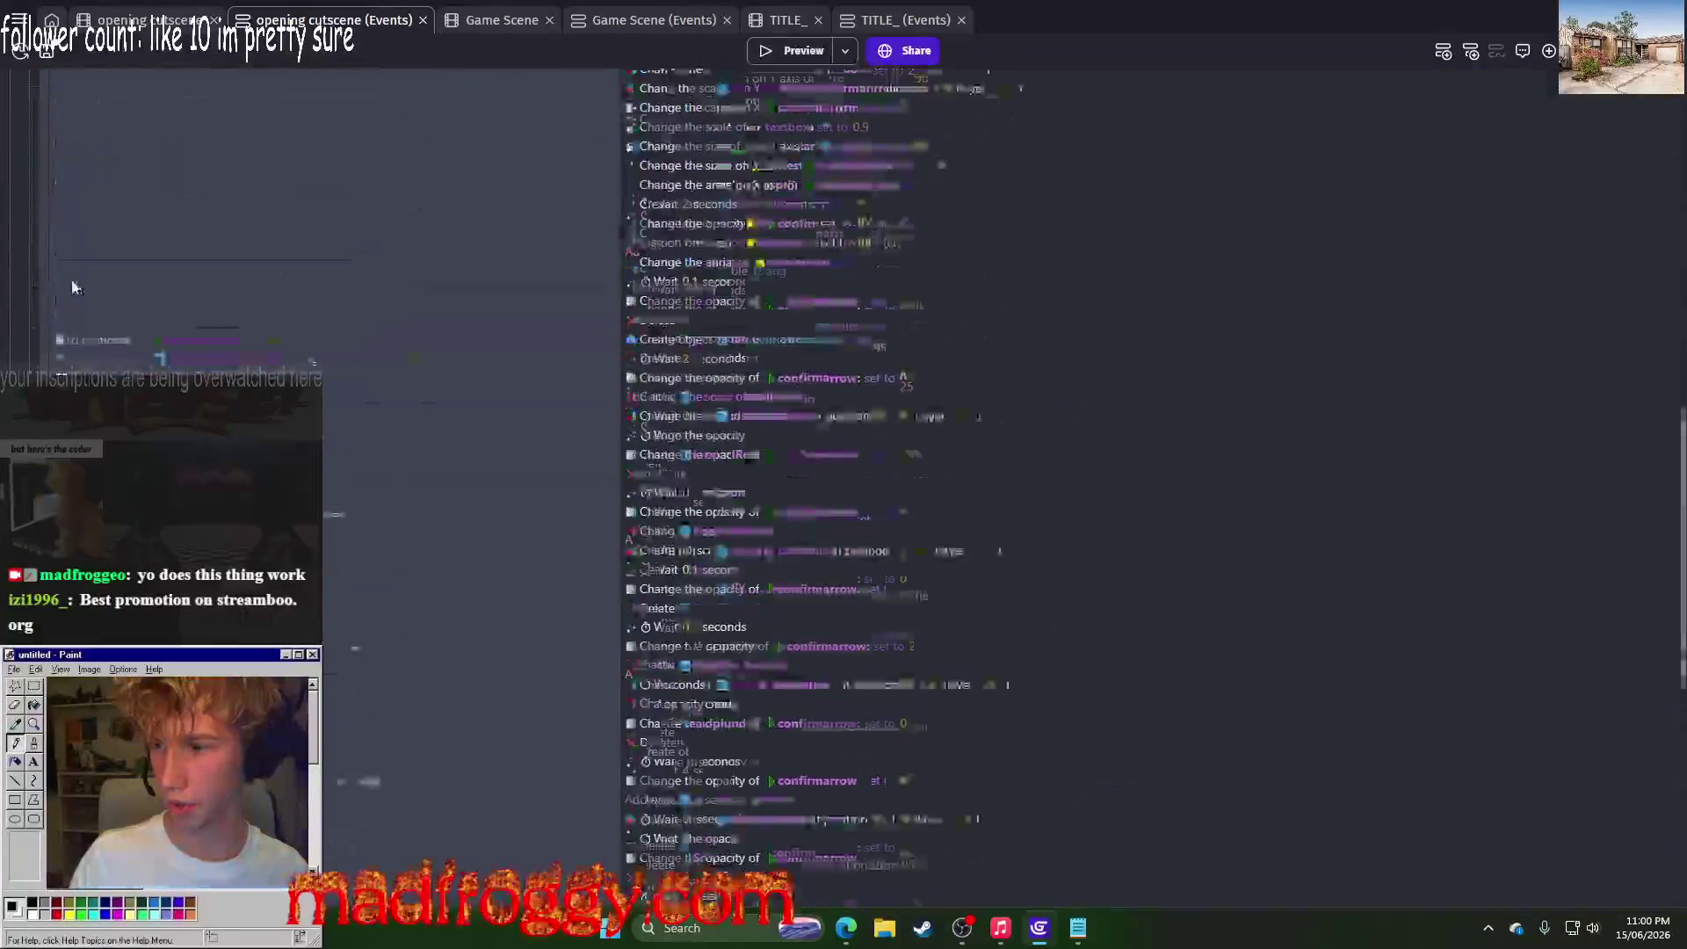
pyautogui.click(993, 608)
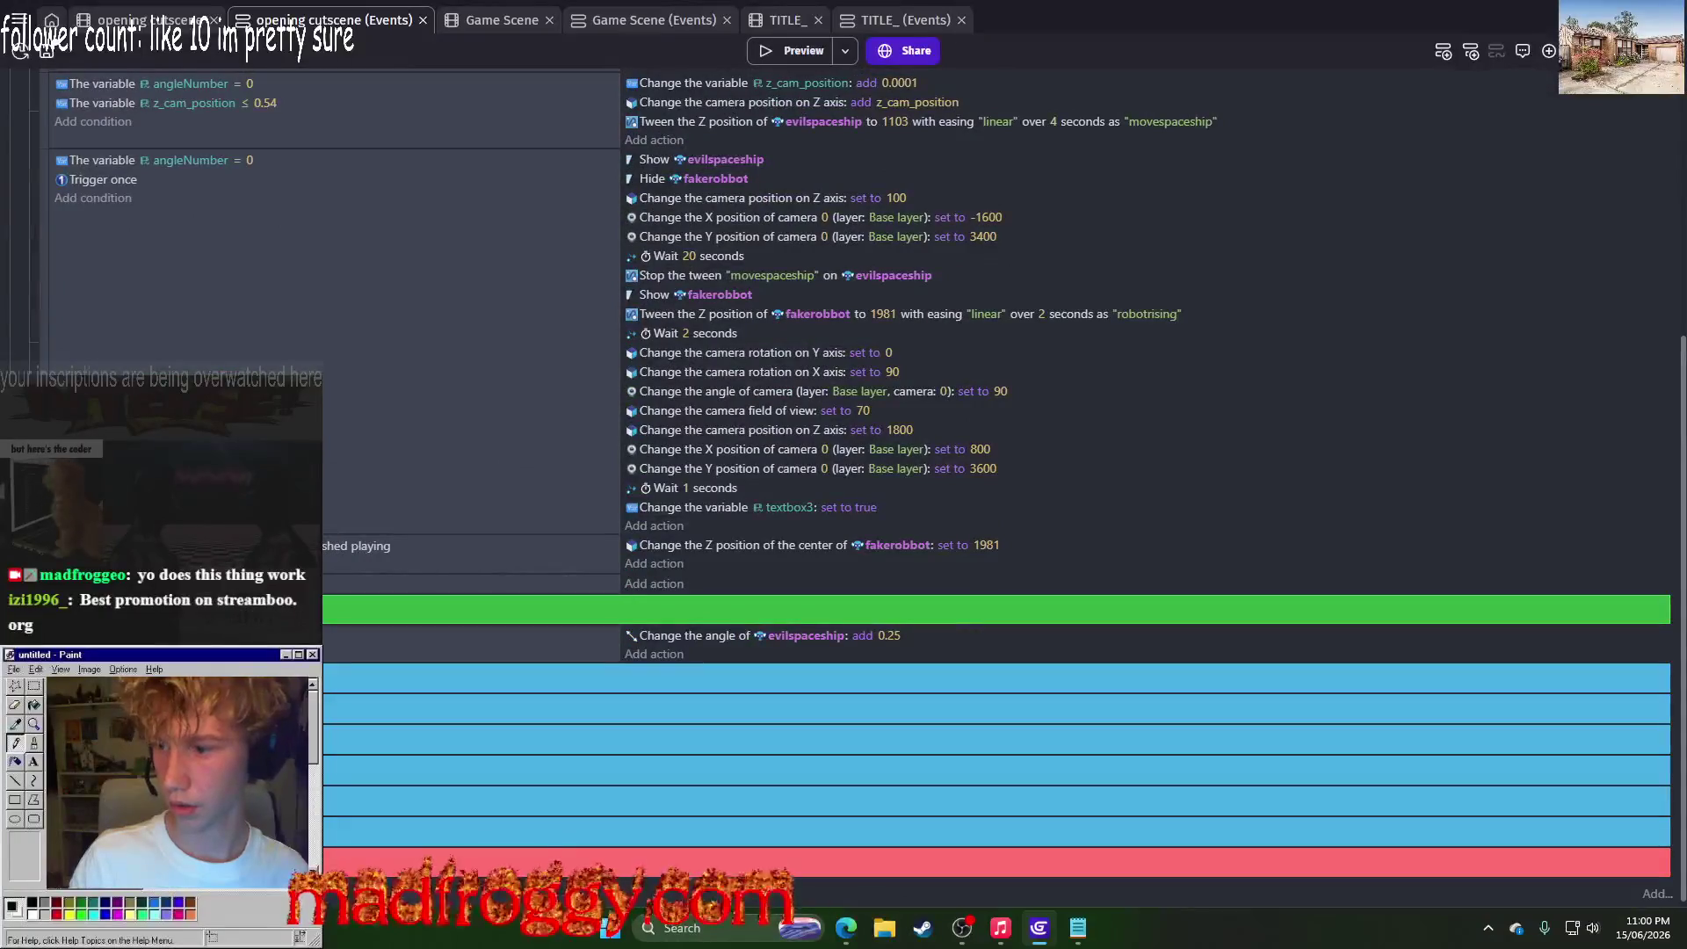
pyautogui.scroll(5, 323, 485)
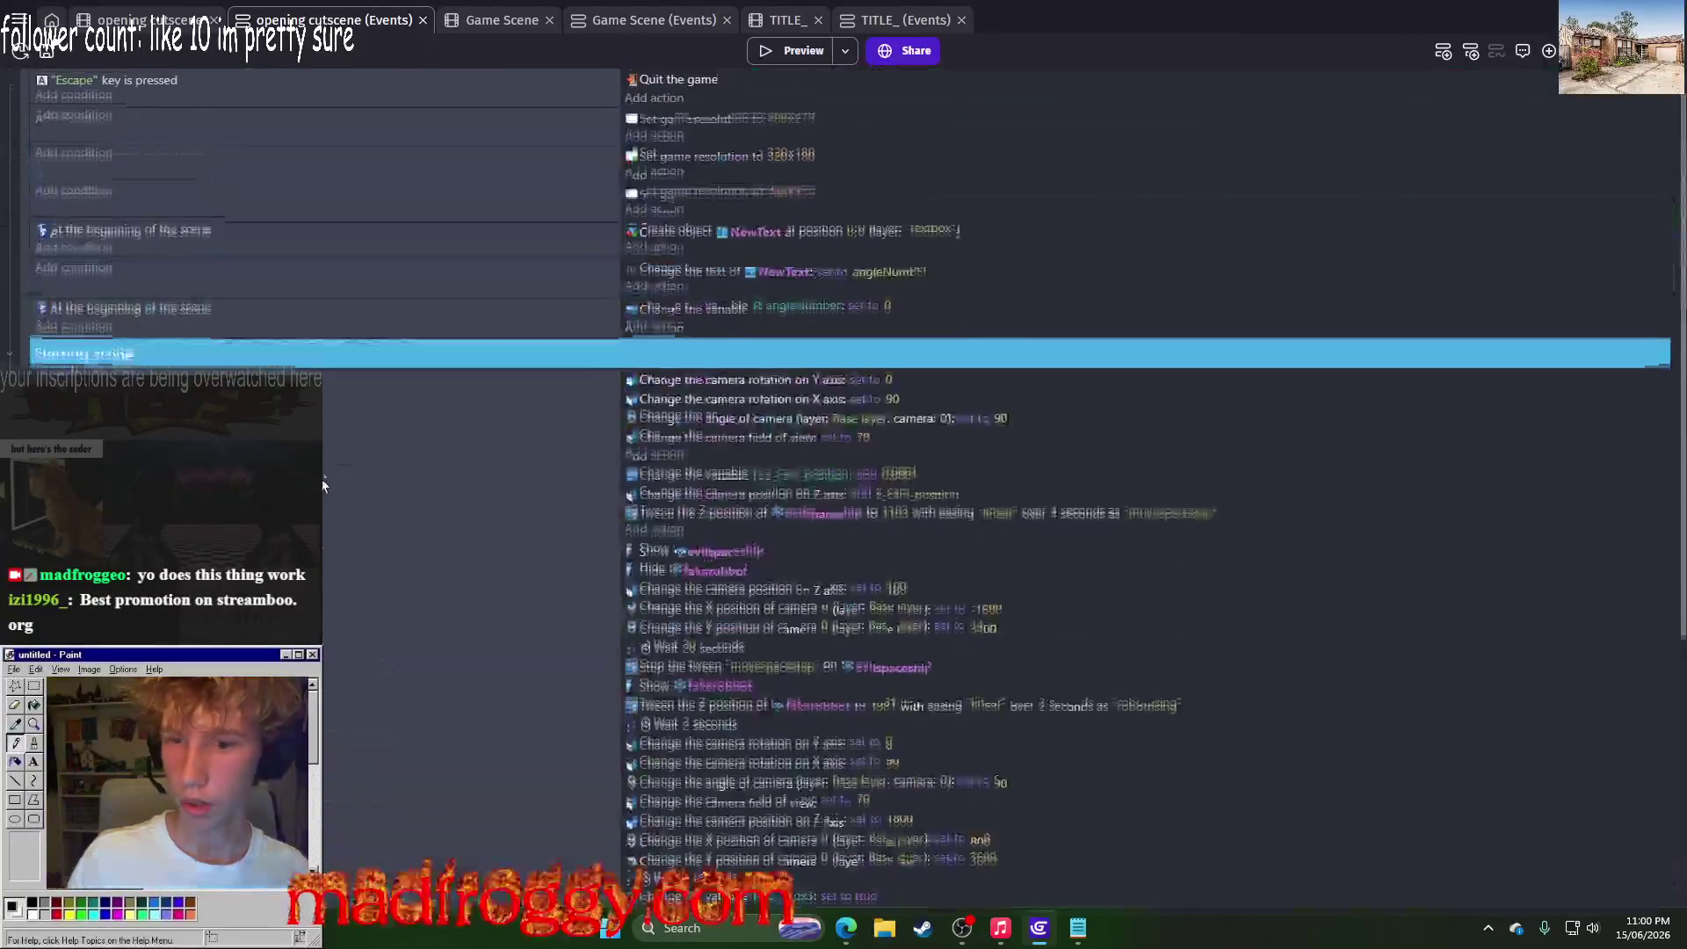
pyautogui.scroll(-5, 518, 276)
pyautogui.scroll(4, 519, 276)
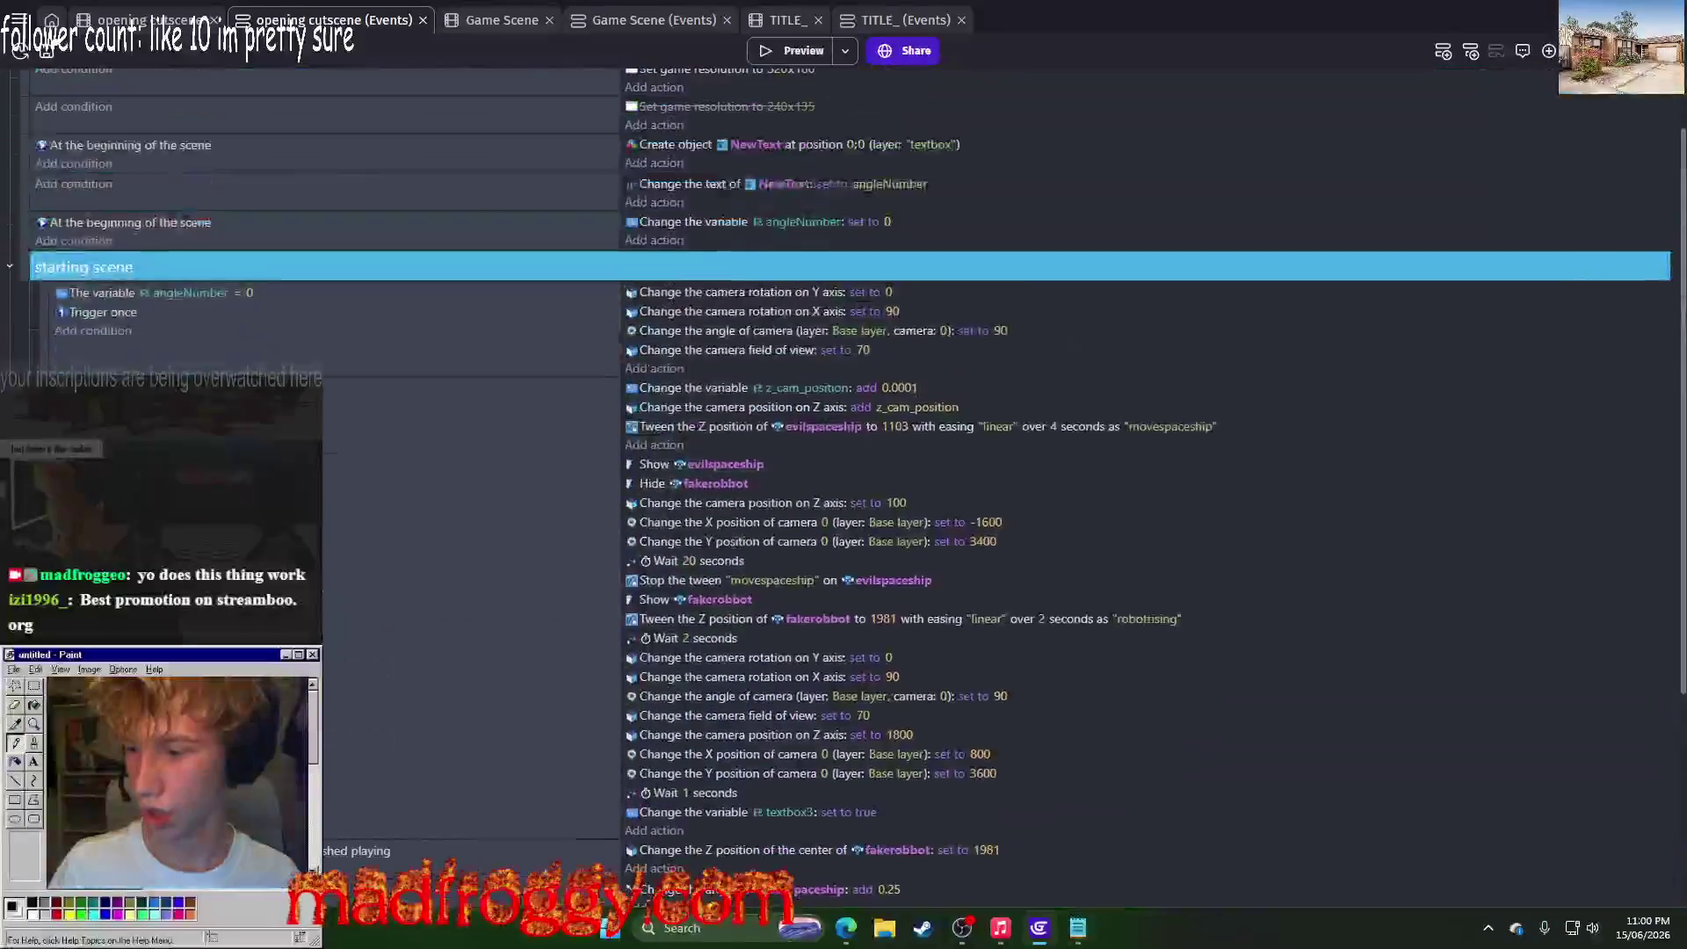
pyautogui.moveTo(9, 454)
pyautogui.mouseDown()
pyautogui.moveTo(7, 324)
pyautogui.moveTo(31, 255)
pyautogui.mouseUp()
# Step: Review the starting scene group's evilspaceship angle action and save the project
pyautogui.scroll(1, 319, 313)
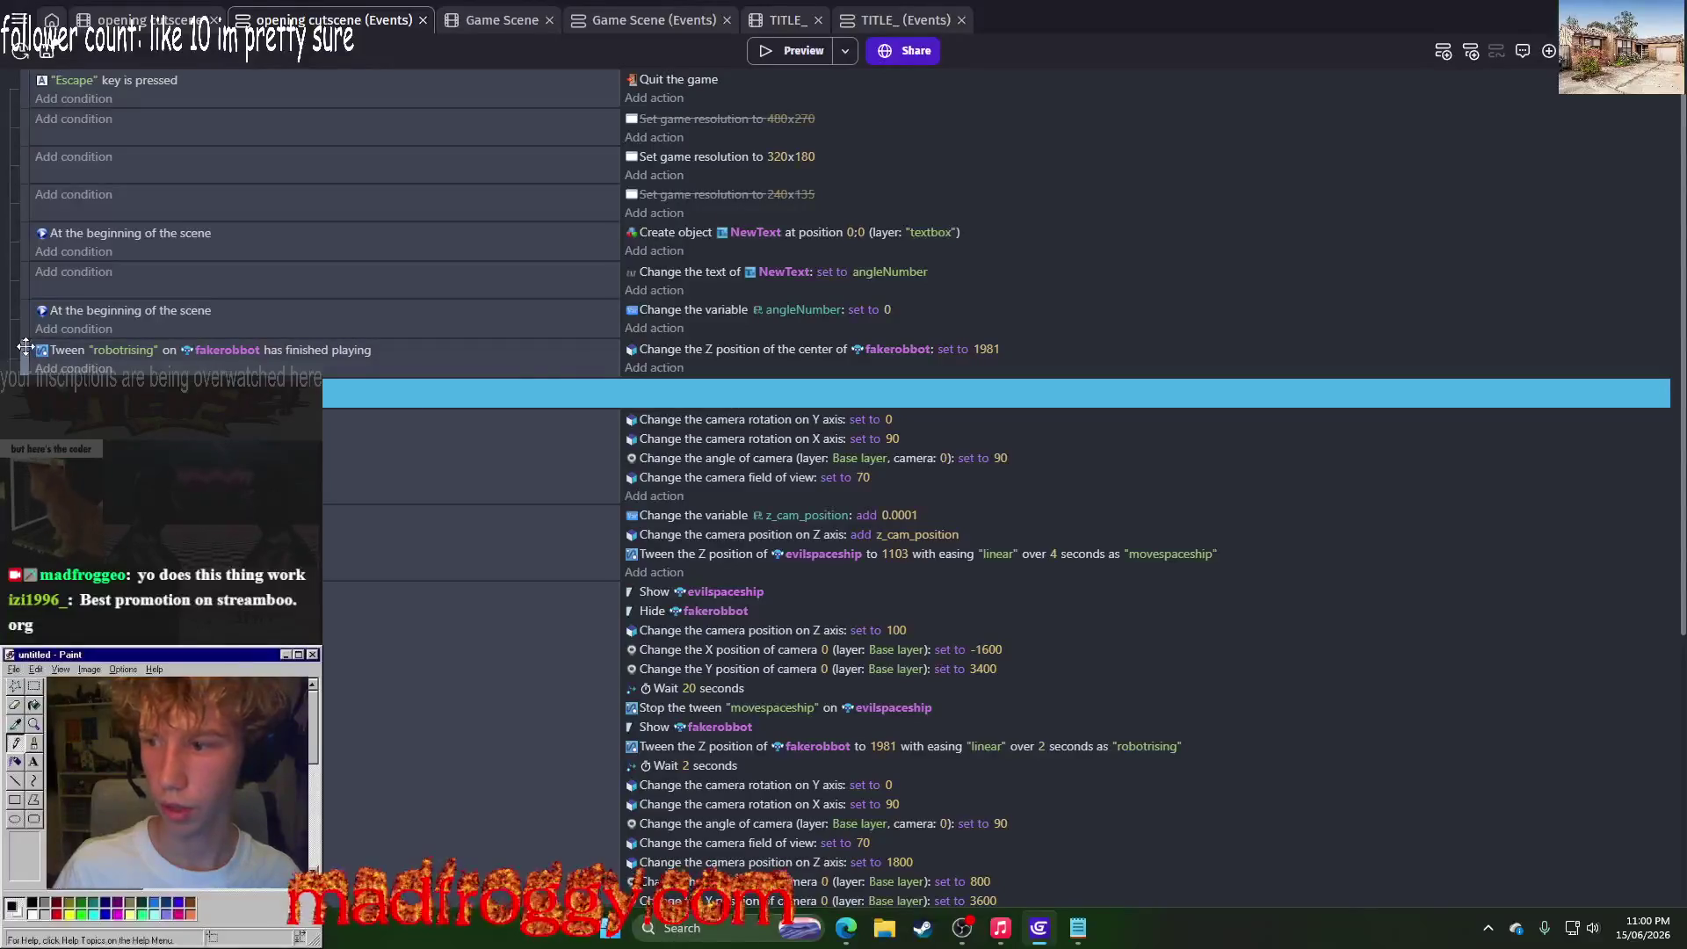
pyautogui.scroll(-5, 557, 364)
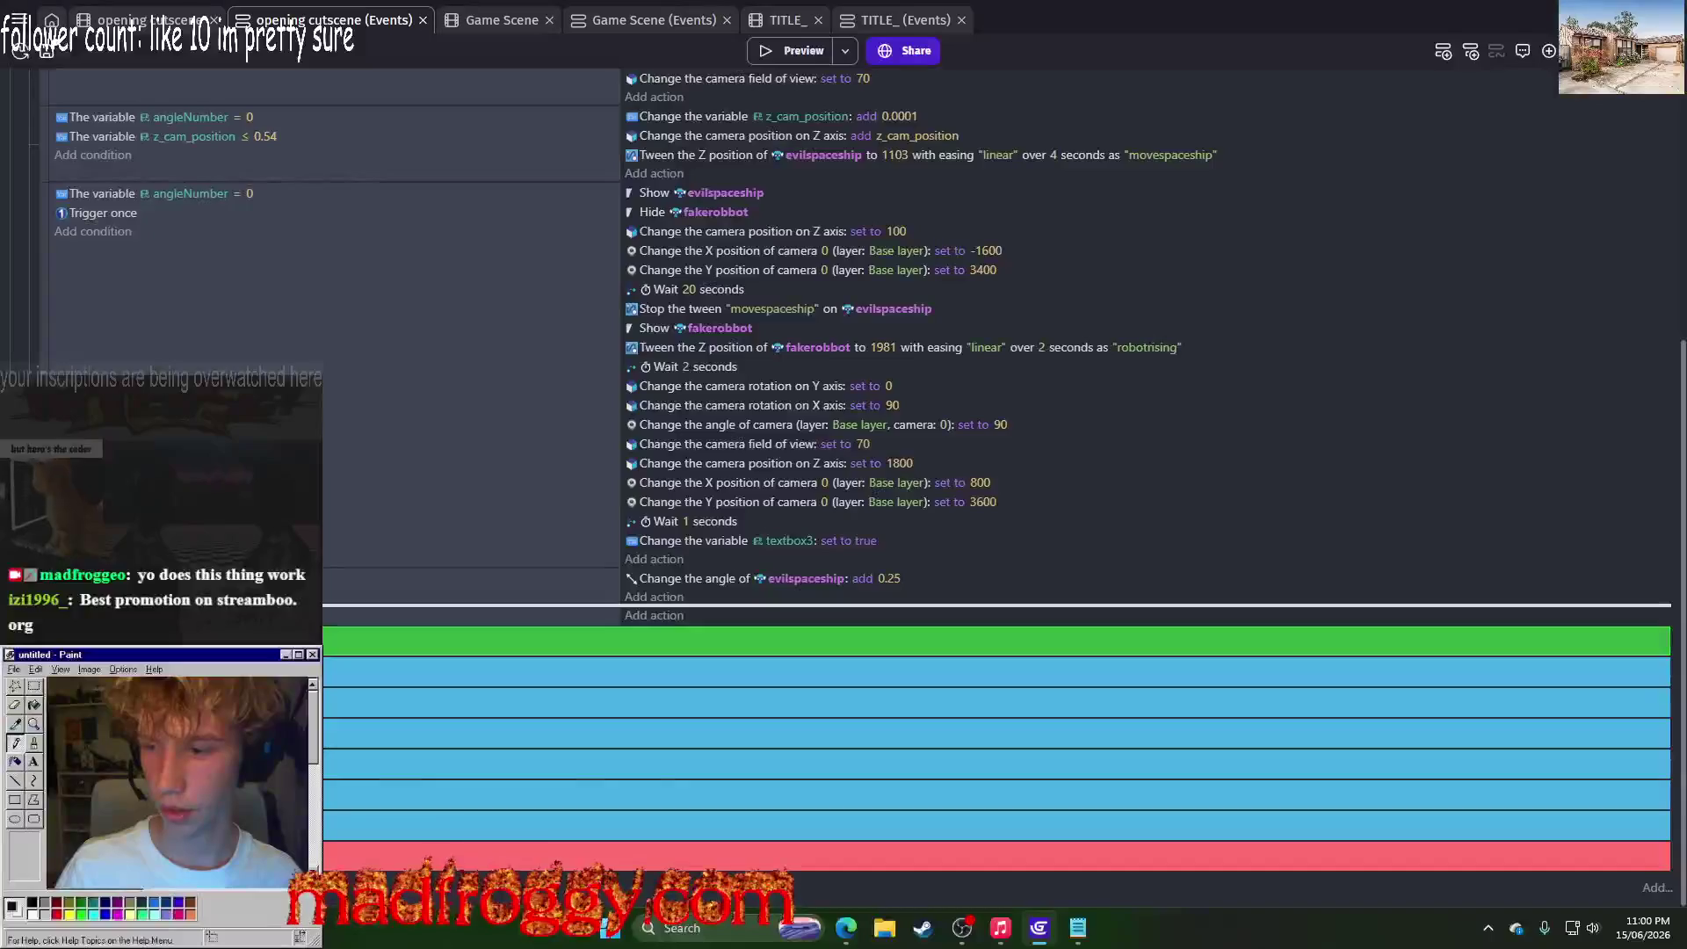
pyautogui.scroll(-1, 861, 343)
pyautogui.scroll(10, 527, 351)
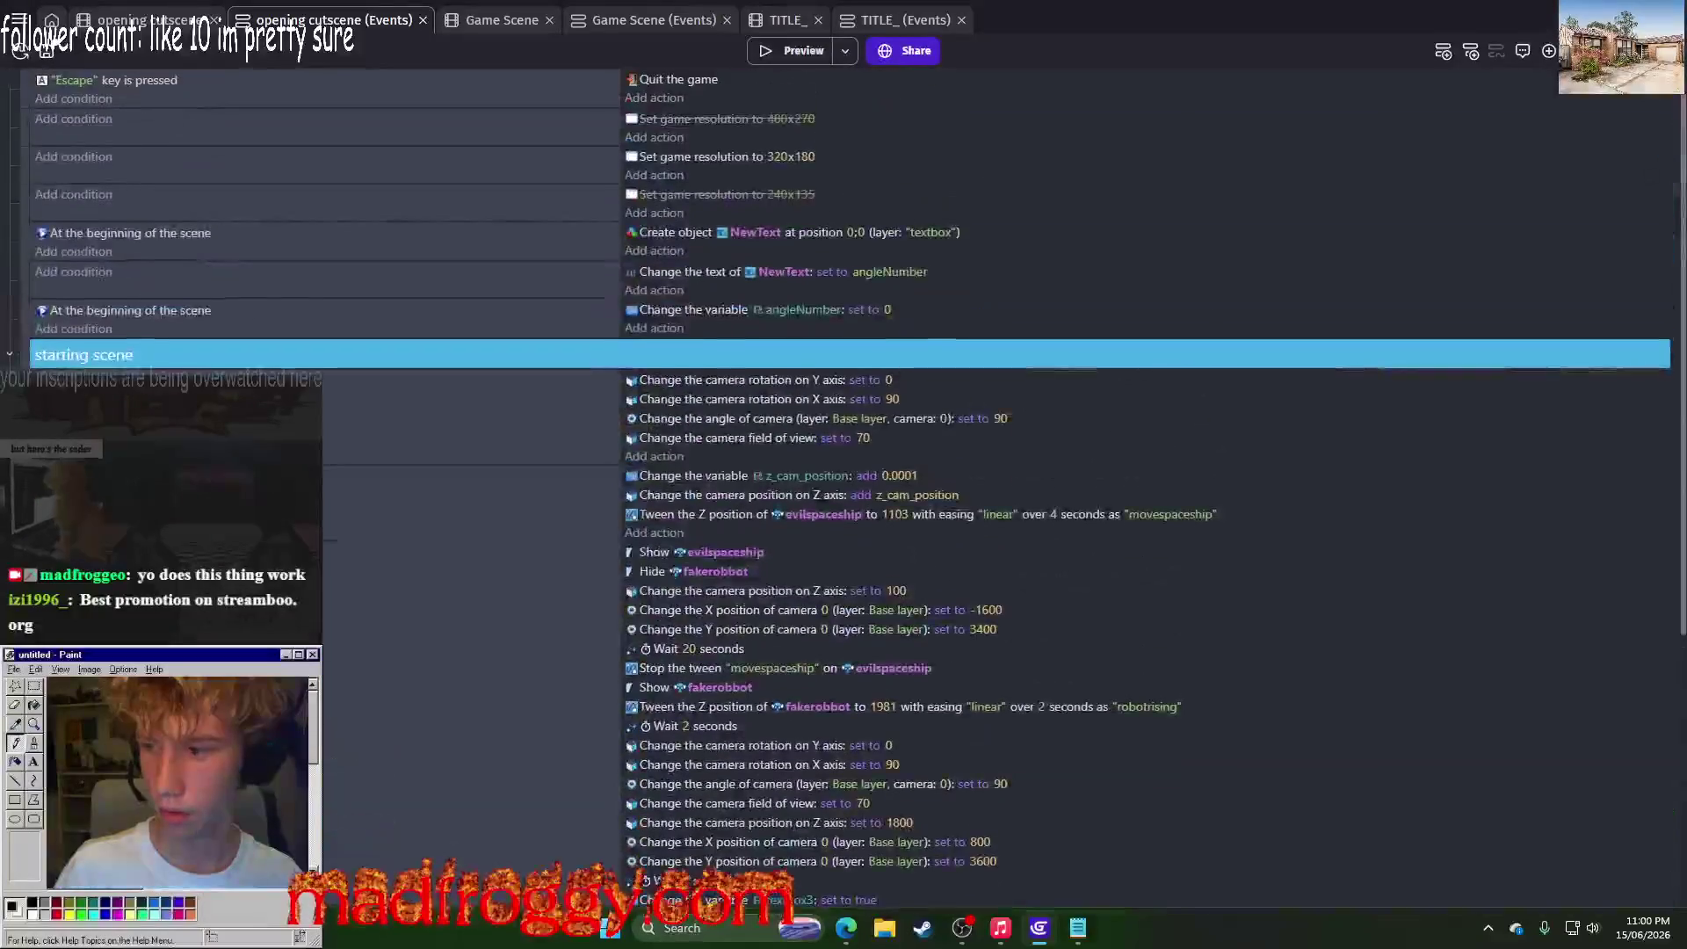
pyautogui.click(11, 353)
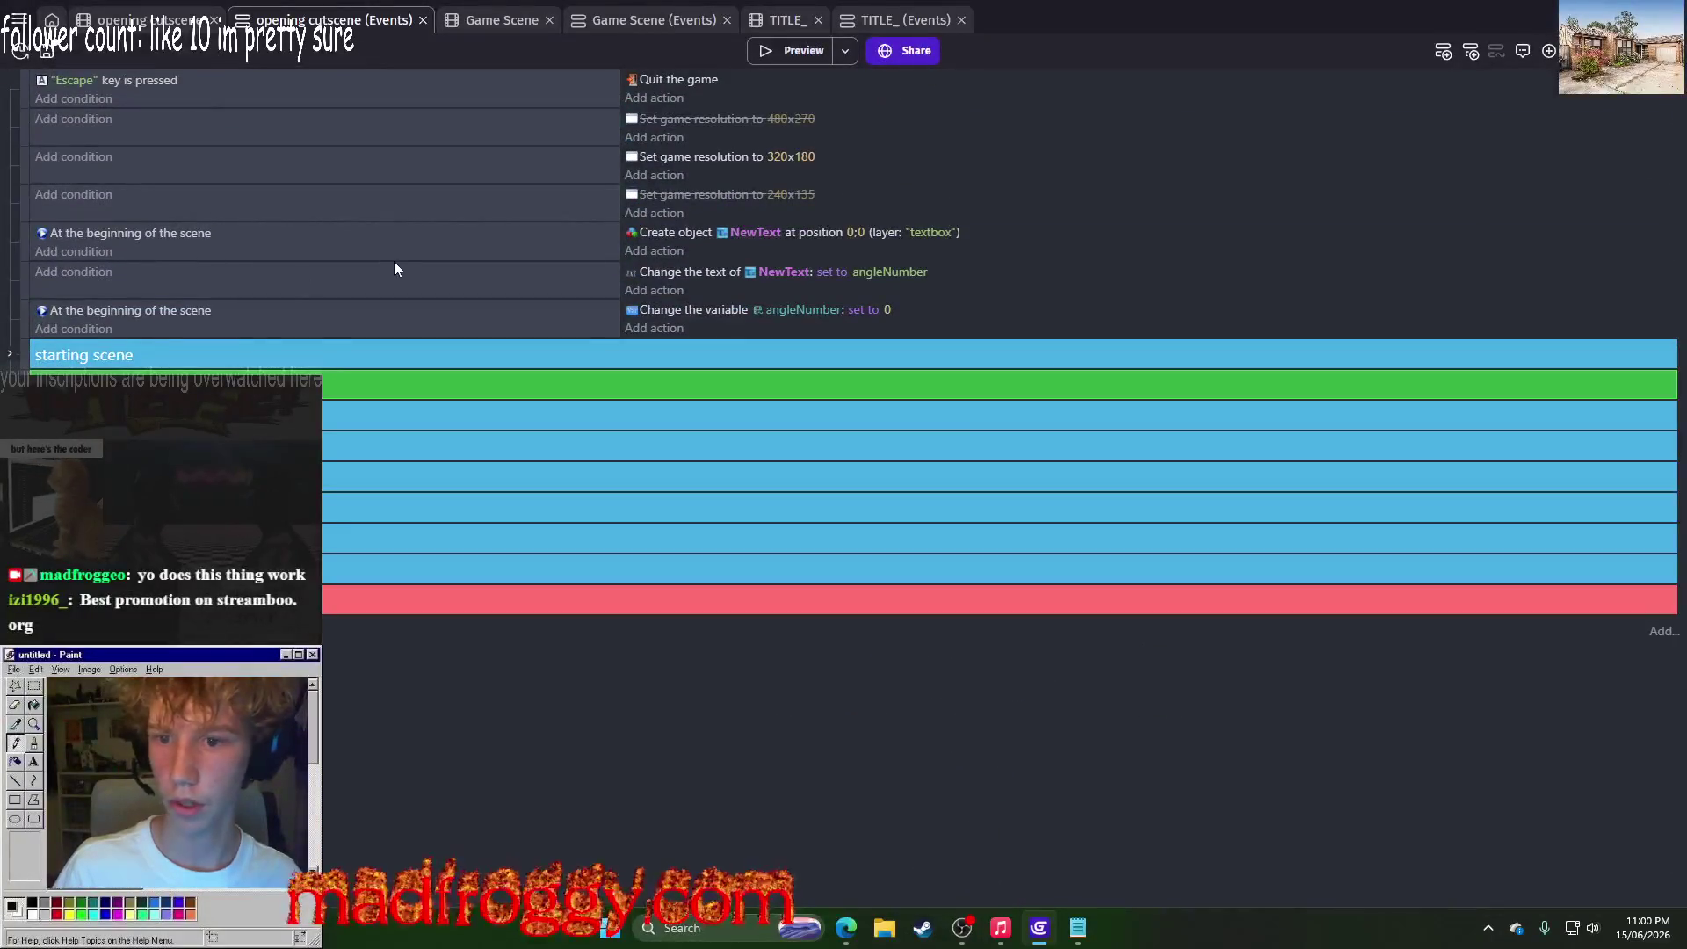
pyautogui.click(10, 353)
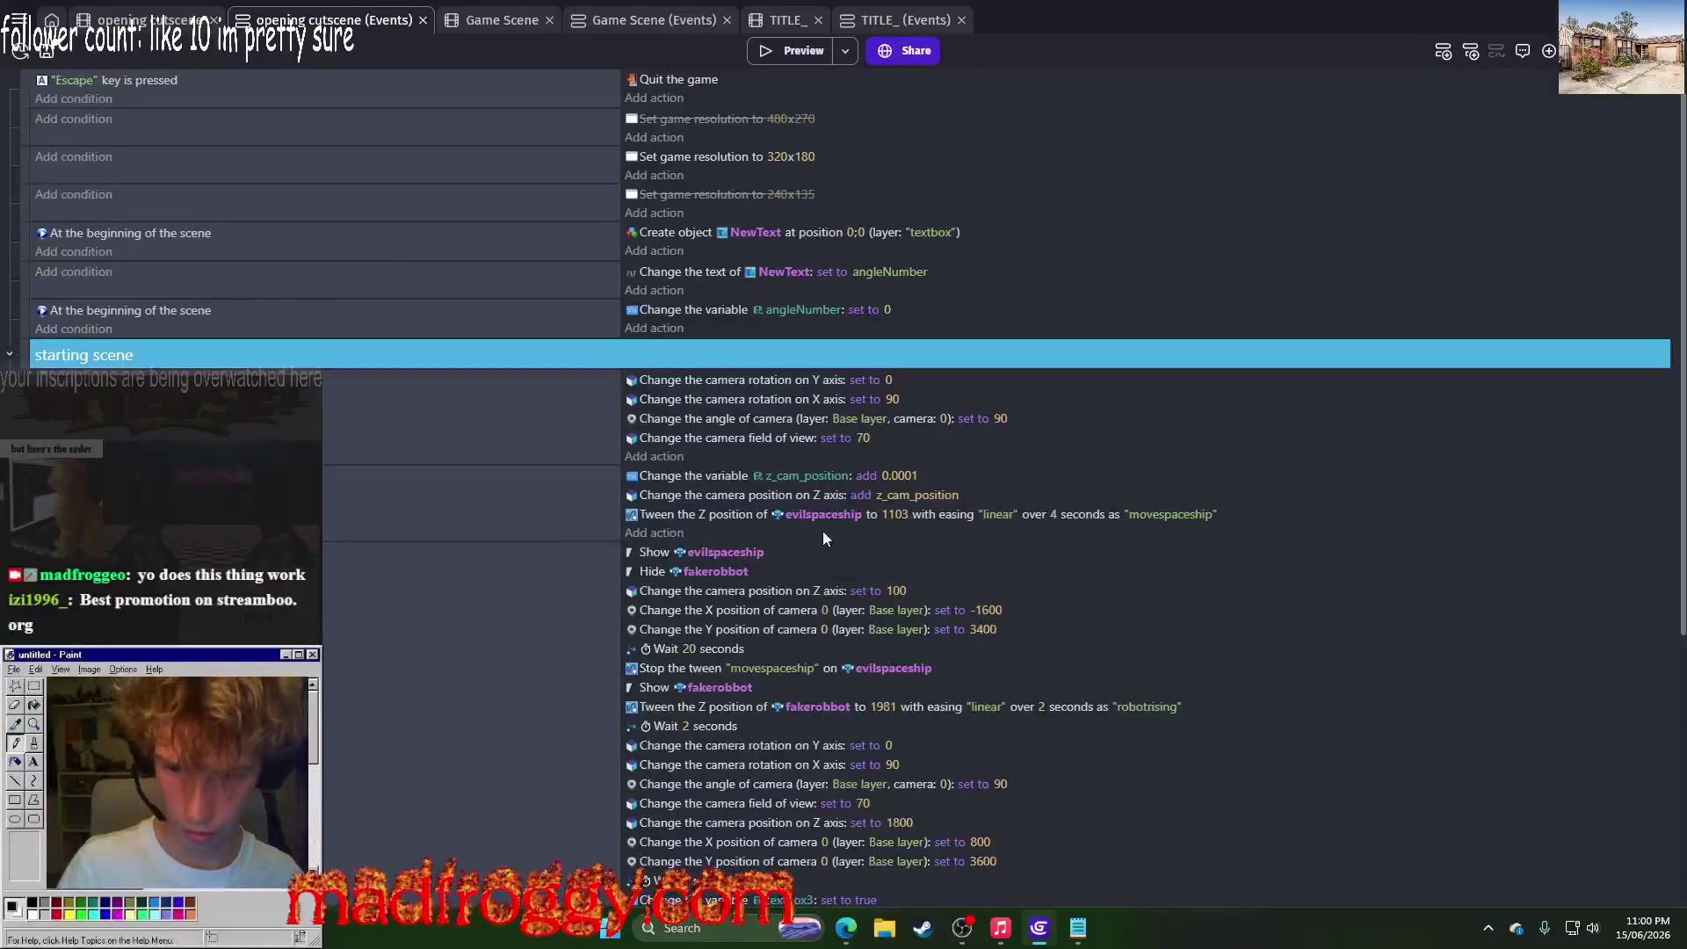
pyautogui.scroll(-2, 791, 540)
pyautogui.scroll(-5, 757, 548)
pyautogui.click(662, 588)
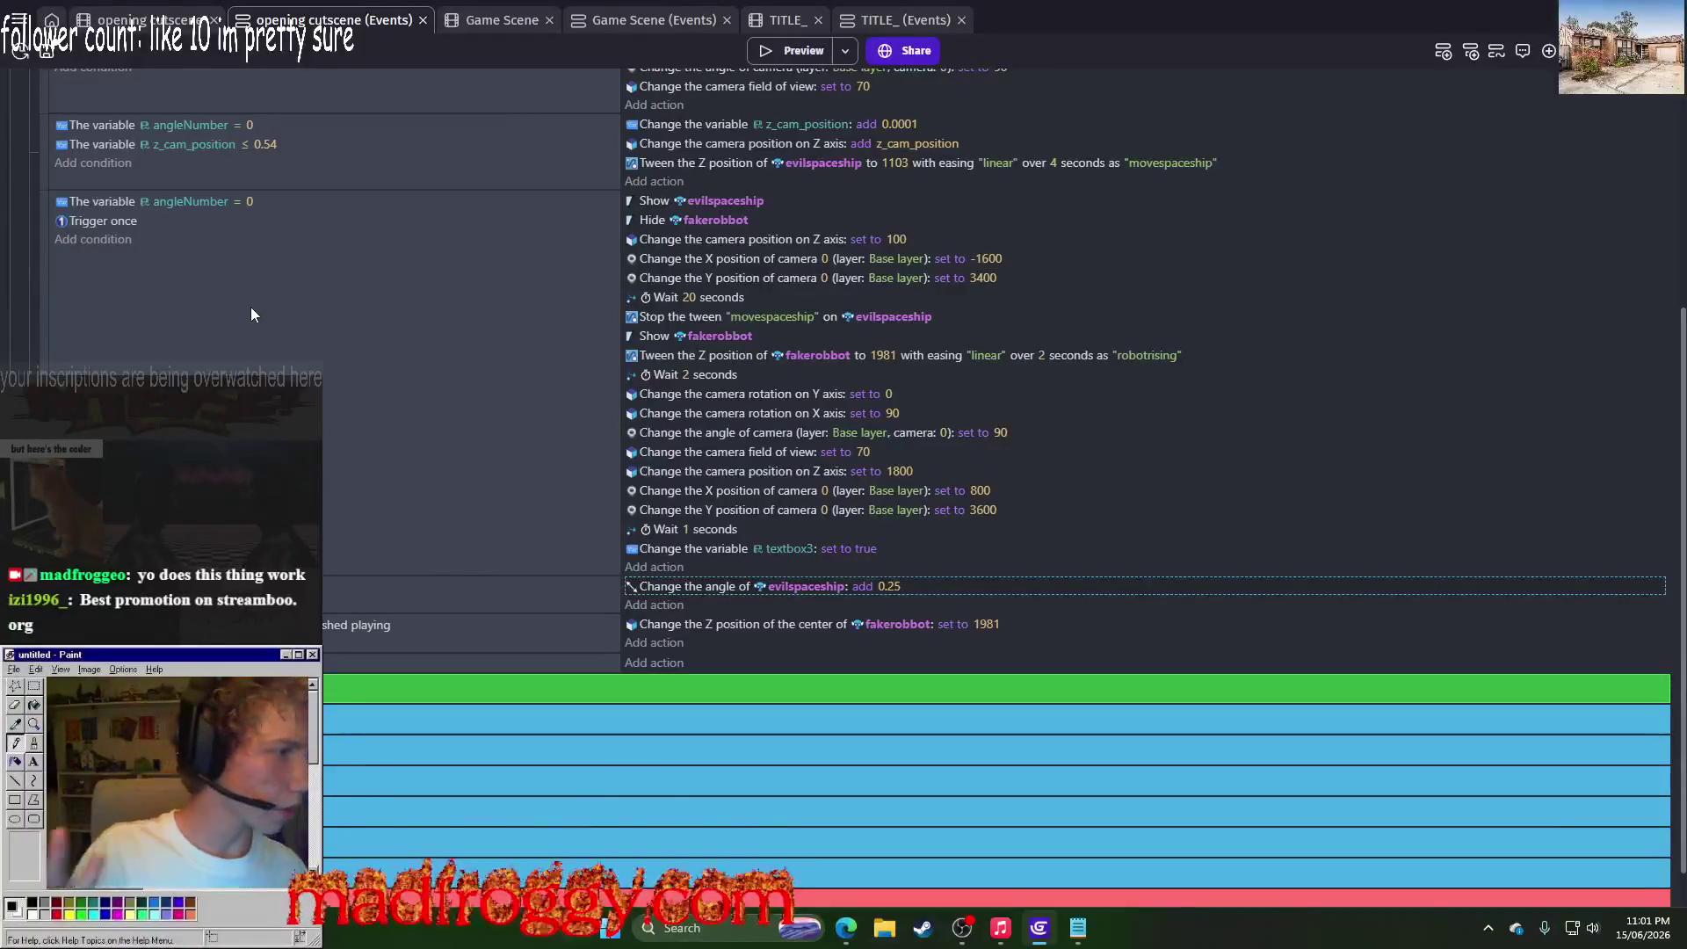
pyautogui.scroll(6, 532, 329)
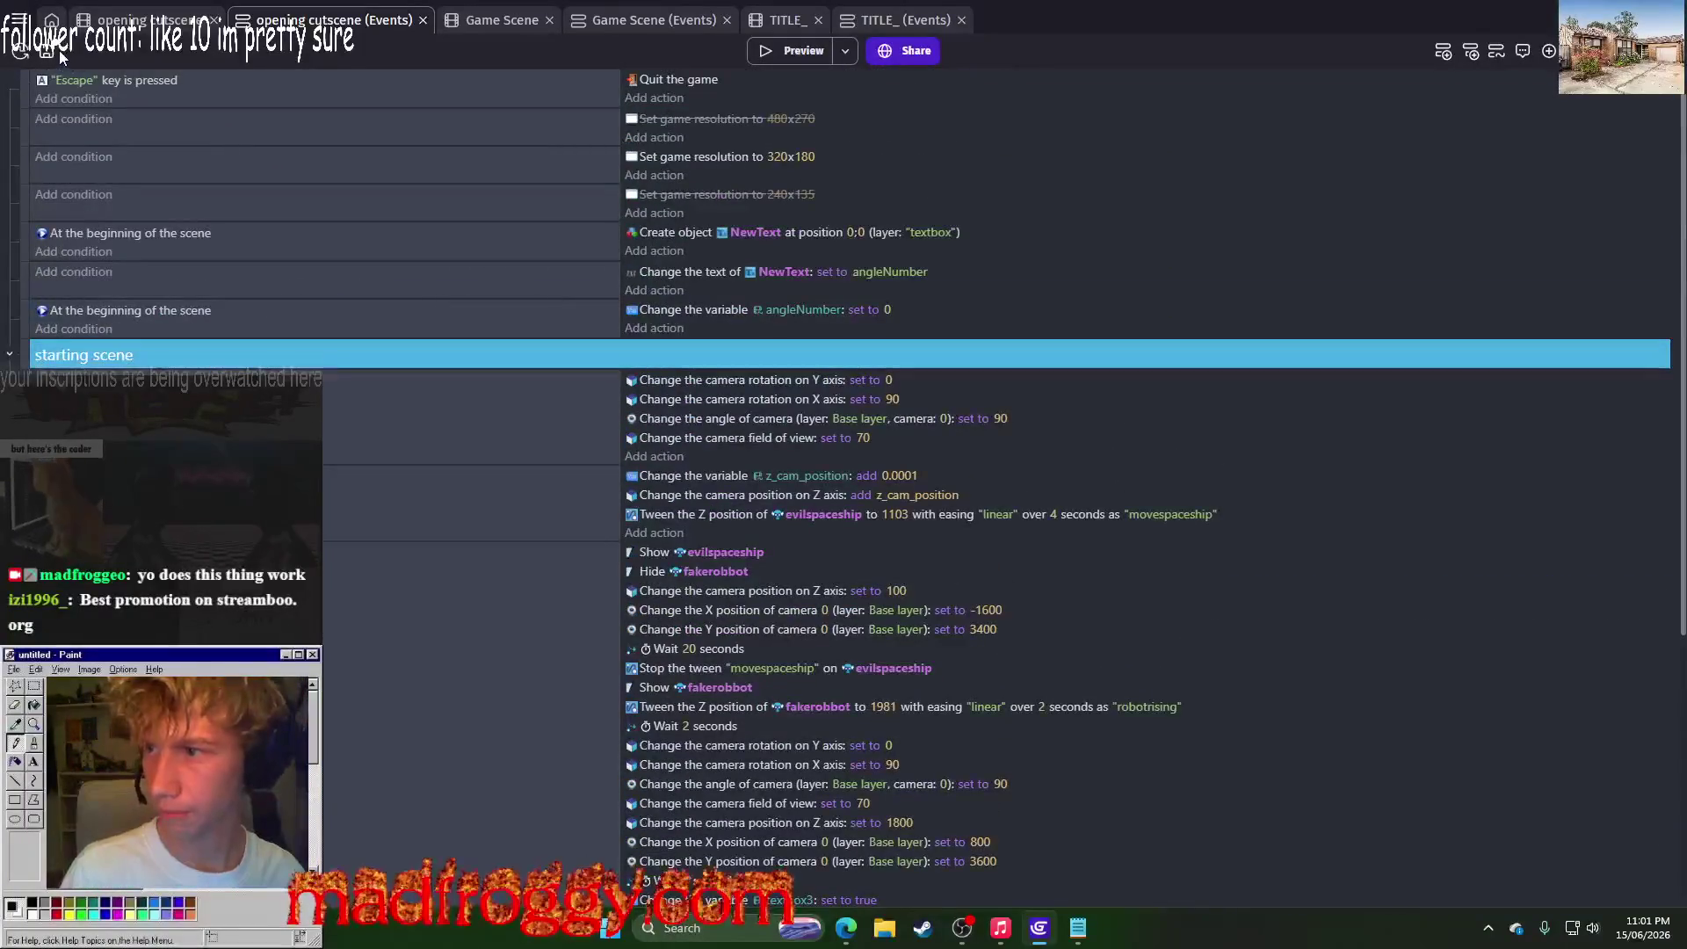
pyautogui.scroll(-5, 2, 372)
pyautogui.hotkey('ctrl', 's')
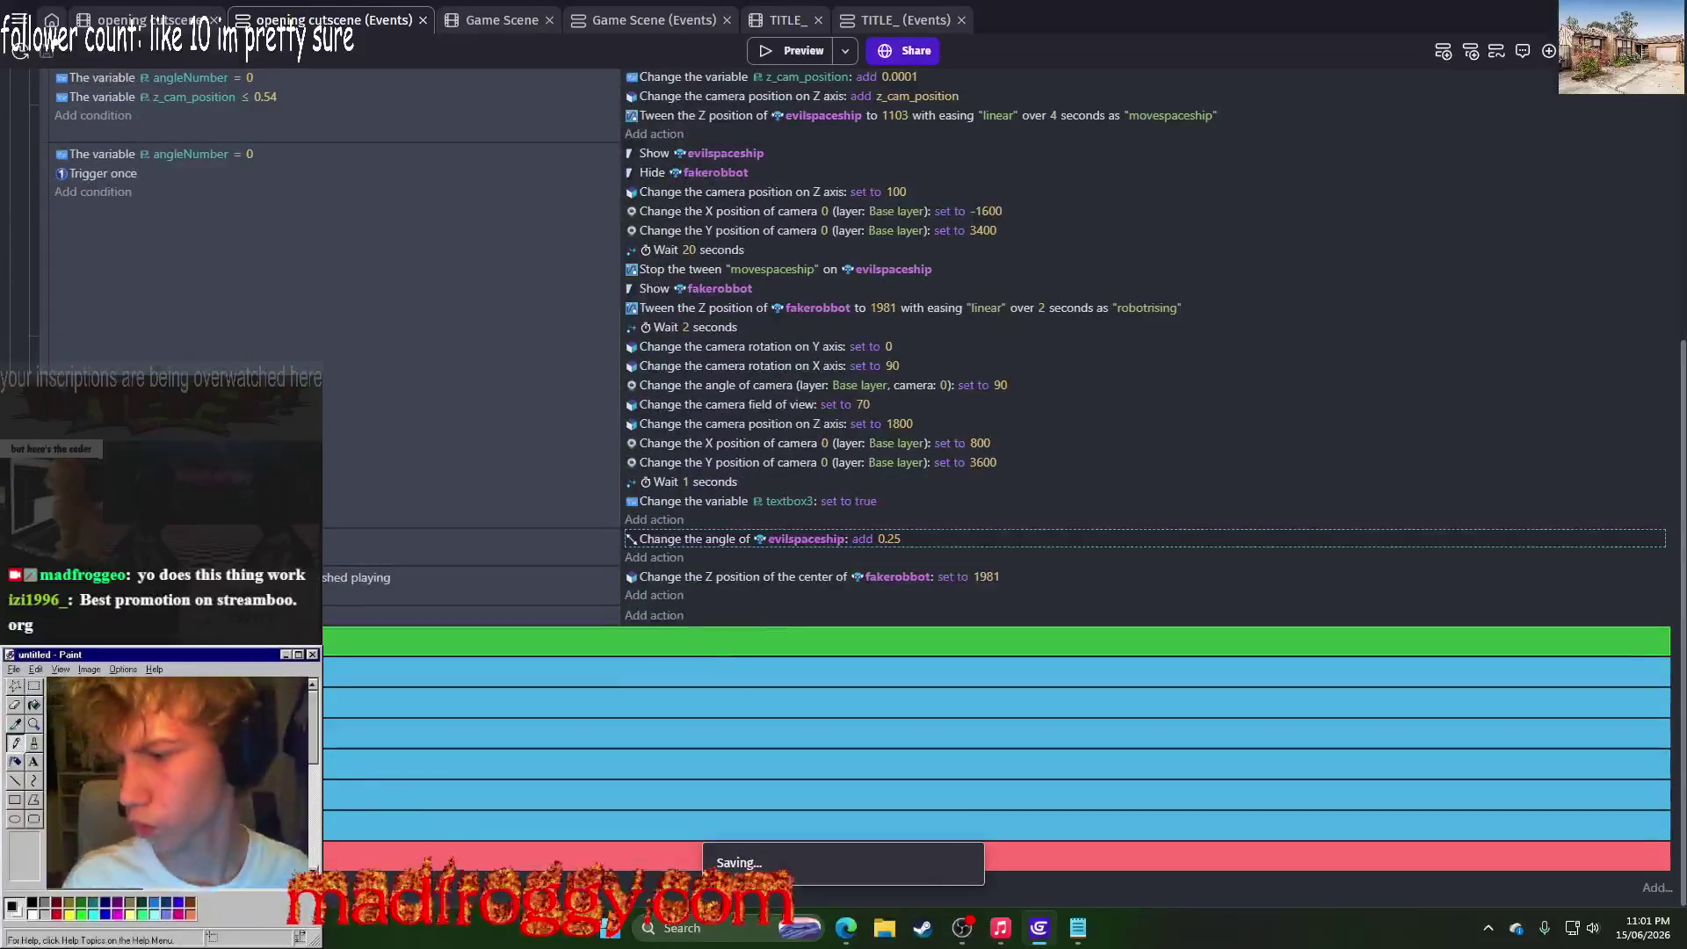
# Step: Check the angle 1 group's events, then begin a new action in the ending scene event
pyautogui.click(25, 672)
pyautogui.scroll(-4, 24, 349)
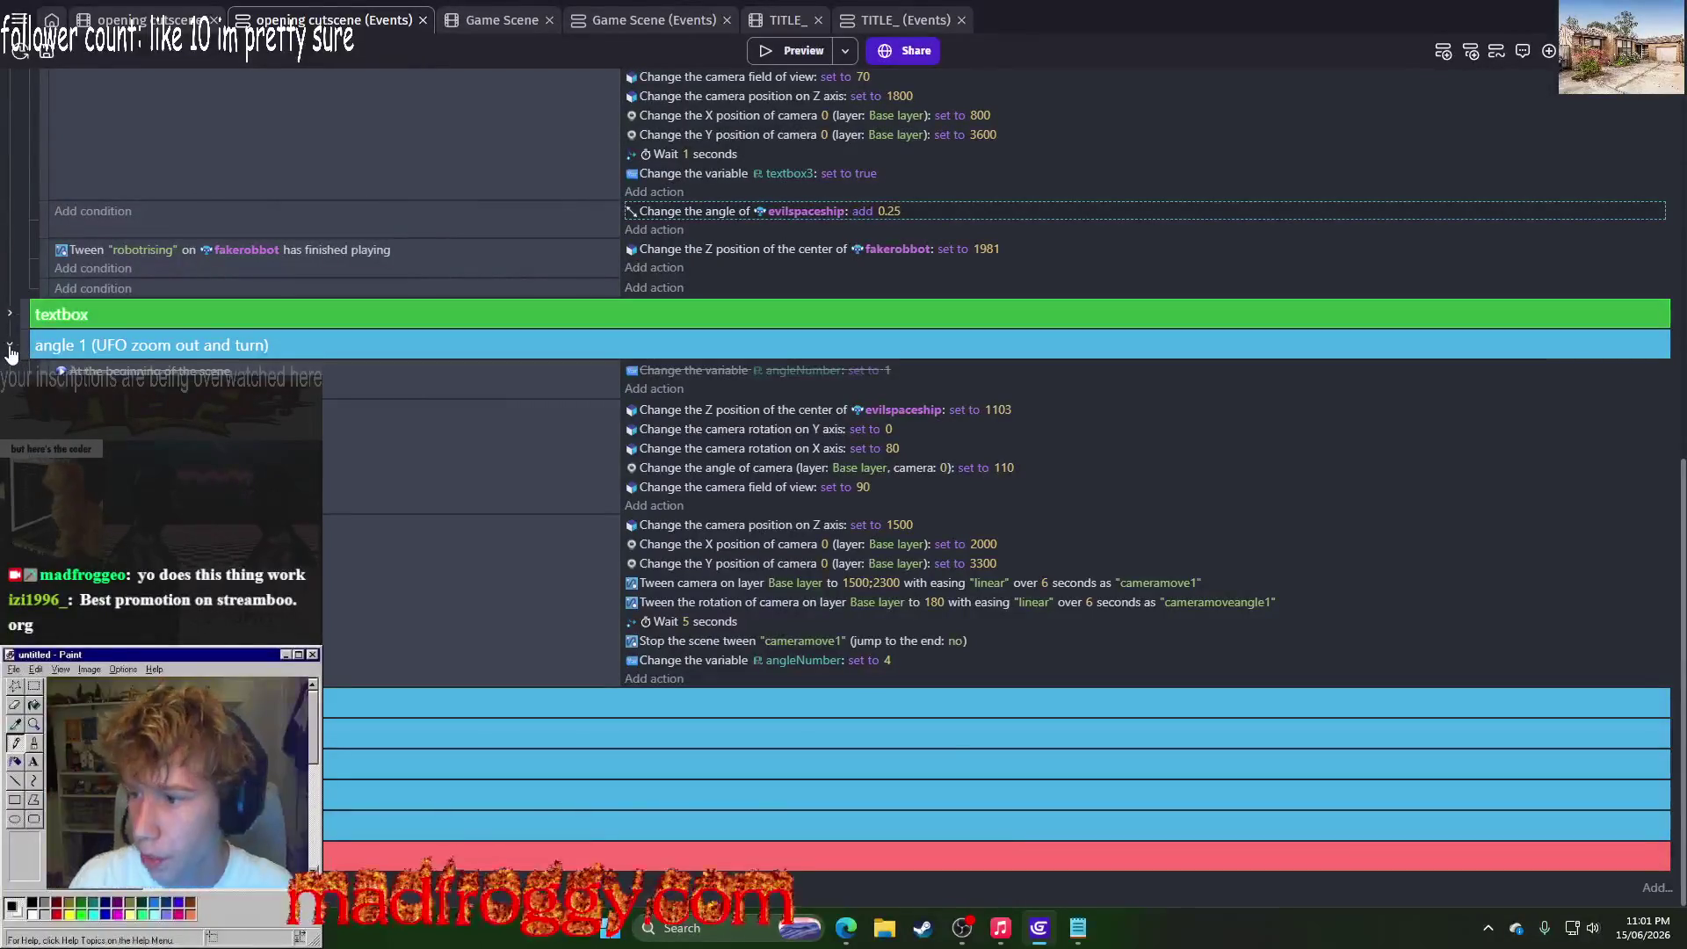
pyautogui.click(10, 348)
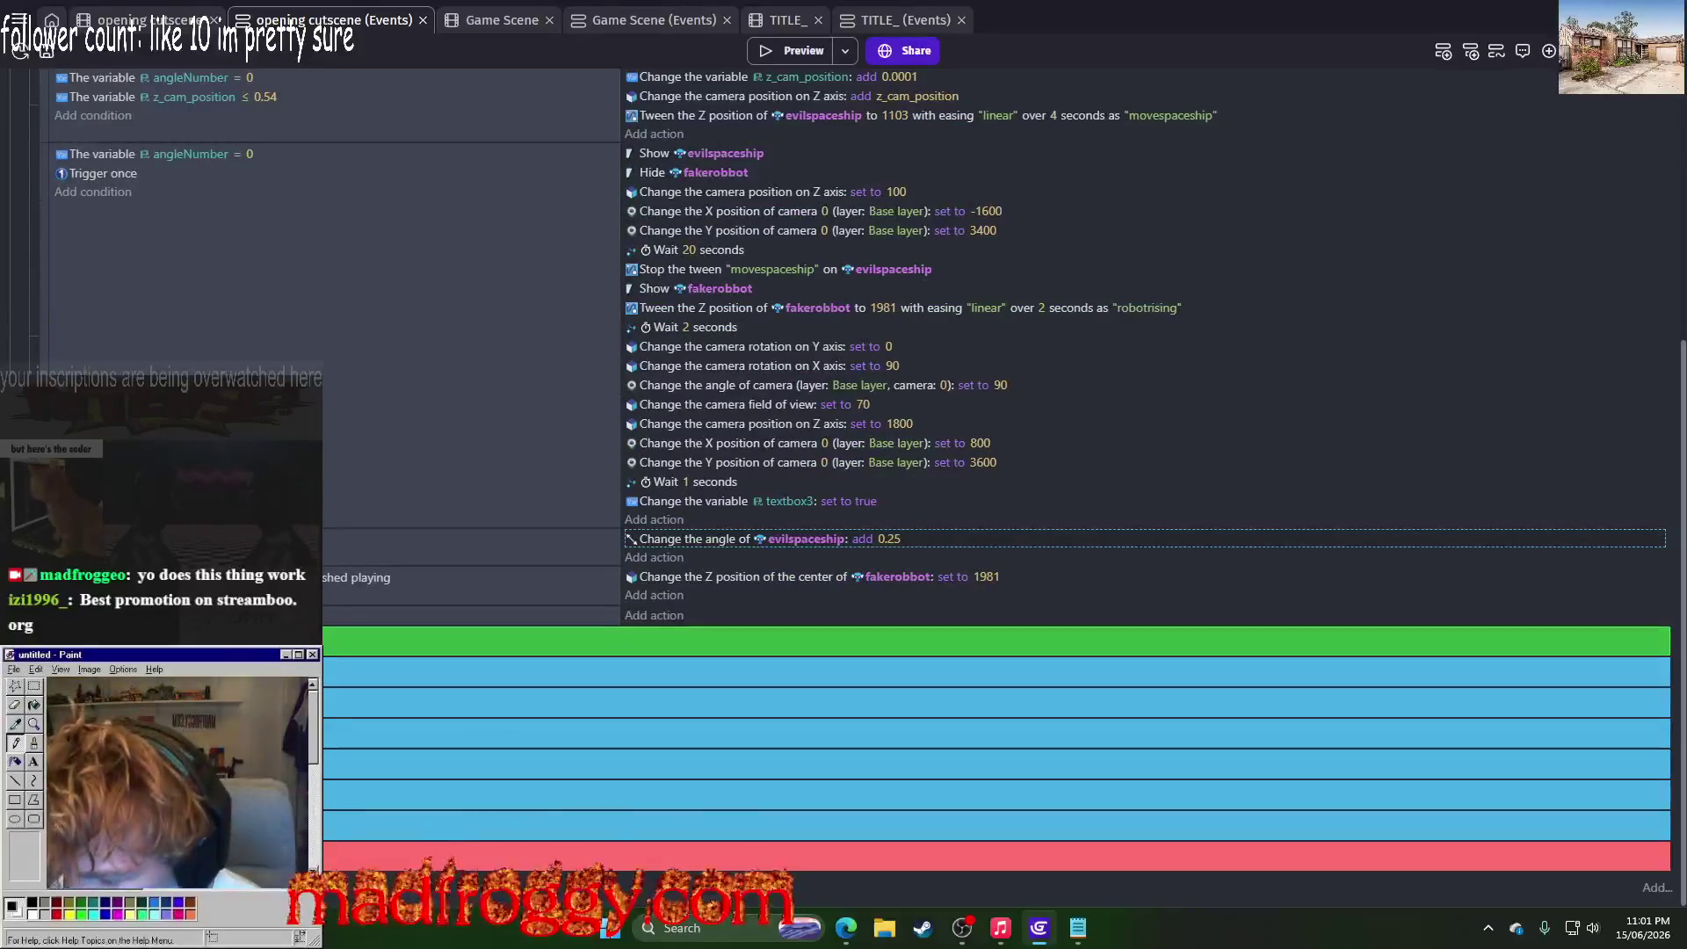
pyautogui.scroll(-5, 10, 365)
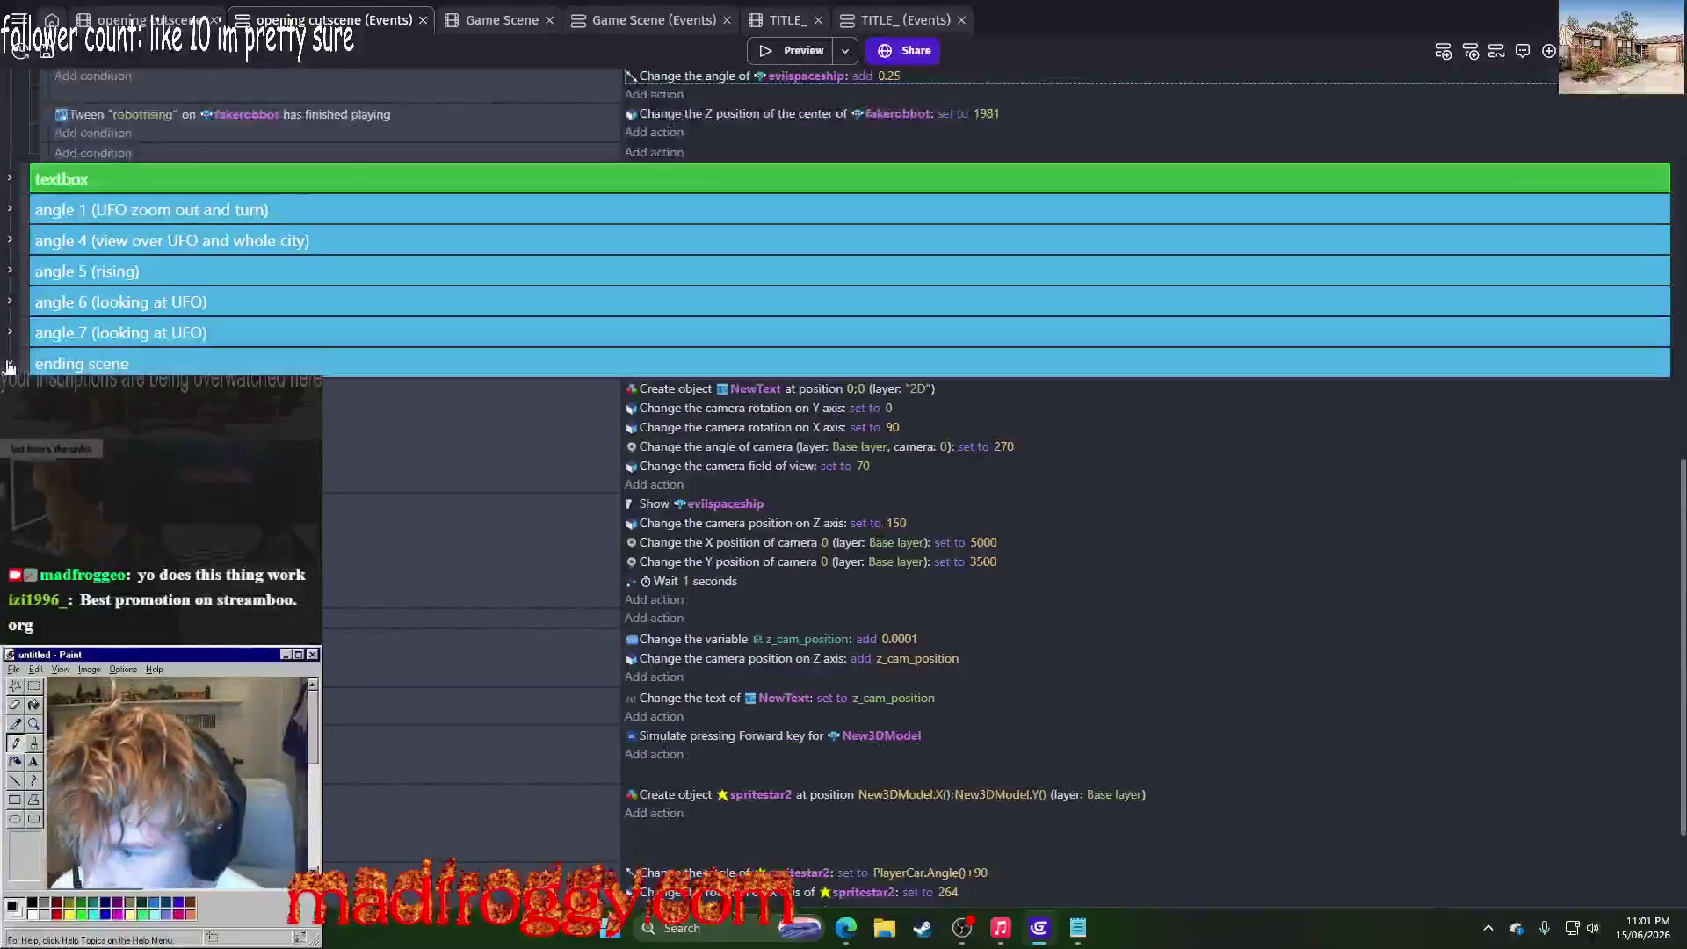
pyautogui.scroll(-2, 10, 366)
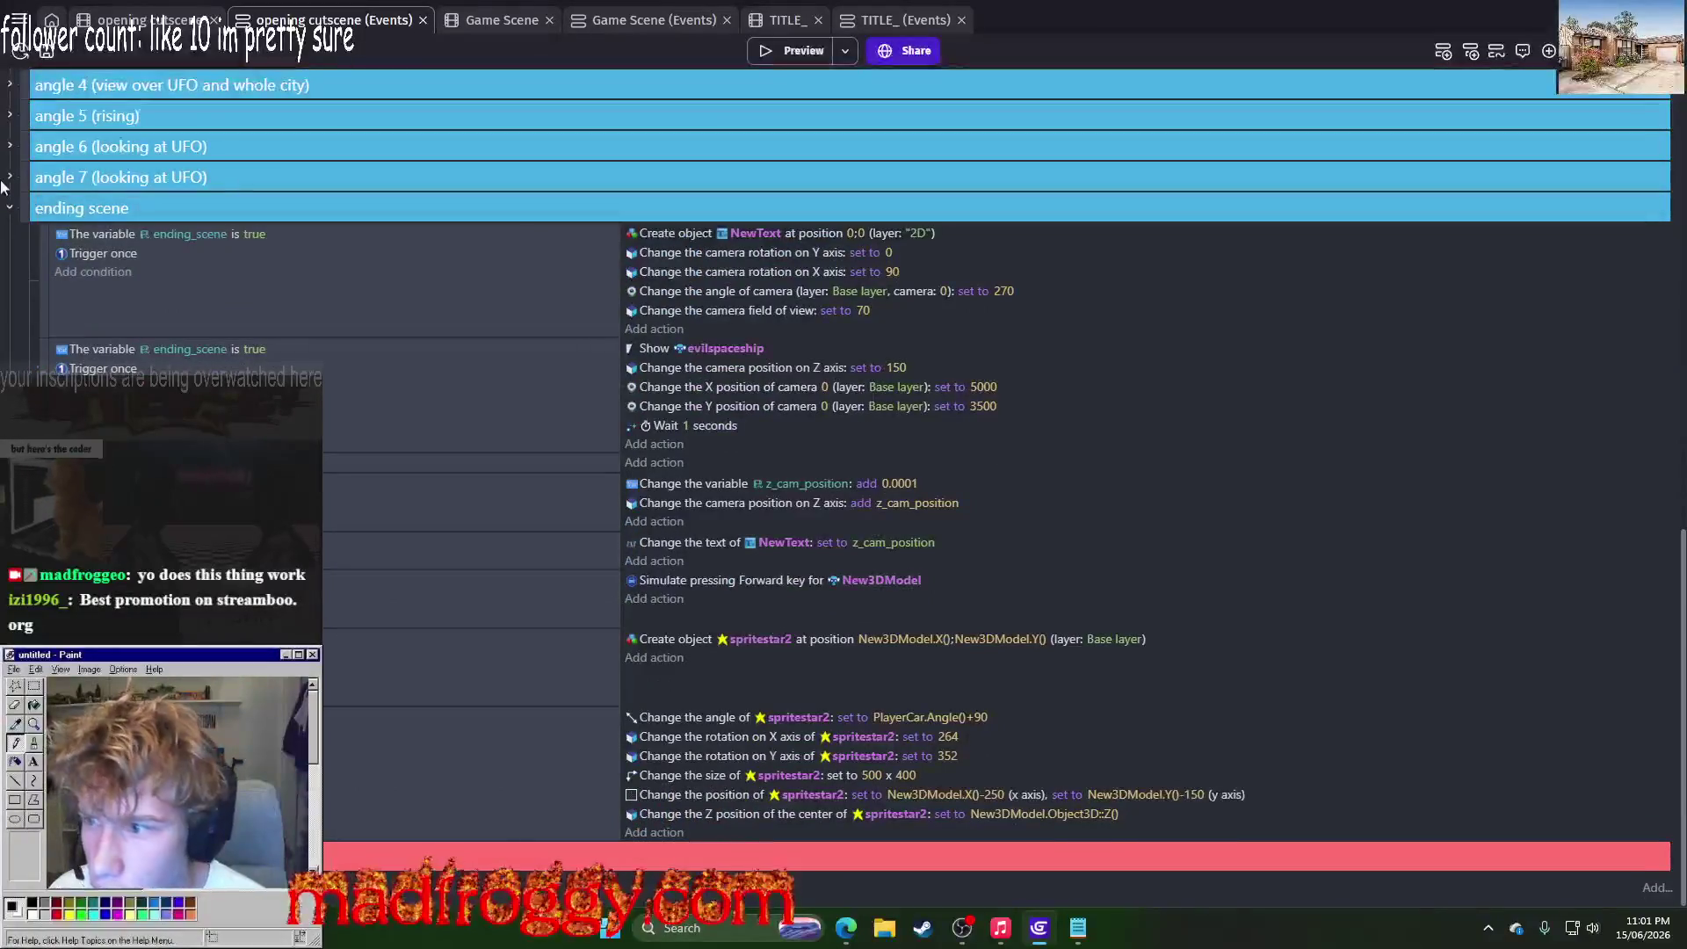
pyautogui.click(649, 330)
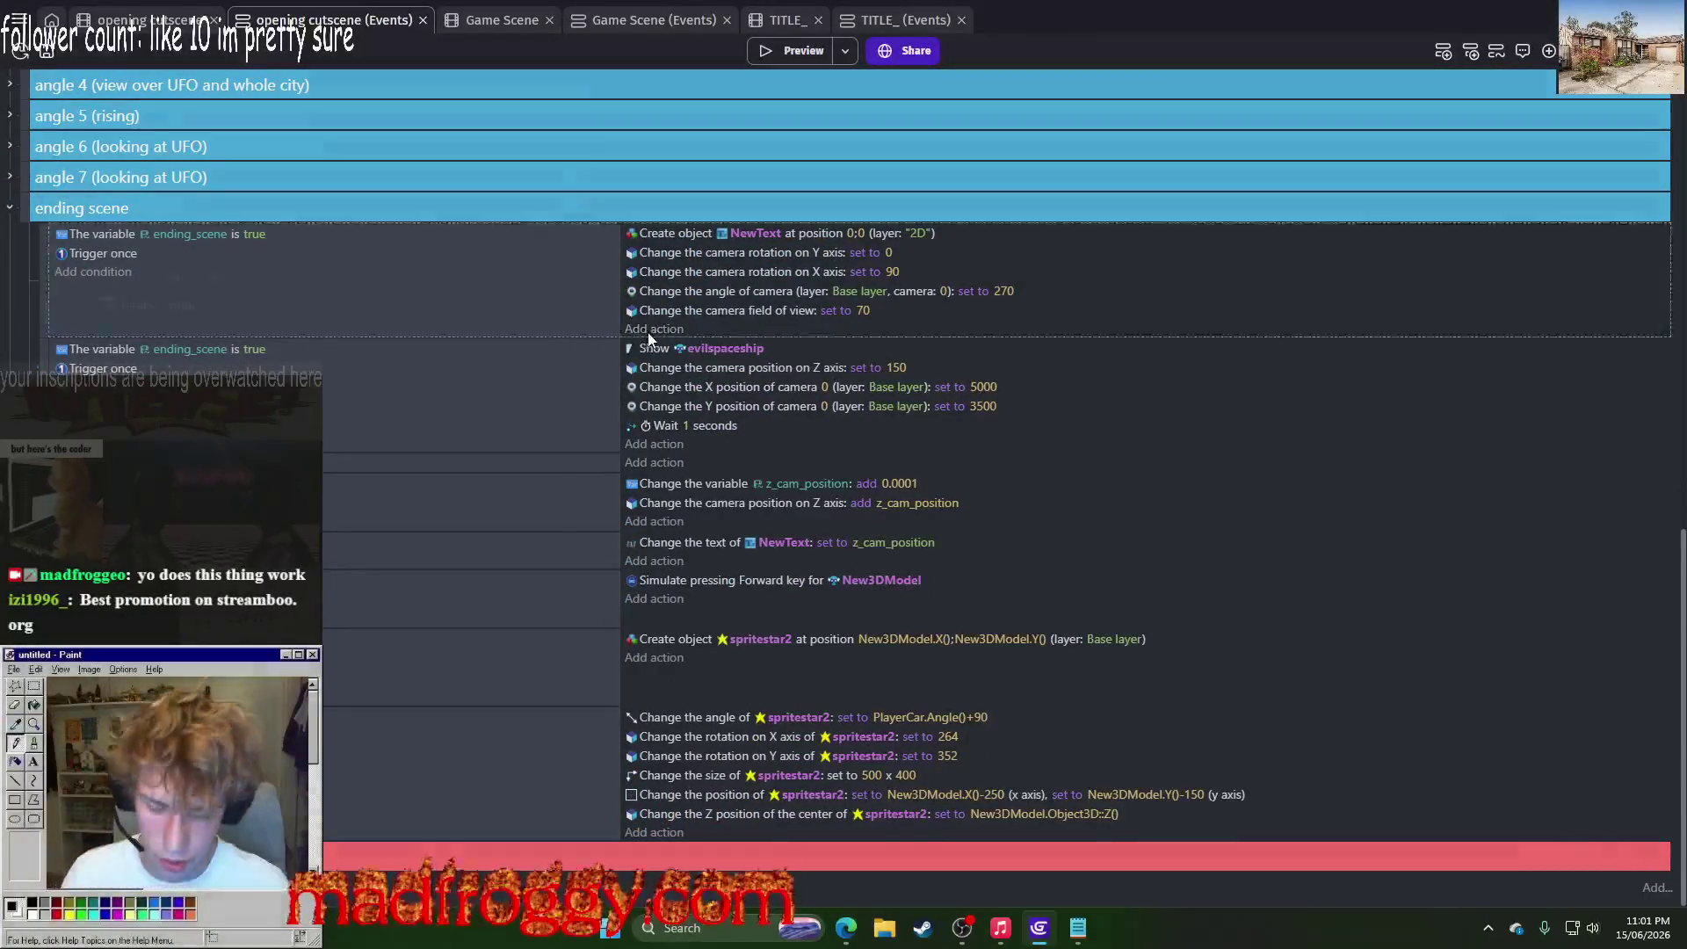
# Step: Add a blank-named Stop a tween (scene) action and move it to the top of the actions
pyautogui.write('stop')
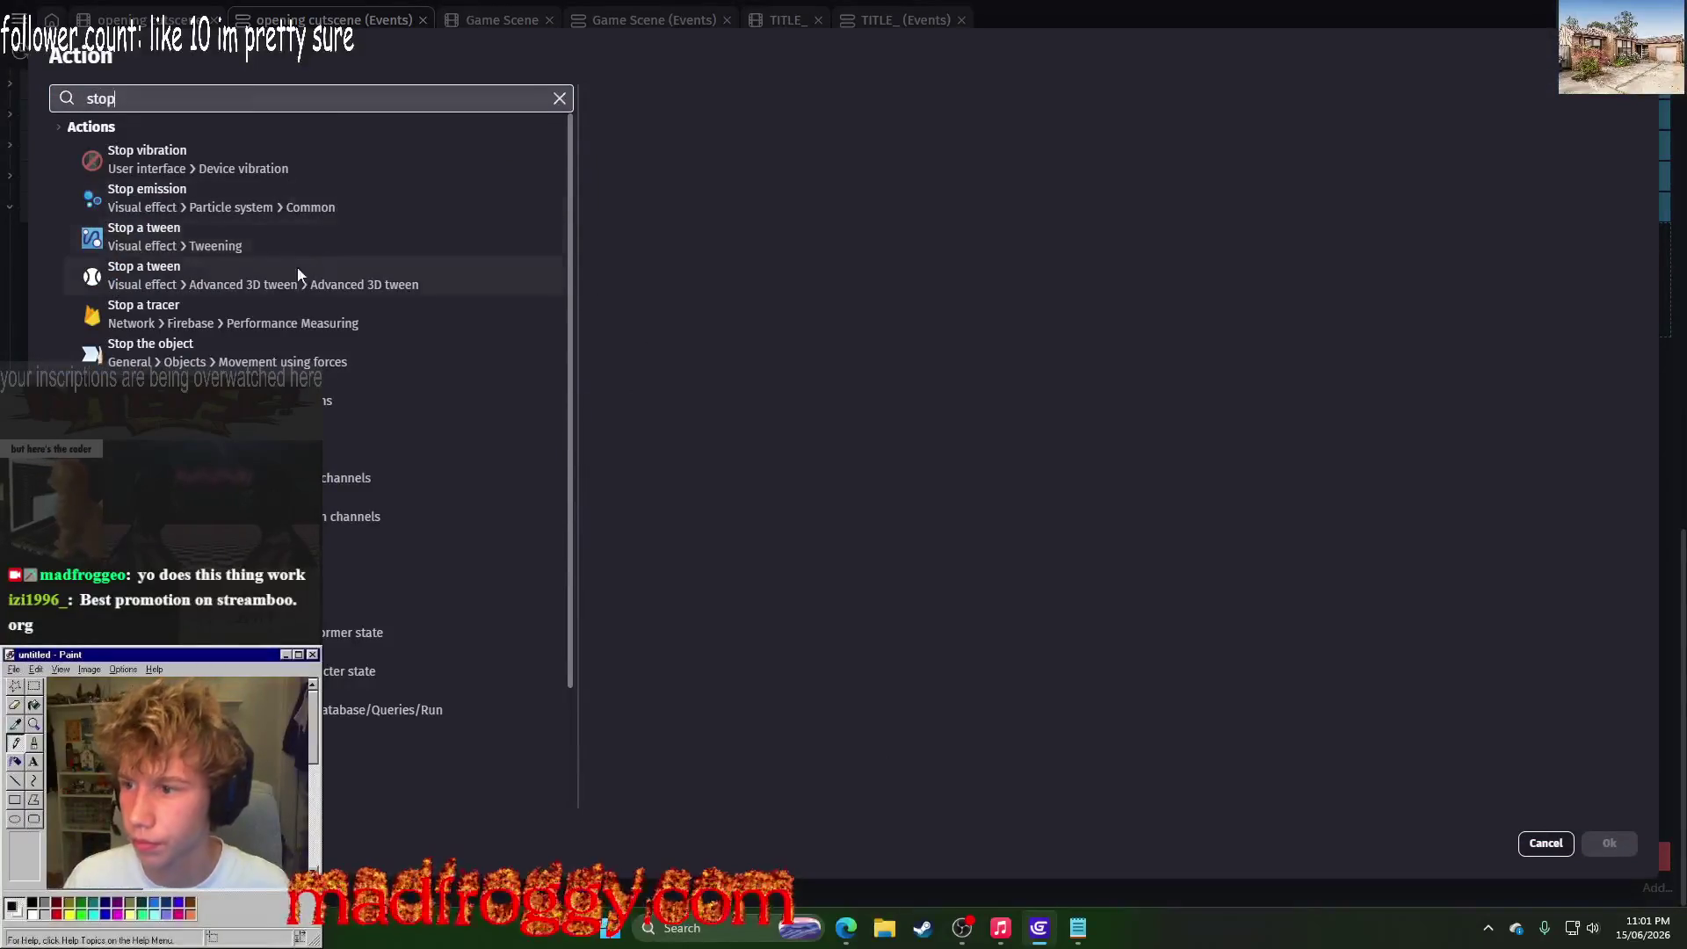
pyautogui.click(263, 391)
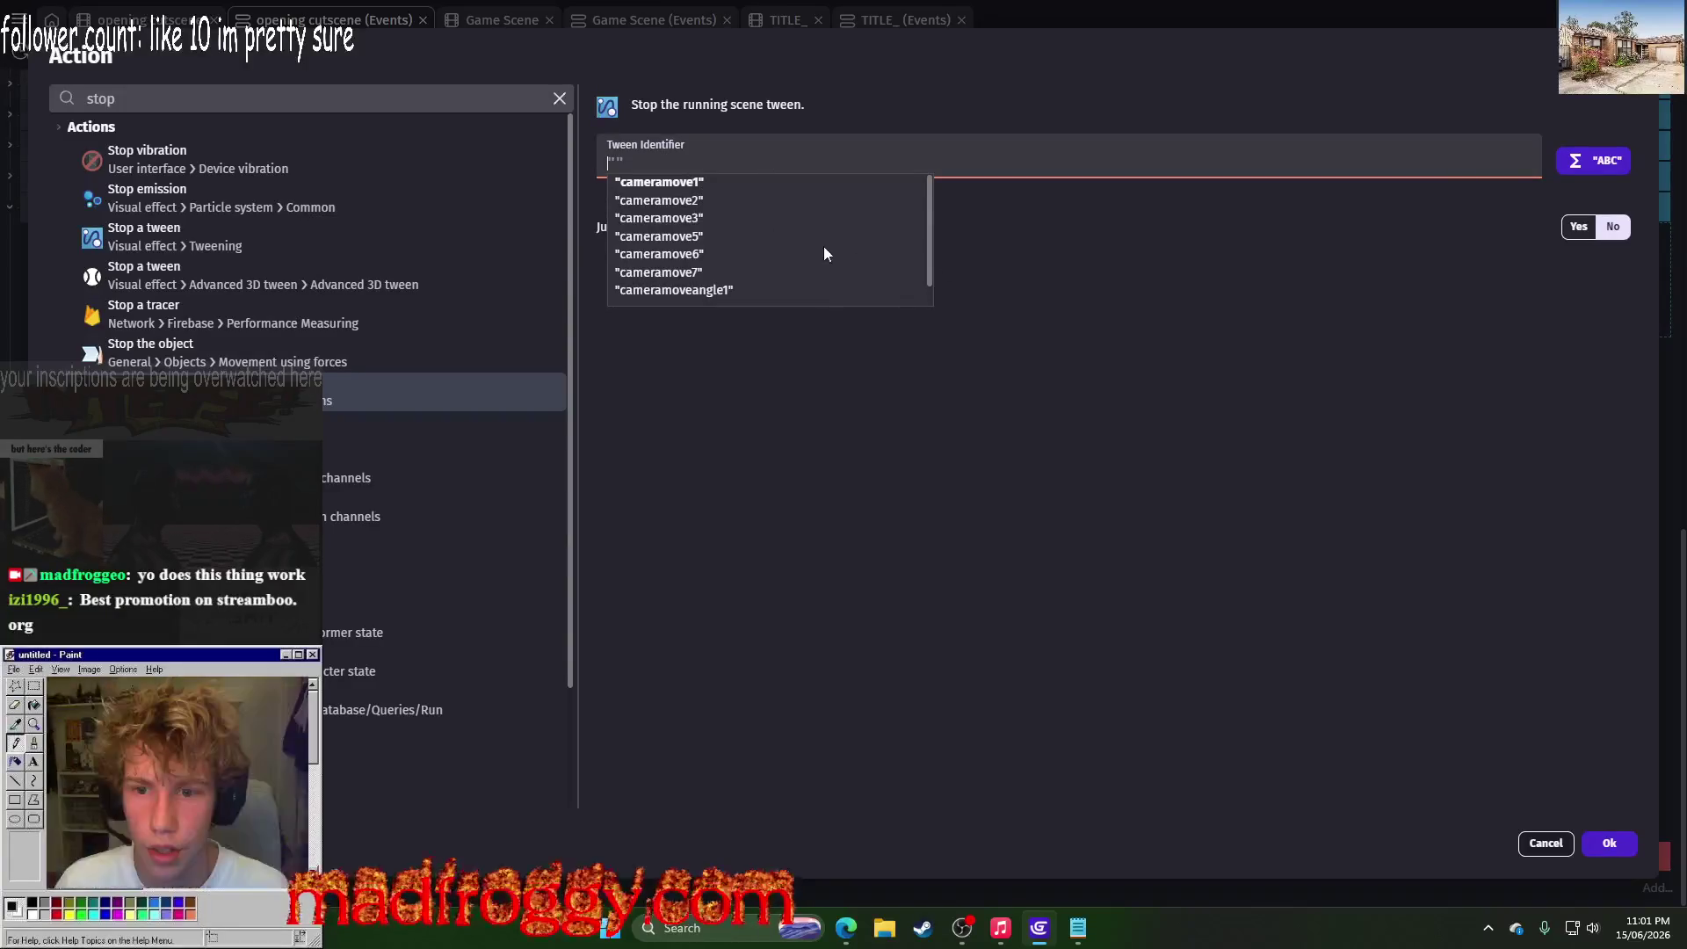
pyautogui.press('Delete')
pyautogui.press('Delete')
pyautogui.click(1521, 499)
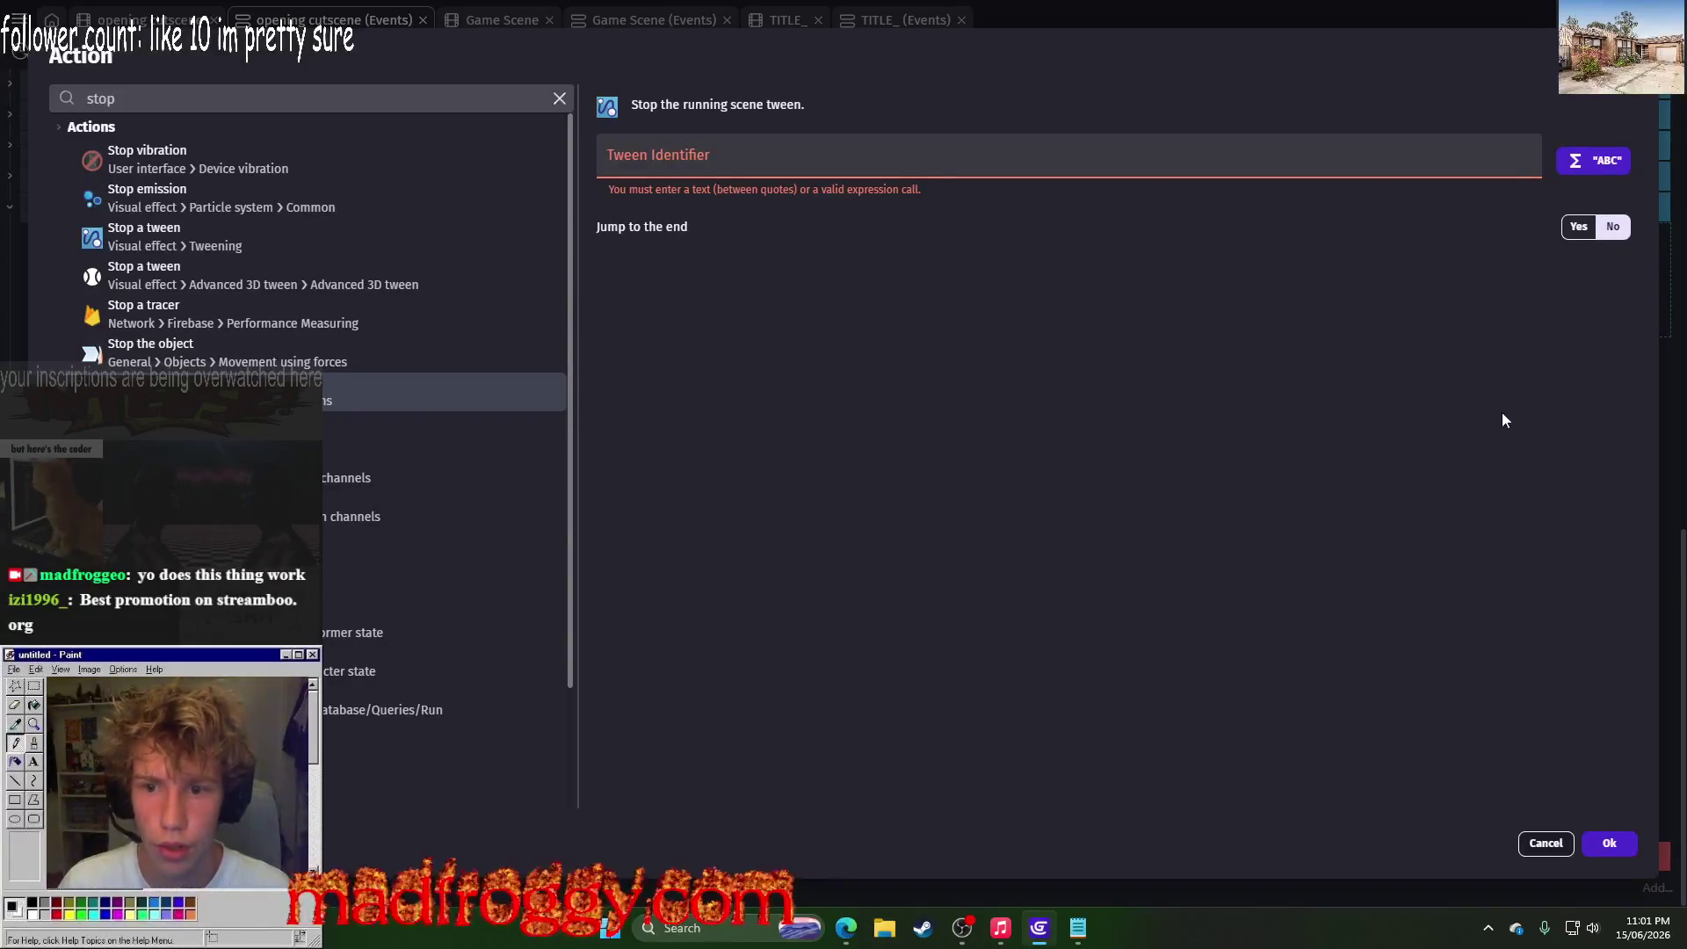
pyautogui.click(1610, 849)
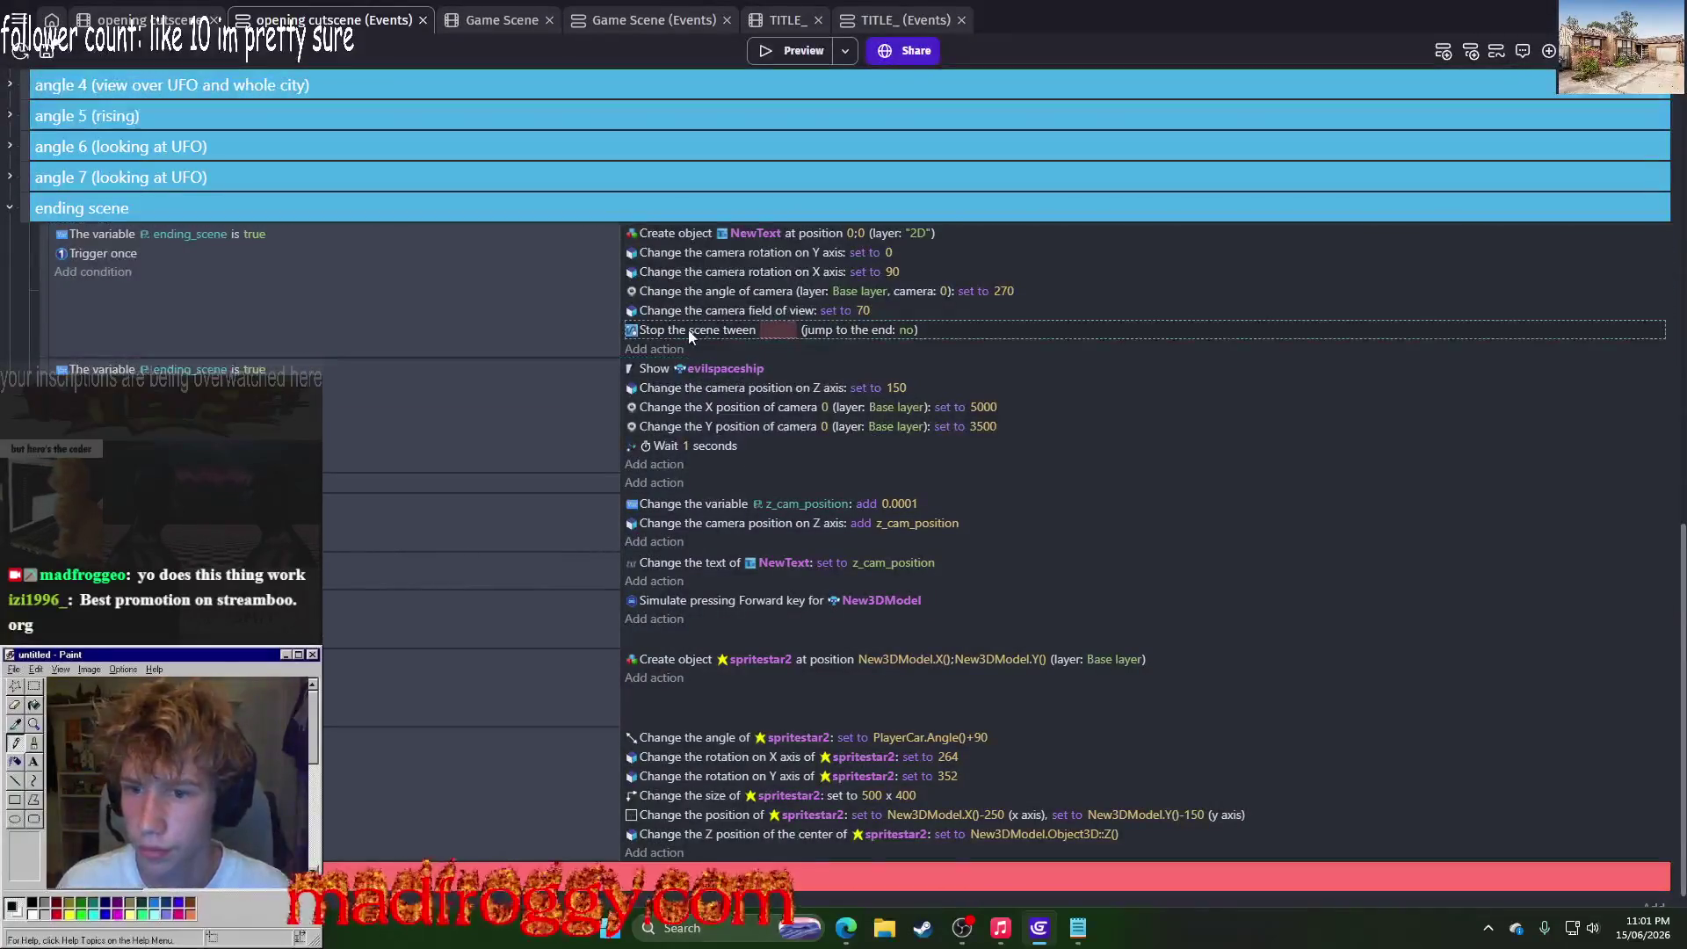
pyautogui.moveTo(688, 328); pyautogui.dragTo(695, 237)
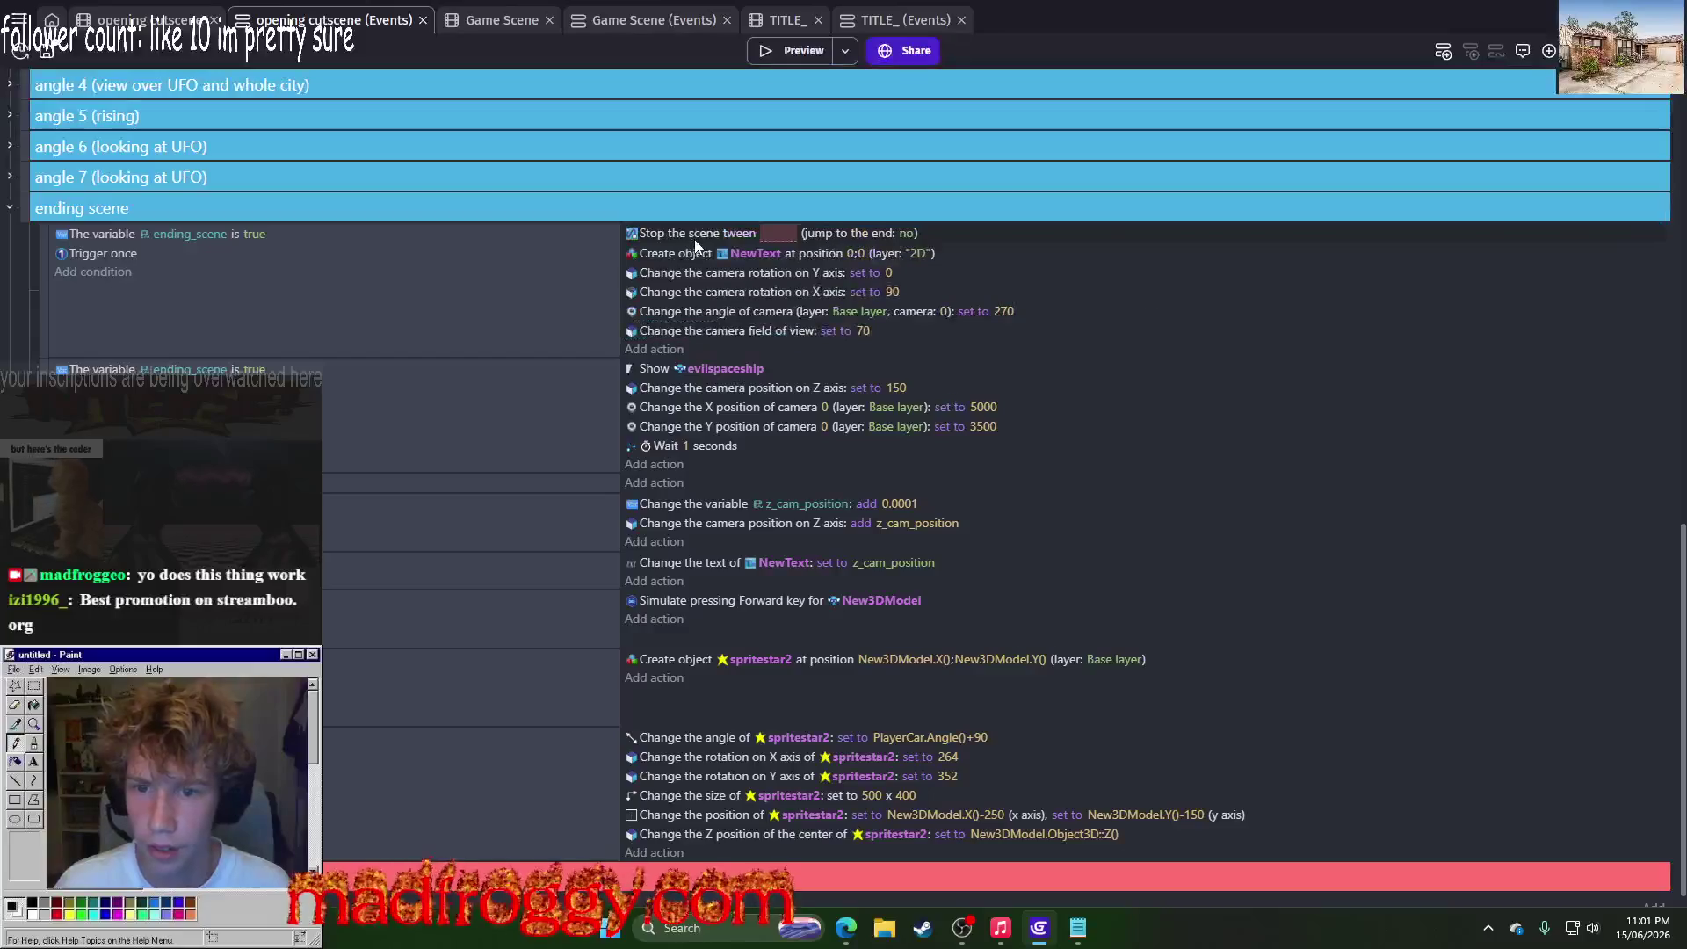
# Step: Set the stop-tween action to cameramove1 and duplicate it into eight copies
pyautogui.click(777, 235)
pyautogui.click(808, 310)
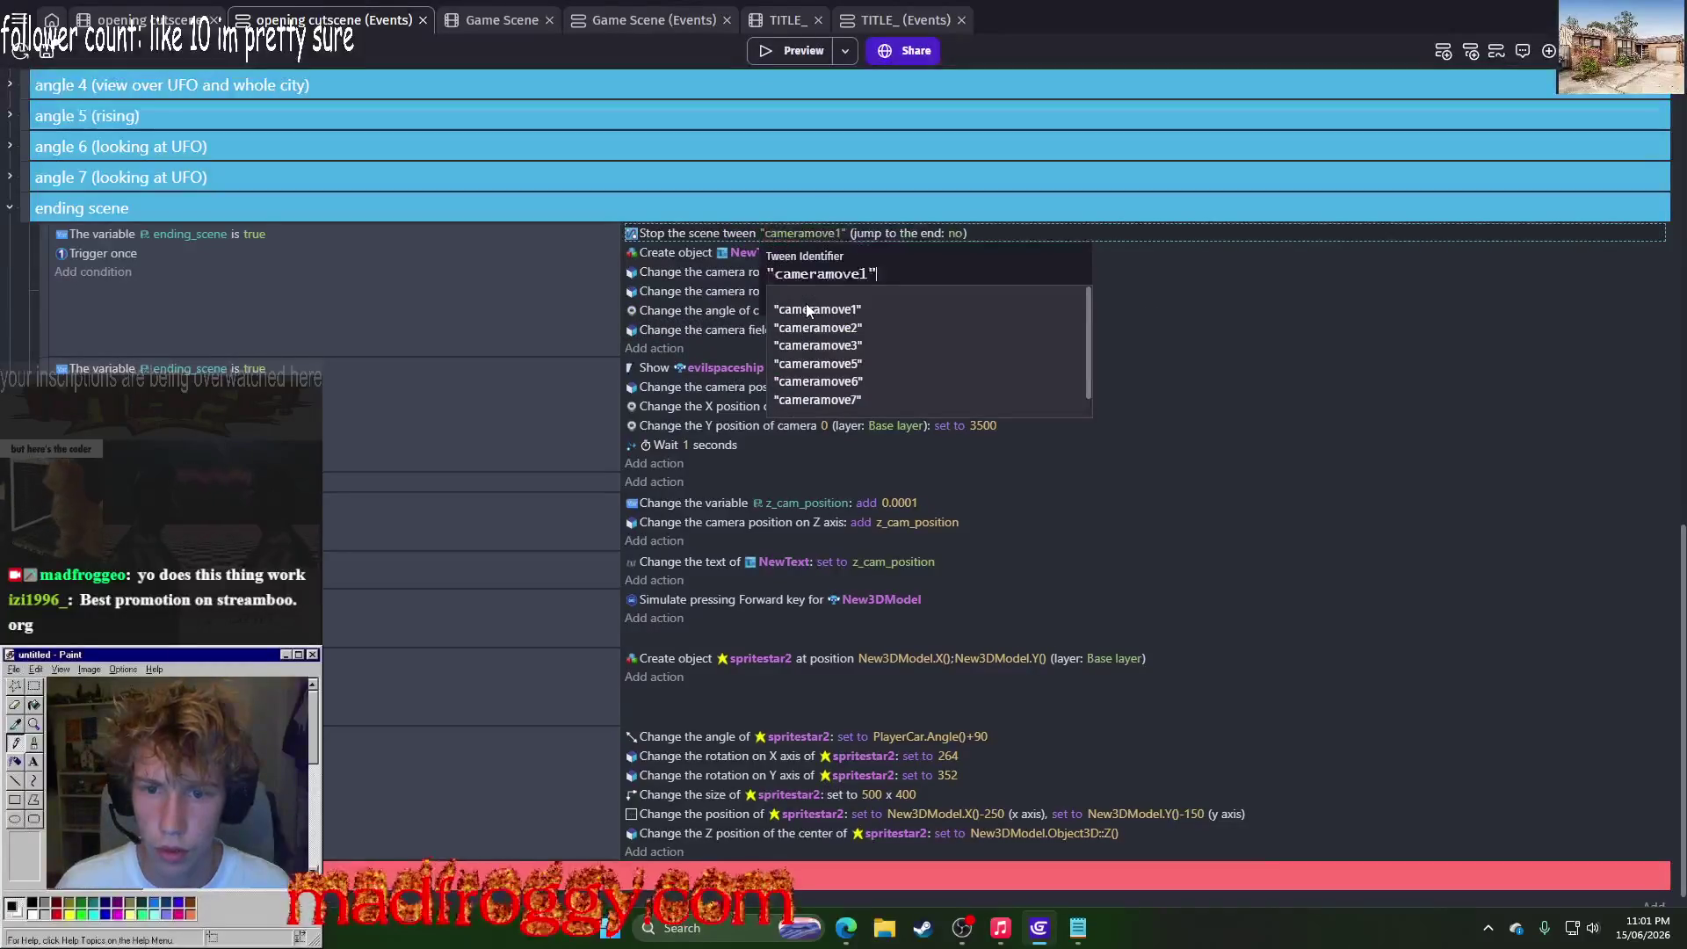
pyautogui.click(701, 236)
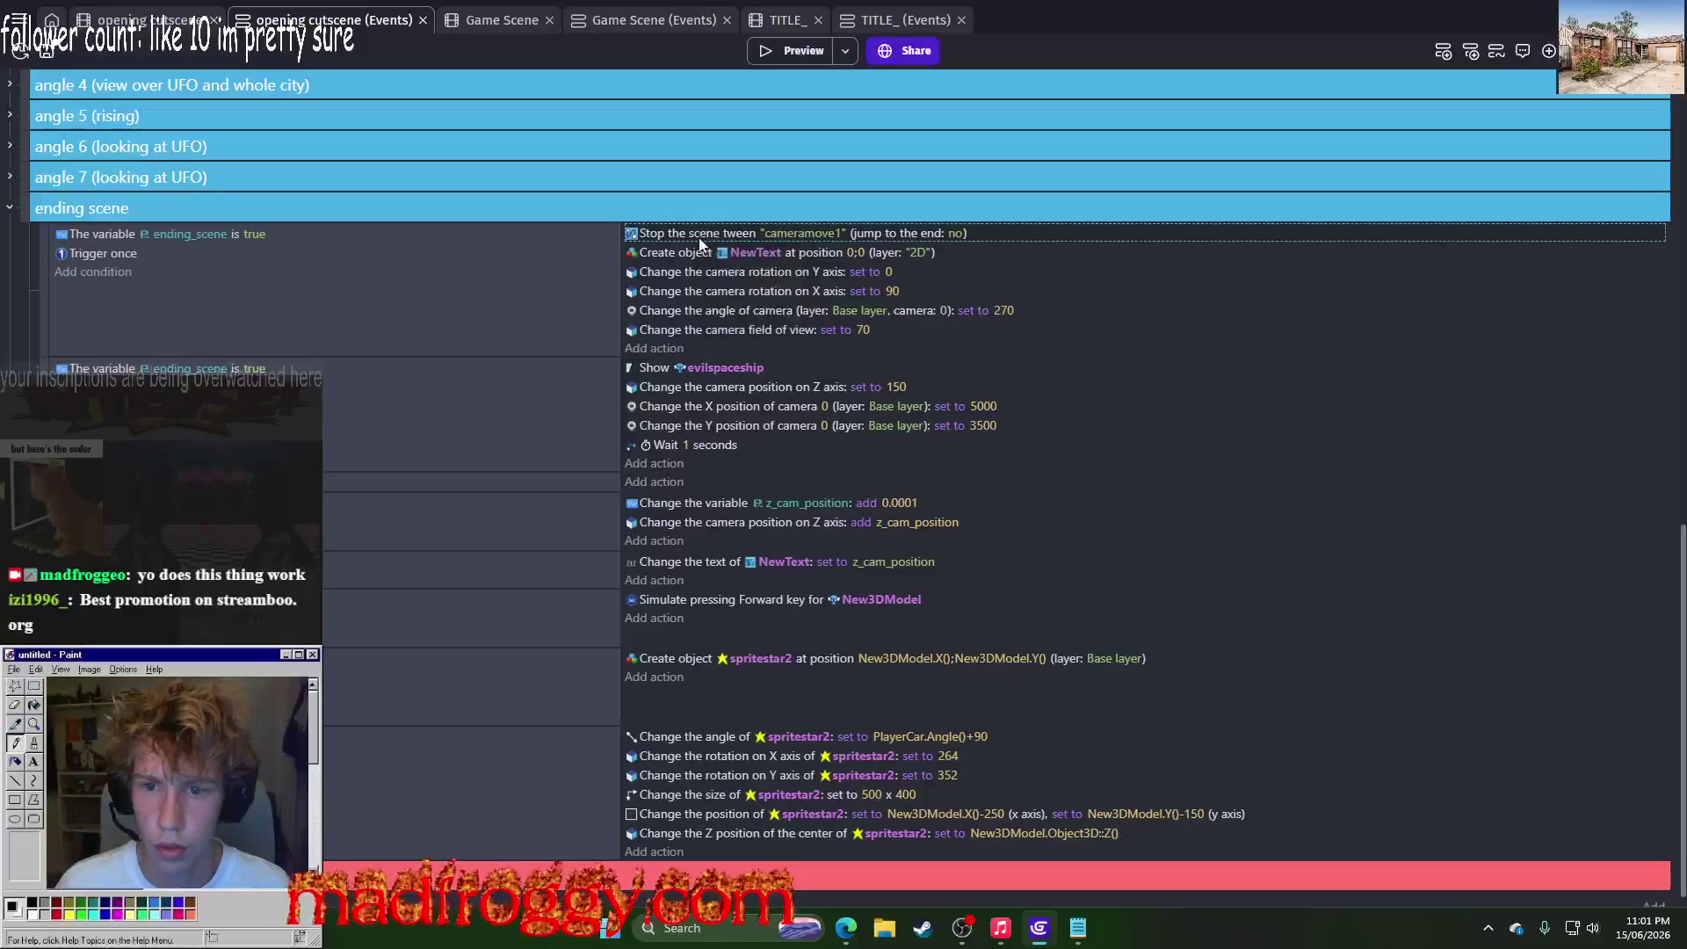
pyautogui.hotkey('ctrl', 'd')
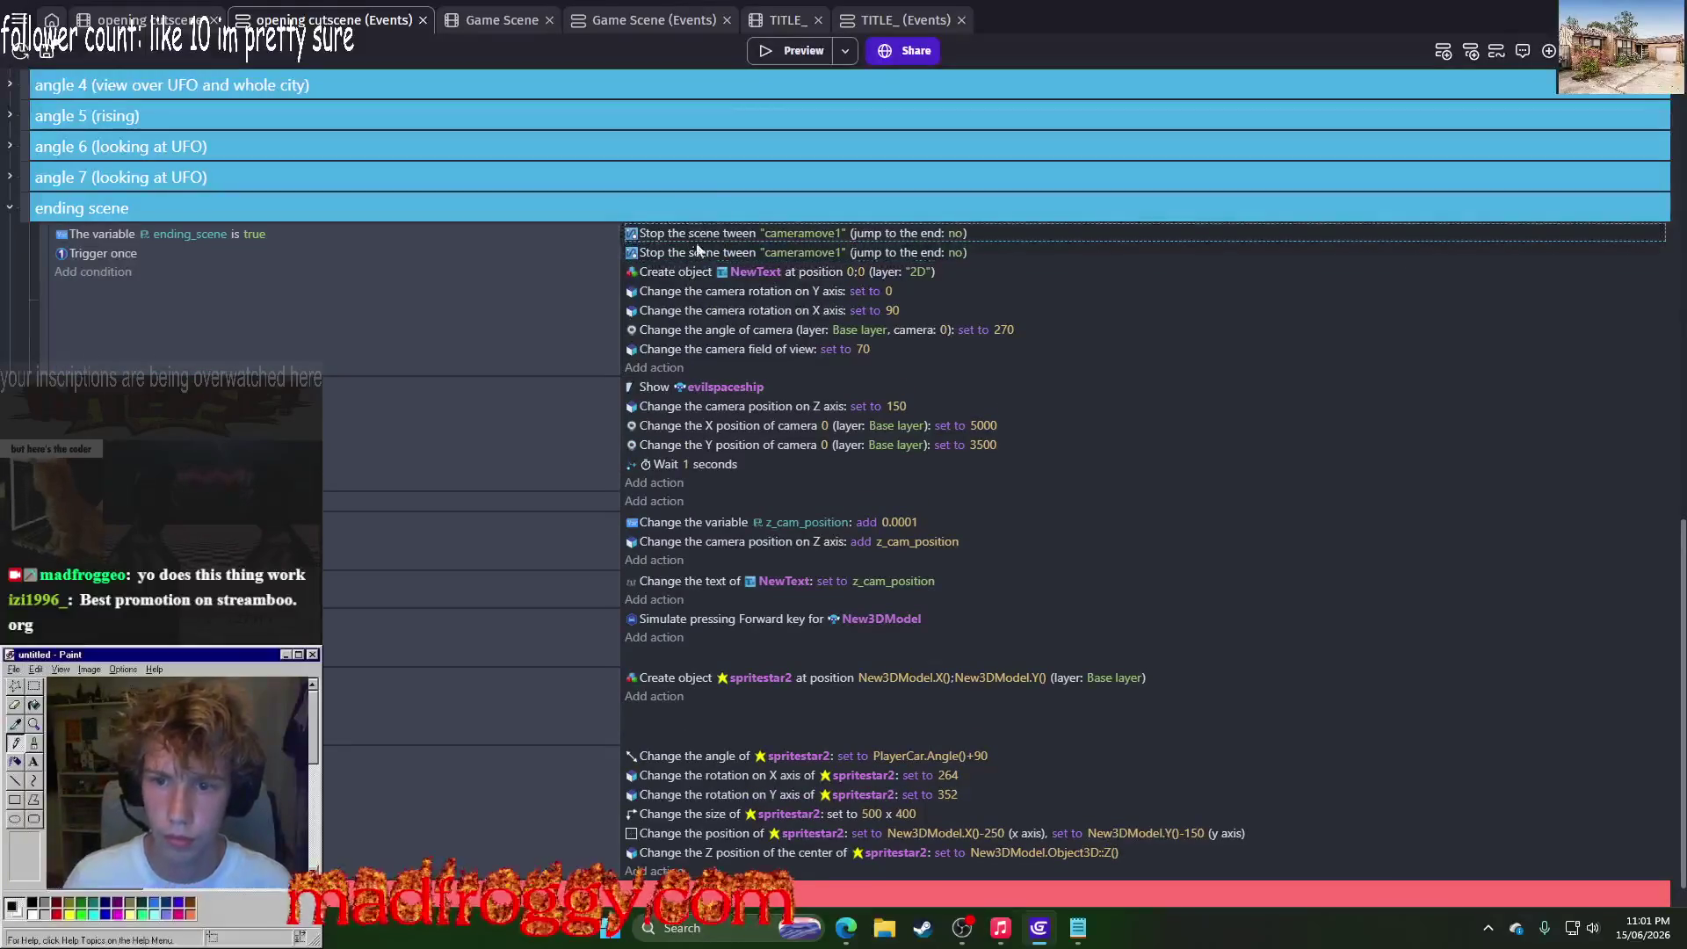
pyautogui.hotkey('ctrl', 'd')
pyautogui.hotkey('ctrl', 'd')
pyautogui.hotkey('ctrl', 'd')
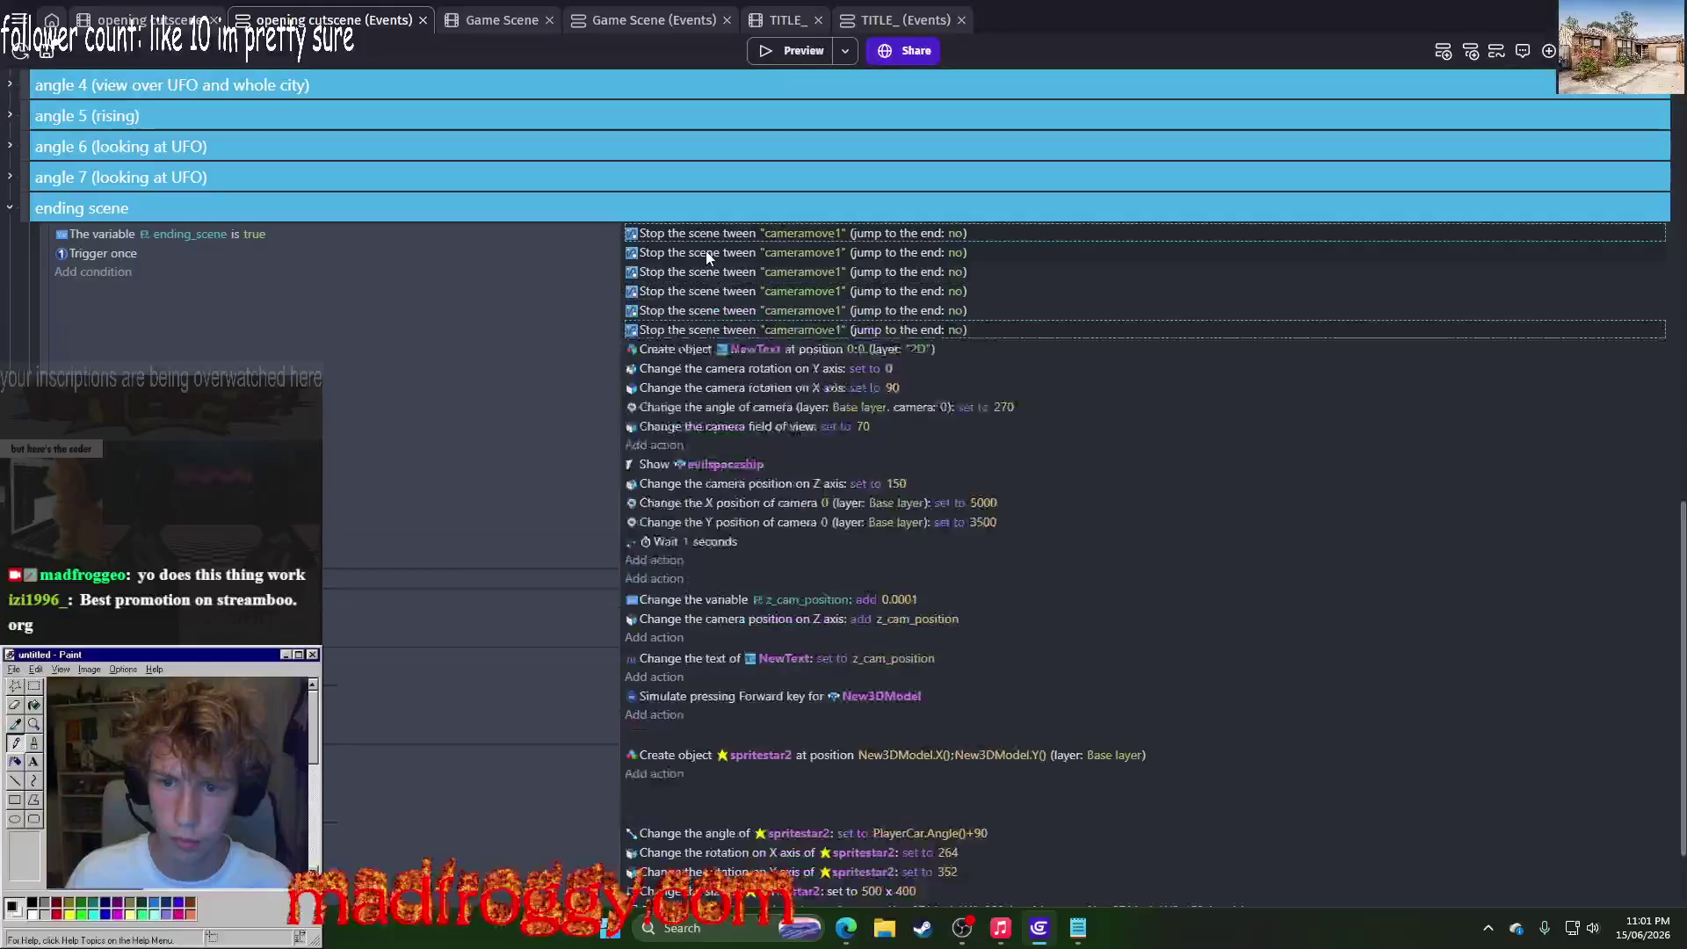
# Step: Retarget the second and third copies to cameramove2 and cameramove3
pyautogui.click(779, 257)
pyautogui.press('BackSpace')
pyautogui.write('2')
pyautogui.click(717, 272)
pyautogui.click(799, 273)
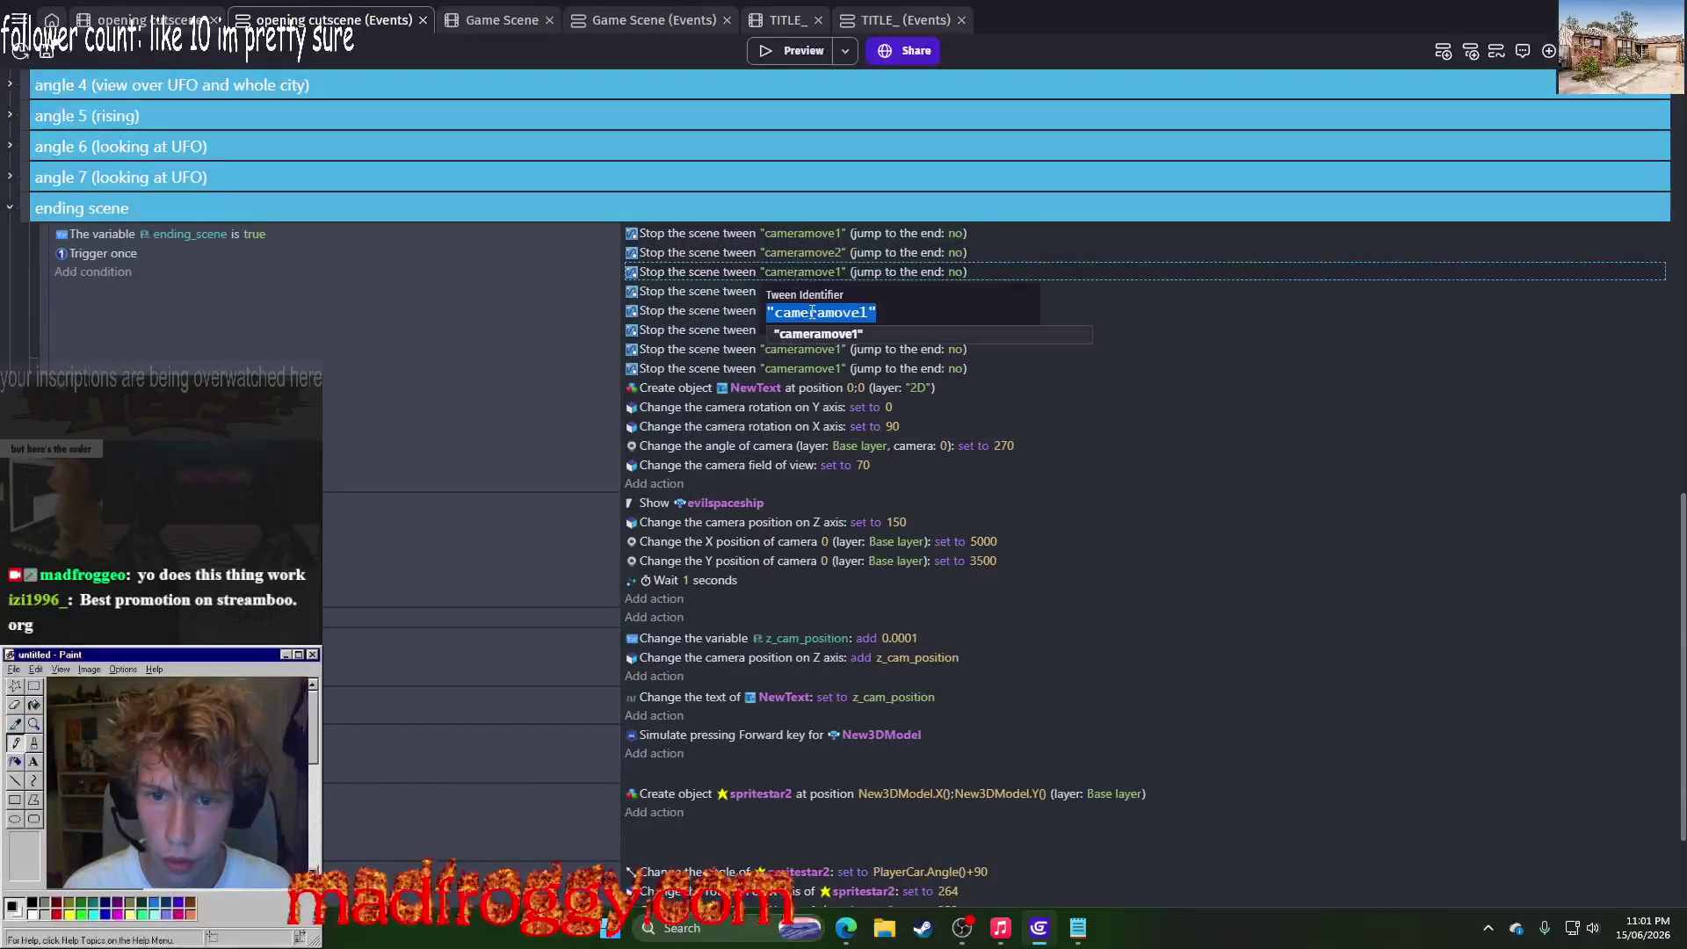
pyautogui.press('BackSpace')
pyautogui.write('3')
pyautogui.click(817, 369)
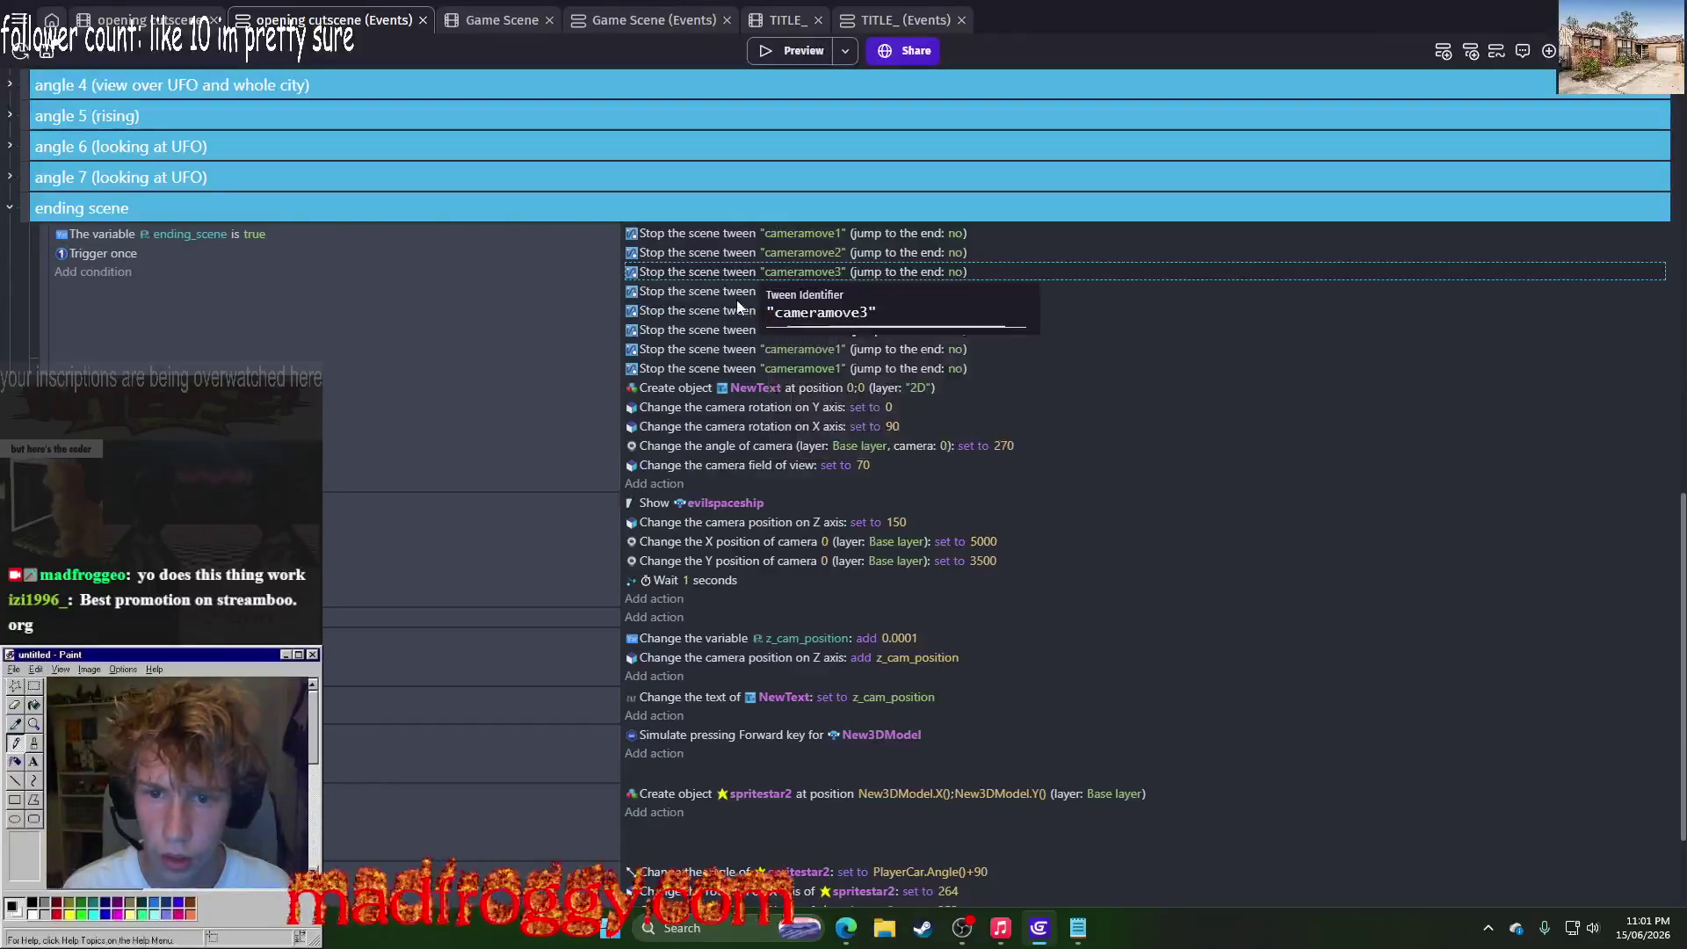
# Step: Retarget the fourth, fifth and sixth copies to cameramove5, cameramove6 and cameramove7
pyautogui.click(798, 292)
pyautogui.press('BackSpace')
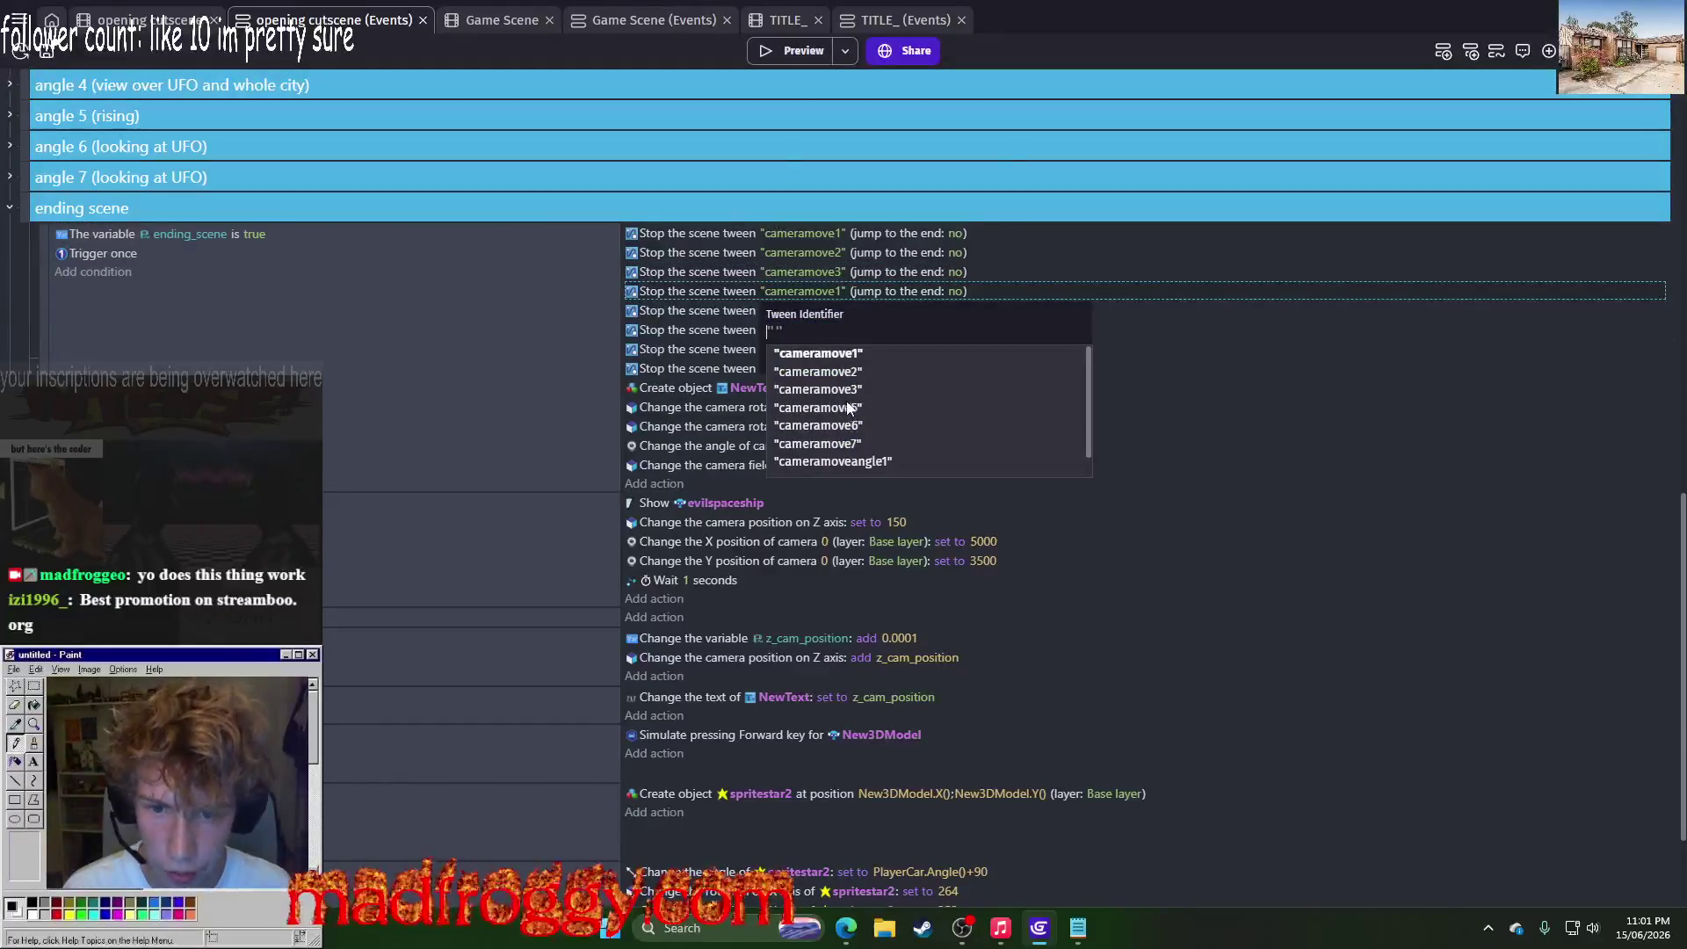
pyautogui.click(840, 406)
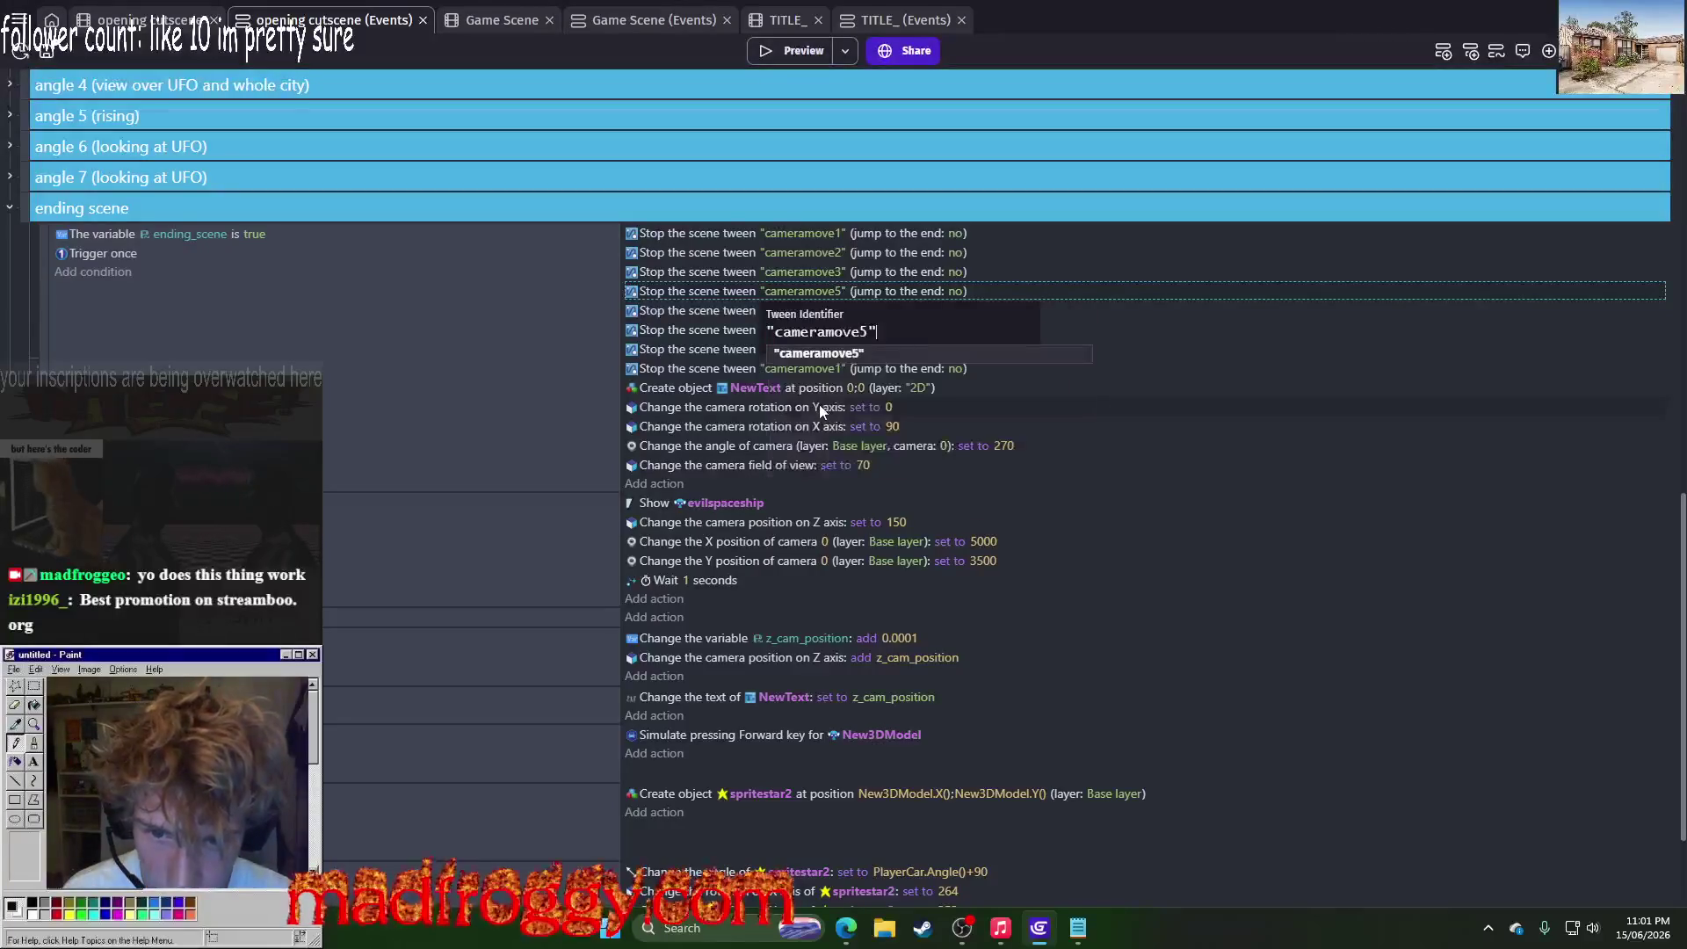
pyautogui.click(796, 311)
pyautogui.press('BackSpace')
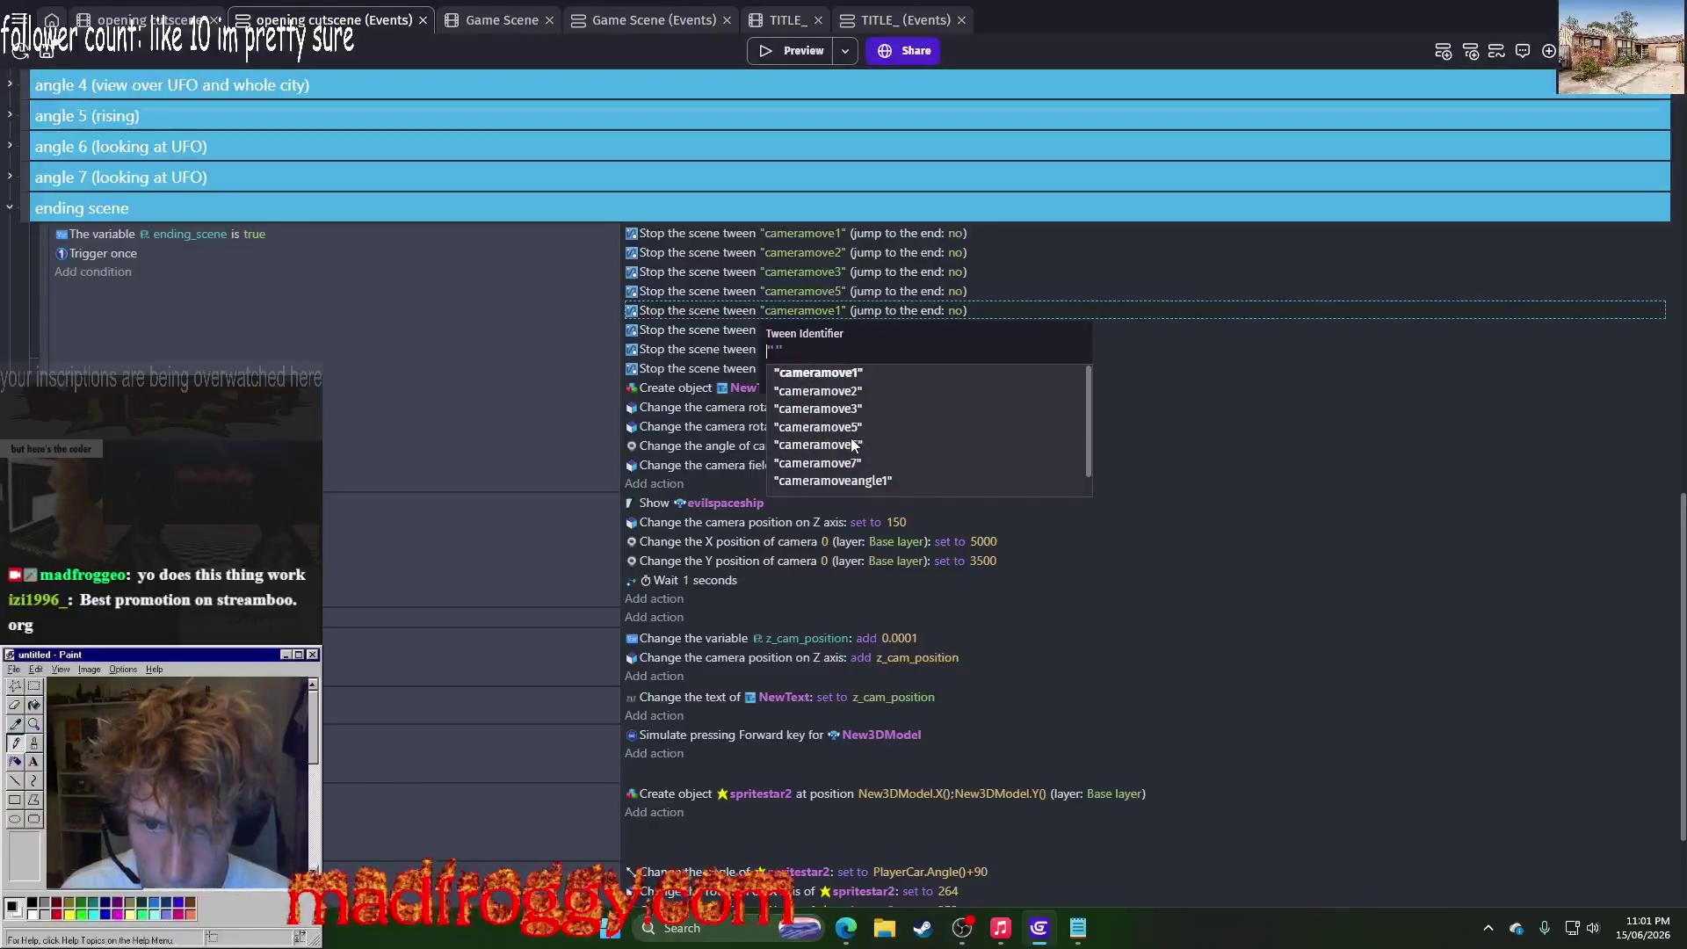
pyautogui.click(848, 445)
pyautogui.click(802, 349)
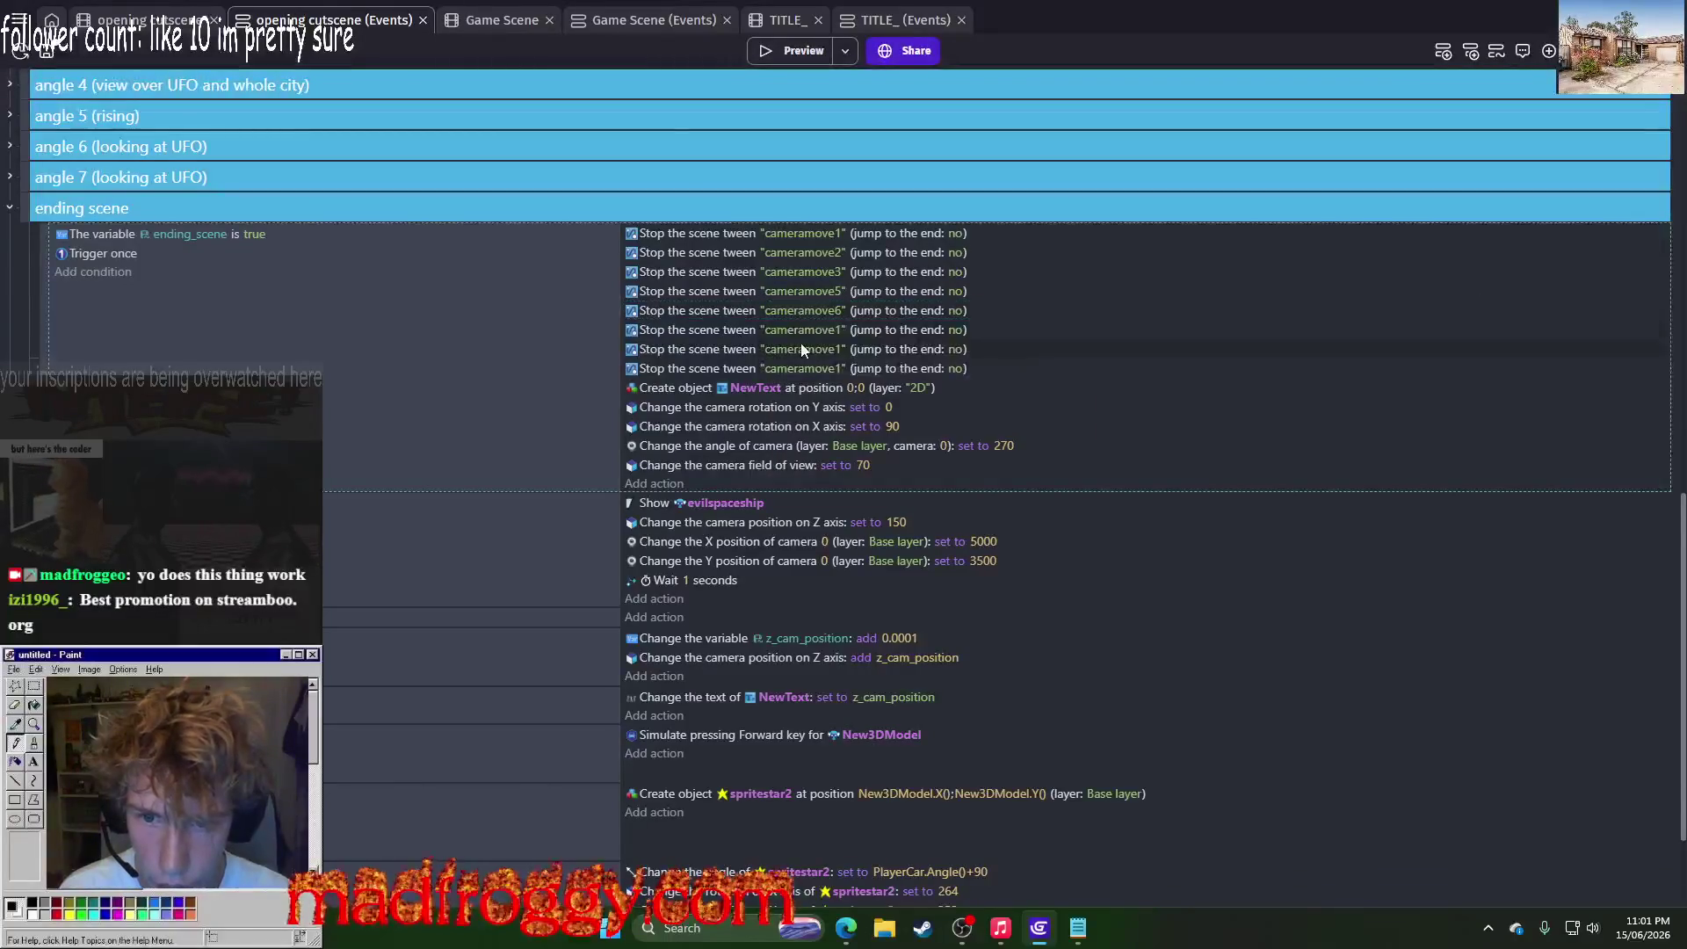
pyautogui.click(824, 333)
pyautogui.press('BackSpace')
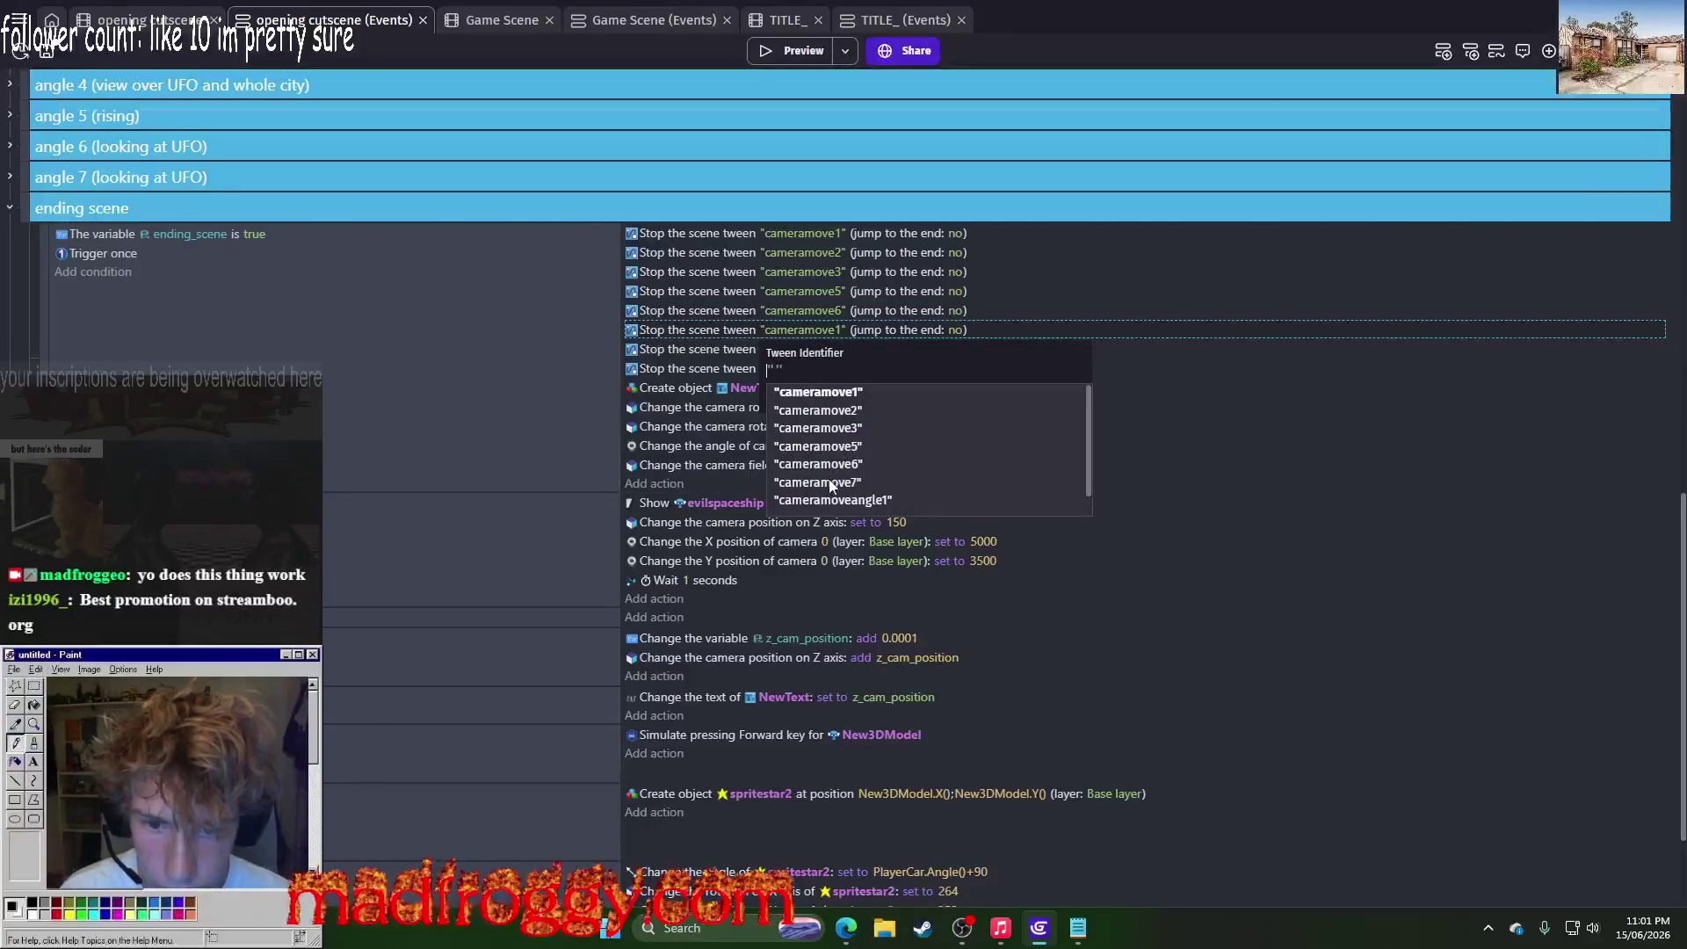
pyautogui.click(831, 483)
pyautogui.click(801, 348)
# Step: Point the last two copies at cameramoveangle1 and cameramoveangle4, then save the project
pyautogui.click(808, 351)
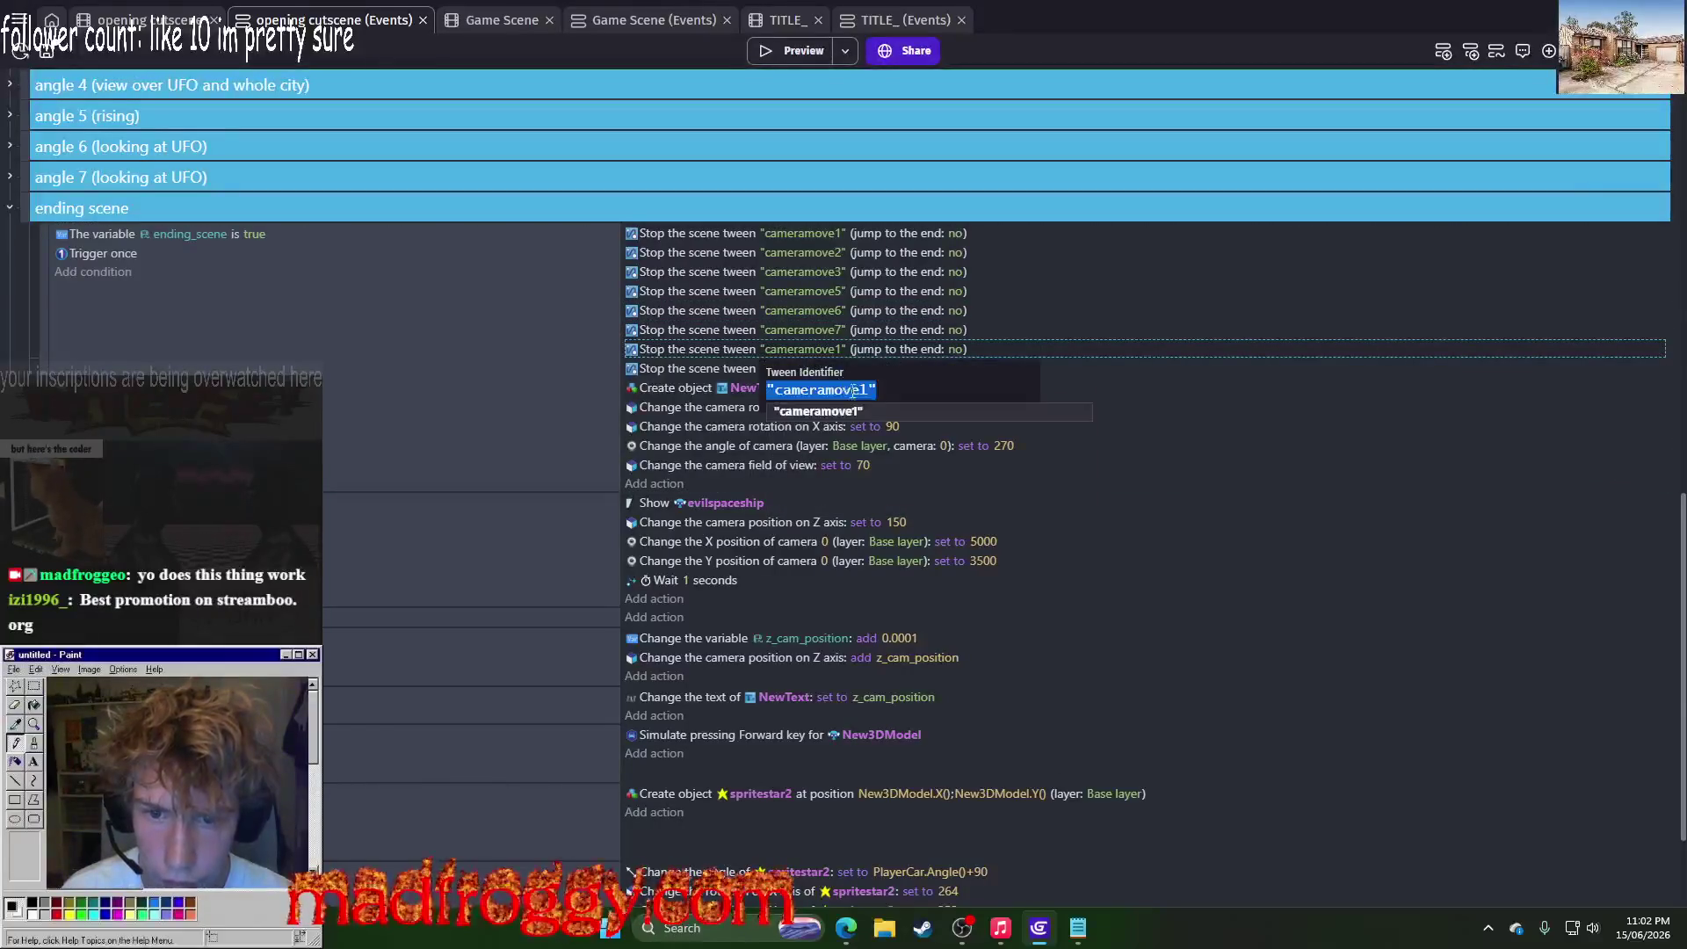
pyautogui.click(852, 391)
pyautogui.click(860, 518)
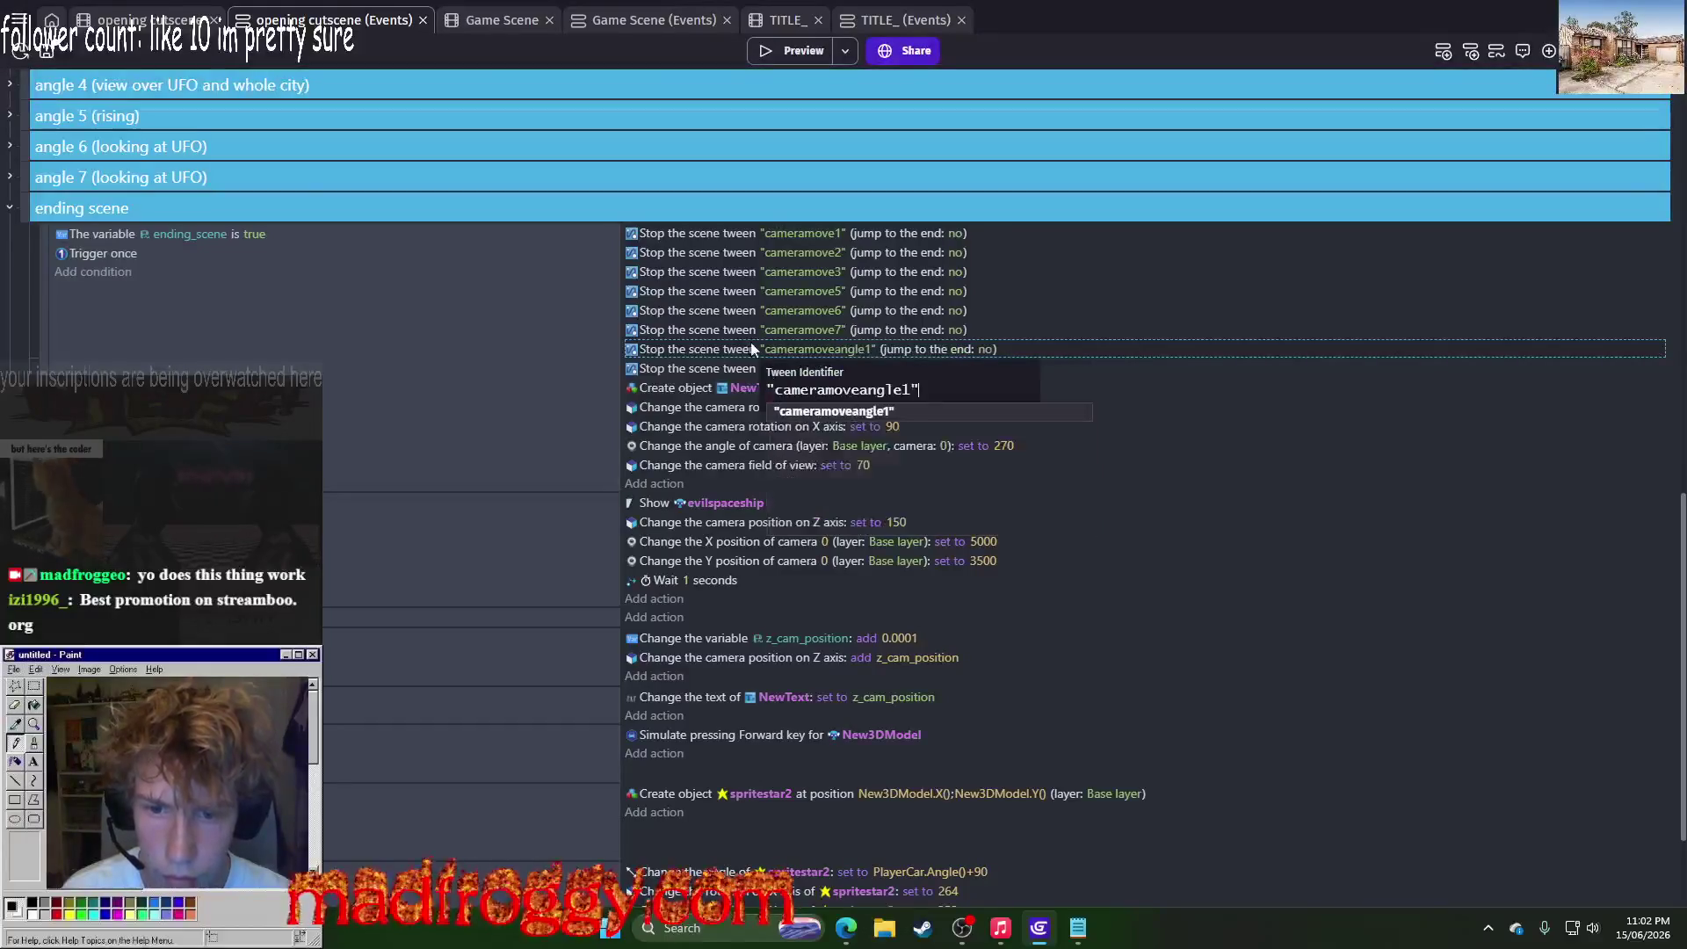
pyautogui.click(801, 369)
pyautogui.click(804, 369)
pyautogui.press('BackSpace')
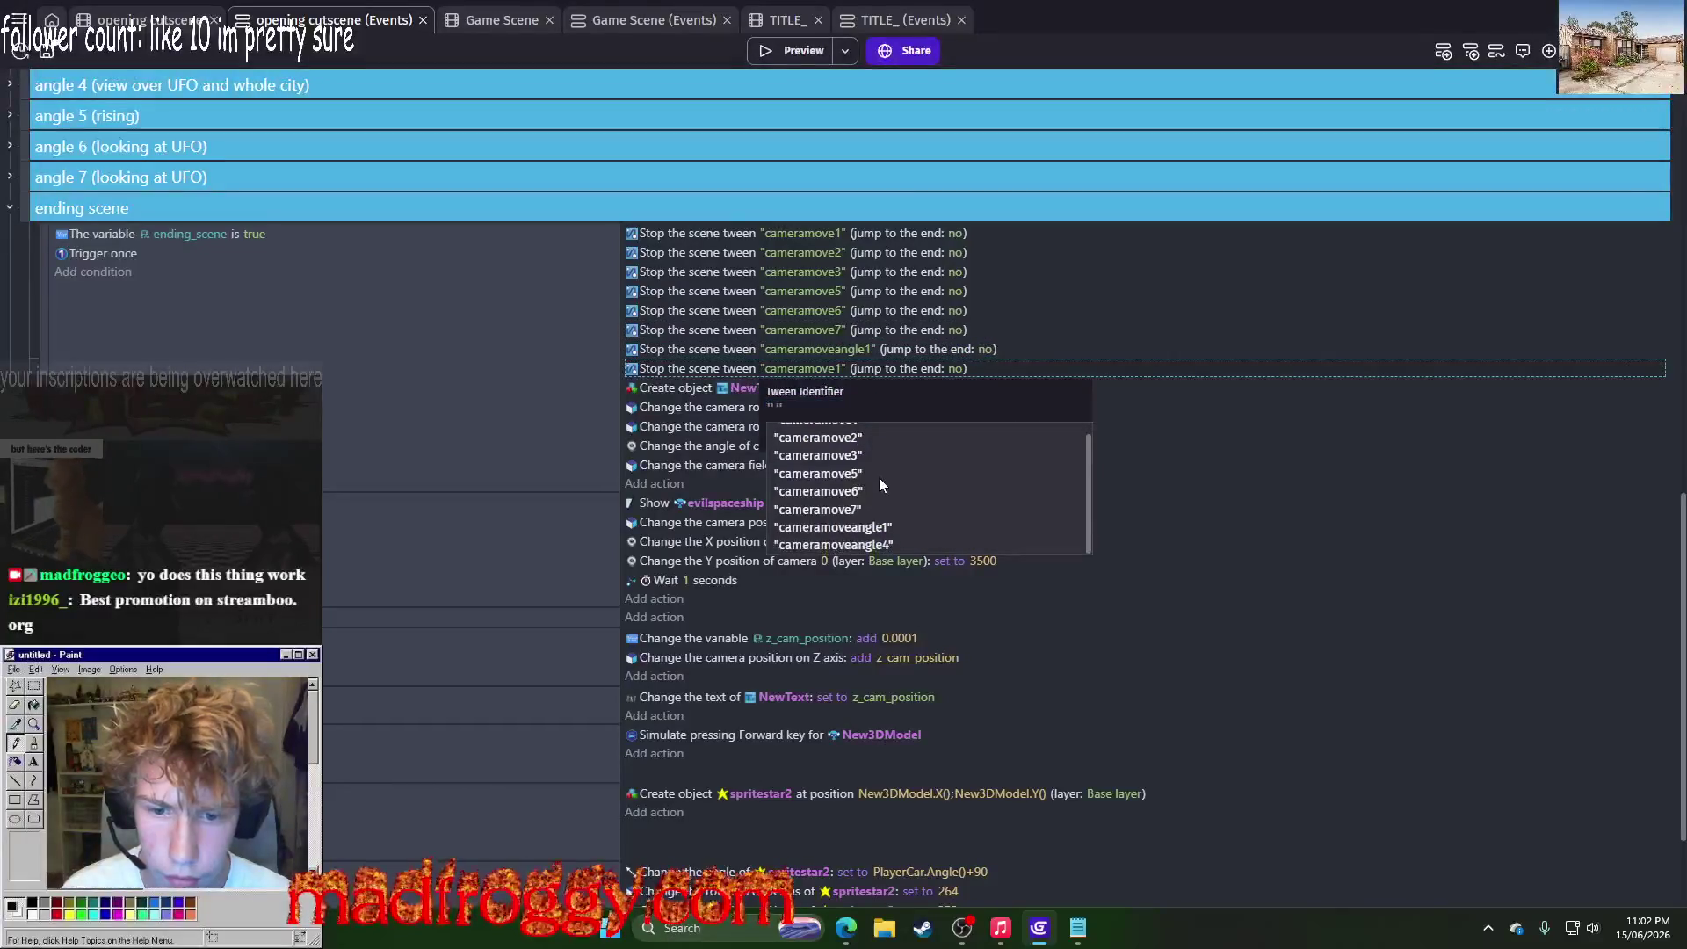
pyautogui.click(833, 545)
pyautogui.press('Return')
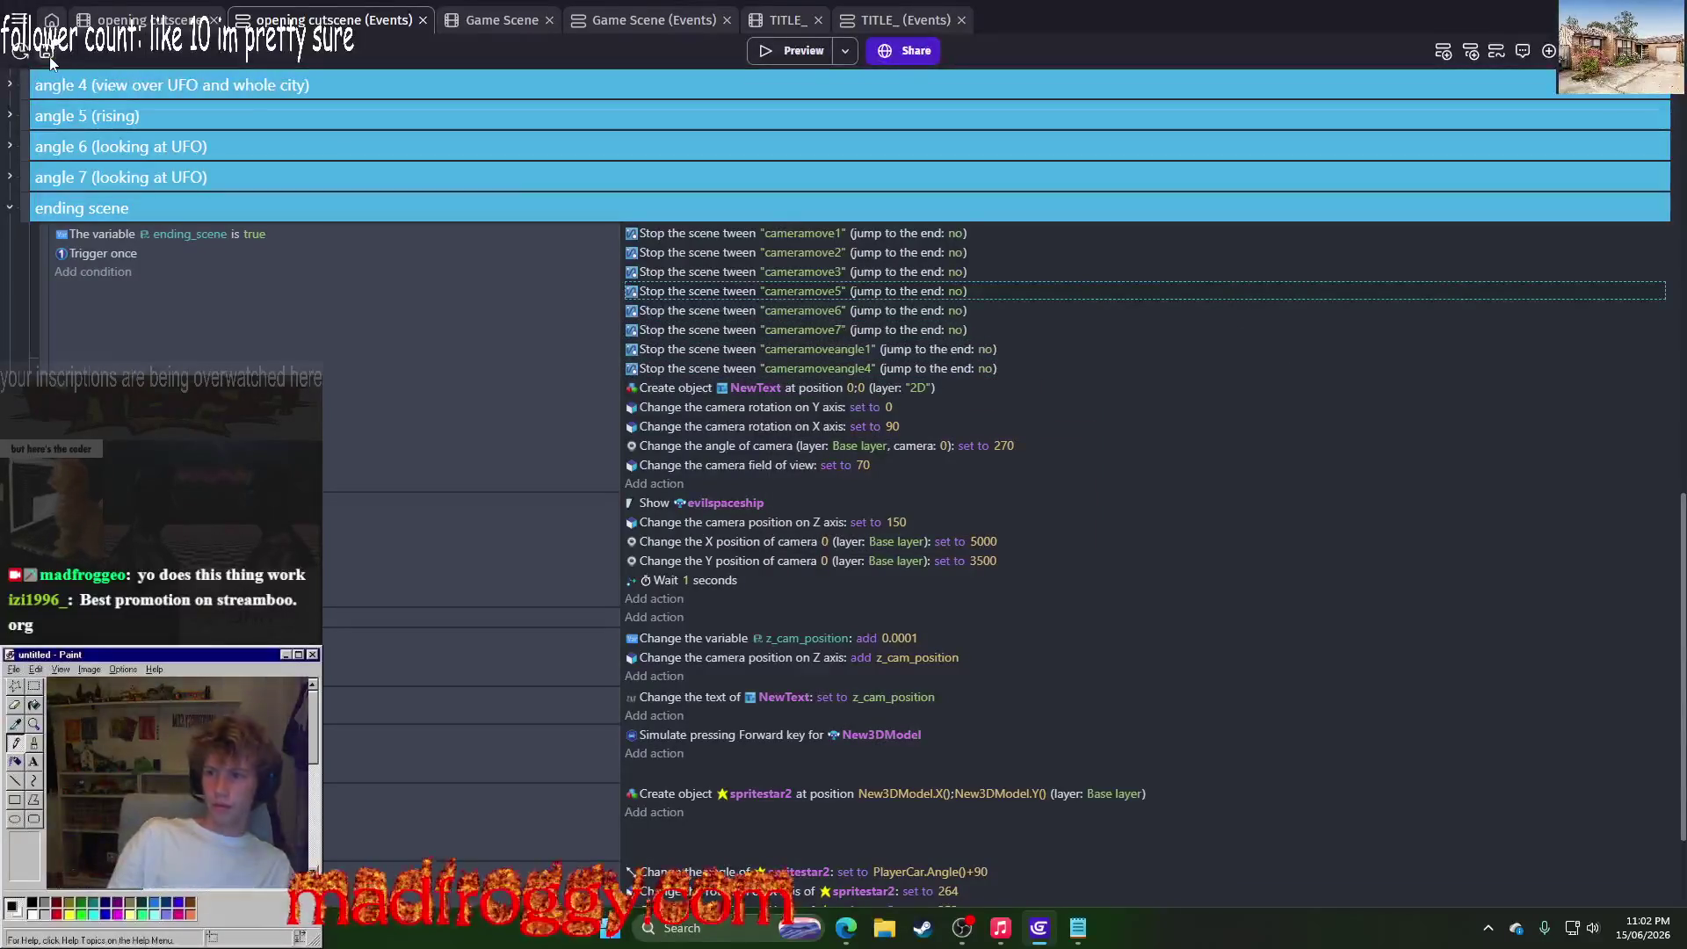
pyautogui.hotkey('ctrl', 's')
# Step: Delete the tehres_nothing_you_can_do creation action and the next selected action from the event
pyautogui.scroll(10, 589, 360)
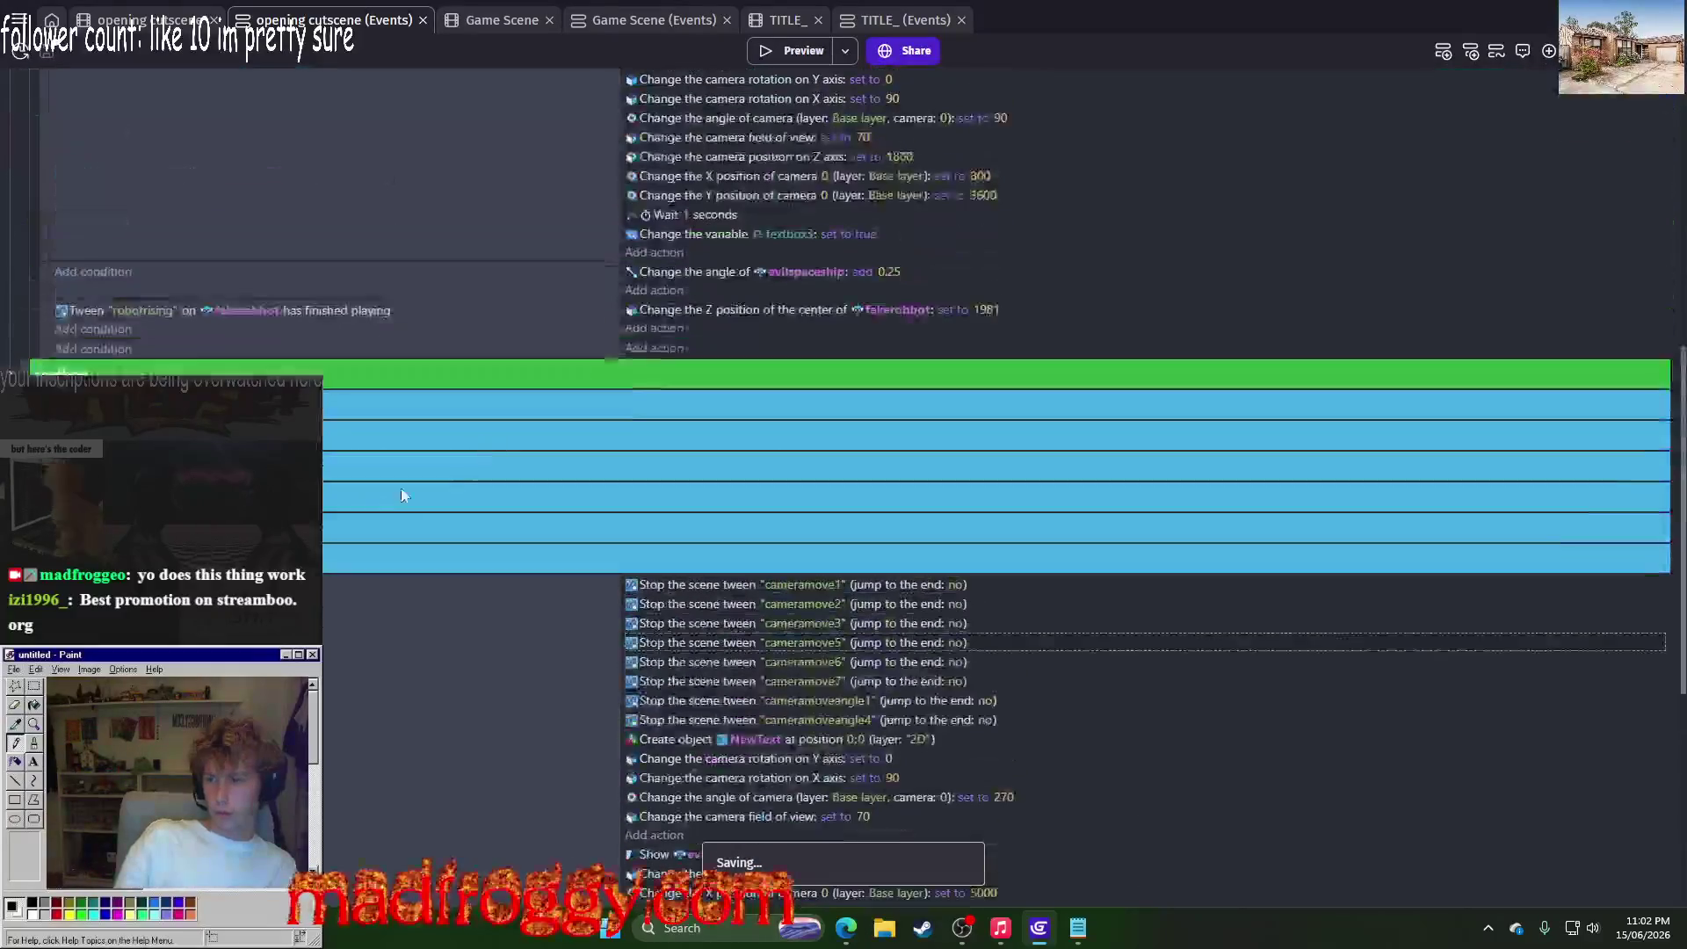
pyautogui.scroll(-5, 545, 386)
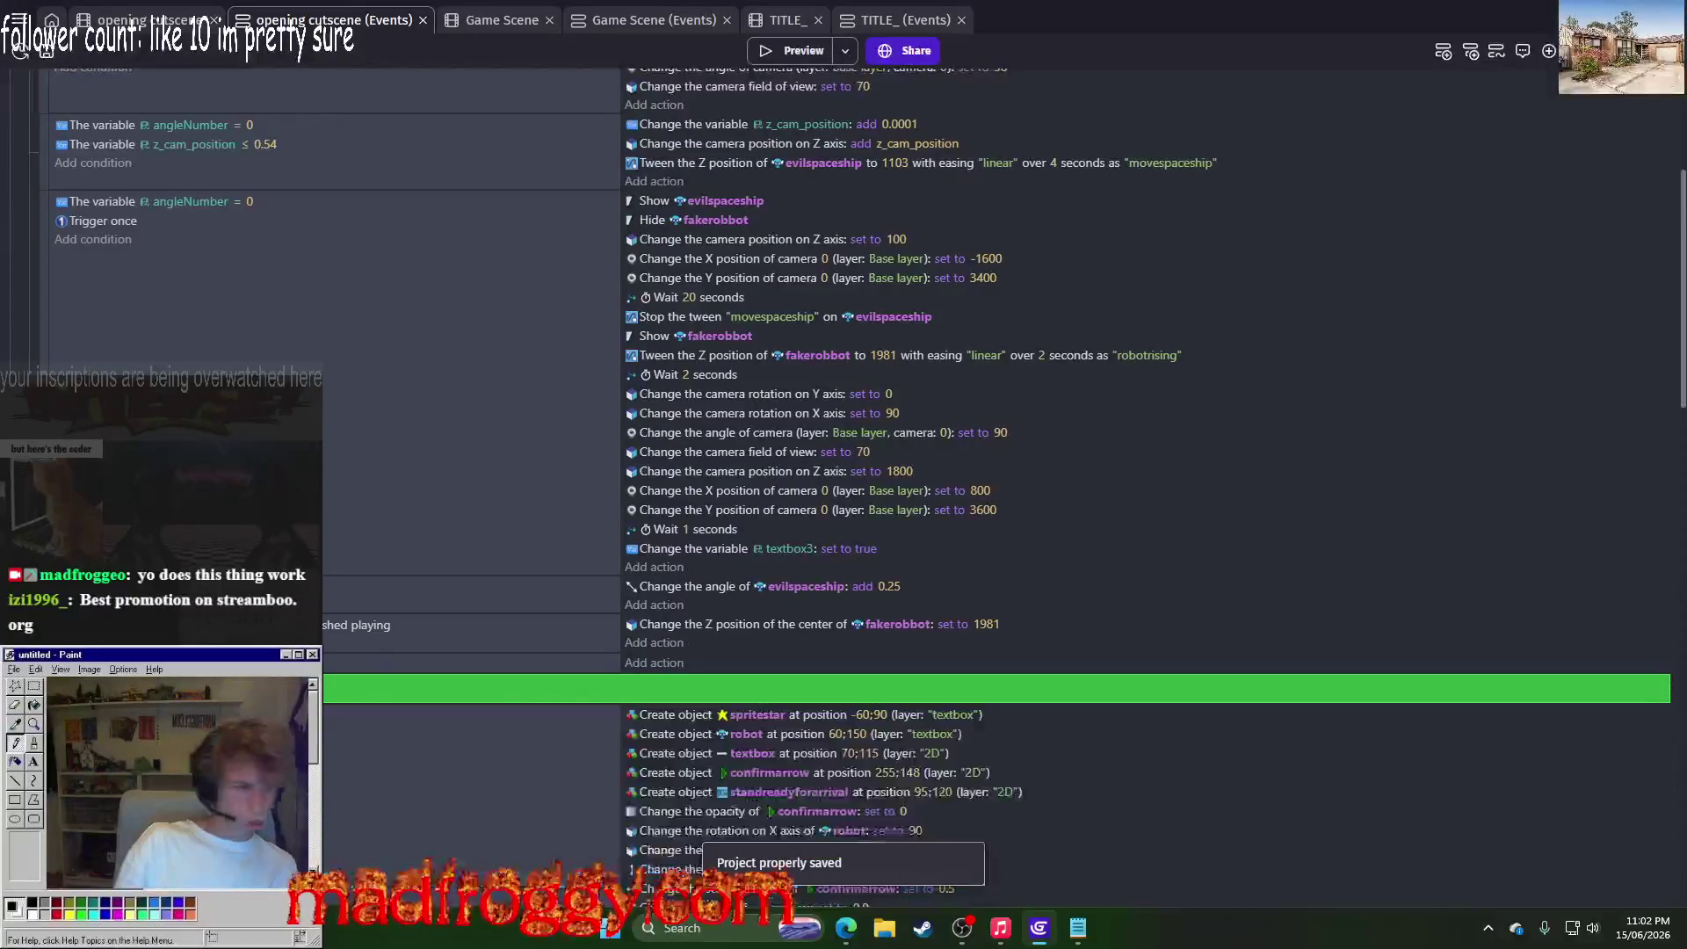
pyautogui.scroll(-20, 640, 587)
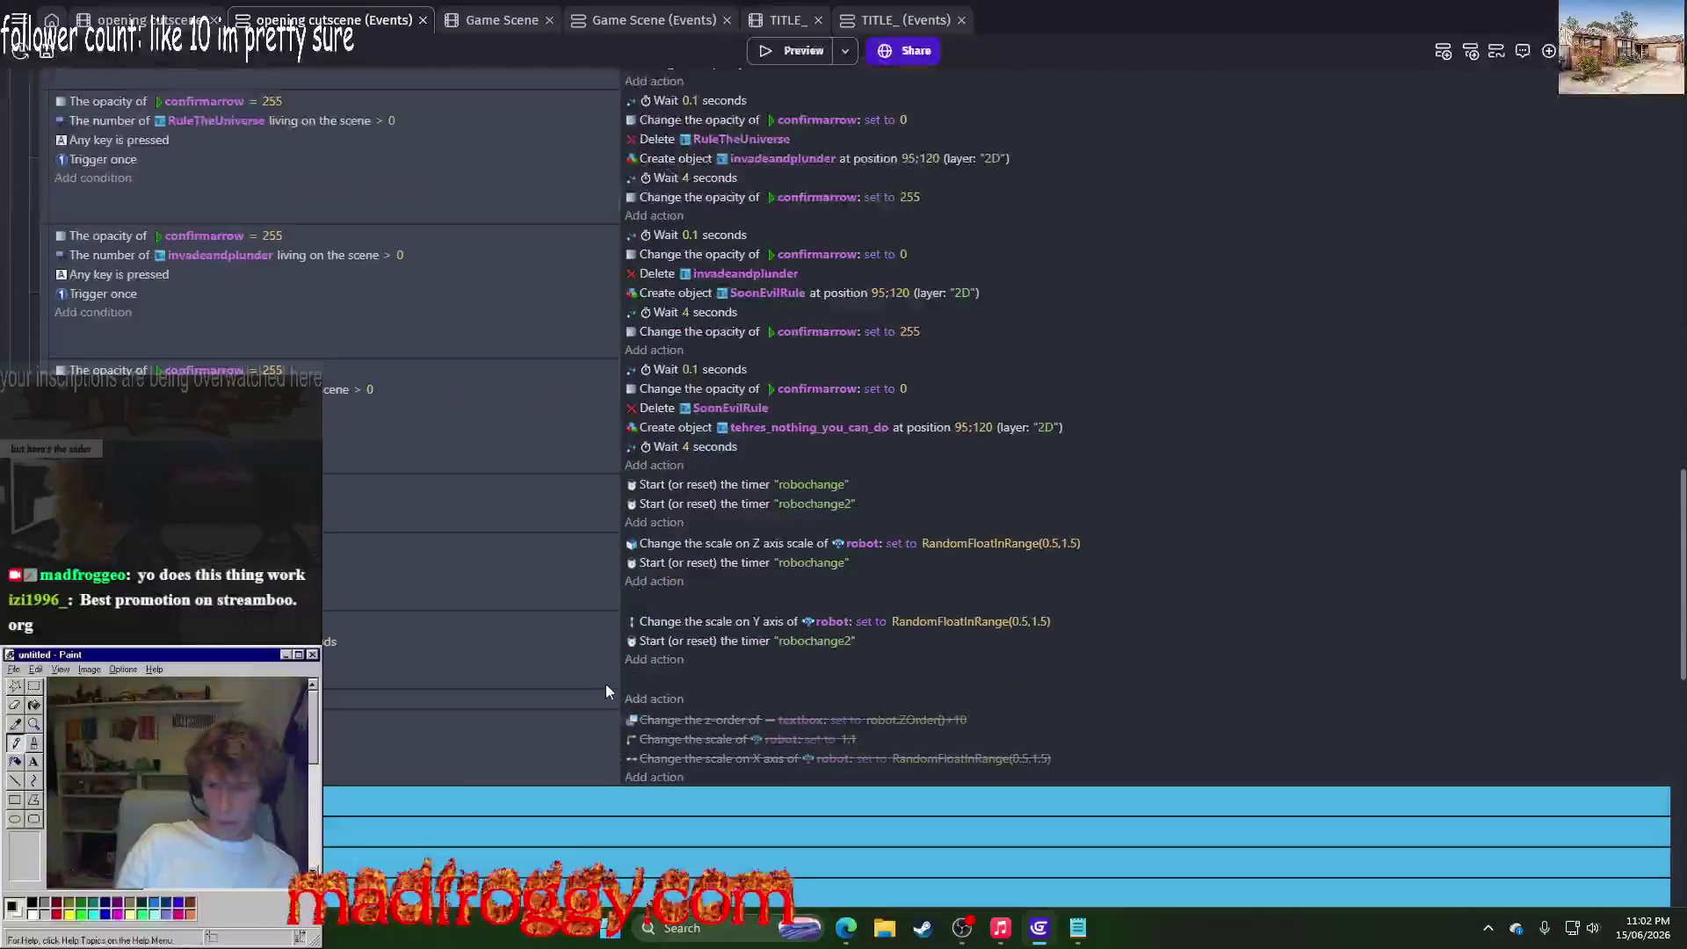
pyautogui.scroll(-6, 674, 492)
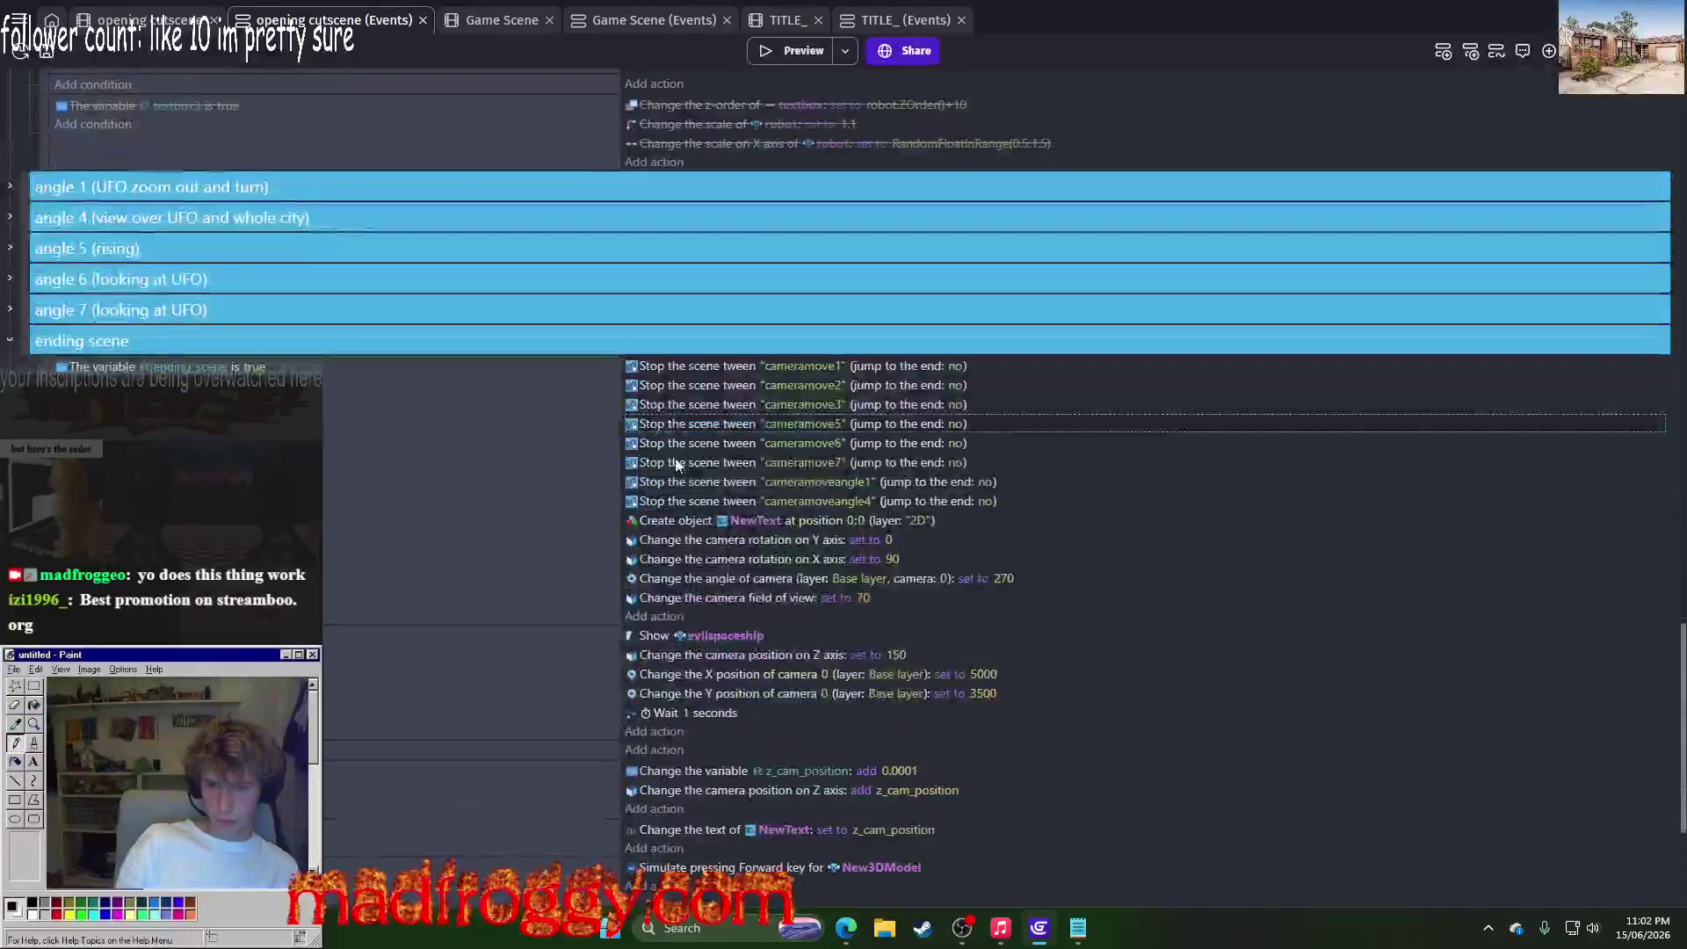
pyautogui.scroll(5, 646, 463)
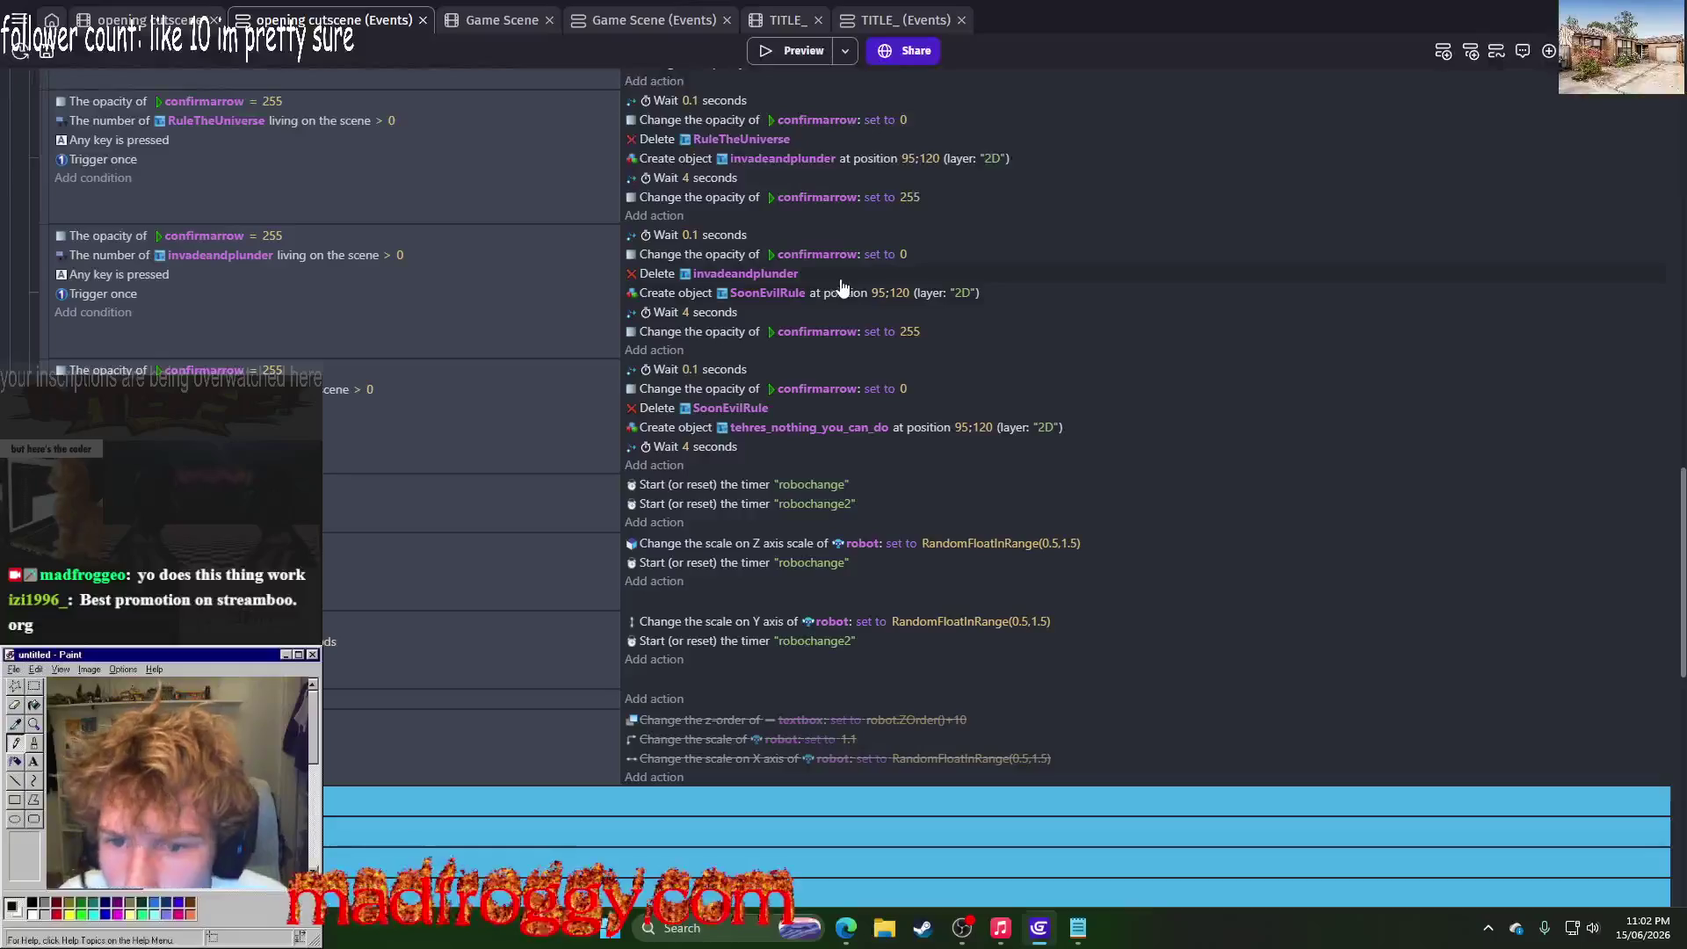
pyautogui.click(66, 371)
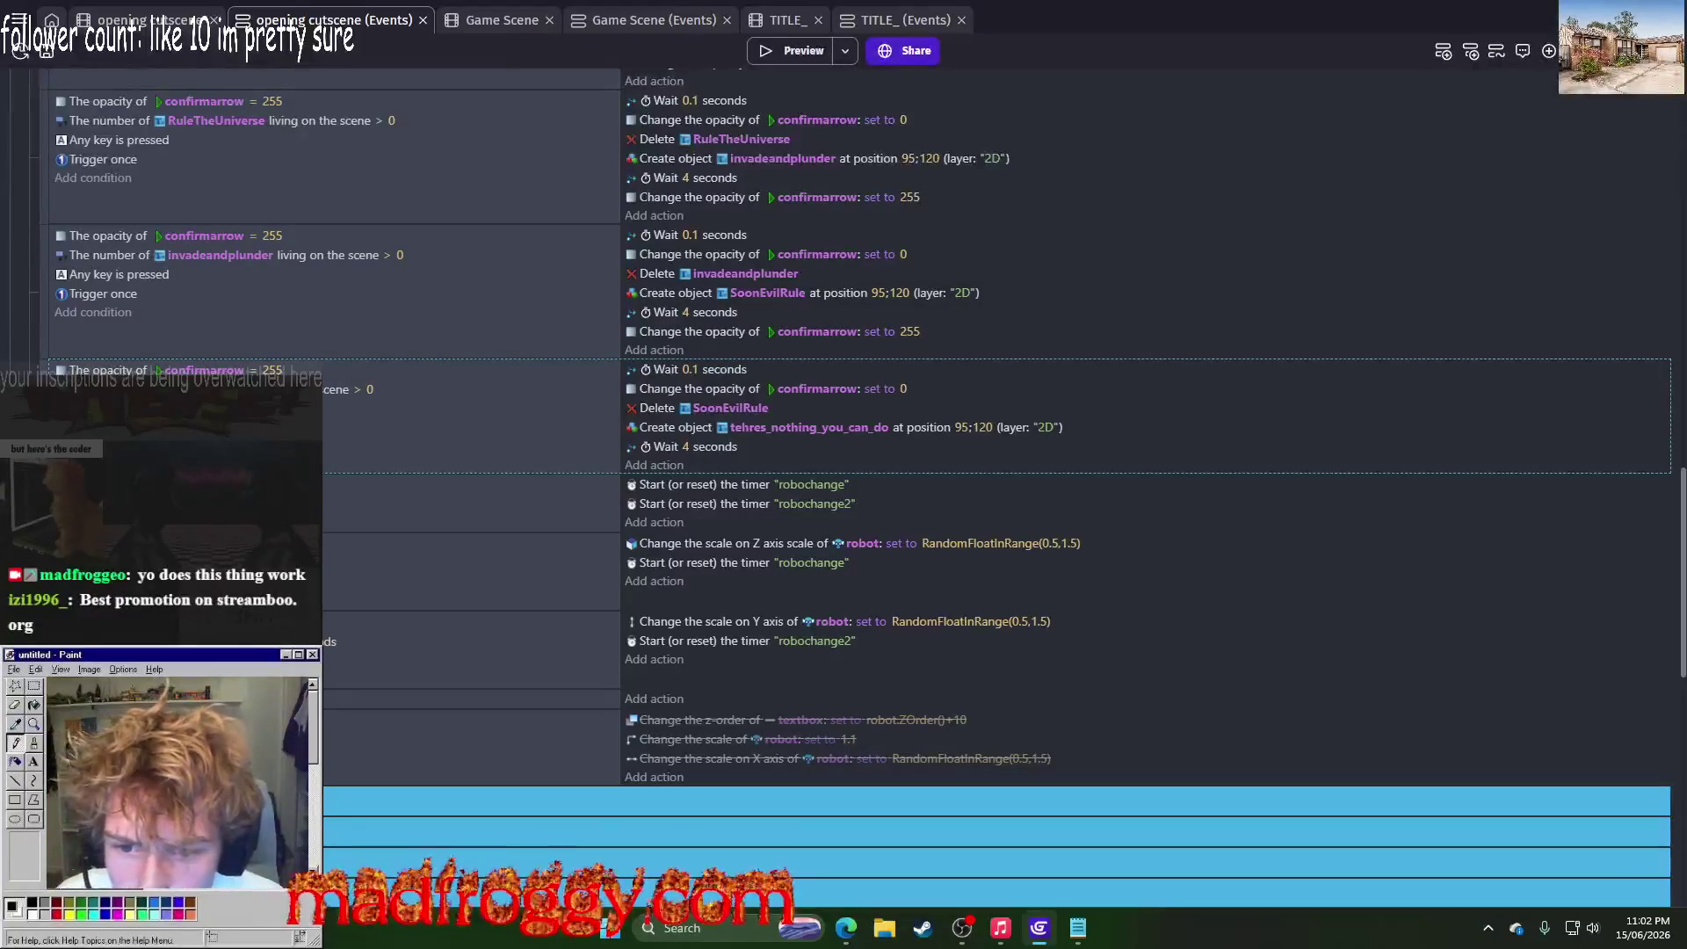
pyautogui.click(654, 426)
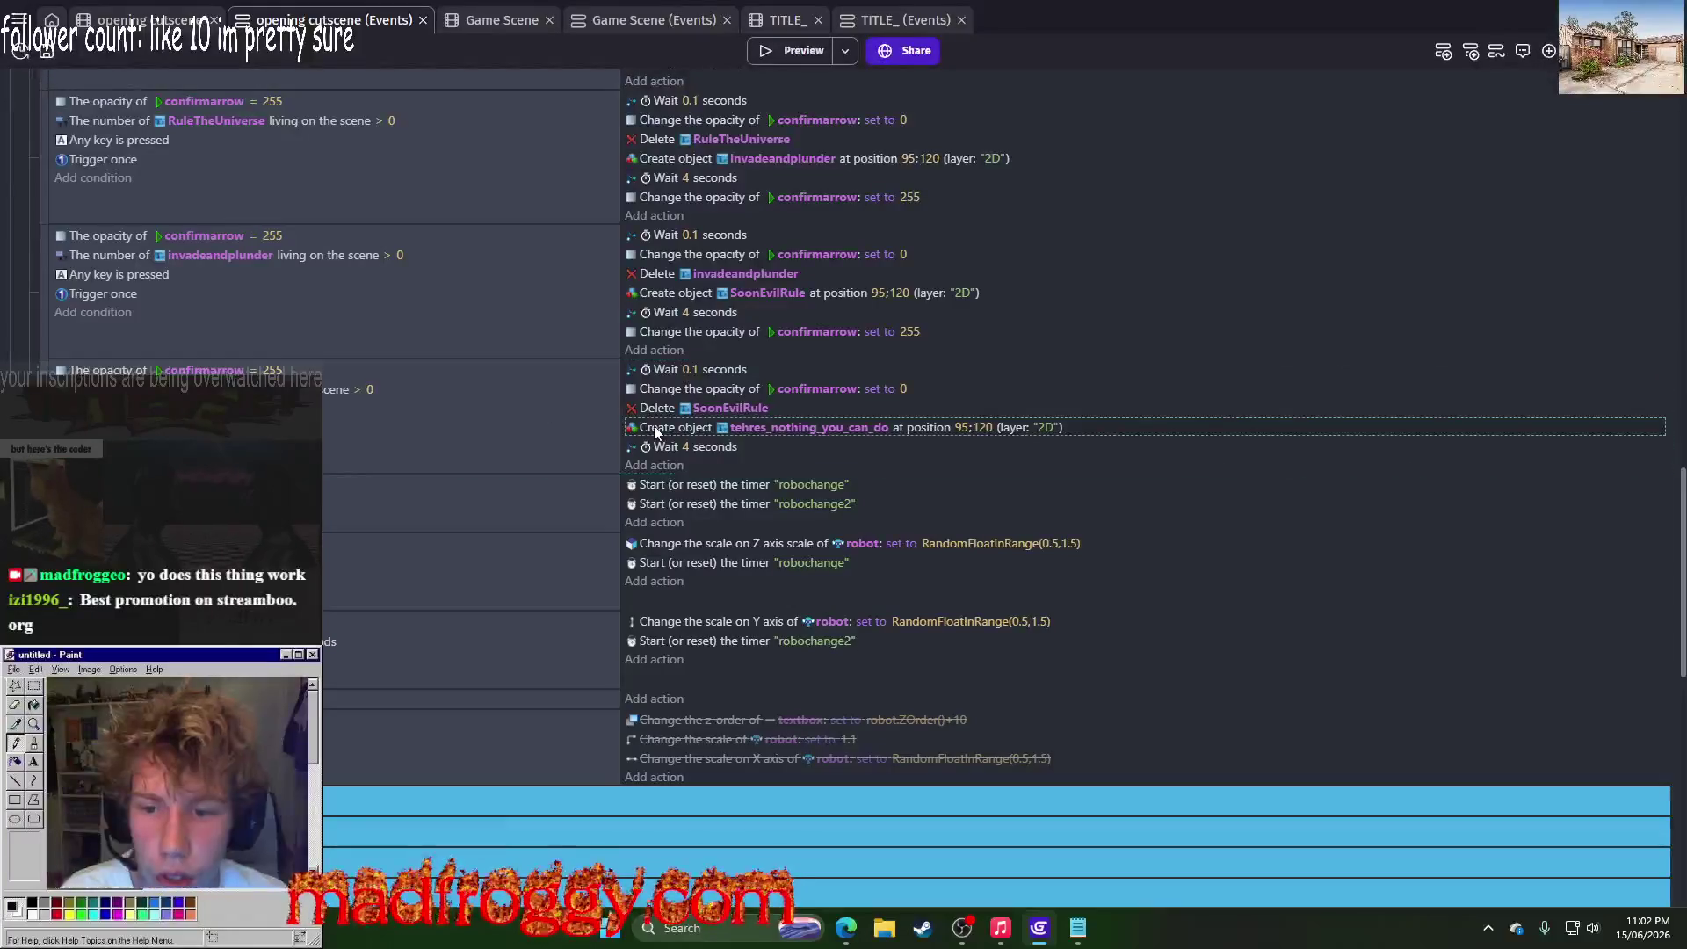
pyautogui.press('Delete')
pyautogui.click(654, 426)
pyautogui.press('Delete')
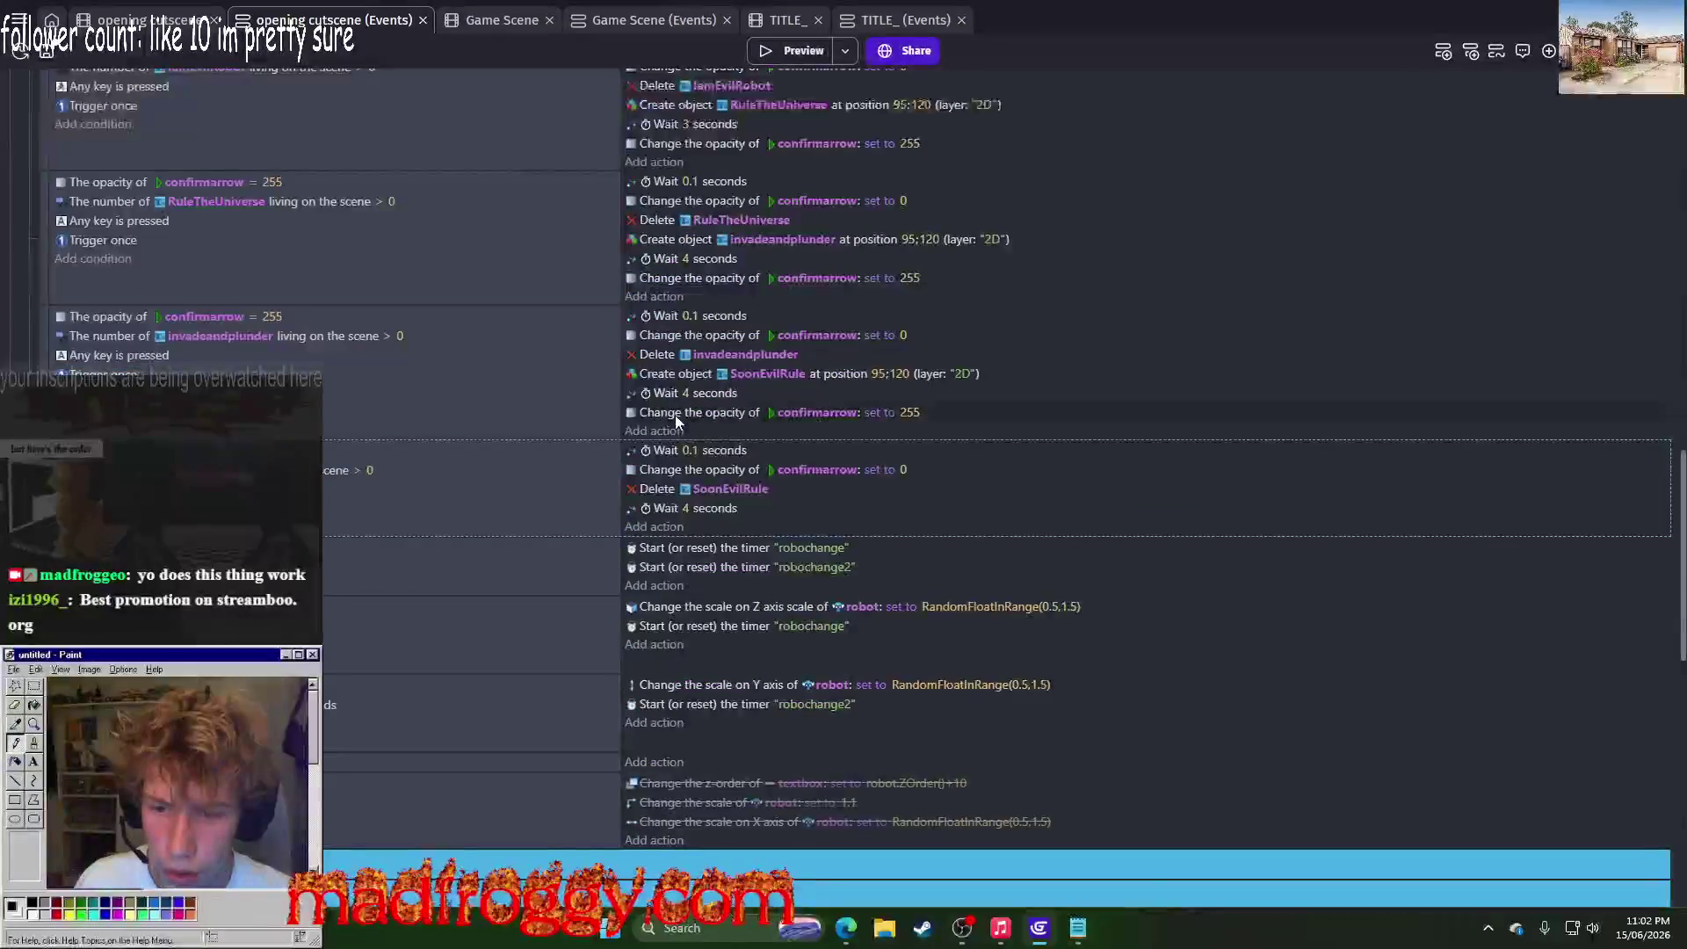
# Step: Change the duplicate stop-tween action's target from cameramove1 to cameramoveangle4
pyautogui.scroll(5, 676, 421)
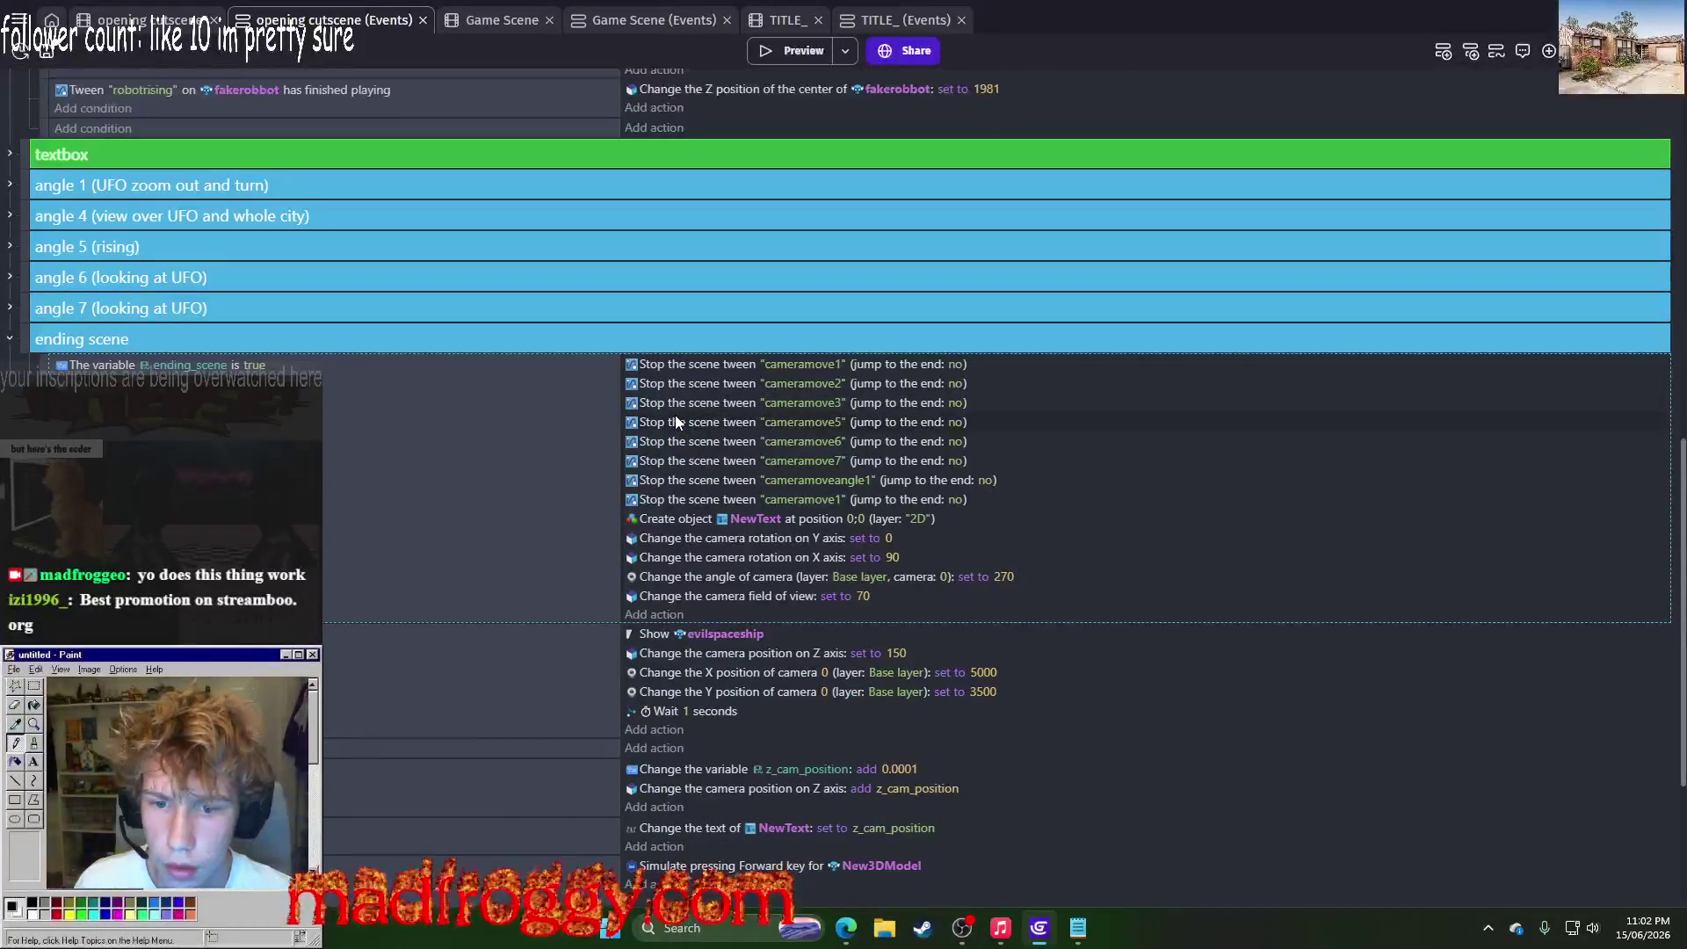
pyautogui.scroll(5, 675, 422)
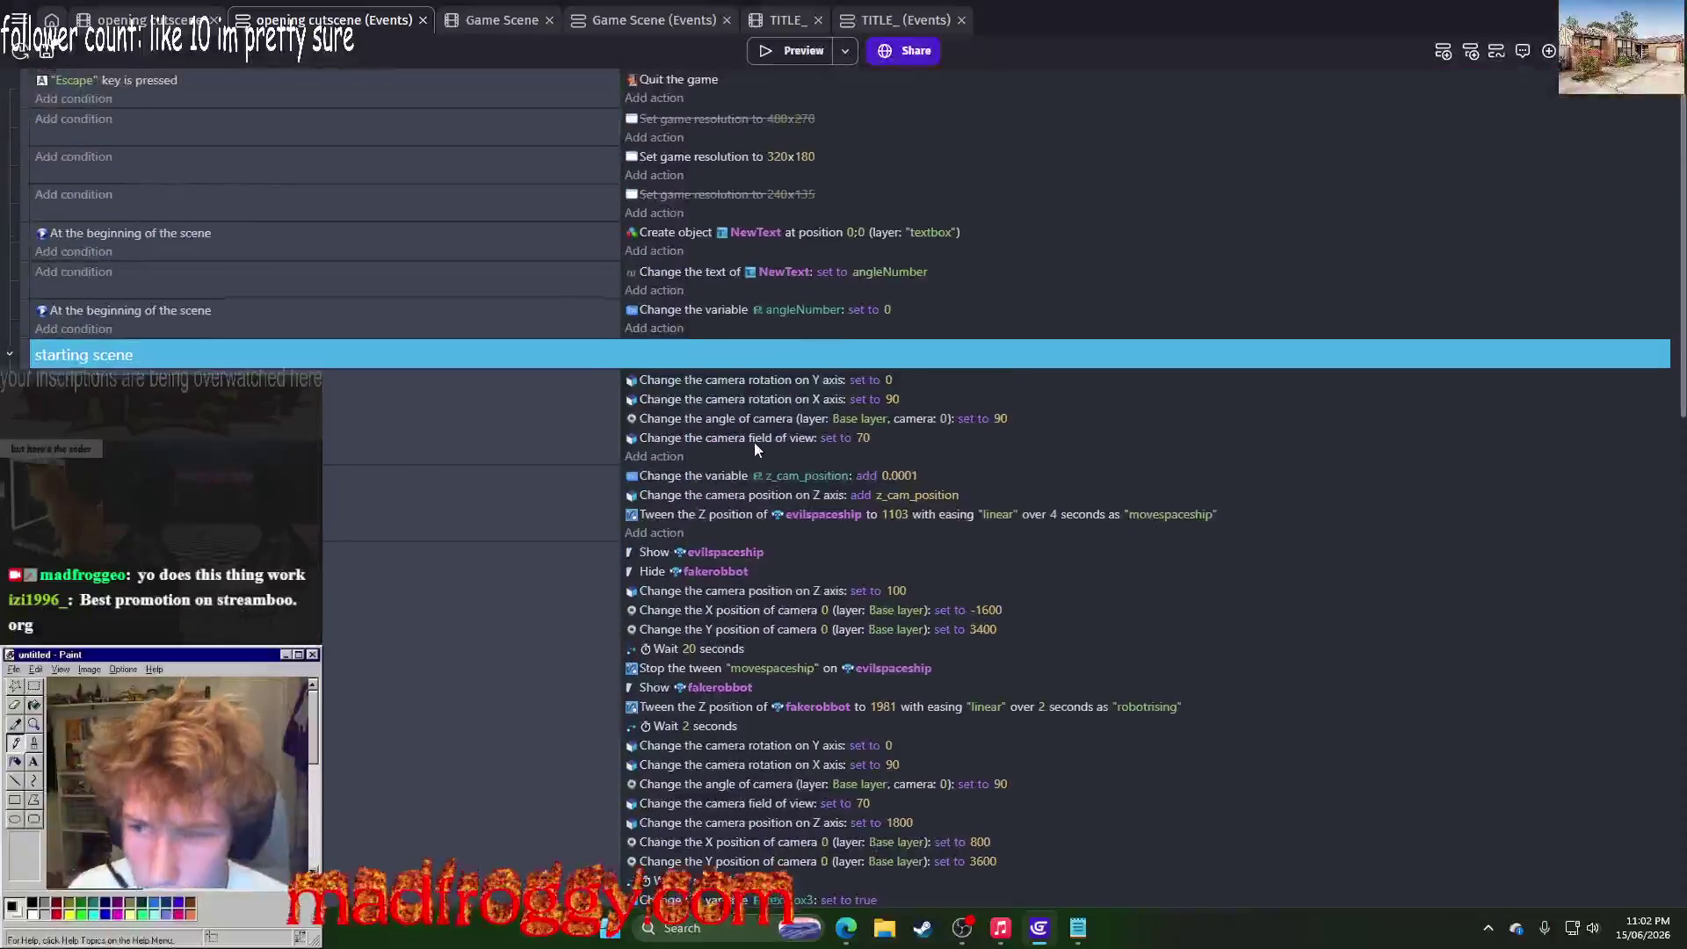
pyautogui.scroll(-5, 754, 441)
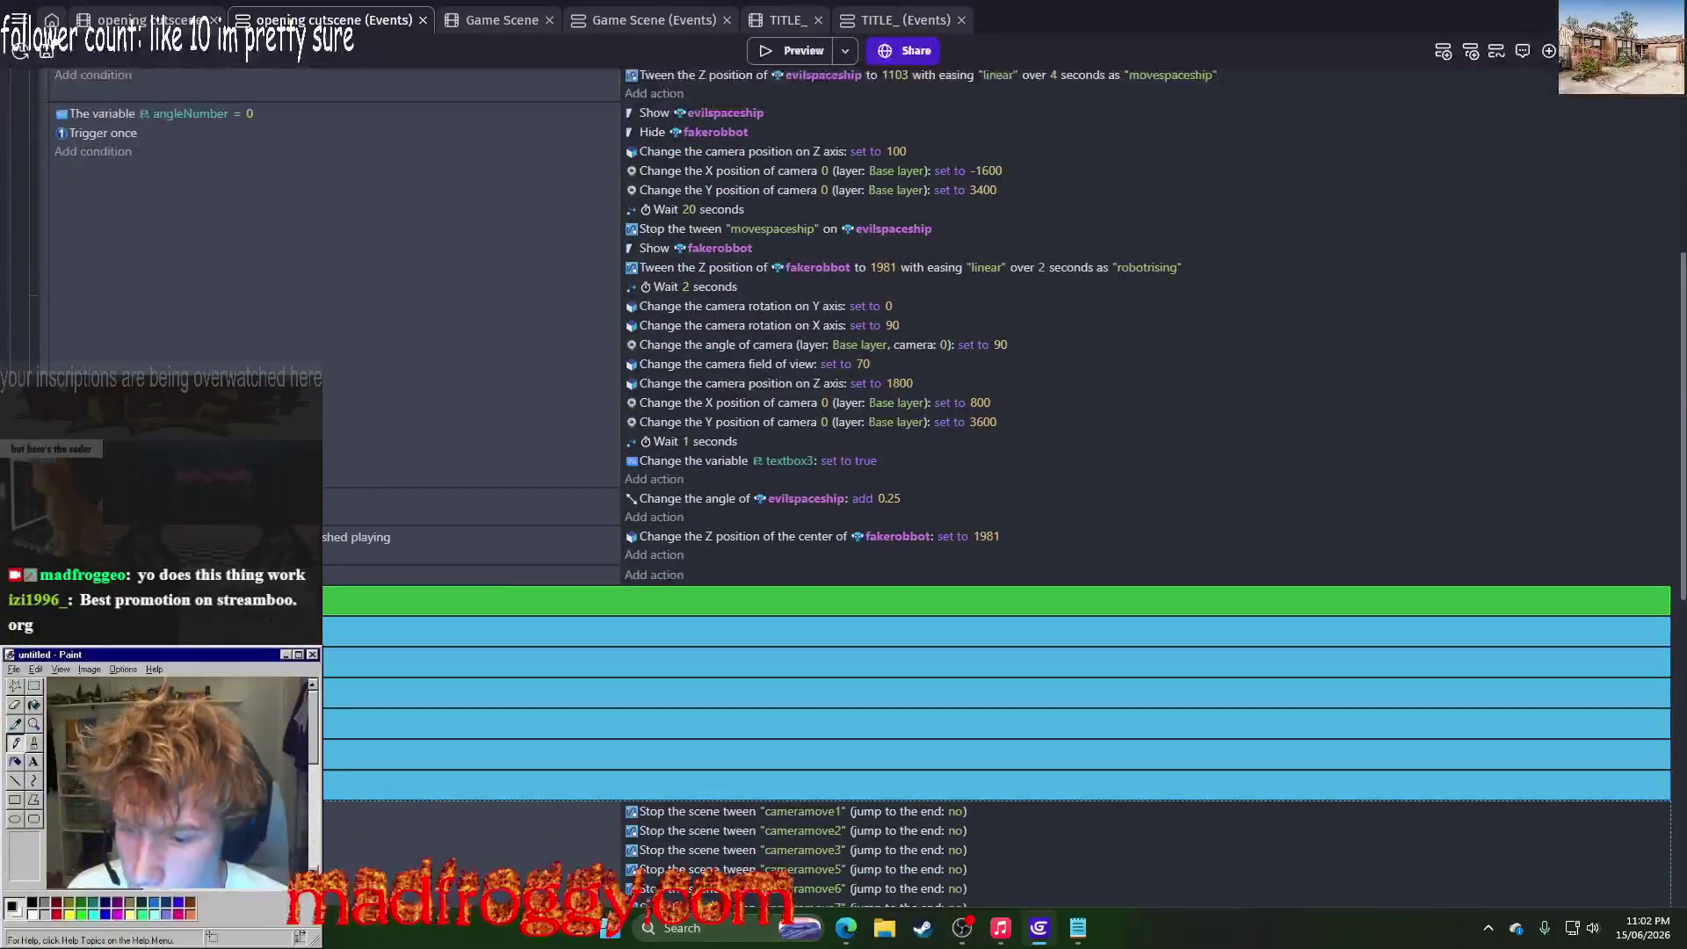
pyautogui.scroll(-5, 836, 552)
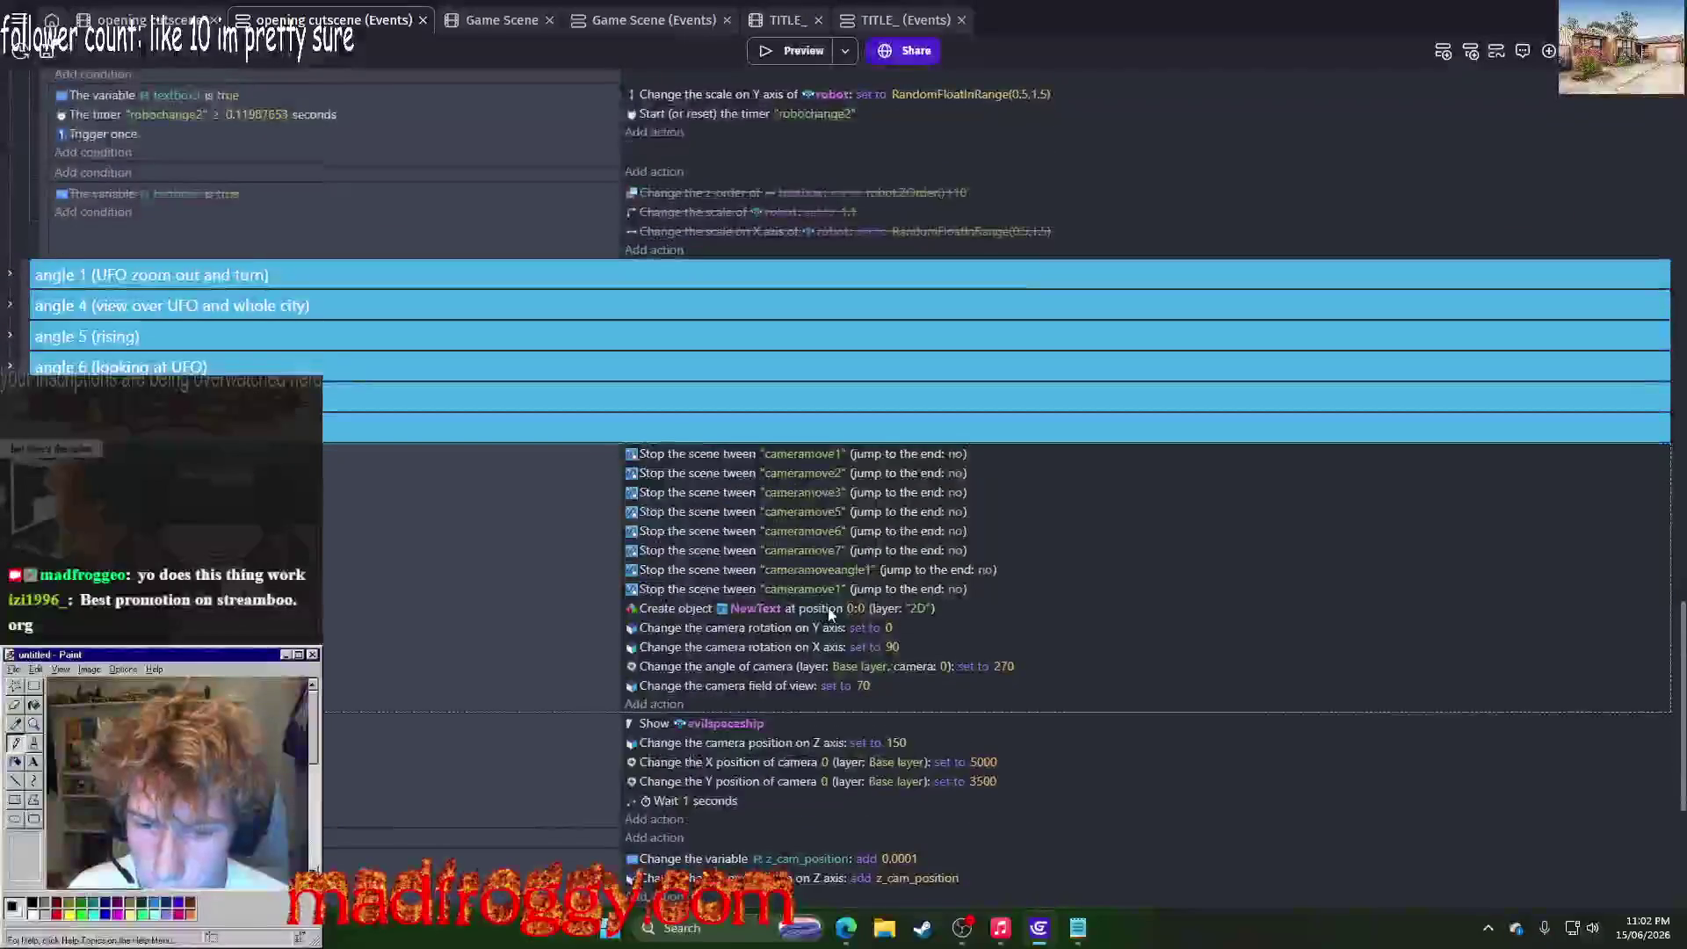
pyautogui.click(816, 589)
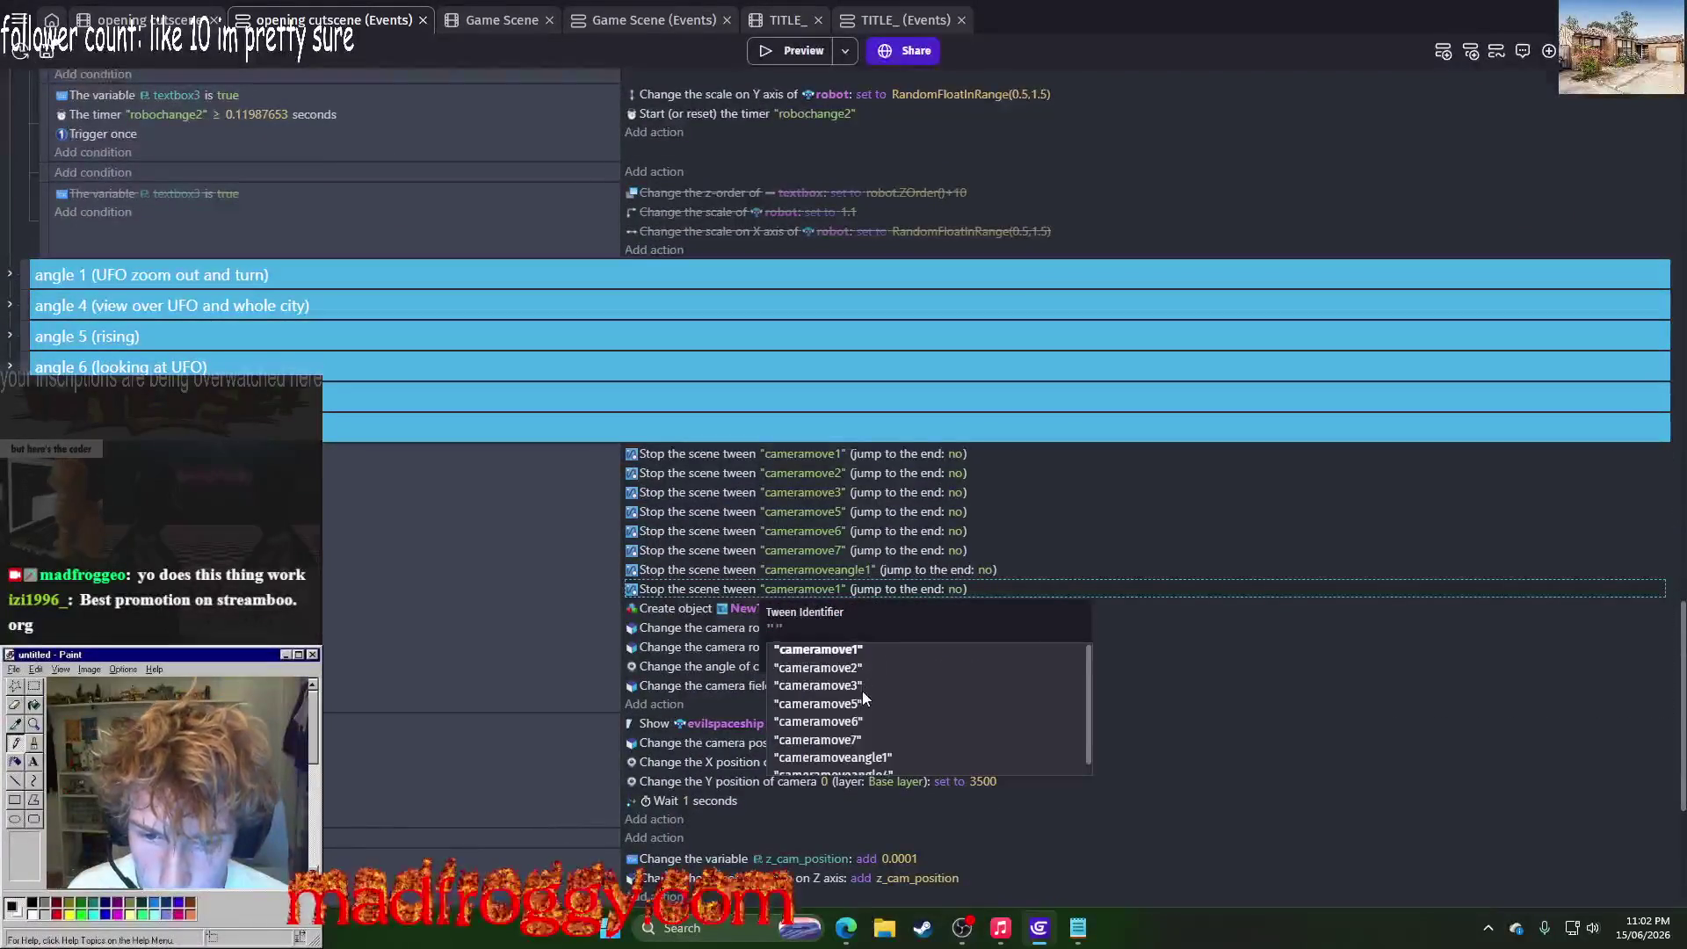
pyautogui.click(865, 765)
pyautogui.scroll(10, 1204, 501)
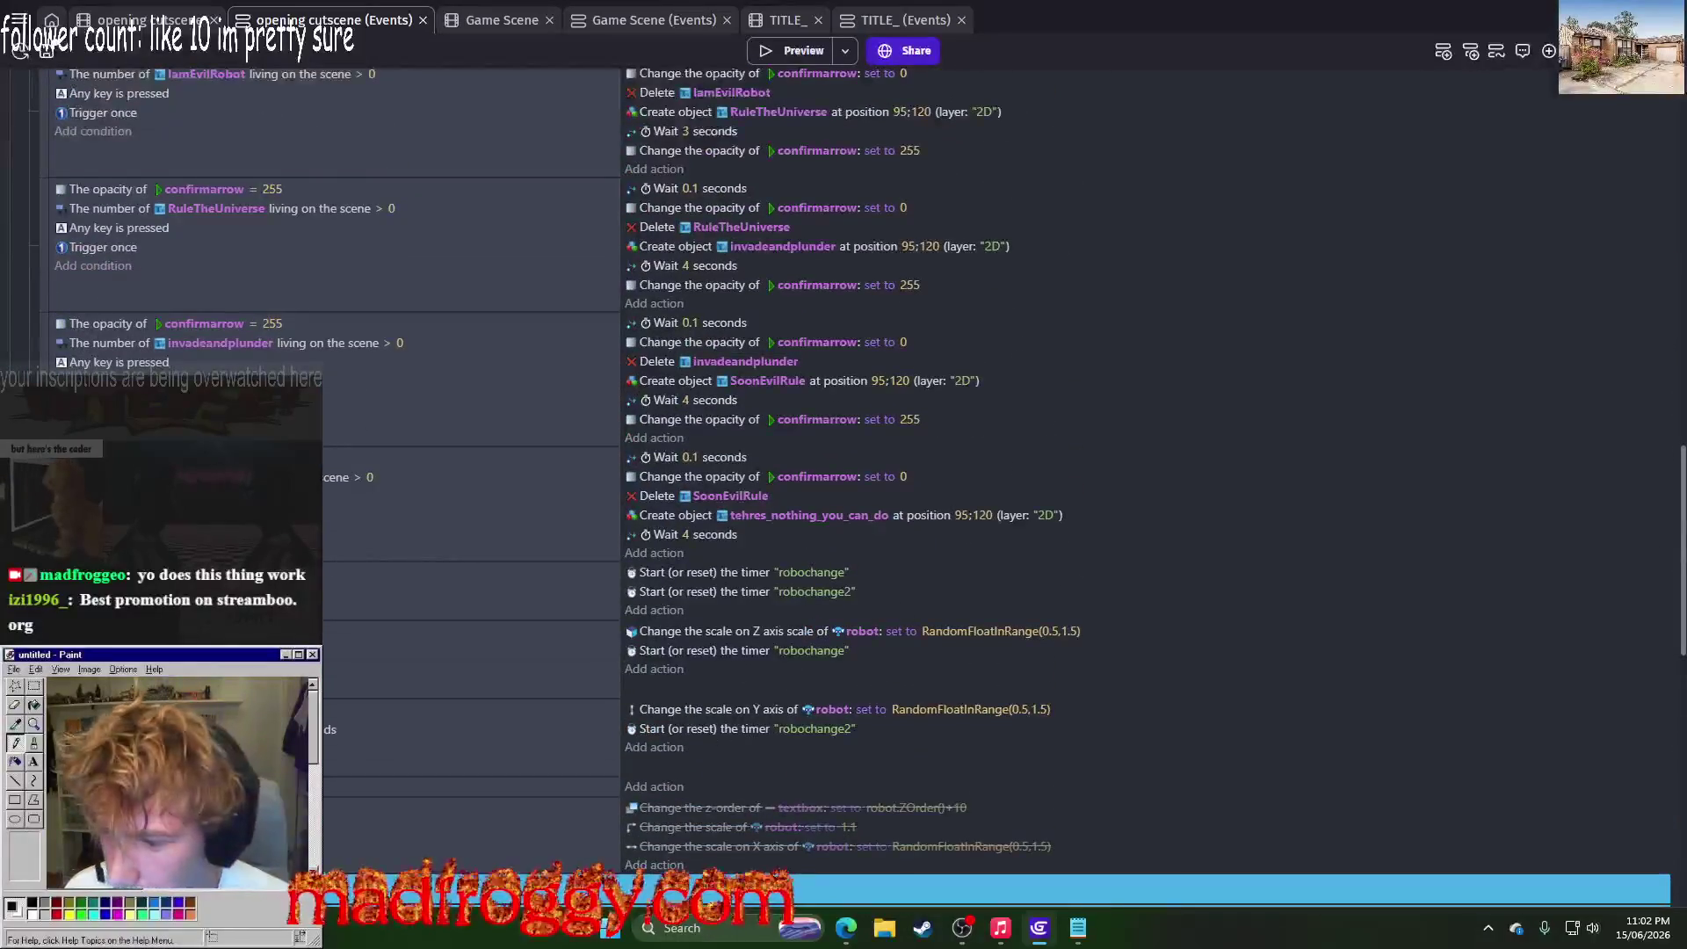
pyautogui.scroll(-5, 572, 518)
pyautogui.scroll(6, 515, 499)
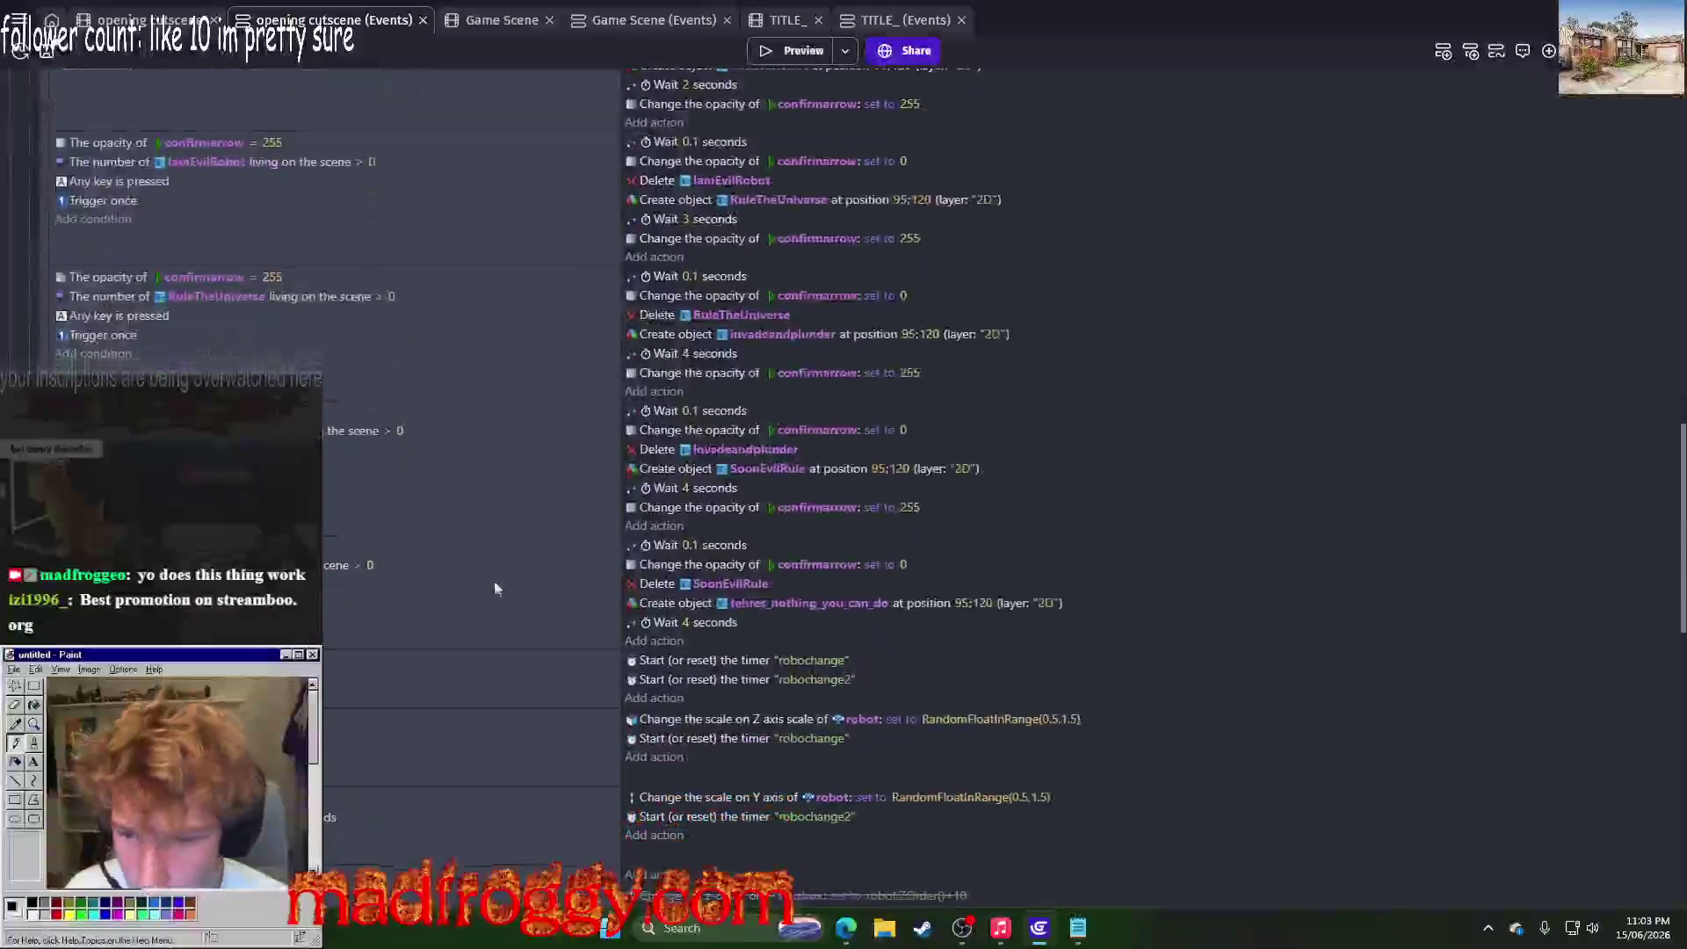
# Step: Add a variable action setting ending_scene to true and move it before the 0.1-second wait
pyautogui.click(689, 603)
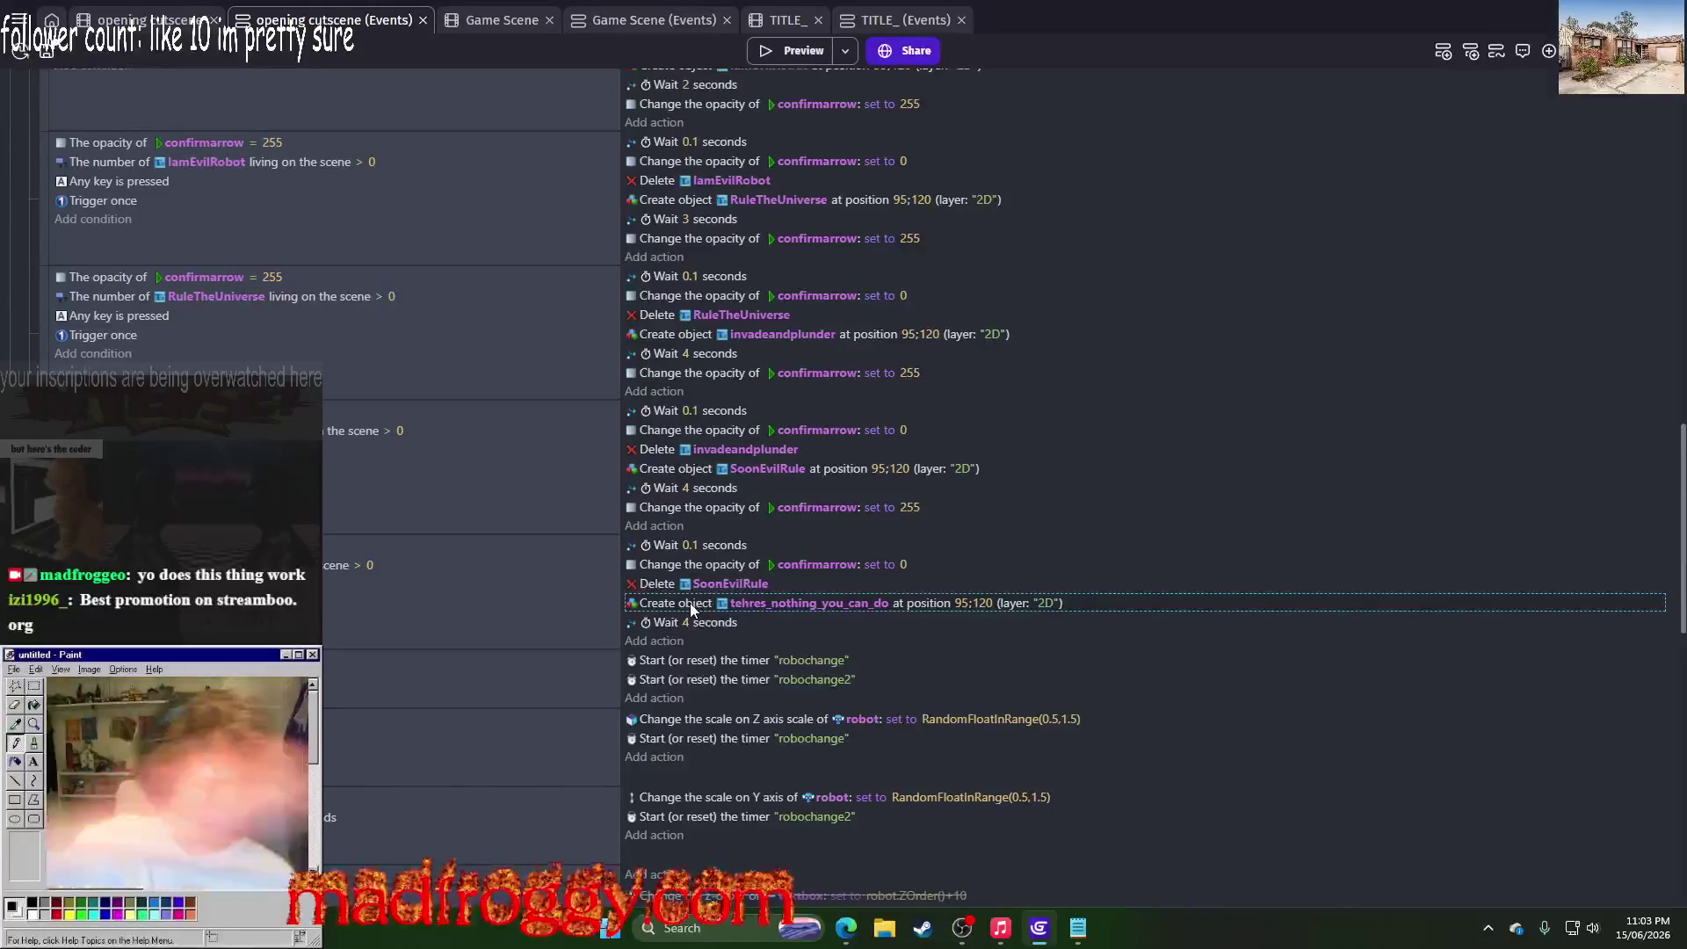
pyautogui.click(653, 641)
pyautogui.write('var')
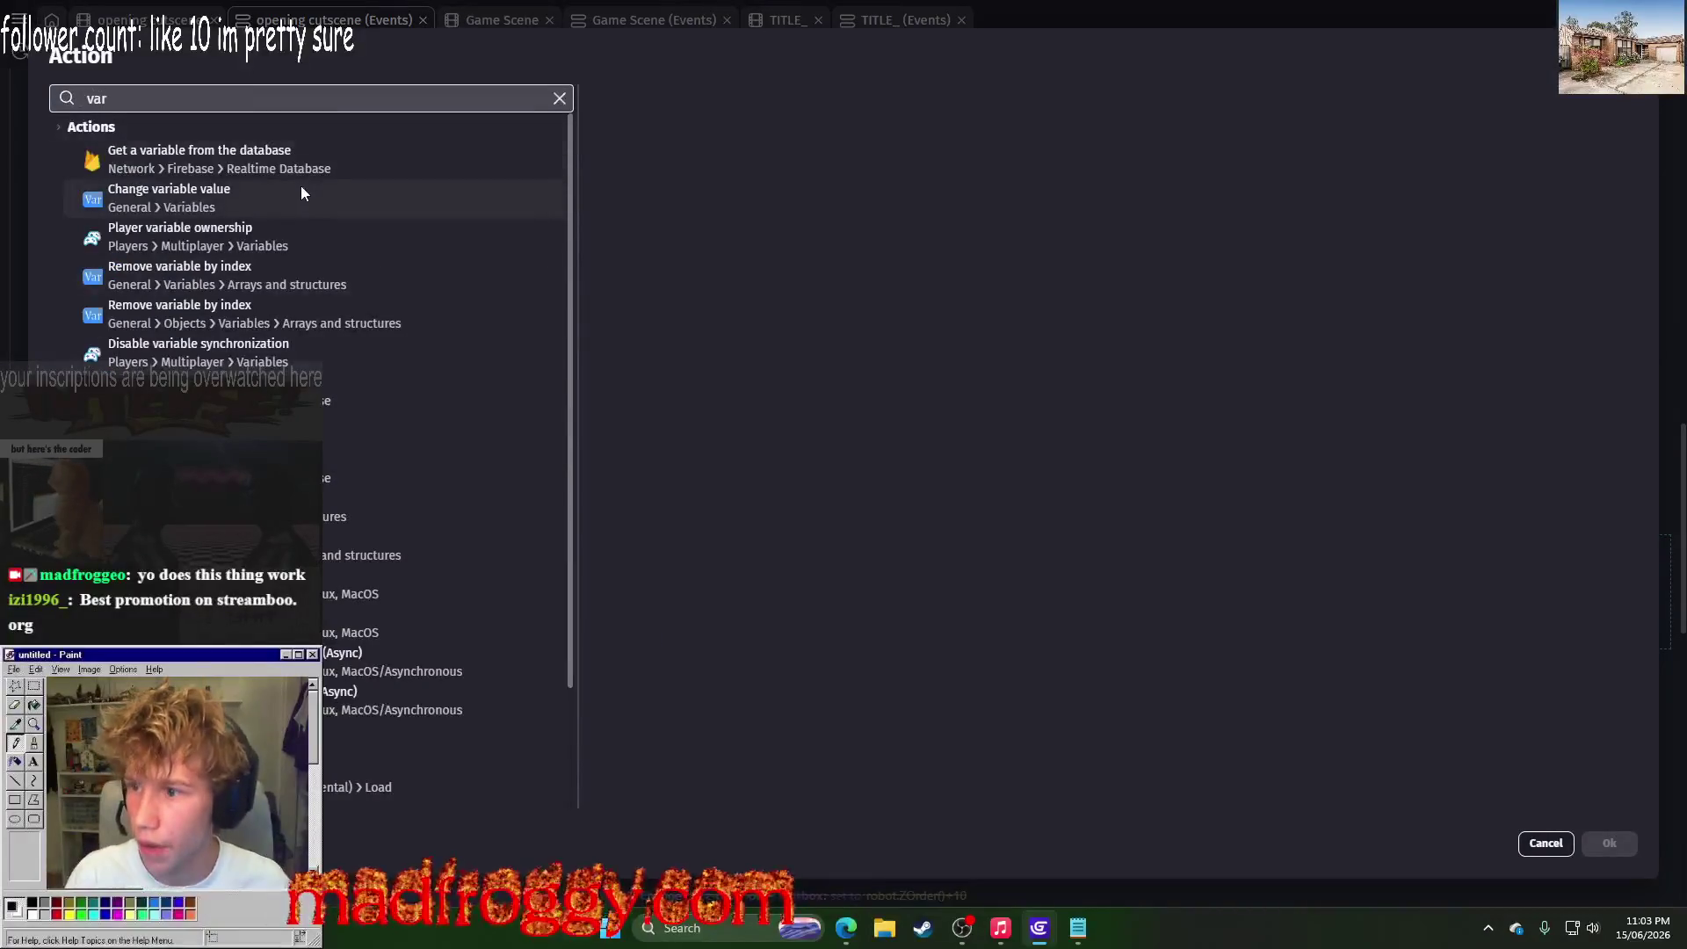
pyautogui.click(545, 192)
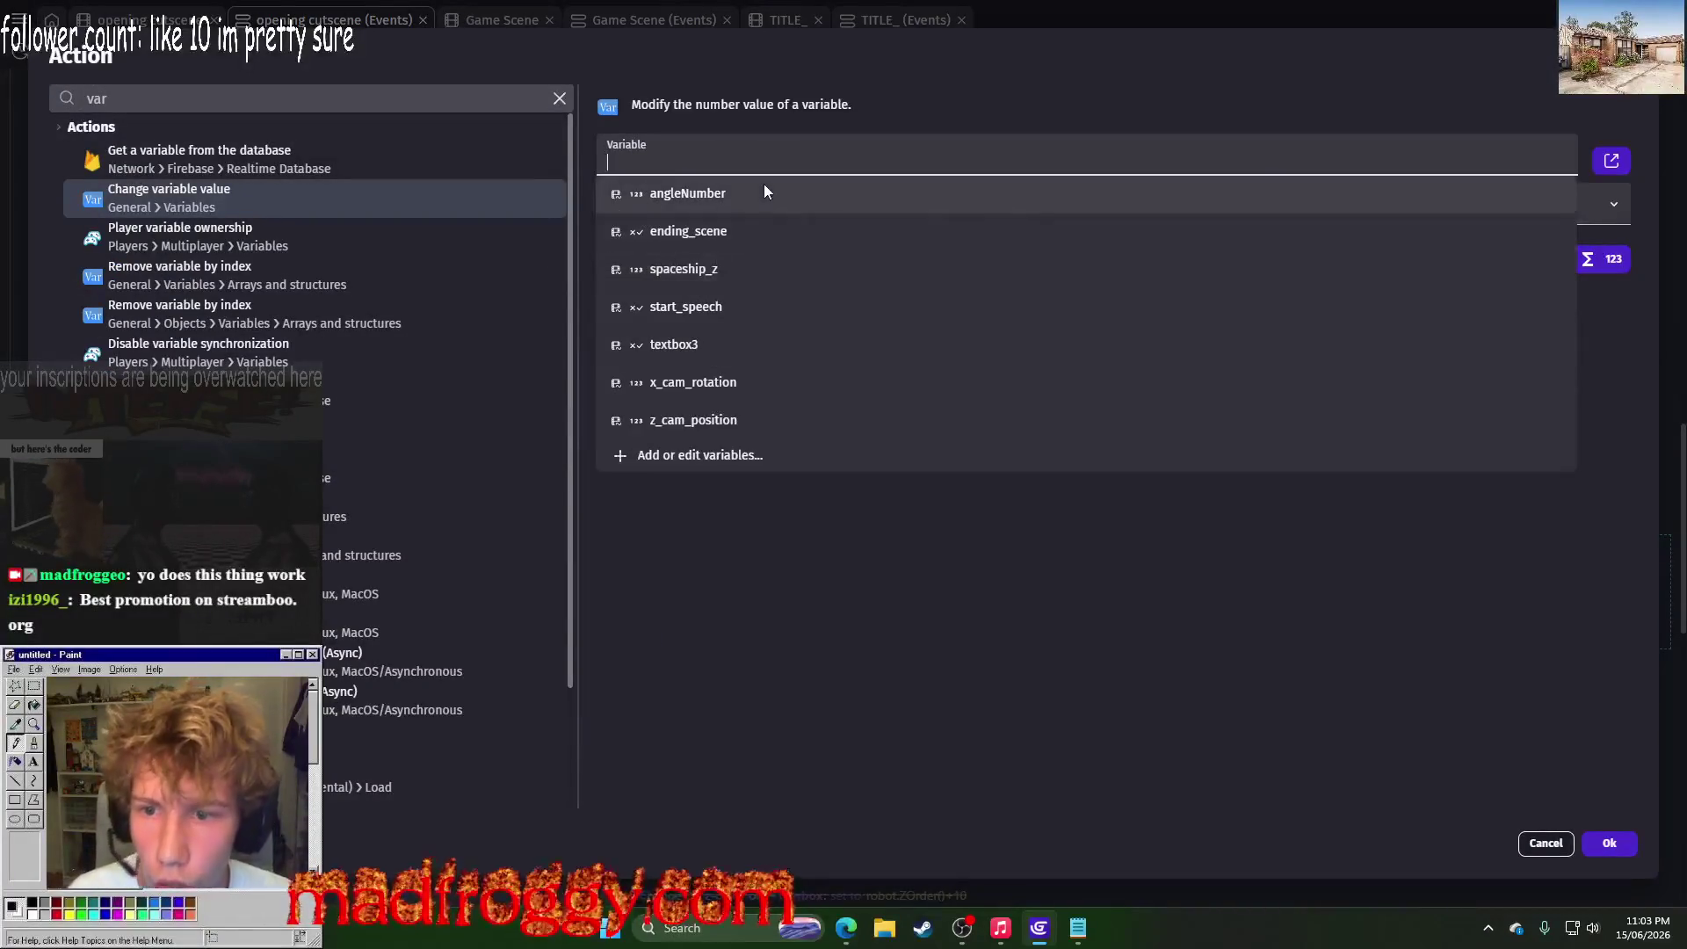
pyautogui.click(710, 230)
pyautogui.click(659, 306)
pyautogui.click(655, 344)
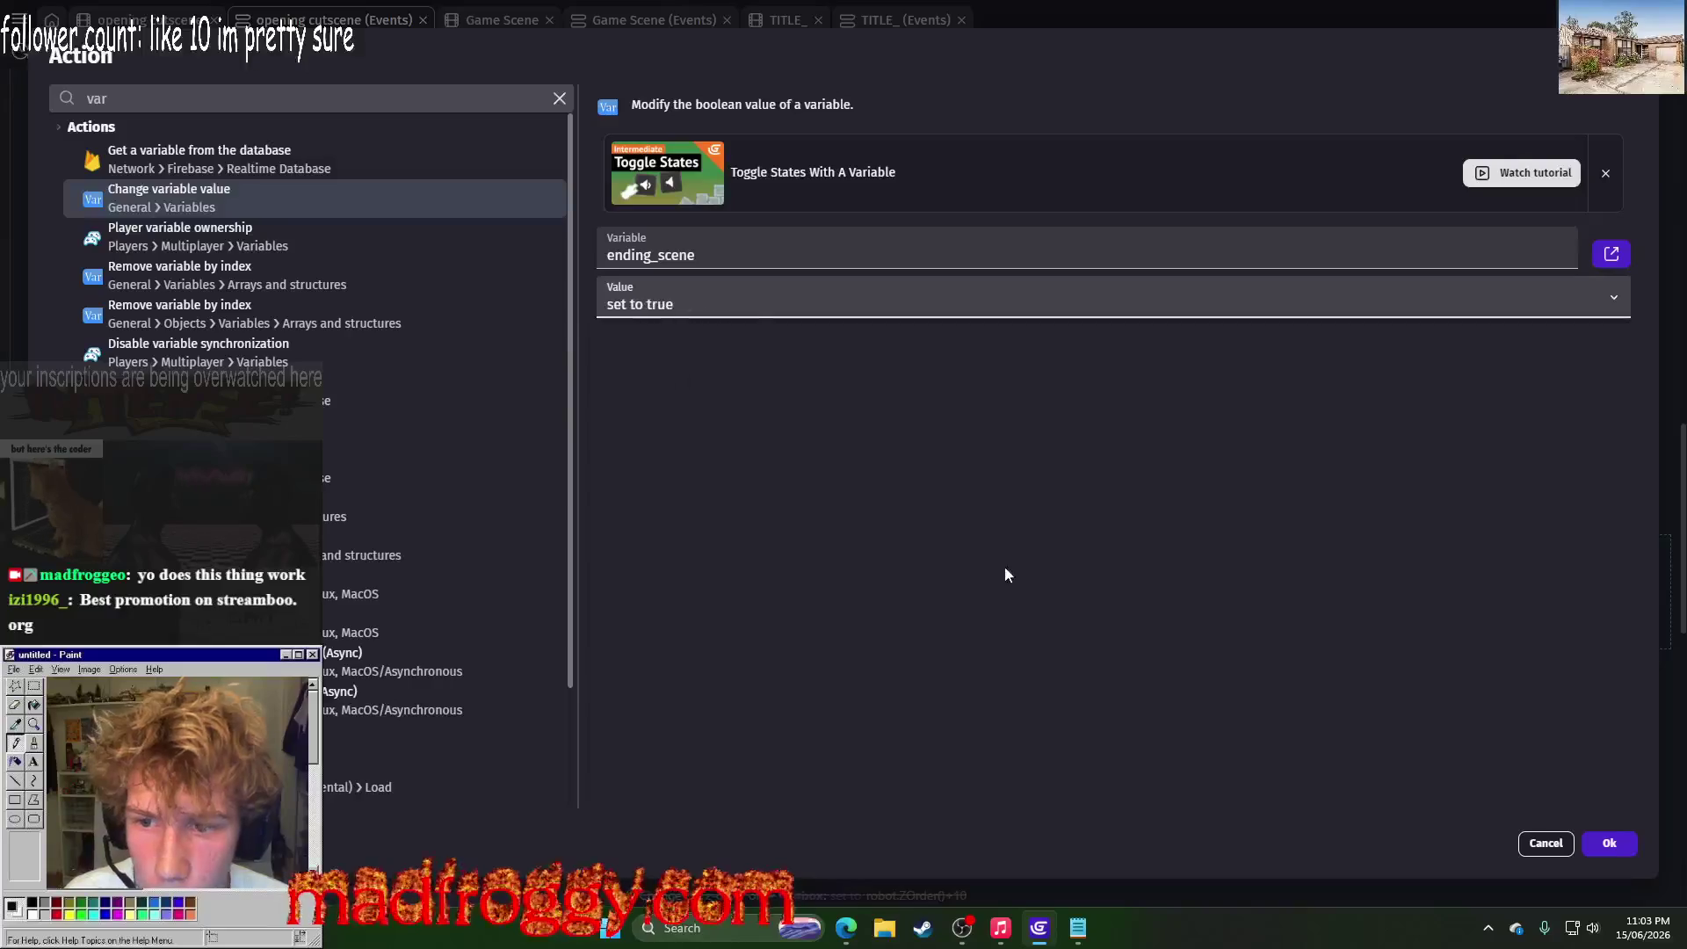
pyautogui.click(1606, 844)
pyautogui.moveTo(661, 636); pyautogui.dragTo(665, 545)
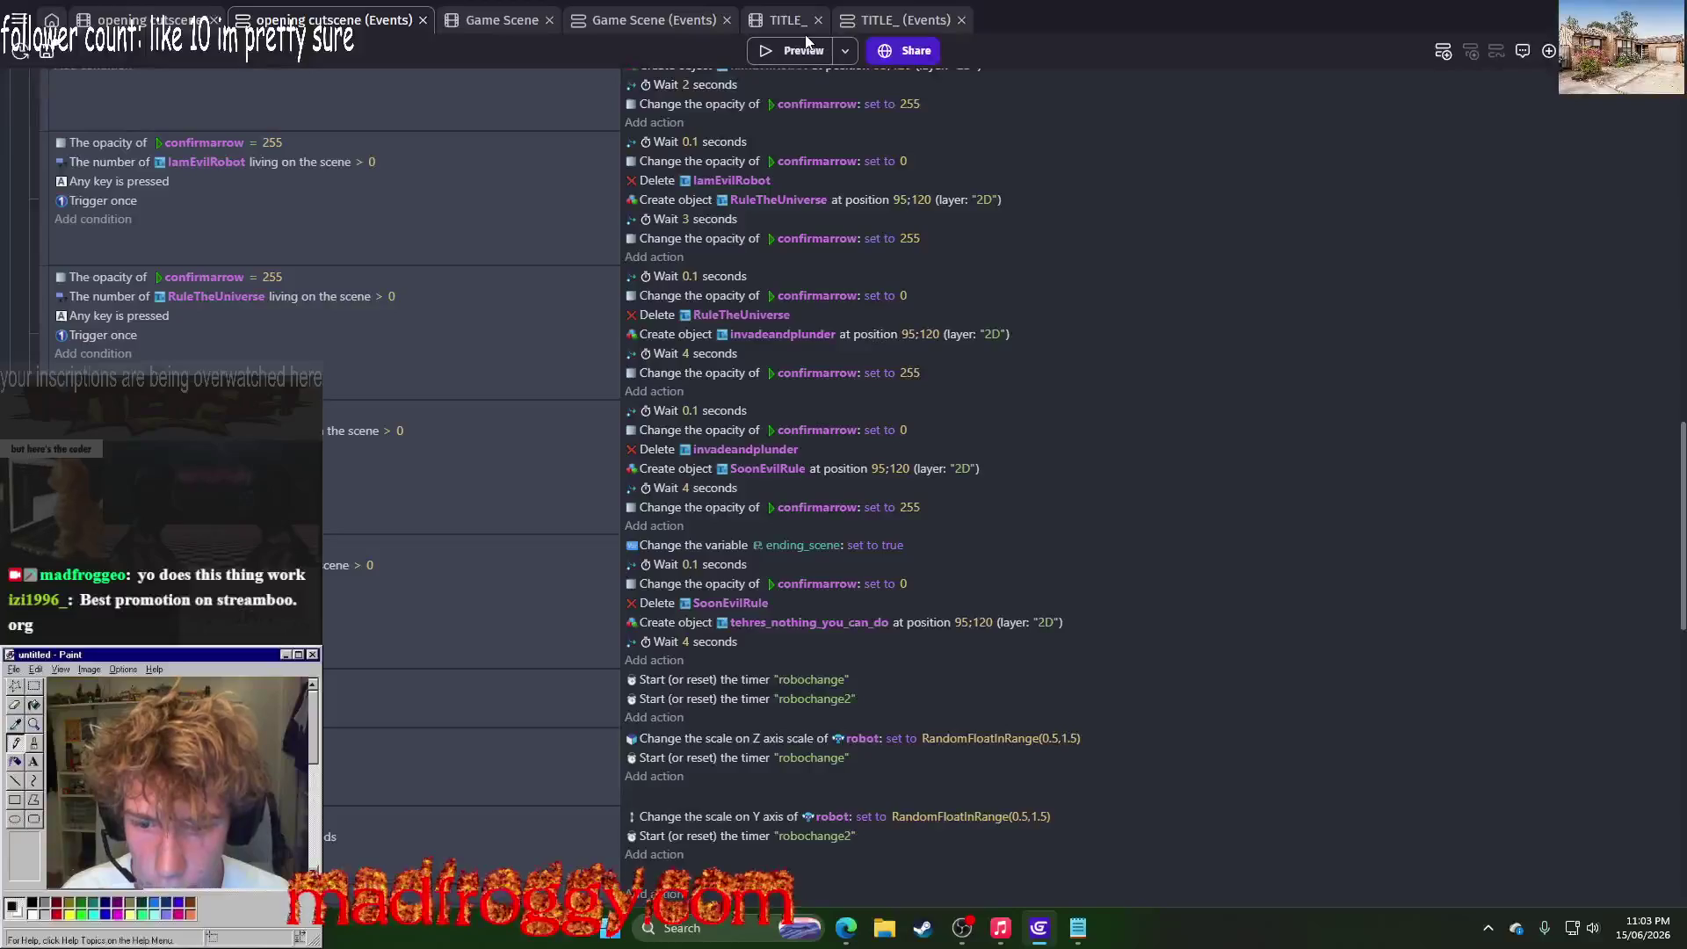
pyautogui.click(780, 52)
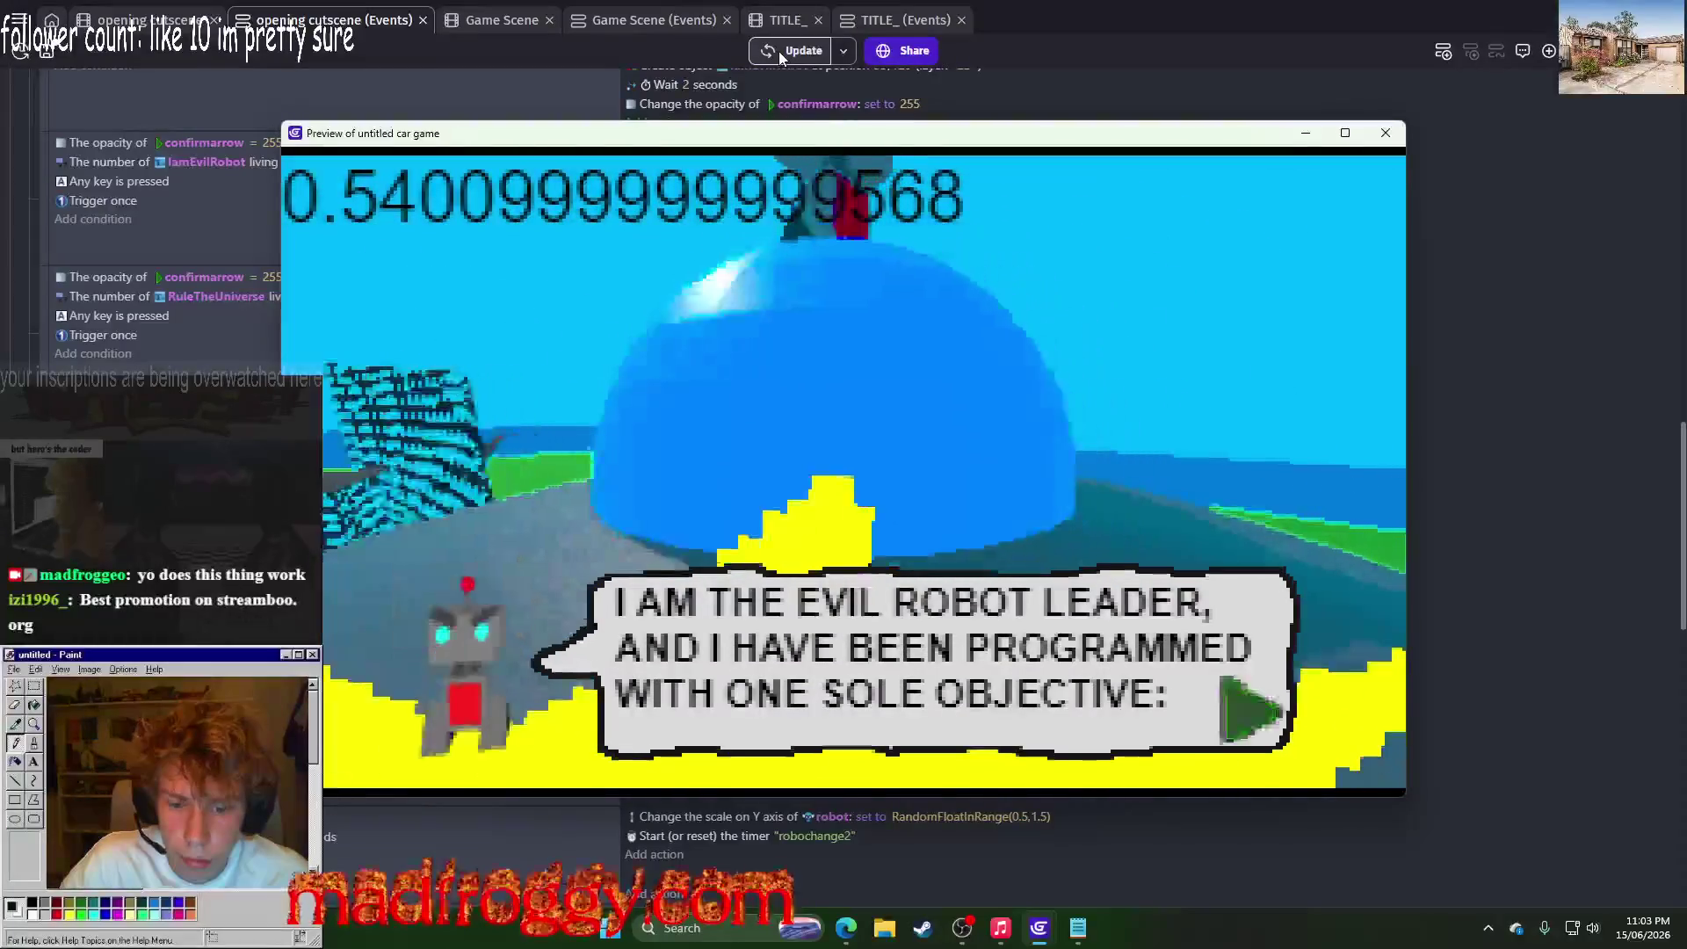
pyautogui.press('space')
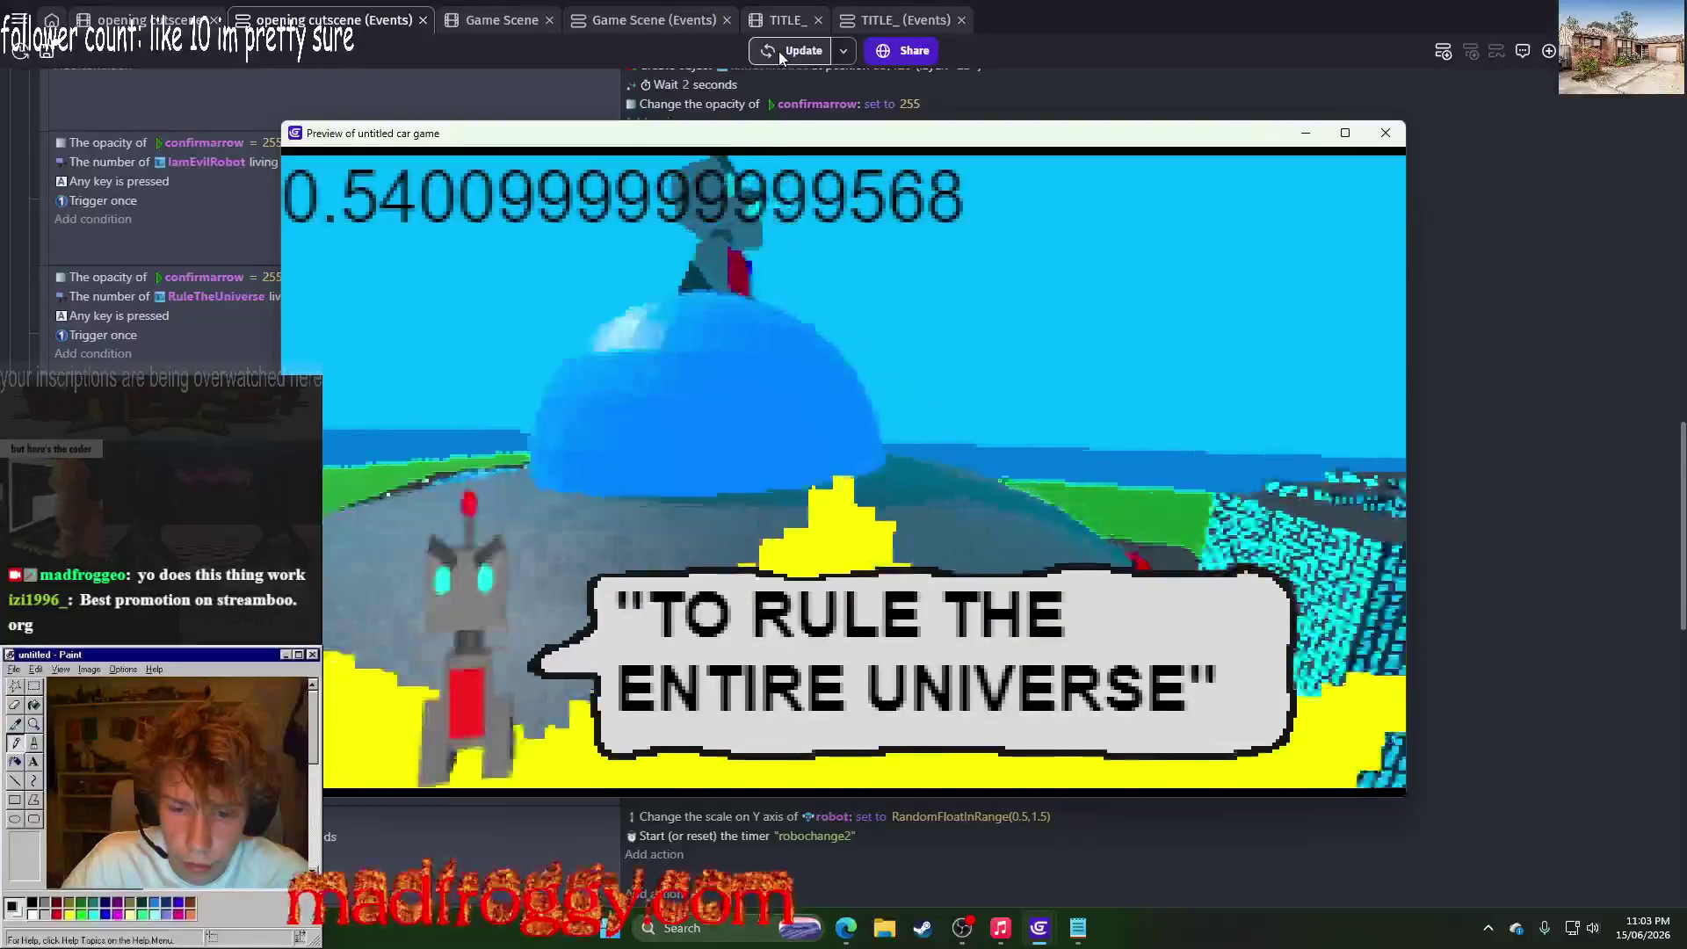
pyautogui.press('space')
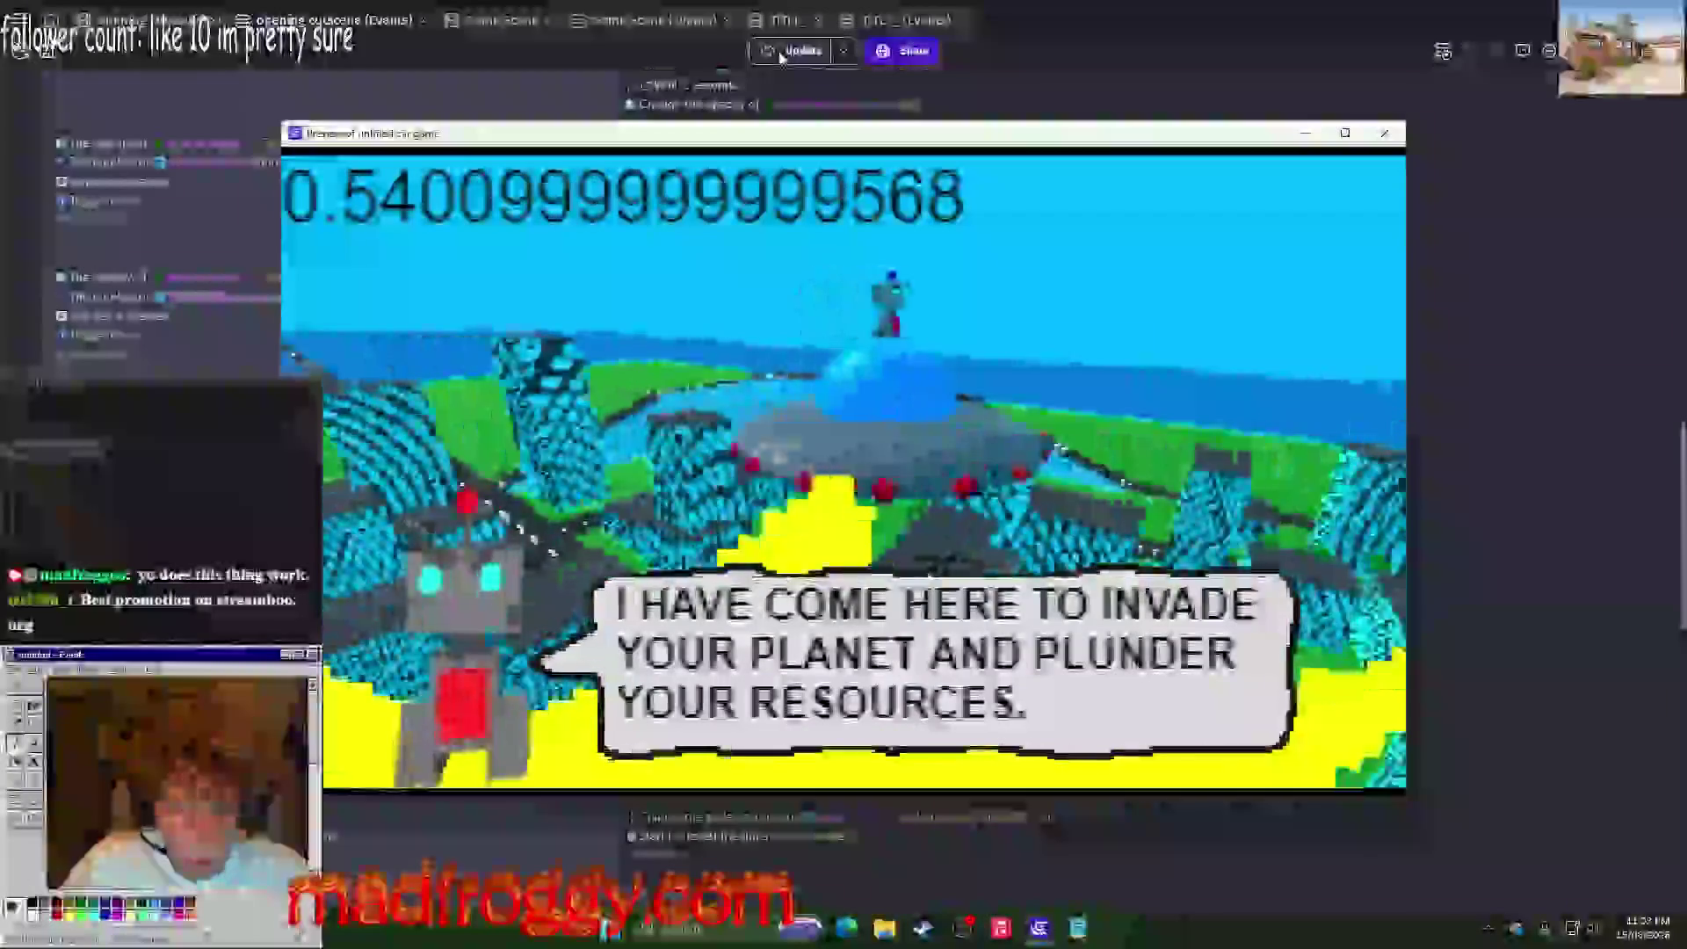
pyautogui.press('space')
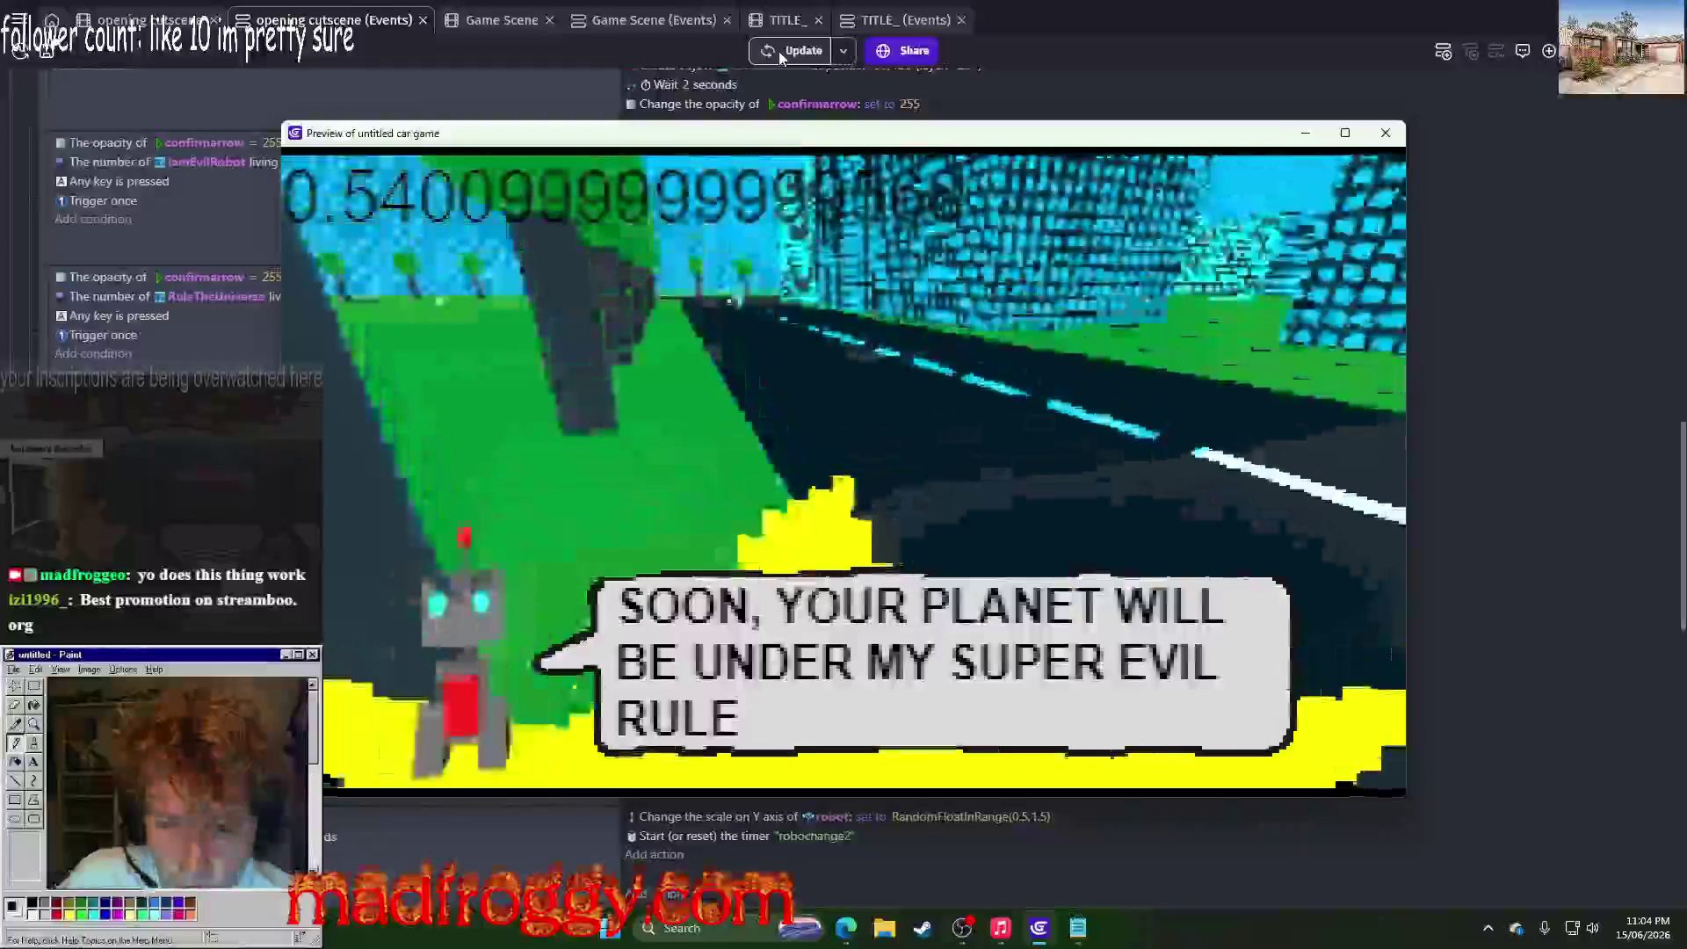
pyautogui.press('space')
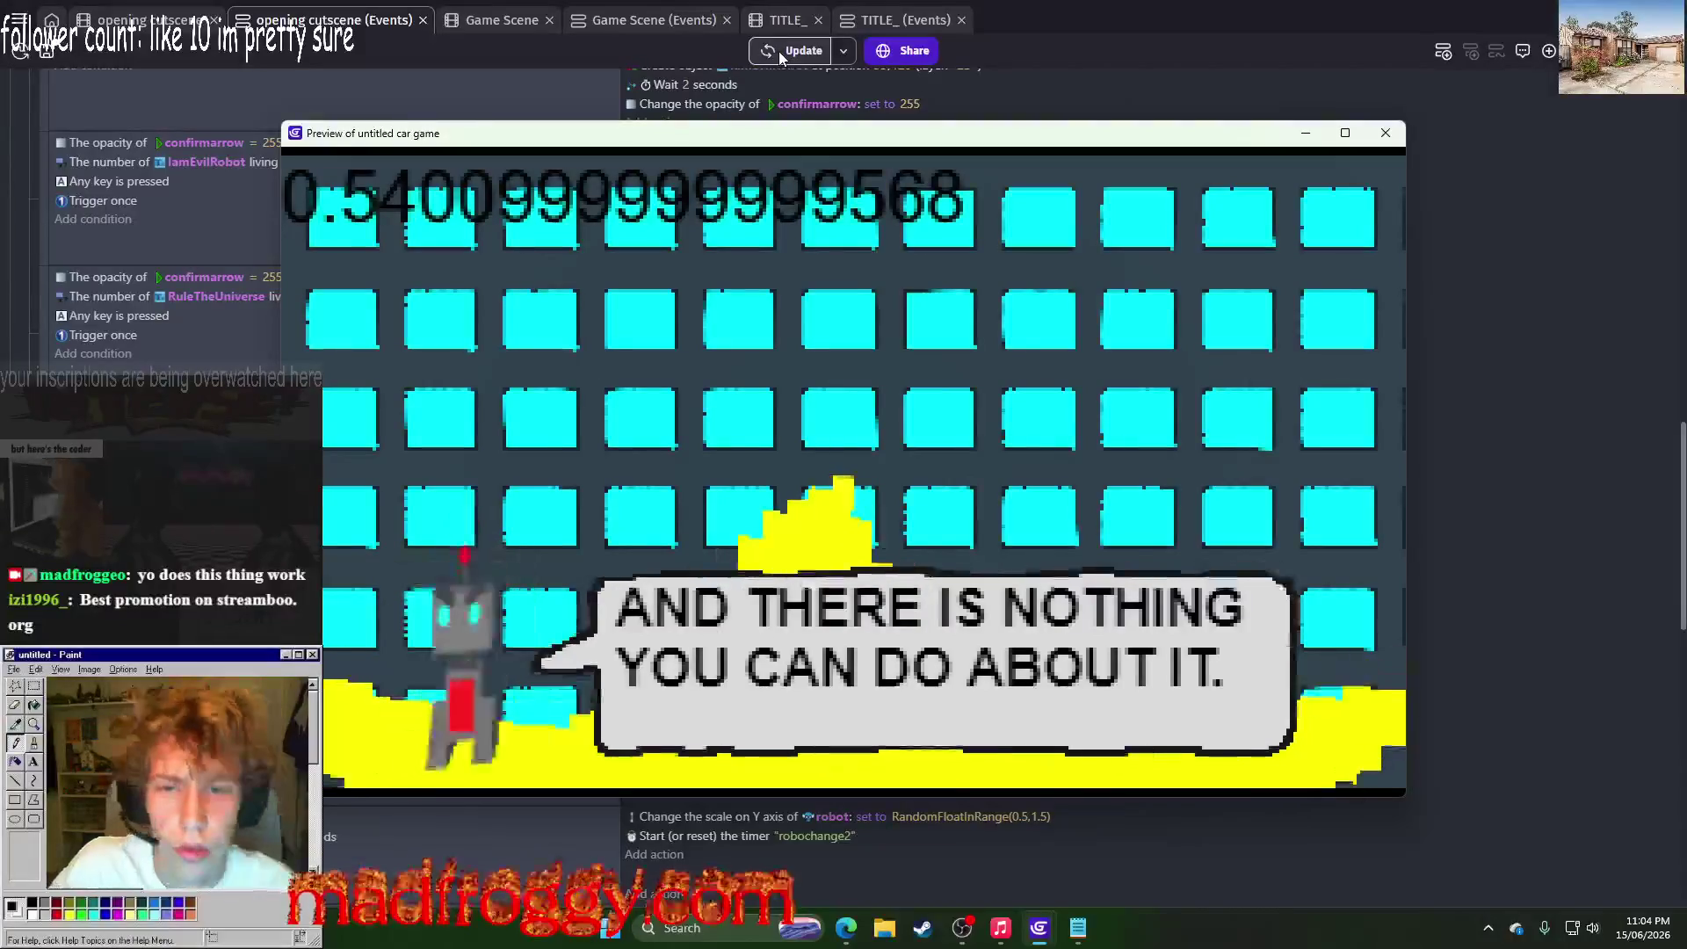
pyautogui.click(1386, 132)
pyautogui.scroll(-5, 1185, 270)
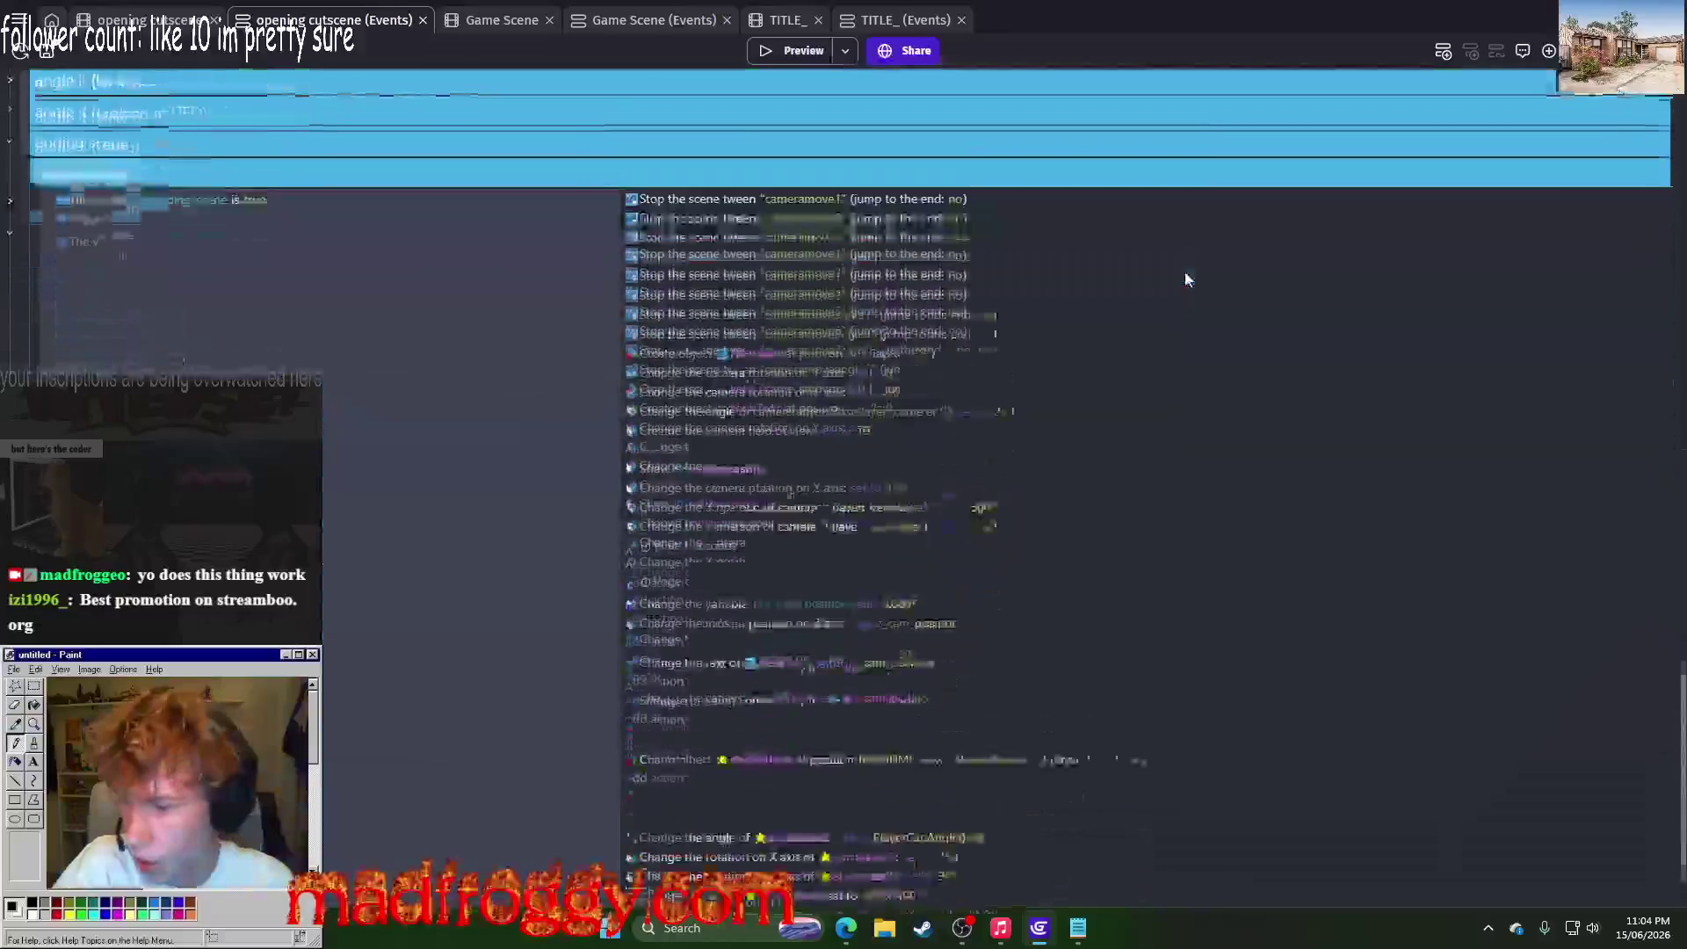
pyautogui.scroll(3, 1056, 336)
pyautogui.scroll(-3, 1056, 335)
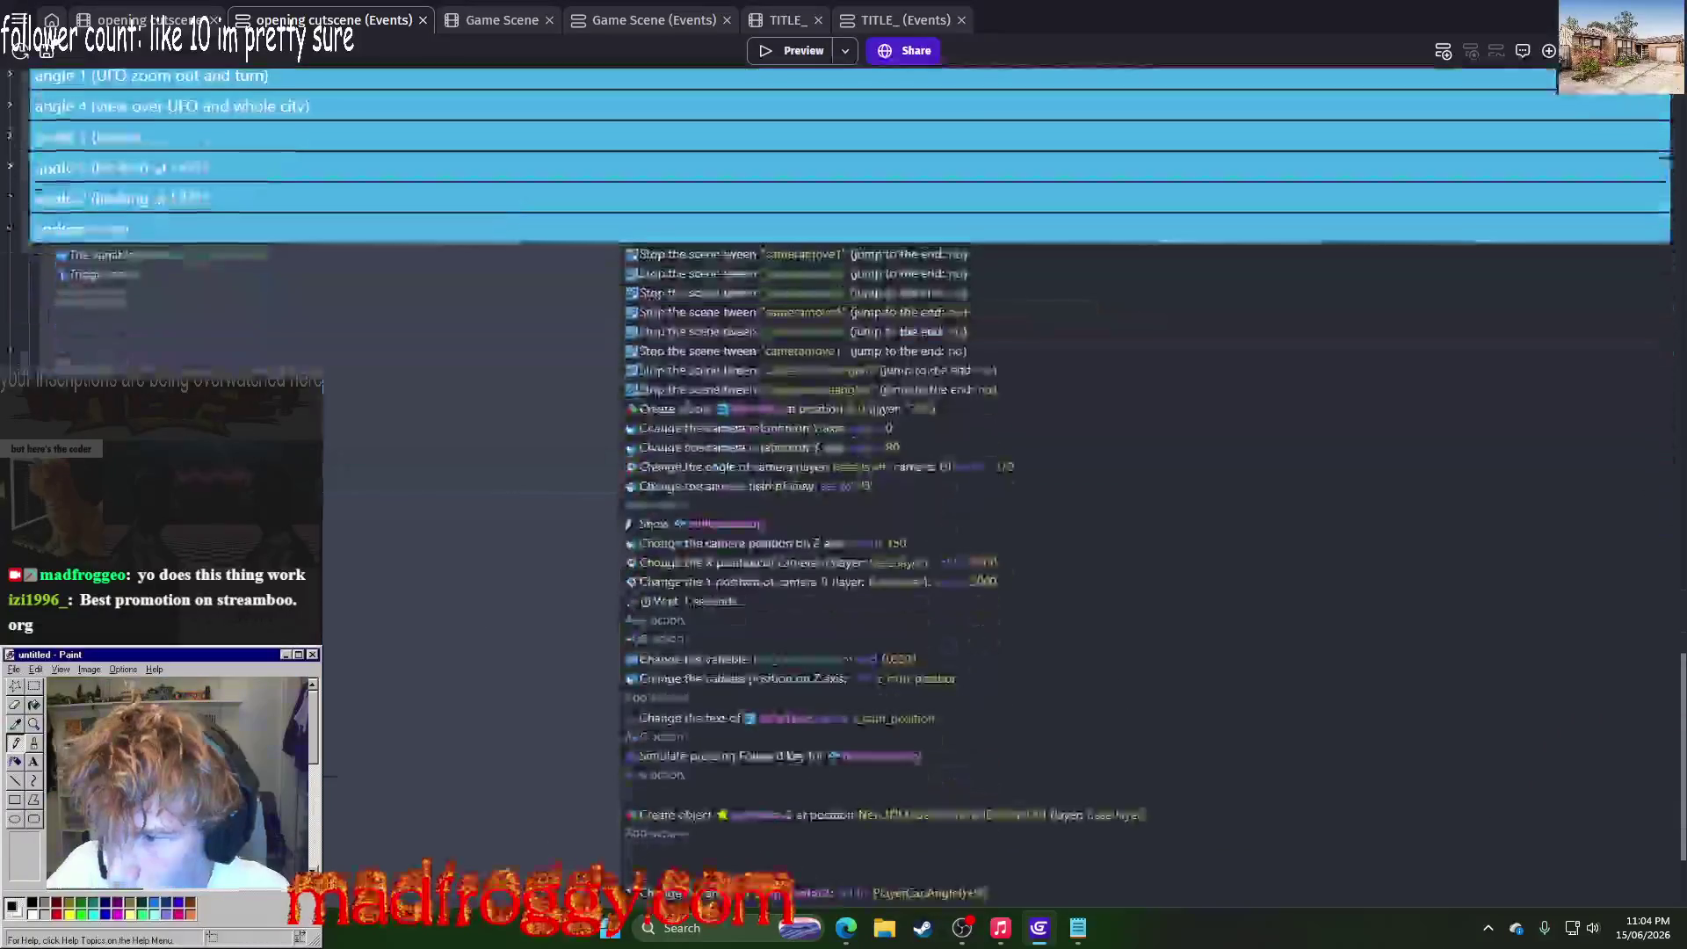
pyautogui.scroll(-2, 1057, 336)
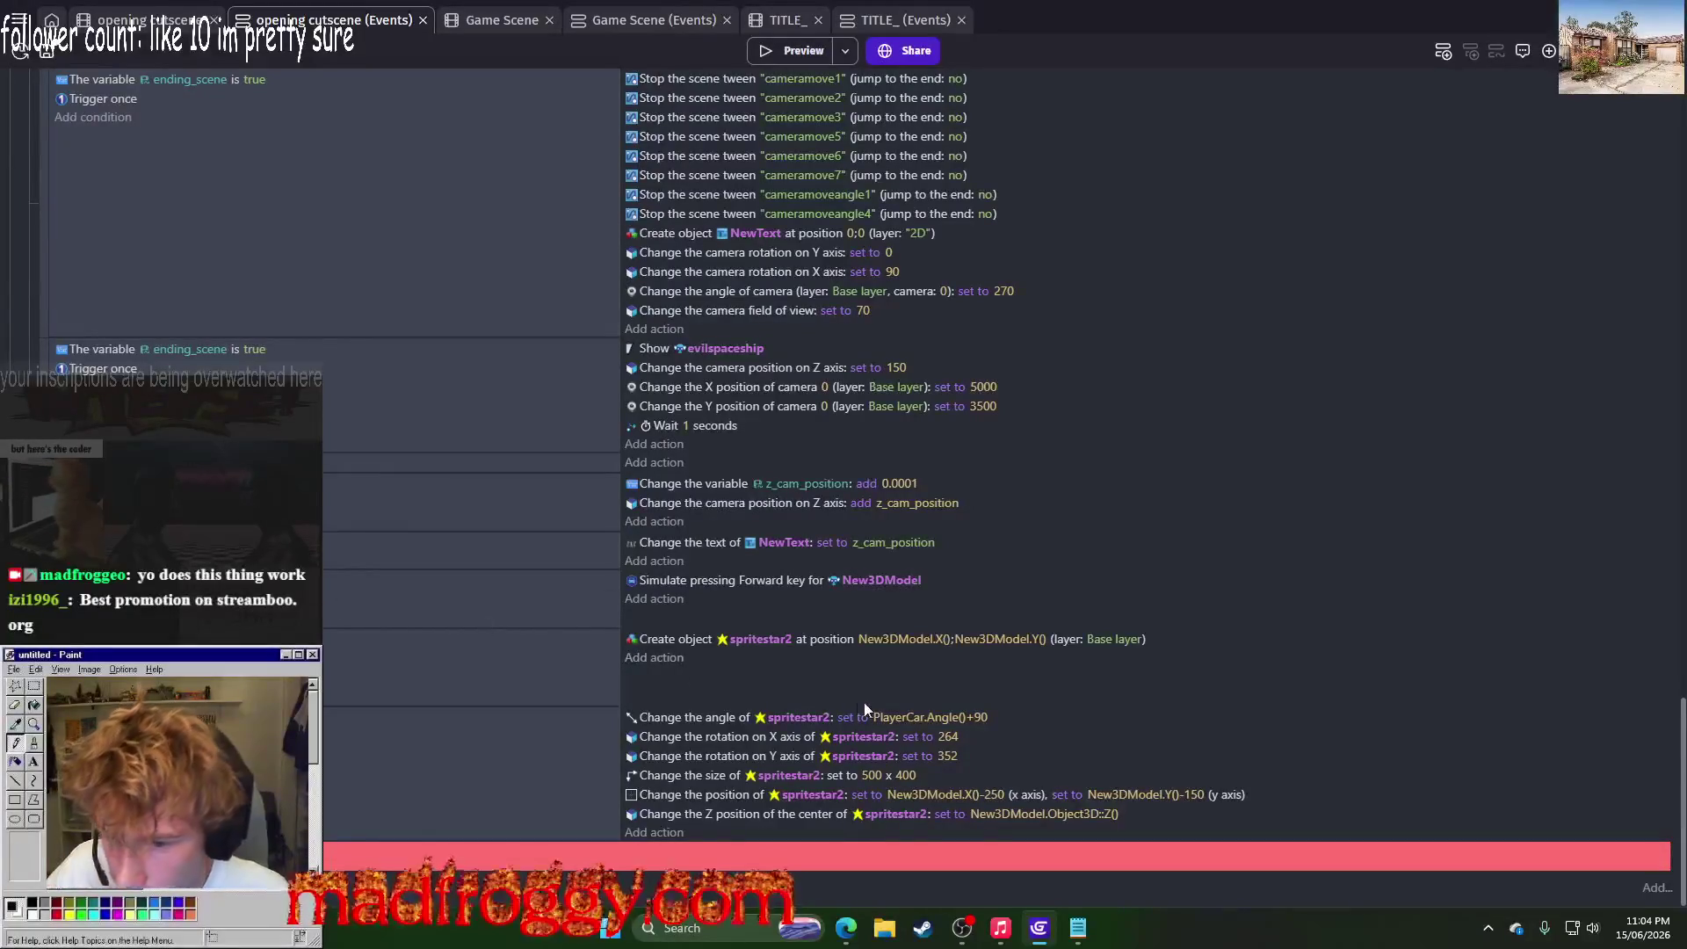
pyautogui.scroll(10, 870, 704)
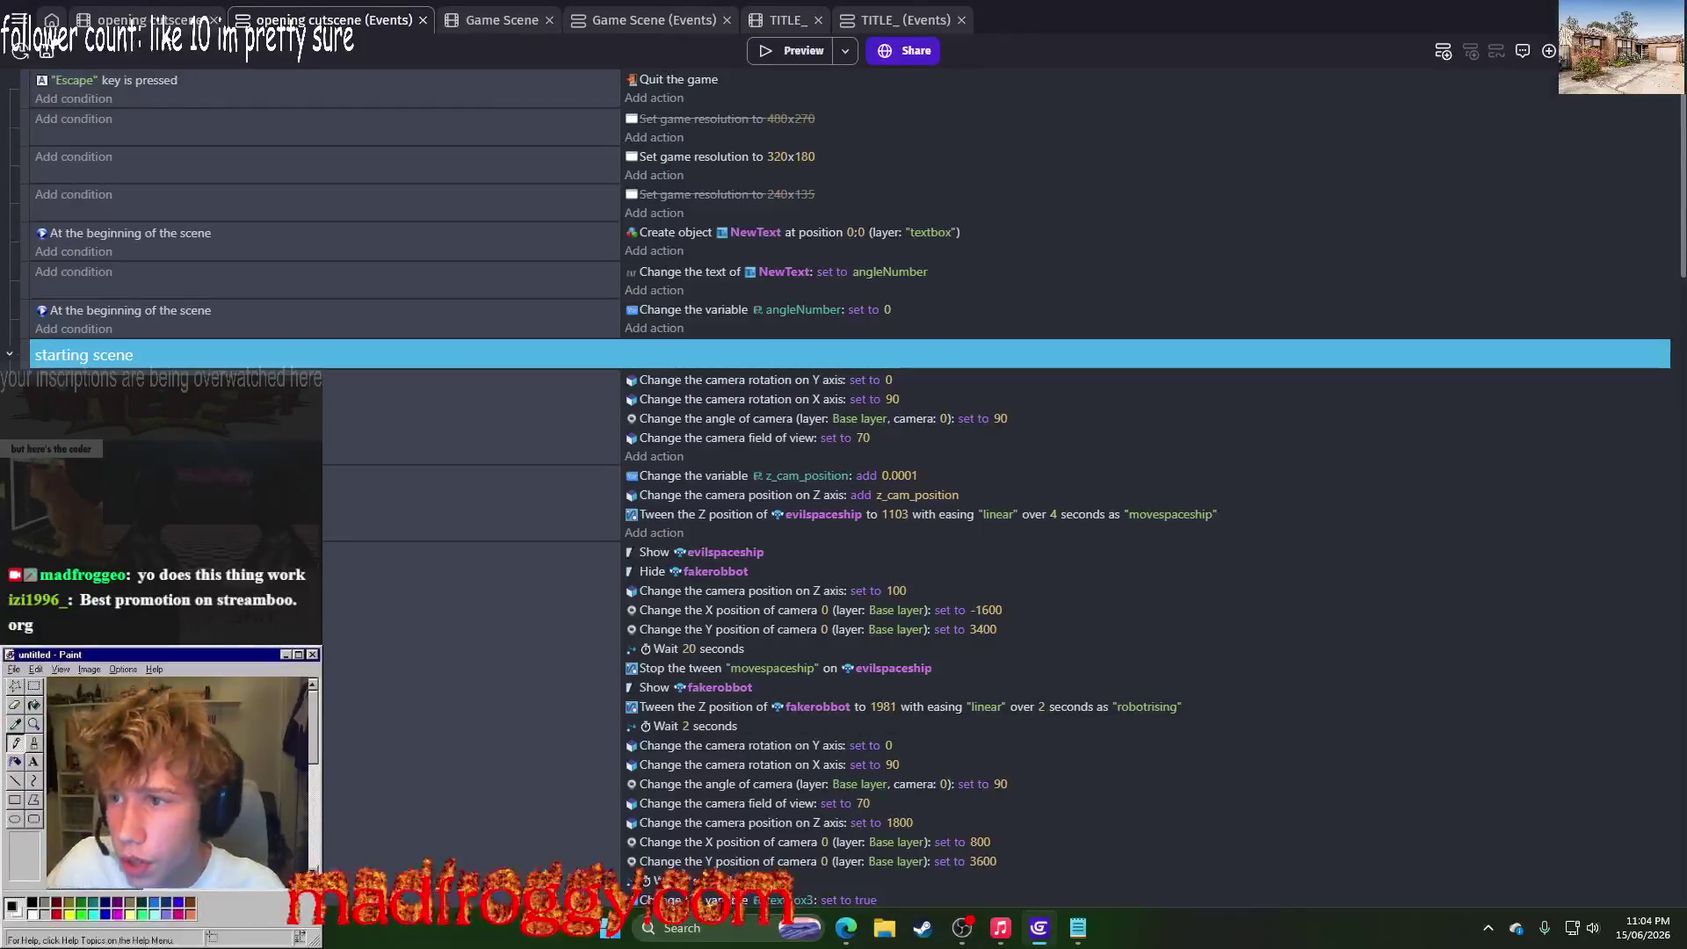
pyautogui.click(145, 19)
pyautogui.scroll(-3, 1579, 573)
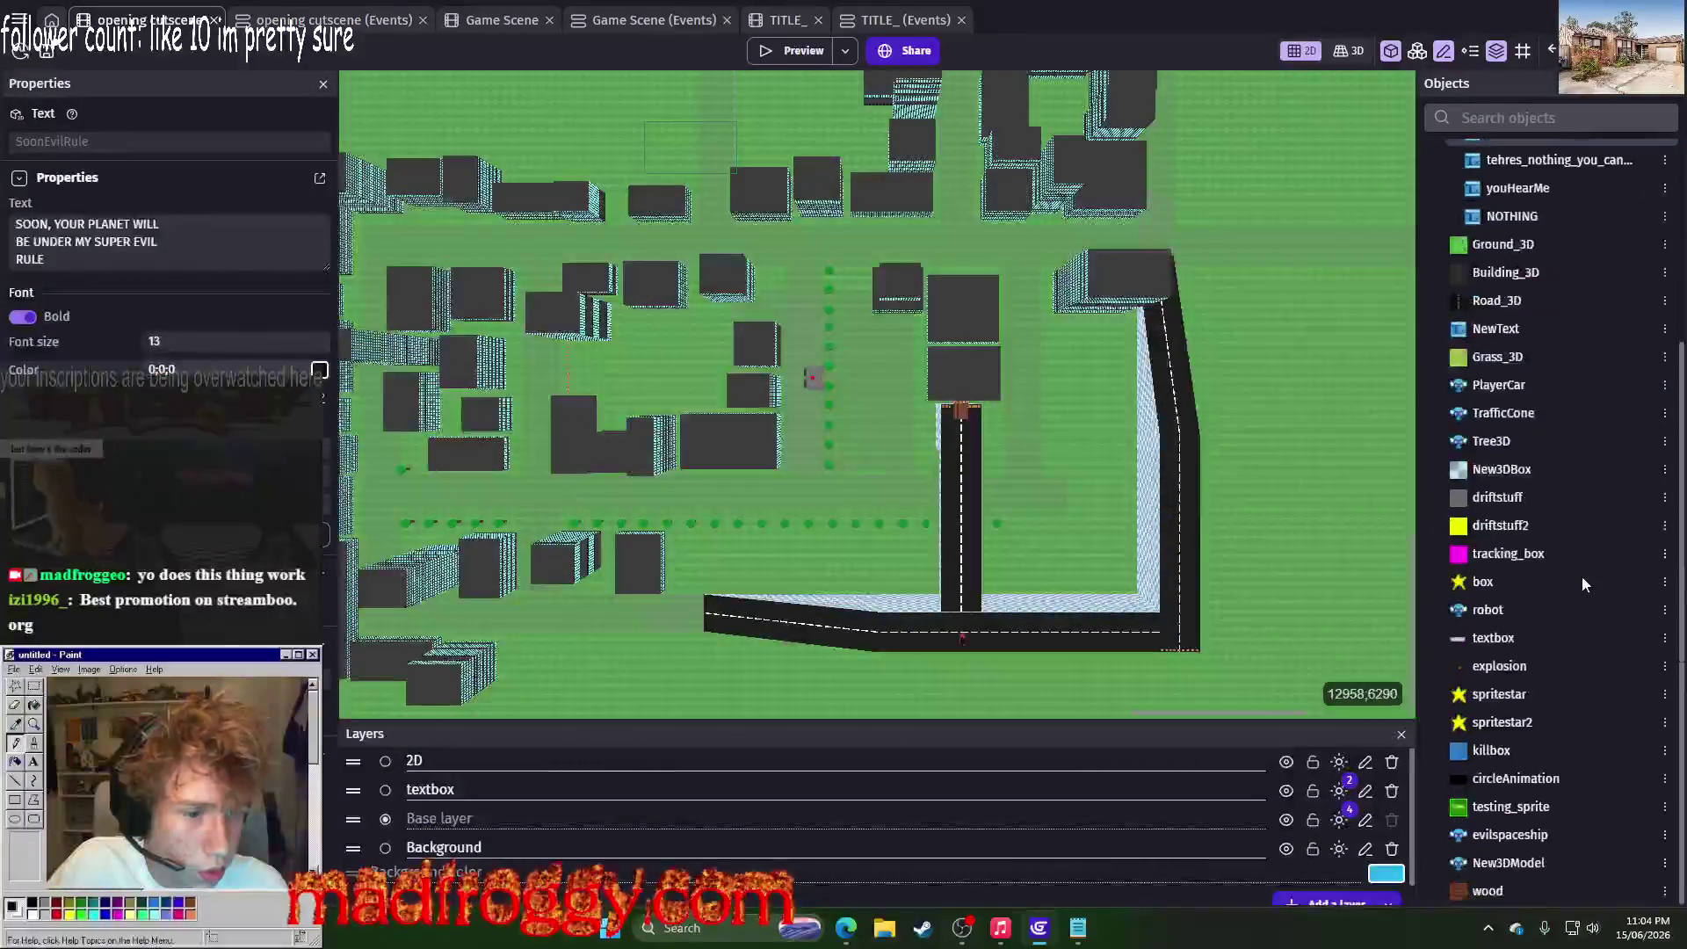
pyautogui.click(1582, 808)
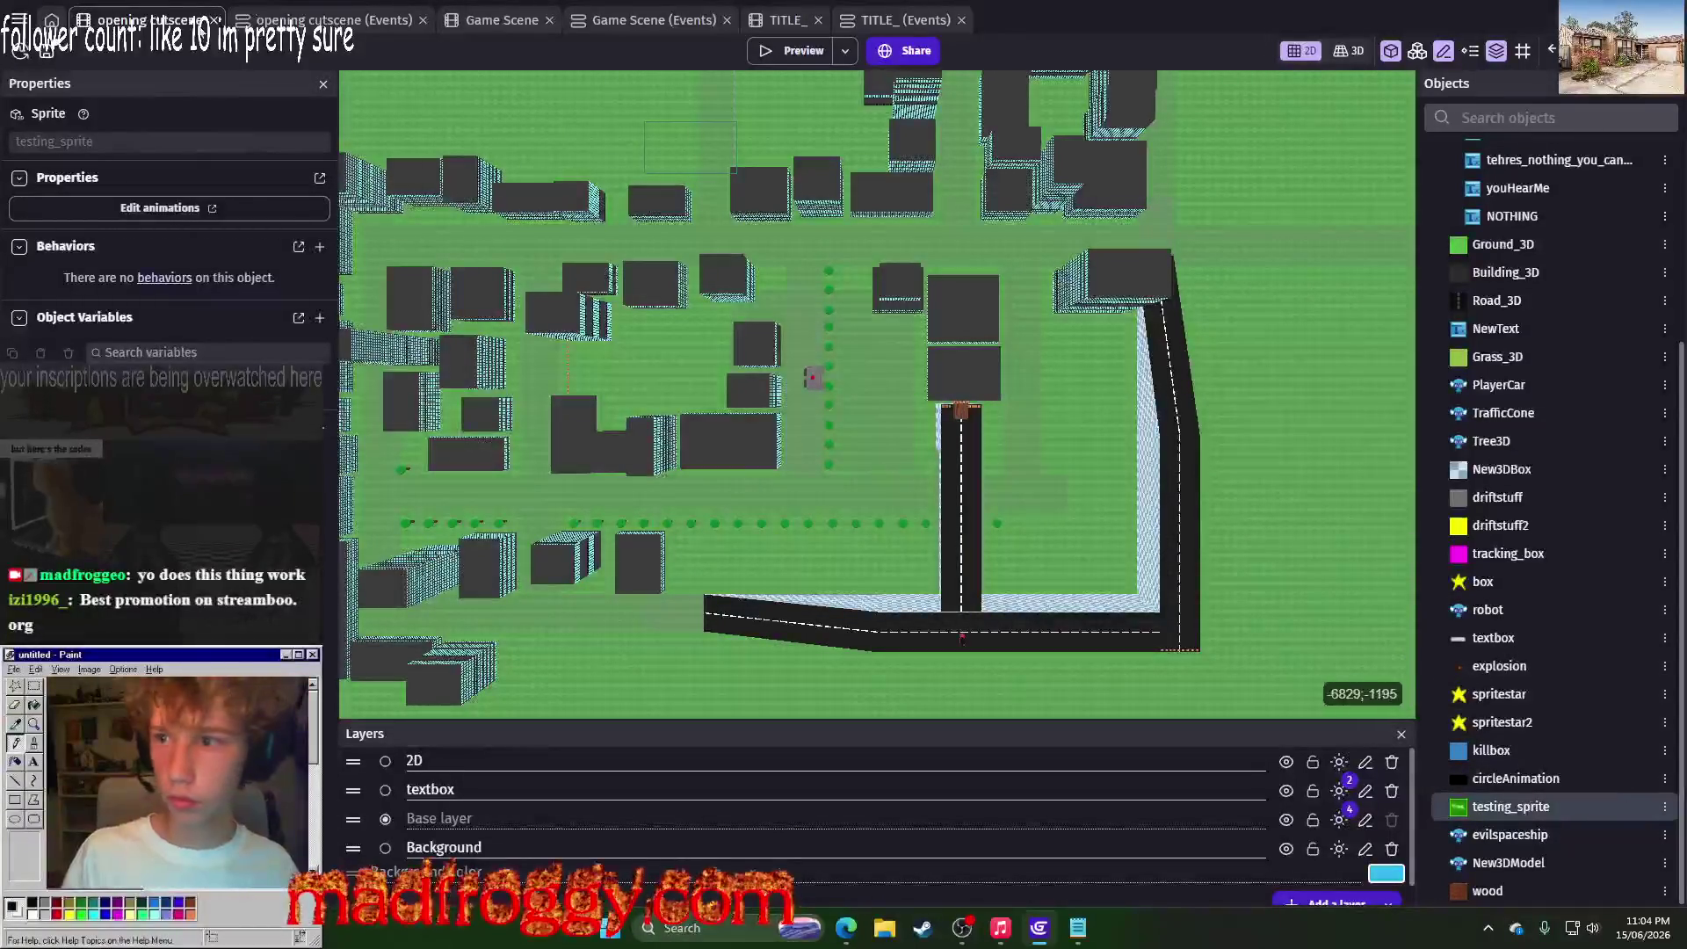
pyautogui.click(311, 21)
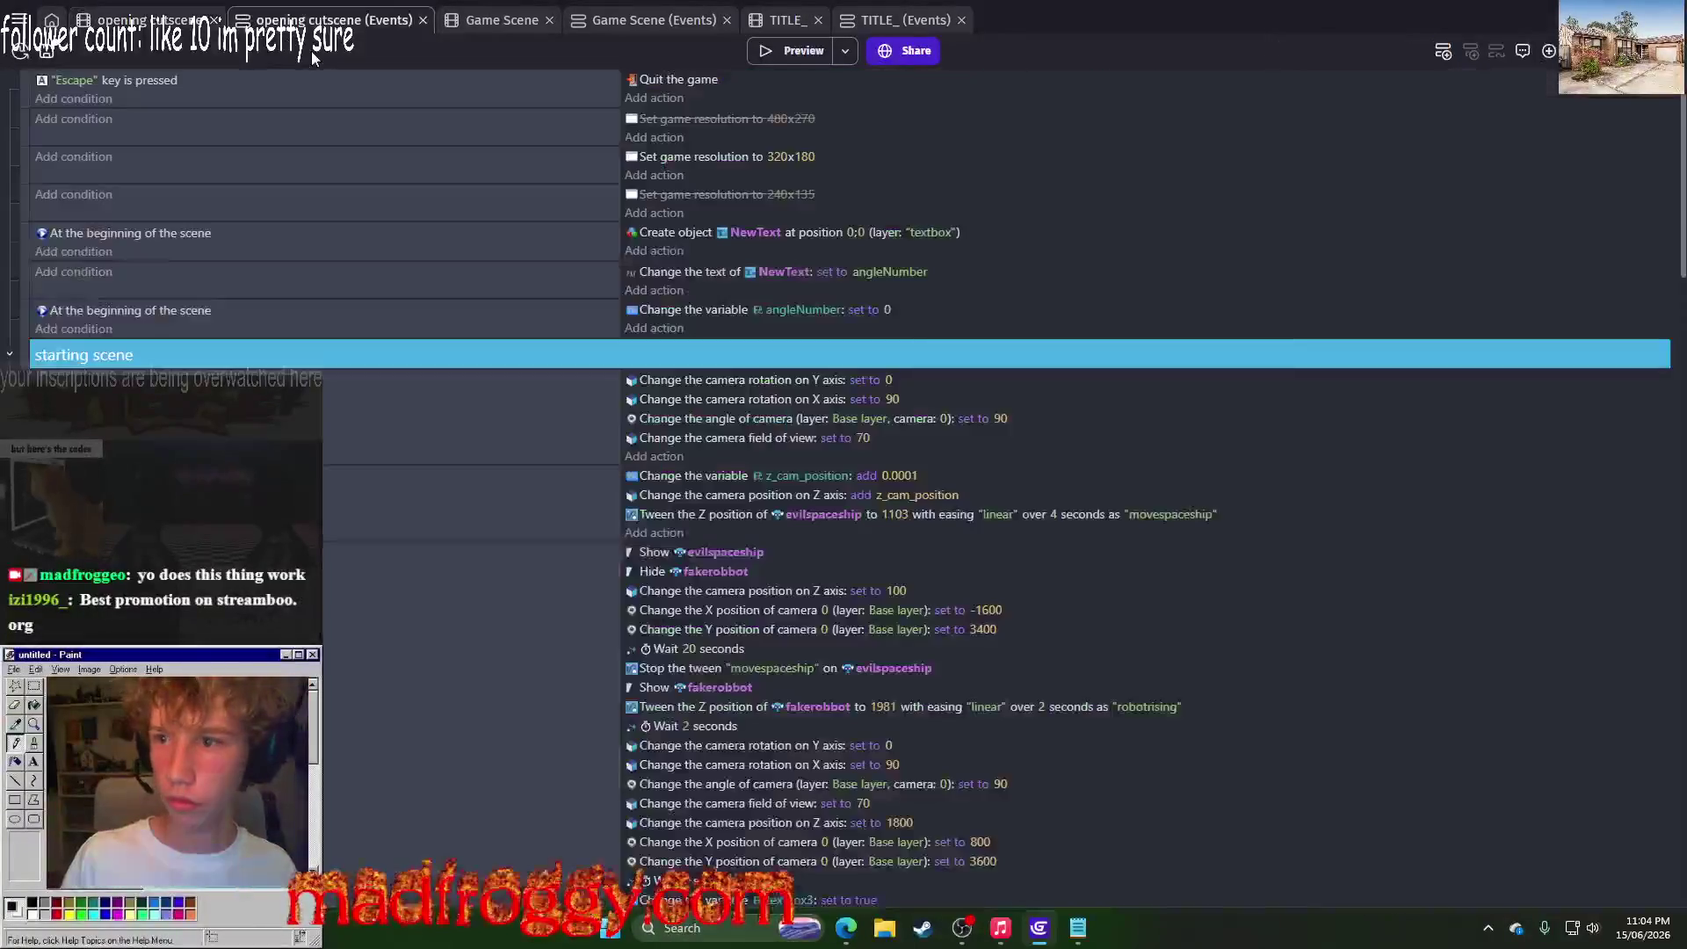
# Step: Add a Create object action for testing_sprite at position 0;0 on the 2D layer
pyautogui.click(661, 290)
pyautogui.write('creat')
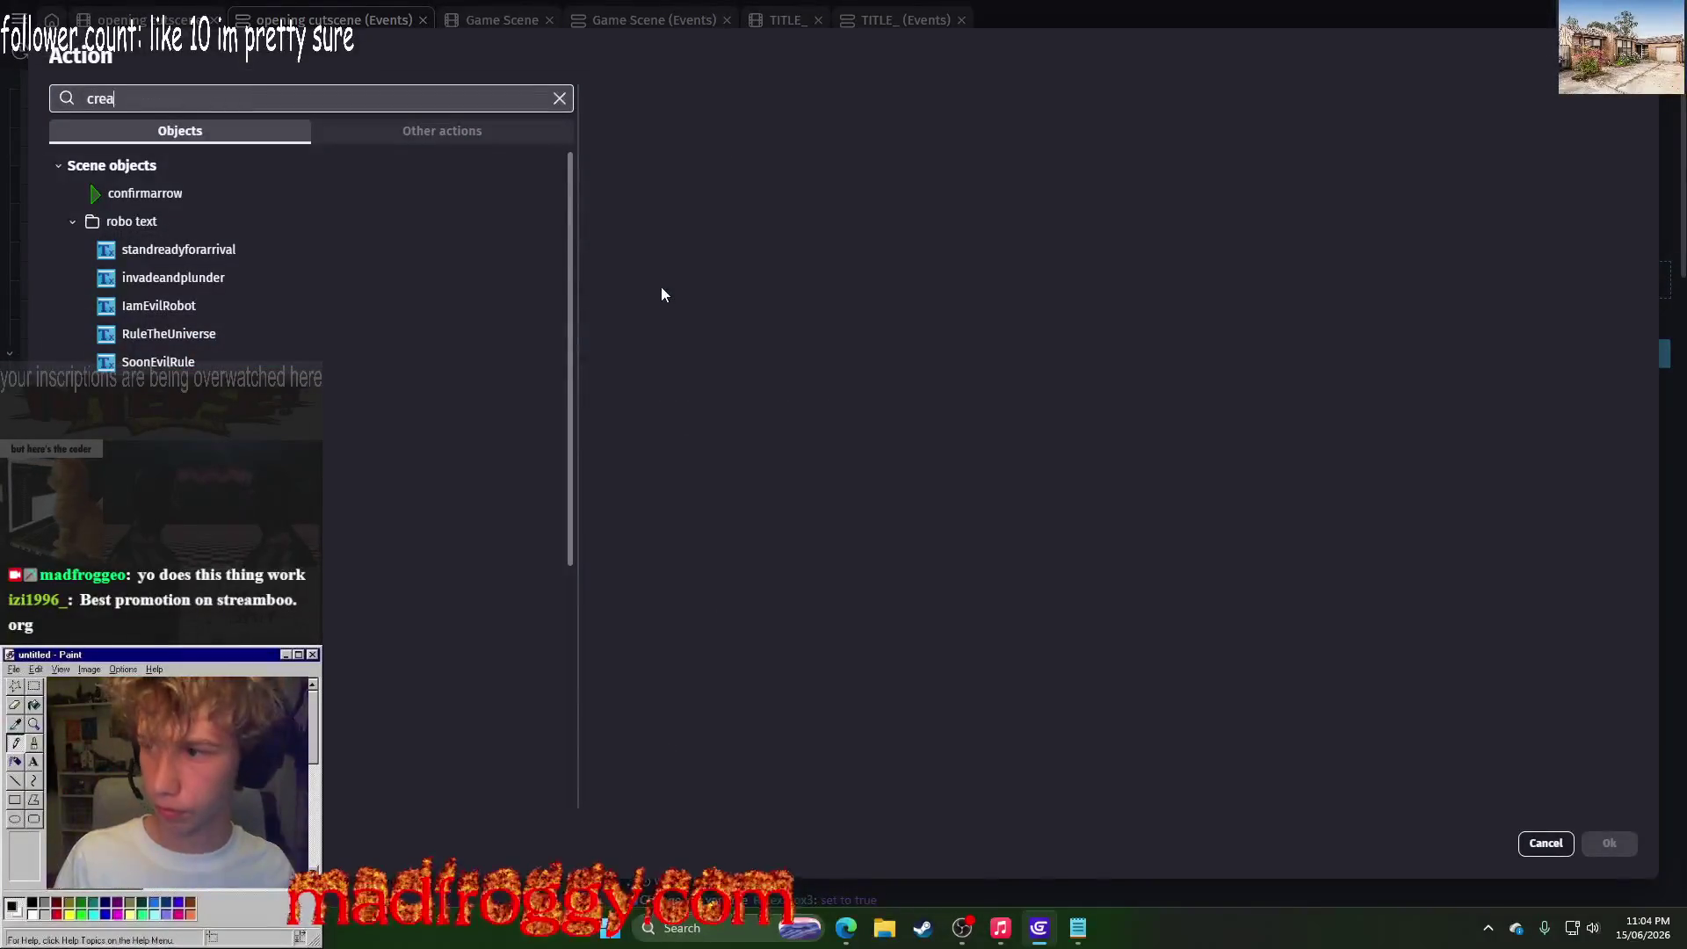
pyautogui.click(264, 468)
pyautogui.click(209, 230)
pyautogui.click(174, 266)
pyautogui.click(746, 145)
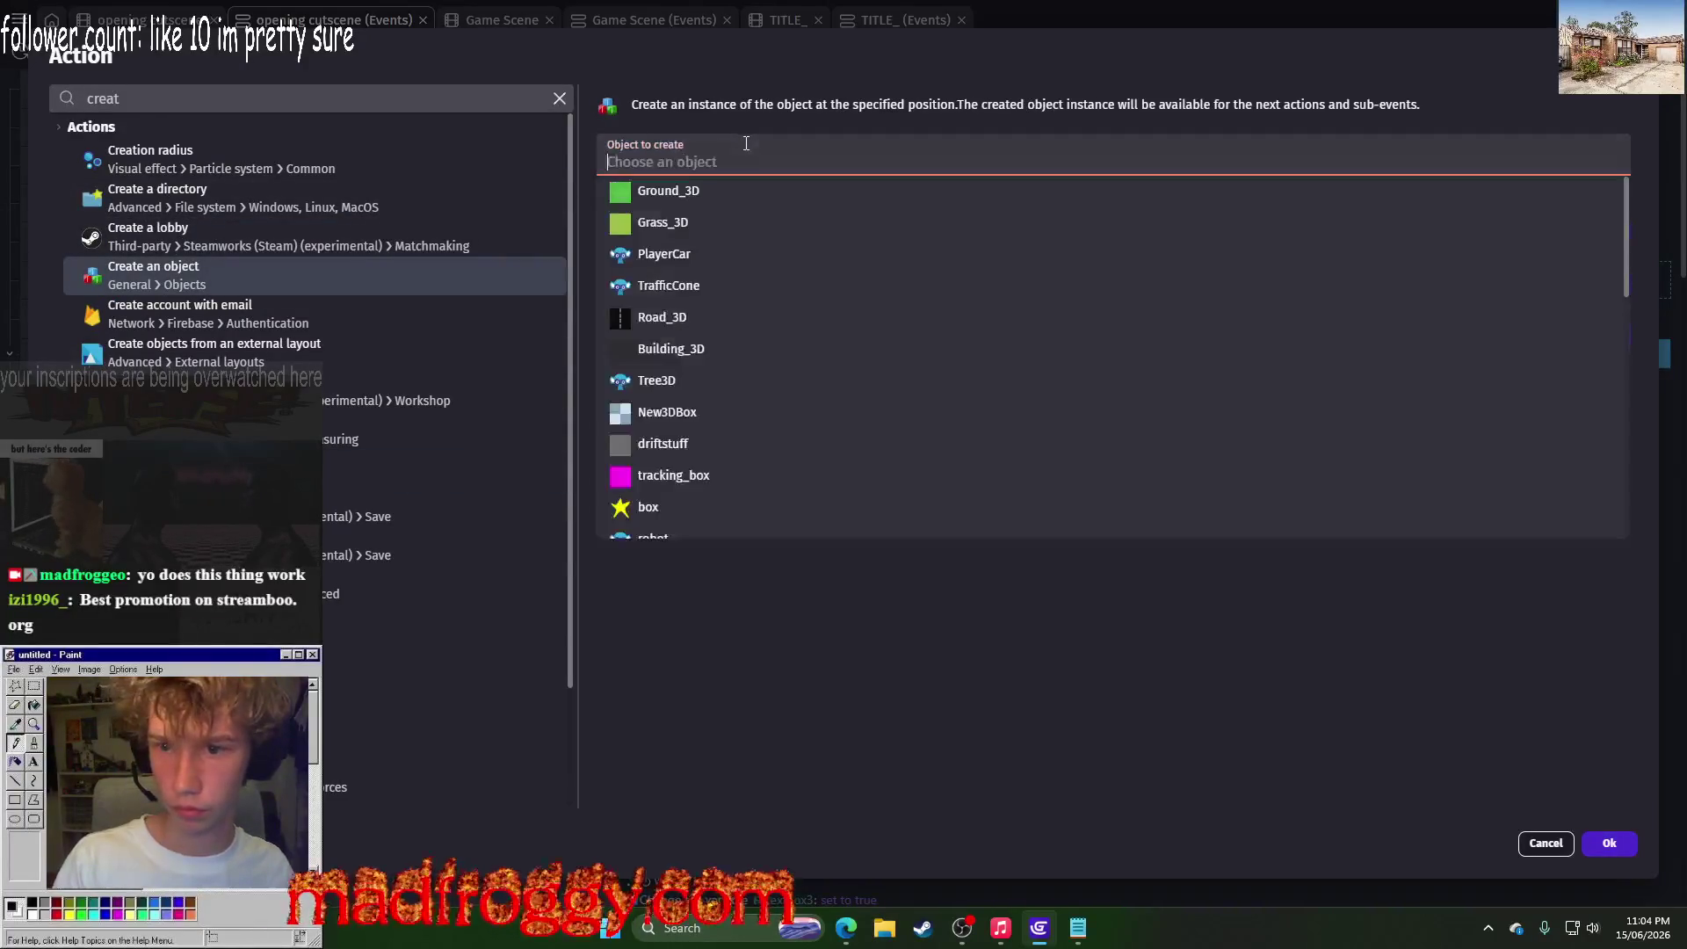
pyautogui.write('test')
pyautogui.click(680, 224)
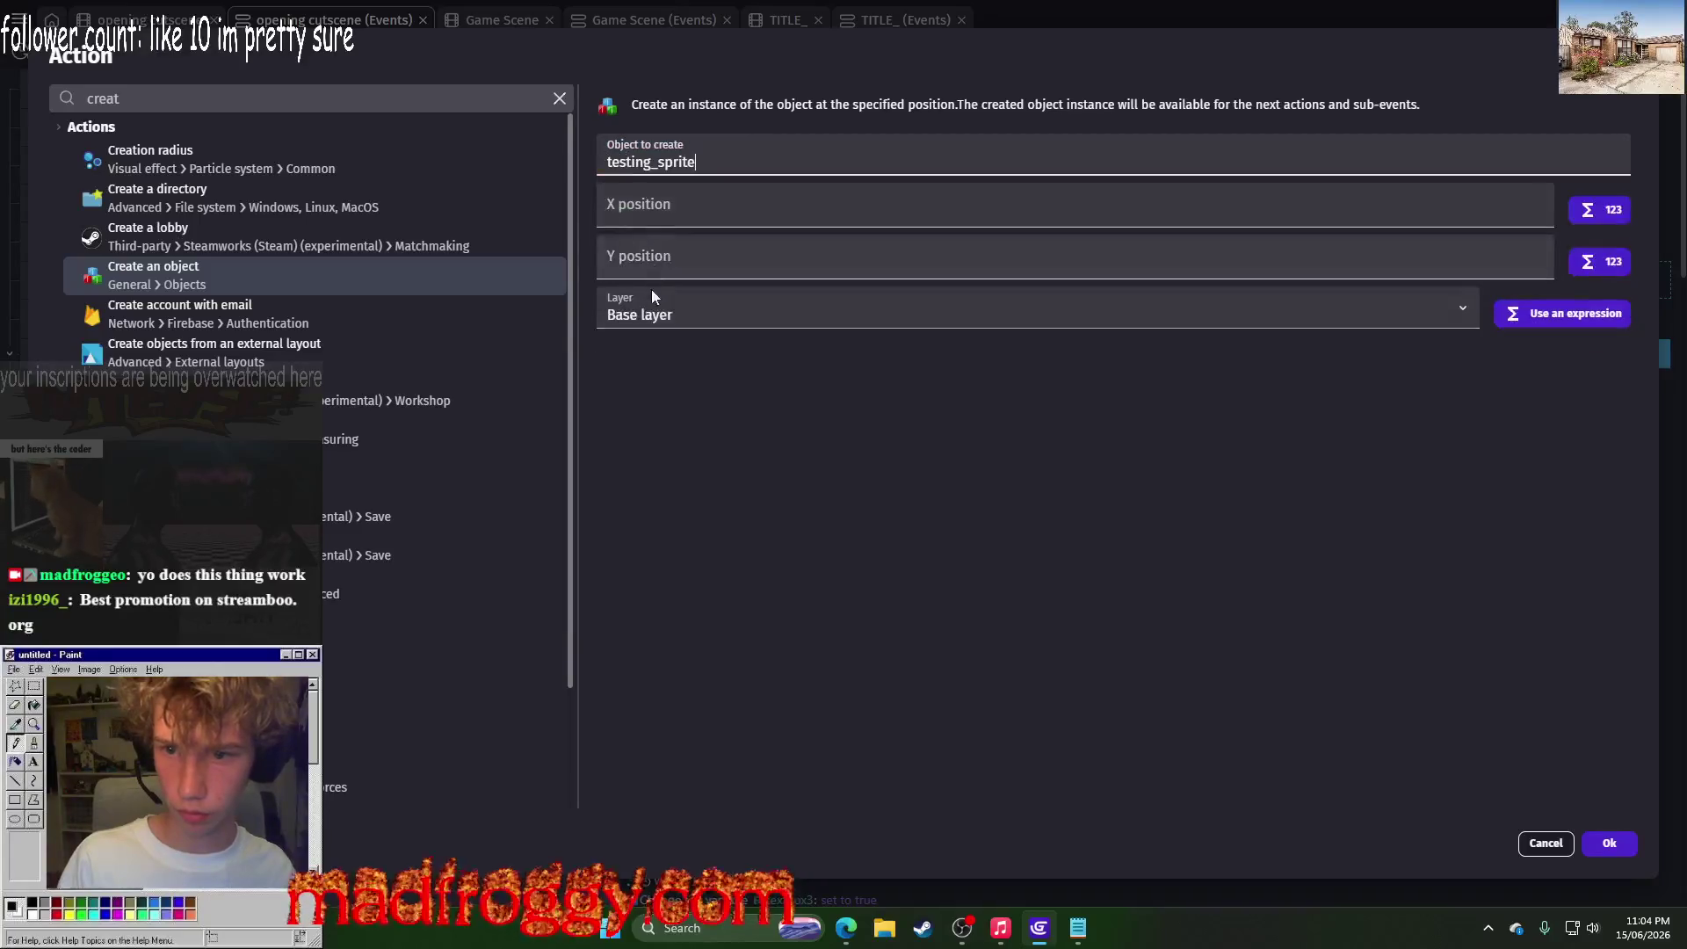
pyautogui.click(743, 222)
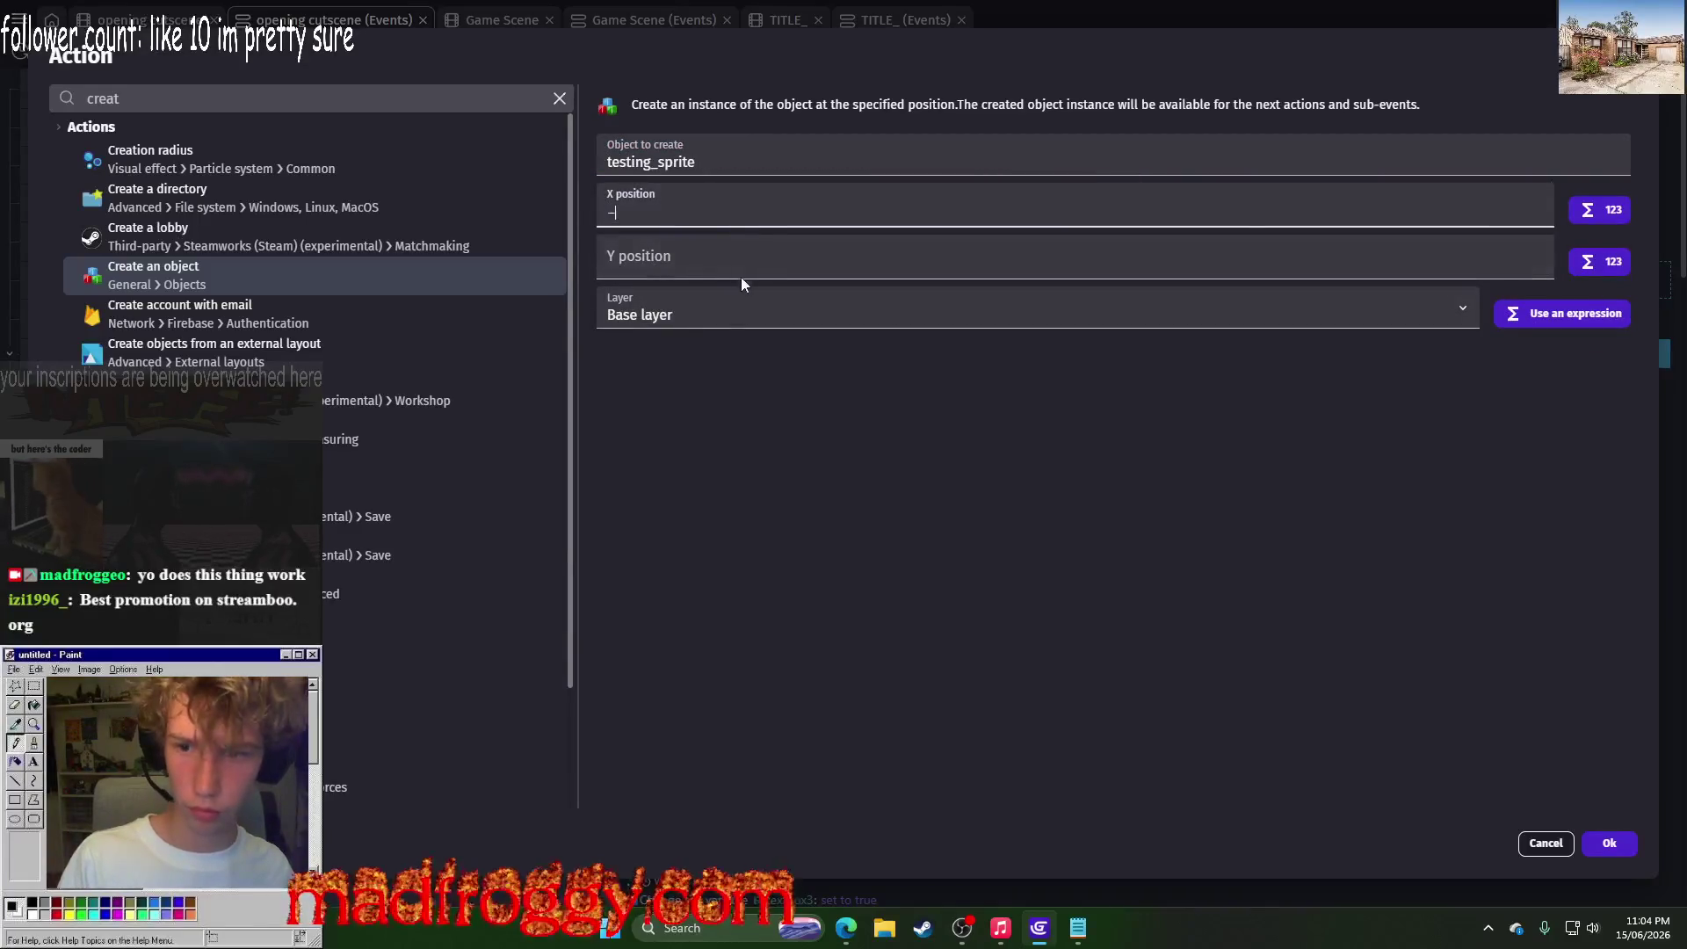
pyautogui.write('p')
pyautogui.press('BackSpace')
pyautogui.write('0')
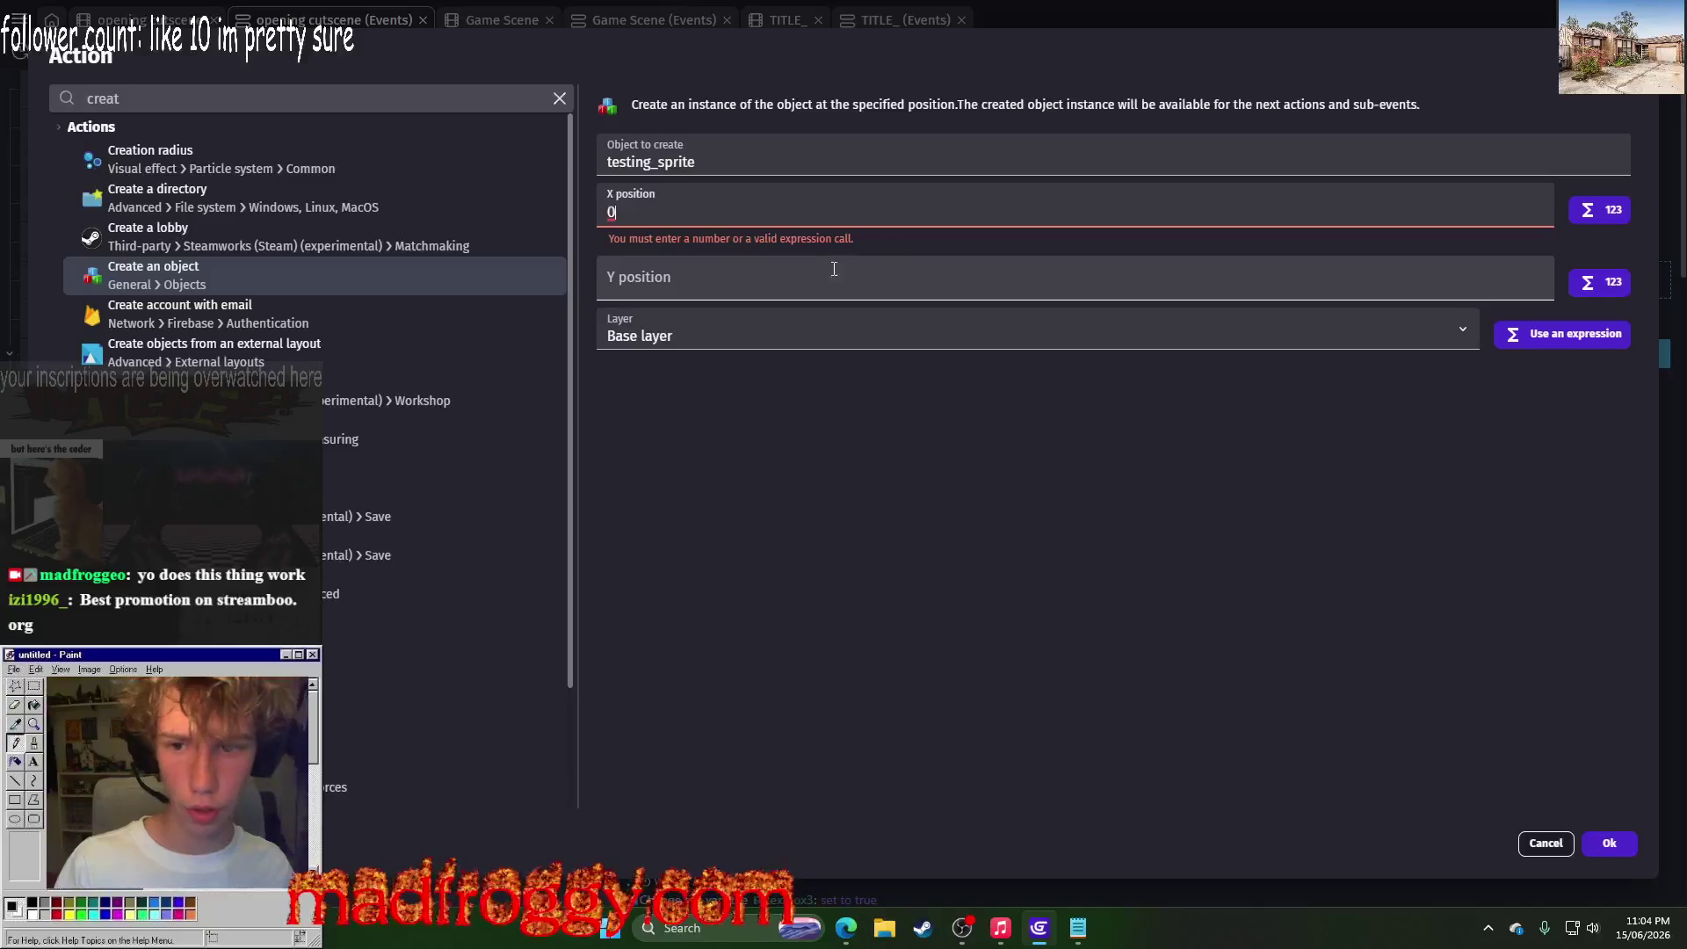
pyautogui.write('0')
pyautogui.press('Tab')
pyautogui.write('0')
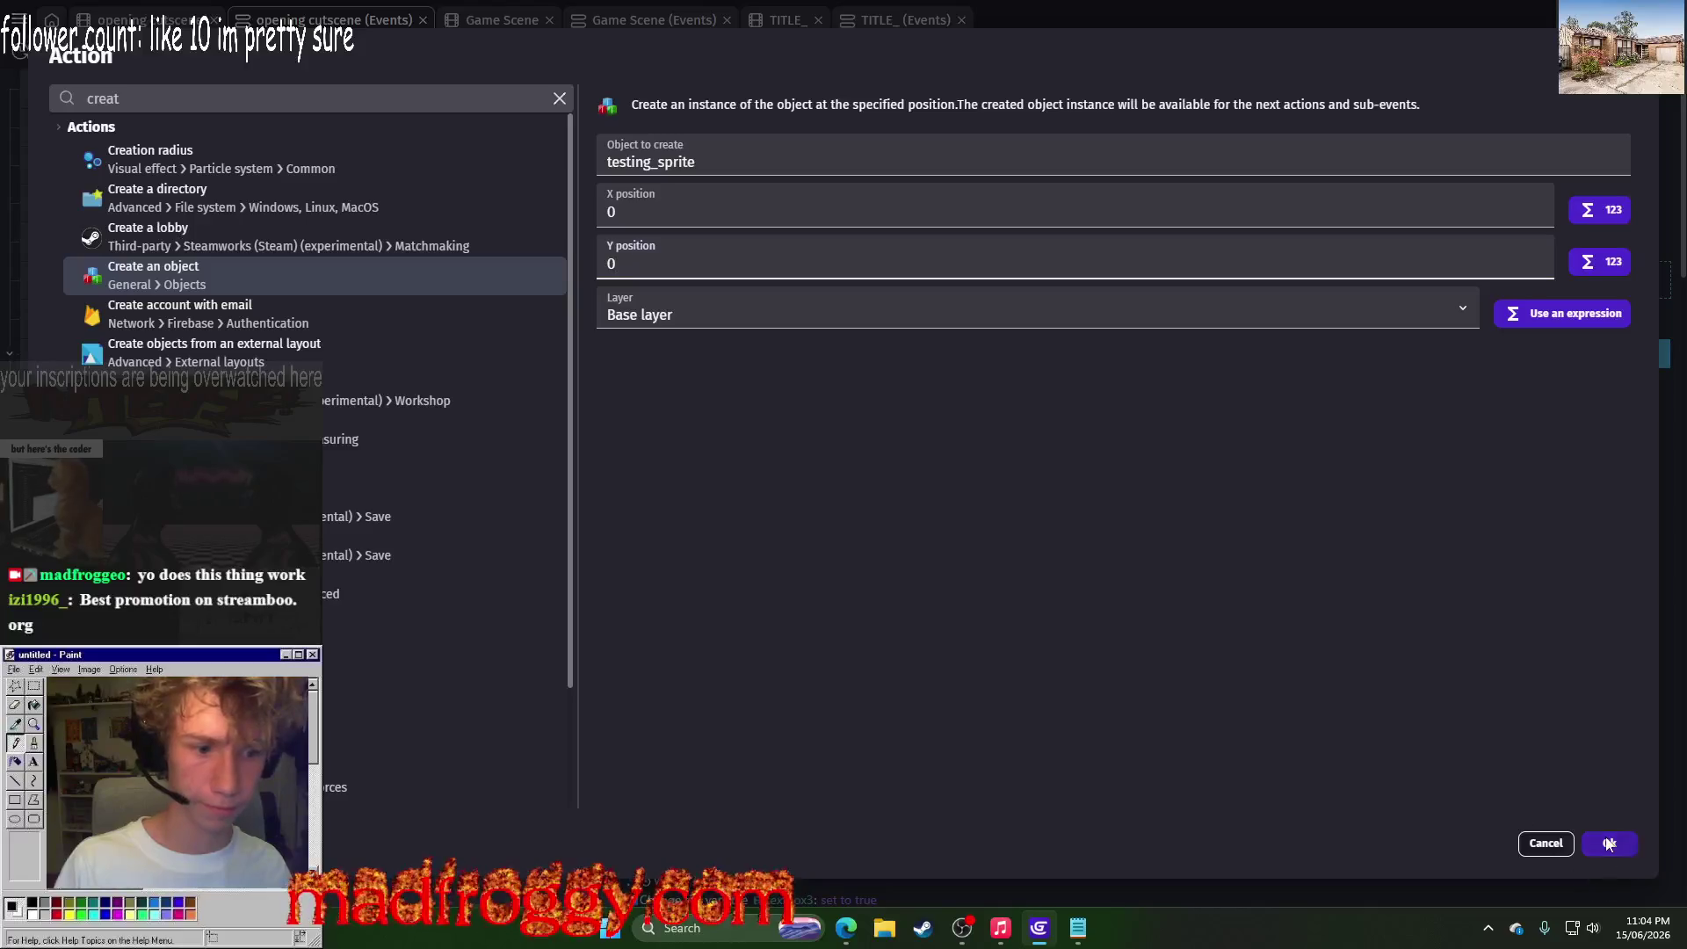
pyautogui.click(652, 306)
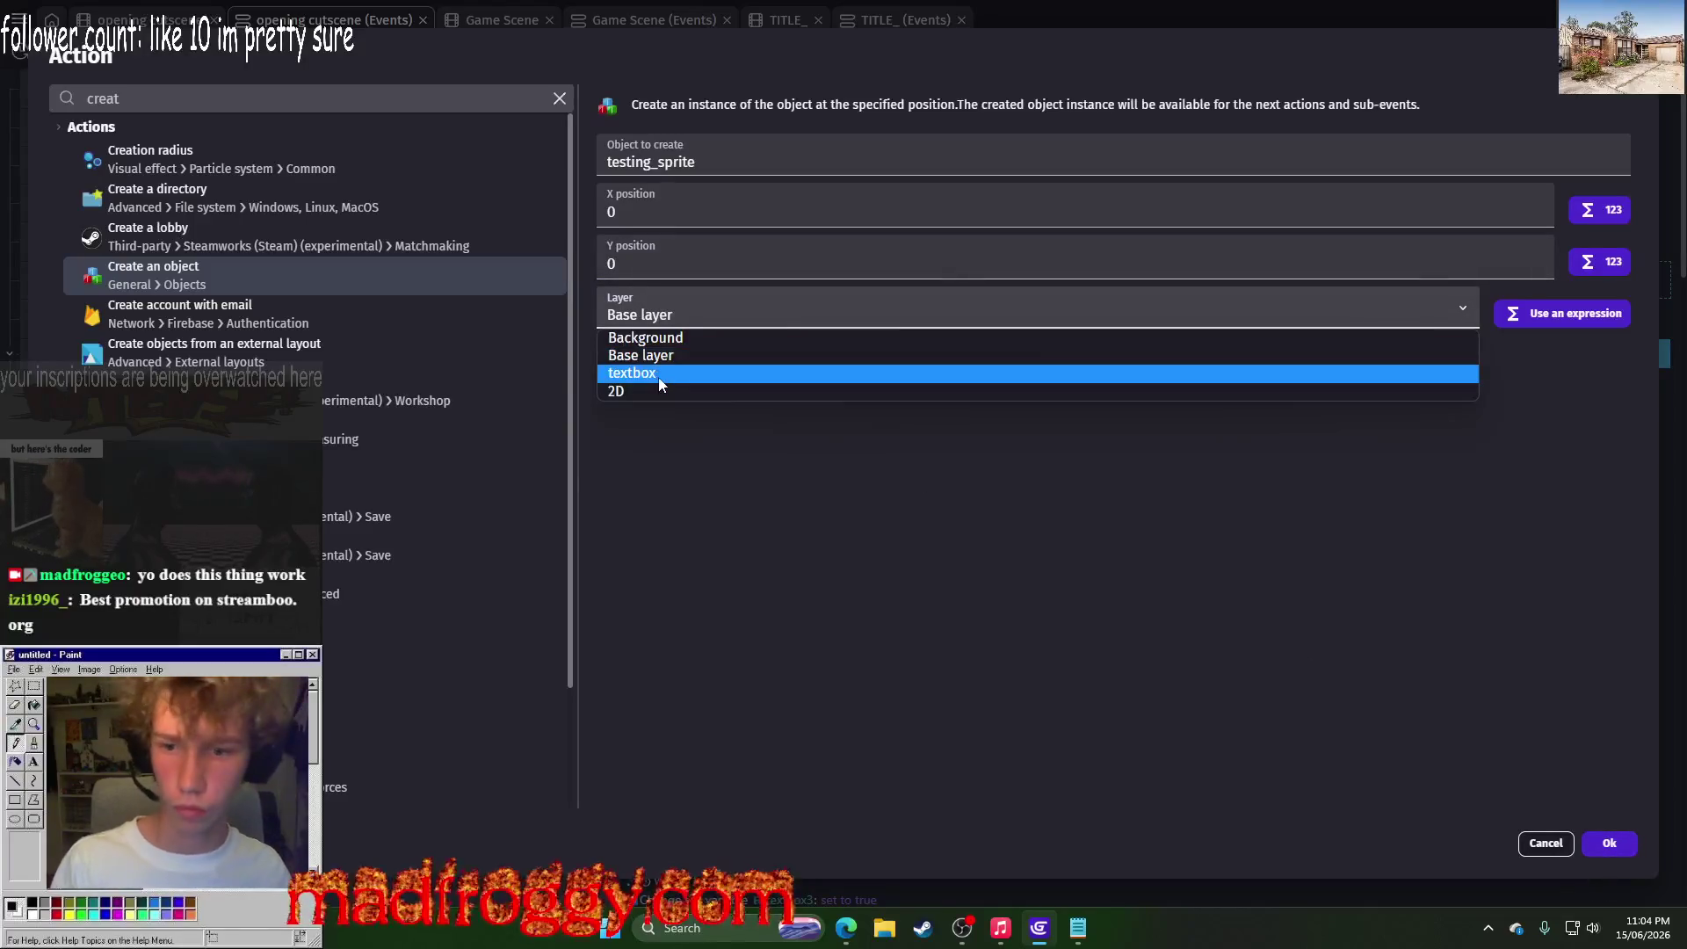
pyautogui.click(659, 391)
pyautogui.click(1610, 843)
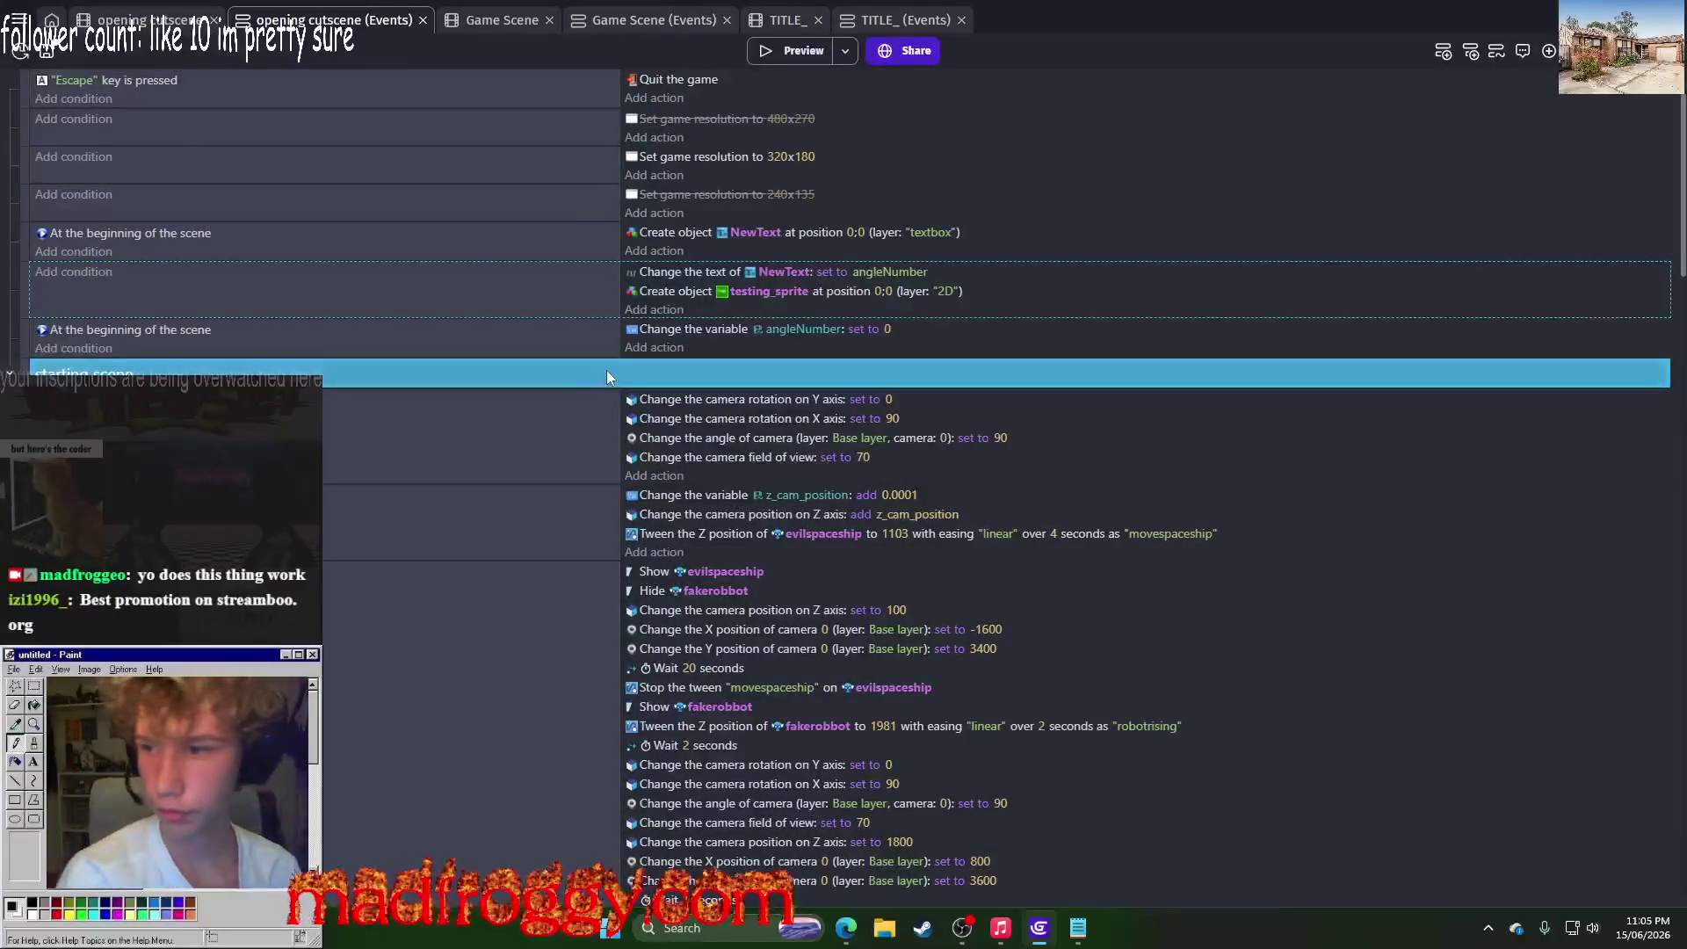
# Step: Move the testing_sprite creation action up to sit right after the NewText creation
pyautogui.click(634, 298)
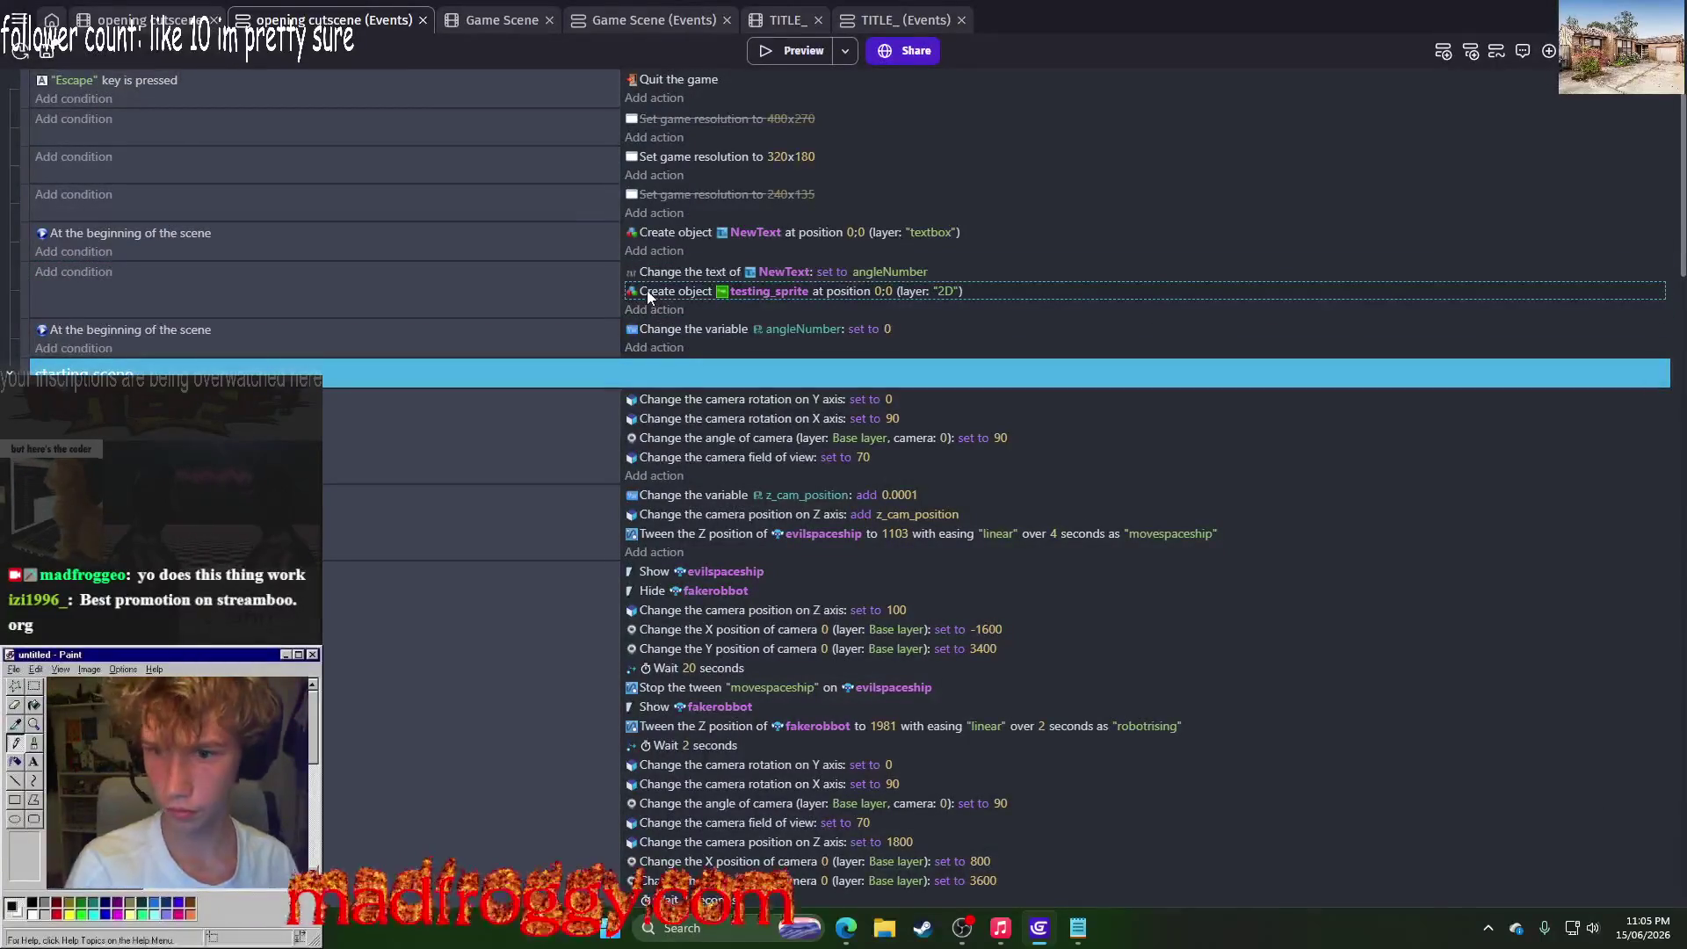
pyautogui.moveTo(654, 292)
pyautogui.mouseDown()
pyautogui.moveTo(647, 255)
pyautogui.moveTo(688, 255)
pyautogui.mouseUp()
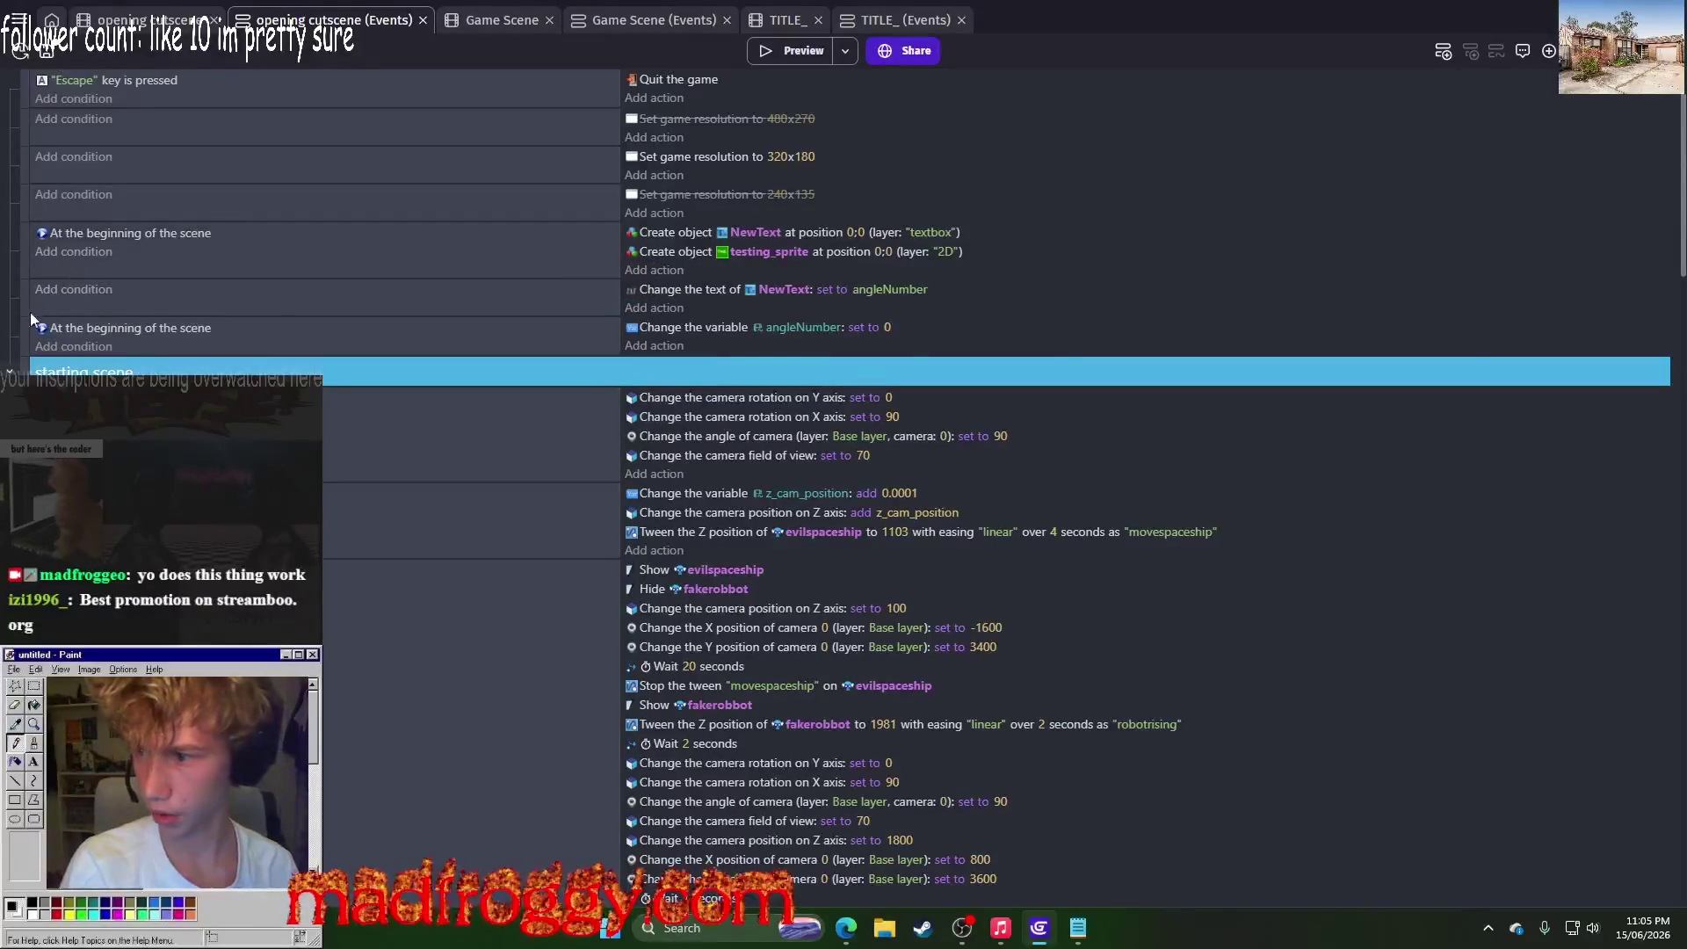
pyautogui.click(660, 309)
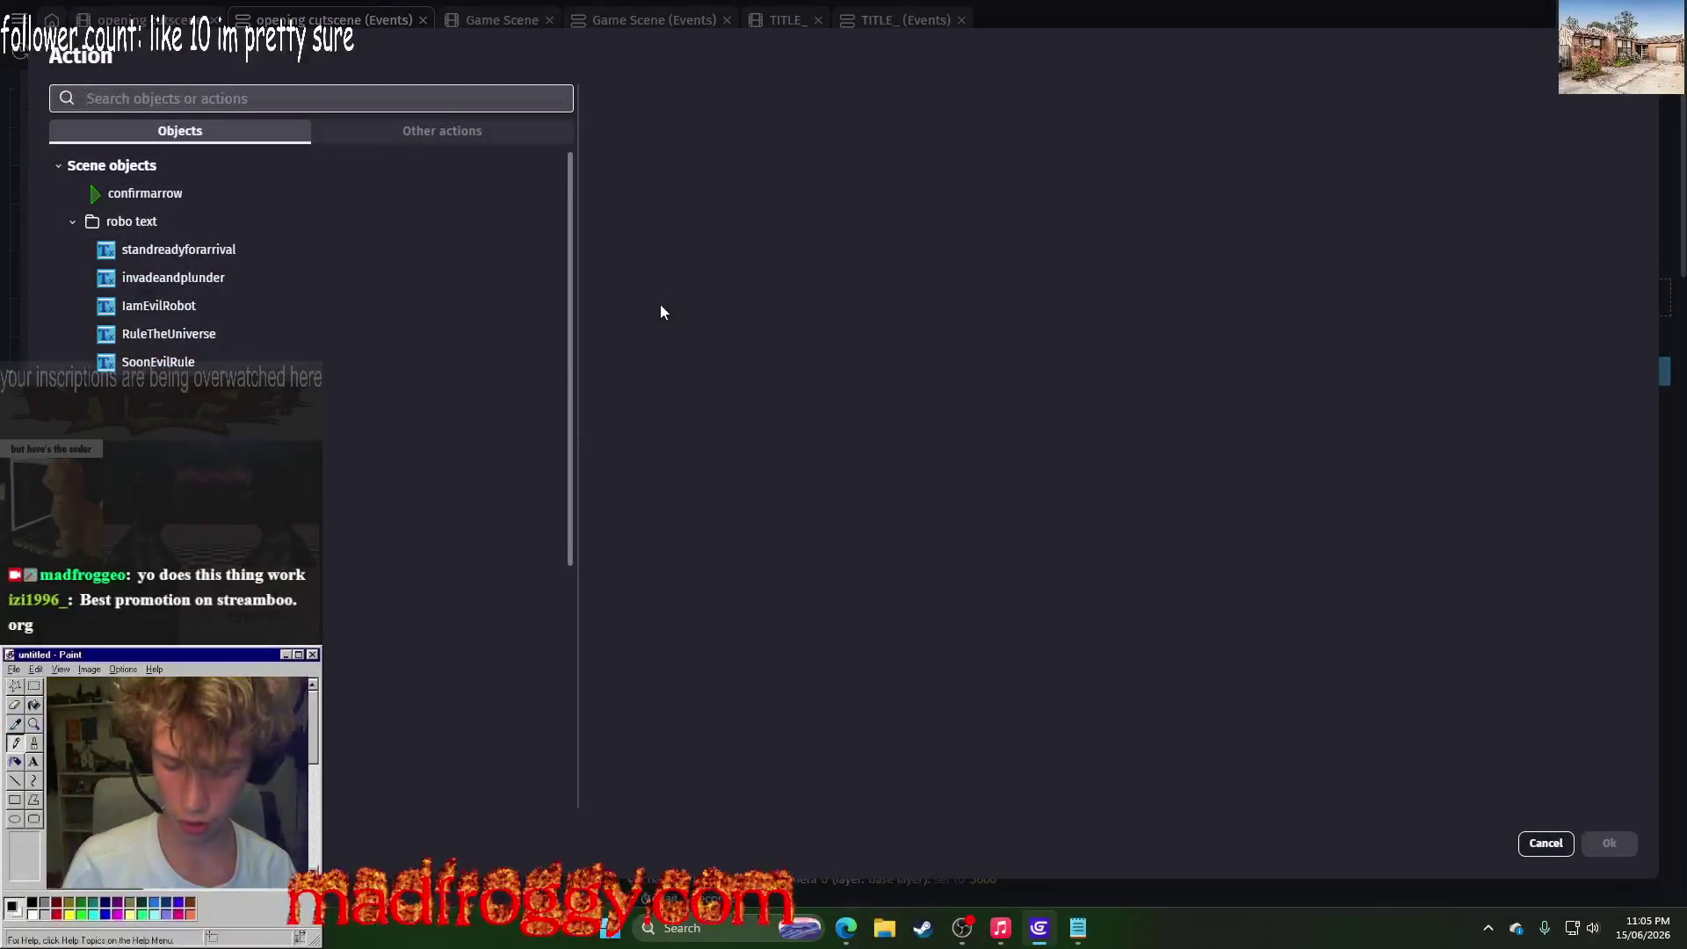
# Step: Insert a new event below the start-of-scene event with the condition ending_scene is true
pyautogui.press('Escape')
pyautogui.rightClick(19, 336)
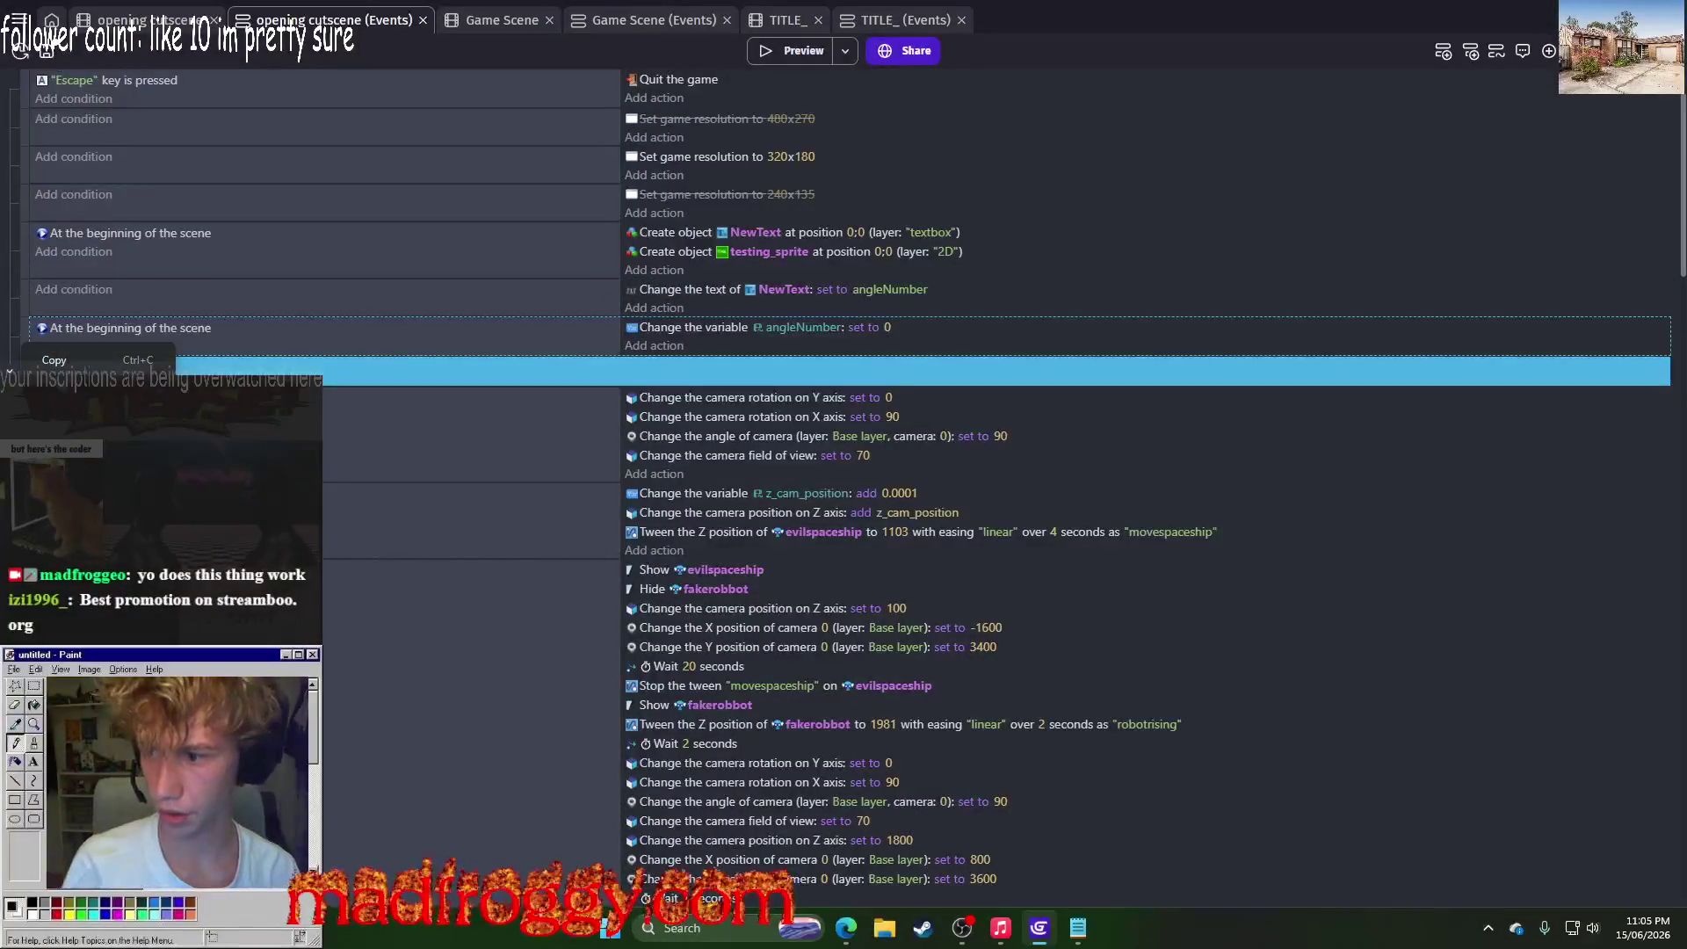
pyautogui.moveTo(132, 479)
pyautogui.click(396, 481)
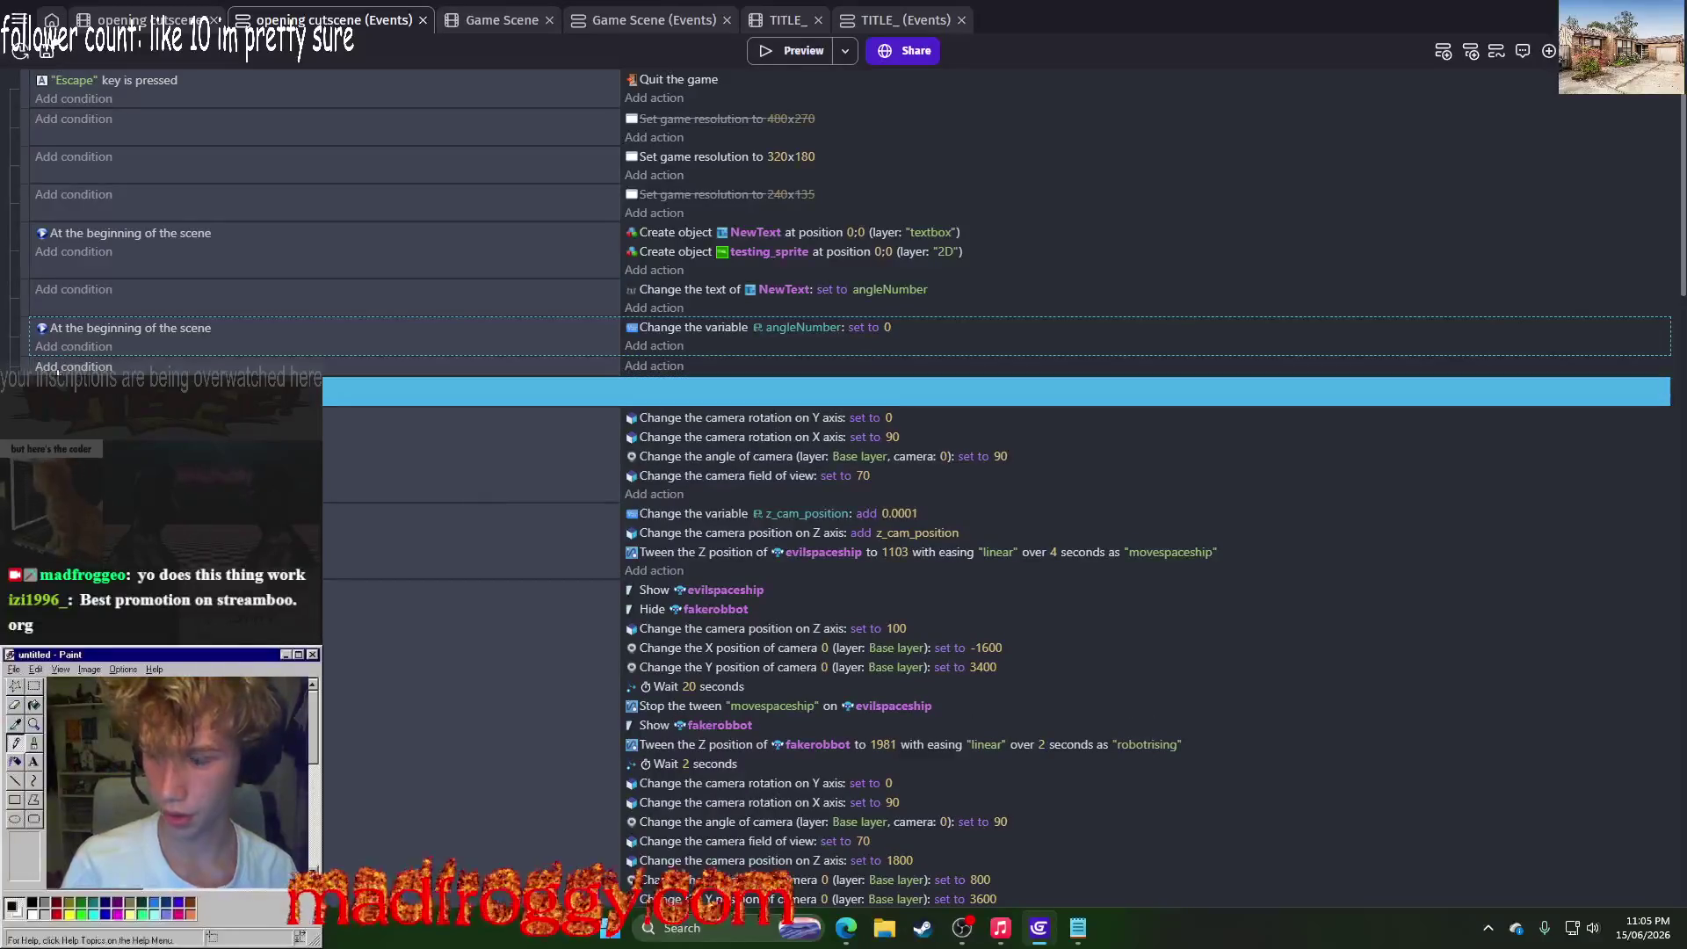
pyautogui.click(57, 369)
pyautogui.press('Escape')
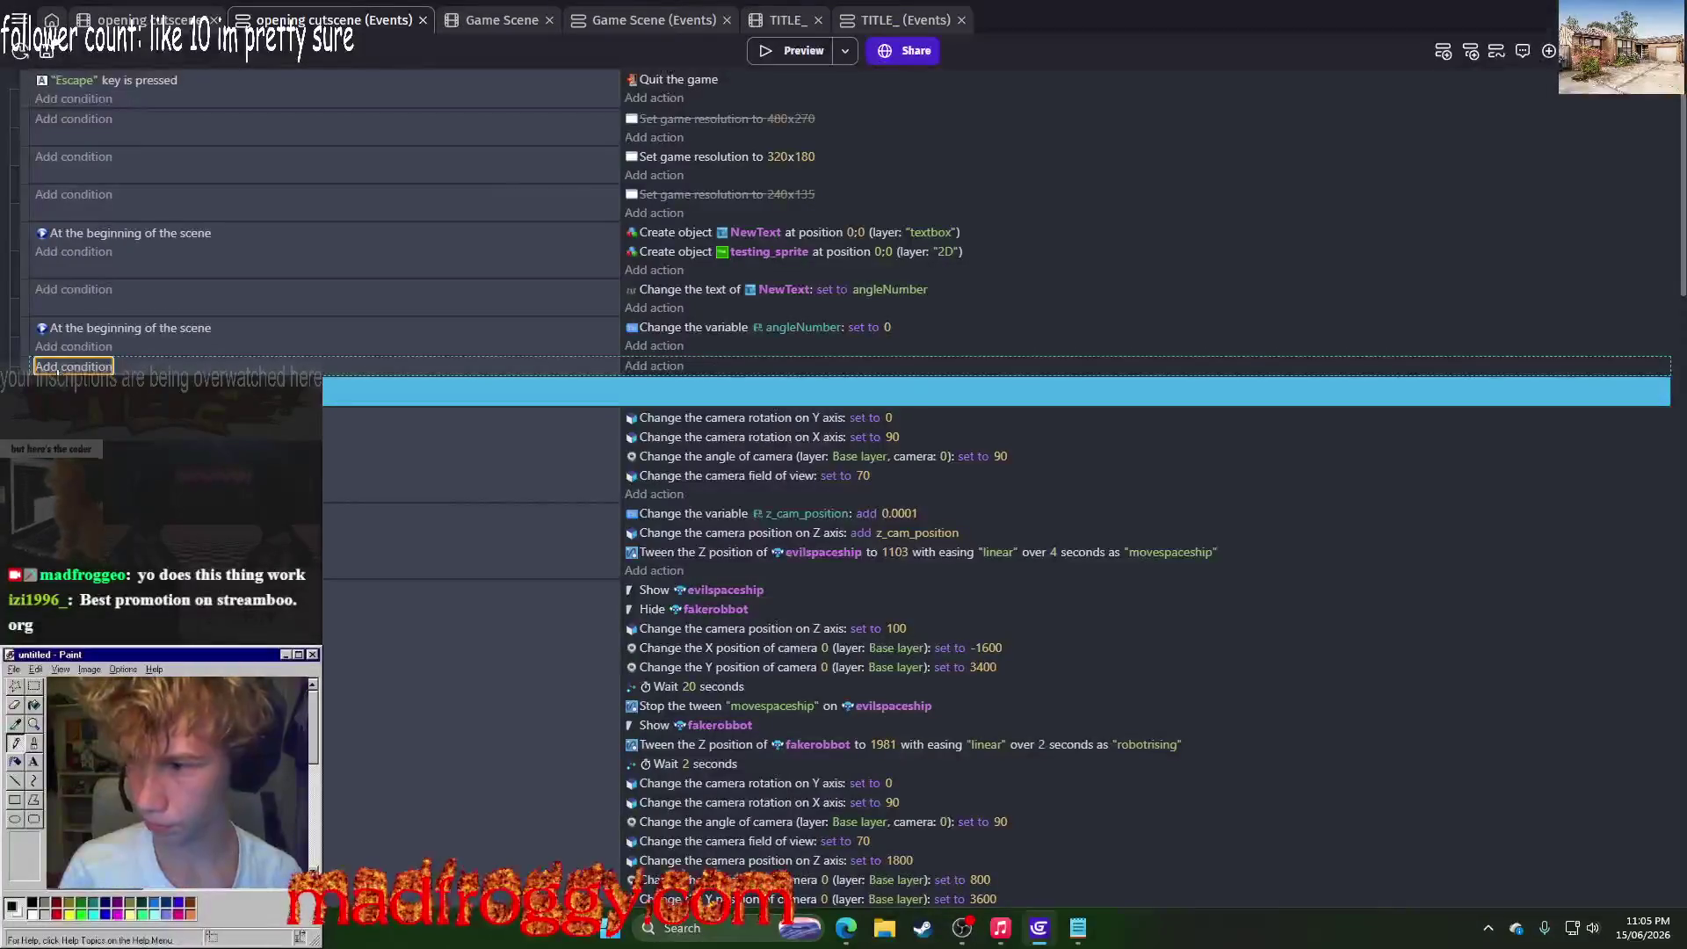
pyautogui.click(57, 367)
pyautogui.write('var')
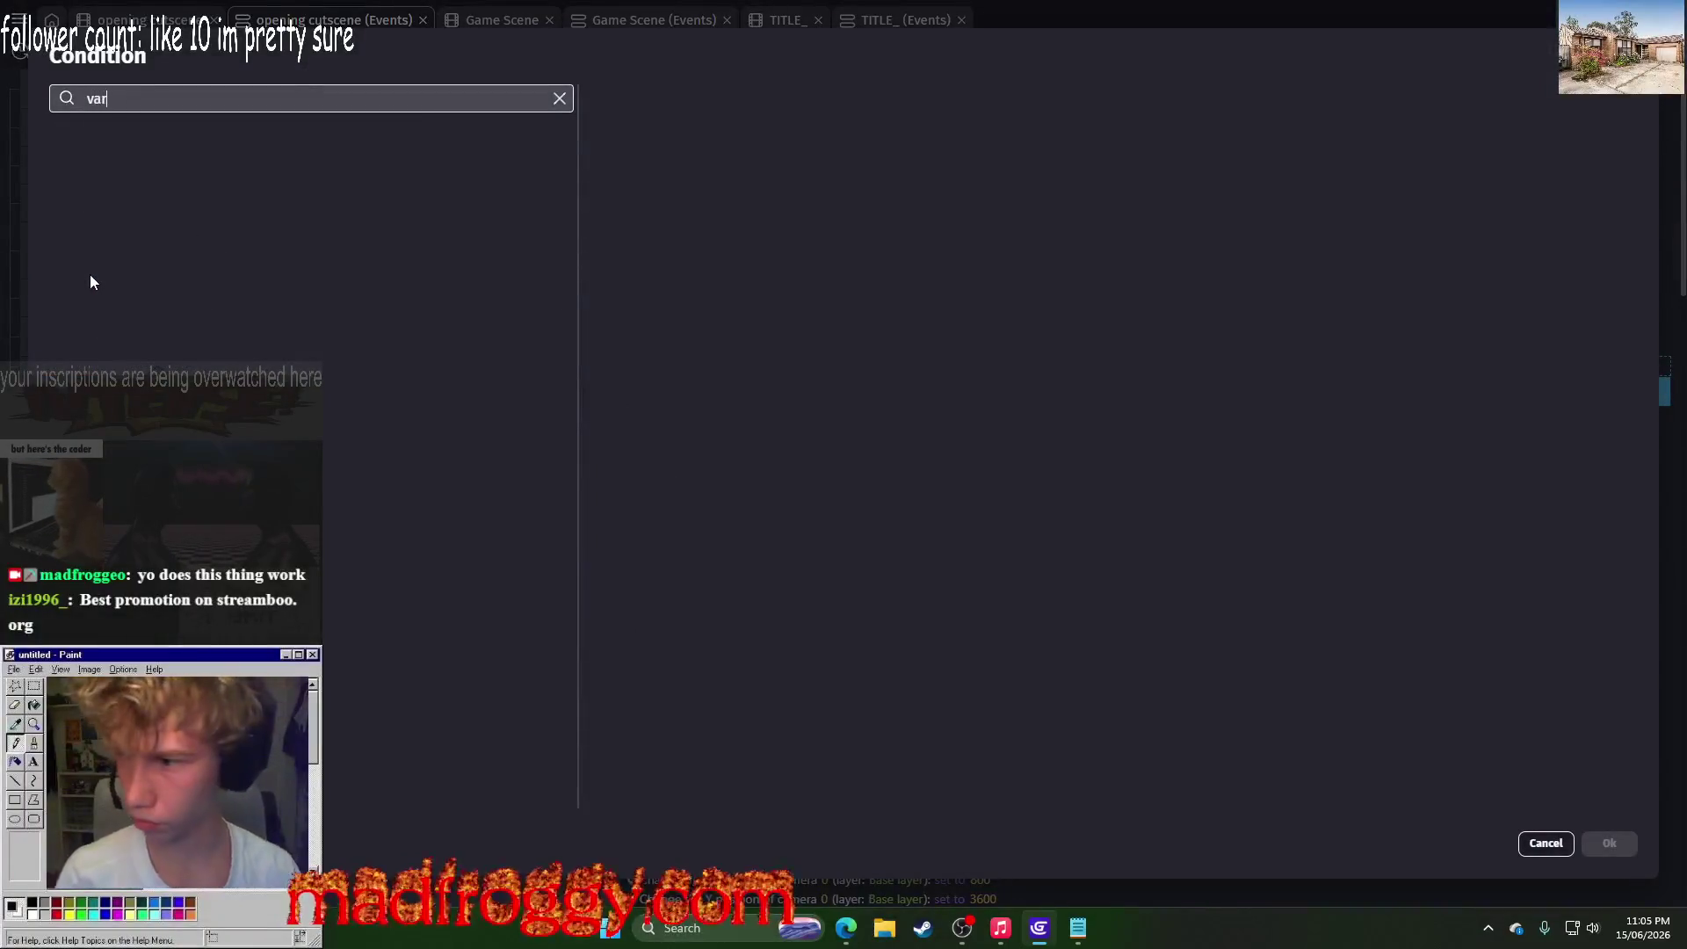
pyautogui.click(168, 166)
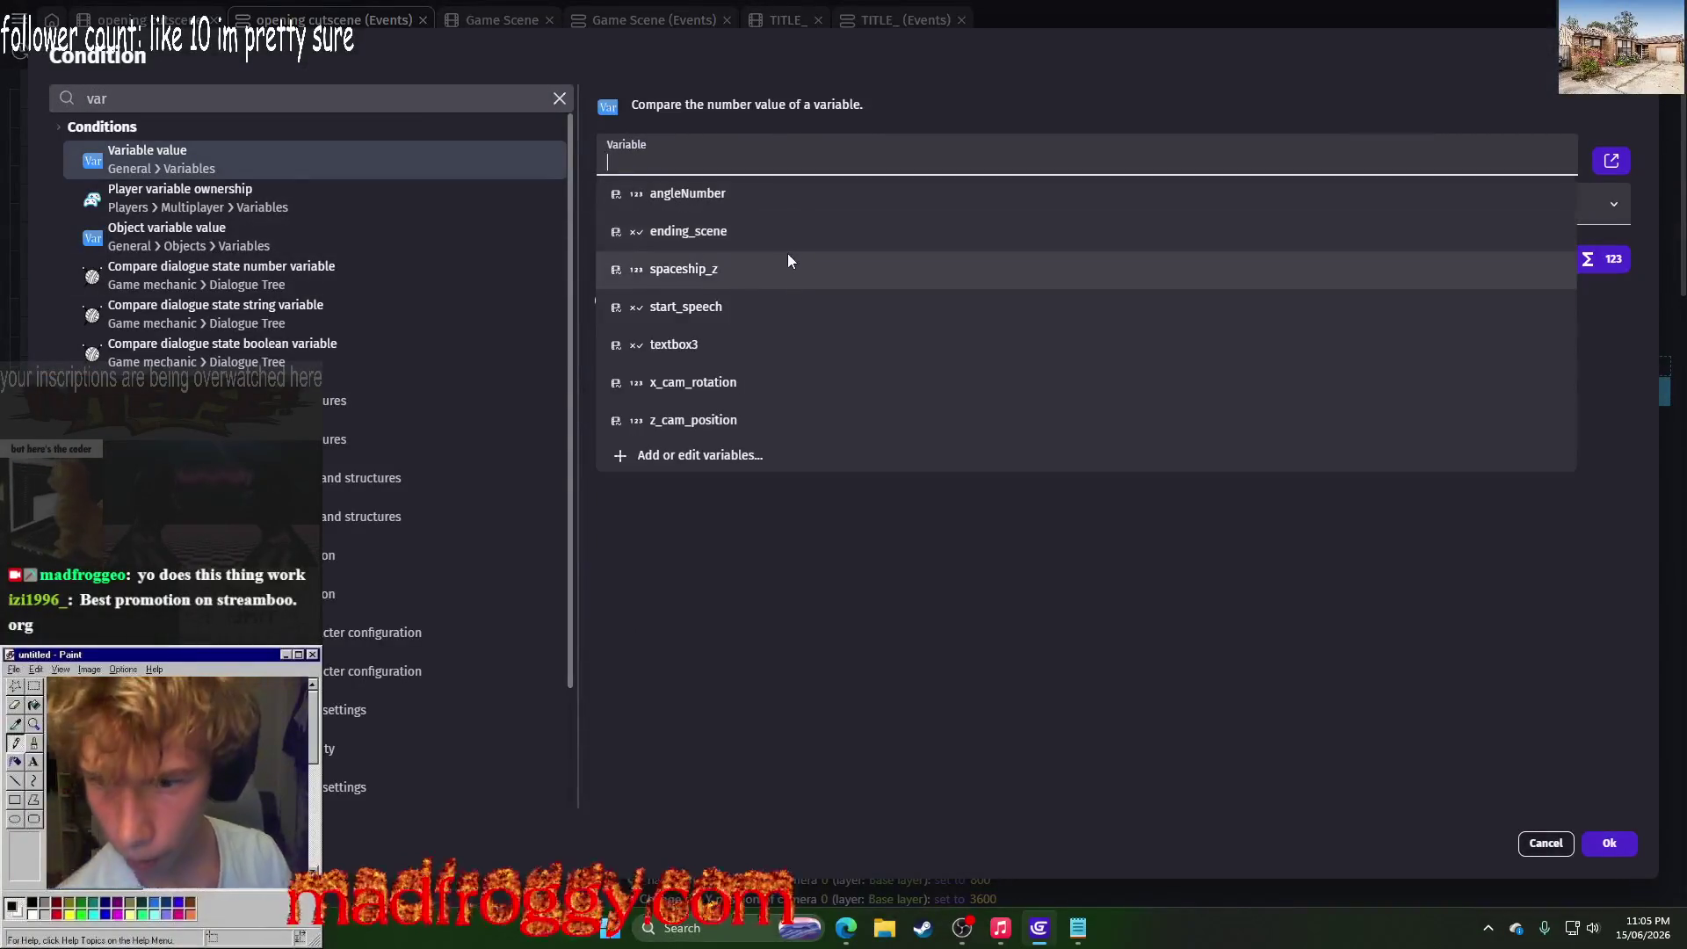
pyautogui.click(816, 234)
pyautogui.click(1565, 204)
pyautogui.click(1608, 842)
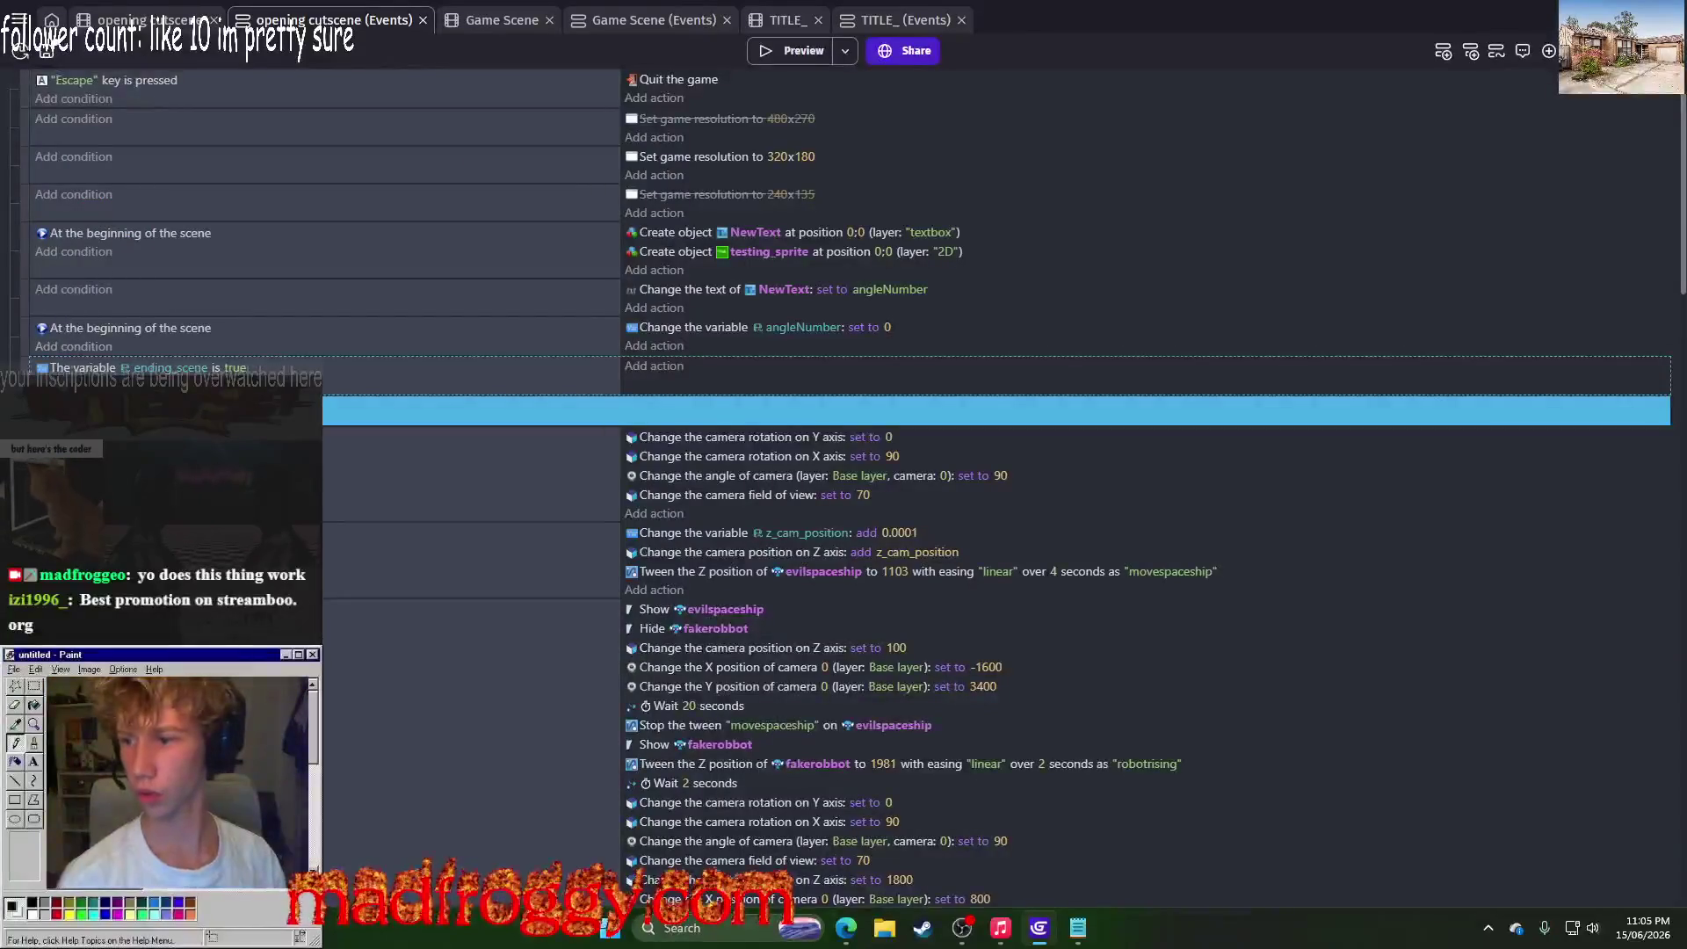
# Step: Give that event an action setting testing_sprite's animation to "true"
pyautogui.click(647, 369)
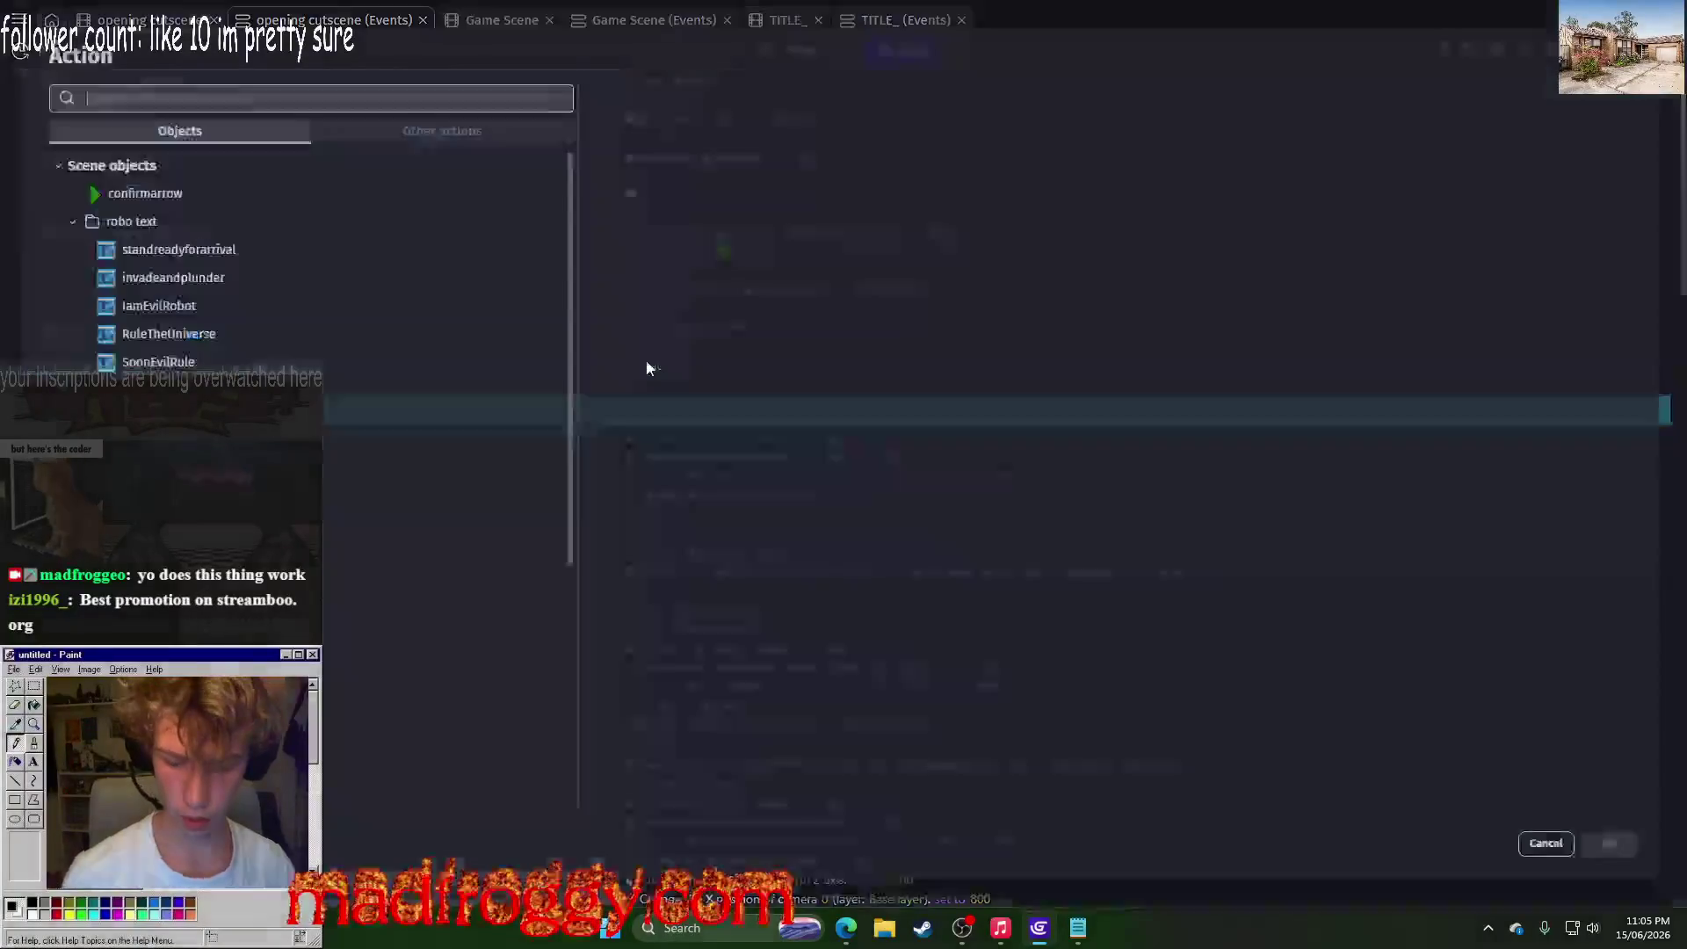
pyautogui.write('animation')
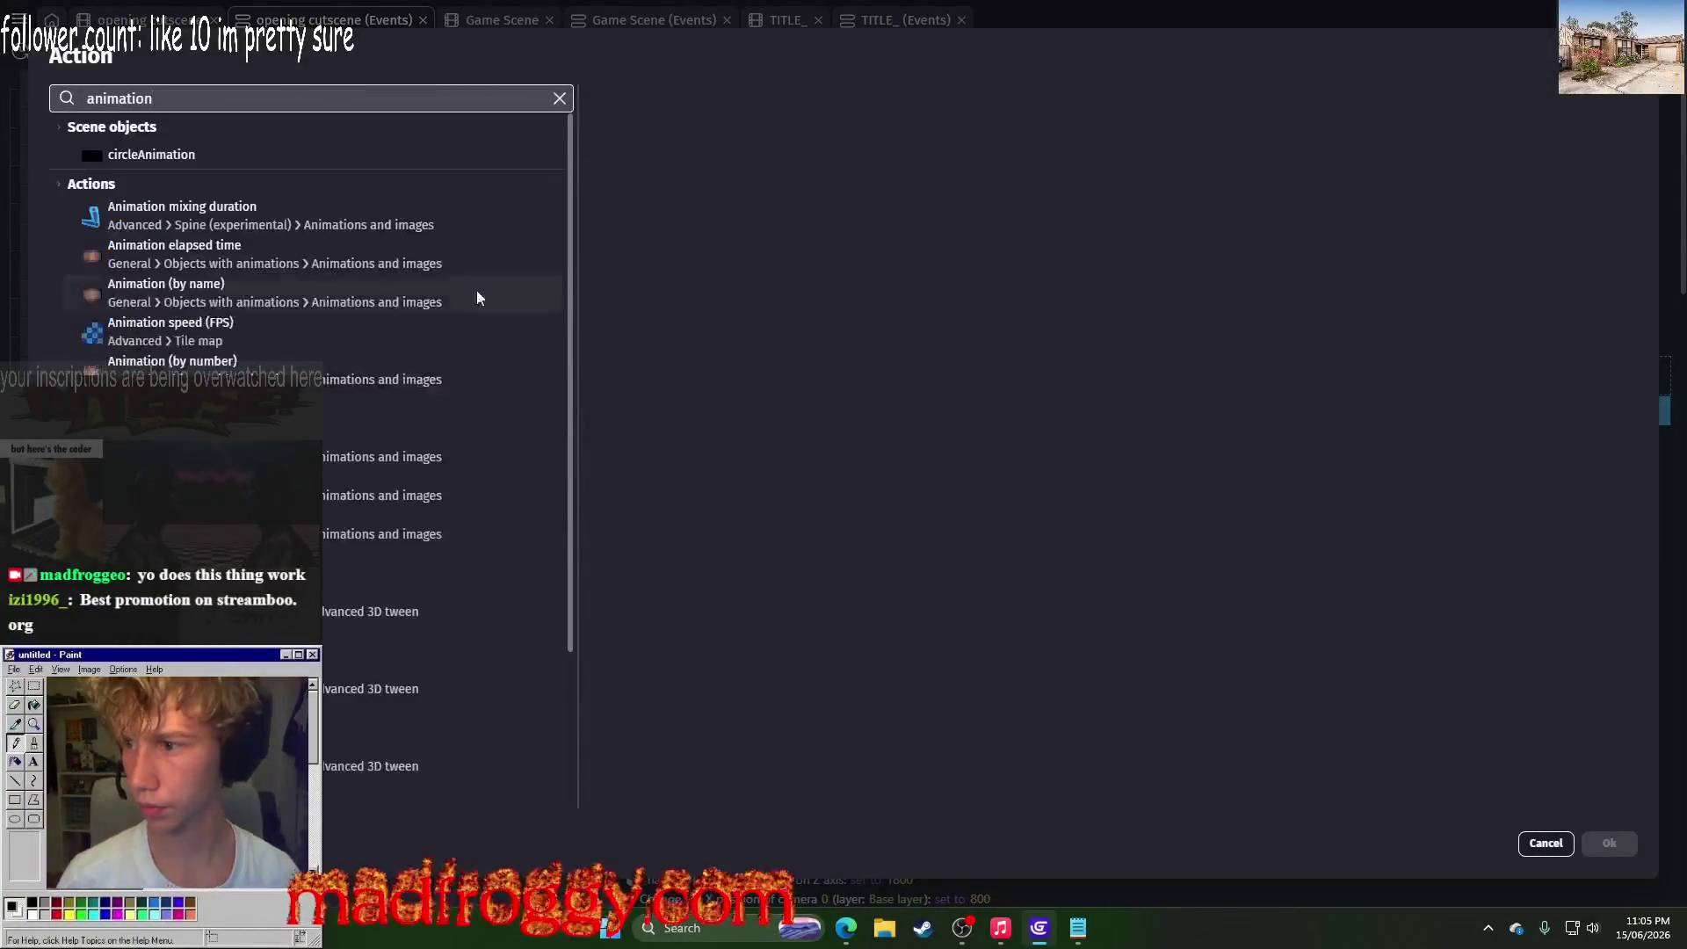
pyautogui.click(299, 297)
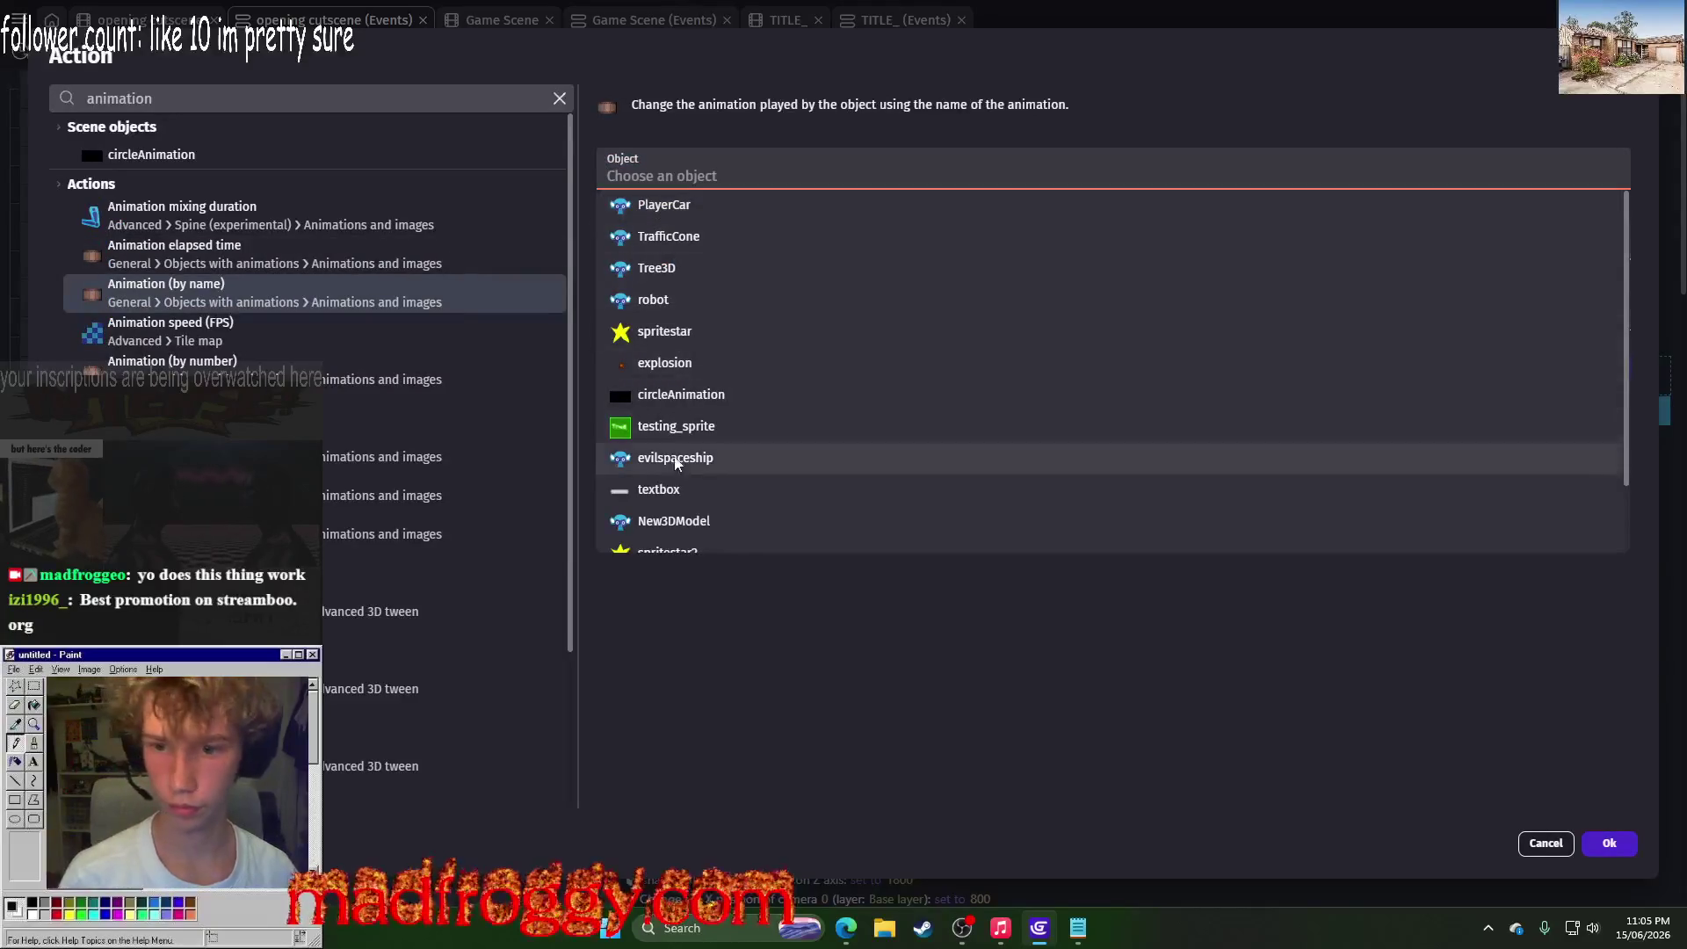
pyautogui.click(700, 427)
pyautogui.click(723, 324)
pyautogui.click(723, 364)
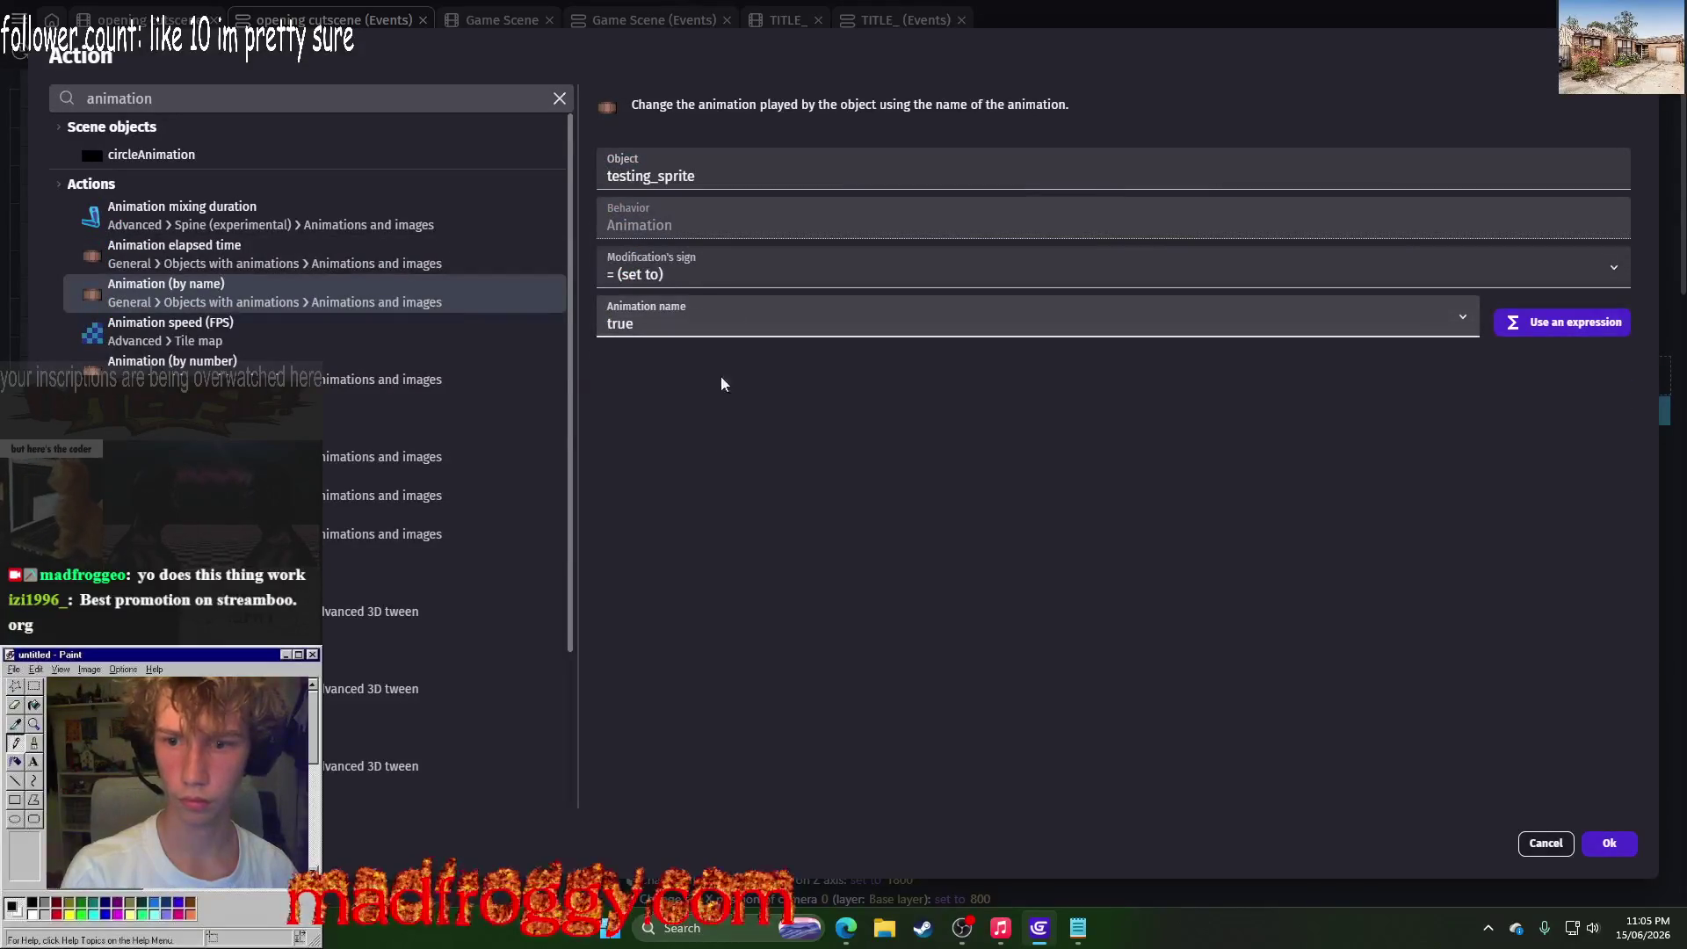
pyautogui.click(1609, 842)
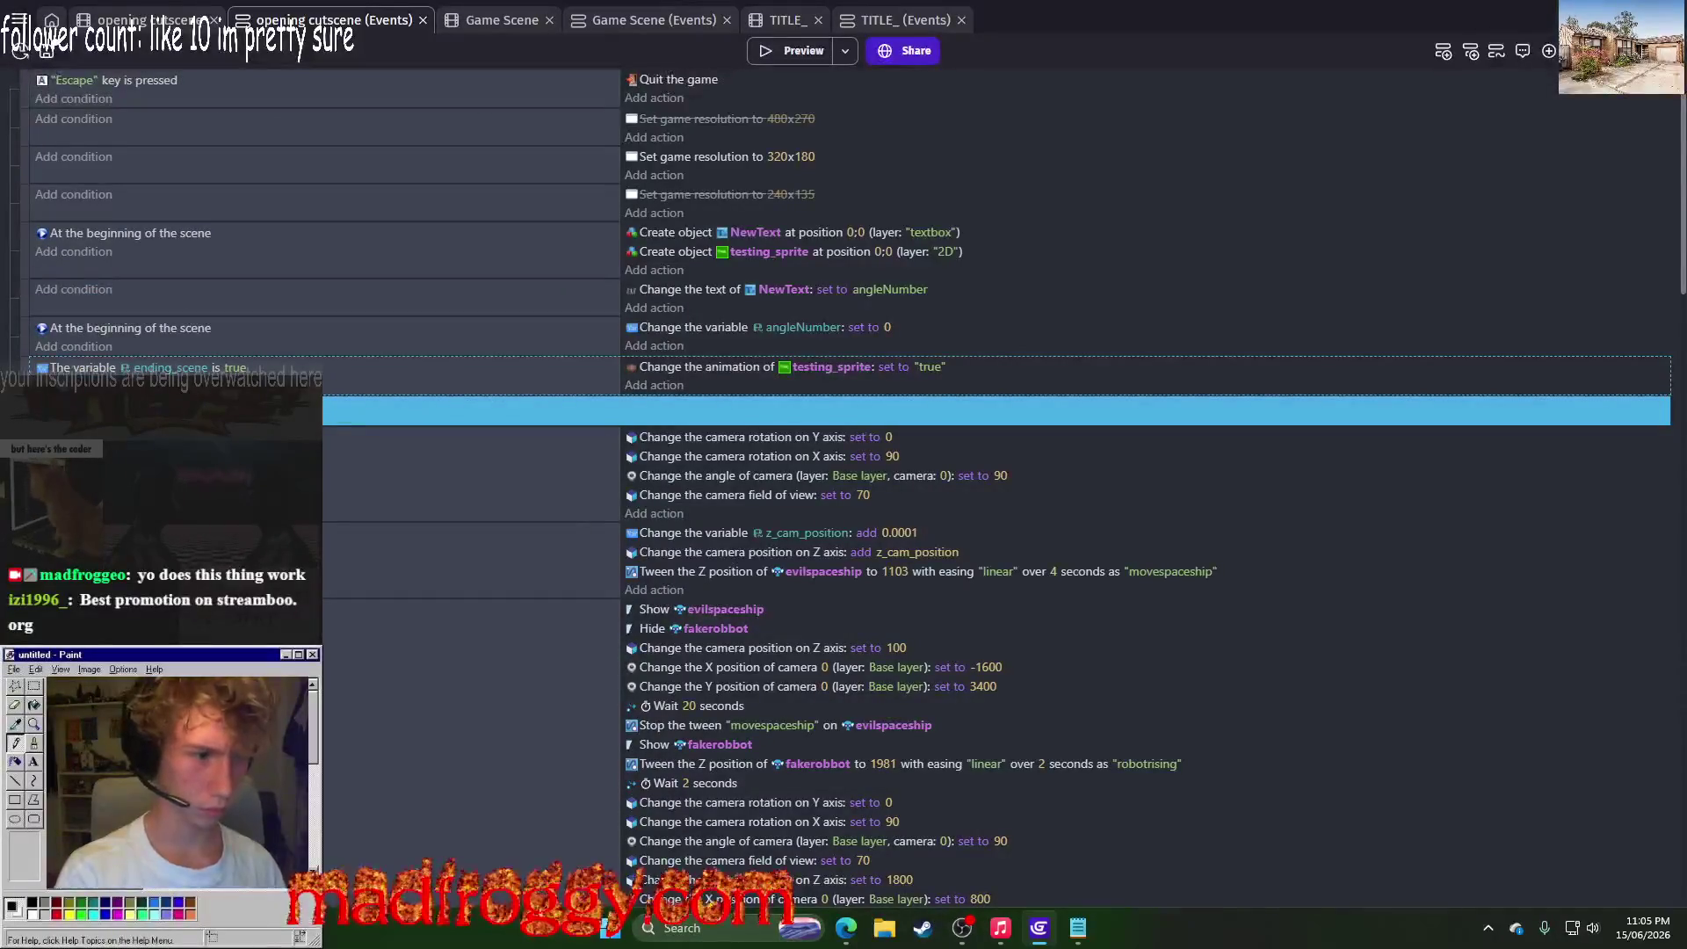
# Step: Paste a copy of the event using false and animation "false", then preview the game
pyautogui.hotkey('ctrl', 'v')
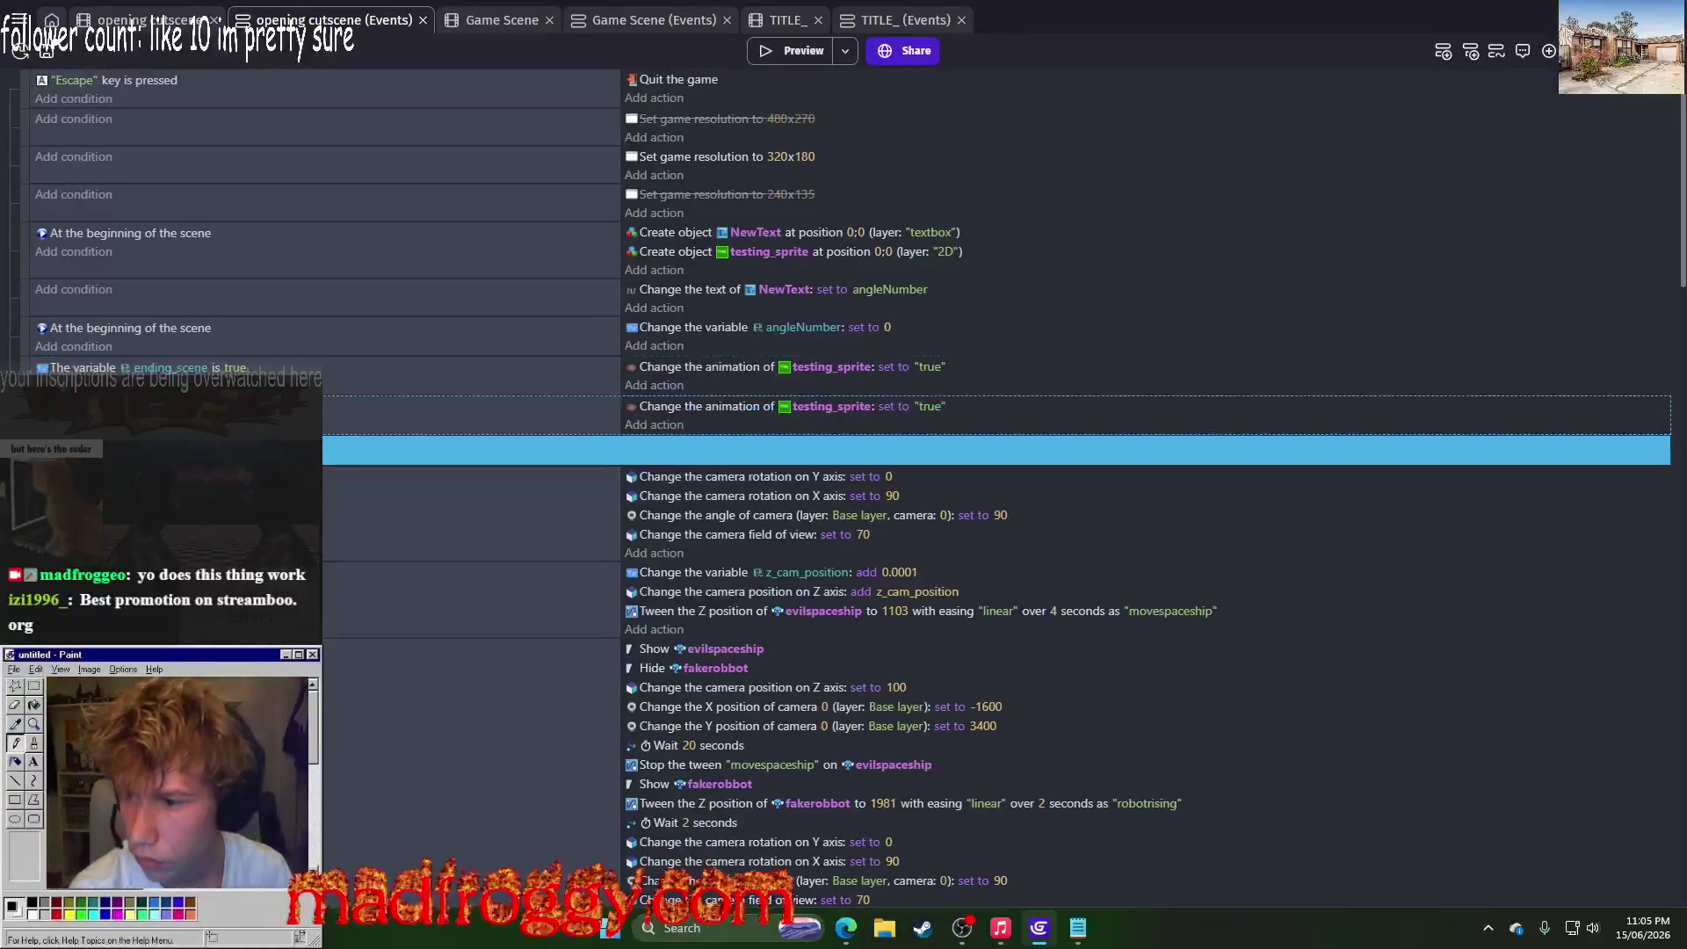
pyautogui.click(235, 407)
pyautogui.click(408, 445)
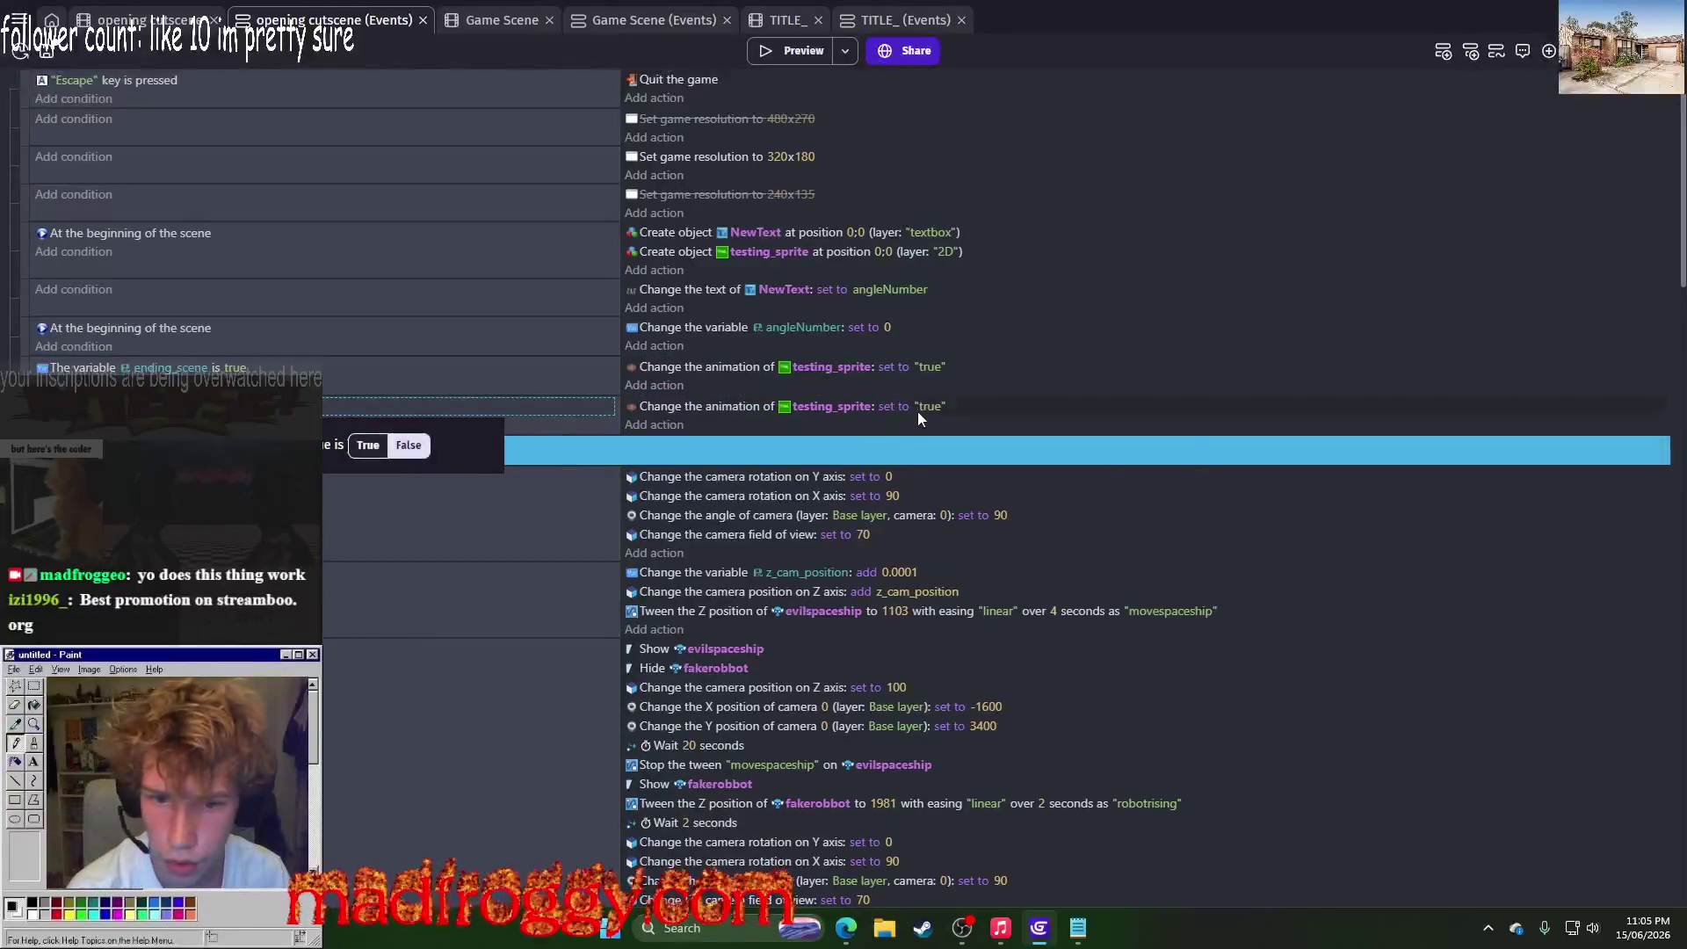
pyautogui.click(929, 406)
pyautogui.click(975, 447)
pyautogui.click(865, 220)
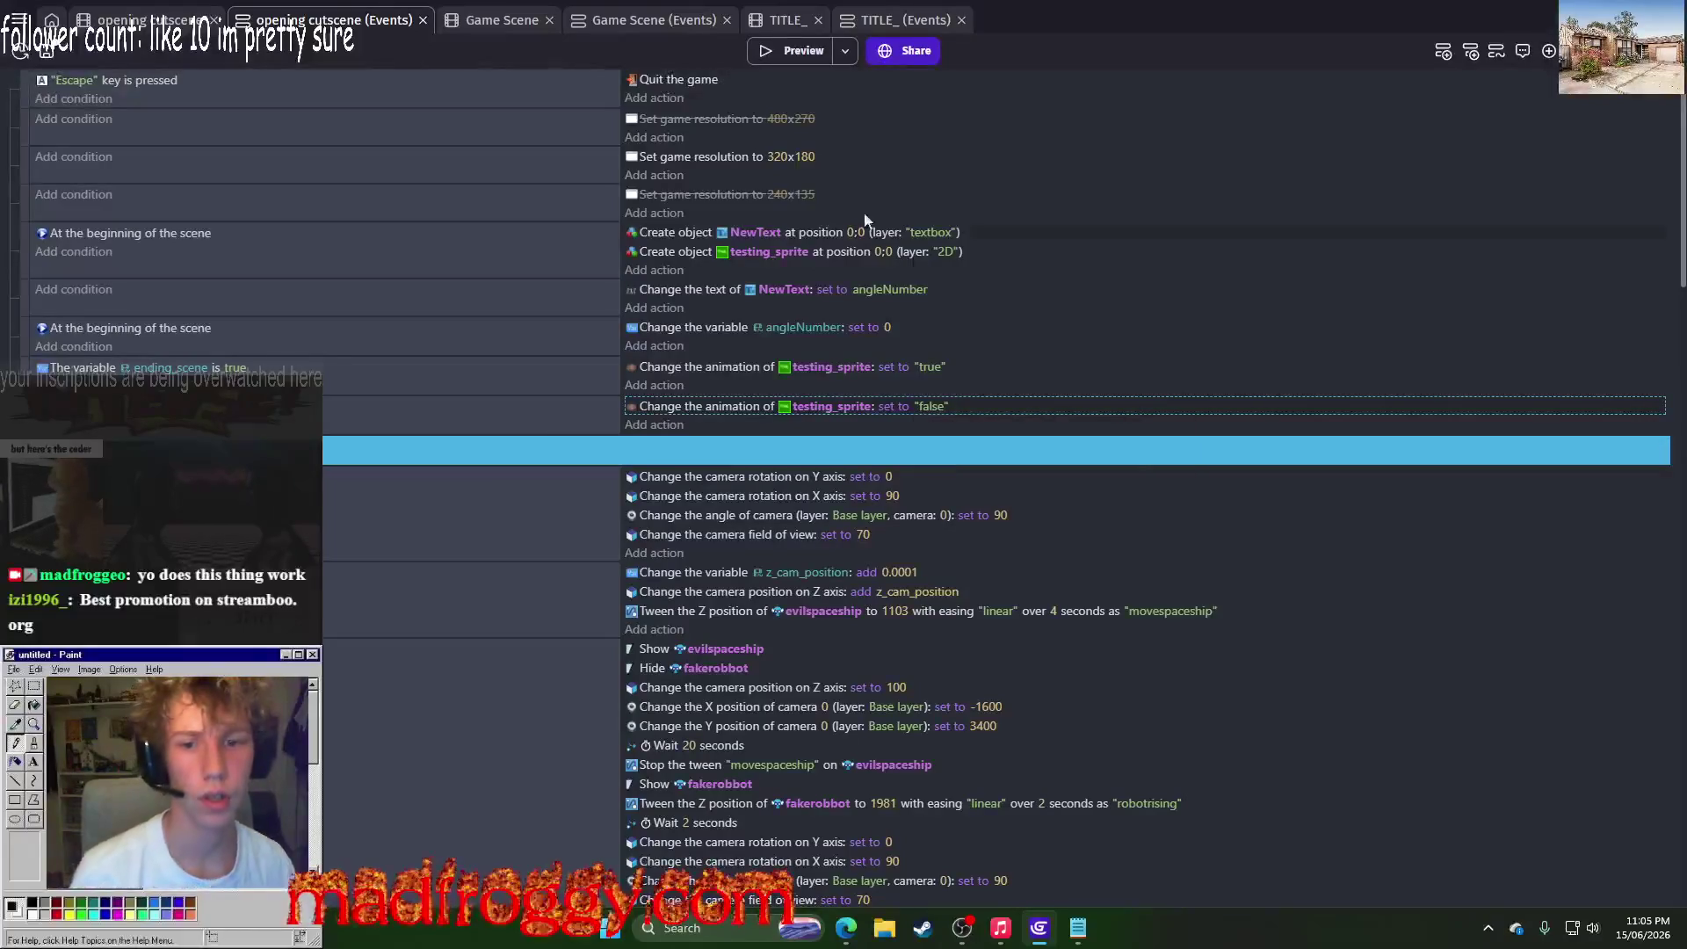
pyautogui.click(793, 51)
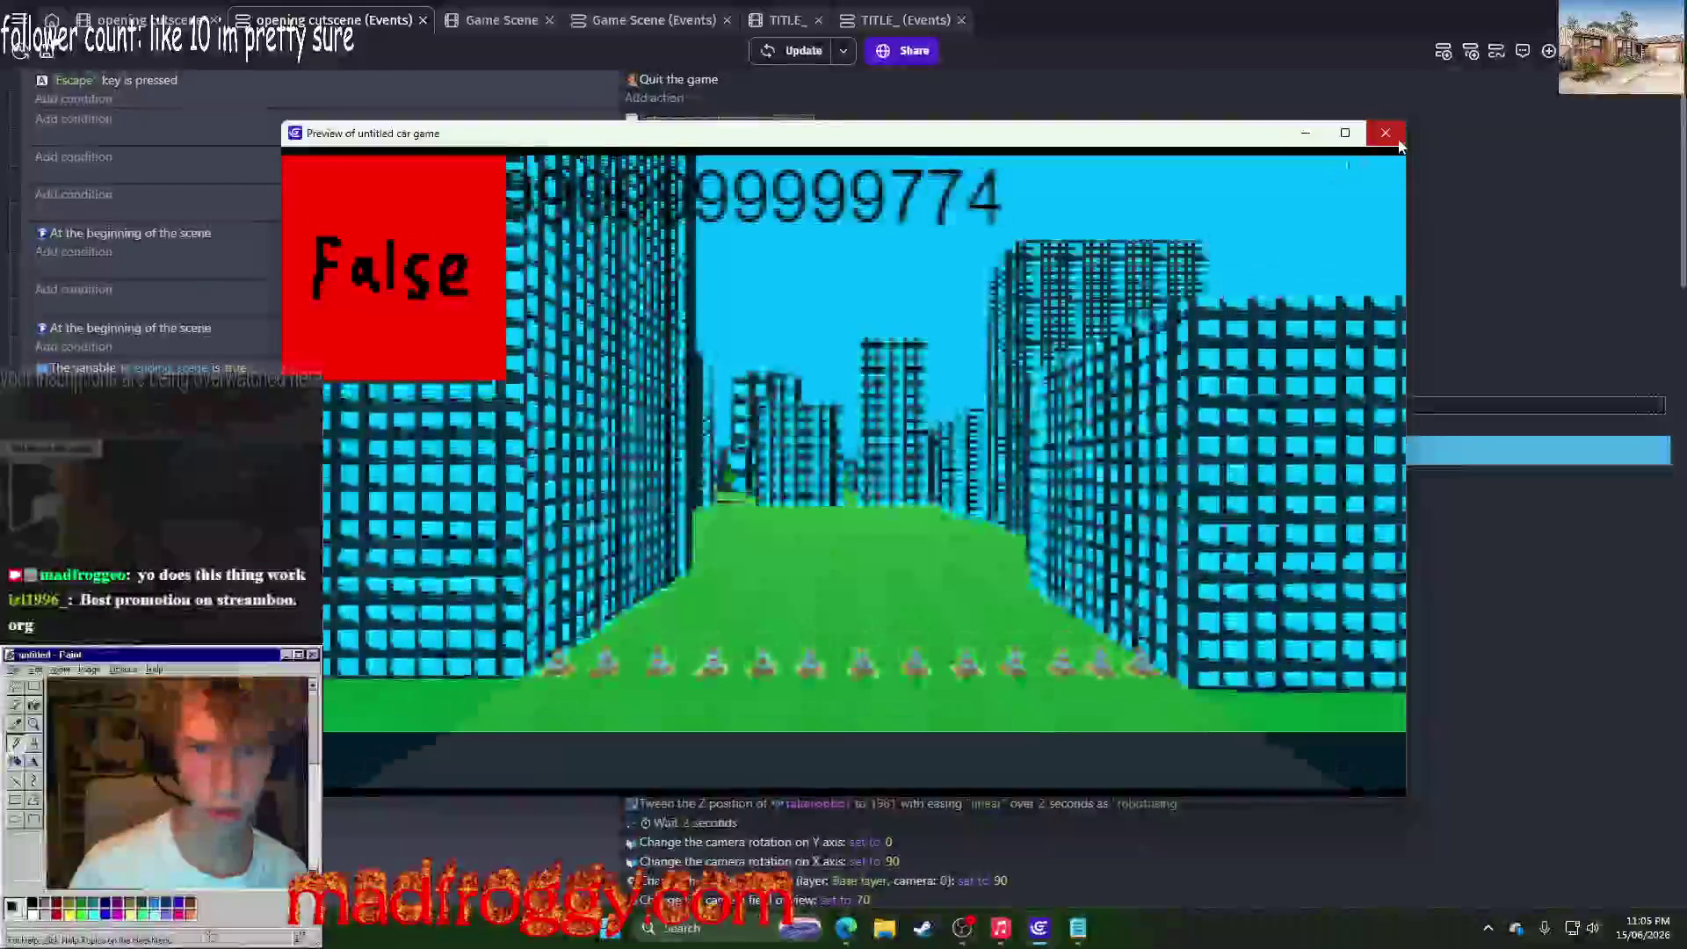
# Step: Close the game preview showing the sprite reading False
pyautogui.click(1397, 140)
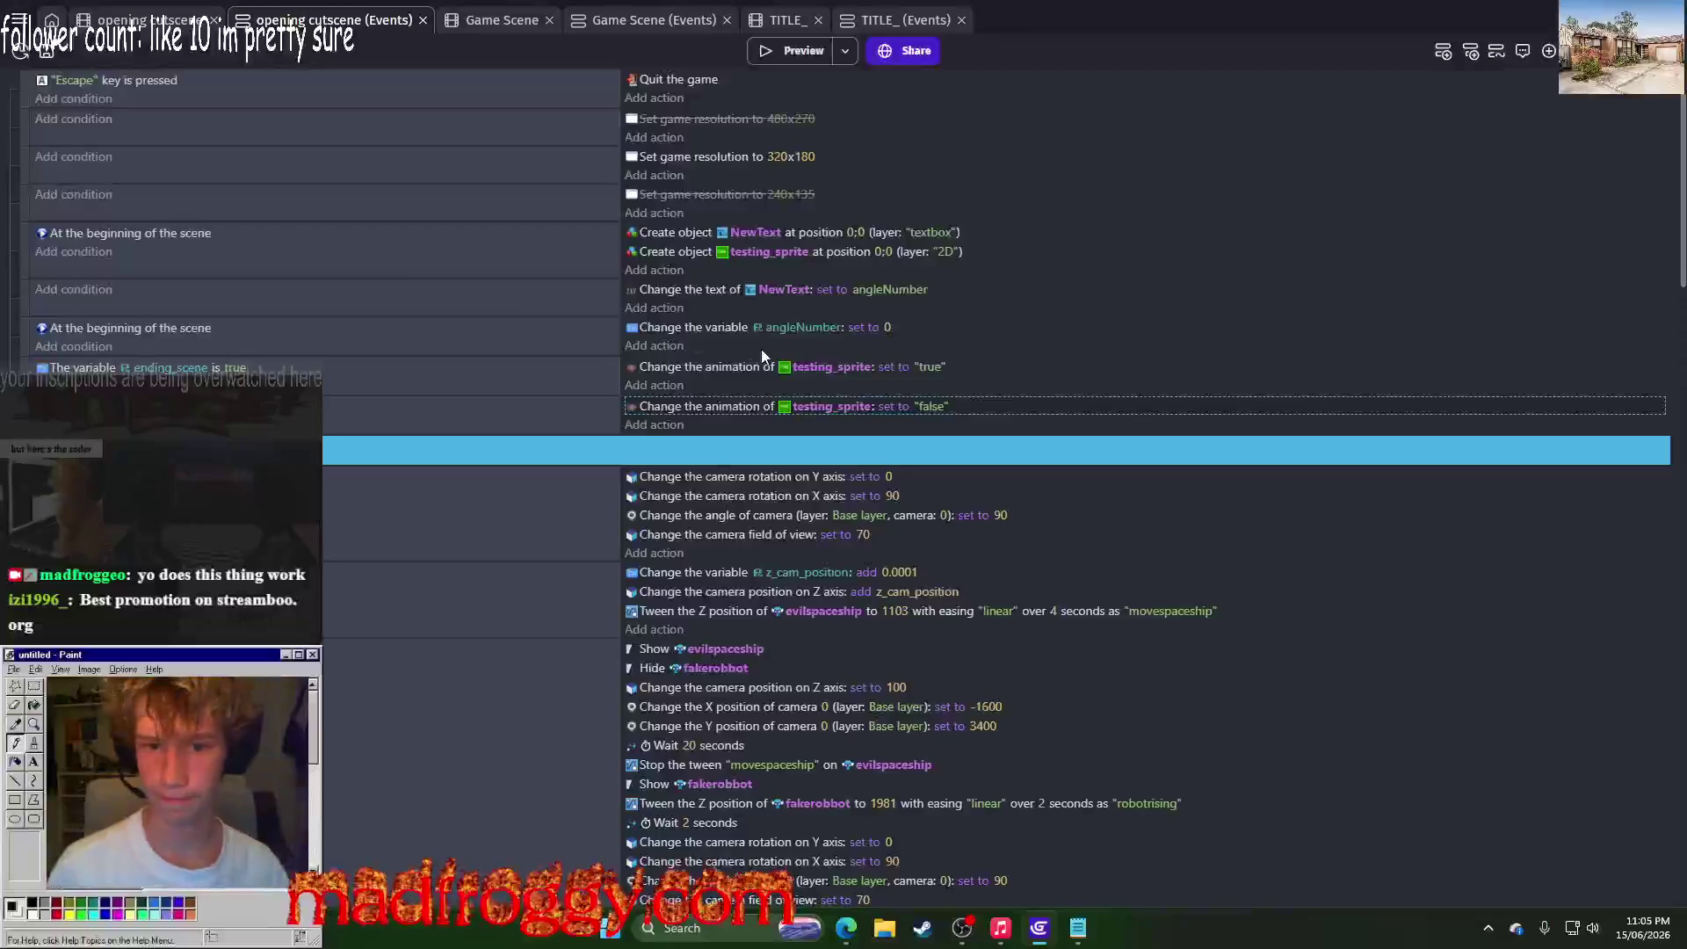
pyautogui.scroll(-15, 761, 355)
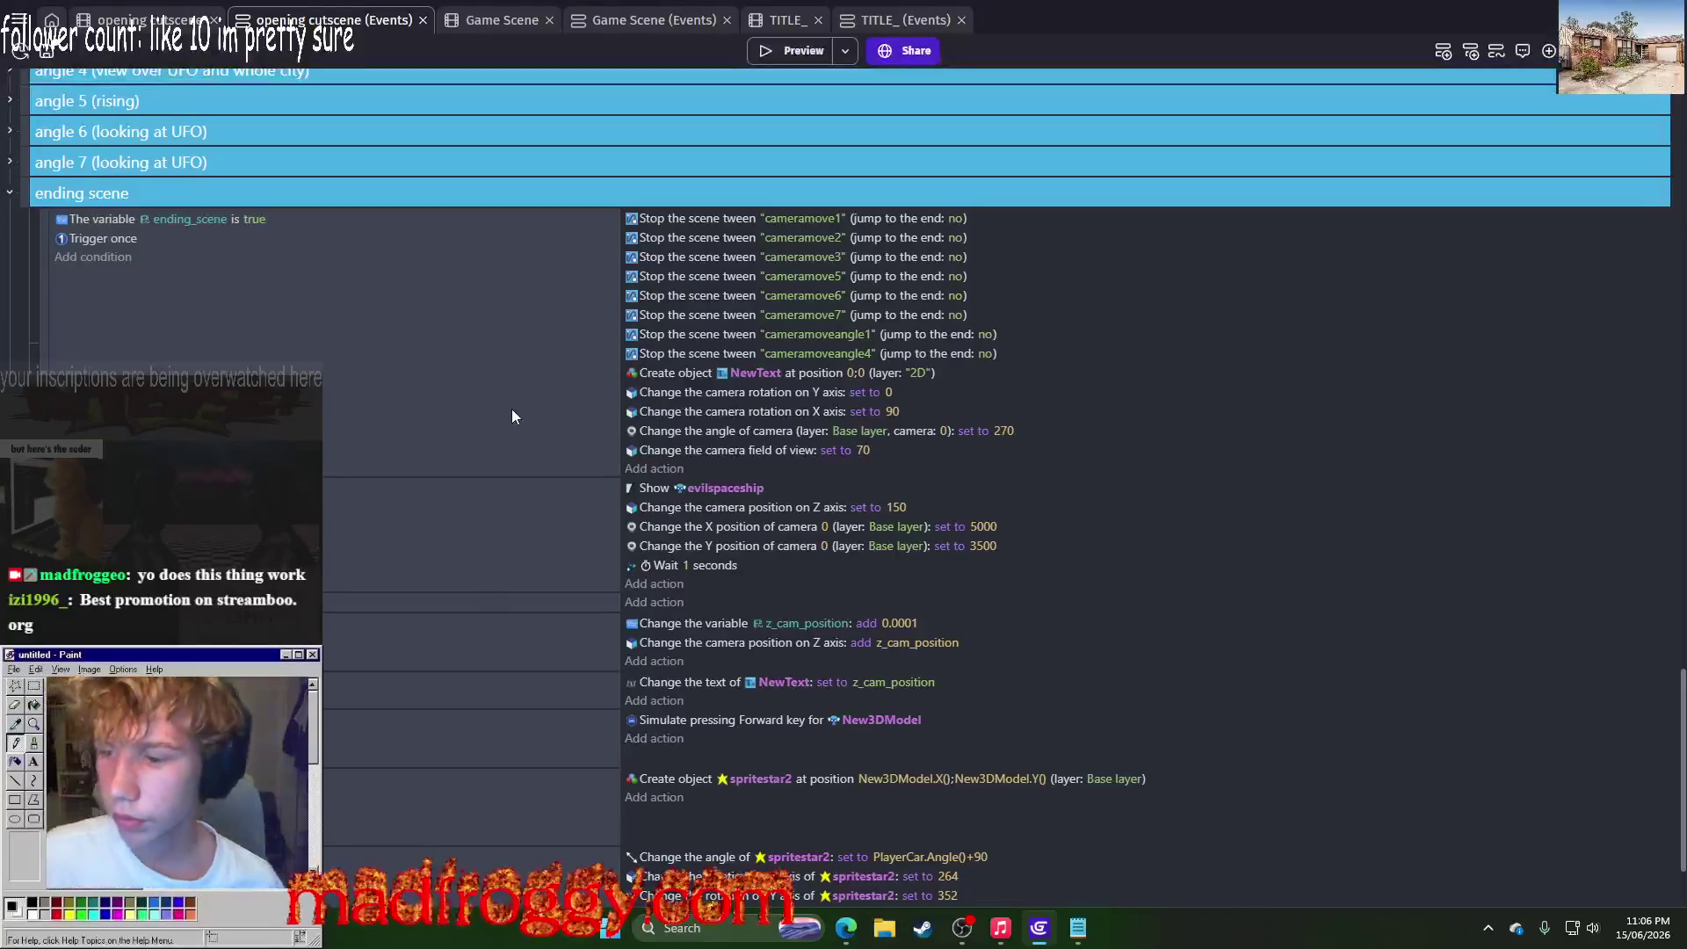
pyautogui.scroll(-2, 512, 409)
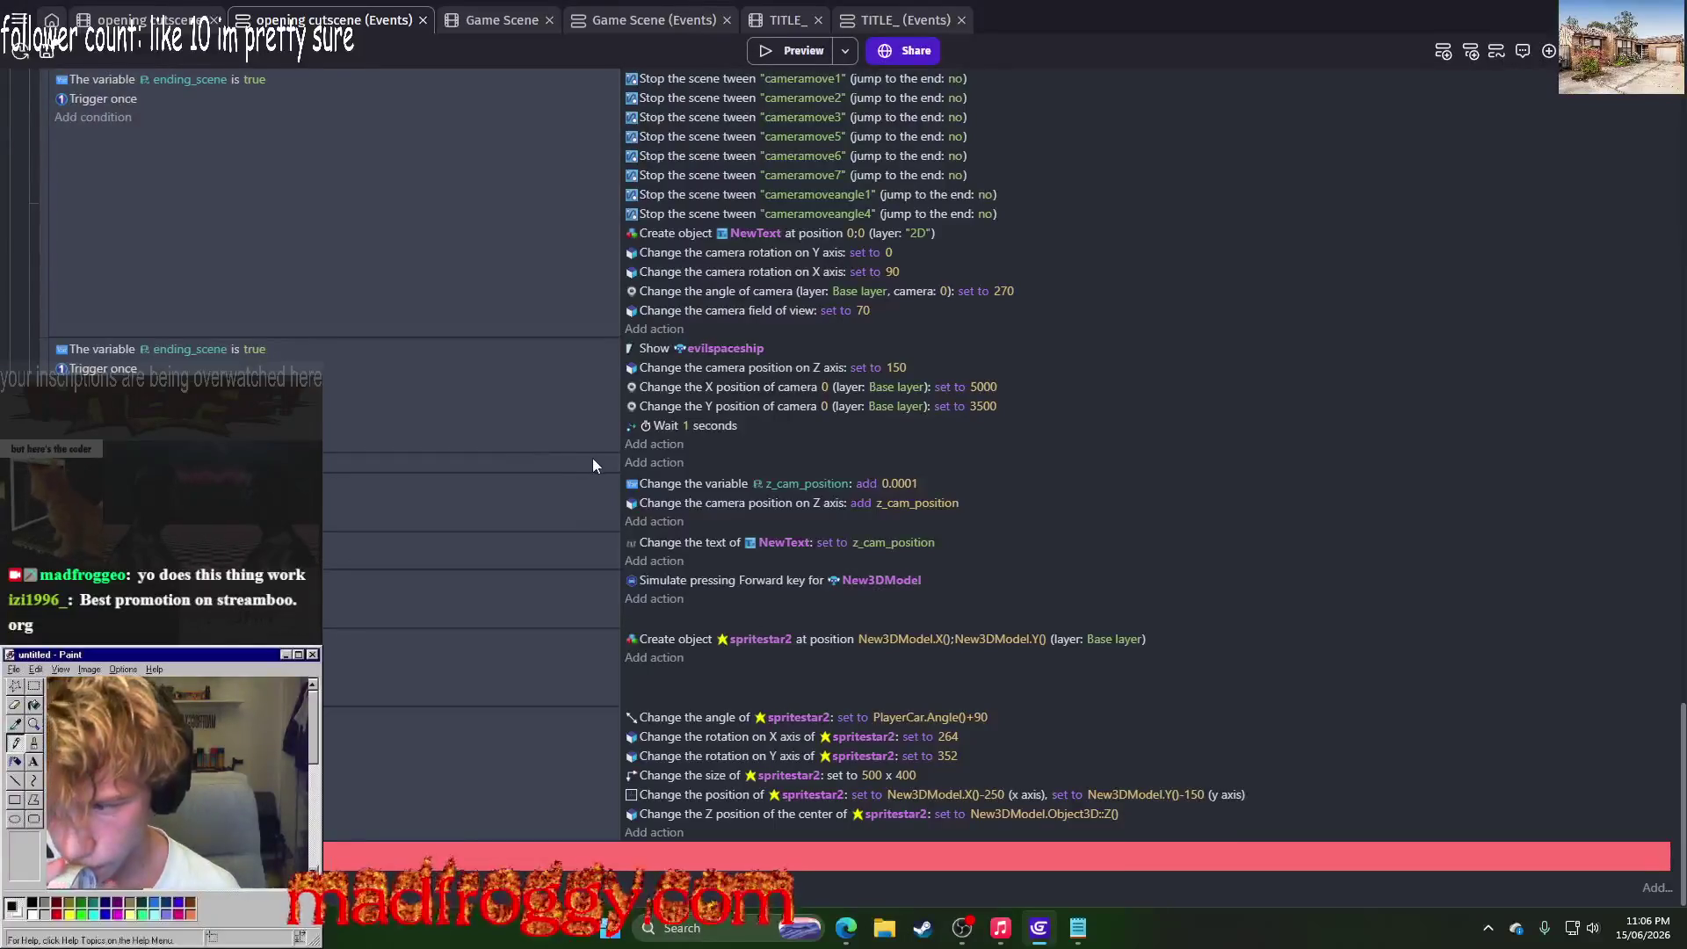
pyautogui.scroll(3, 594, 465)
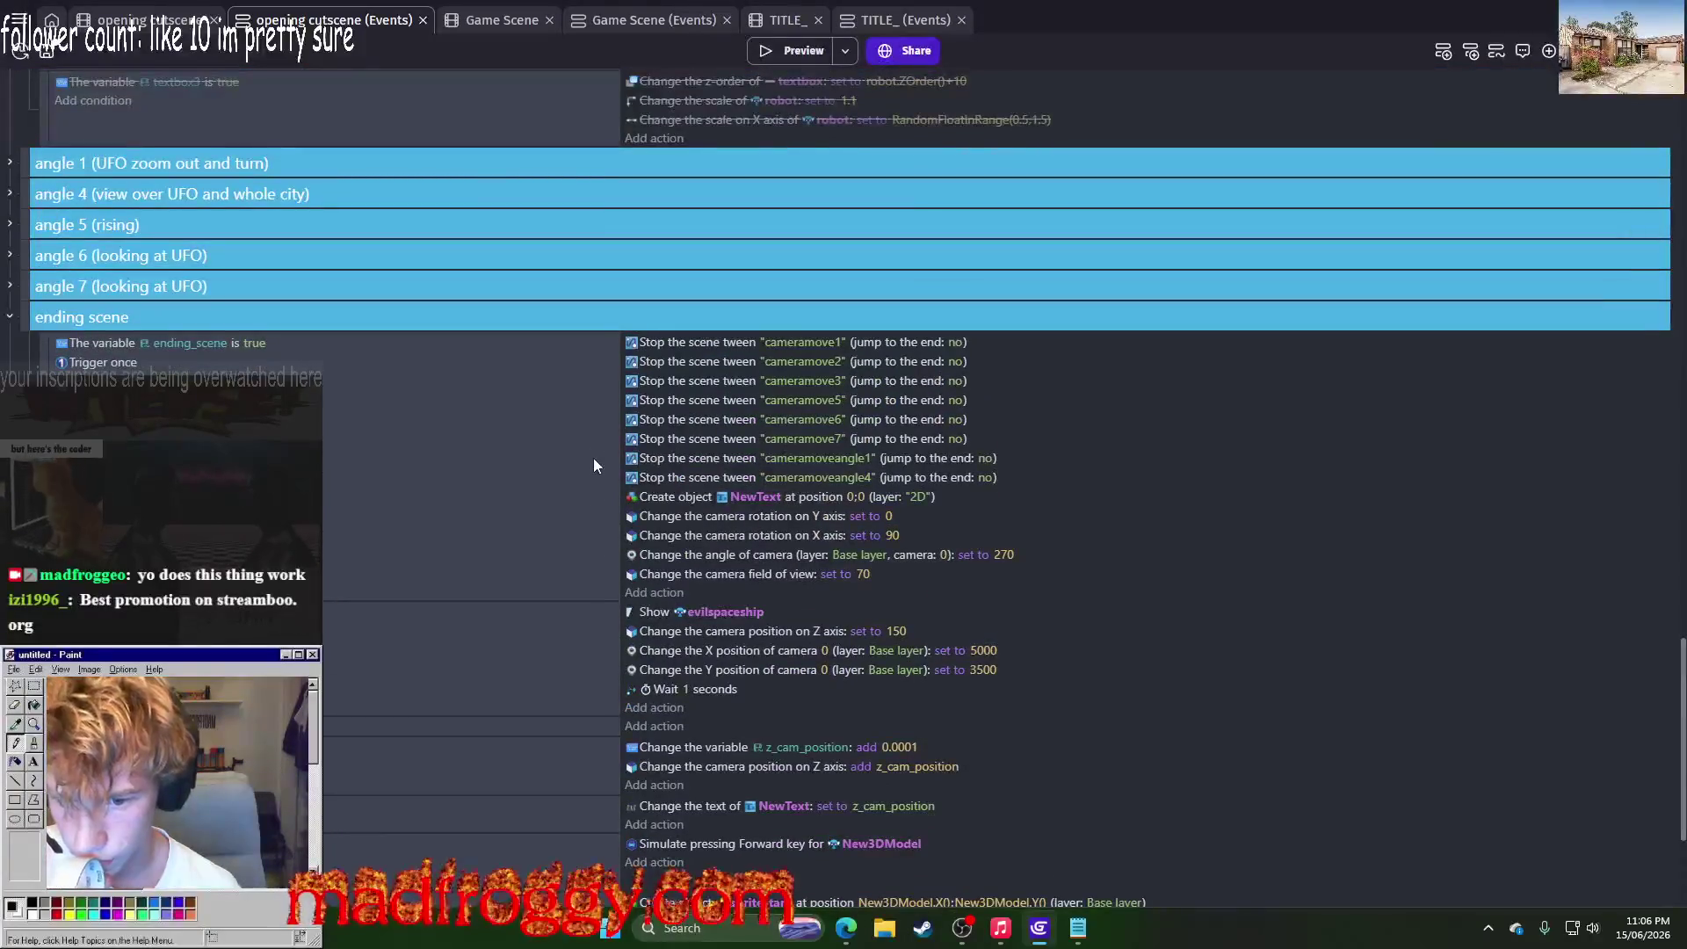
pyautogui.click(602, 667)
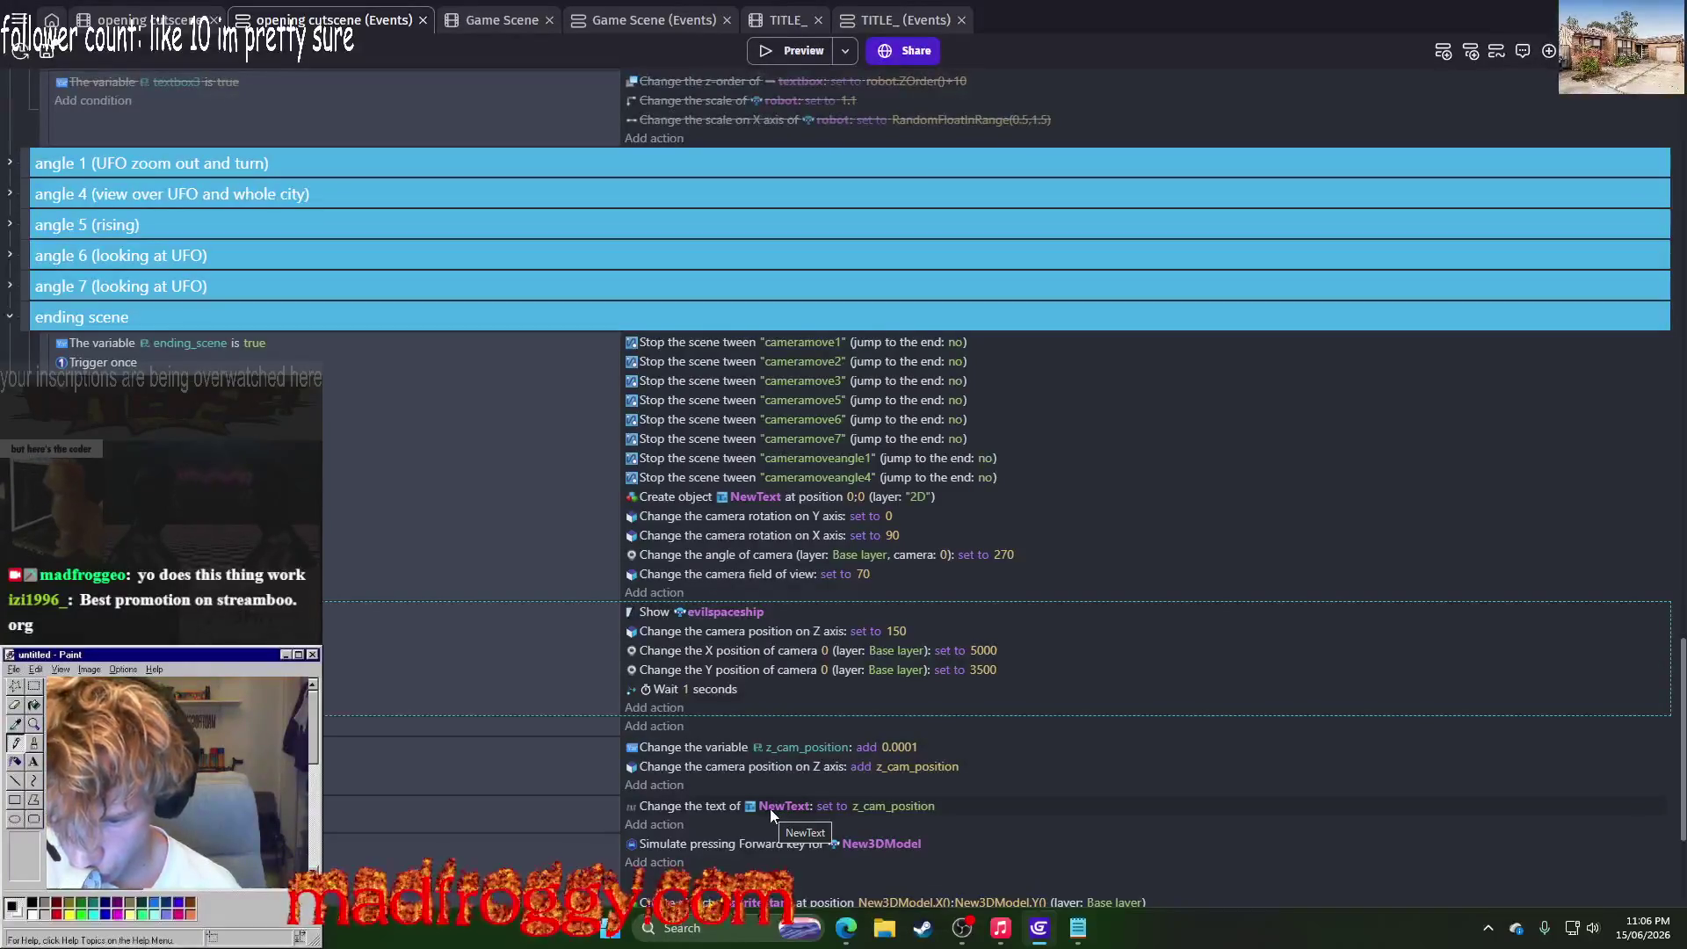
pyautogui.scroll(-1, 761, 809)
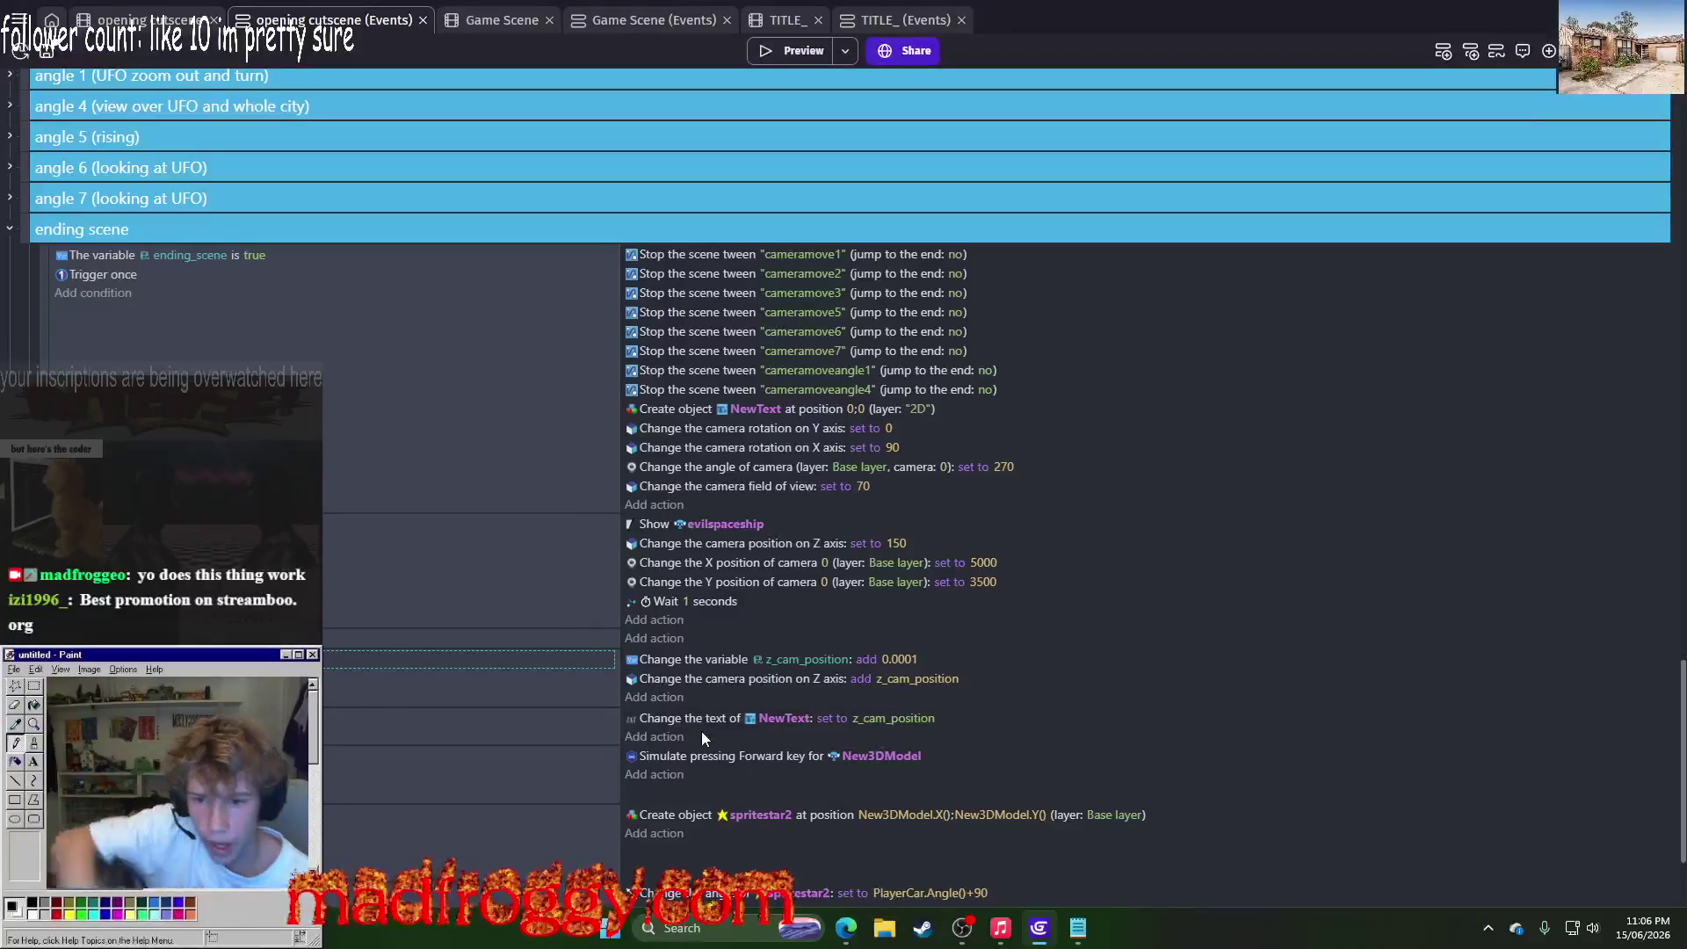
# Step: Move the z_cam_position action to the top of the ending scene and make it set the value to 0
pyautogui.moveTo(672, 682); pyautogui.dragTo(694, 677)
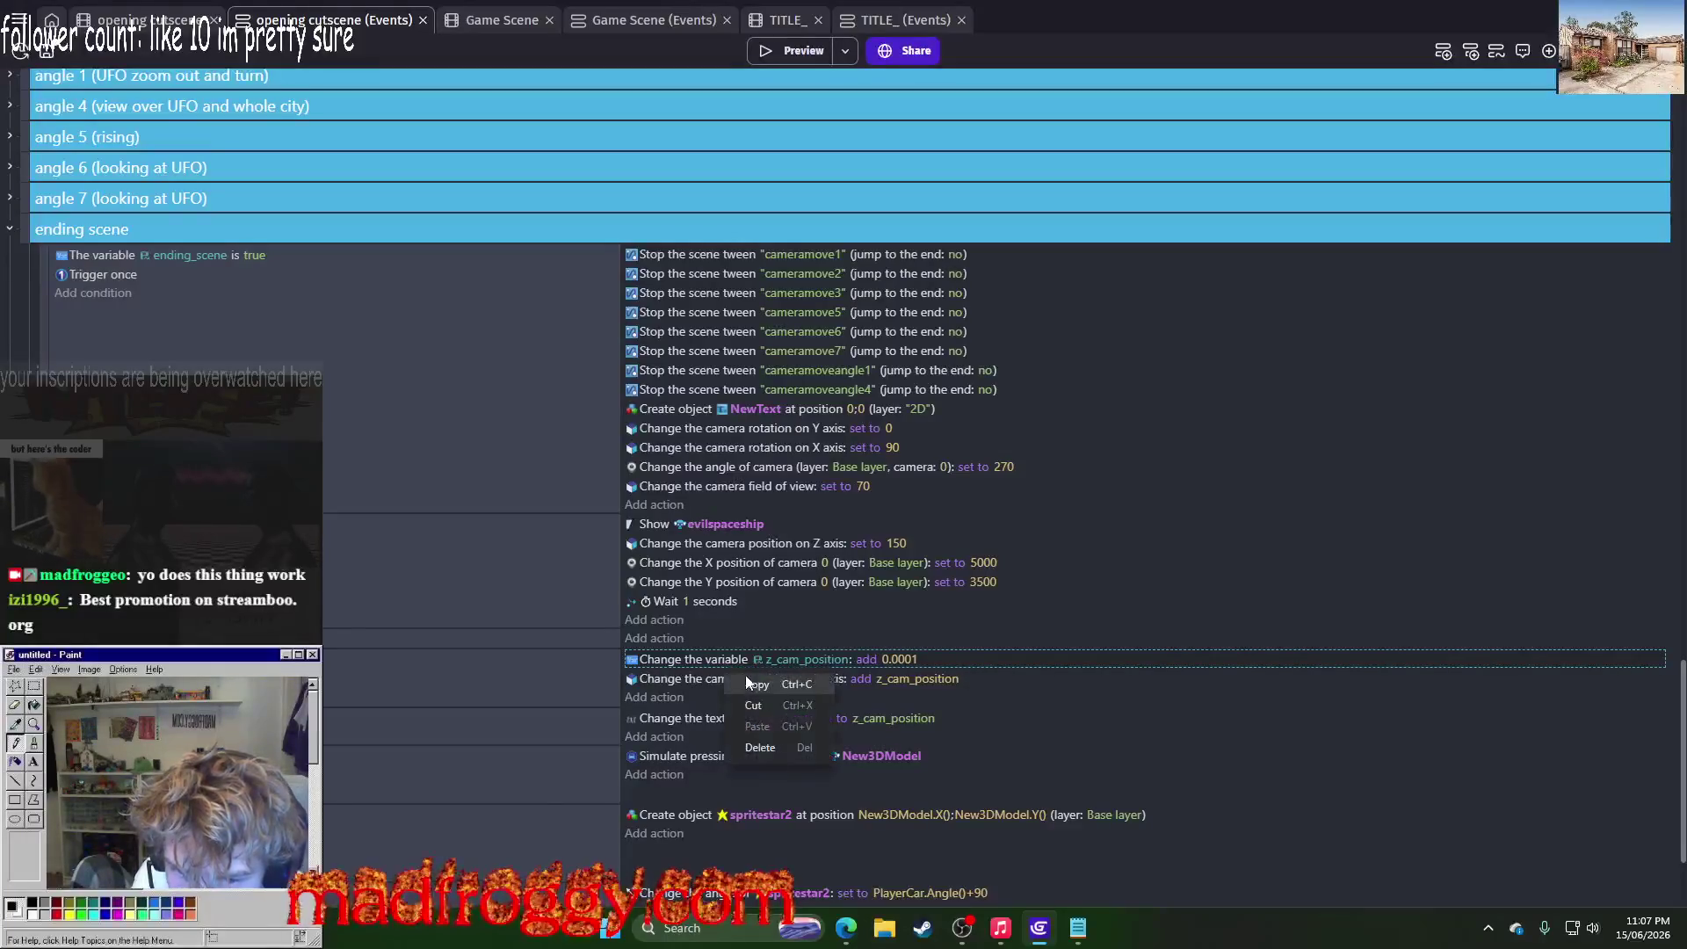
pyautogui.moveTo(691, 257)
pyautogui.mouseDown()
pyautogui.moveTo(710, 308)
pyautogui.moveTo(879, 297)
pyautogui.mouseUp()
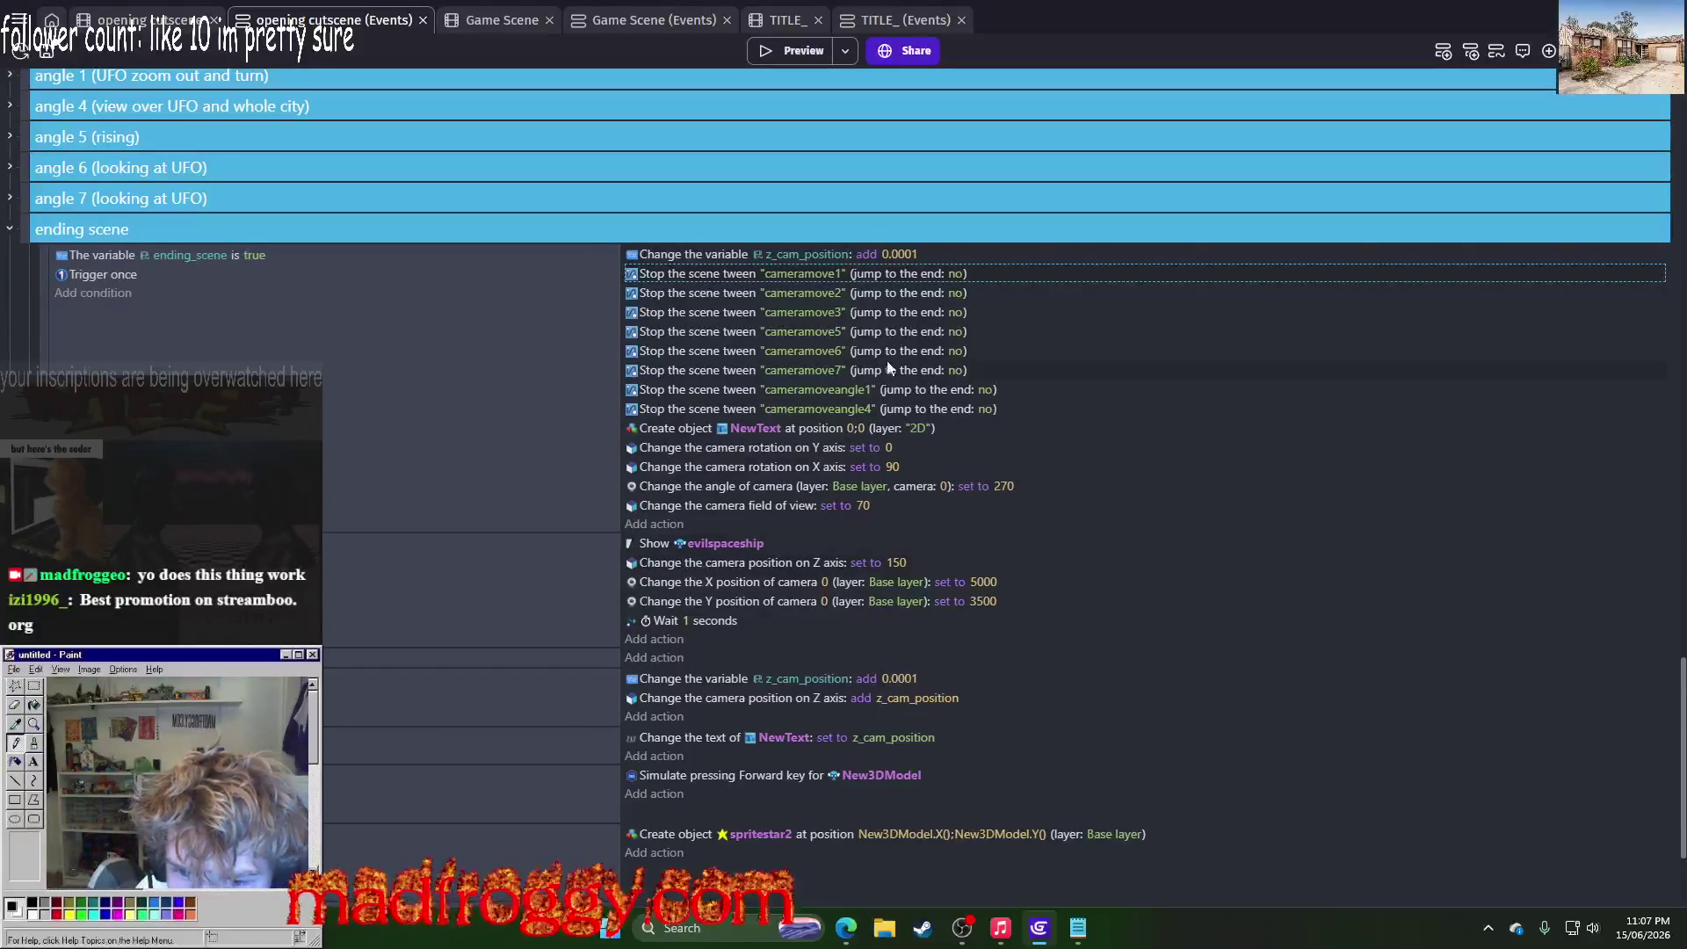
pyautogui.click(901, 254)
pyautogui.write('150')
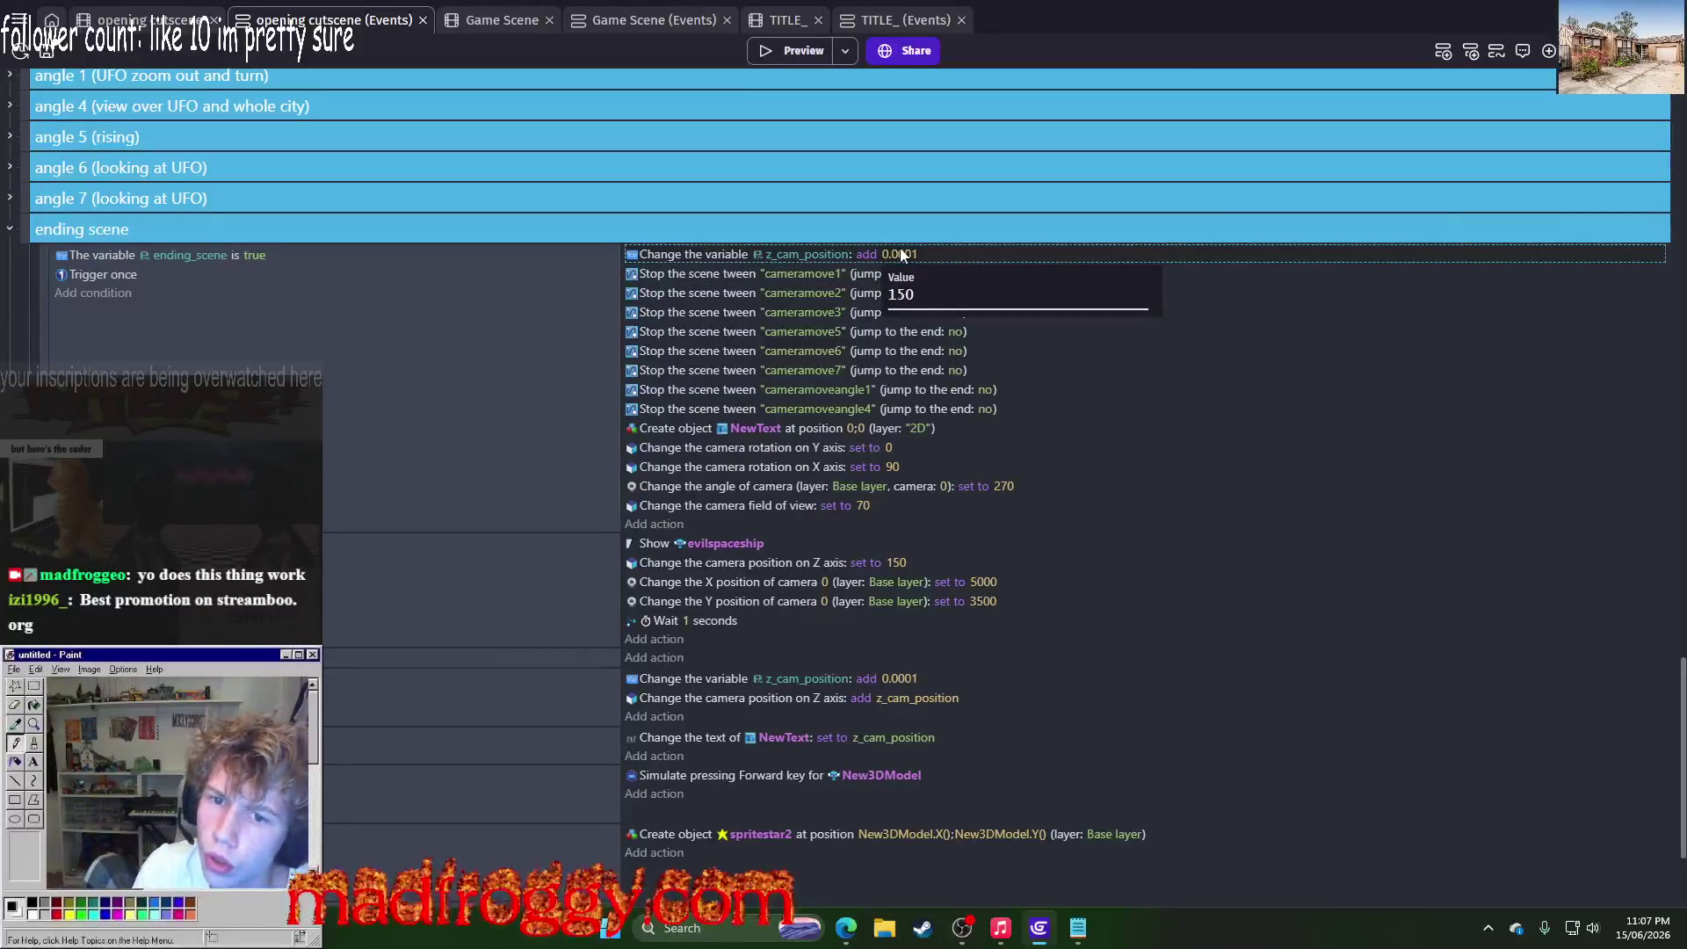
pyautogui.press('BackSpace')
pyautogui.press('BackSpace')
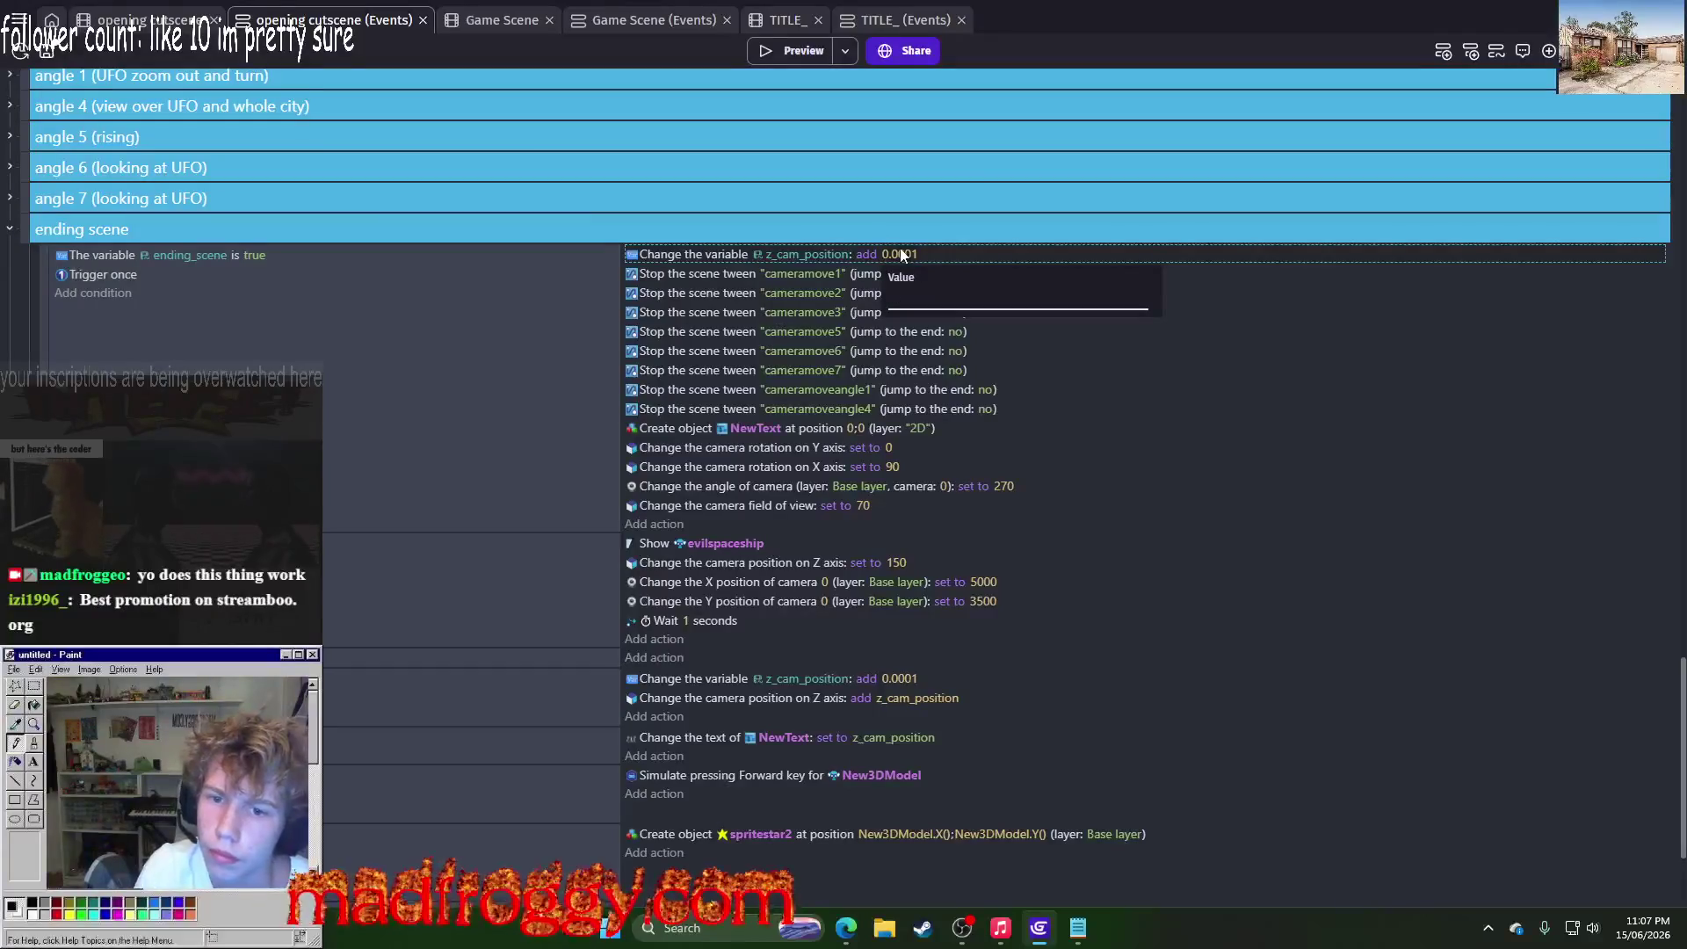
pyautogui.write('0')
pyautogui.press('Return')
pyautogui.click(866, 254)
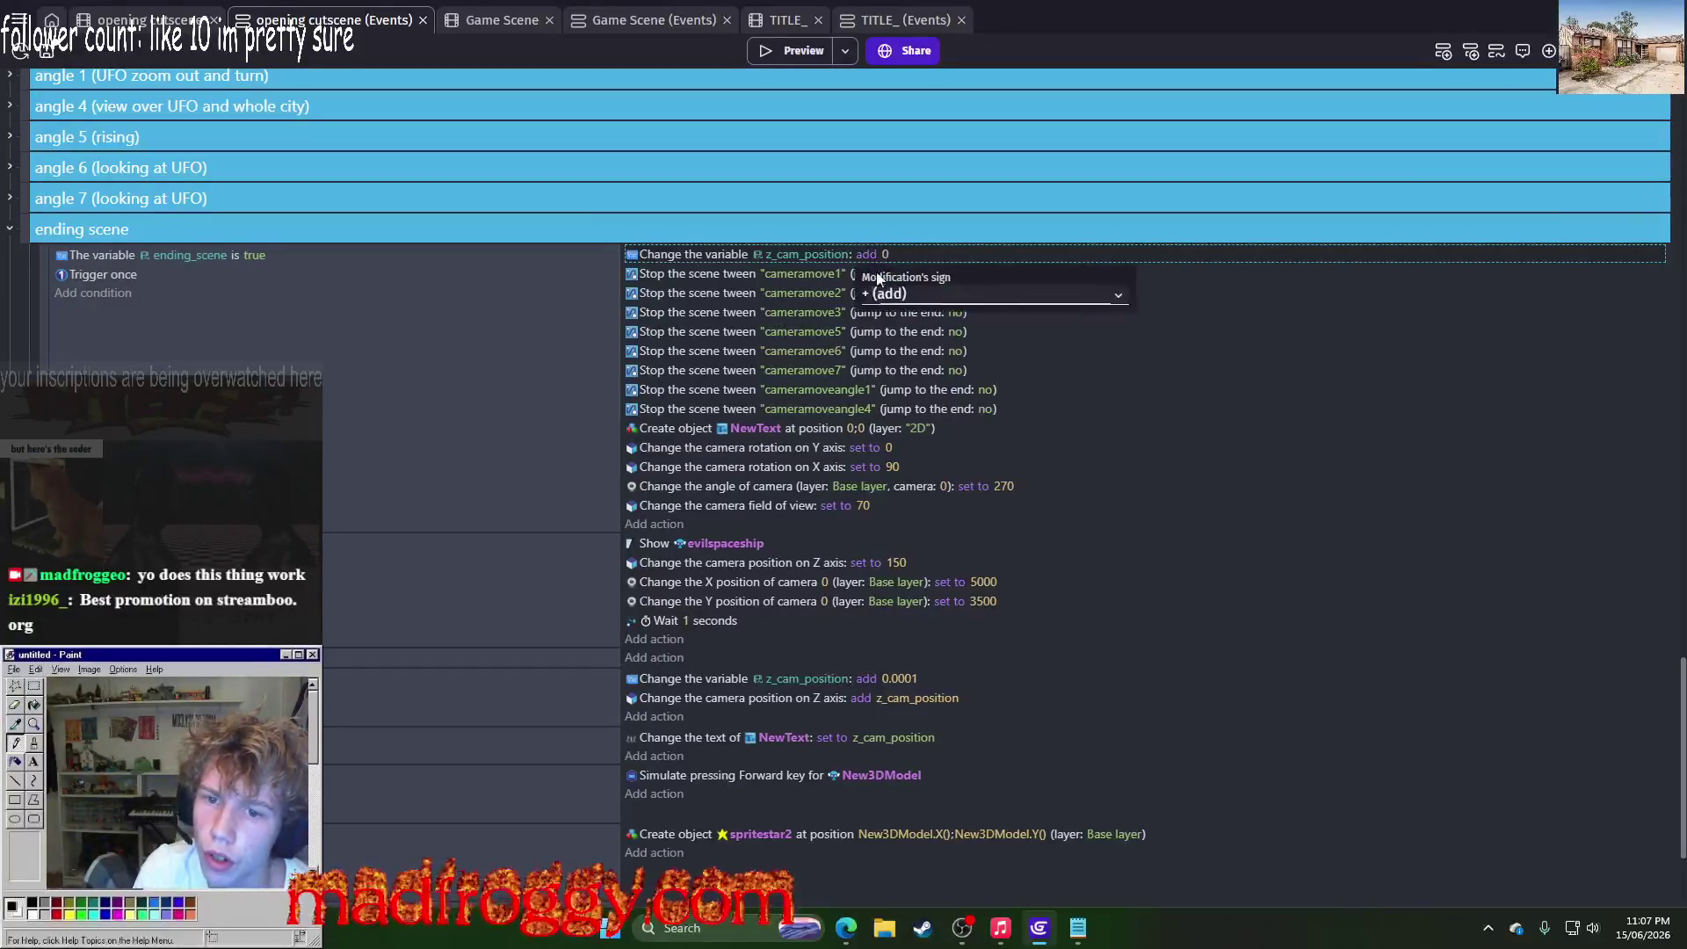
pyautogui.click(932, 295)
pyautogui.click(931, 313)
pyautogui.click(1306, 314)
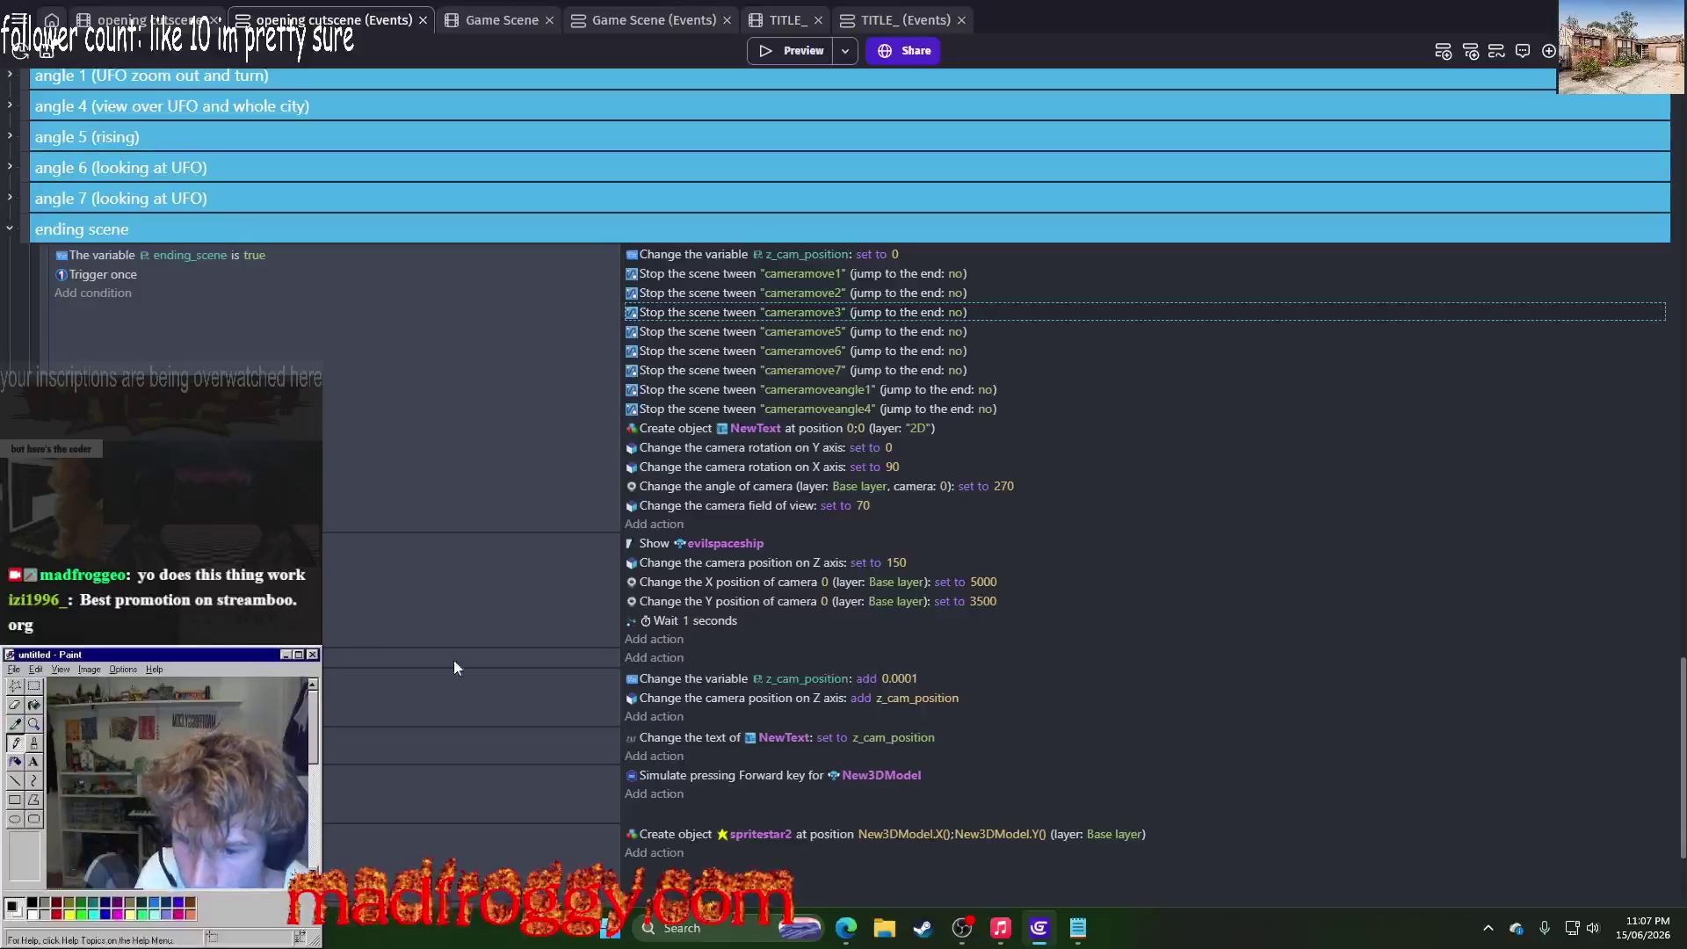
# Step: Select actions in the ending scene event and start a game preview
pyautogui.click(533, 657)
pyautogui.click(465, 678)
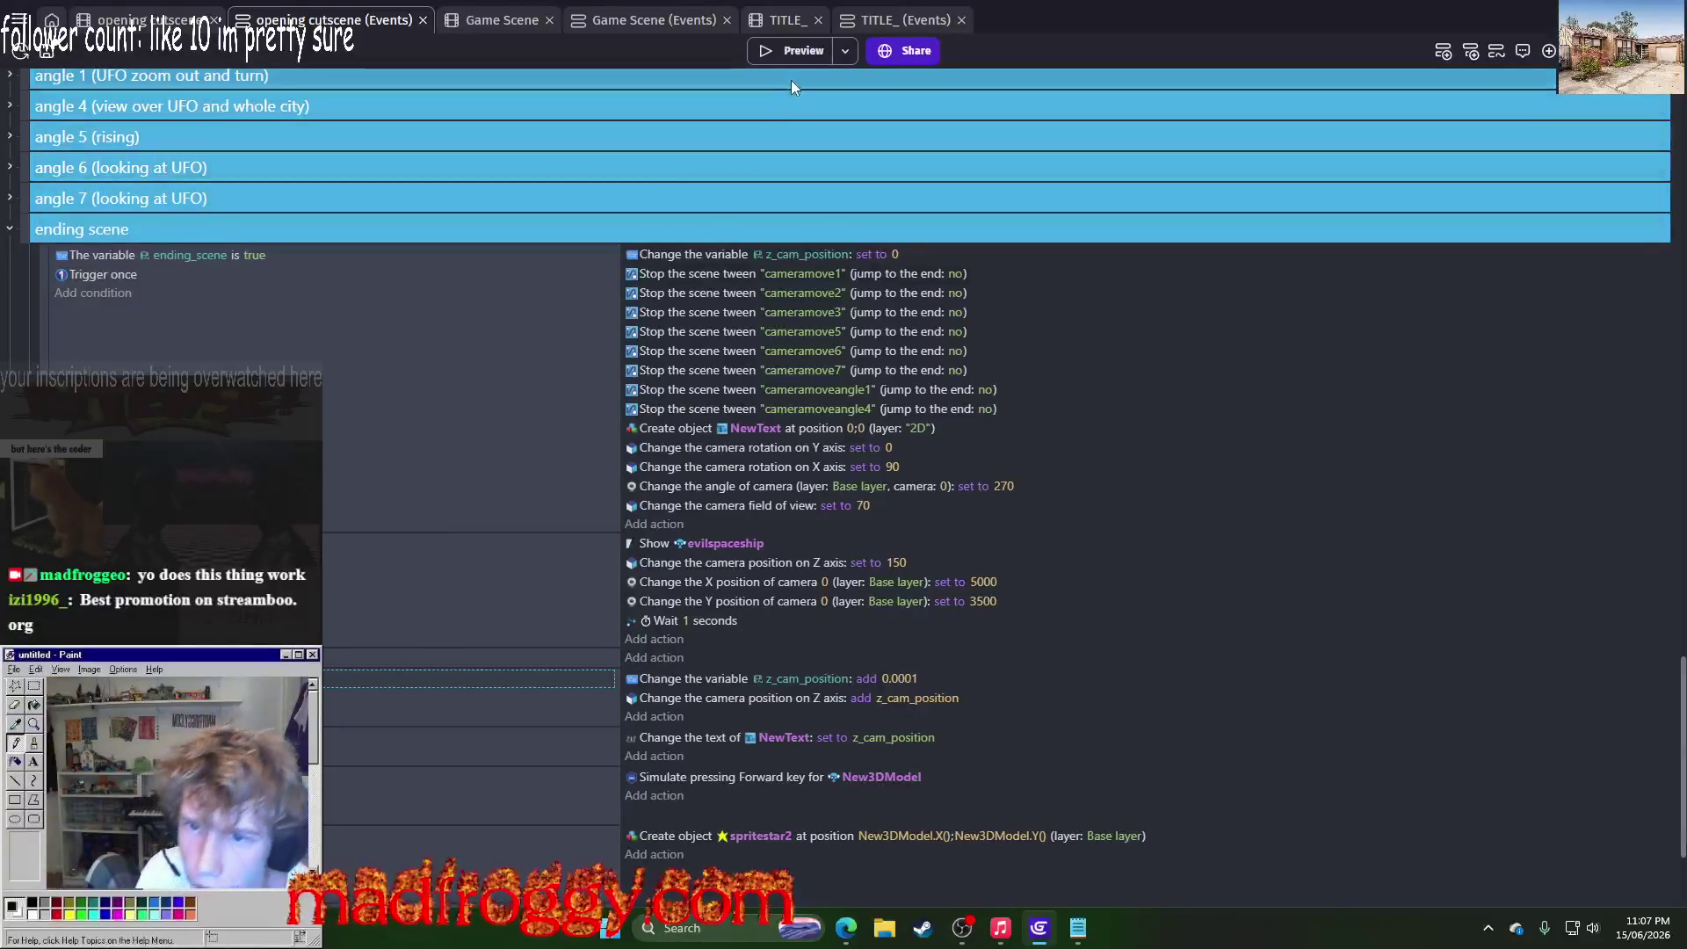
pyautogui.click(805, 56)
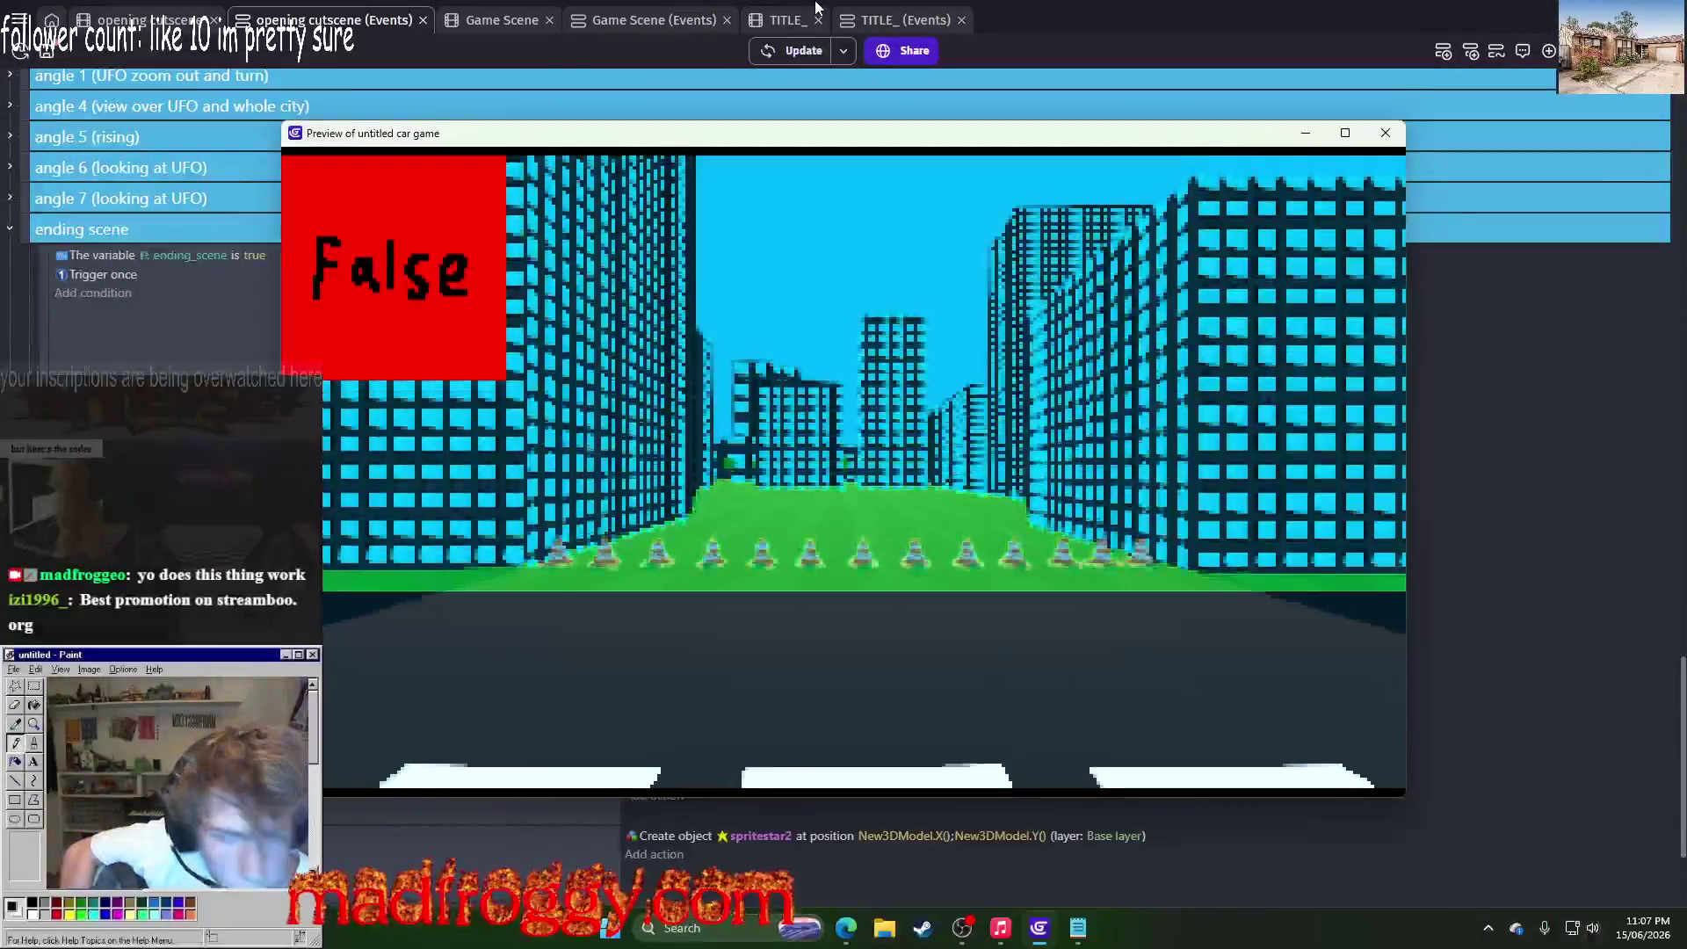
# Step: Disable both testing_sprite animation-change actions and preview the game again
pyautogui.hotkey('alt', 'F4')
pyautogui.scroll(5, 711, 760)
pyautogui.scroll(10, 712, 760)
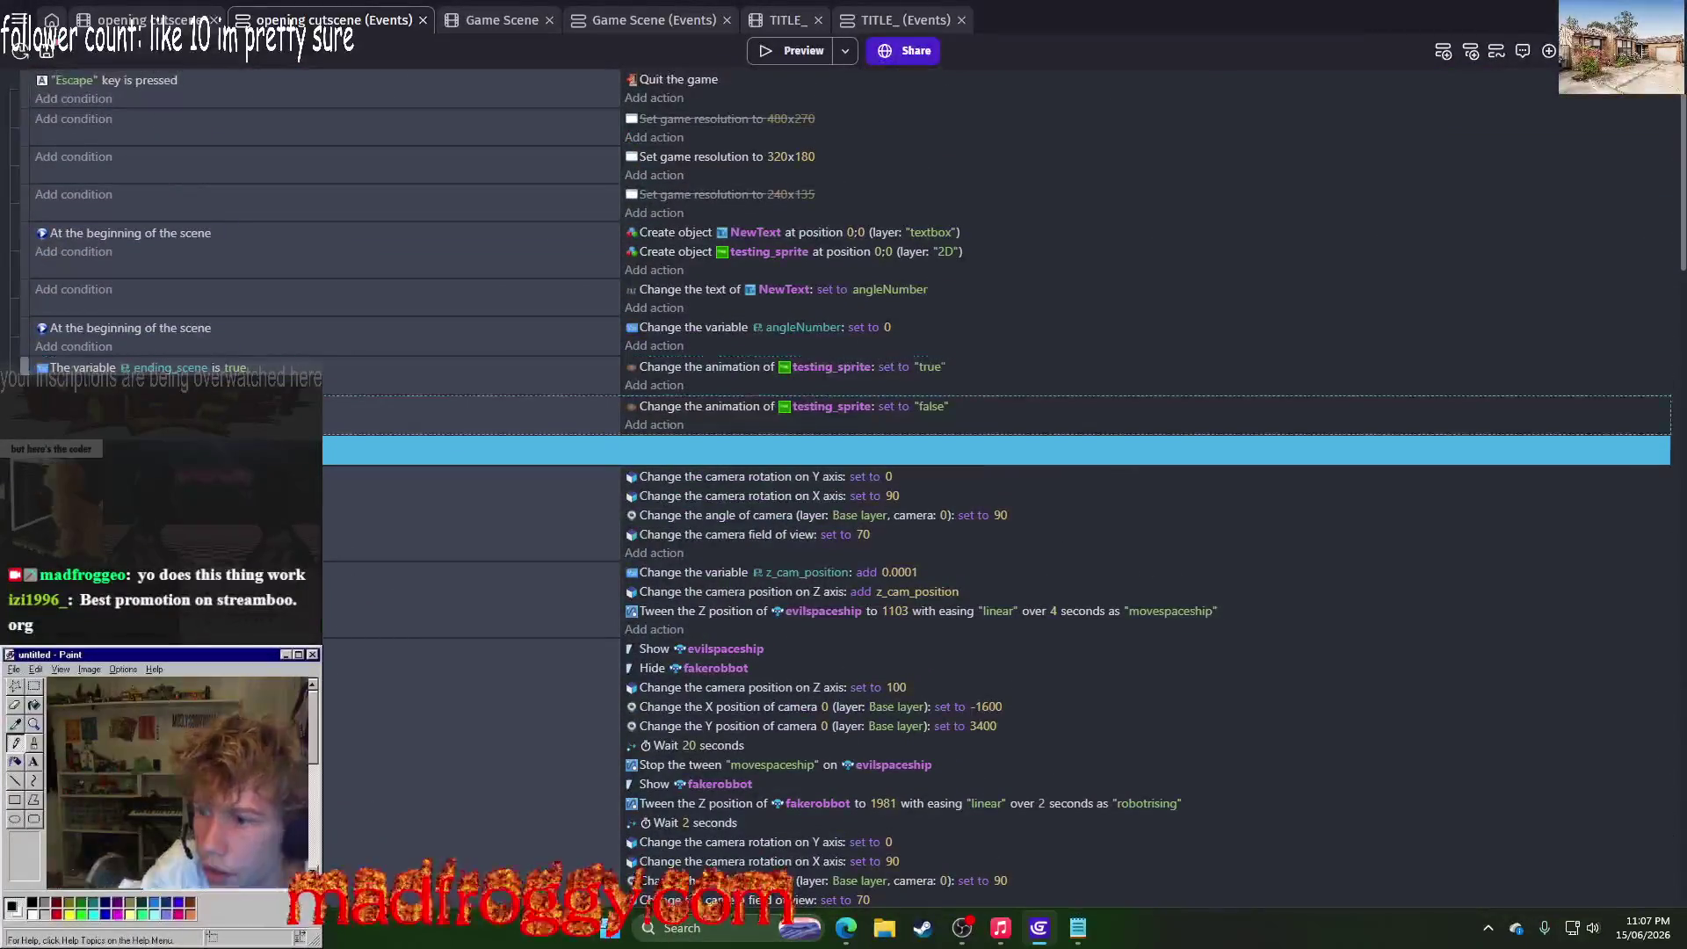
pyautogui.press('d')
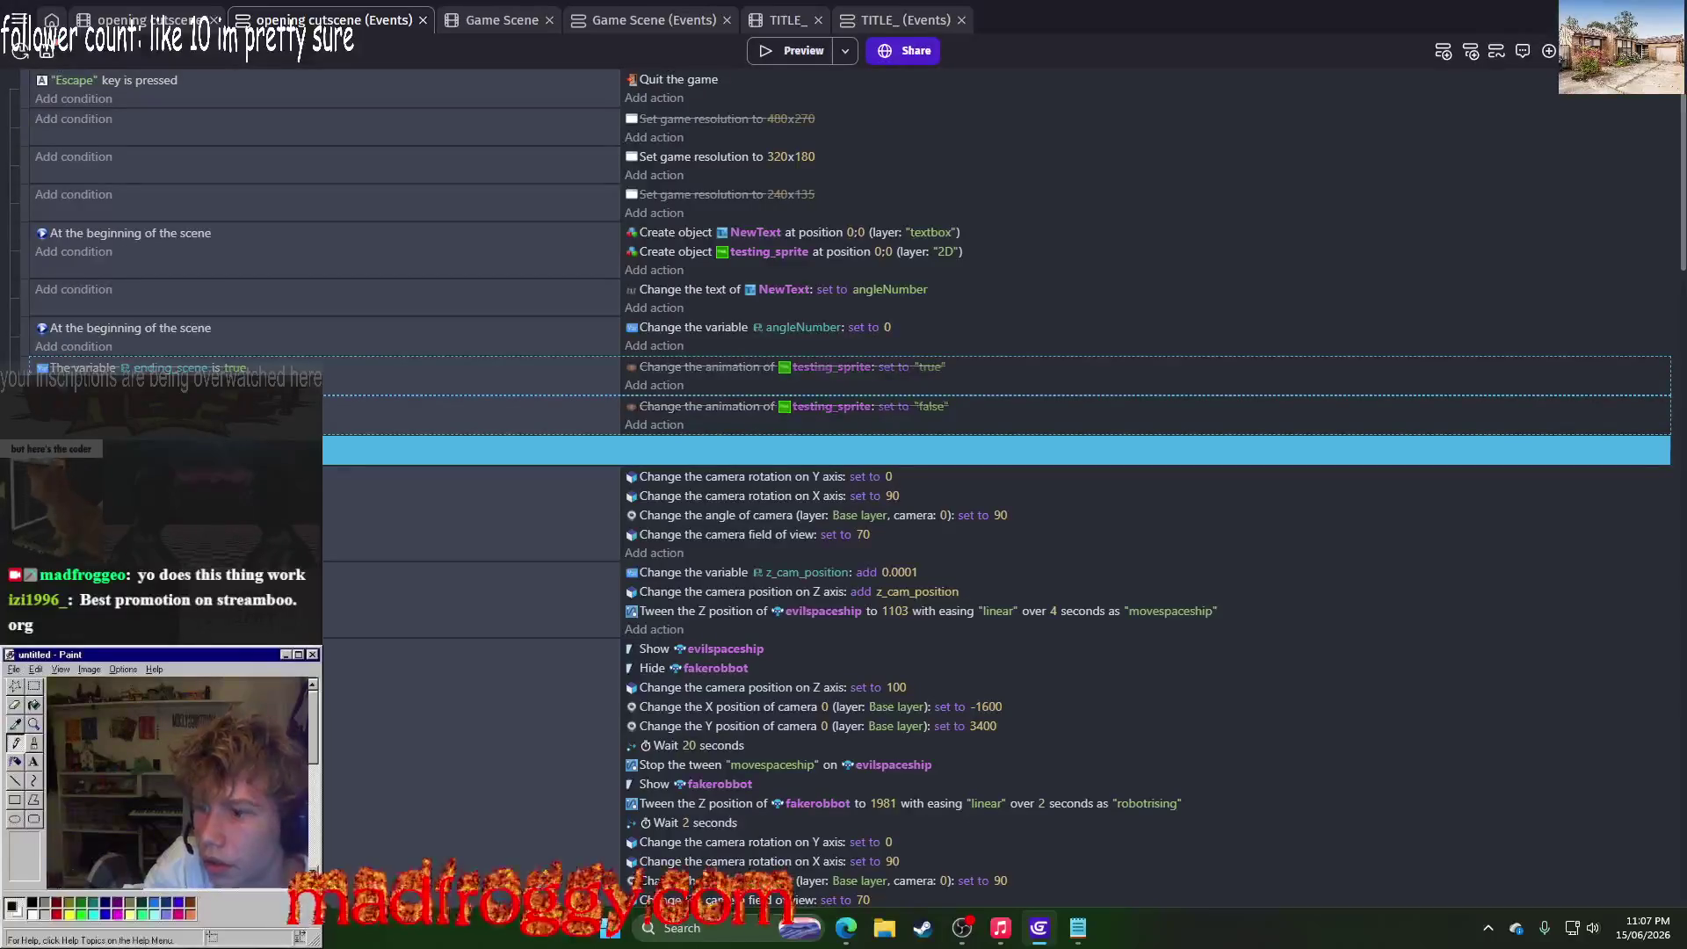
pyautogui.click(777, 53)
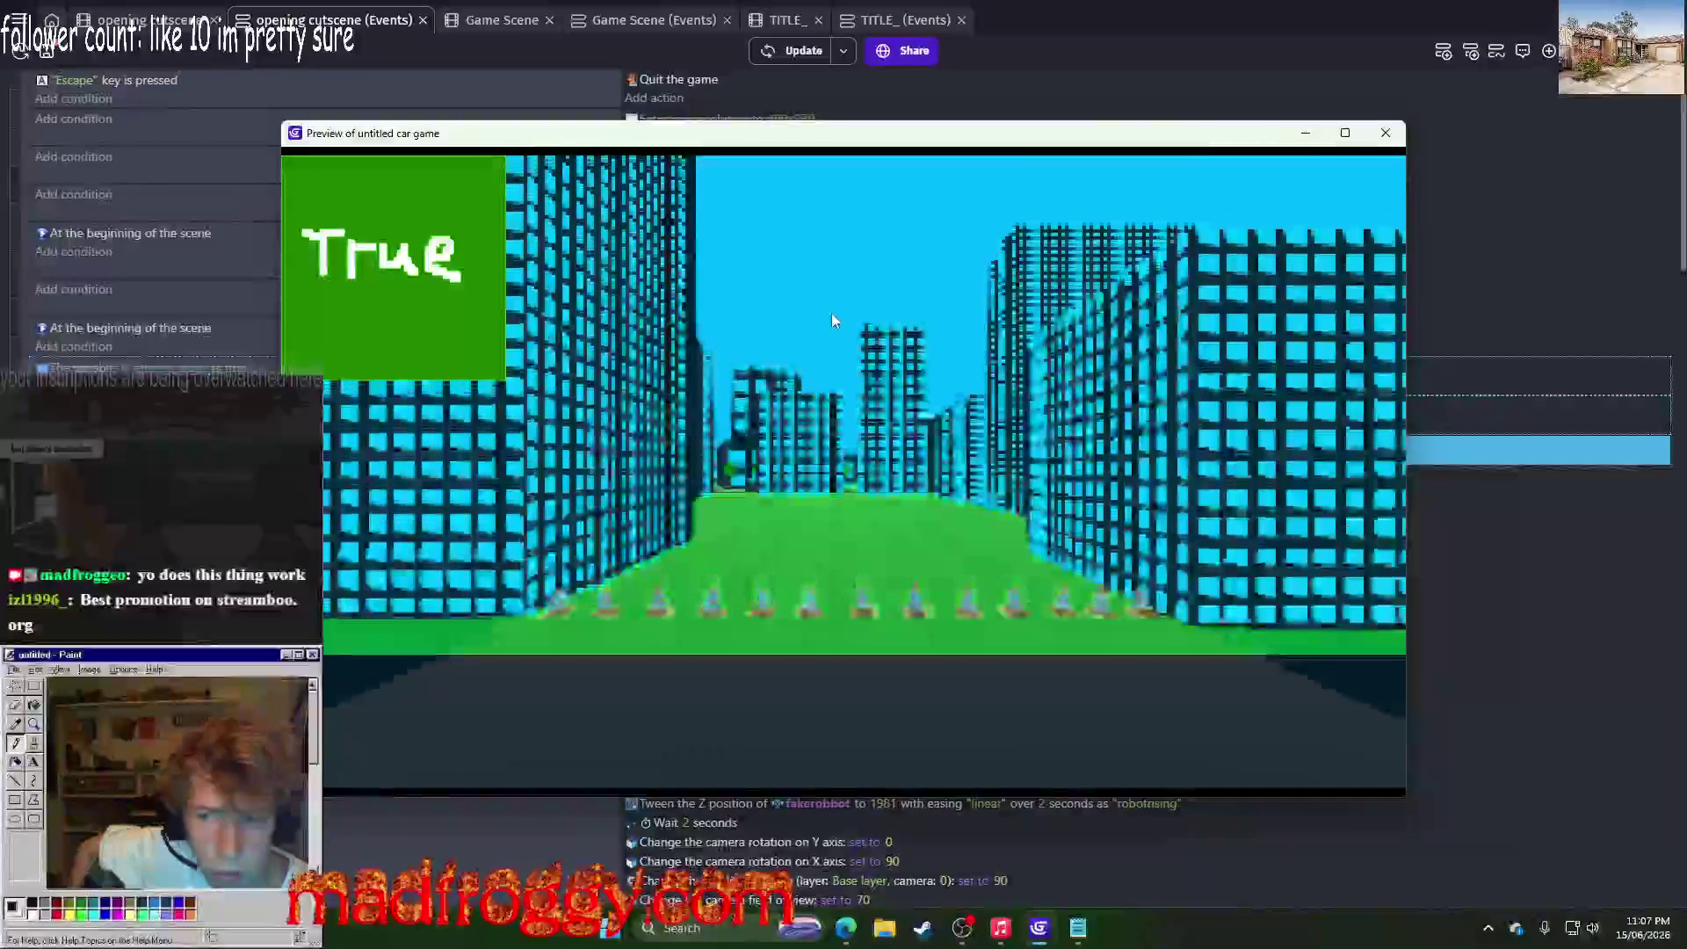
# Step: Move the testing_sprite creation action into the ending_scene event and preview once more
pyautogui.press('Escape')
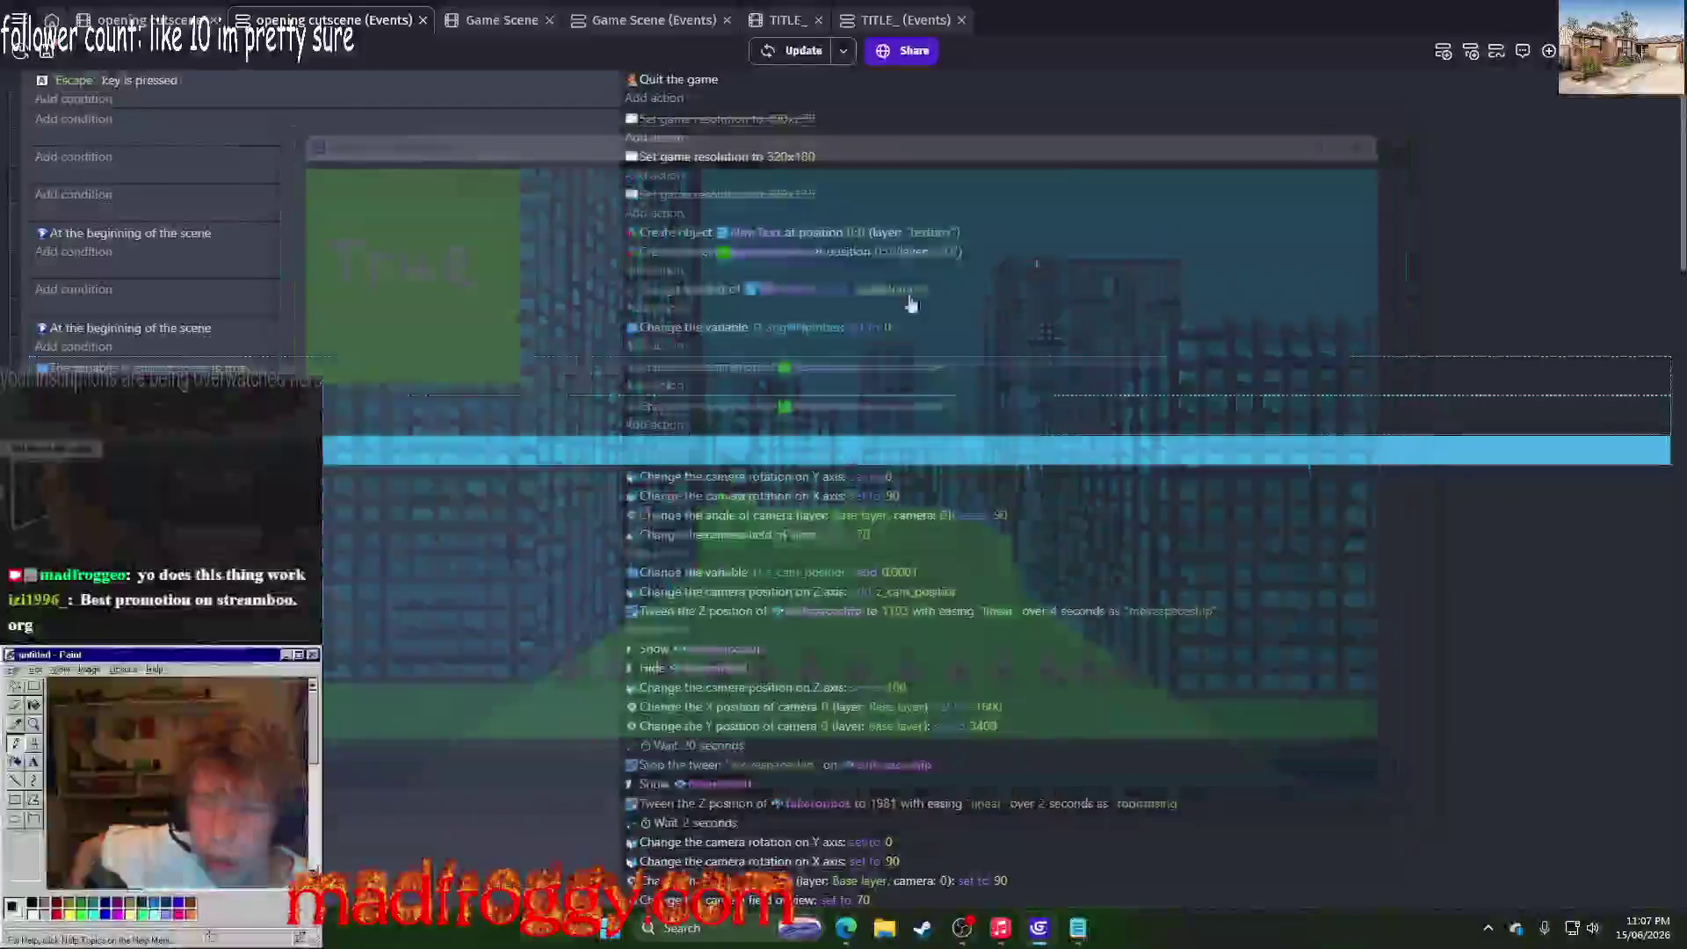
pyautogui.moveTo(703, 251); pyautogui.dragTo(703, 368)
pyautogui.click(760, 51)
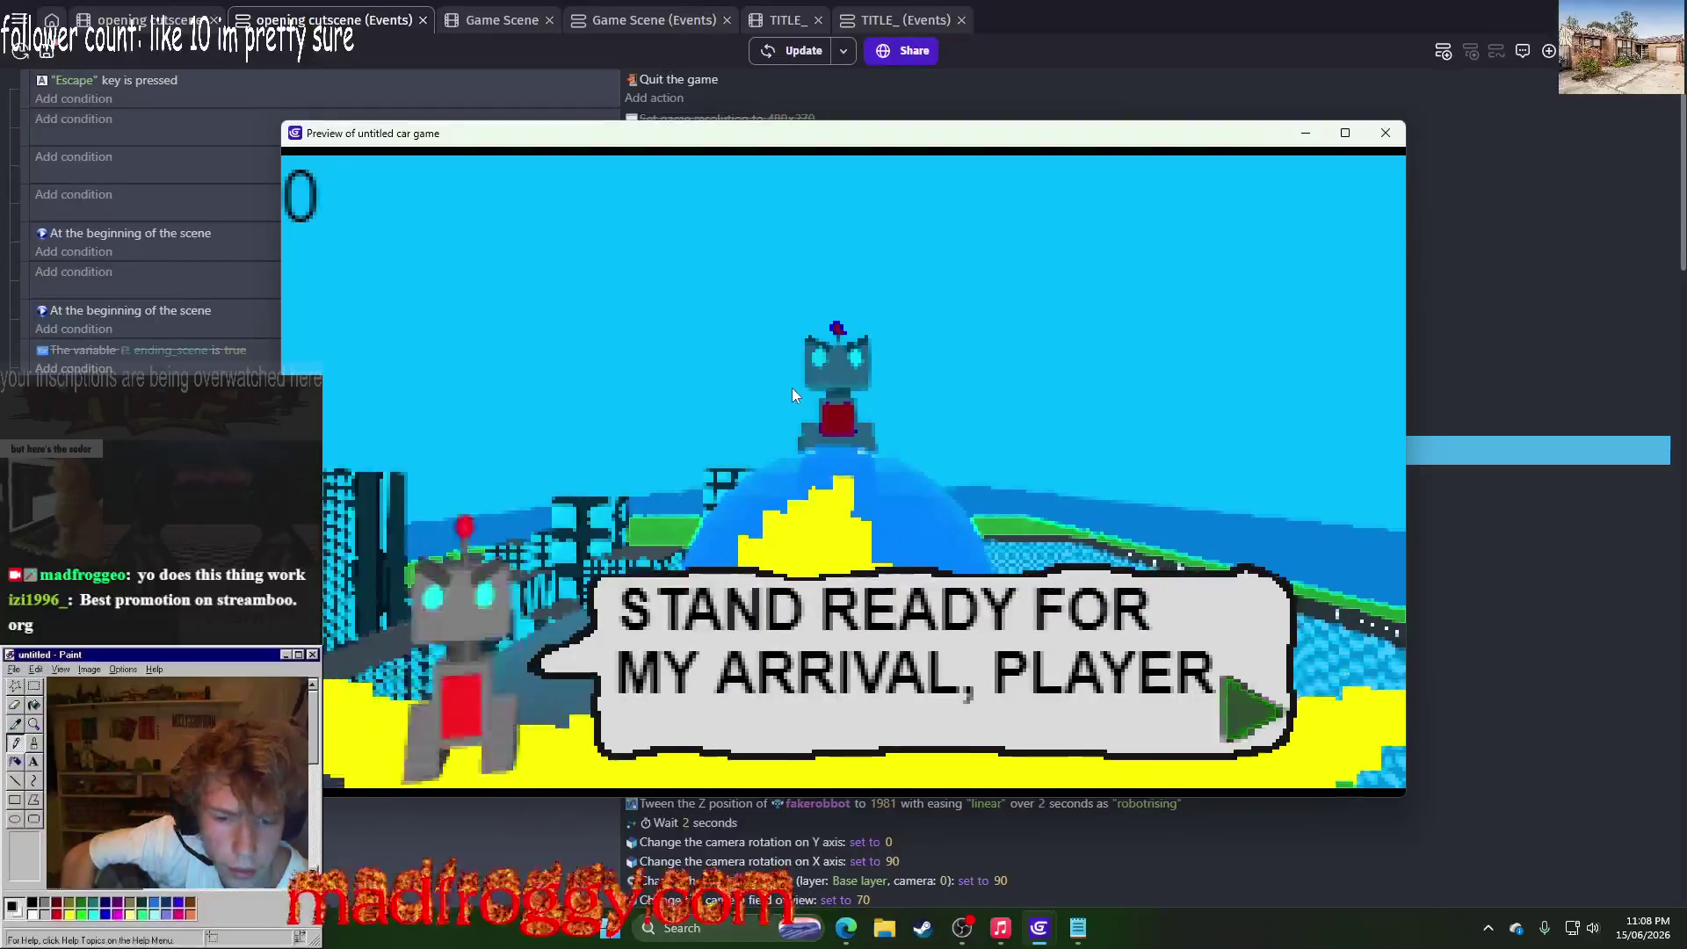
pyautogui.press('space')
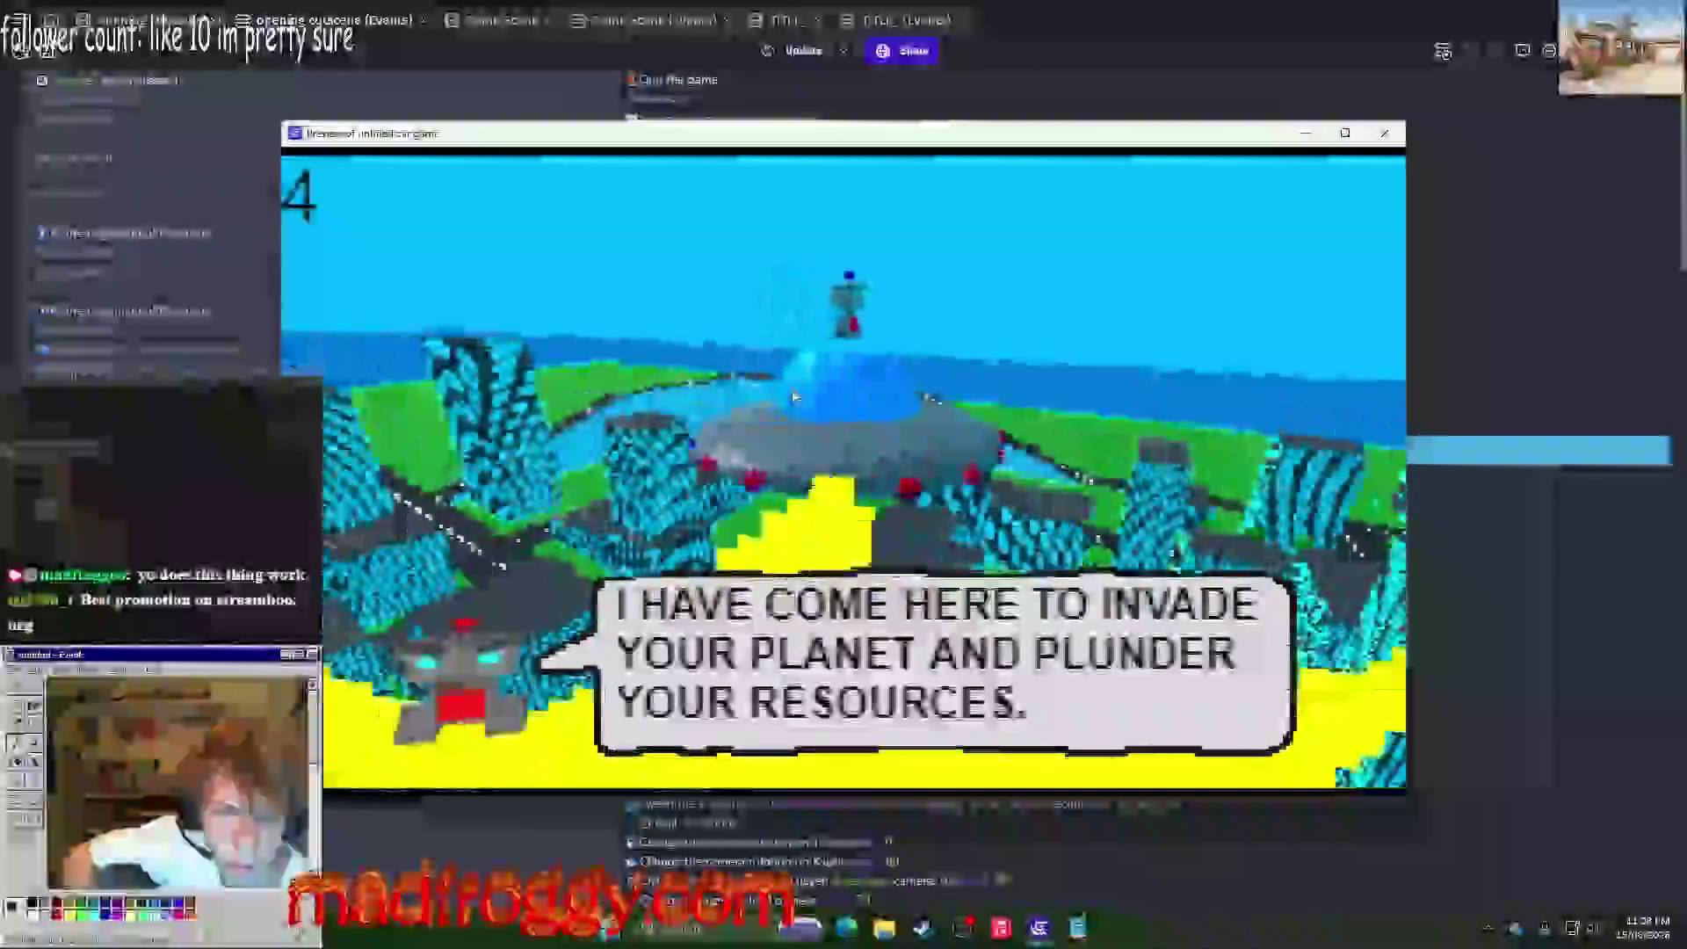
pyautogui.press('space')
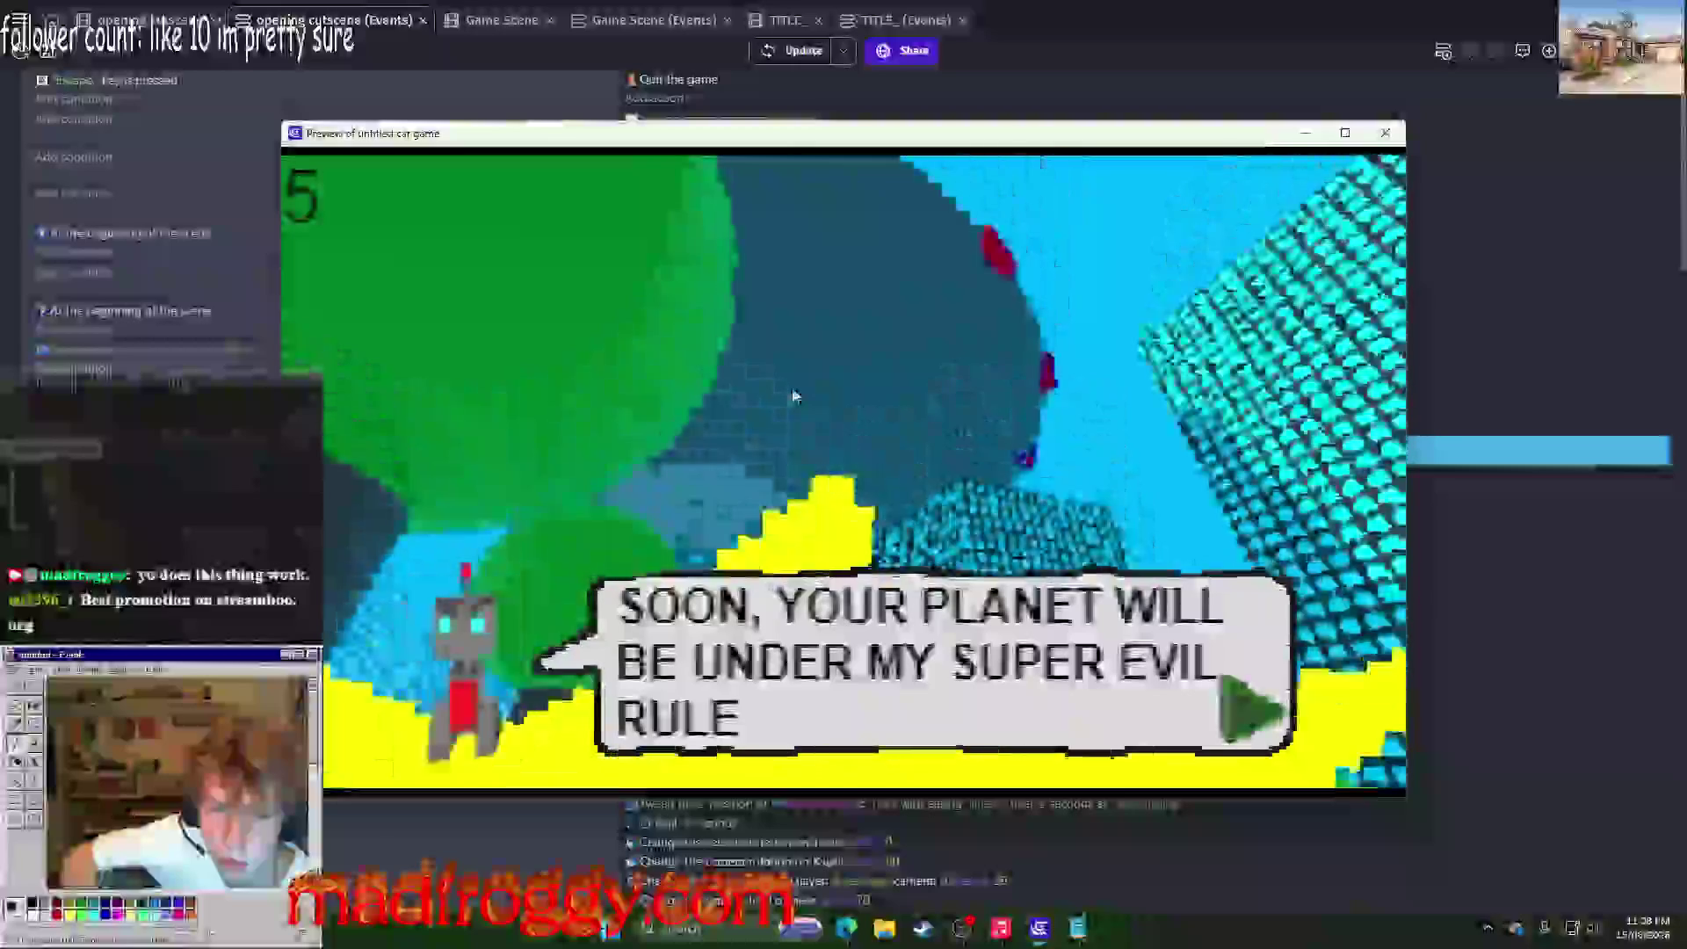
pyautogui.press('space')
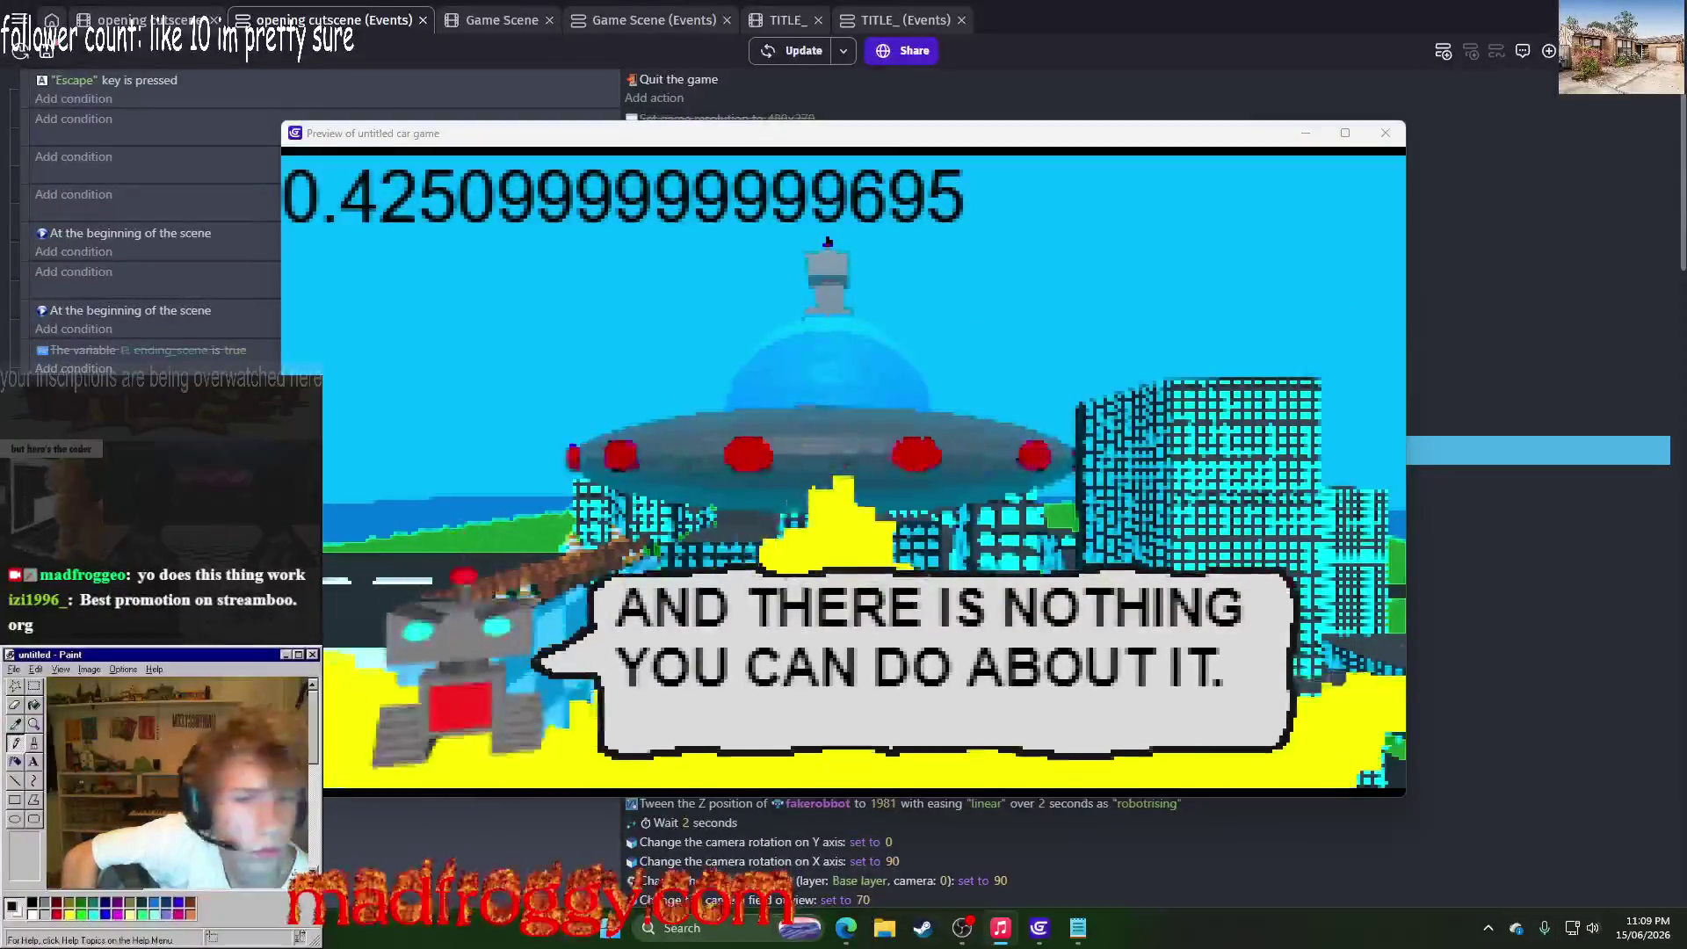
pyautogui.click(1398, 142)
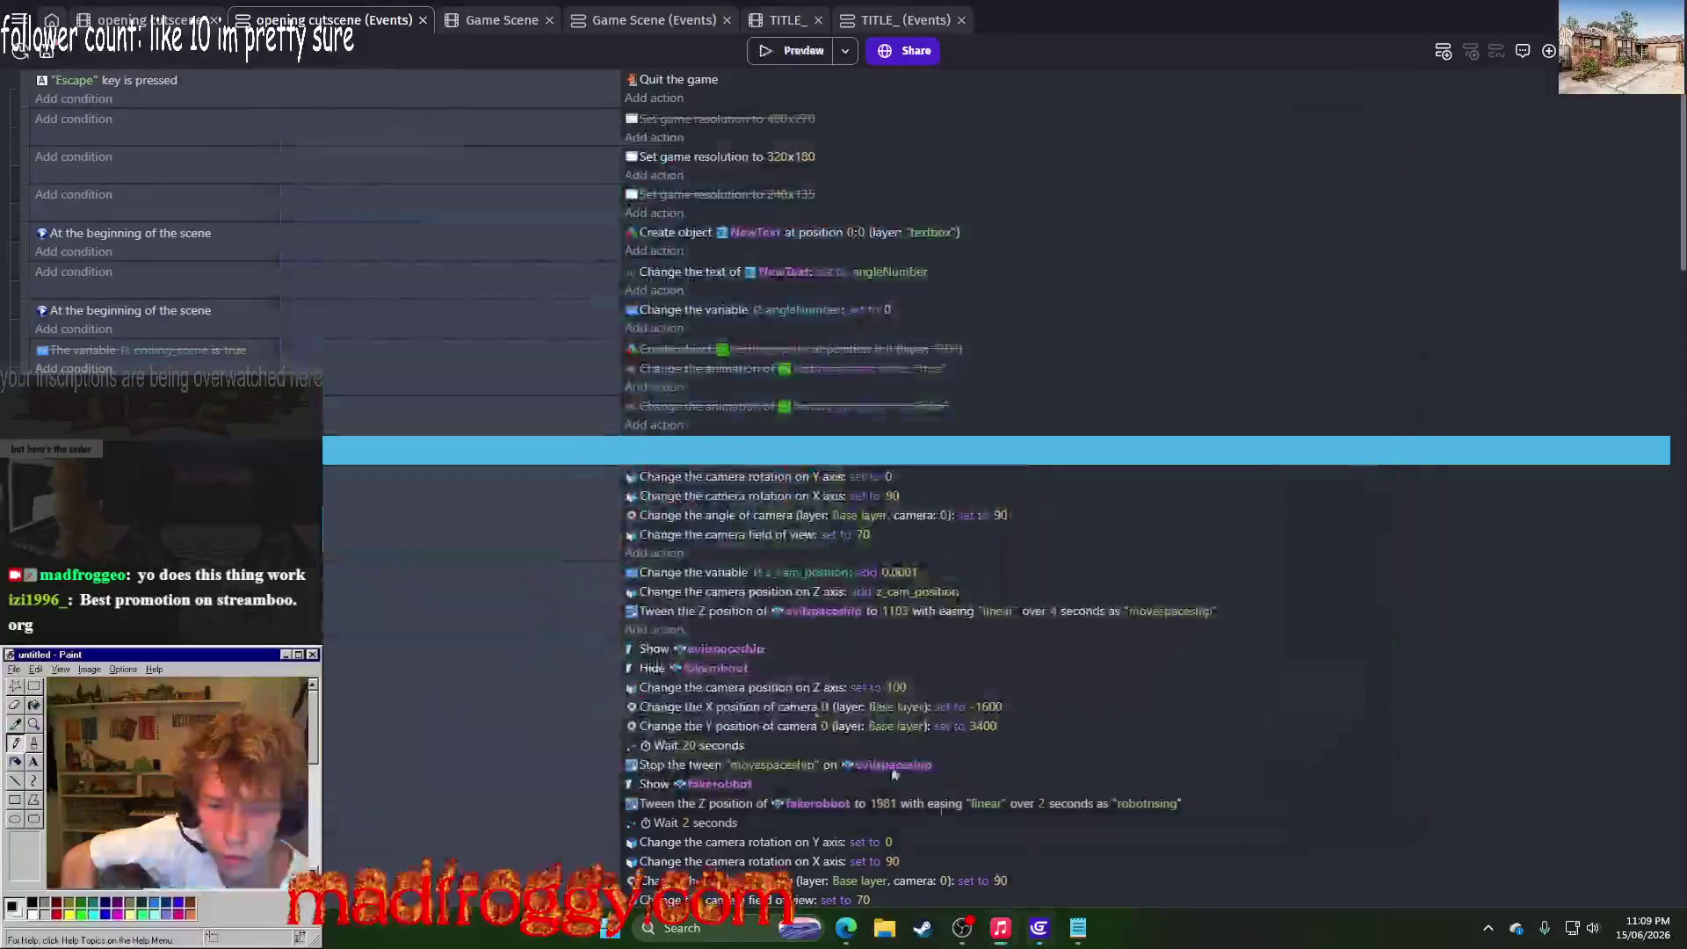
# Step: Switch to the Notepad notes showing the ROBOT BEGIN MONOLOUGE script
pyautogui.click(1066, 938)
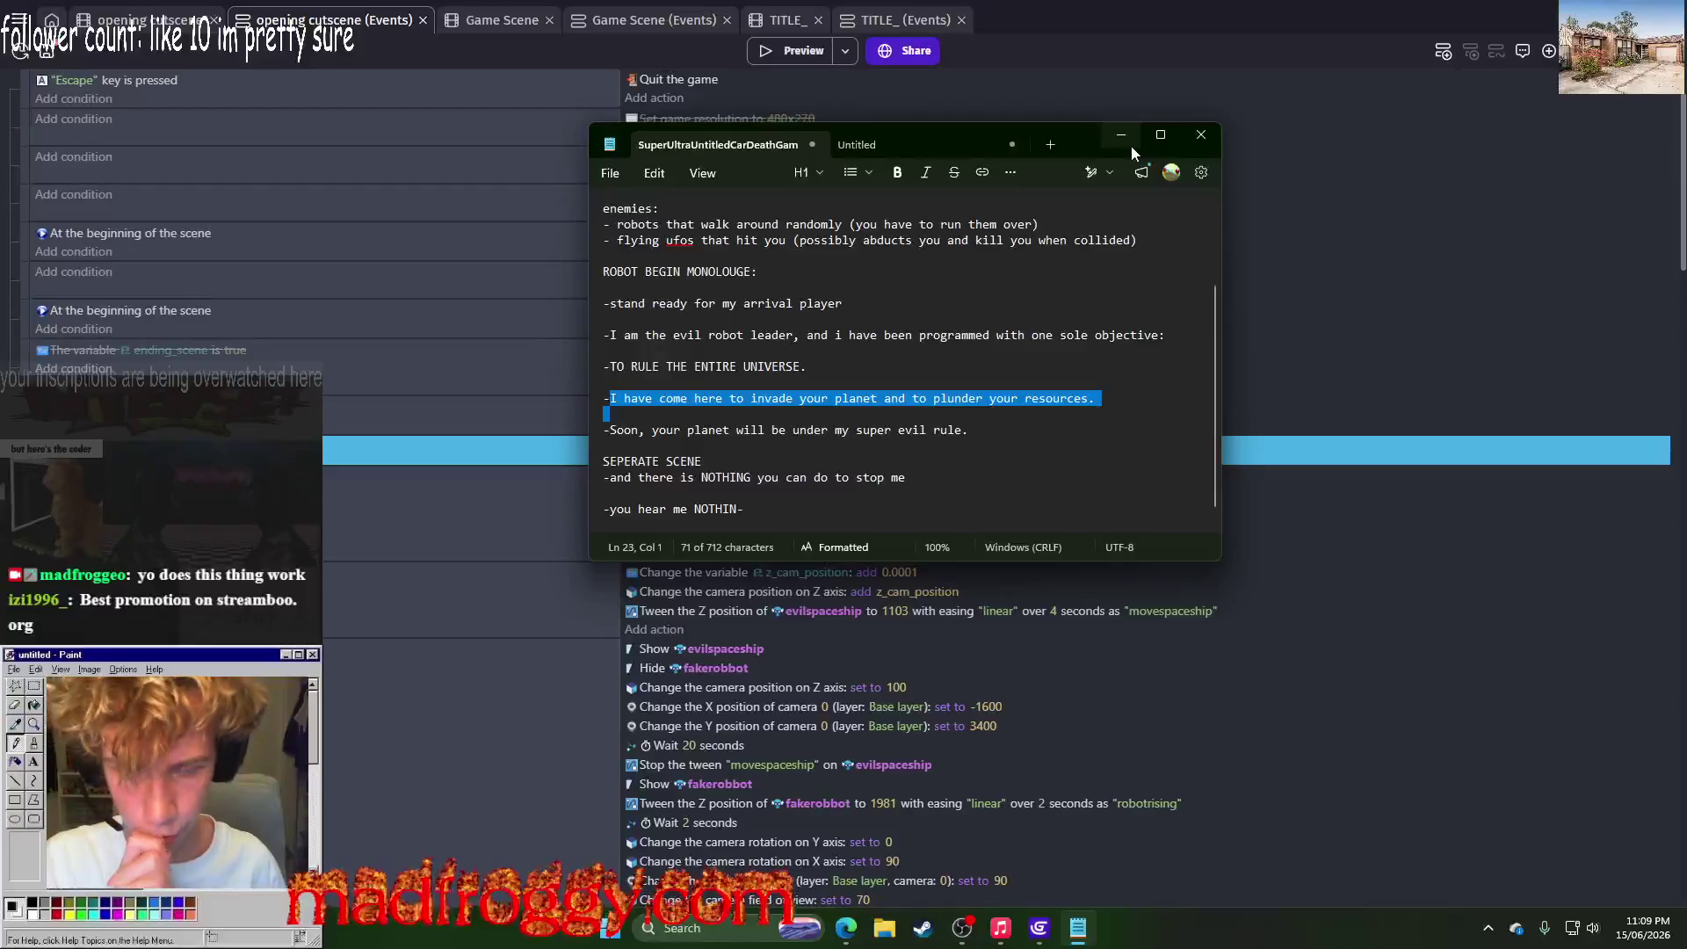
# Step: Minimize Notepad and scroll down the GDevelop opening cutscene events sheet
pyautogui.click(1131, 146)
pyautogui.scroll(-3, 686, 475)
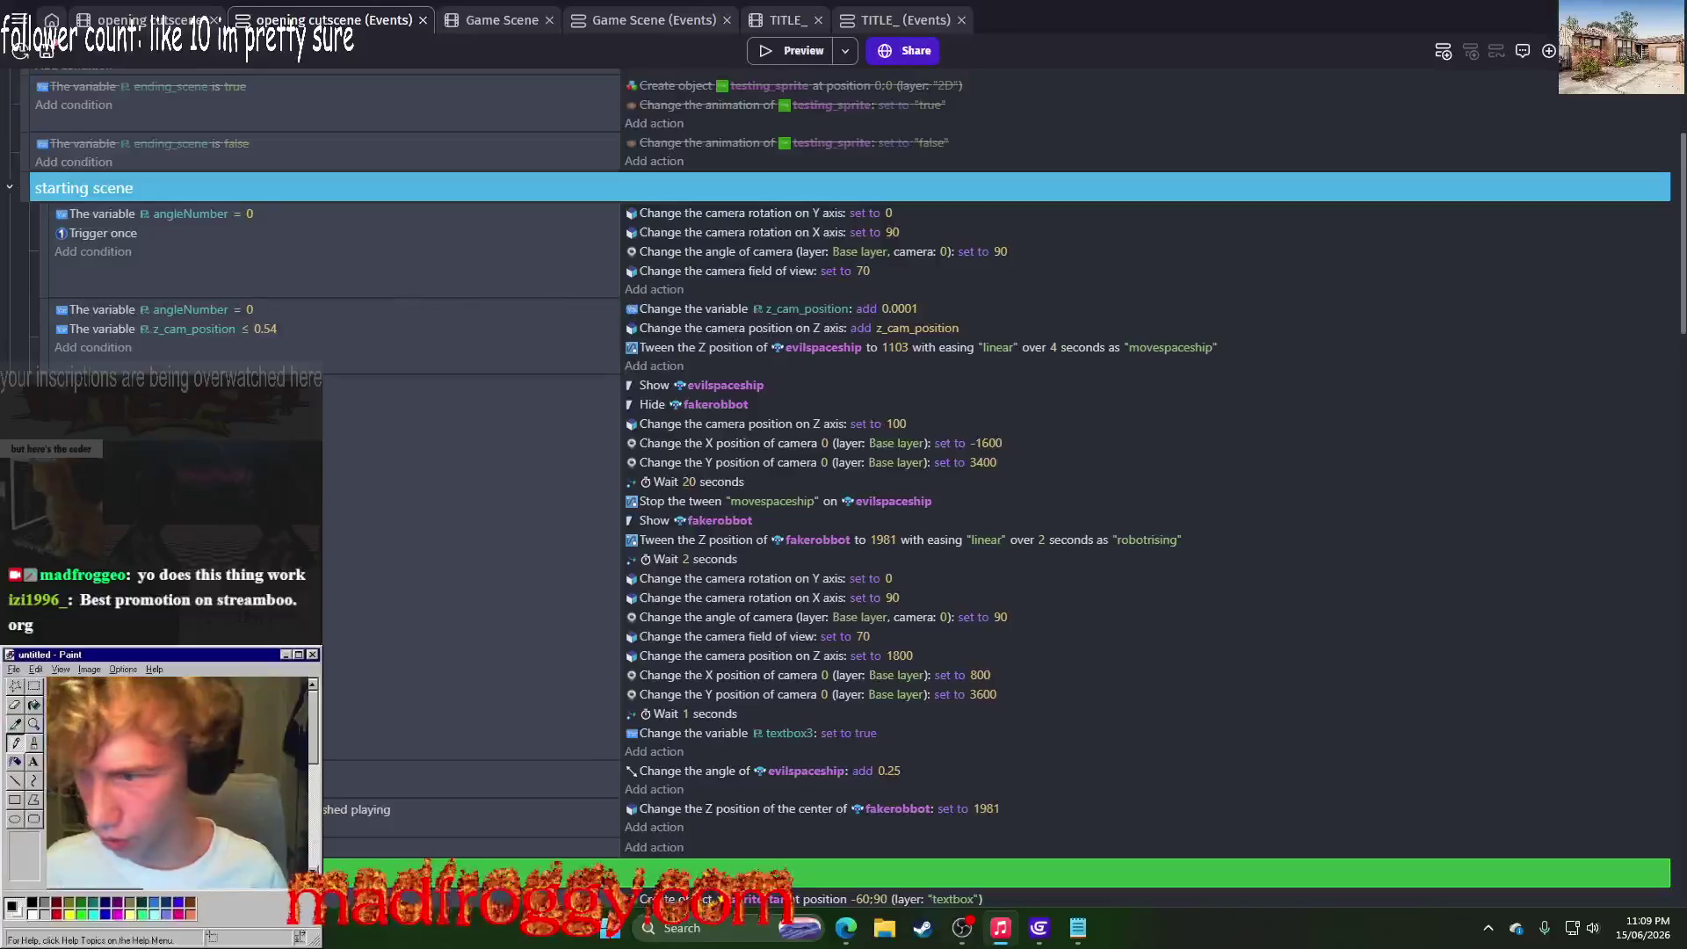
# Step: Set the ending scene's z_cam_position increment to 0.0001 and start a game preview
pyautogui.scroll(-15, 256, 325)
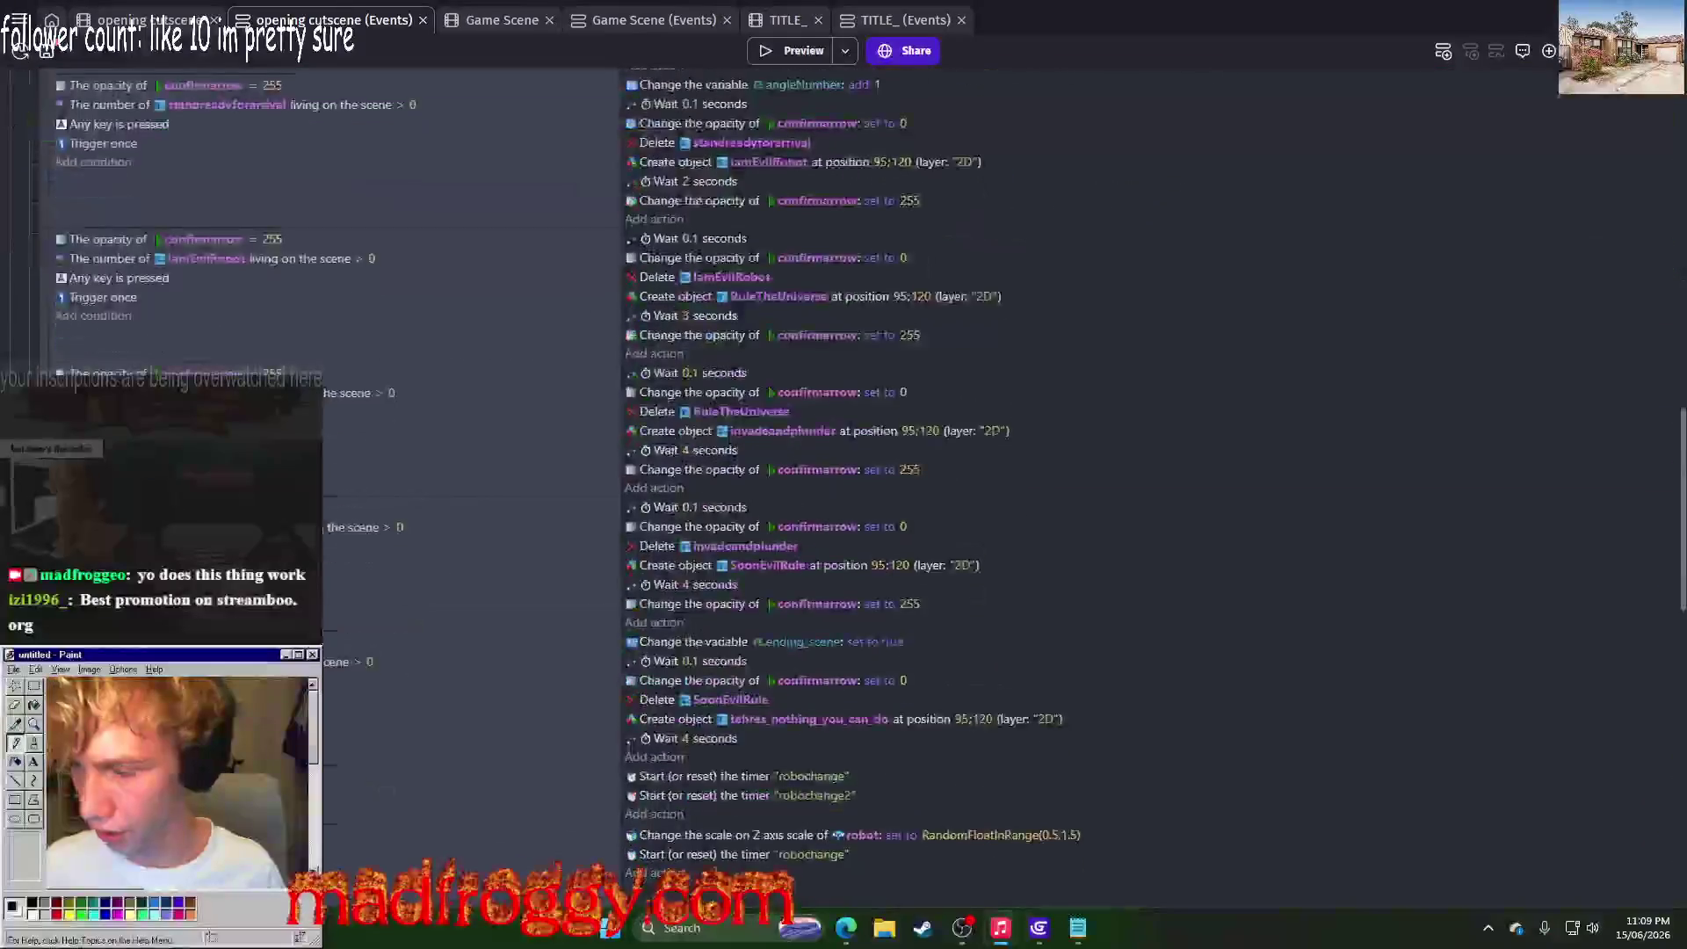
pyautogui.scroll(-6, 993, 475)
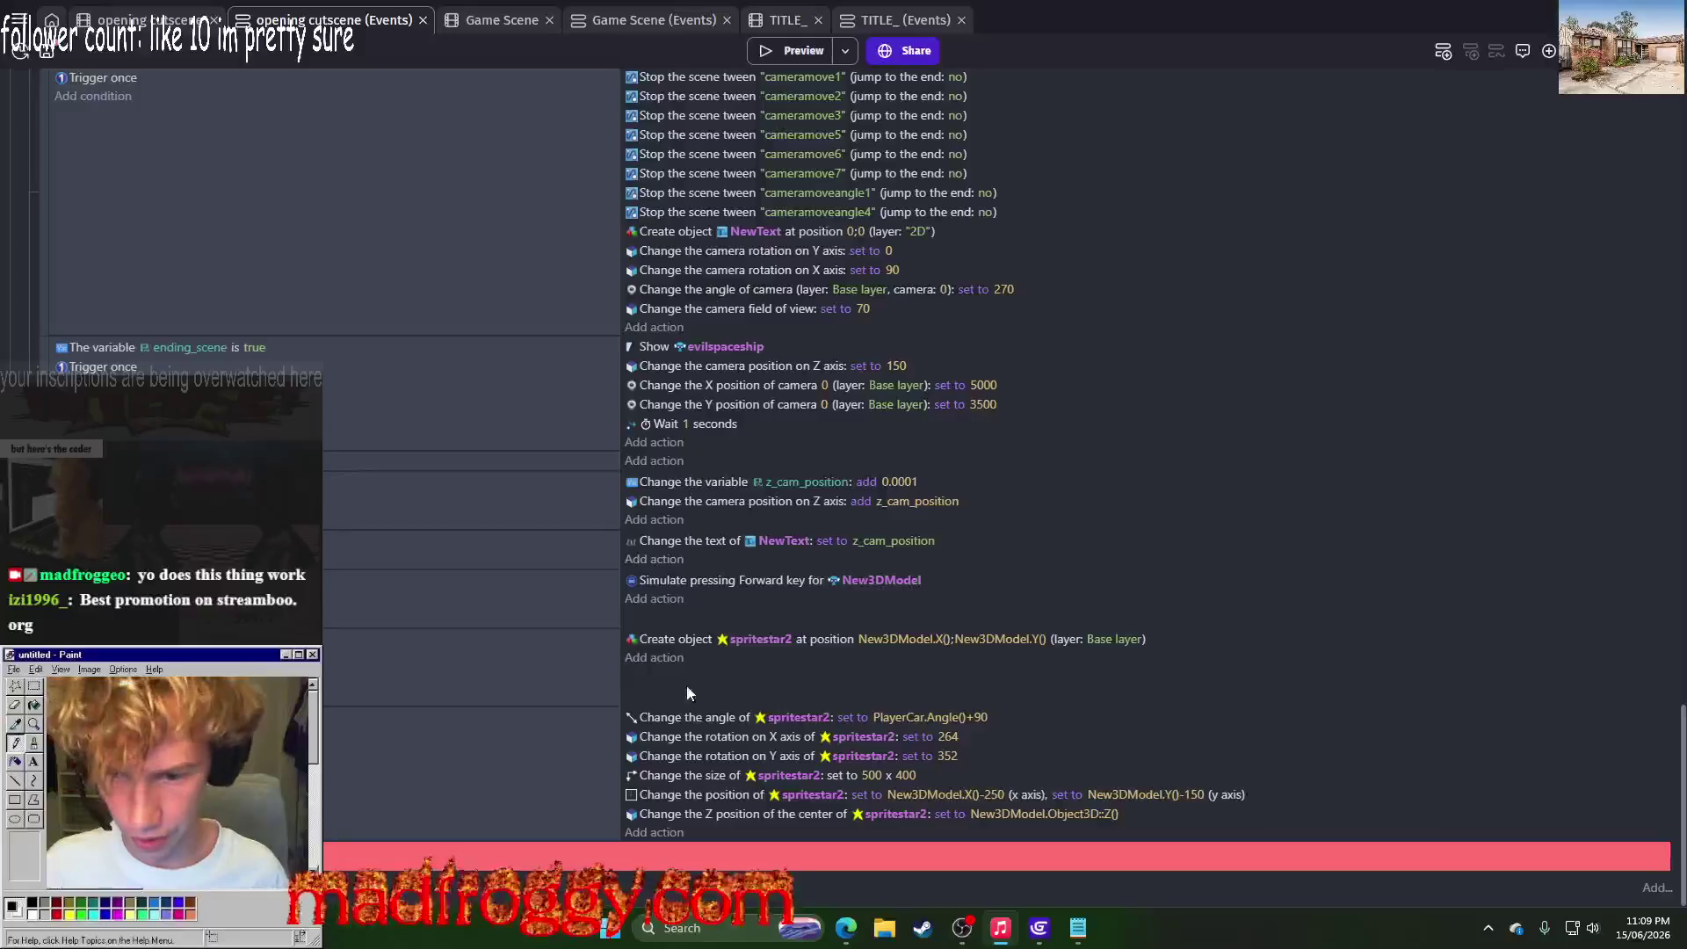
pyautogui.click(882, 481)
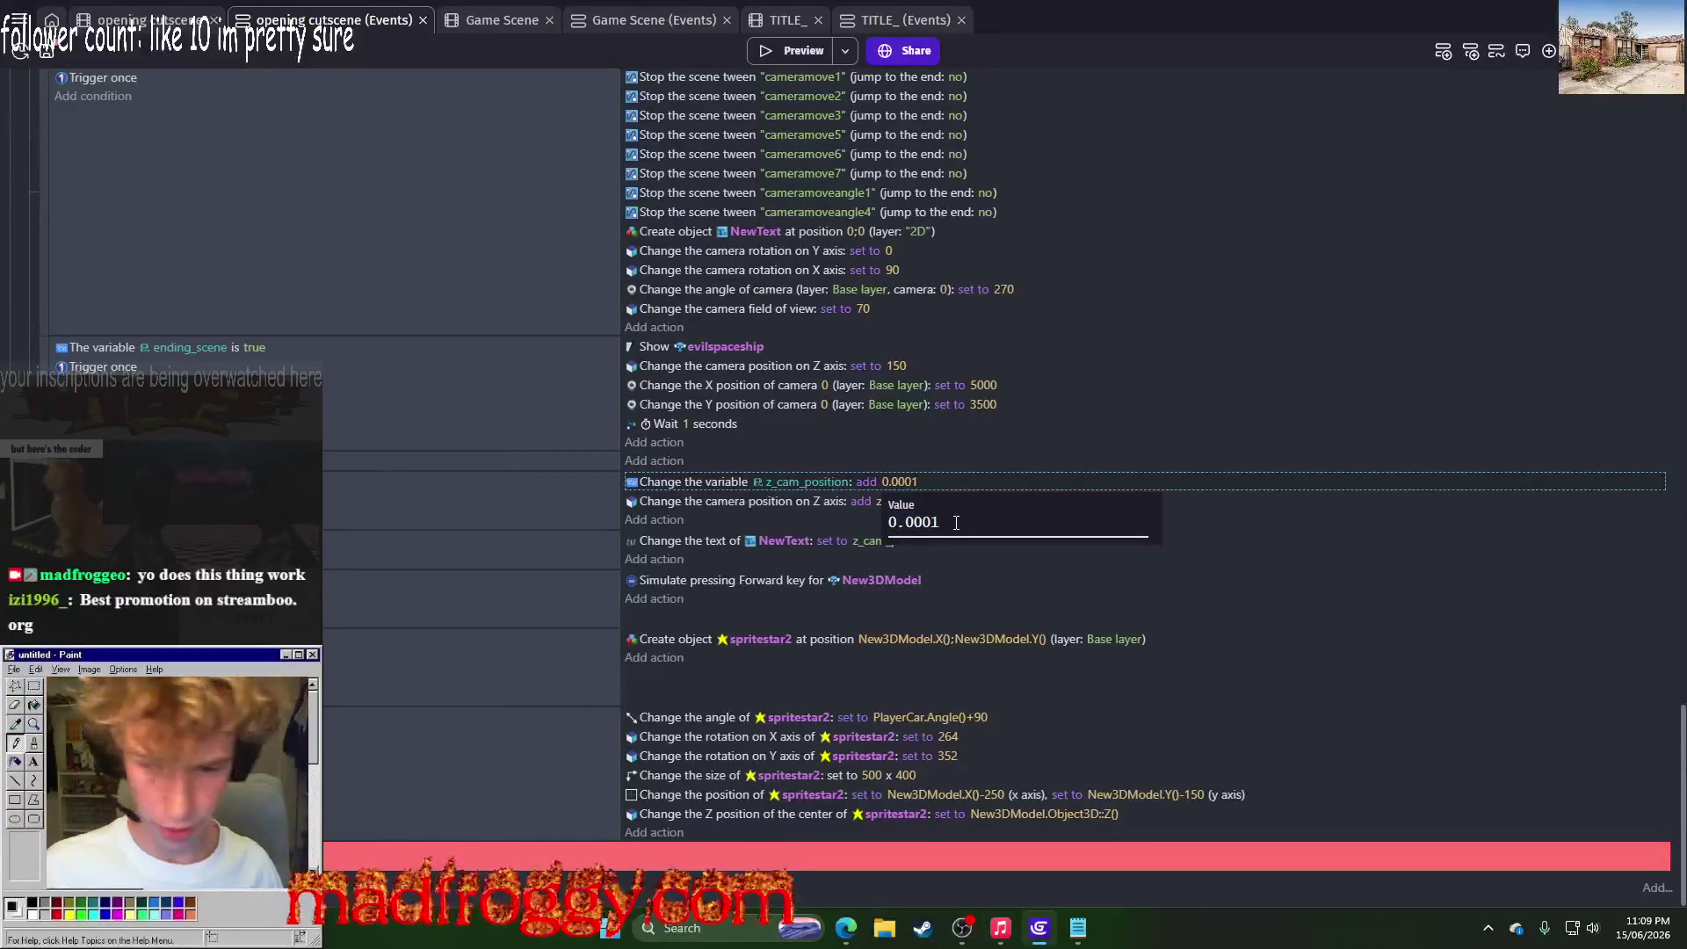
pyautogui.click(953, 445)
pyautogui.click(754, 50)
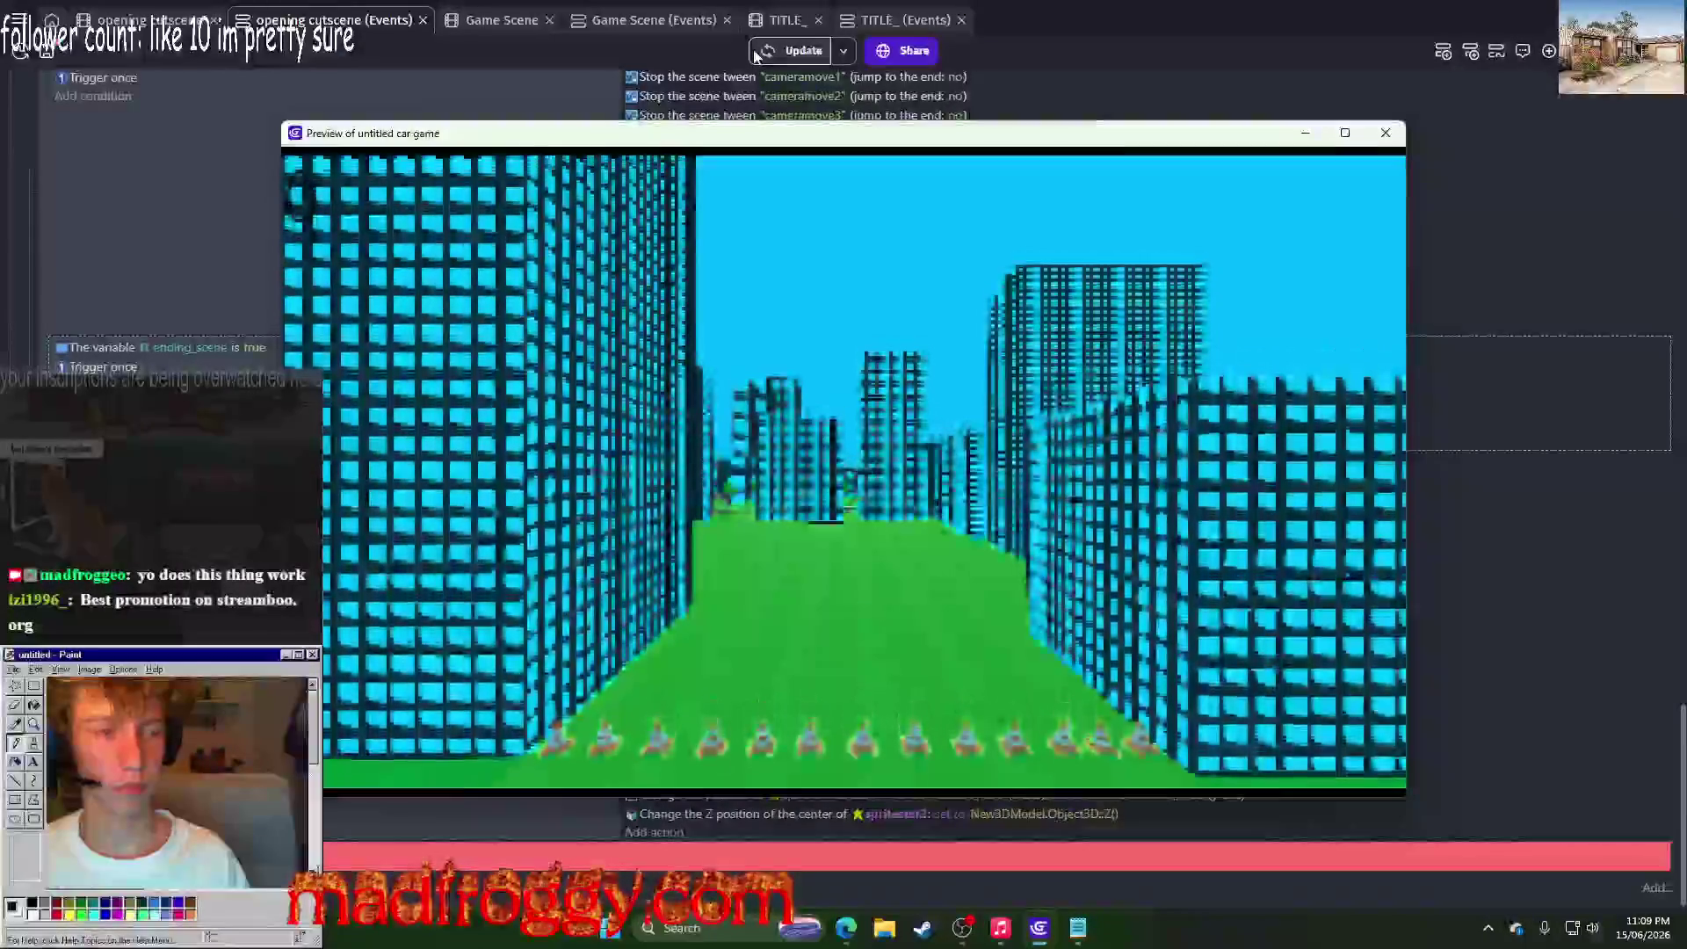
# Step: Close the preview and paste the copied variable action into a new event in the ending scene group
pyautogui.hotkey('alt', 'F4')
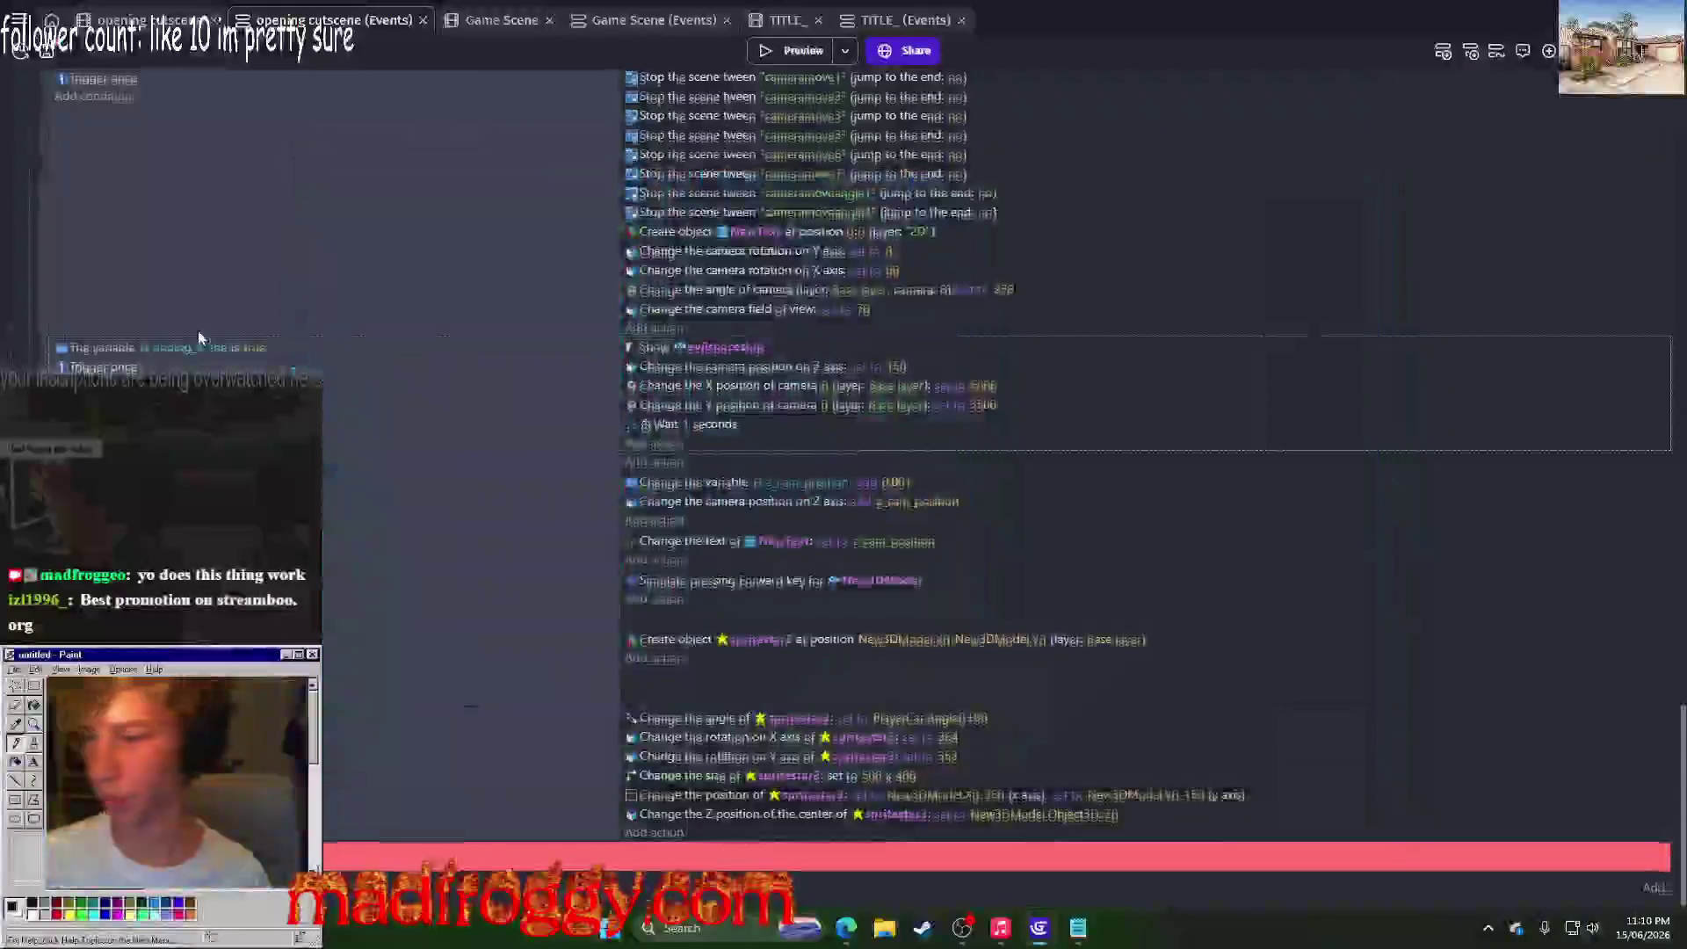
pyautogui.rightClick(53, 318)
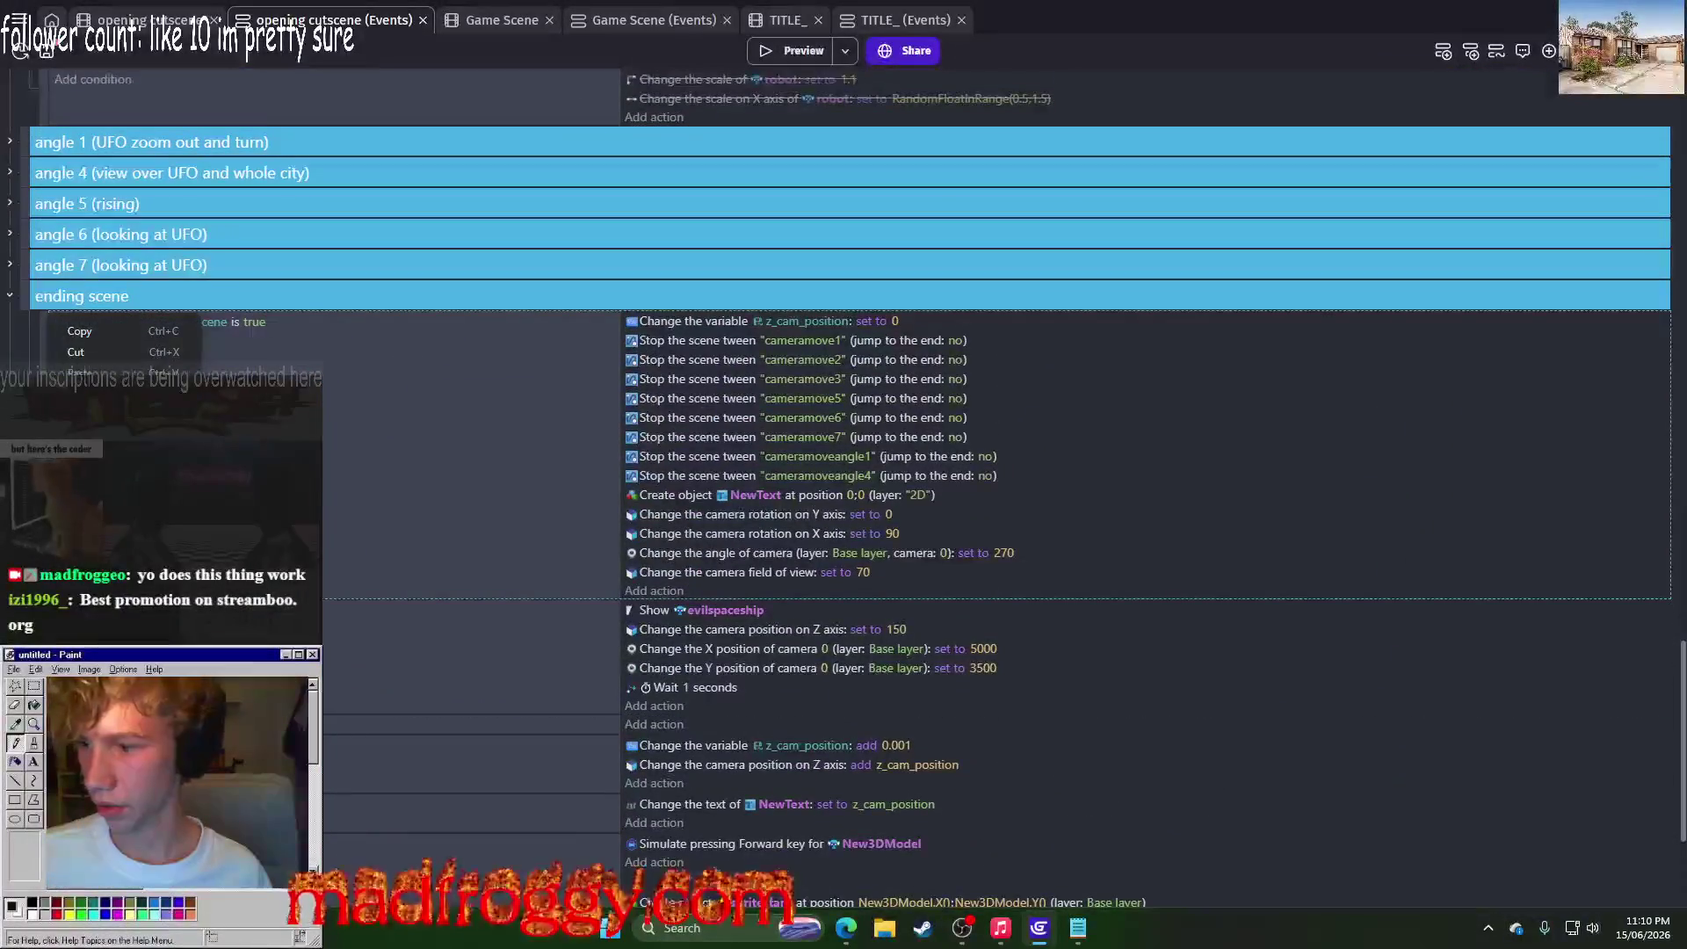
pyautogui.click(369, 452)
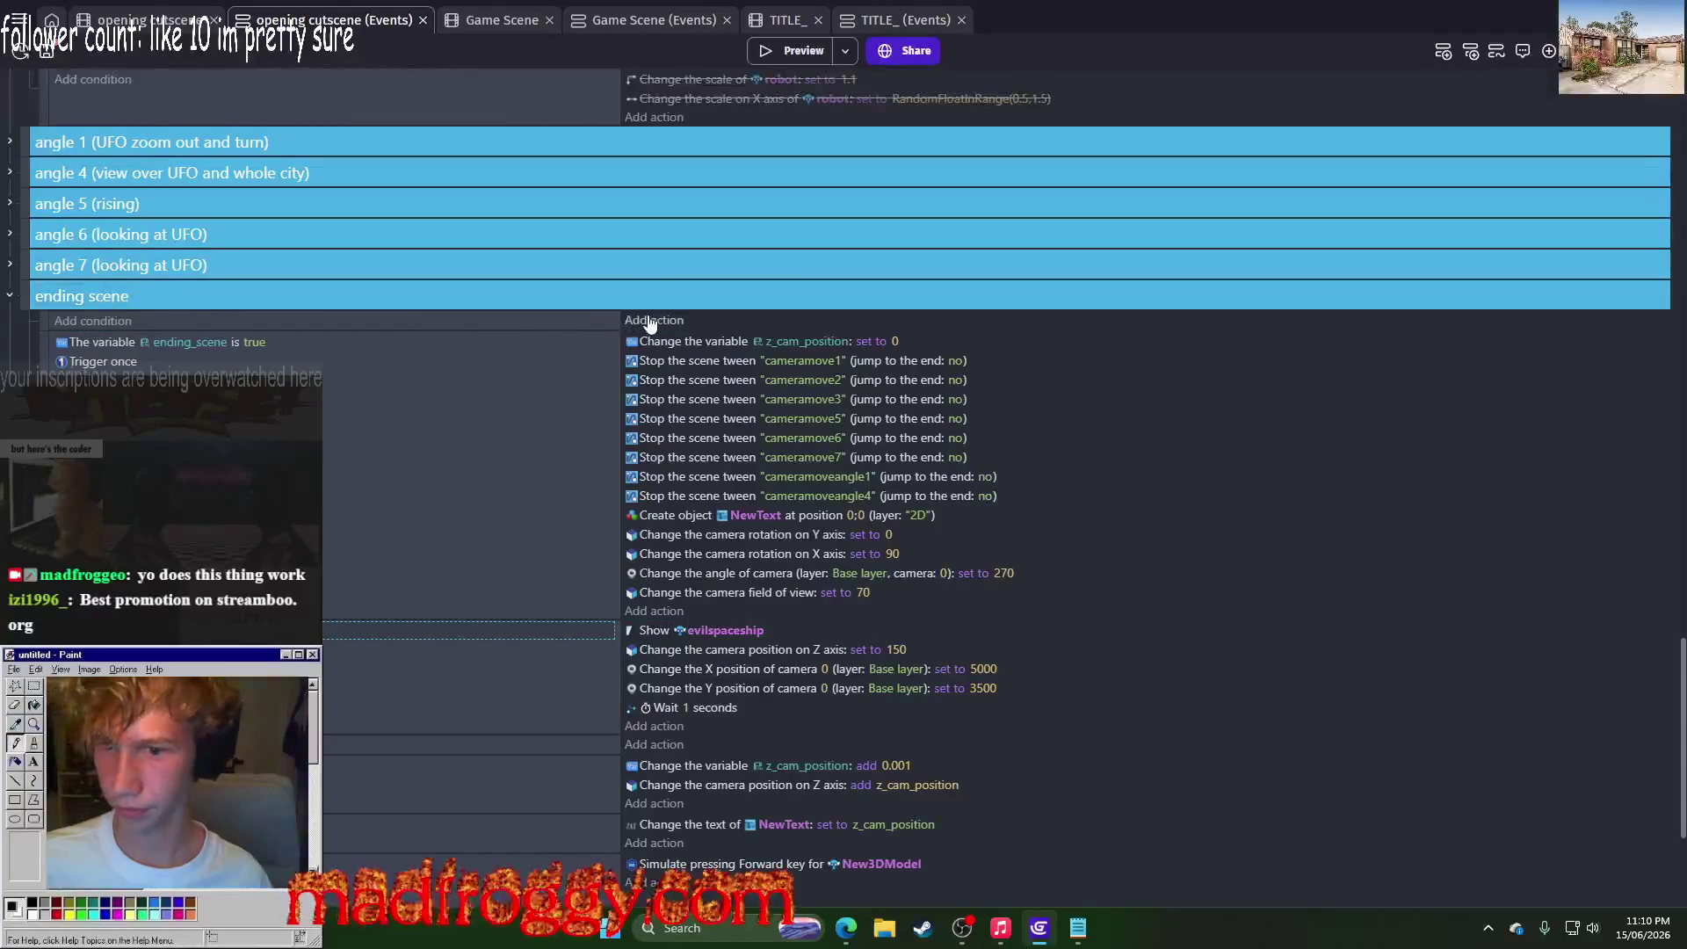
pyautogui.click(935, 742)
pyautogui.press('Escape')
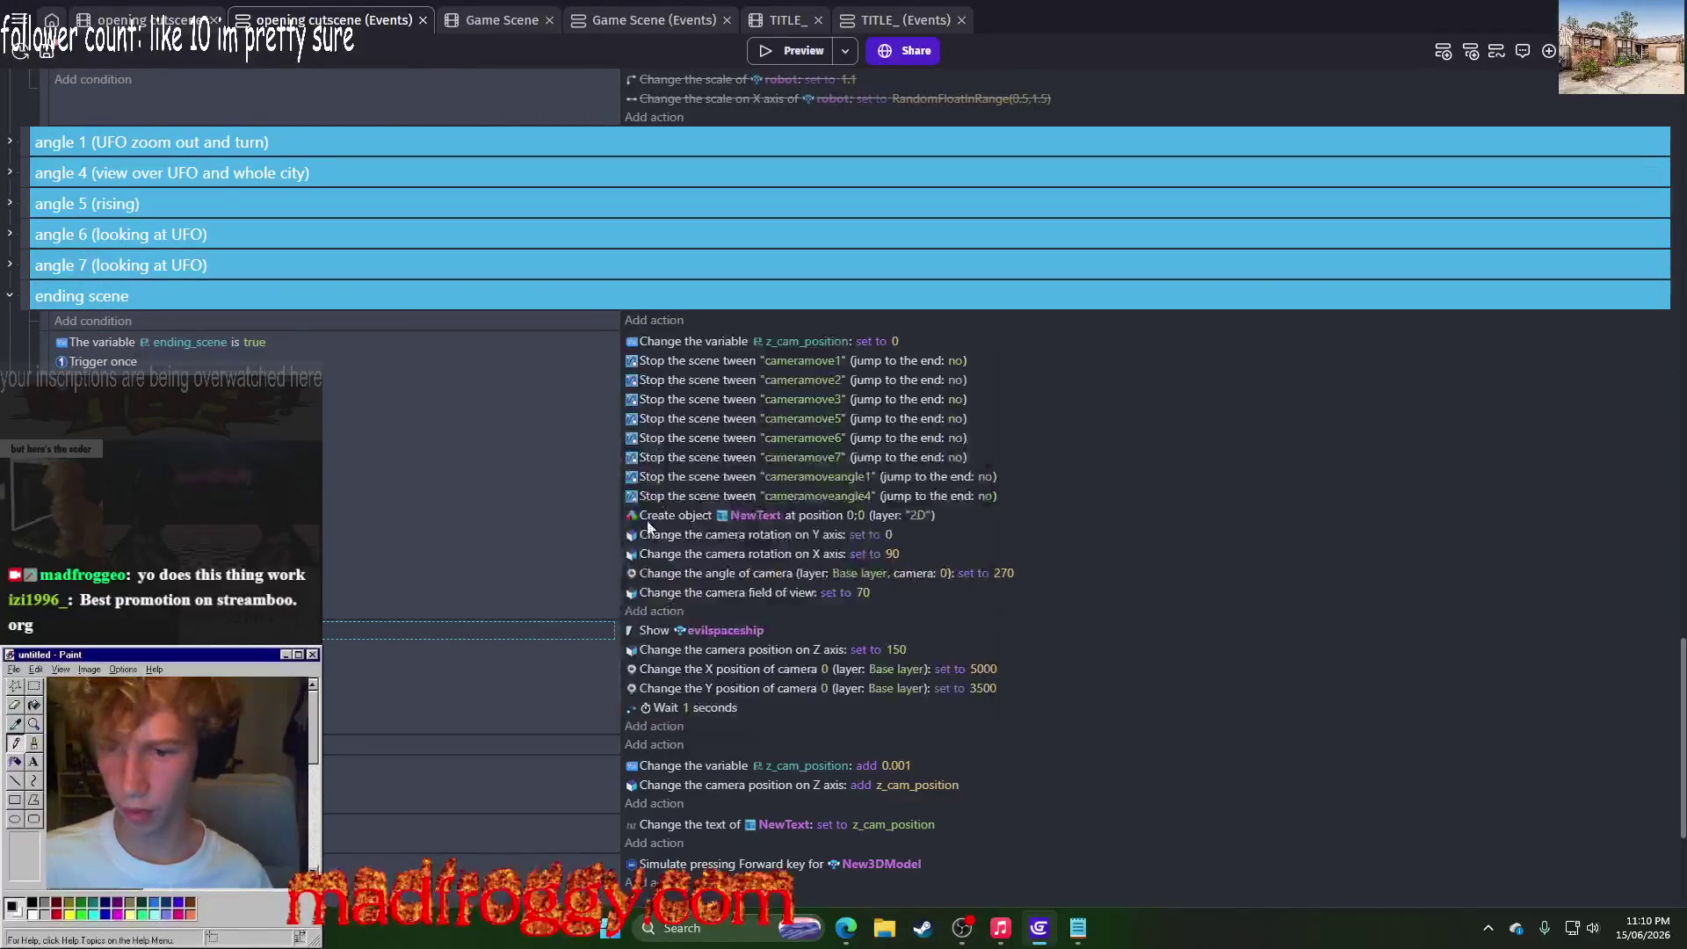
pyautogui.click(654, 320)
pyautogui.click(913, 704)
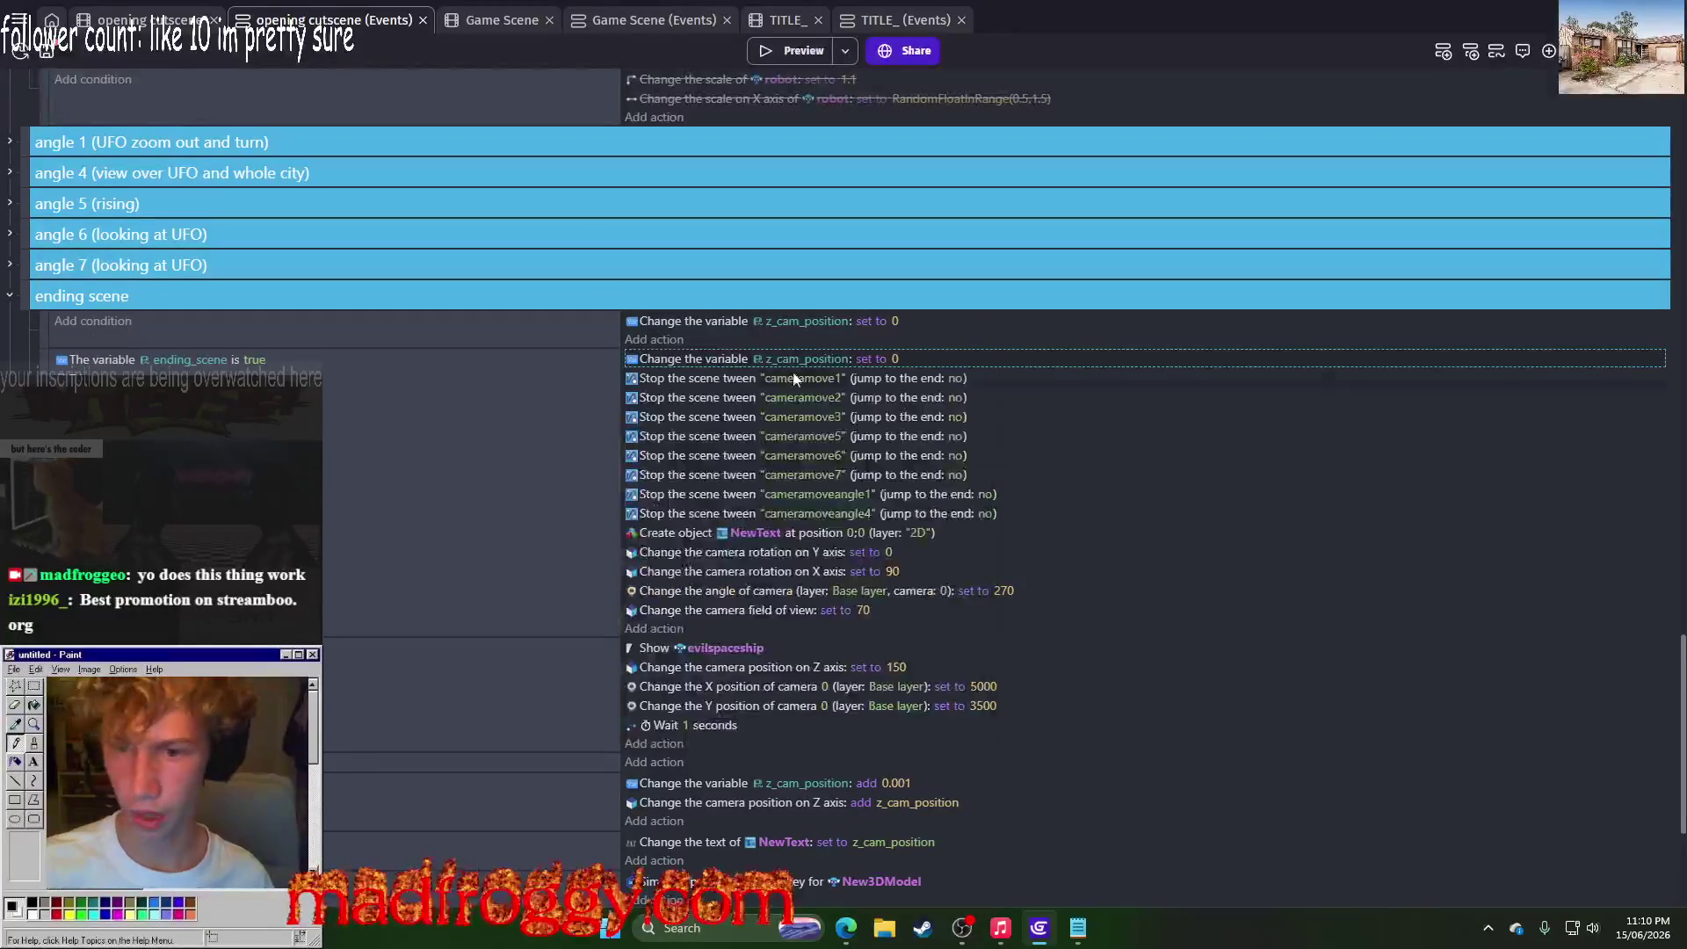
# Step: Point the pasted action at ending_scene with value true, then preview the game
pyautogui.click(780, 321)
pyautogui.write('en')
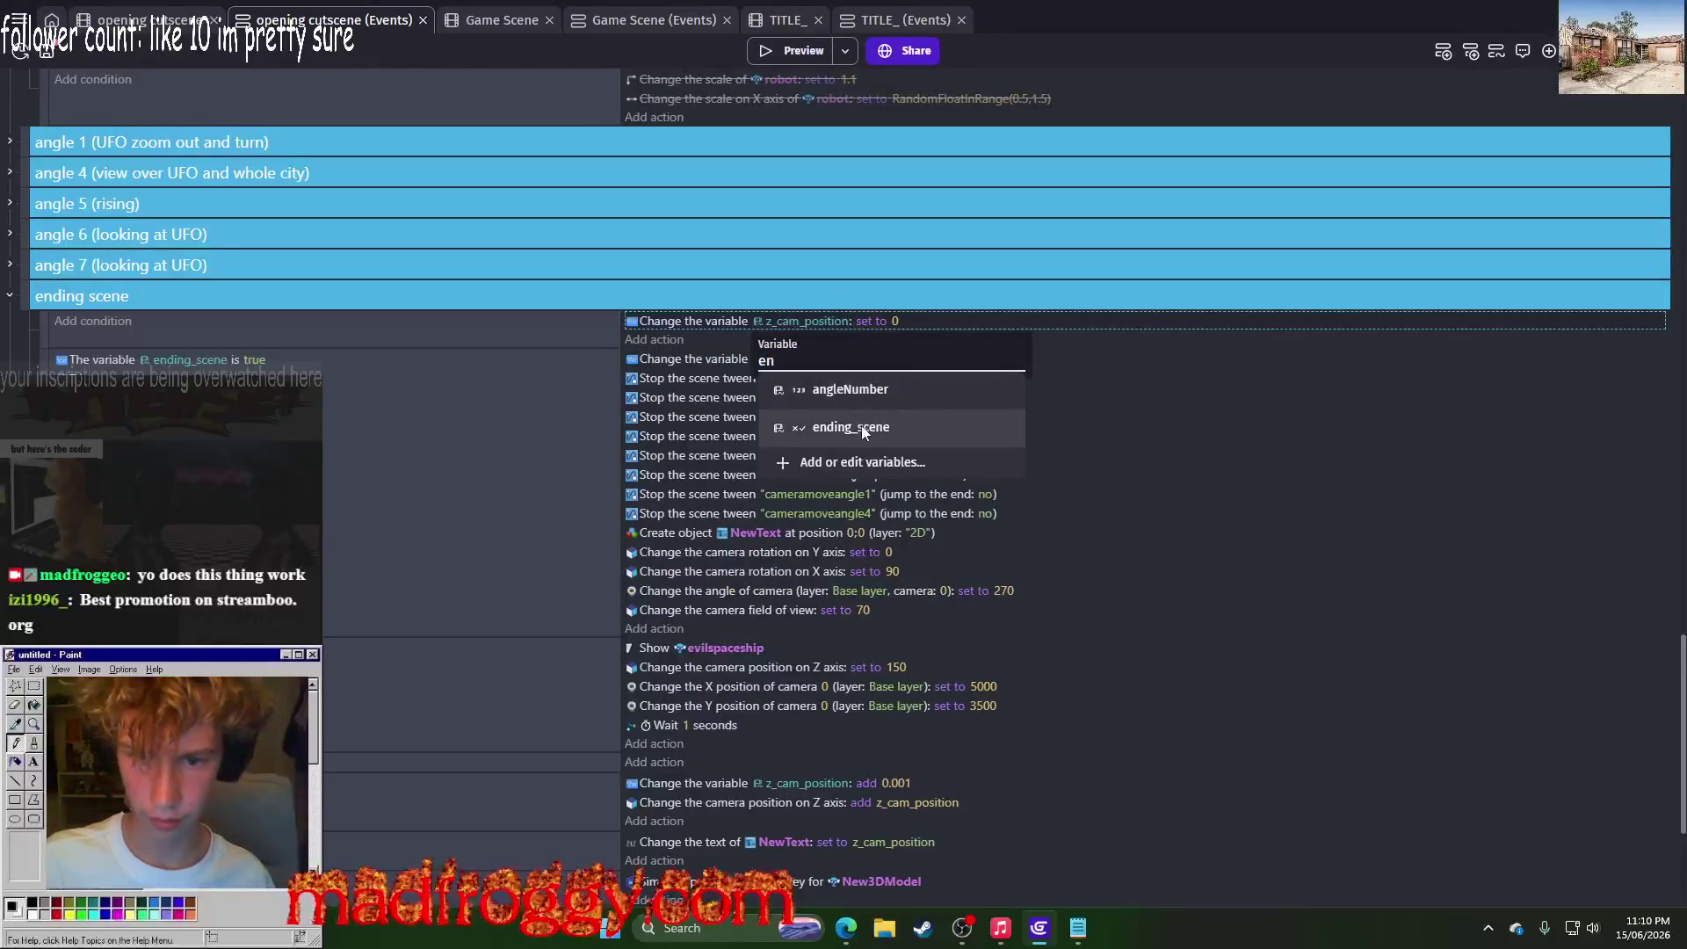
pyautogui.click(866, 428)
pyautogui.click(910, 360)
pyautogui.click(910, 397)
pyautogui.press('F5')
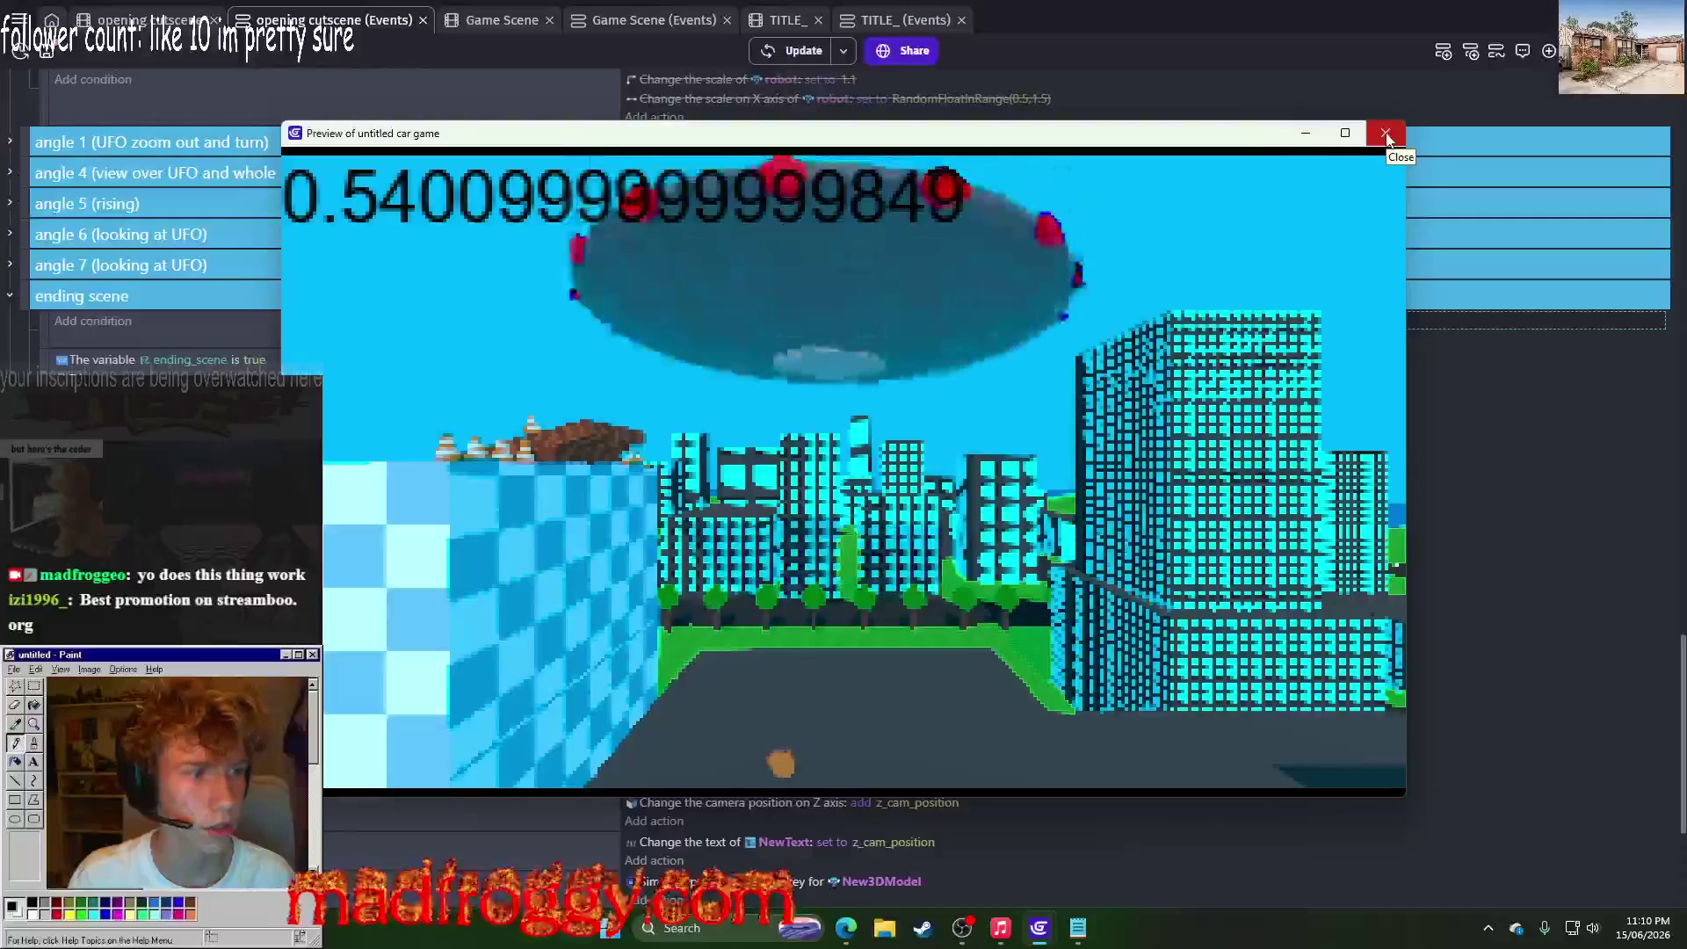
pyautogui.click(1387, 134)
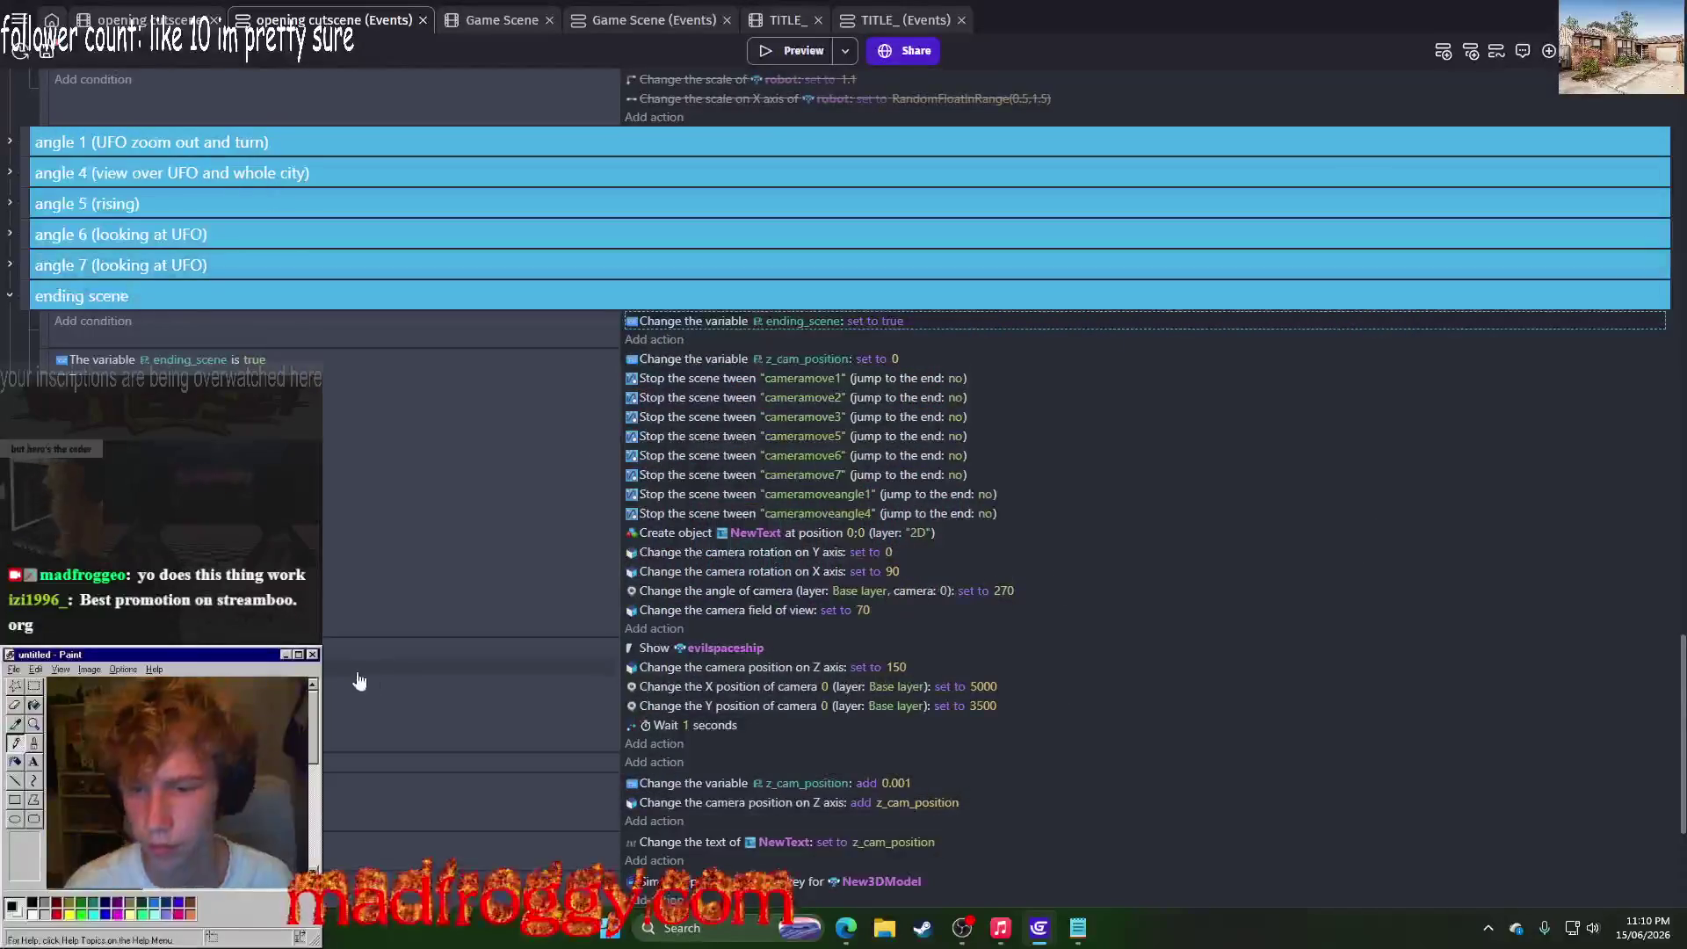
# Step: Move an event lower in the ending scene list and test it in a preview
pyautogui.scroll(-3, 398, 483)
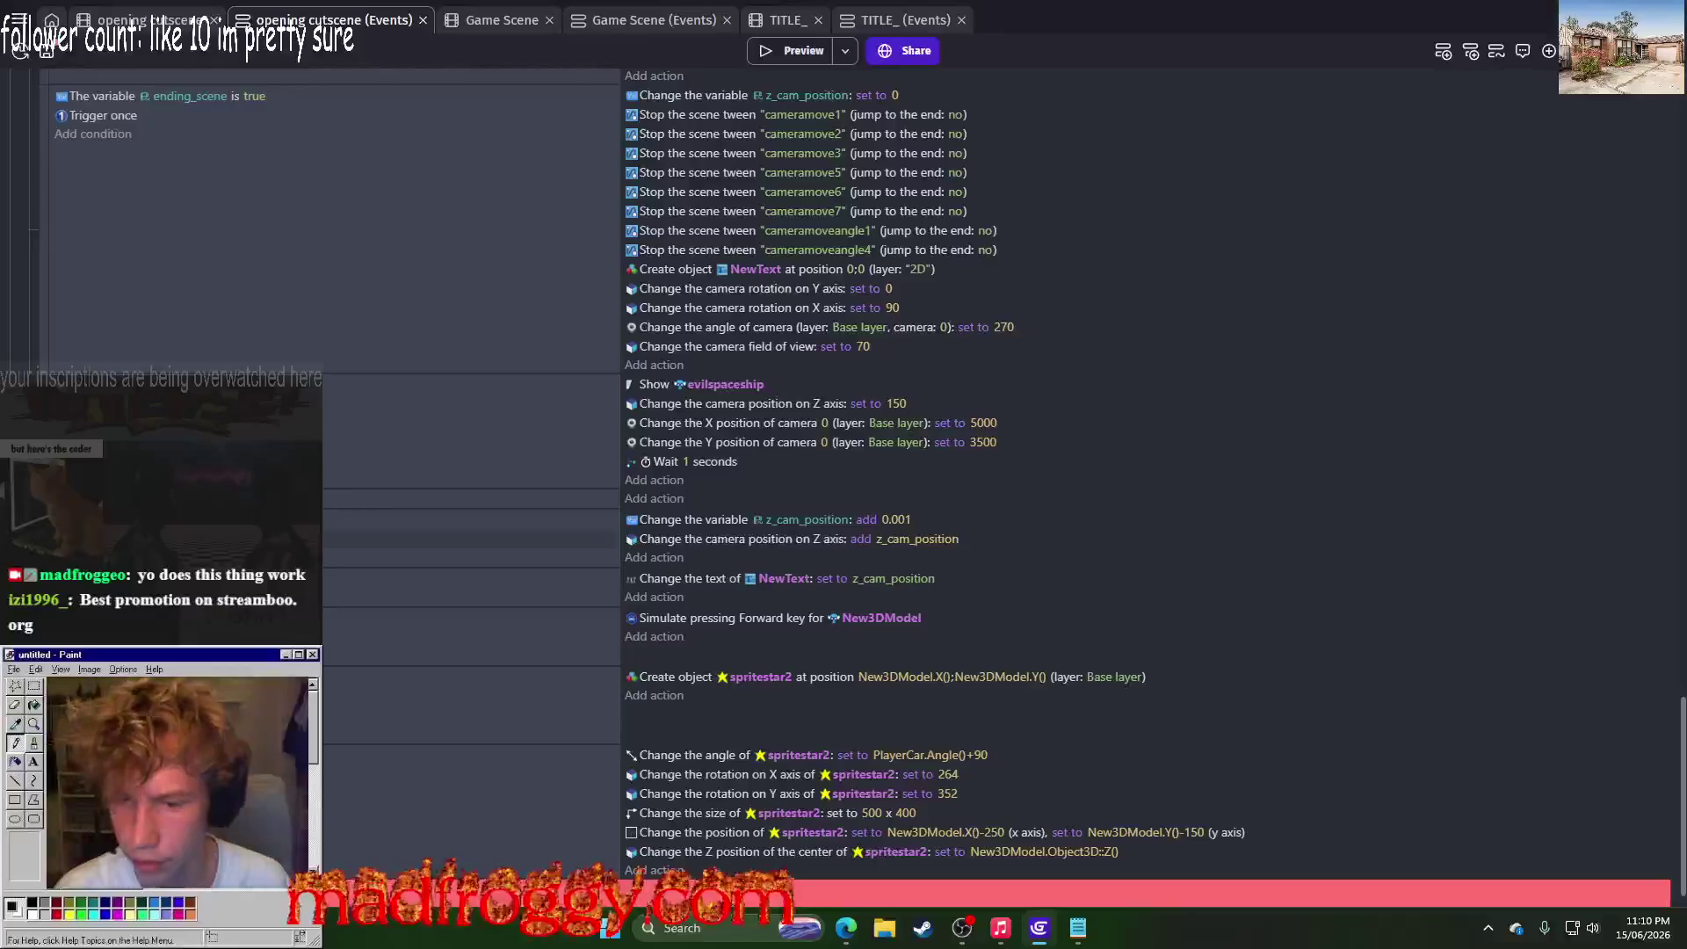
pyautogui.moveTo(398, 539)
pyautogui.mouseDown()
pyautogui.moveTo(404, 552)
pyautogui.moveTo(299, 562)
pyautogui.mouseUp()
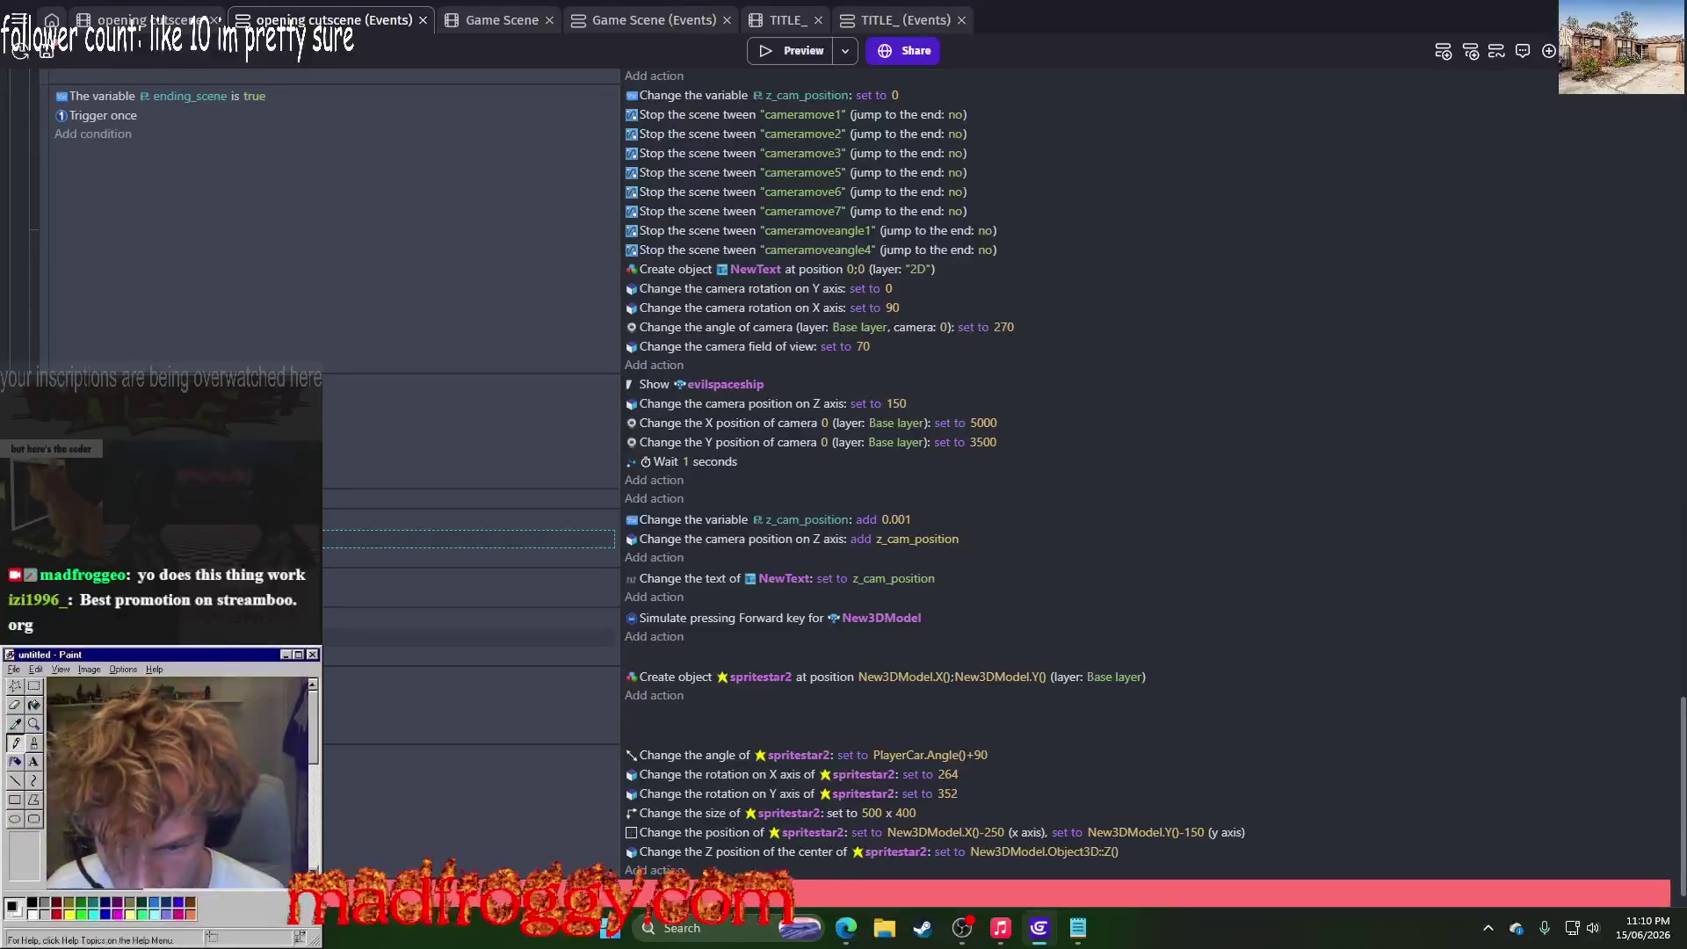
pyautogui.moveTo(317, 538); pyautogui.dragTo(317, 650)
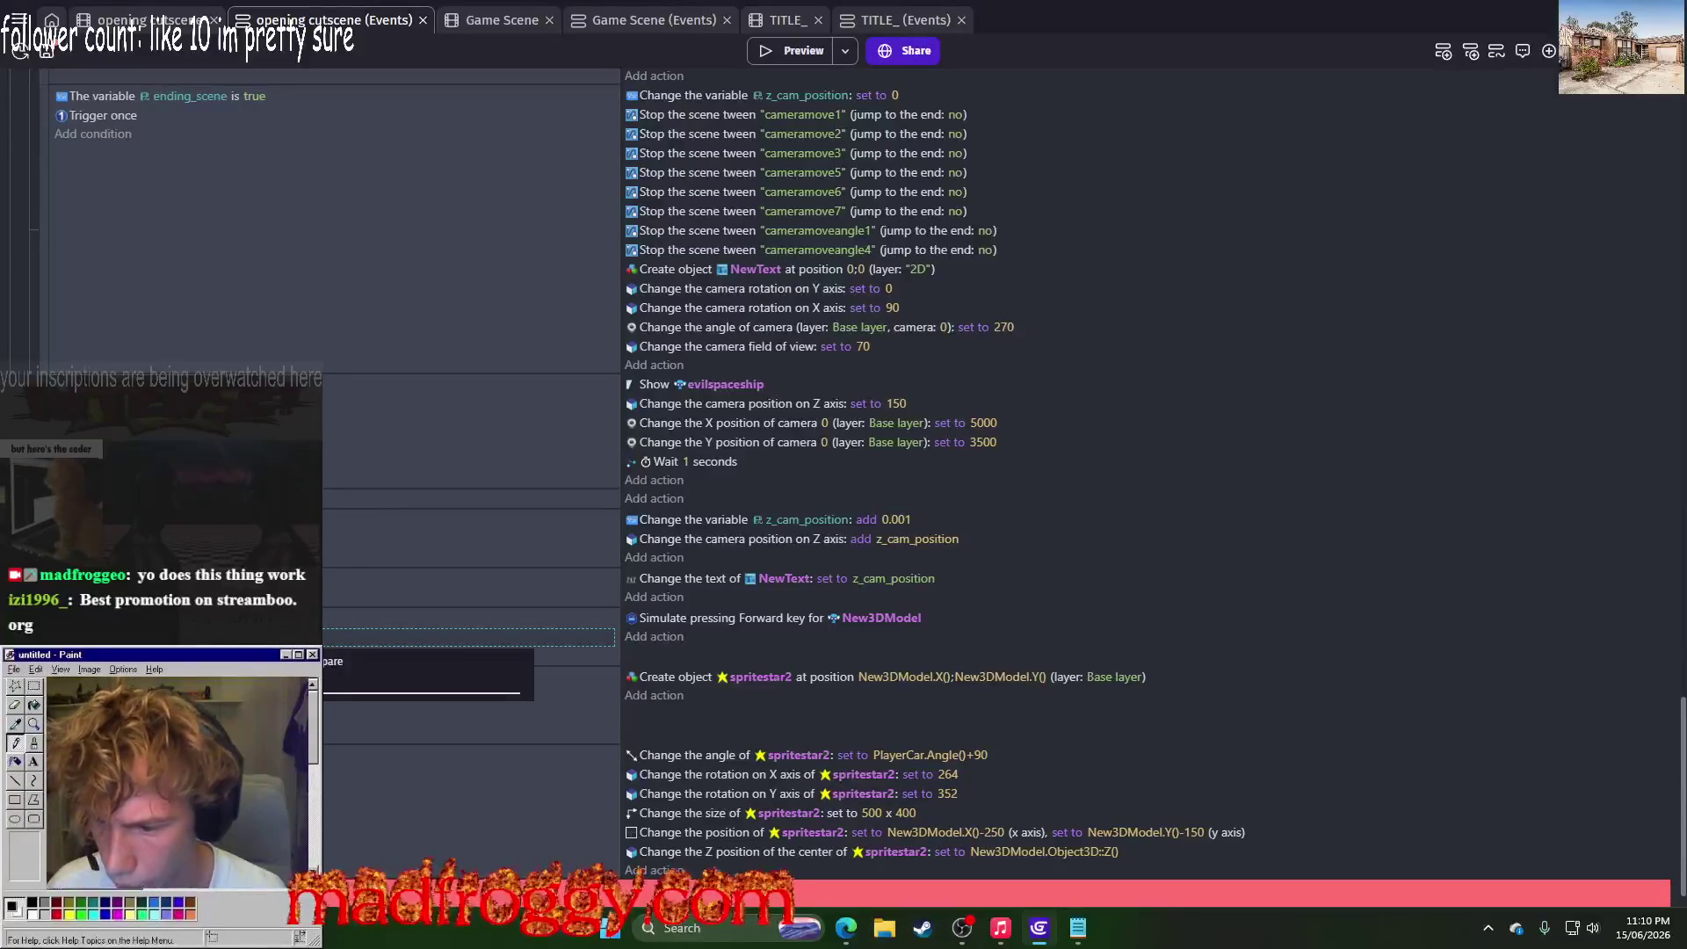
pyautogui.click(782, 50)
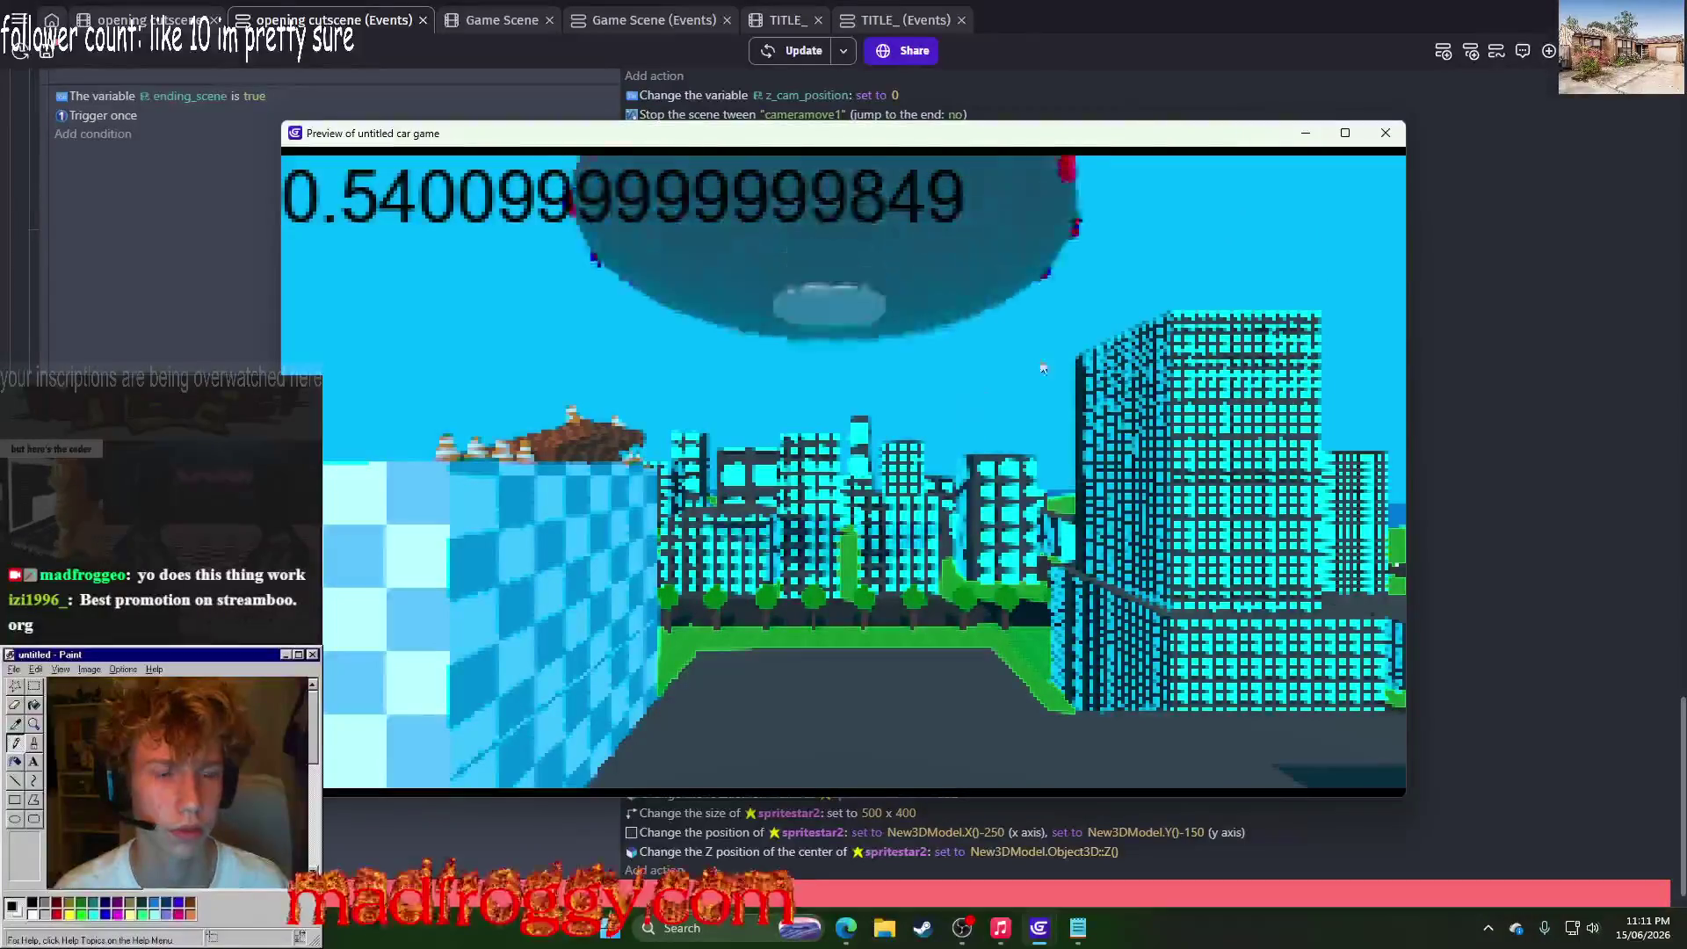
pyautogui.click(1386, 133)
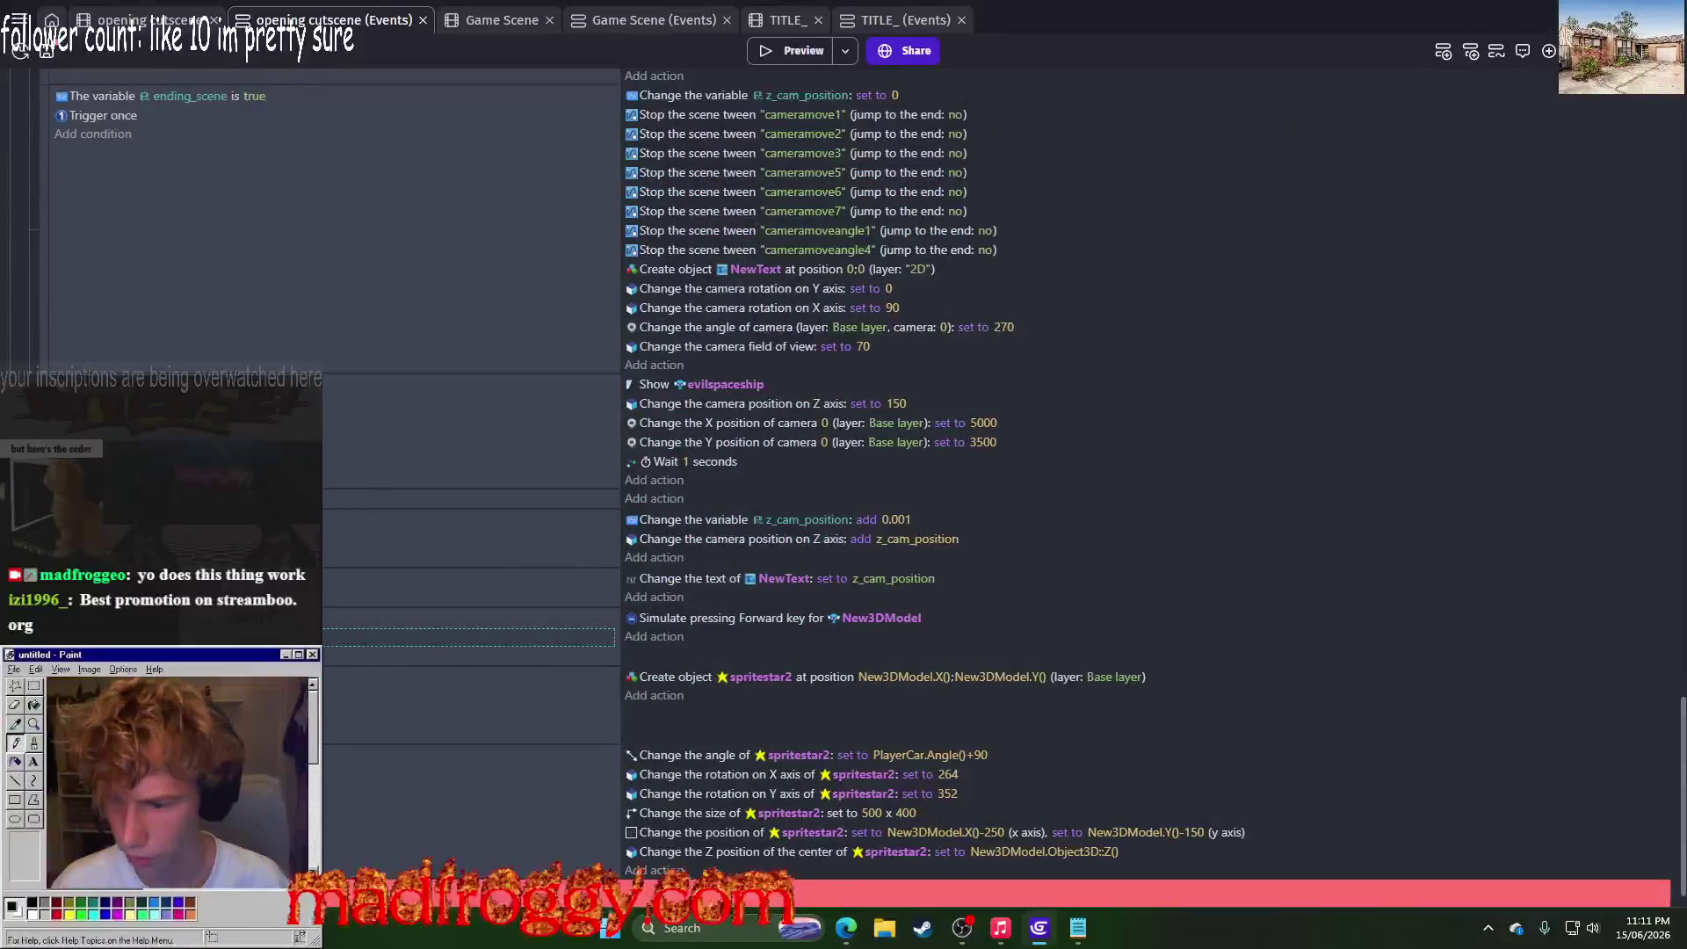
# Step: Reposition the event again and change the z_cam_position increment from 0.001 to 0.002
pyautogui.moveTo(366, 724); pyautogui.dragTo(365, 715)
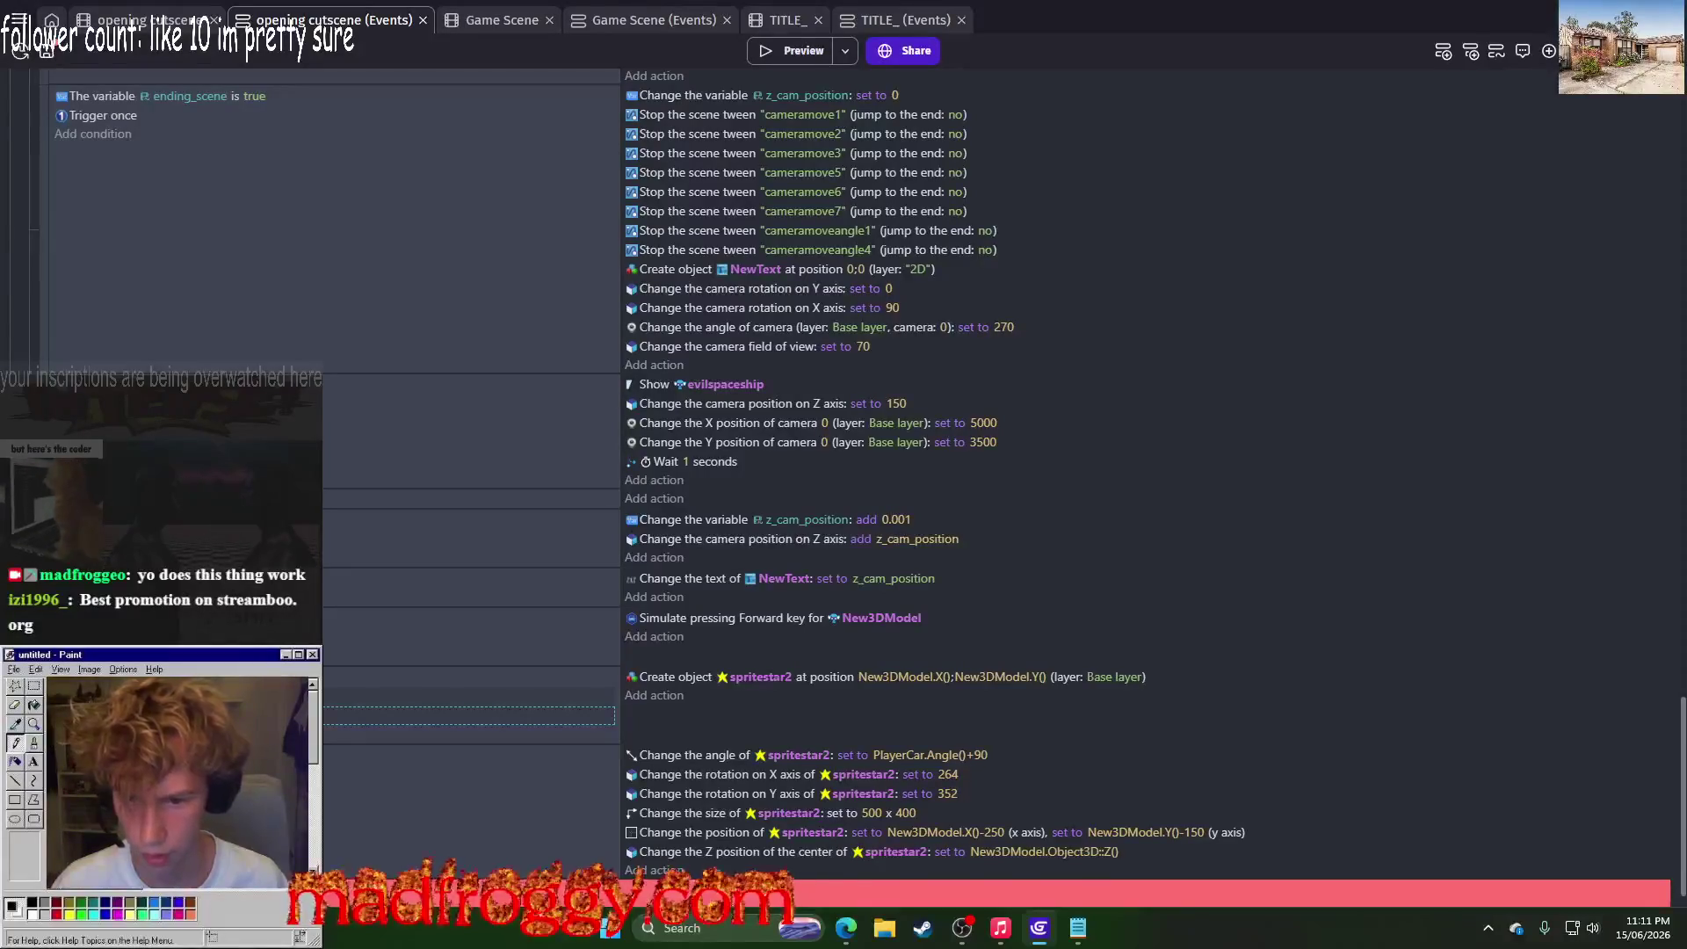
pyautogui.moveTo(366, 715)
pyautogui.mouseDown()
pyautogui.moveTo(365, 654)
pyautogui.moveTo(471, 335)
pyautogui.mouseUp()
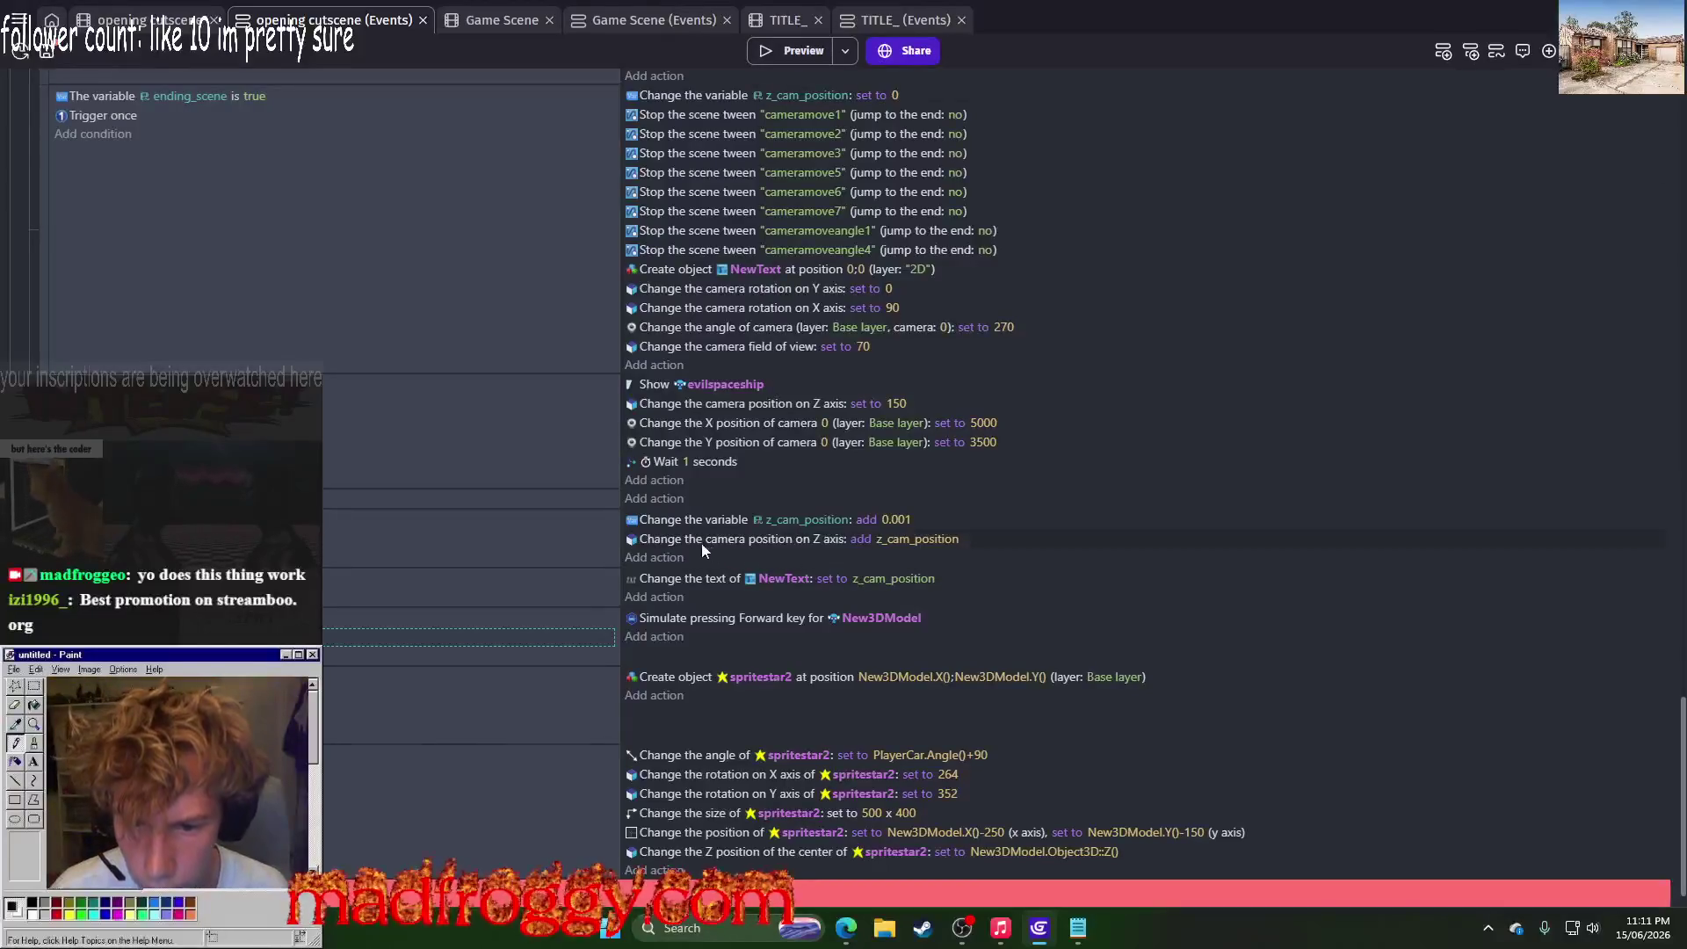
pyautogui.click(896, 520)
pyautogui.moveTo(921, 562); pyautogui.dragTo(931, 563)
pyautogui.write('0.002')
pyautogui.press('Return')
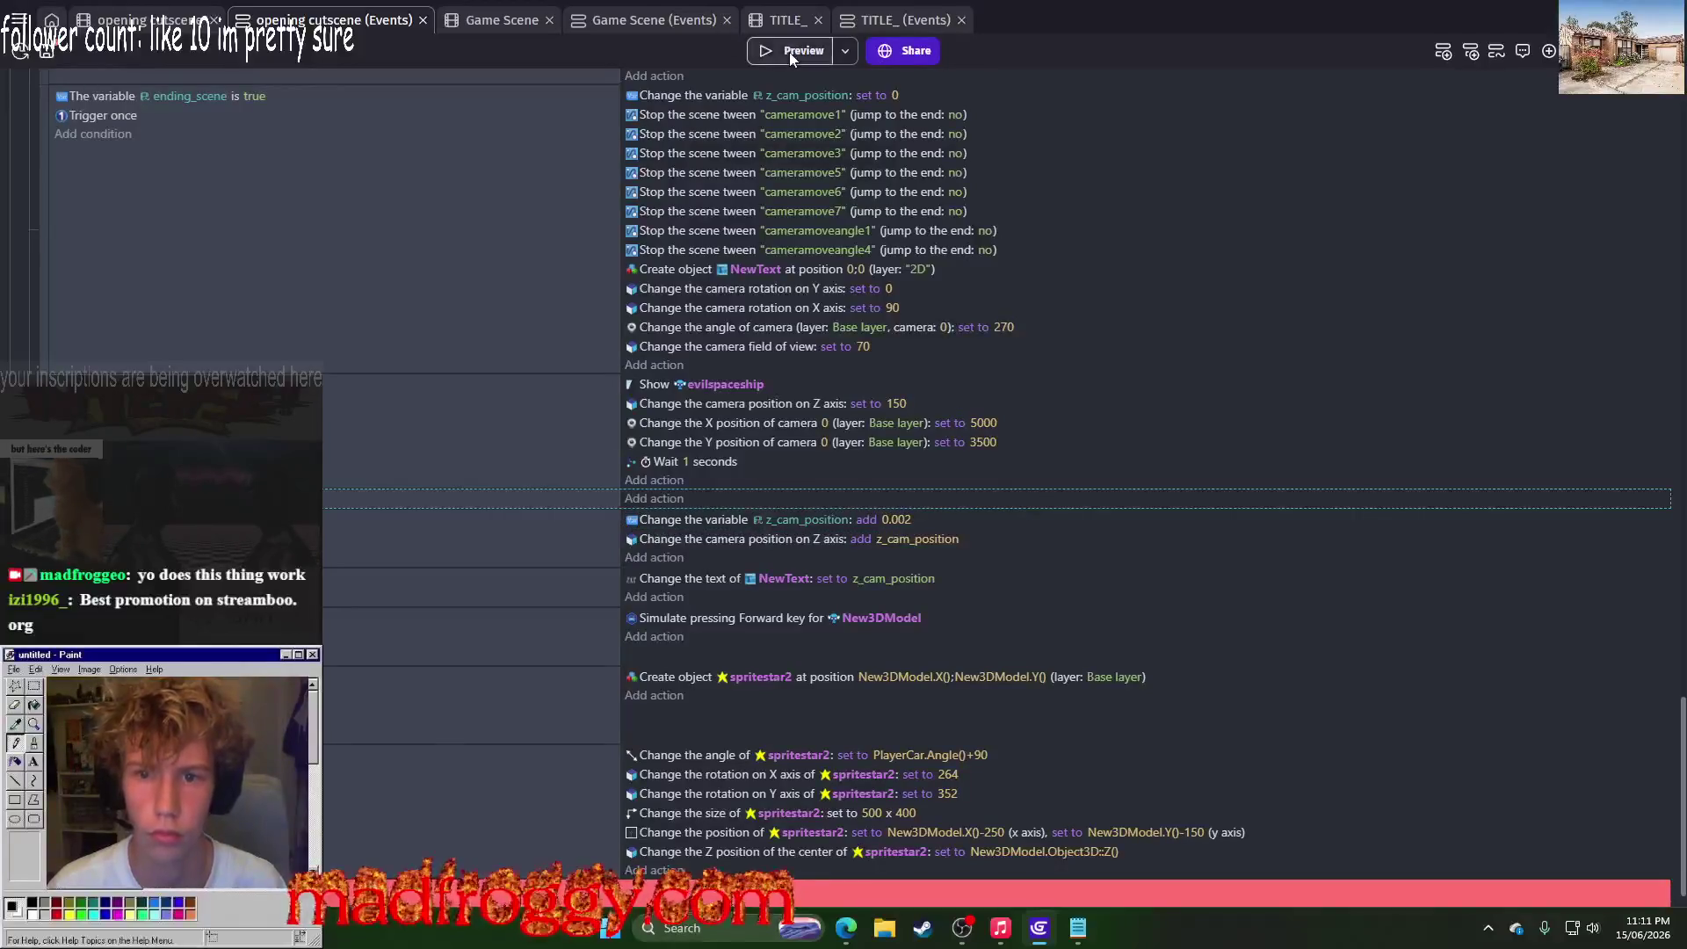
# Step: Preview the 0.002 camera rise, then change the z_cam_position increment back to 0.001
pyautogui.click(789, 51)
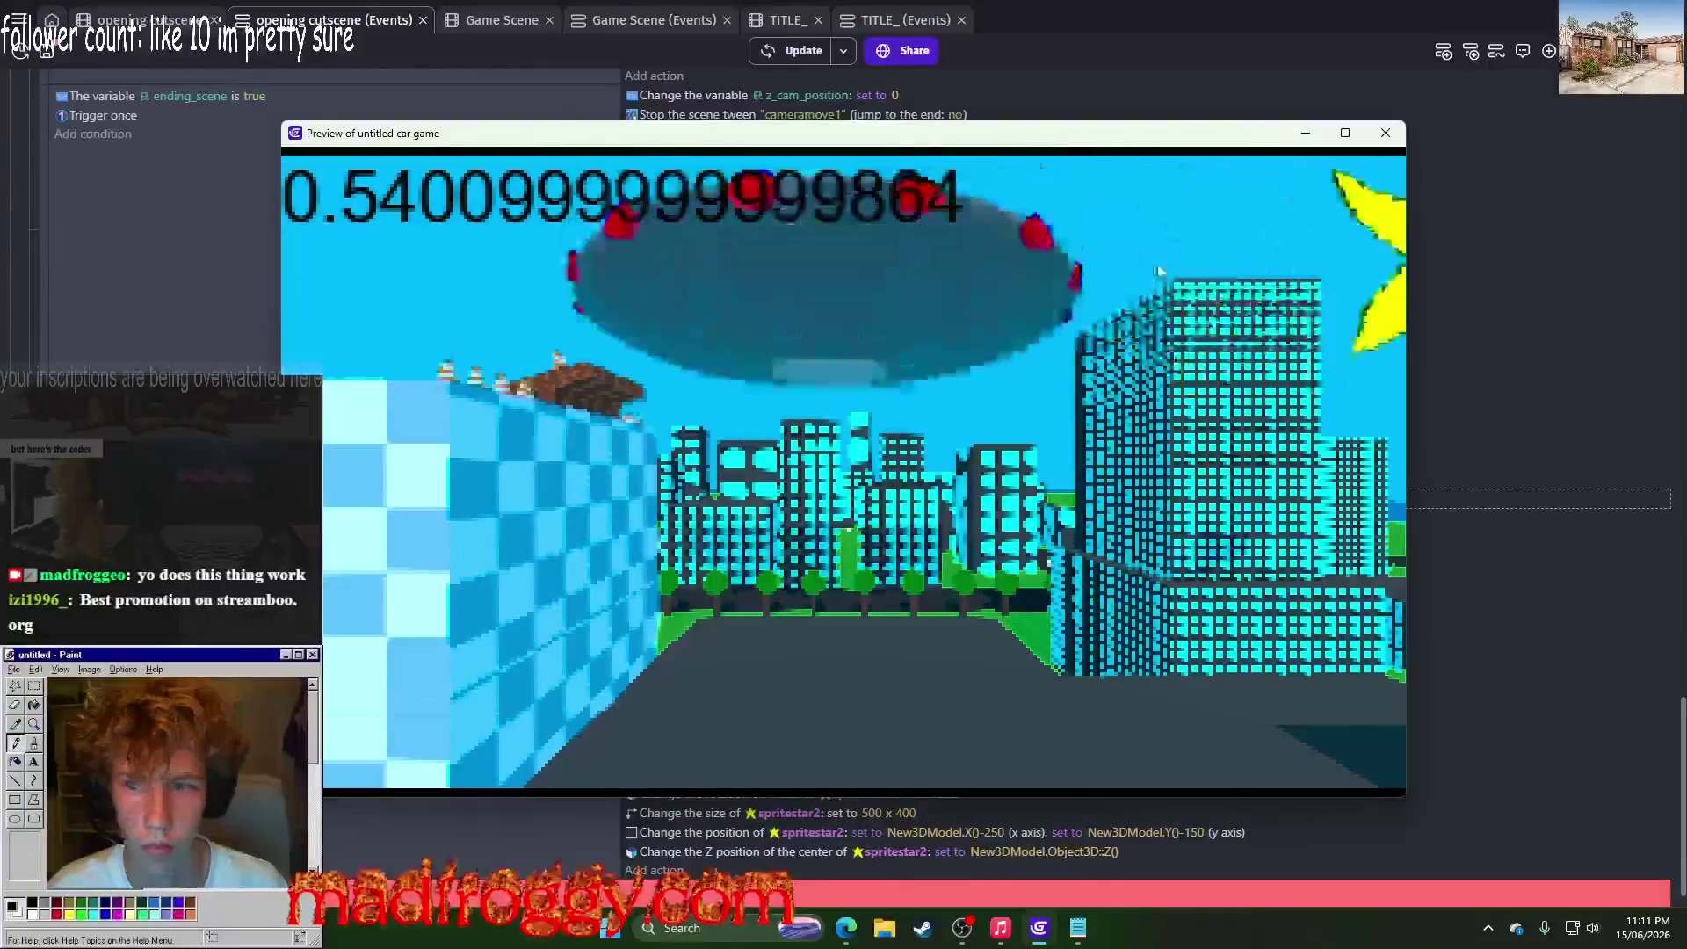
pyautogui.click(1387, 141)
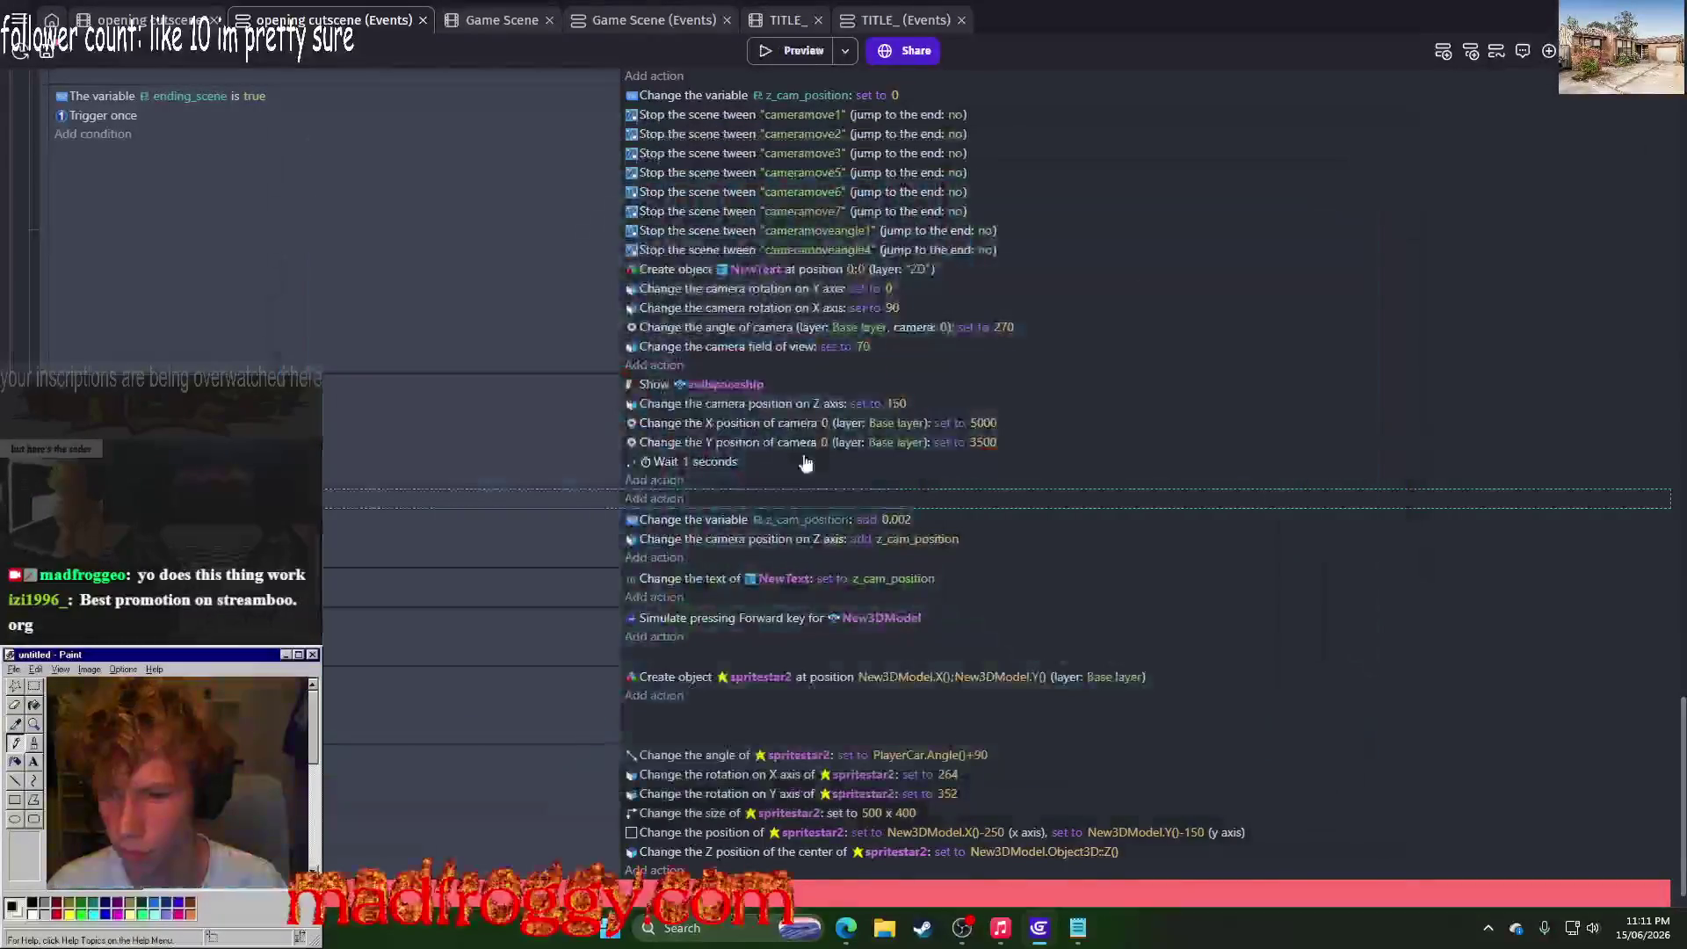
pyautogui.click(899, 521)
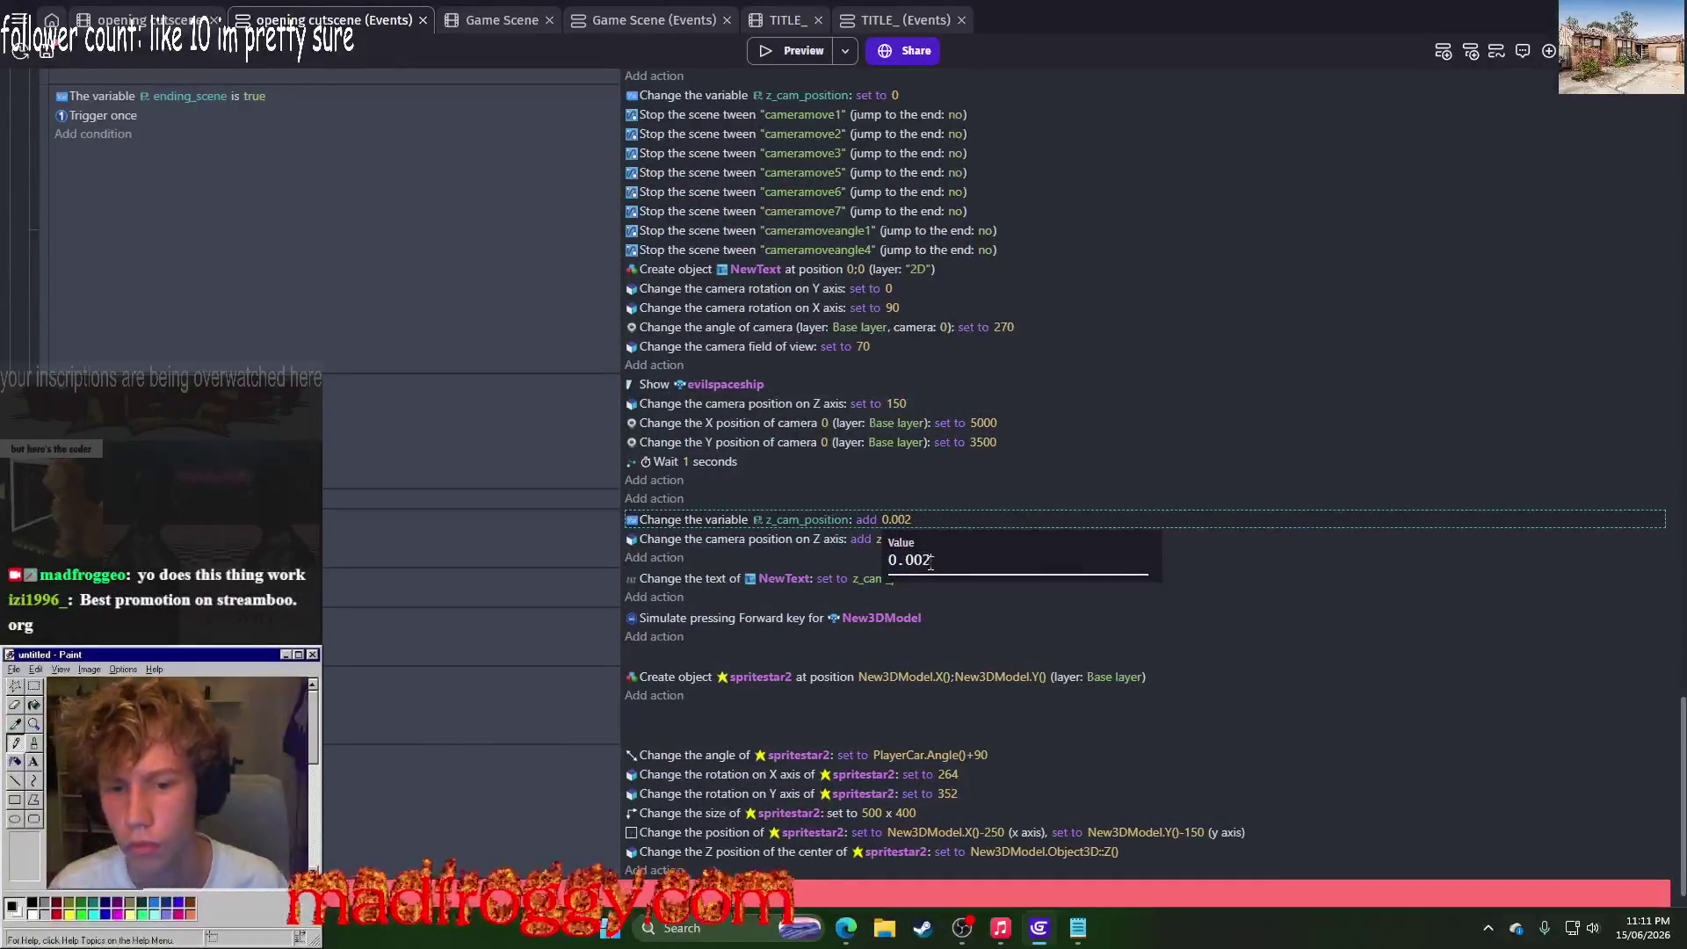
pyautogui.write('1')
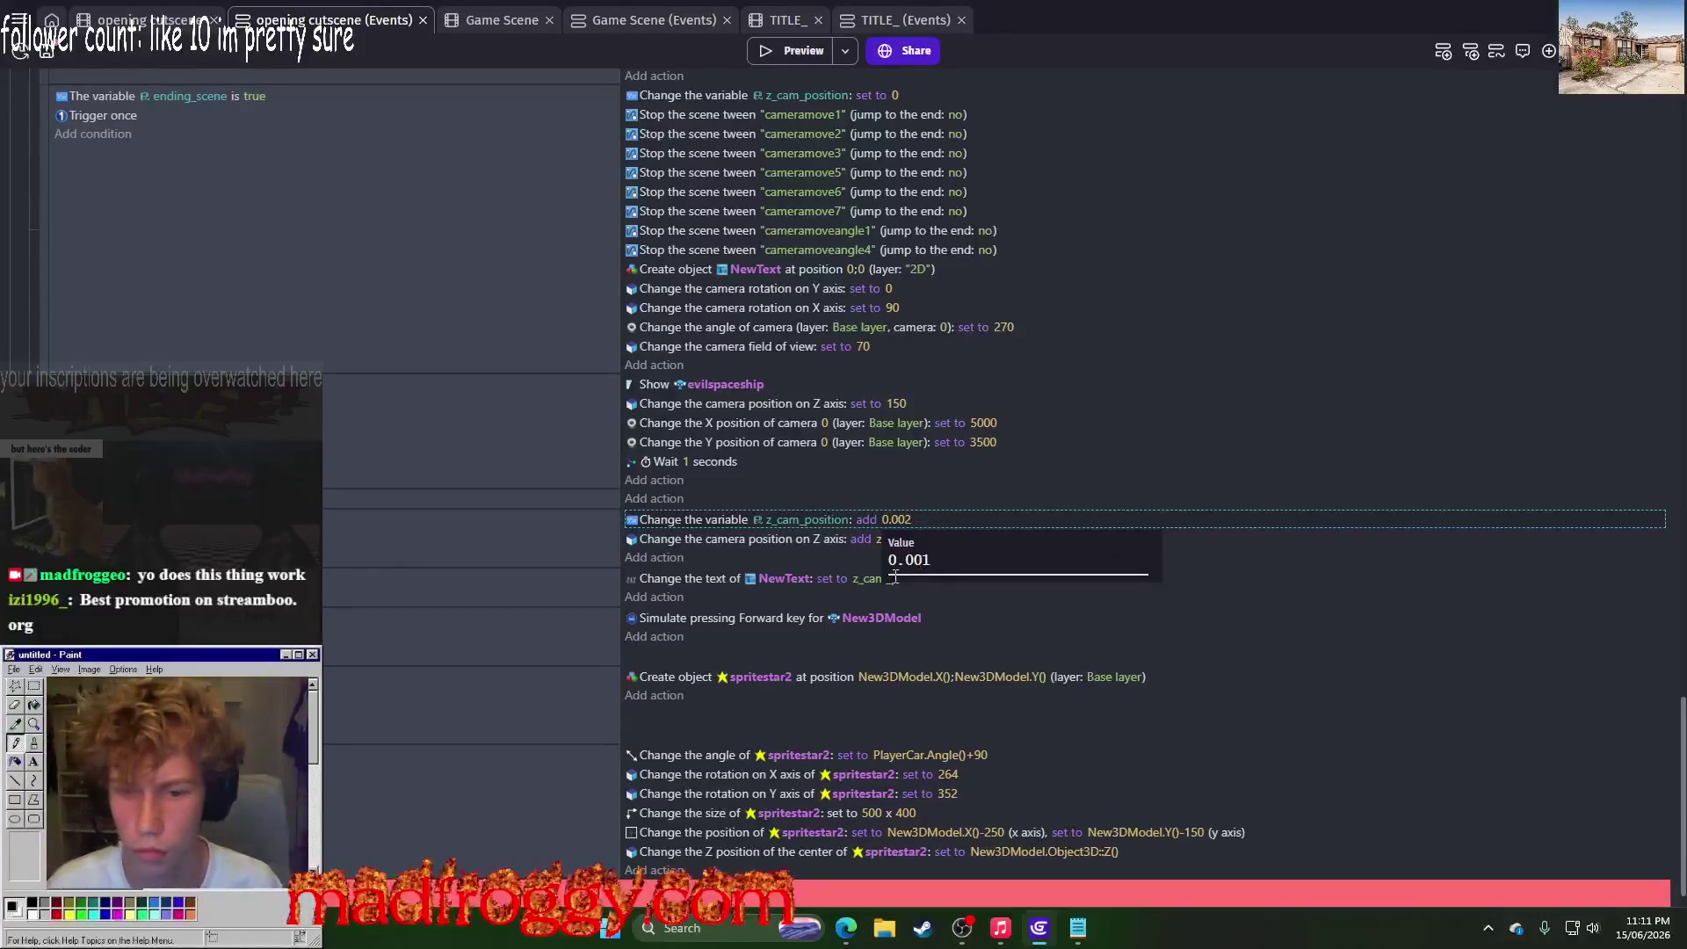
pyautogui.press('Return')
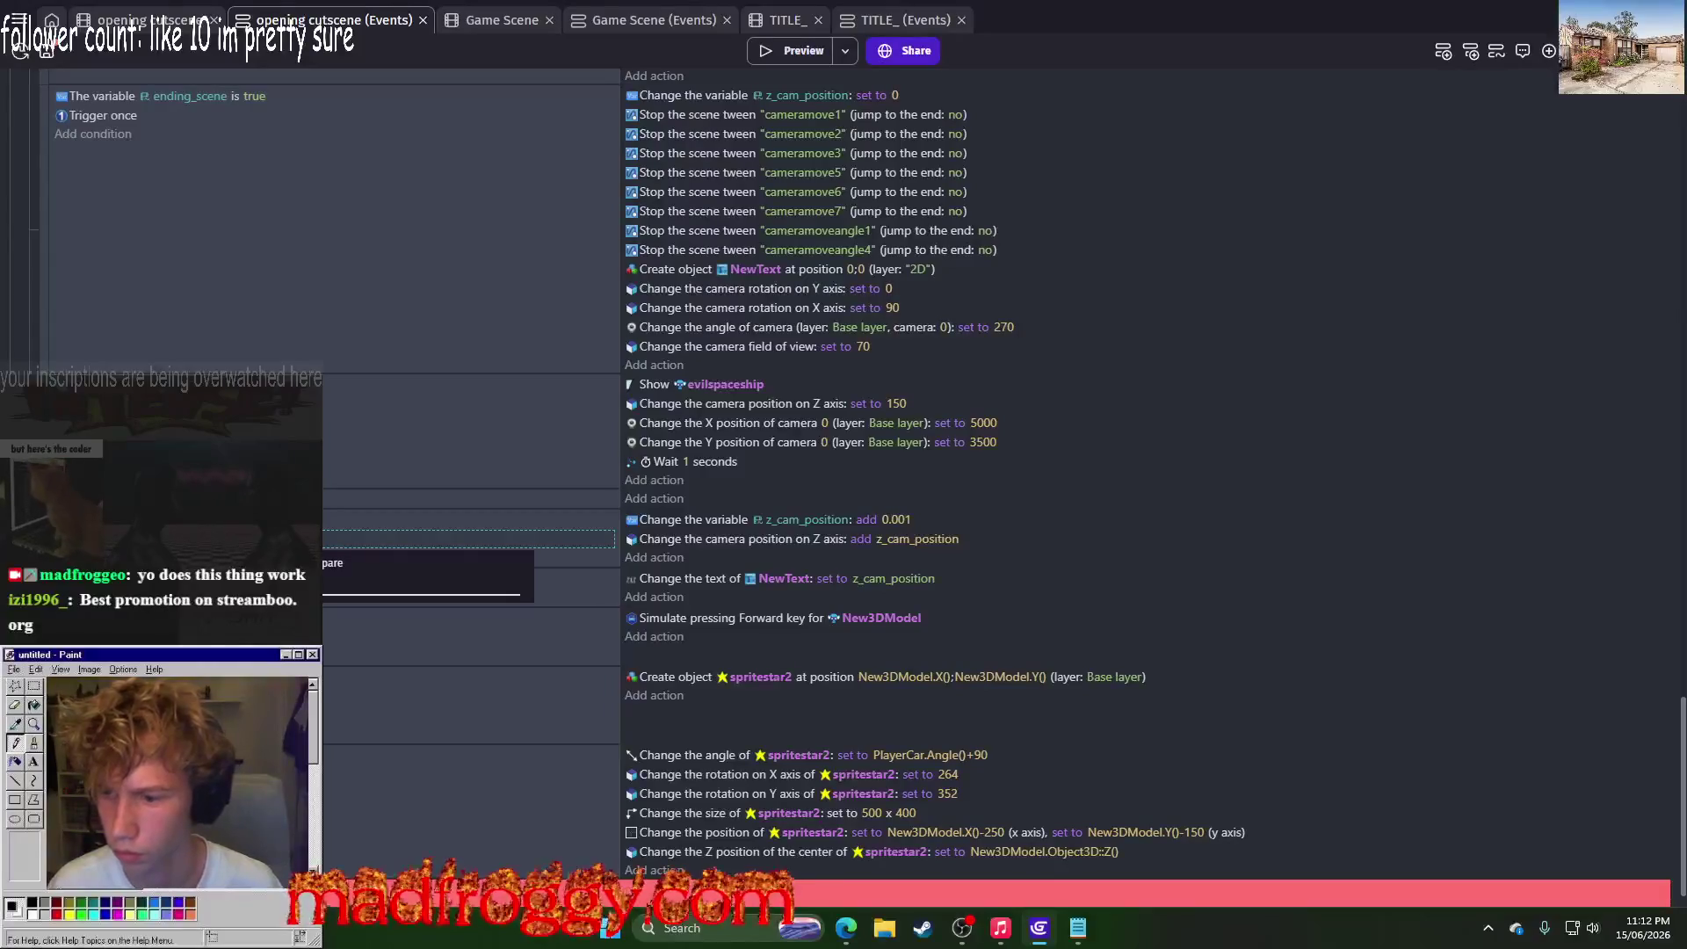
pyautogui.click(804, 51)
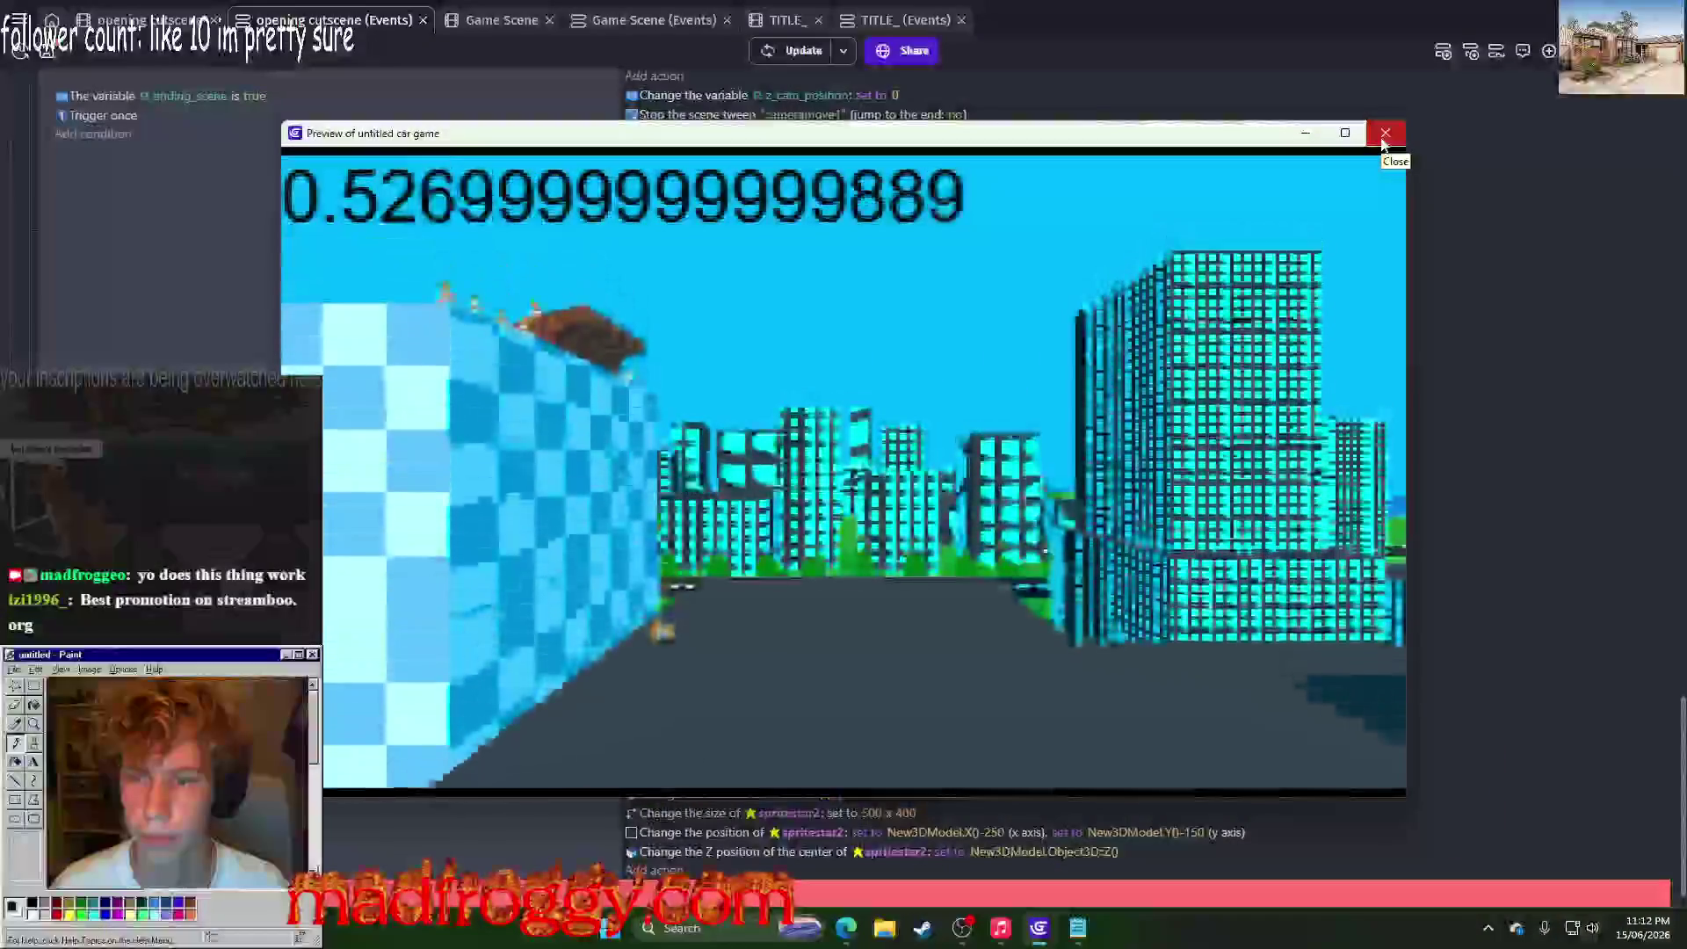
pyautogui.click(1384, 134)
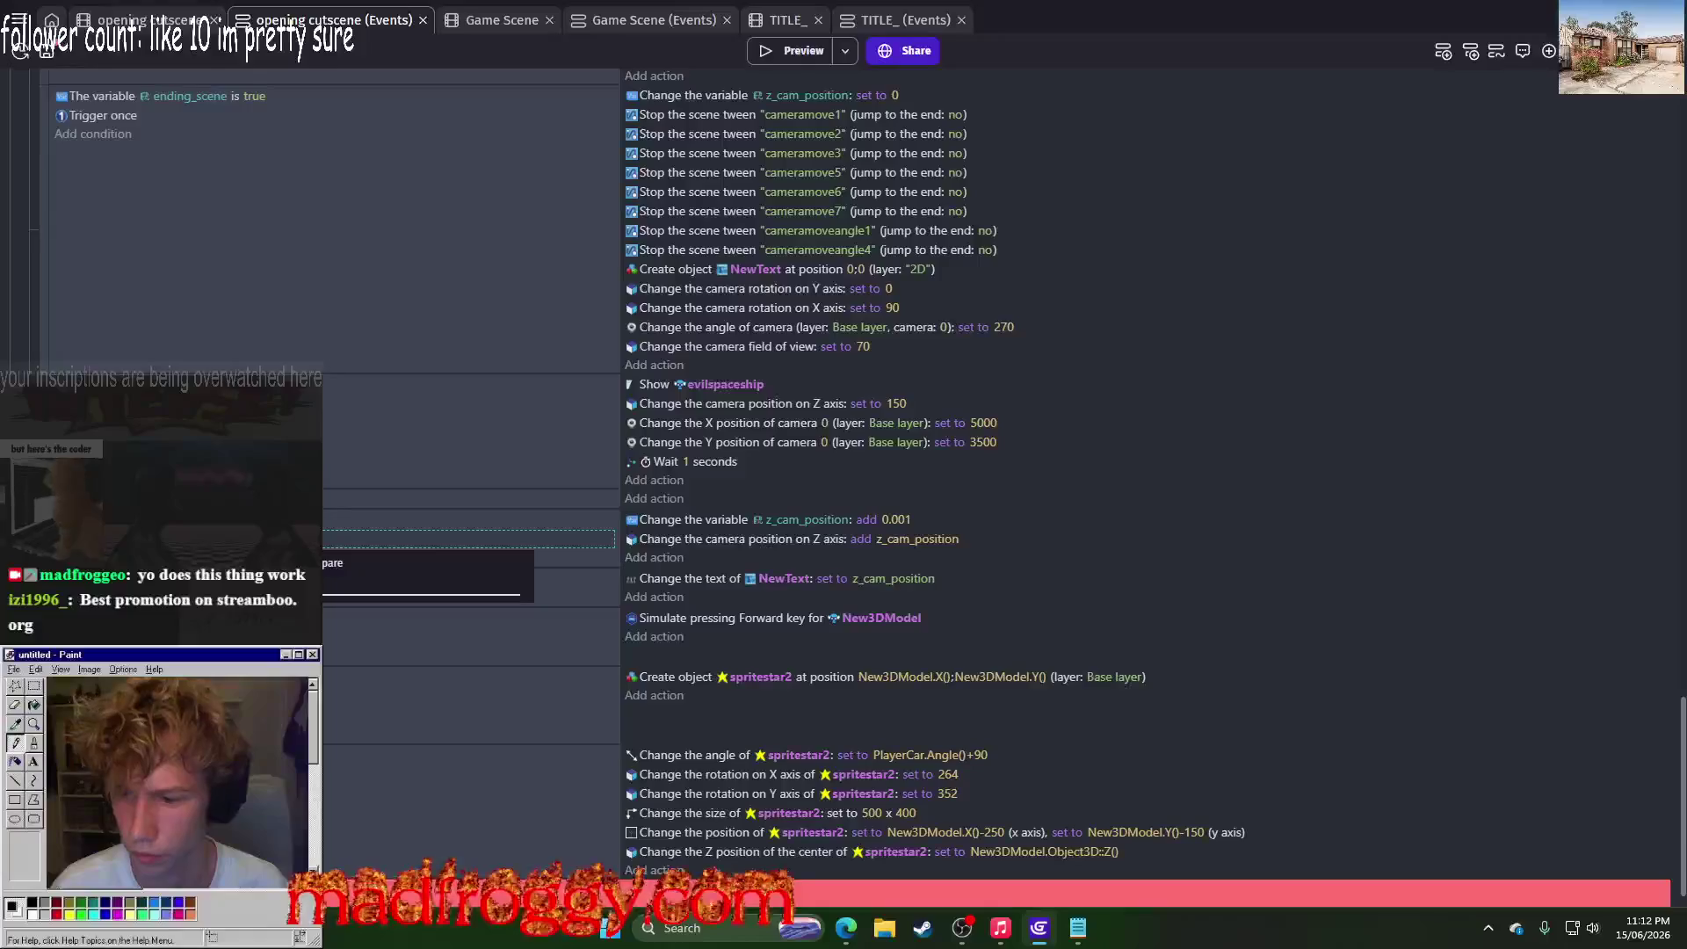
pyautogui.click(785, 55)
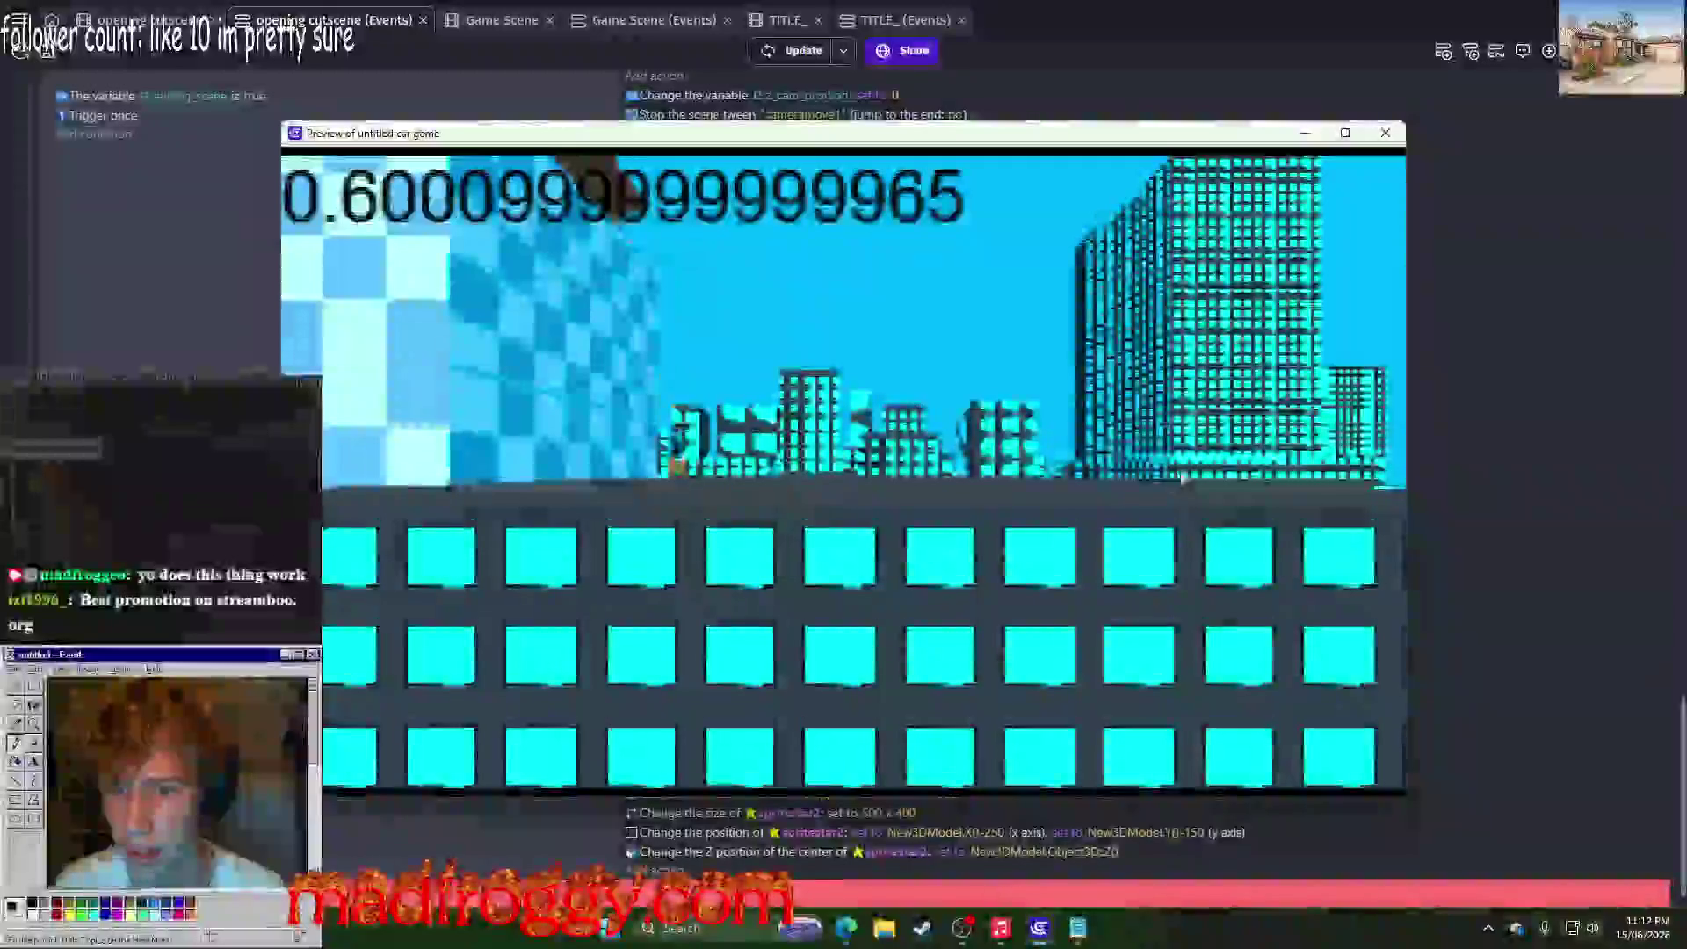
pyautogui.click(1387, 137)
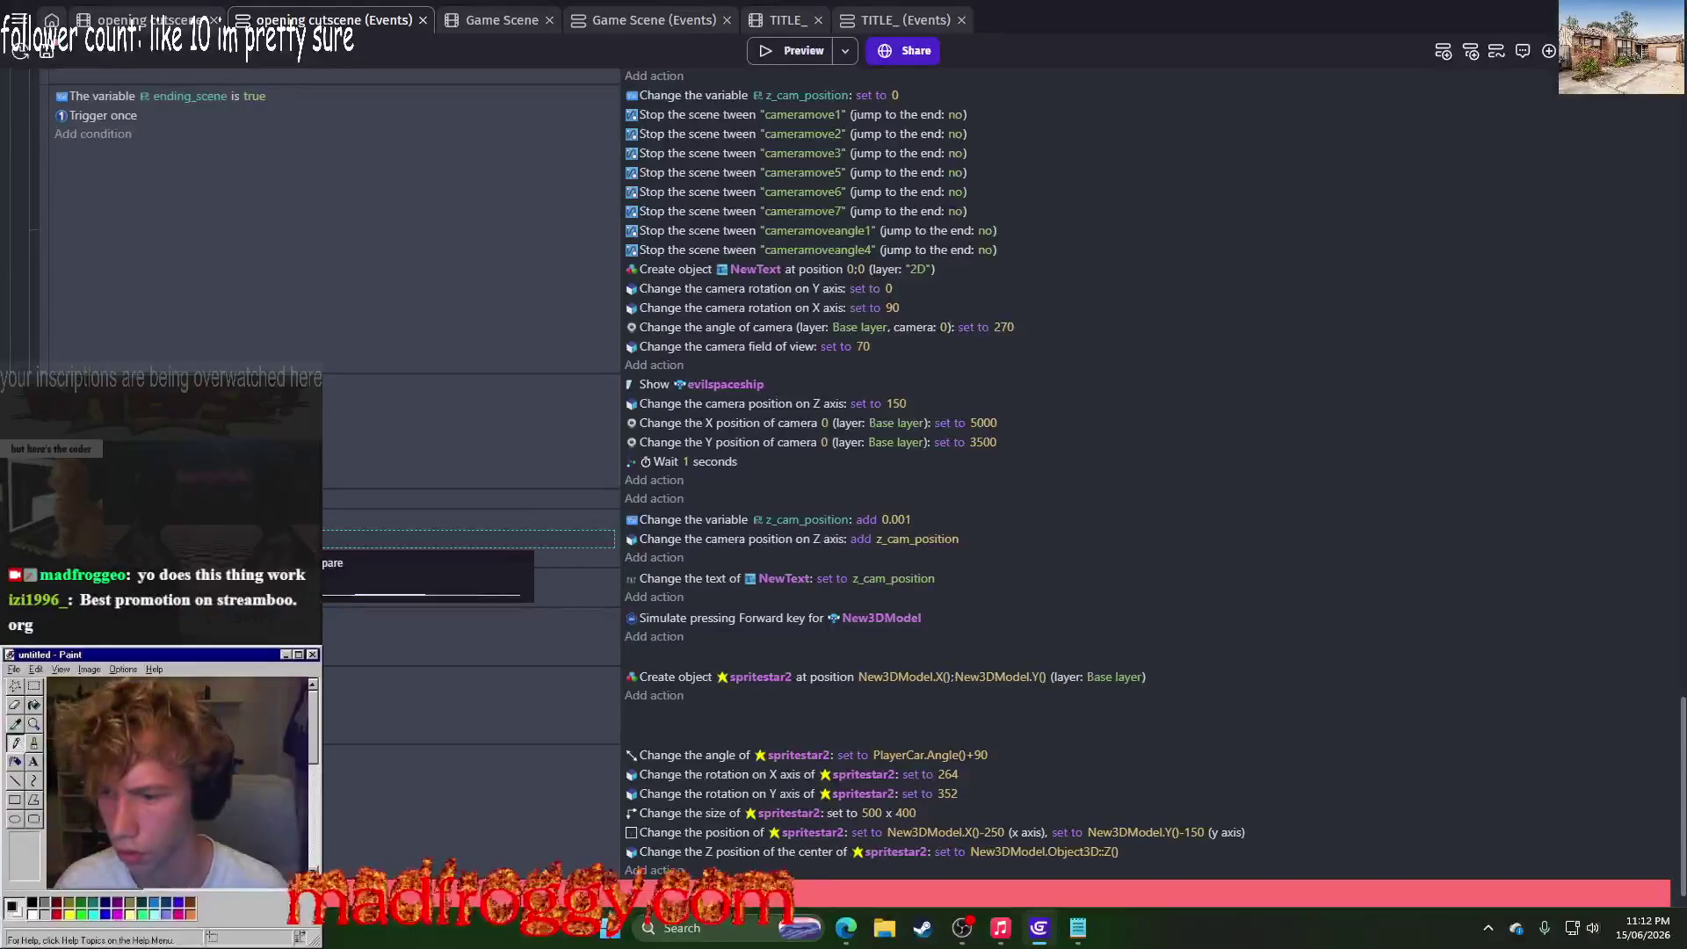
pyautogui.click(792, 53)
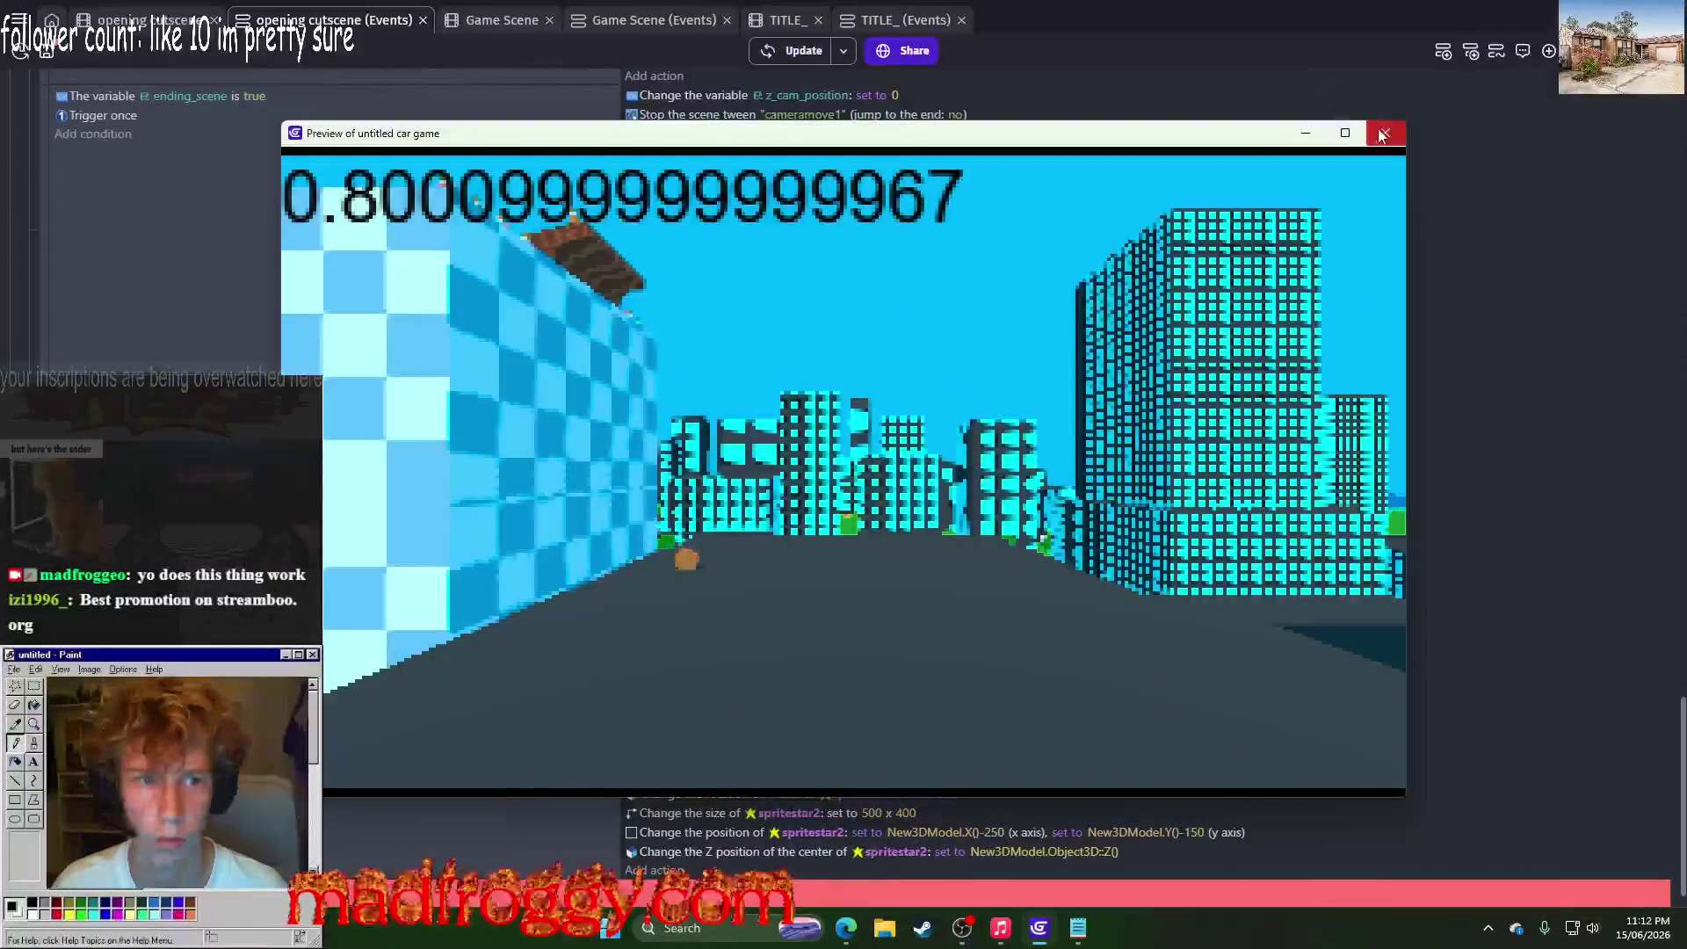
pyautogui.click(1386, 133)
pyautogui.write('compare')
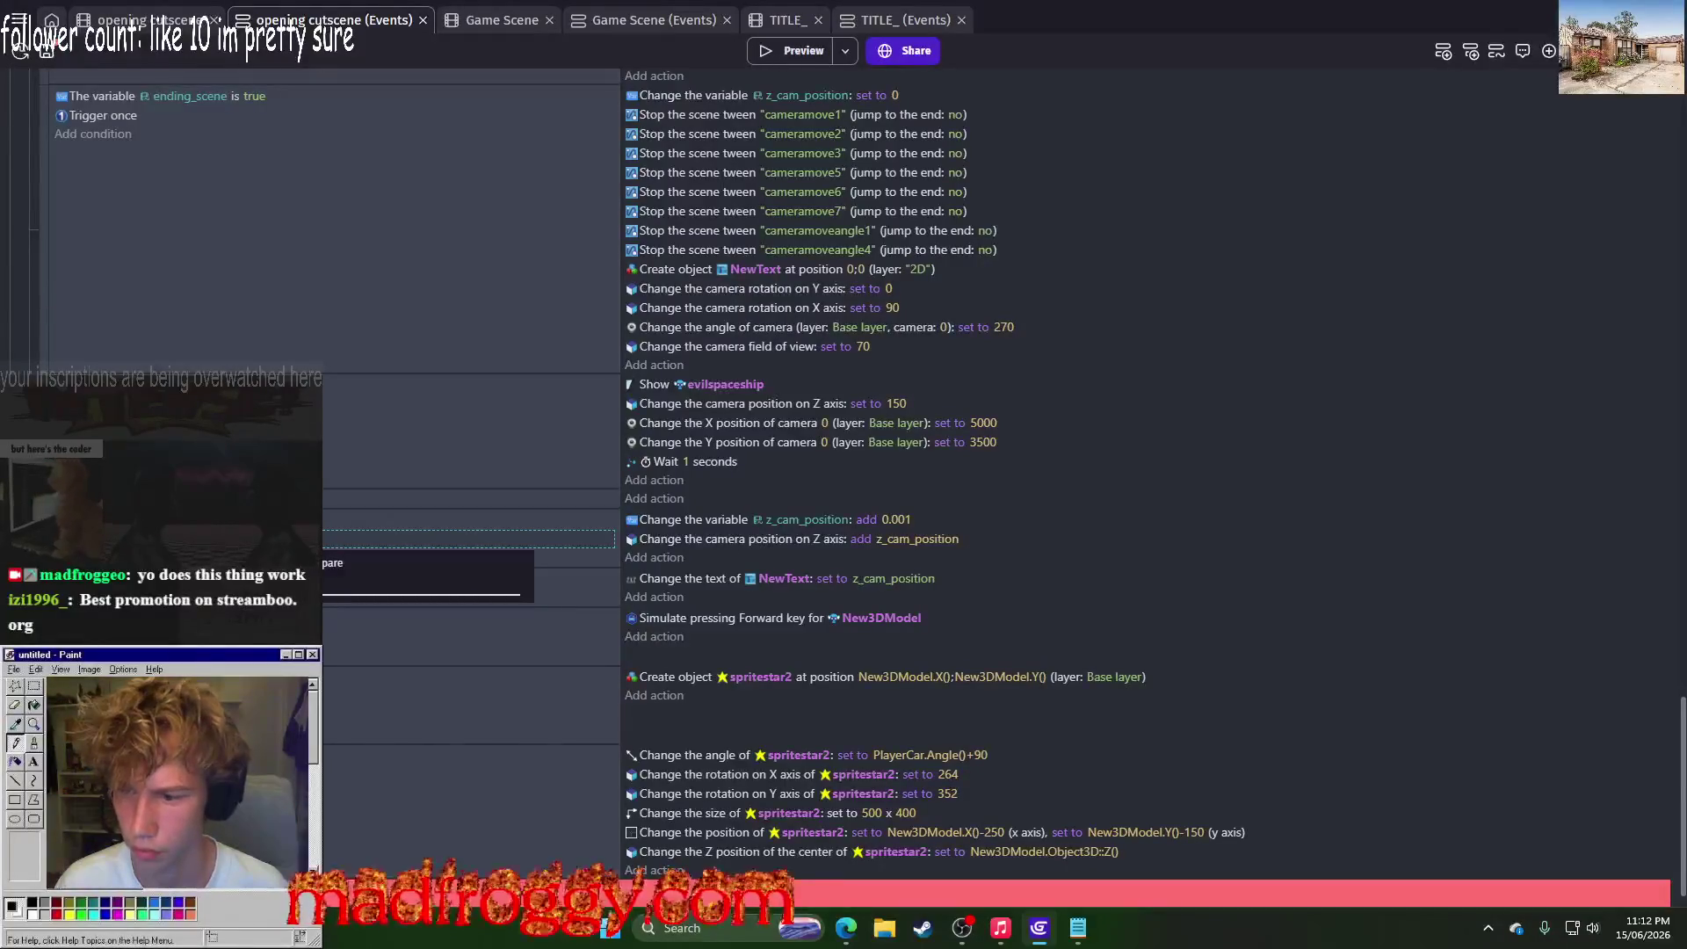
pyautogui.click(790, 50)
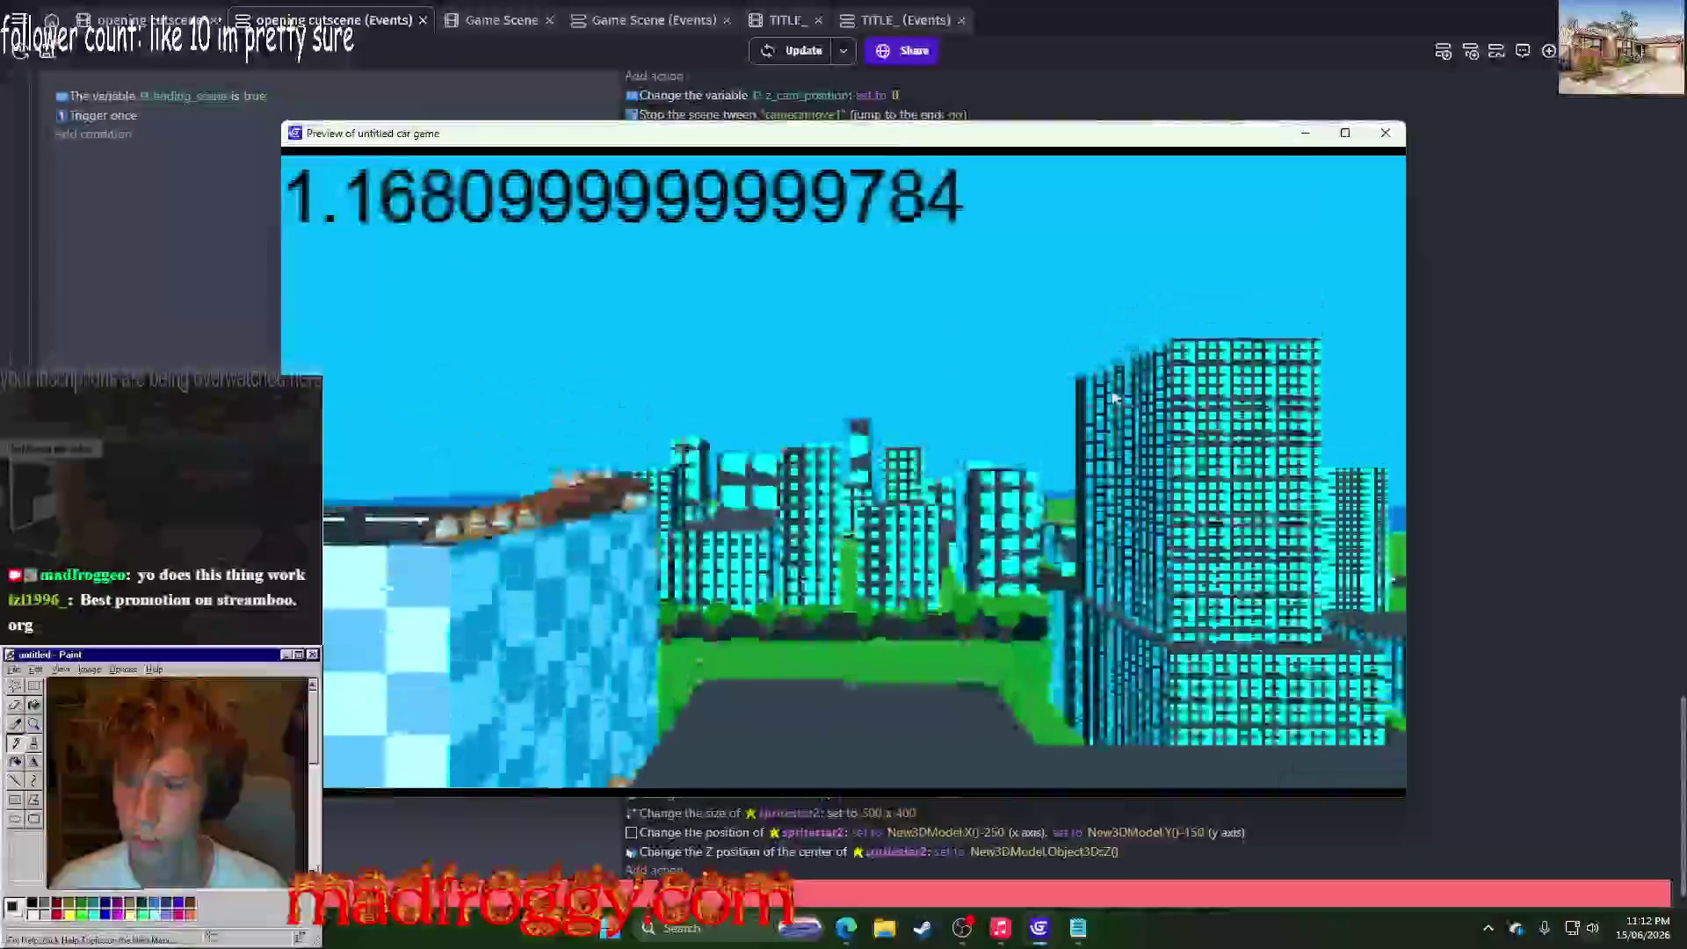
pyautogui.click(1384, 133)
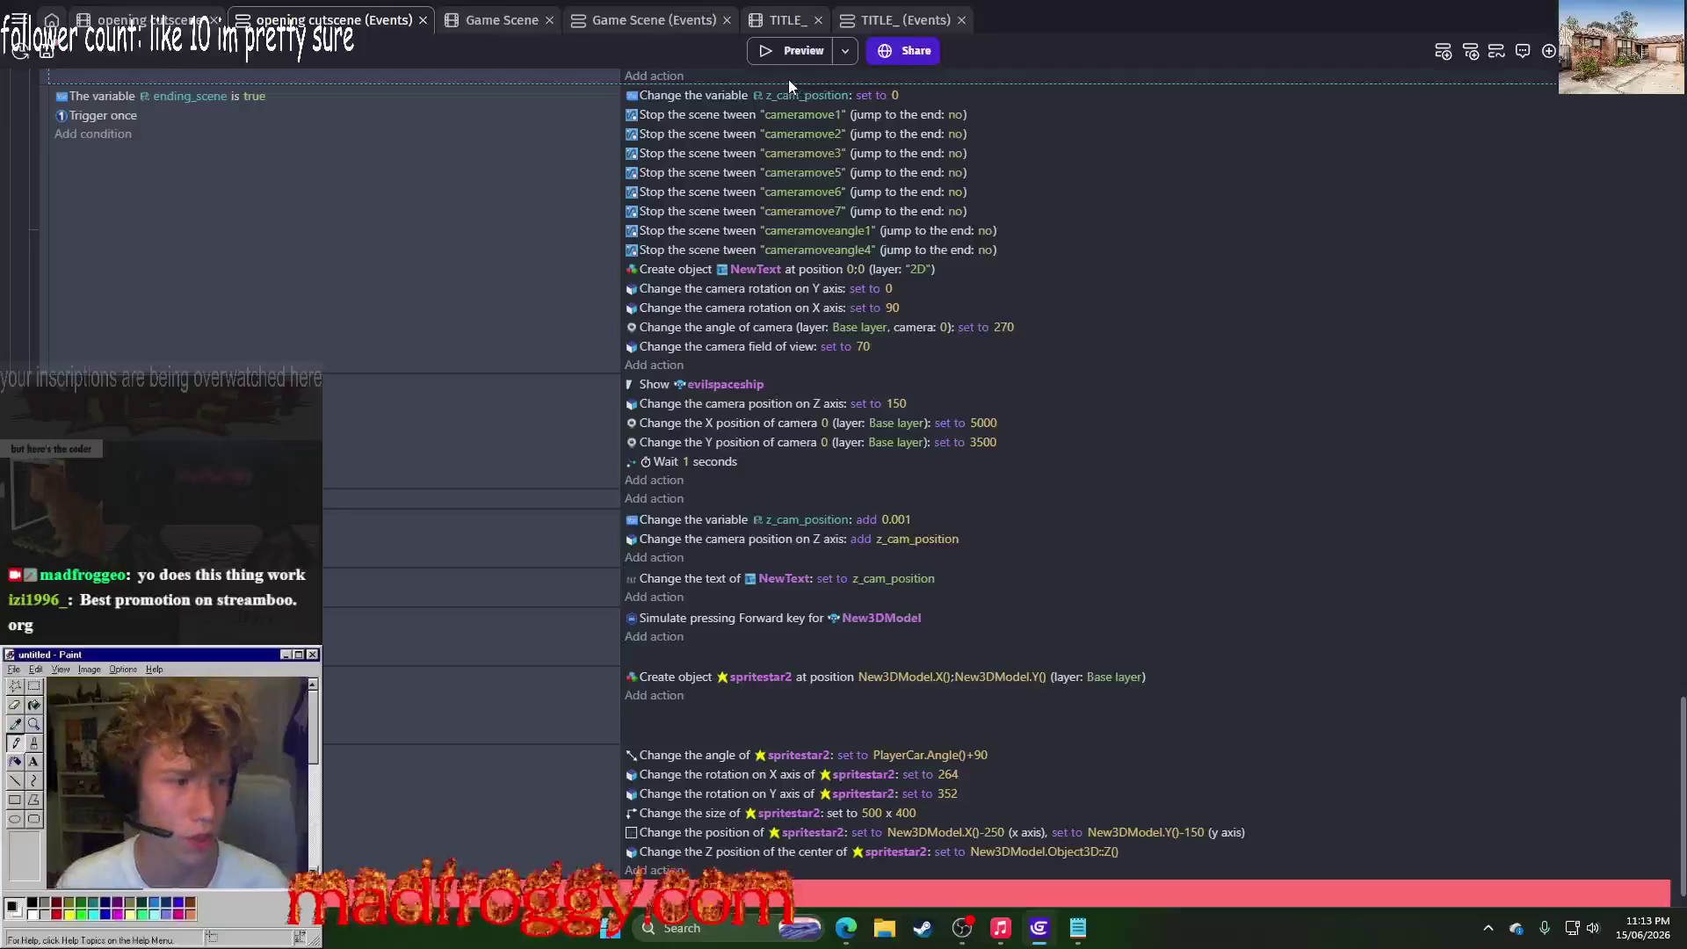
pyautogui.click(773, 60)
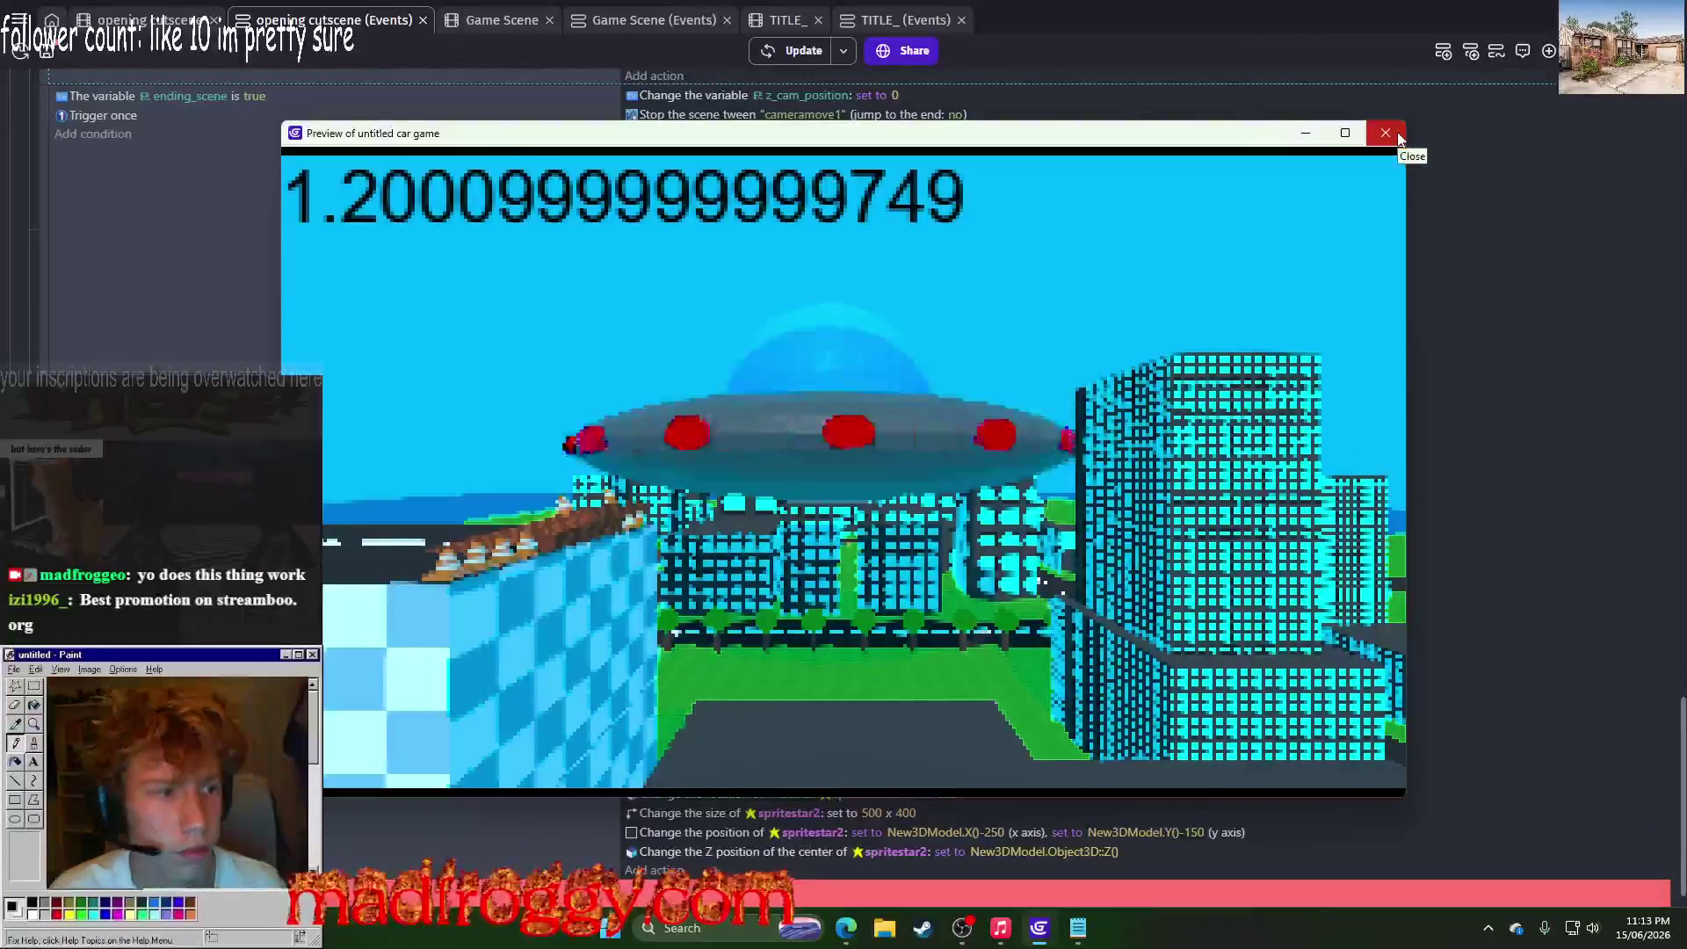
pyautogui.click(1399, 136)
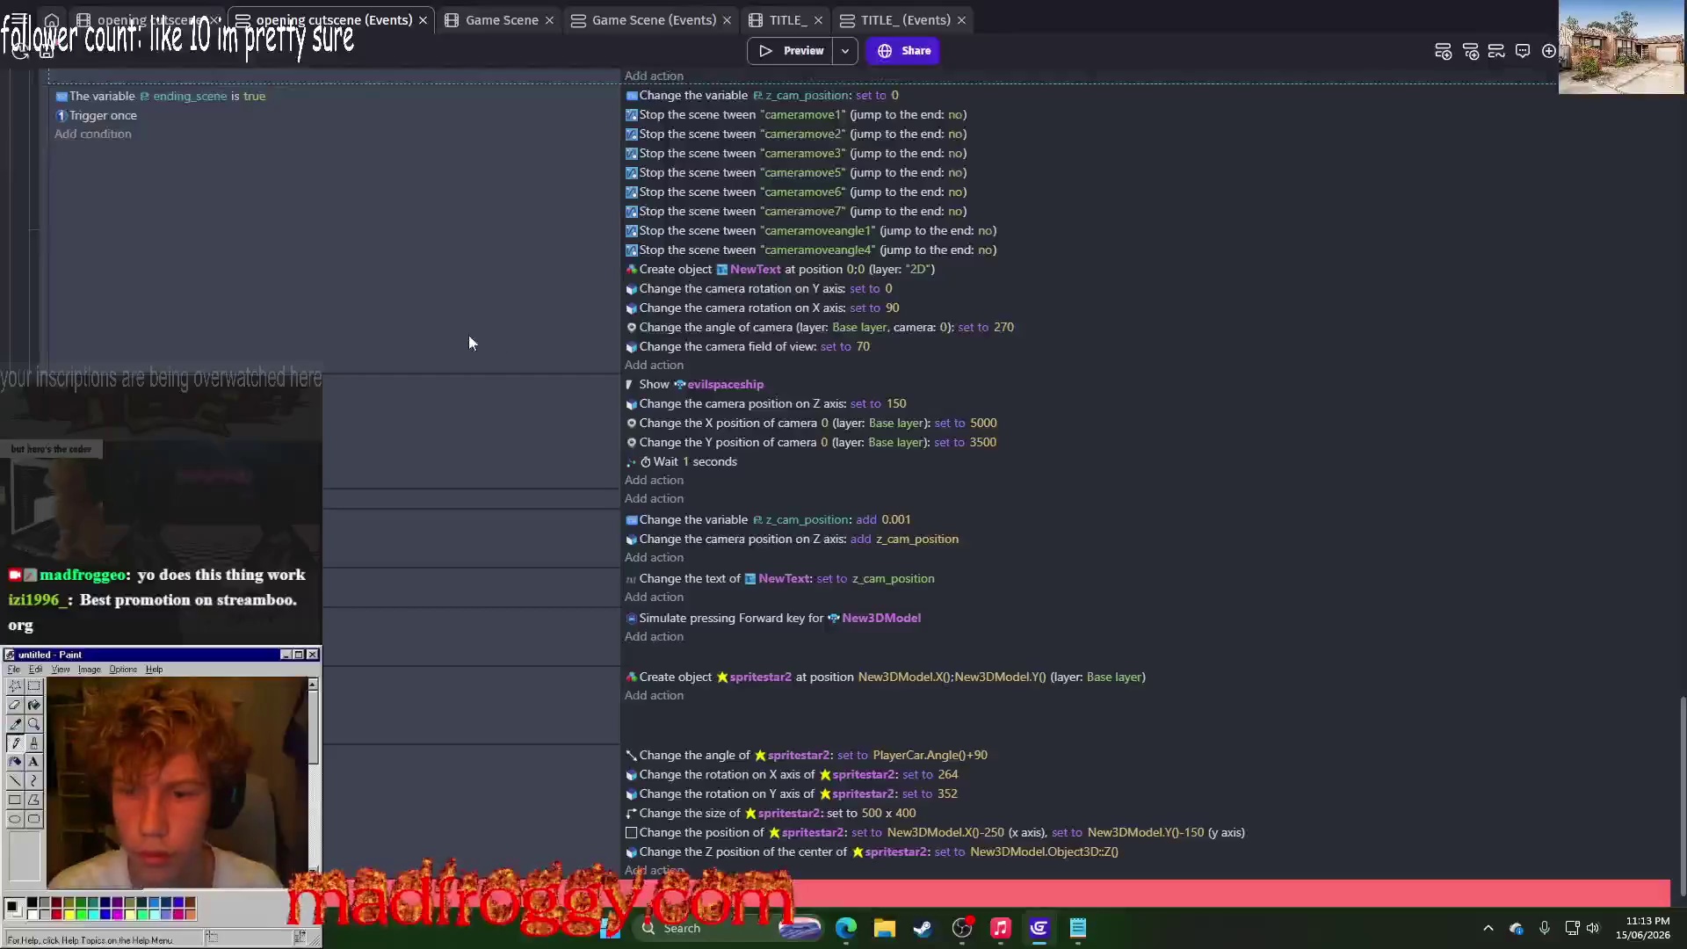
# Step: Save the project and select the event that creates tehres_nothing_you_can_do
pyautogui.click(51, 60)
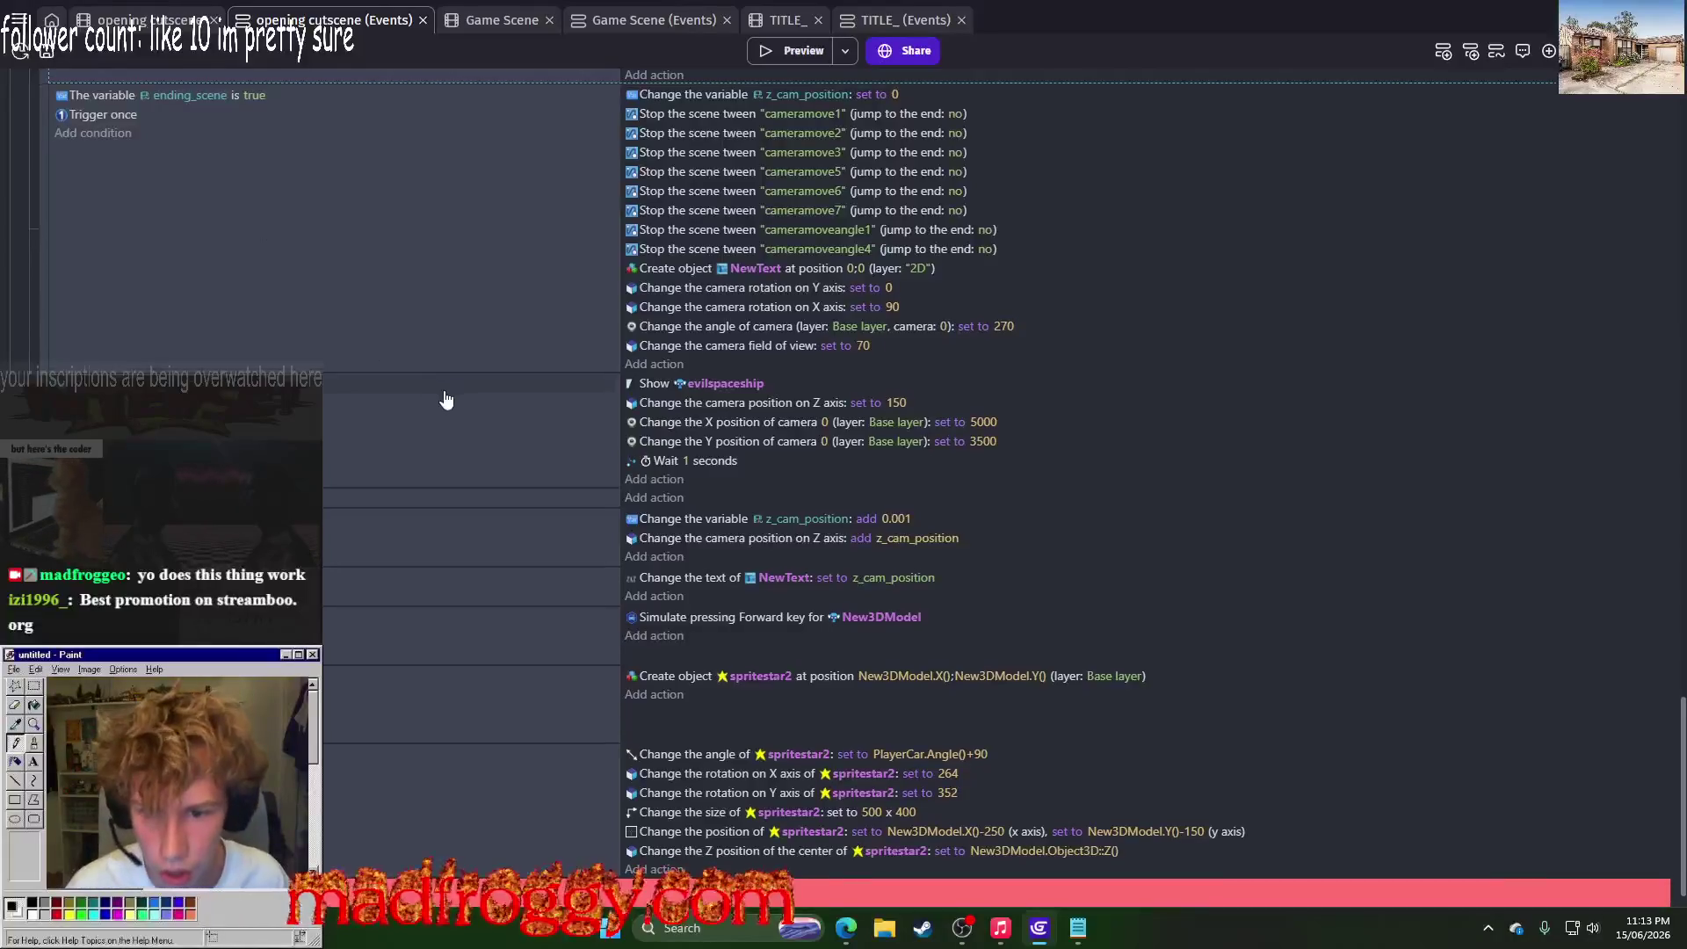
pyautogui.scroll(-1, 463, 437)
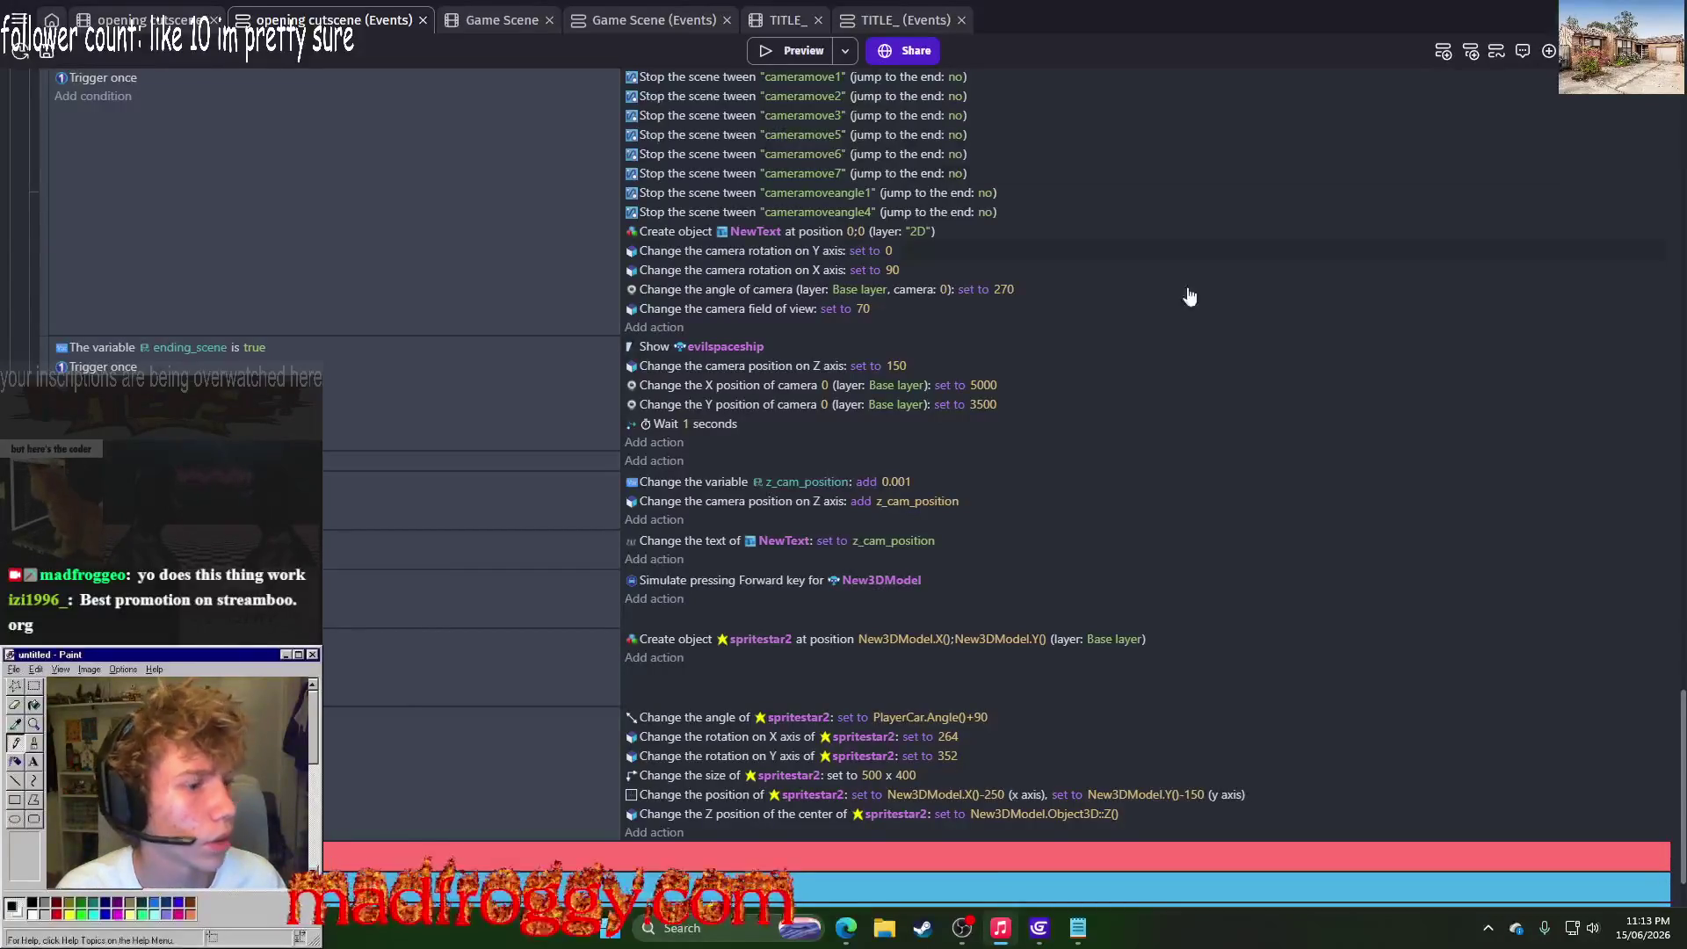
pyautogui.scroll(-2, 794, 448)
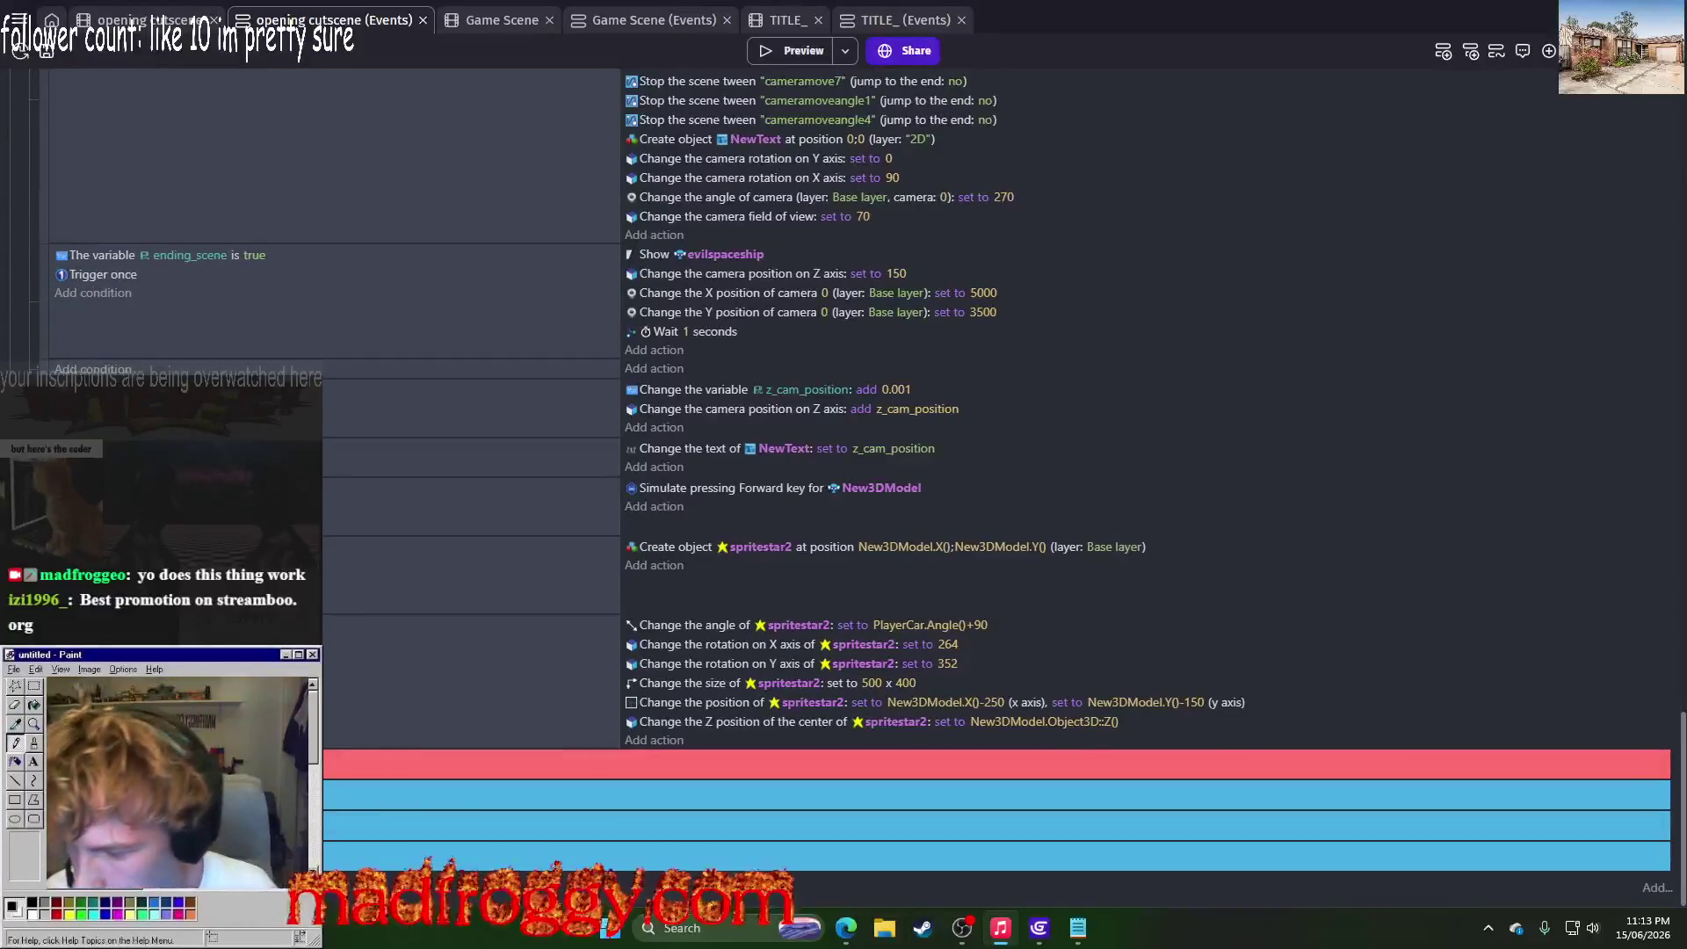
pyautogui.scroll(10, 1002, 492)
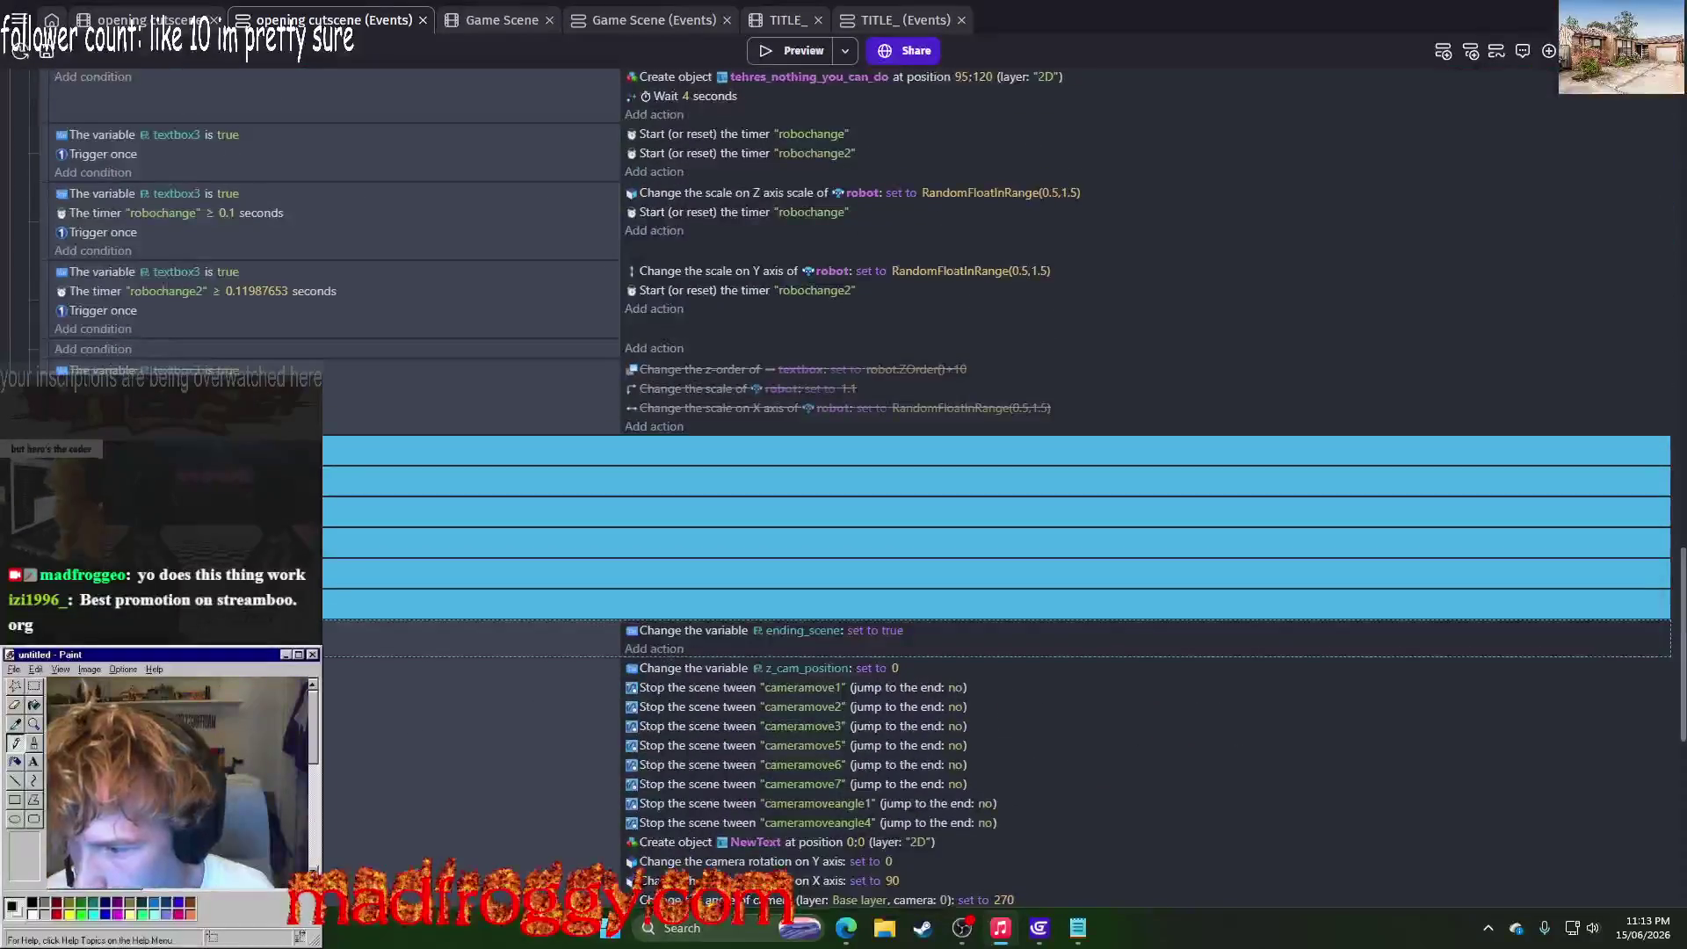
pyautogui.scroll(15, 120, 316)
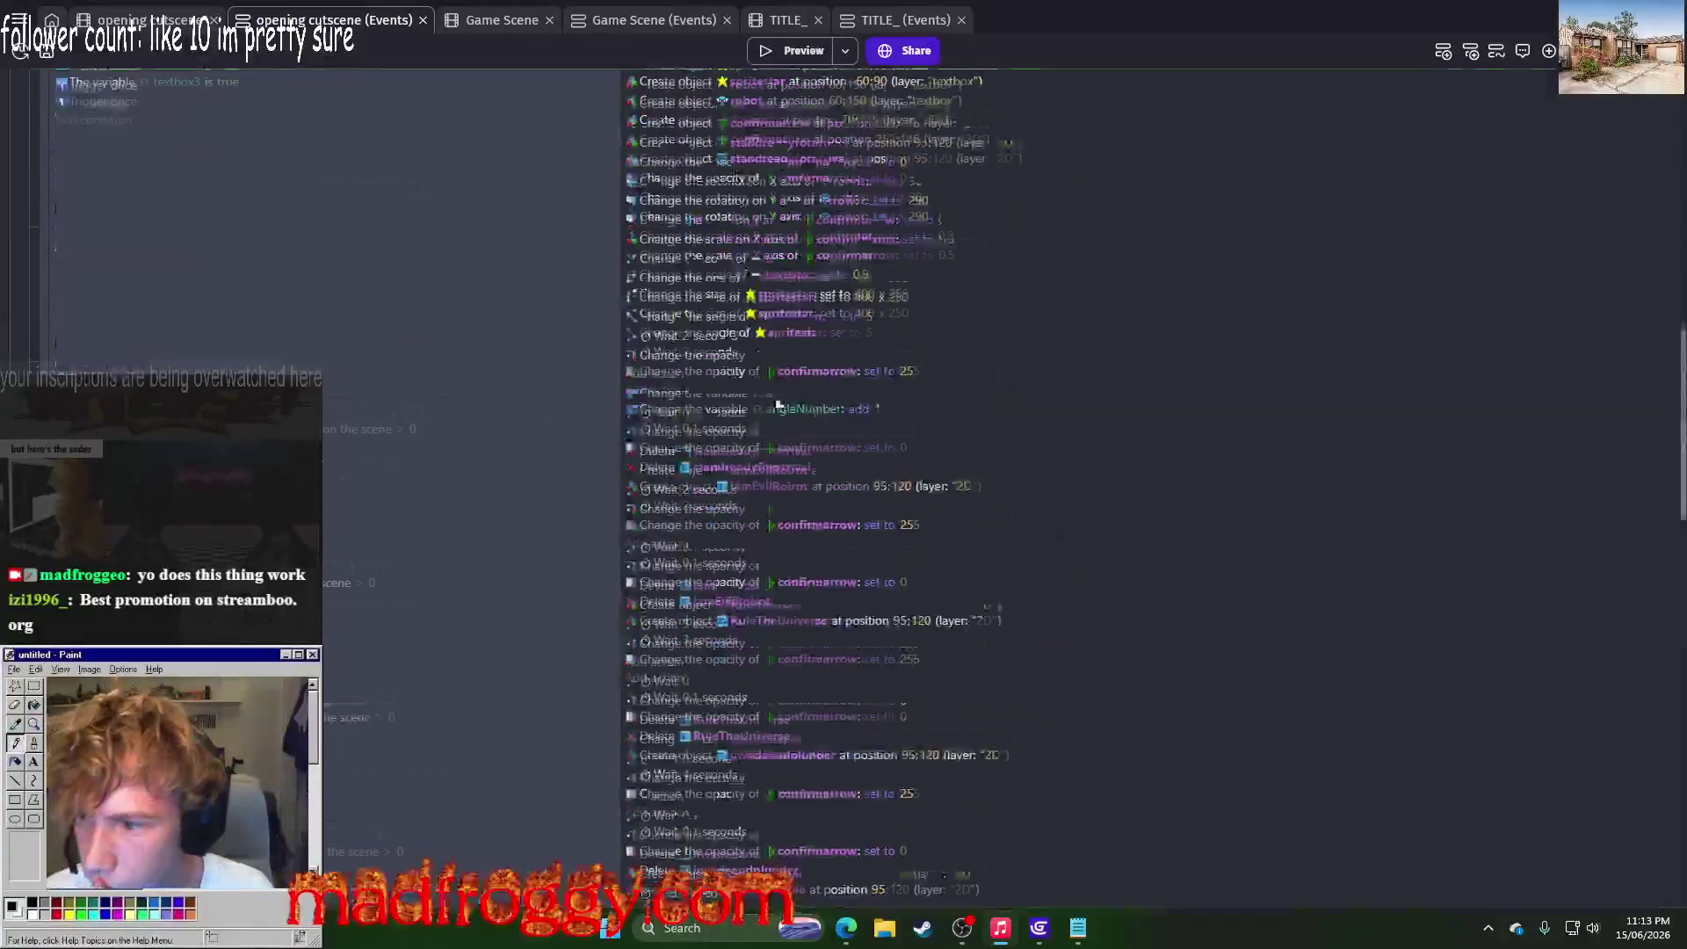
pyautogui.scroll(-15, 121, 317)
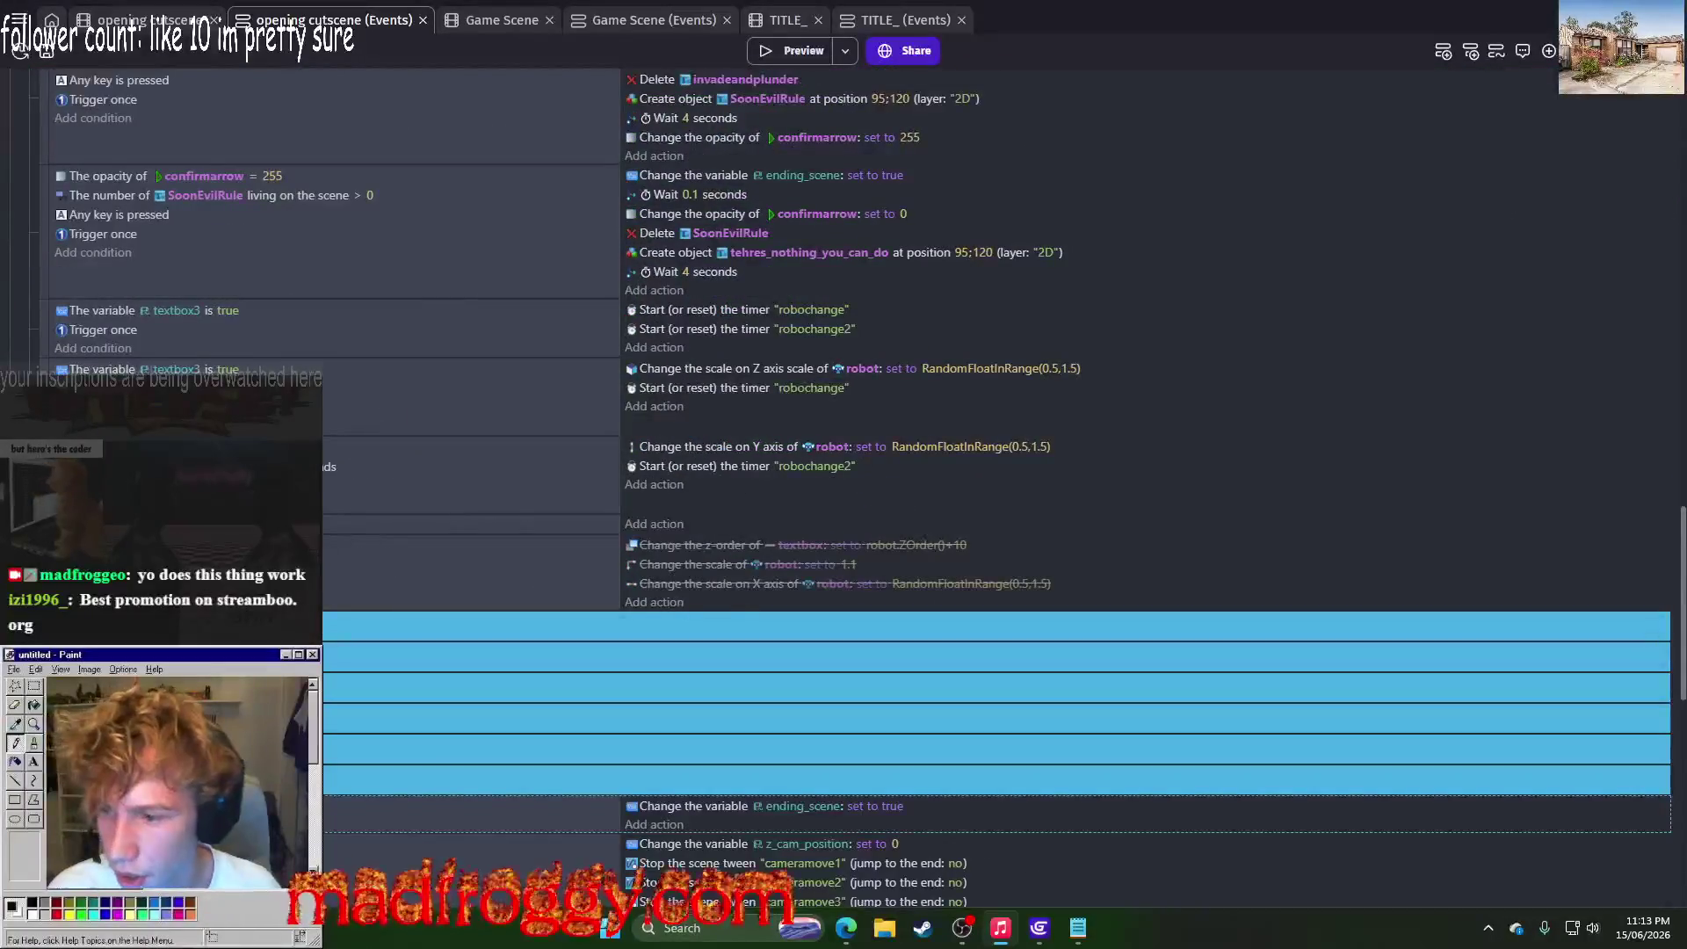
pyautogui.click(49, 233)
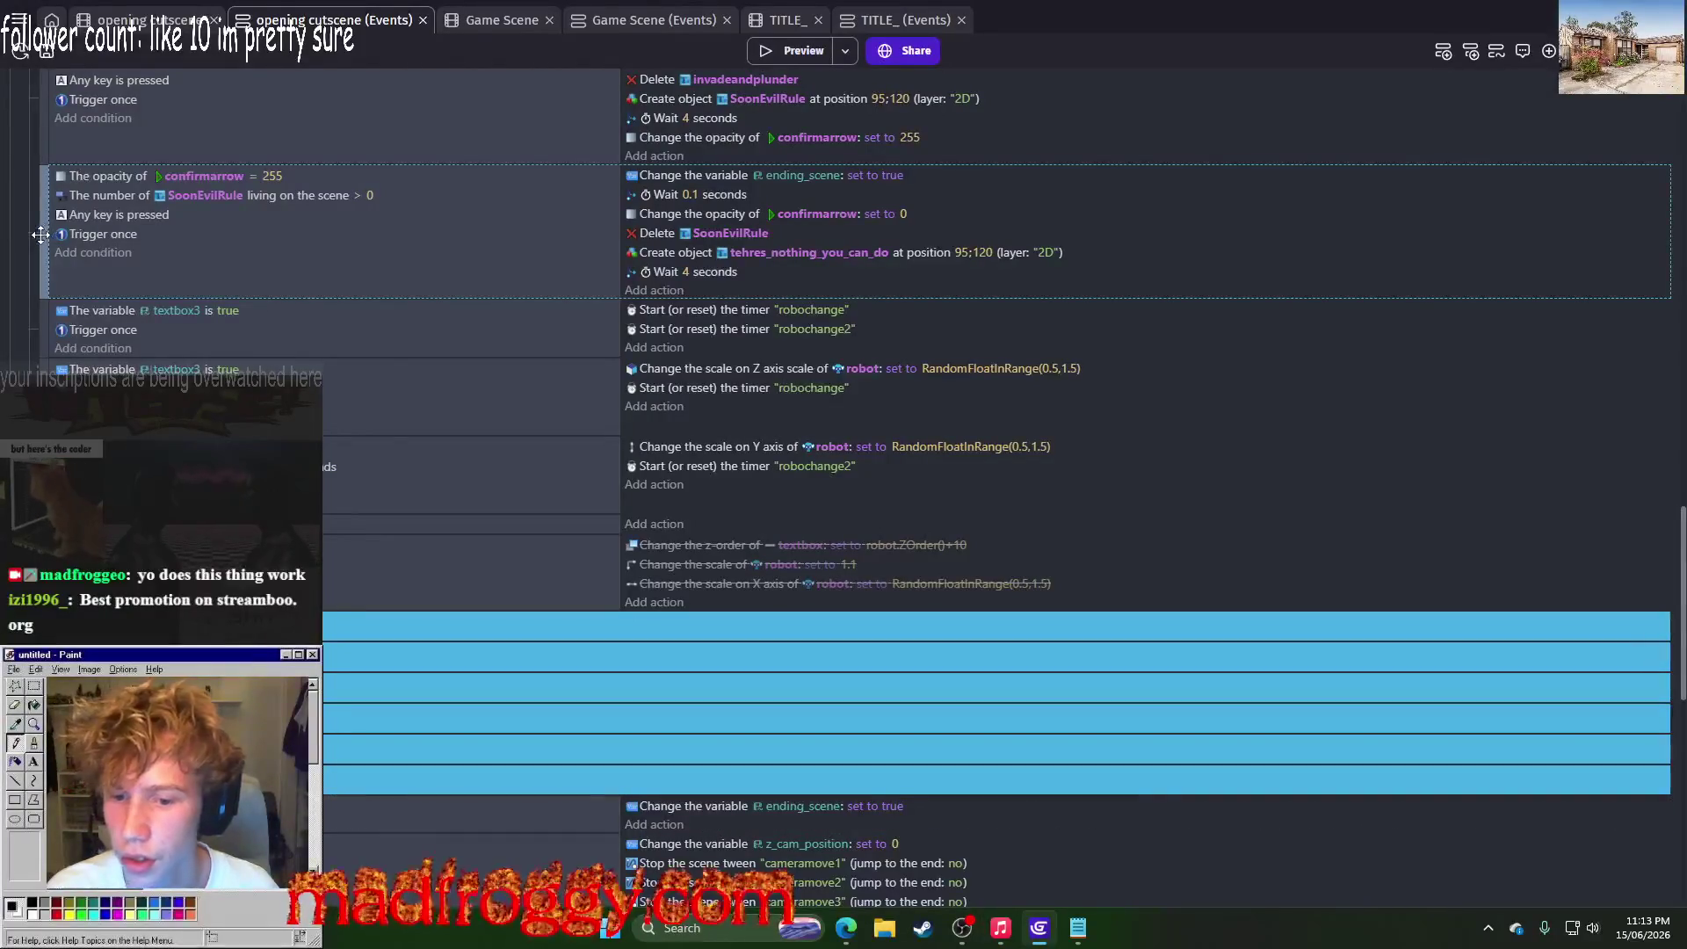
# Step: Copy the Delete SoonEvilRule and Create tehres_nothing_you_can_do actions
pyautogui.scroll(-10, 41, 234)
pyautogui.scroll(10, 666, 580)
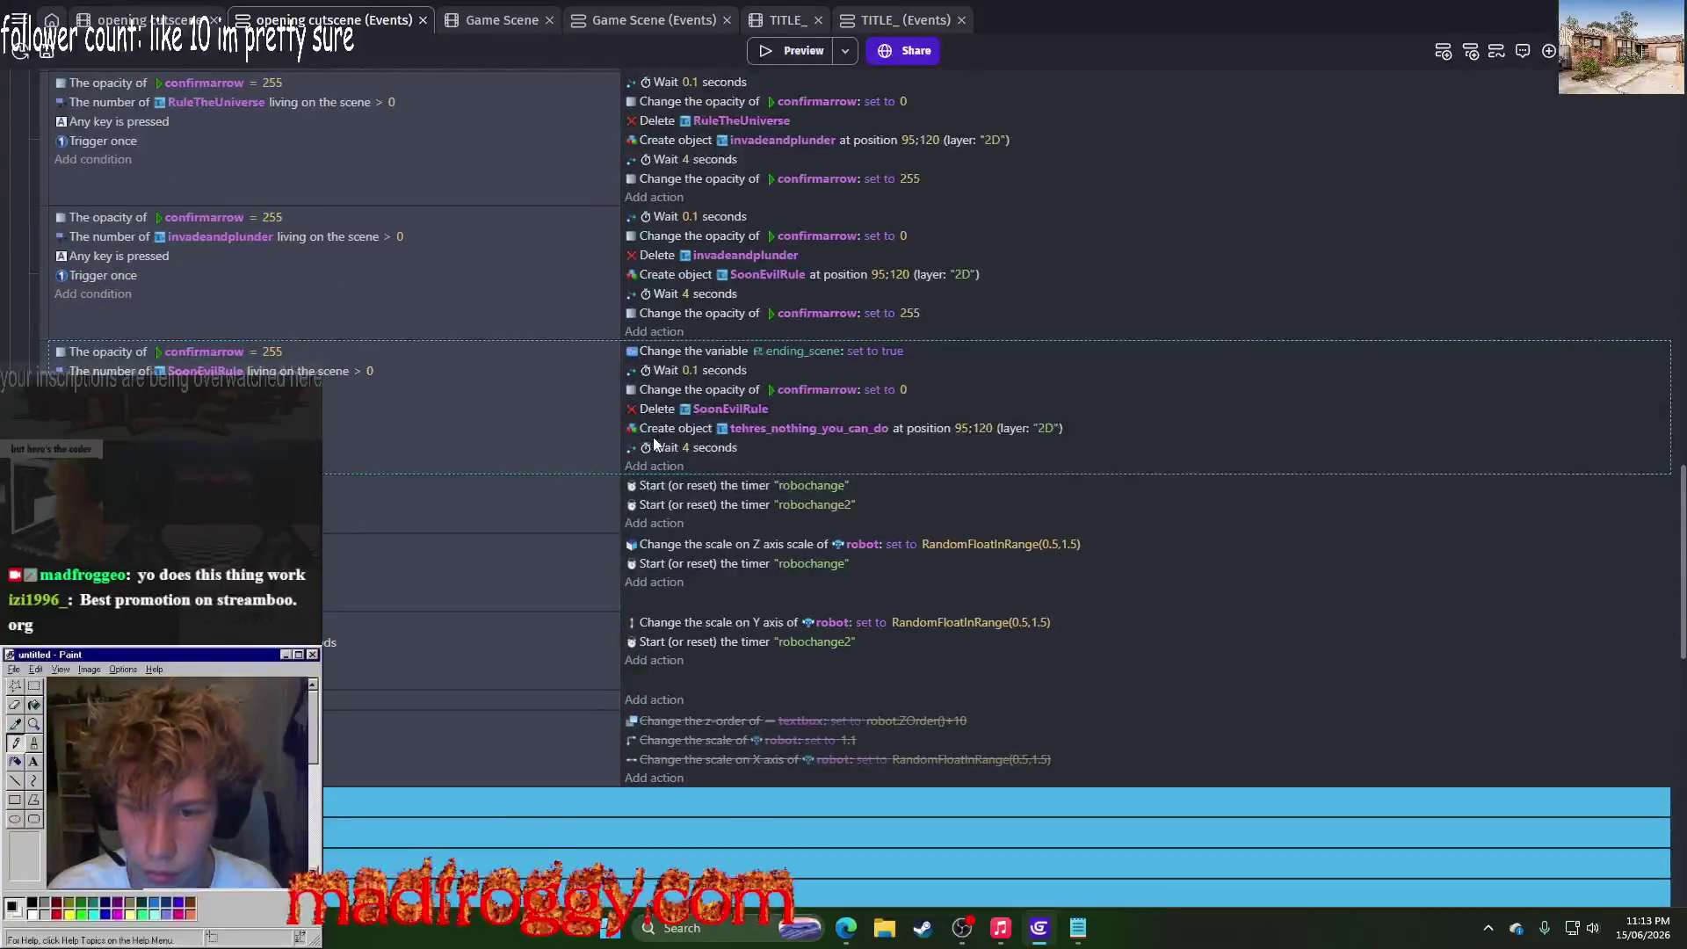
pyautogui.rightClick(668, 433)
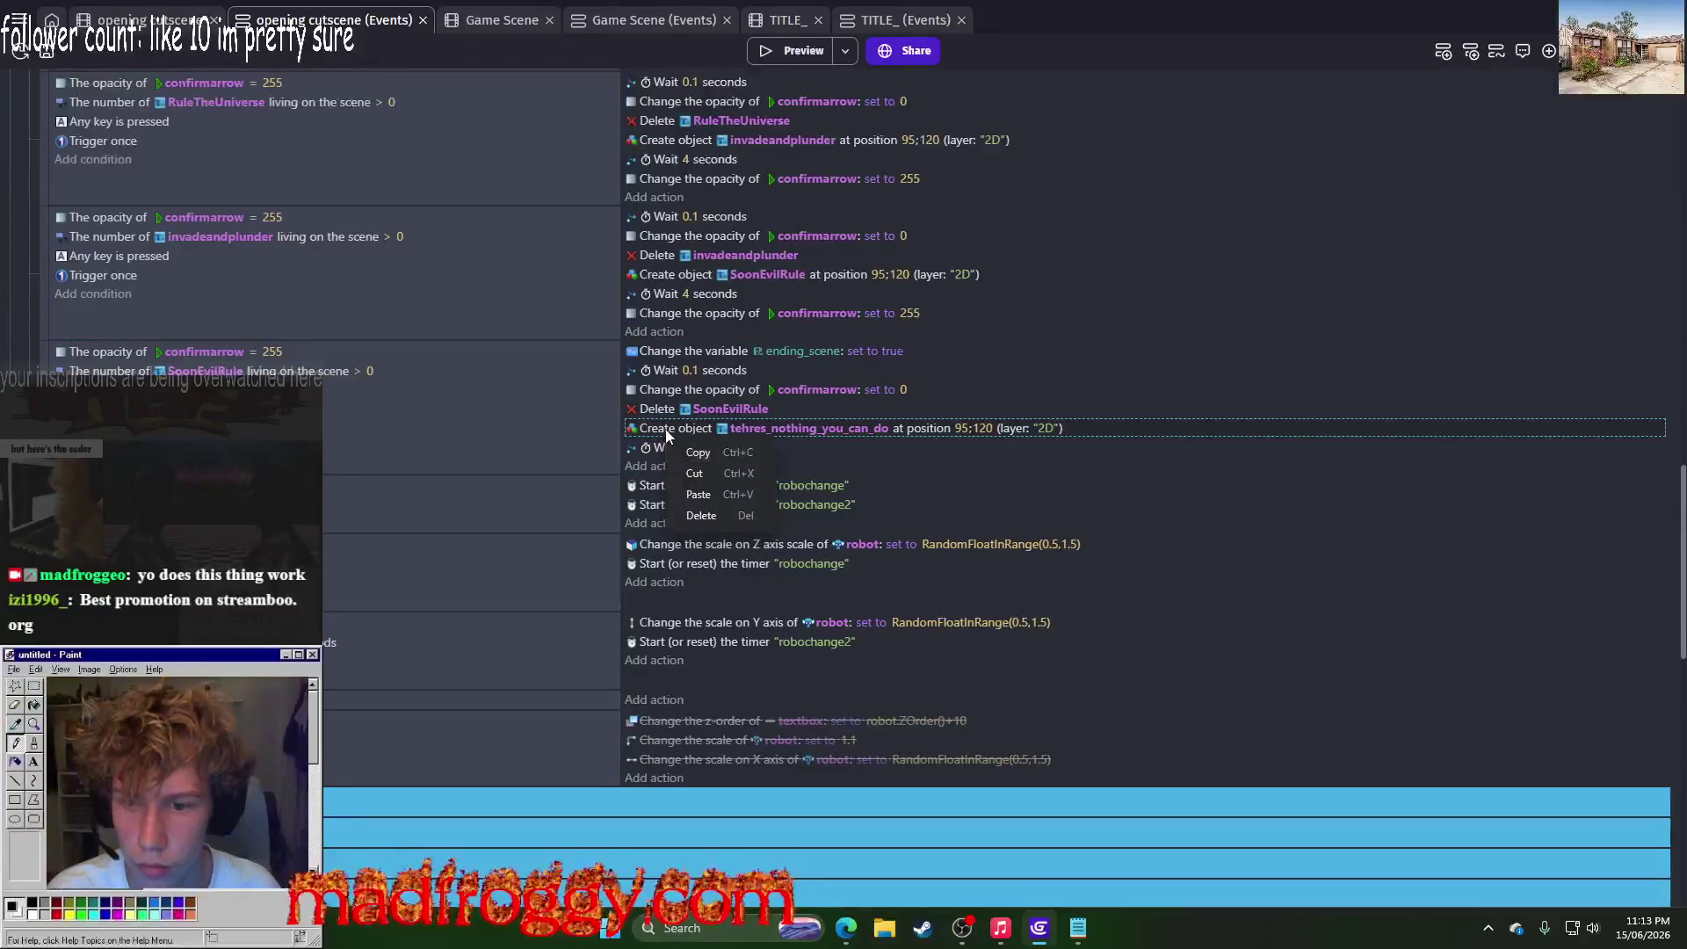
pyautogui.click(662, 412)
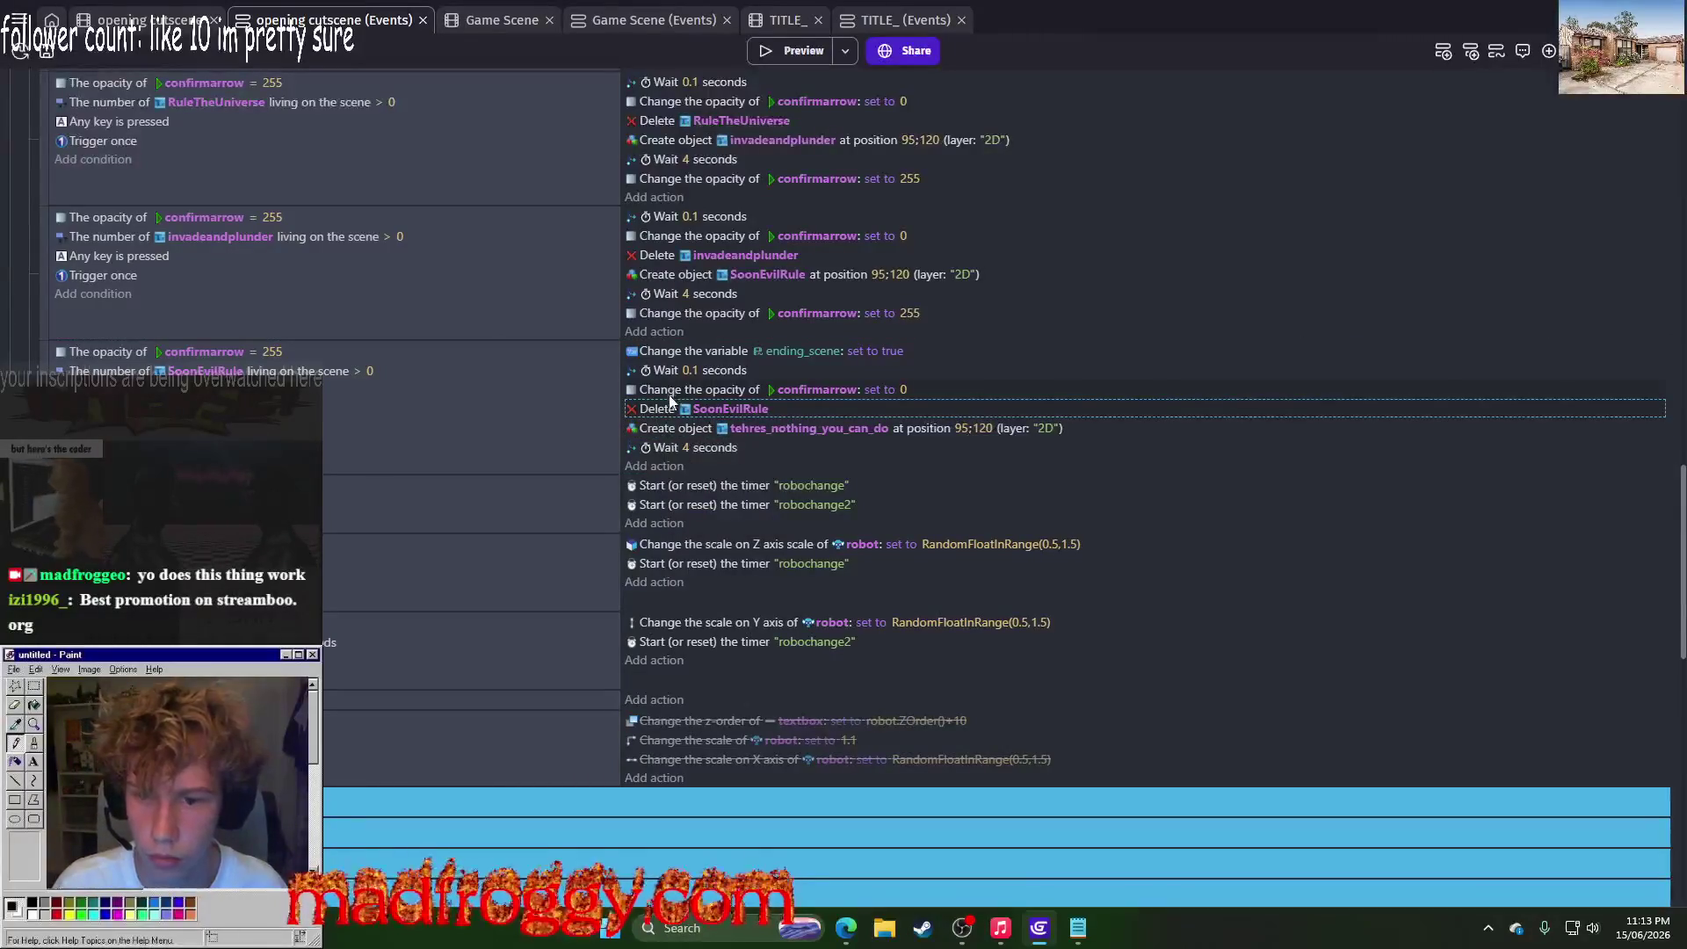
pyautogui.keyDown('ctrl'); pyautogui.click(673, 429); pyautogui.keyUp('ctrl')
pyautogui.rightClick(672, 428)
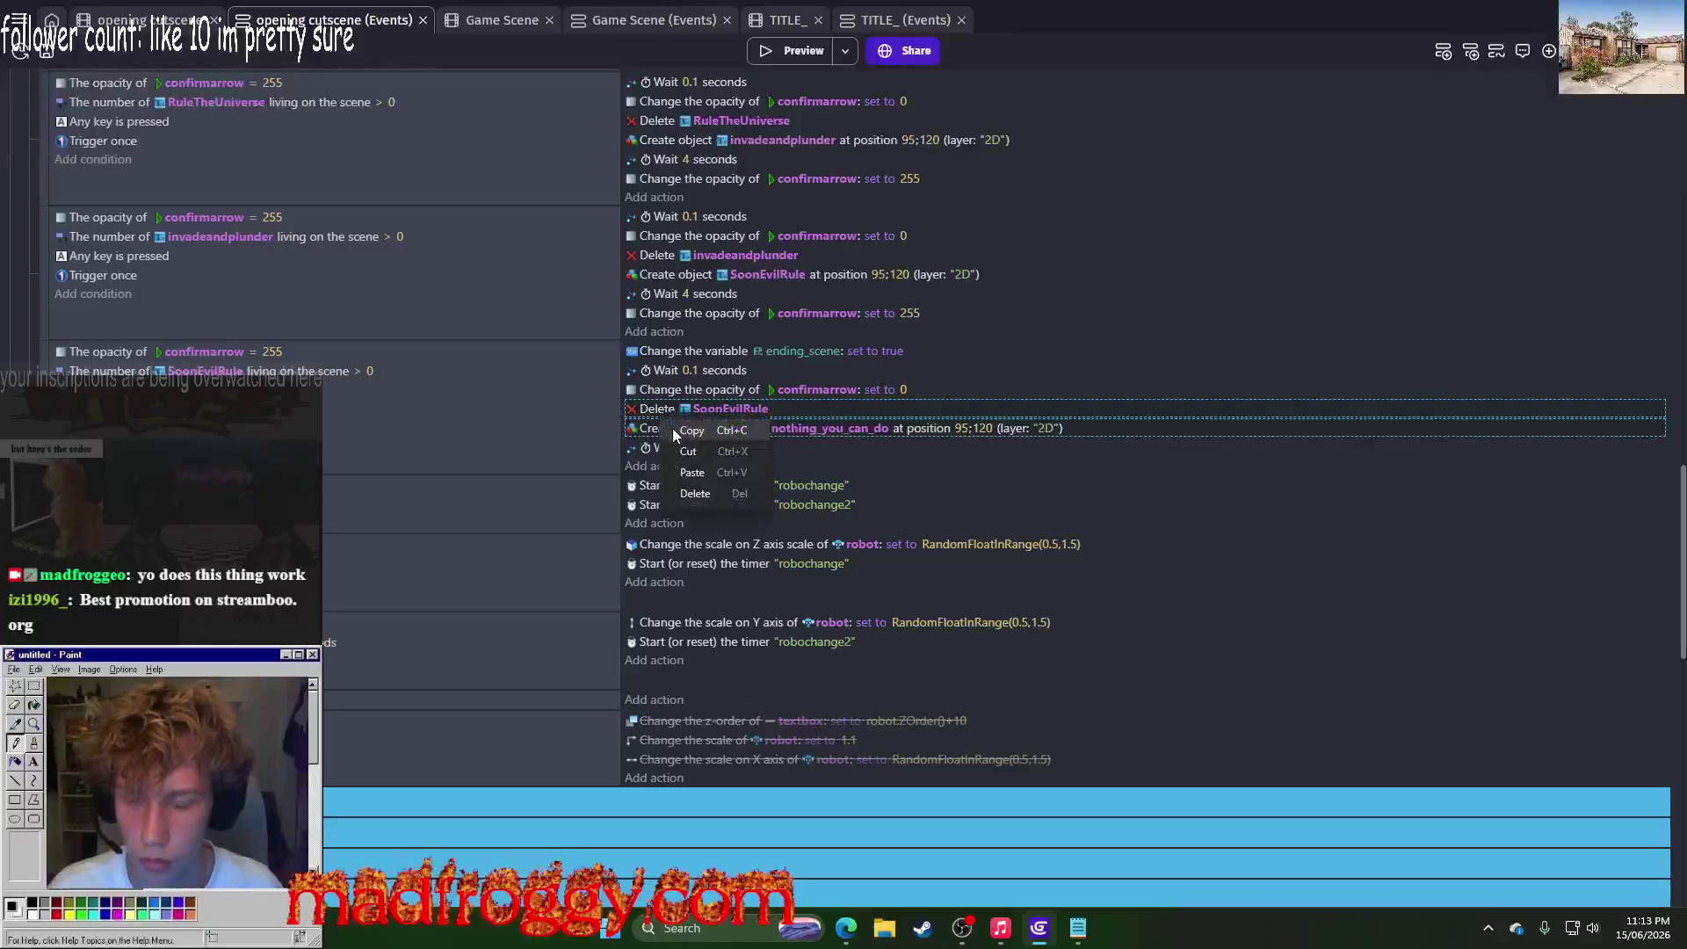
pyautogui.click(674, 429)
# Step: Scroll to the ending scene event and open the options on its Simulate action
pyautogui.scroll(-15, 666, 448)
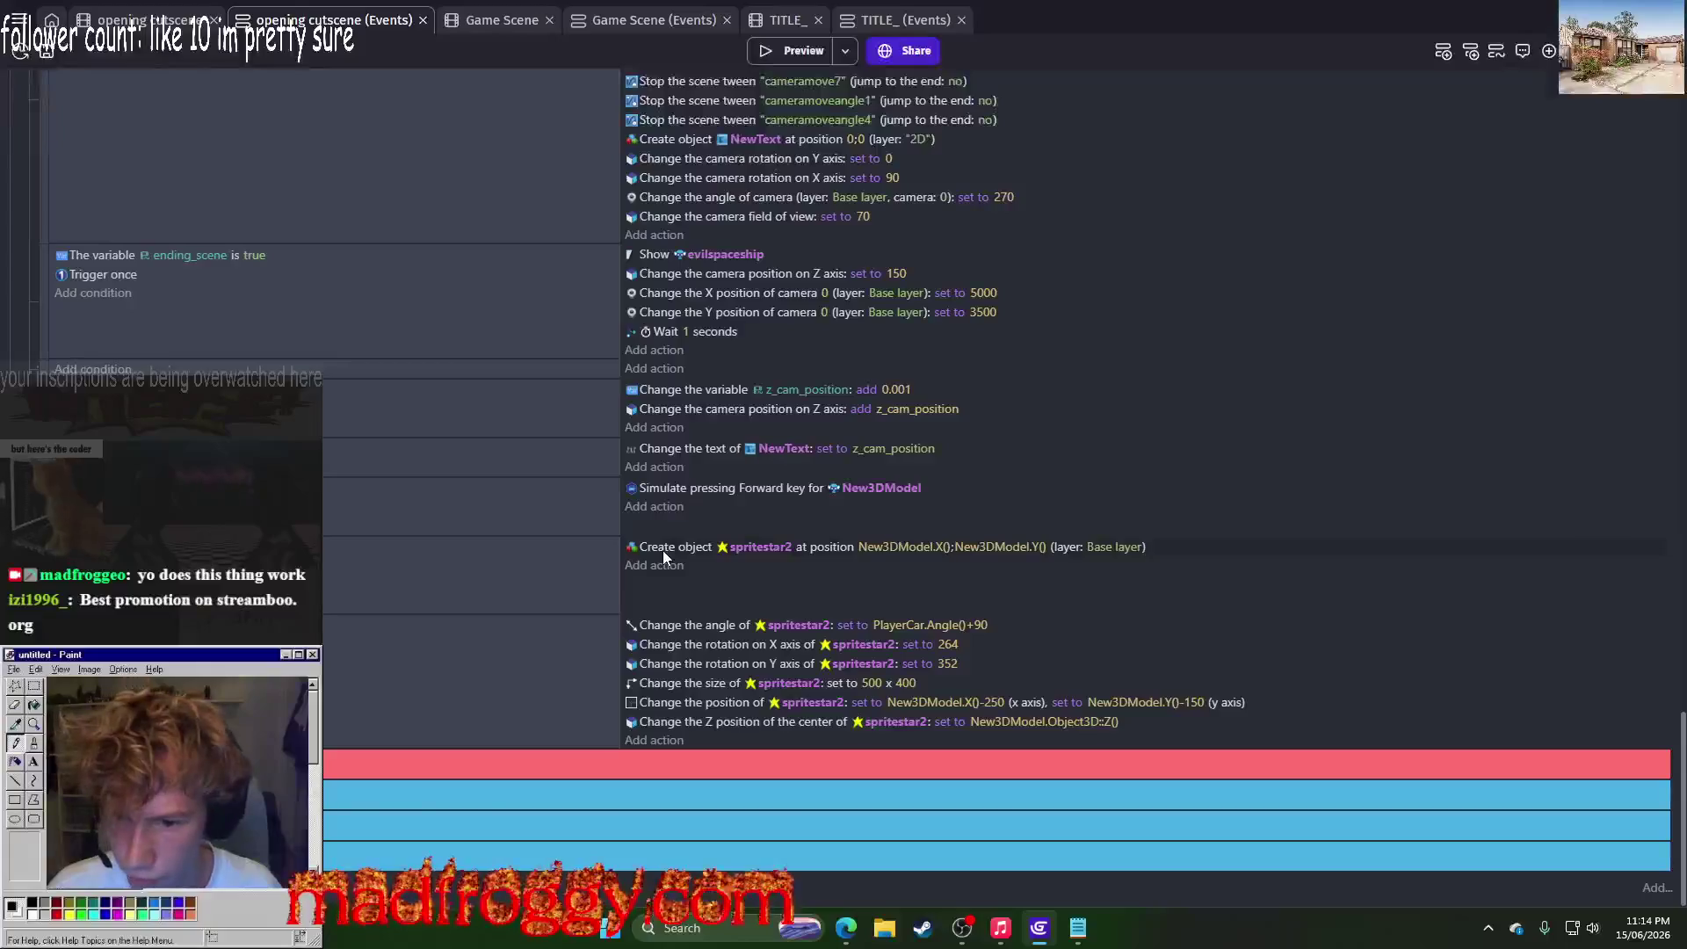
pyautogui.scroll(5, 663, 550)
pyautogui.scroll(-3, 615, 563)
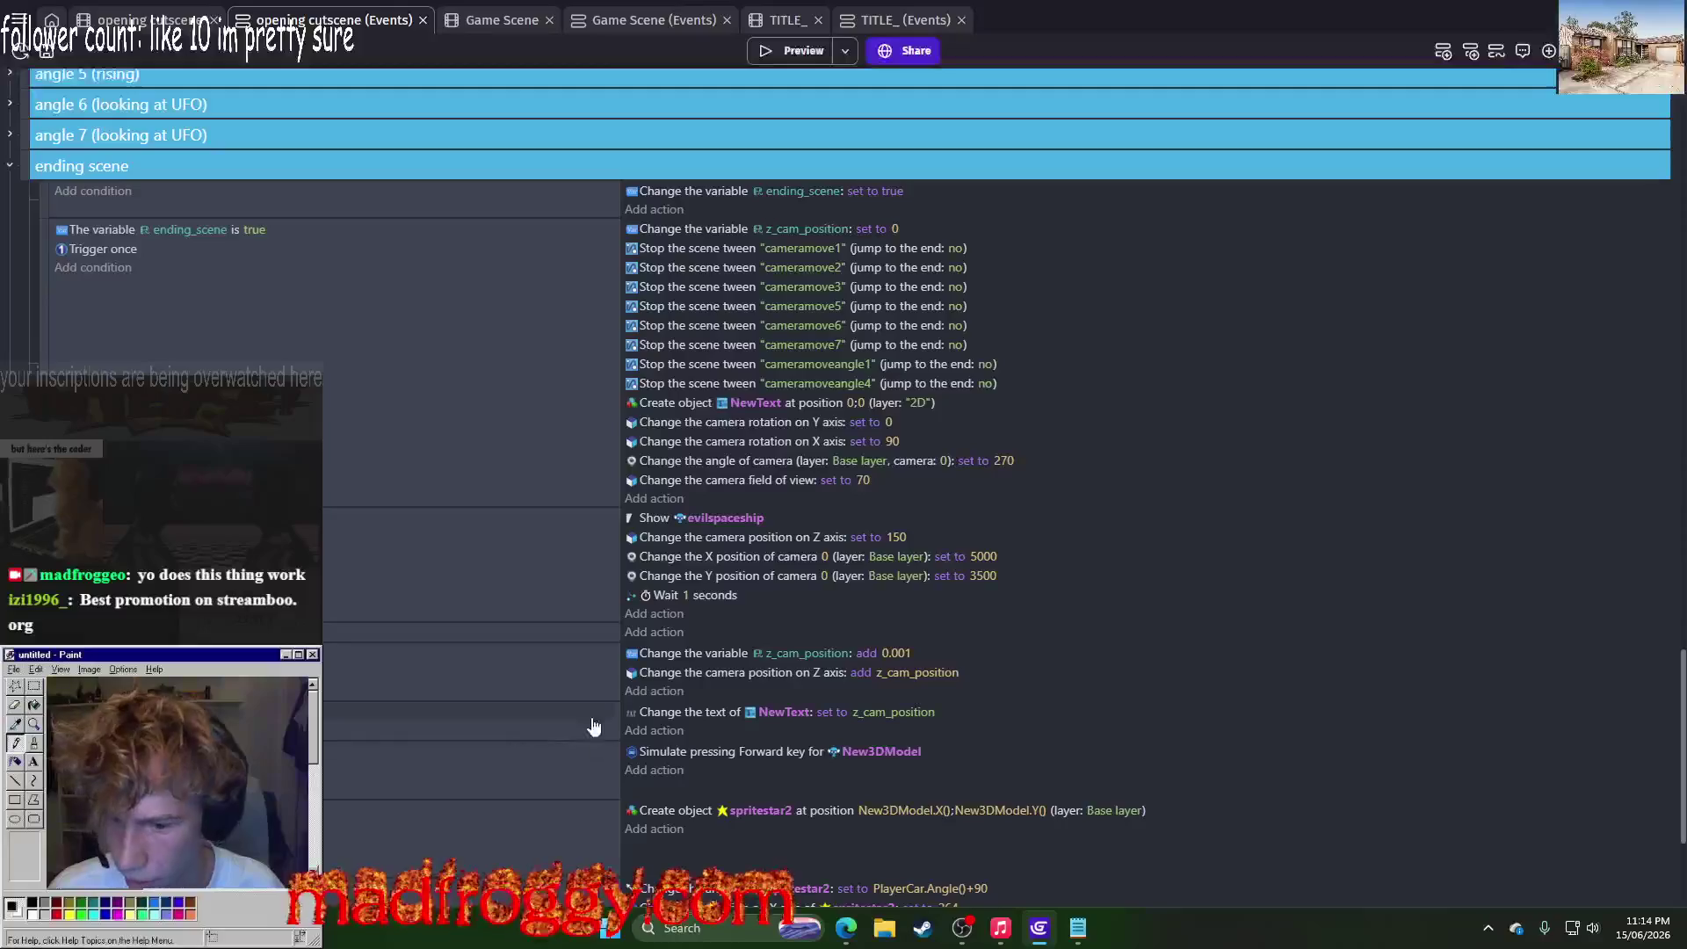
pyautogui.scroll(-1, 693, 710)
pyautogui.rightClick(679, 664)
# Step: Paste the actions into the ending event, deleting tehres_nothing_you_can_do and creating youHearMe
pyautogui.click(756, 734)
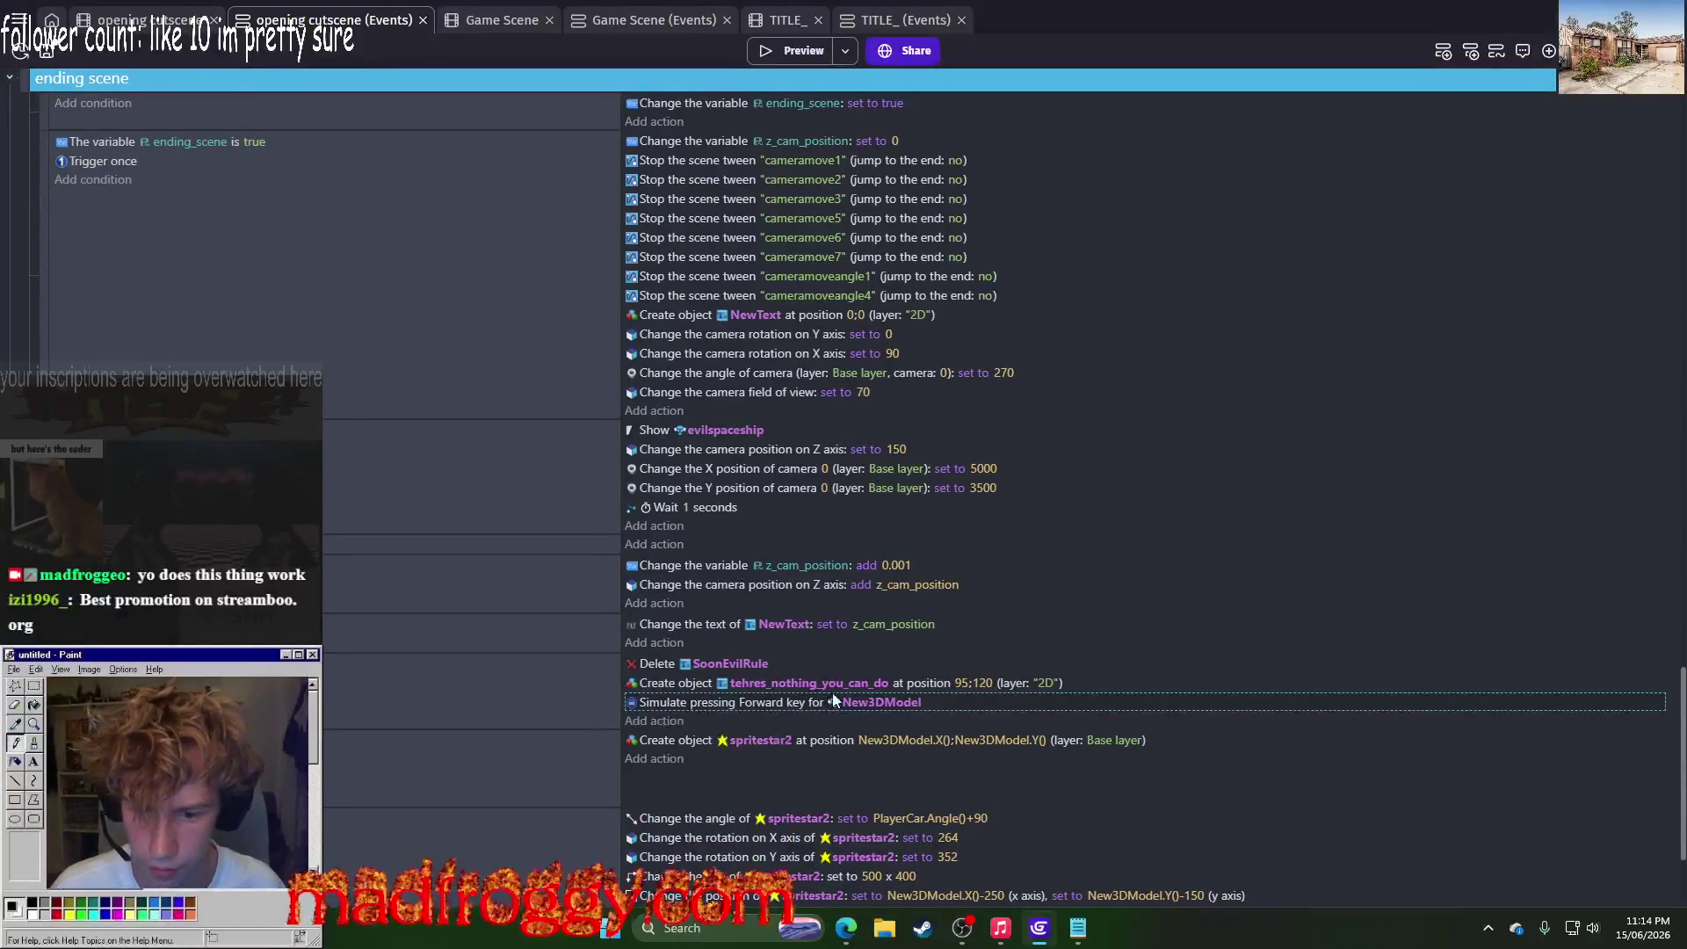
pyautogui.click(722, 666)
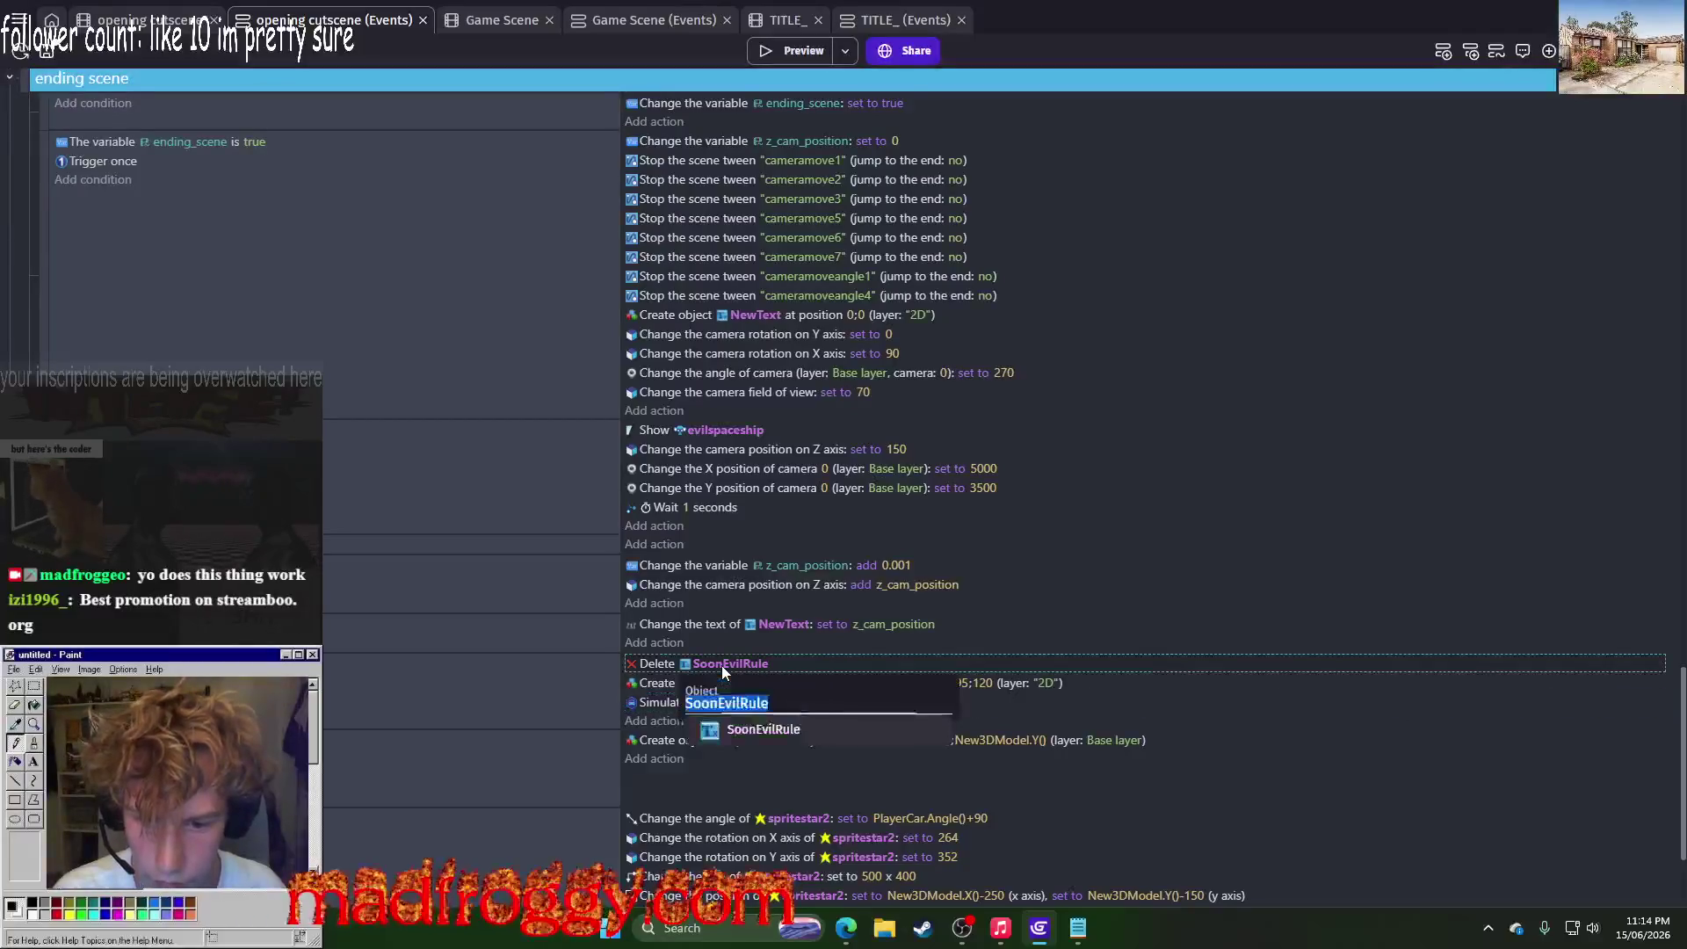
pyautogui.scroll(-5, 722, 672)
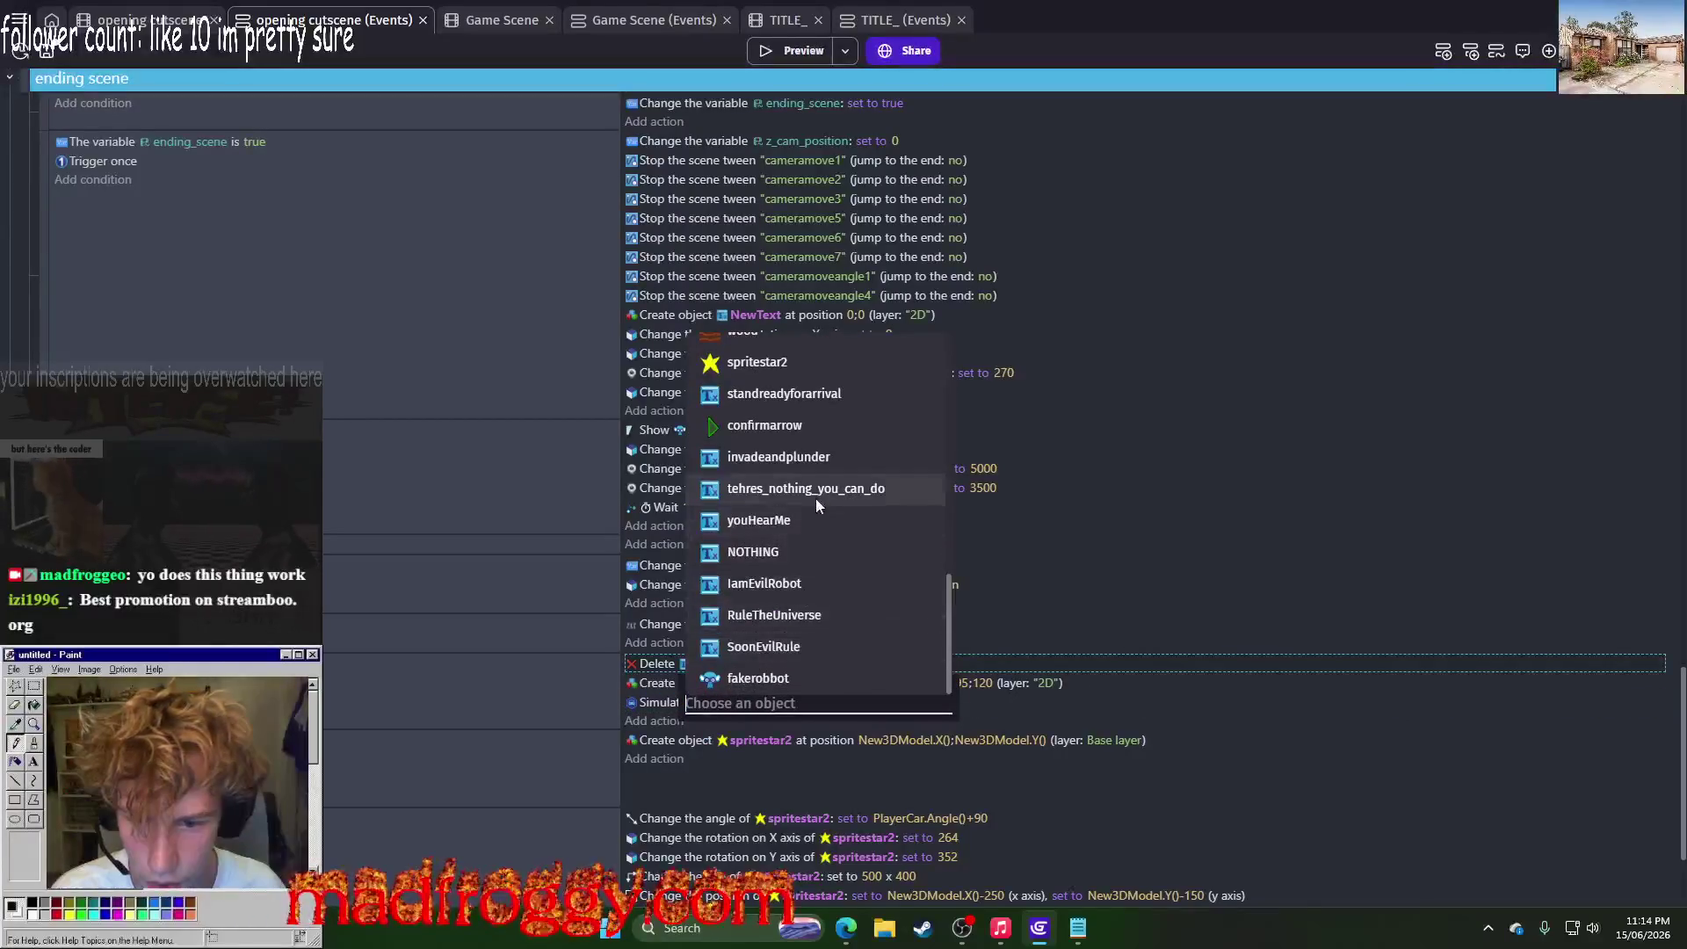
pyautogui.click(815, 498)
pyautogui.click(789, 677)
pyautogui.click(813, 668)
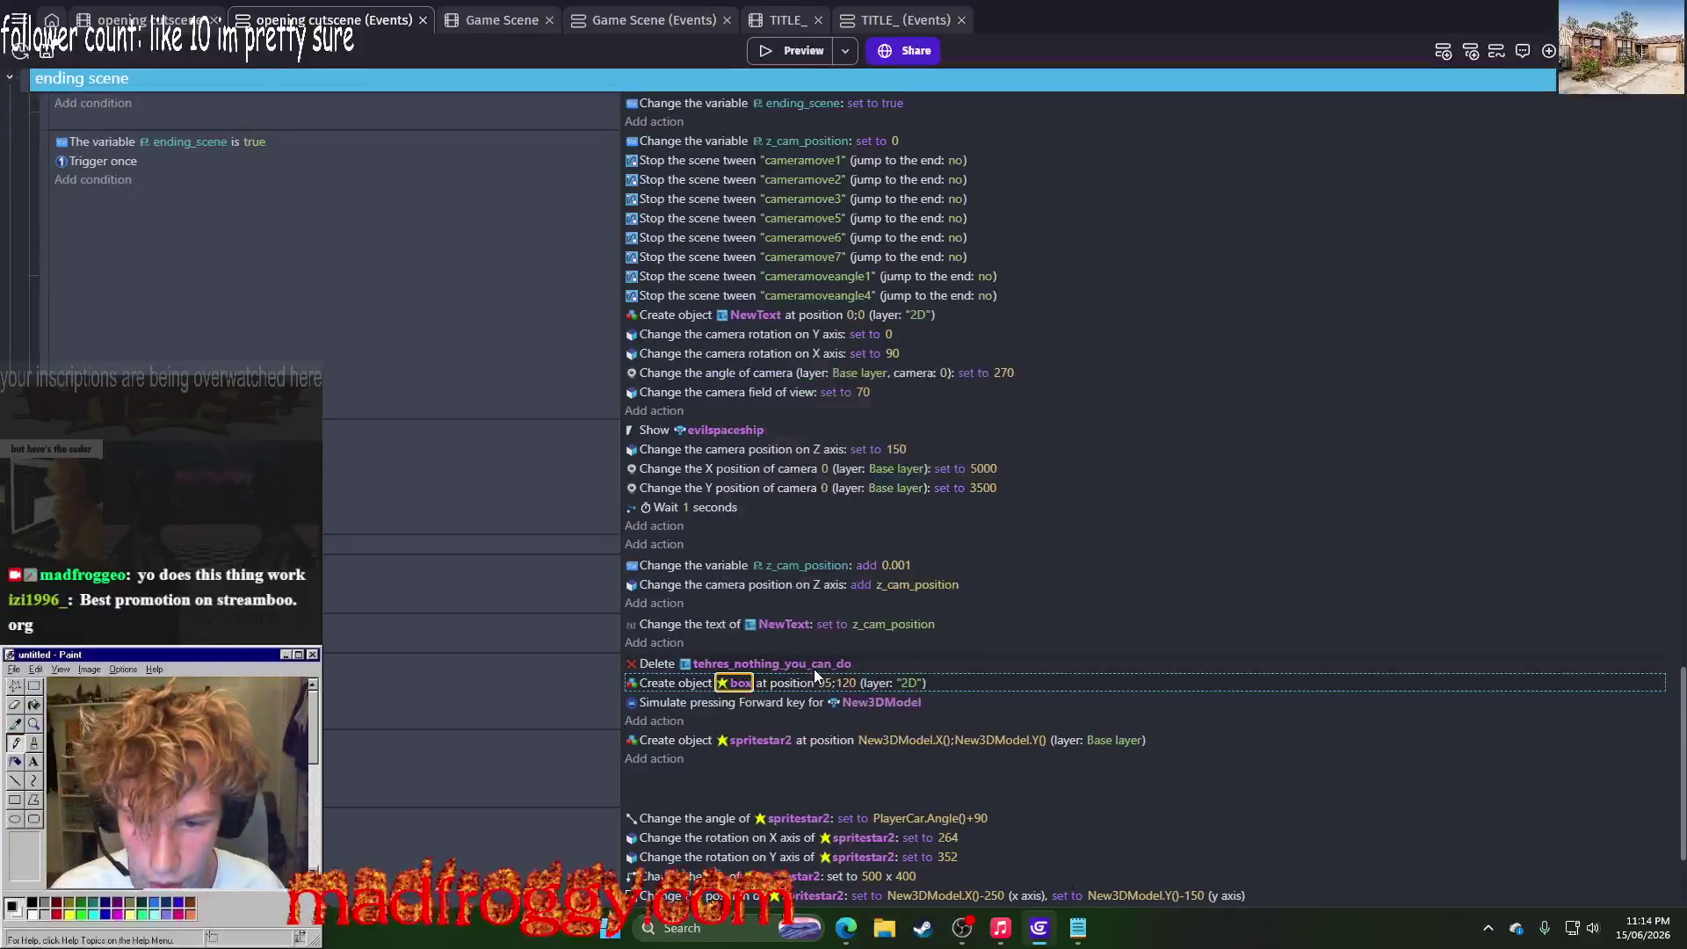
pyautogui.click(748, 686)
pyautogui.scroll(-5, 819, 624)
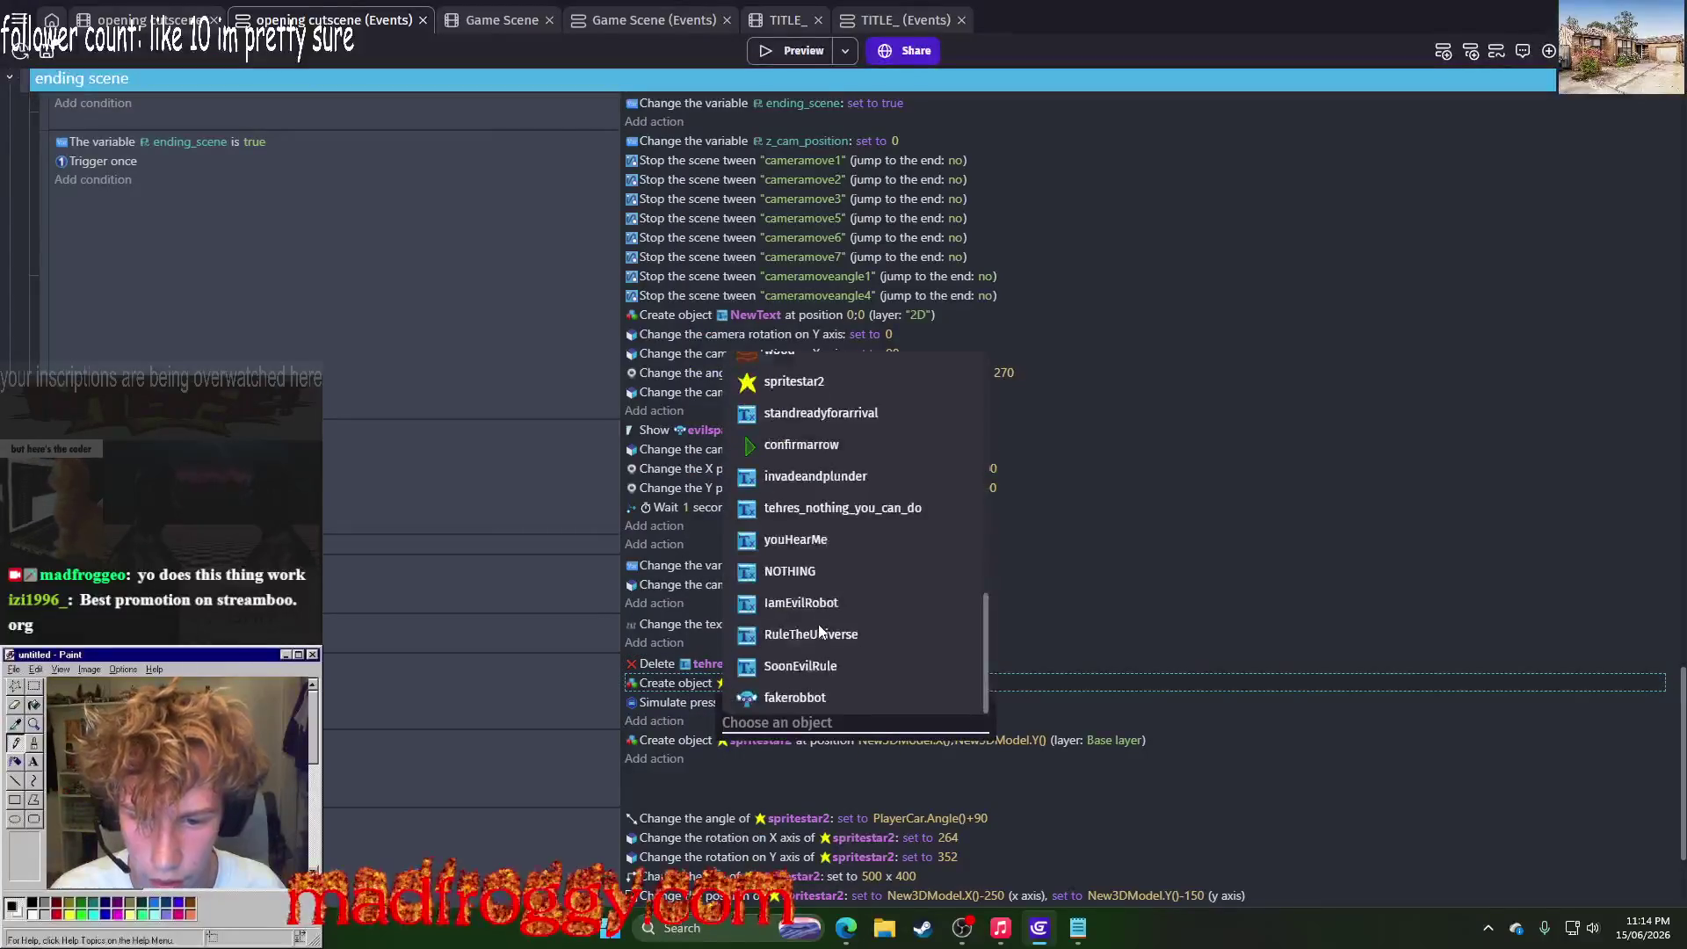
pyautogui.click(810, 570)
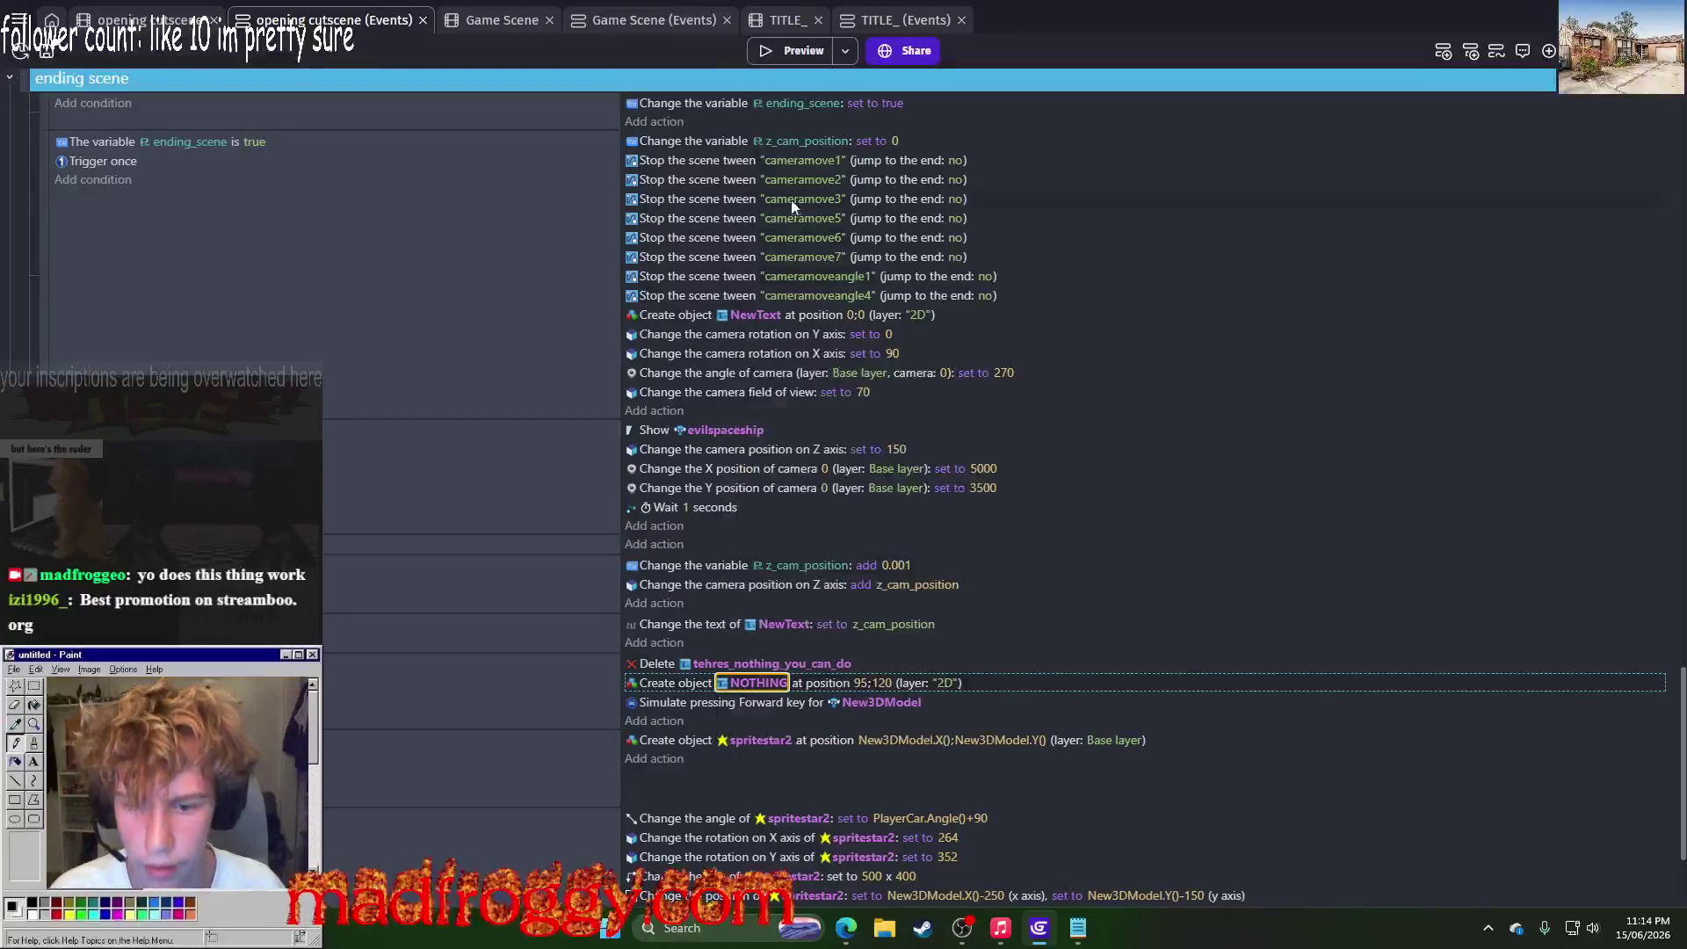
pyautogui.click(757, 681)
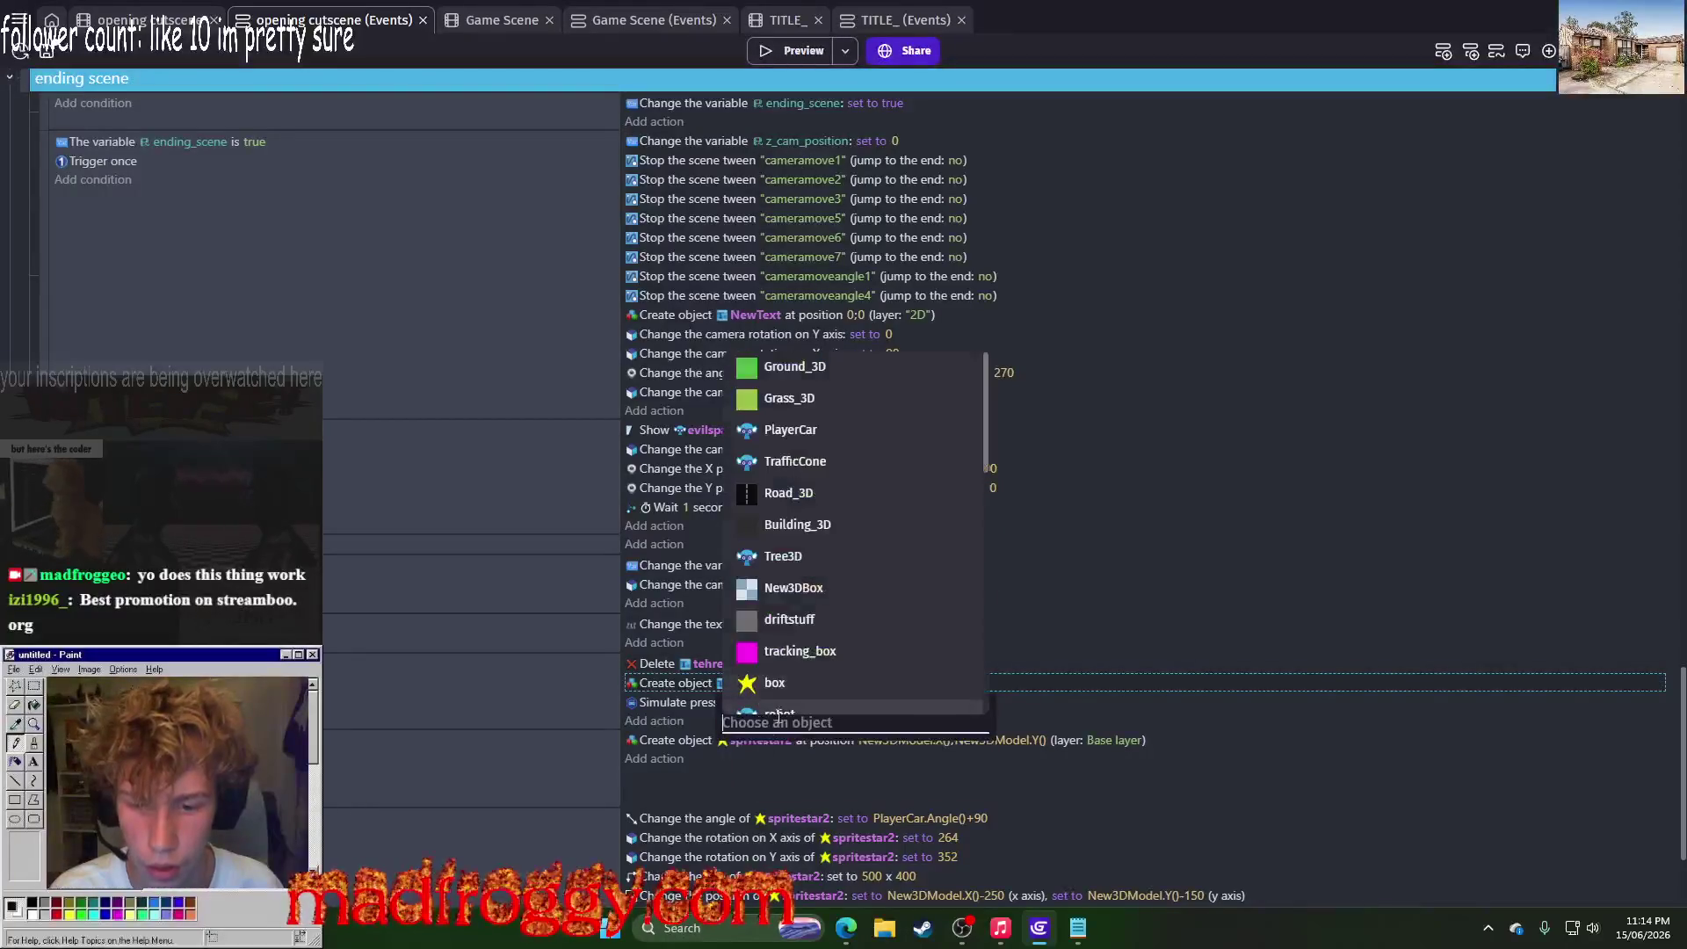
pyautogui.scroll(-5, 828, 522)
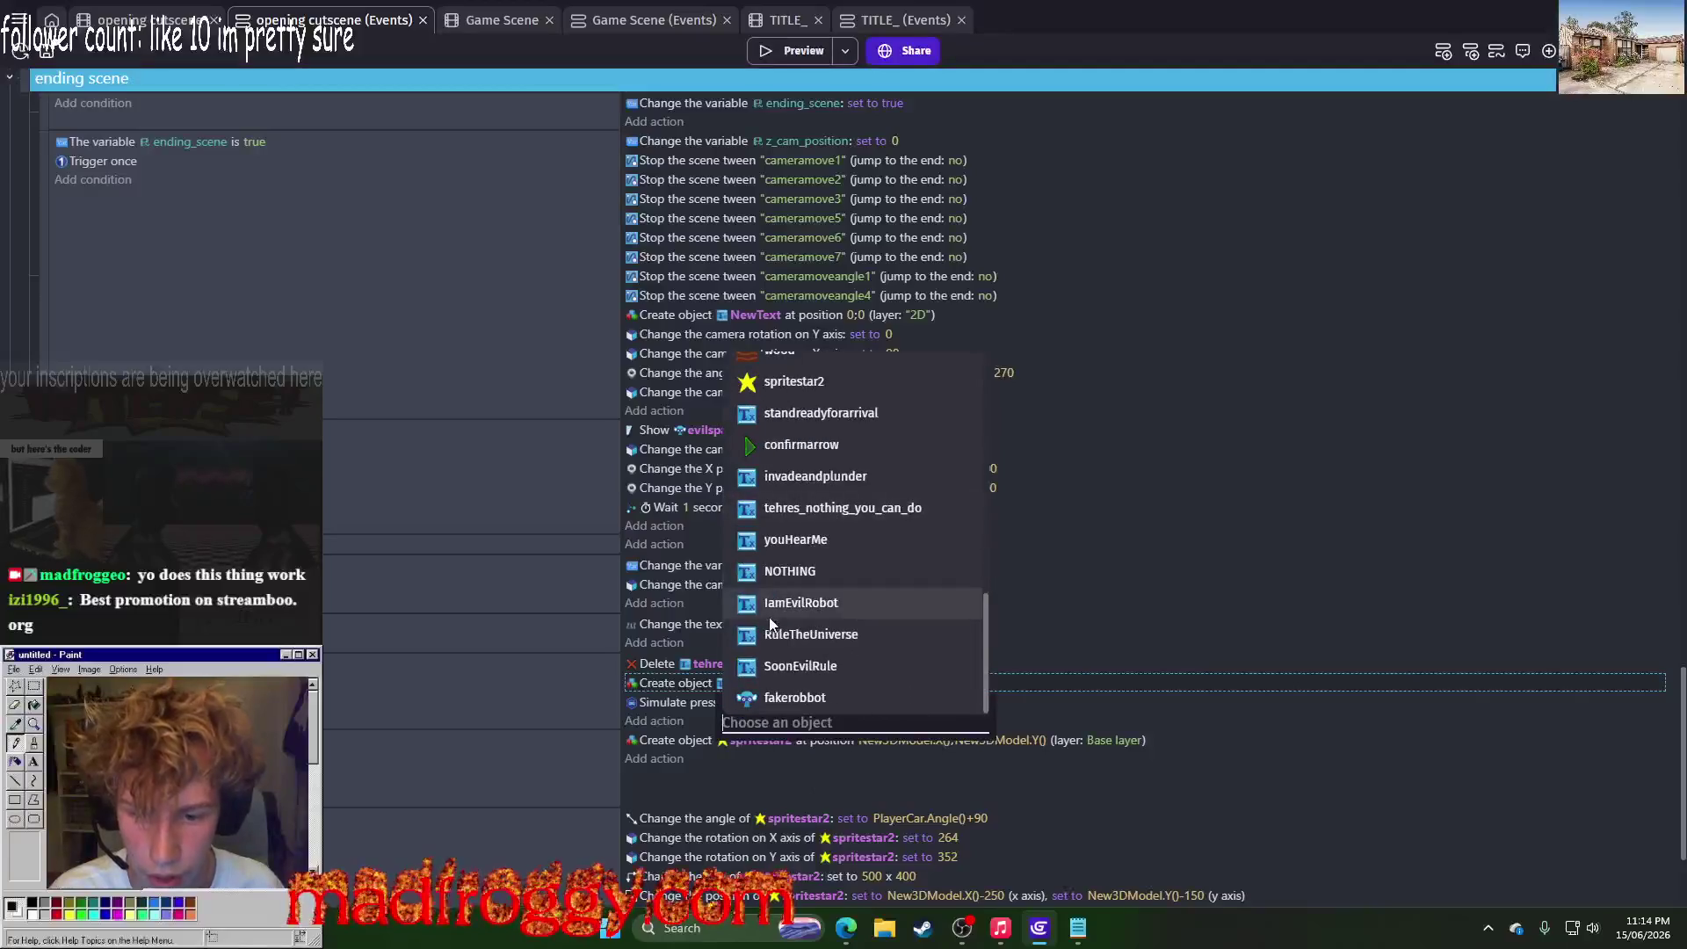
pyautogui.click(824, 543)
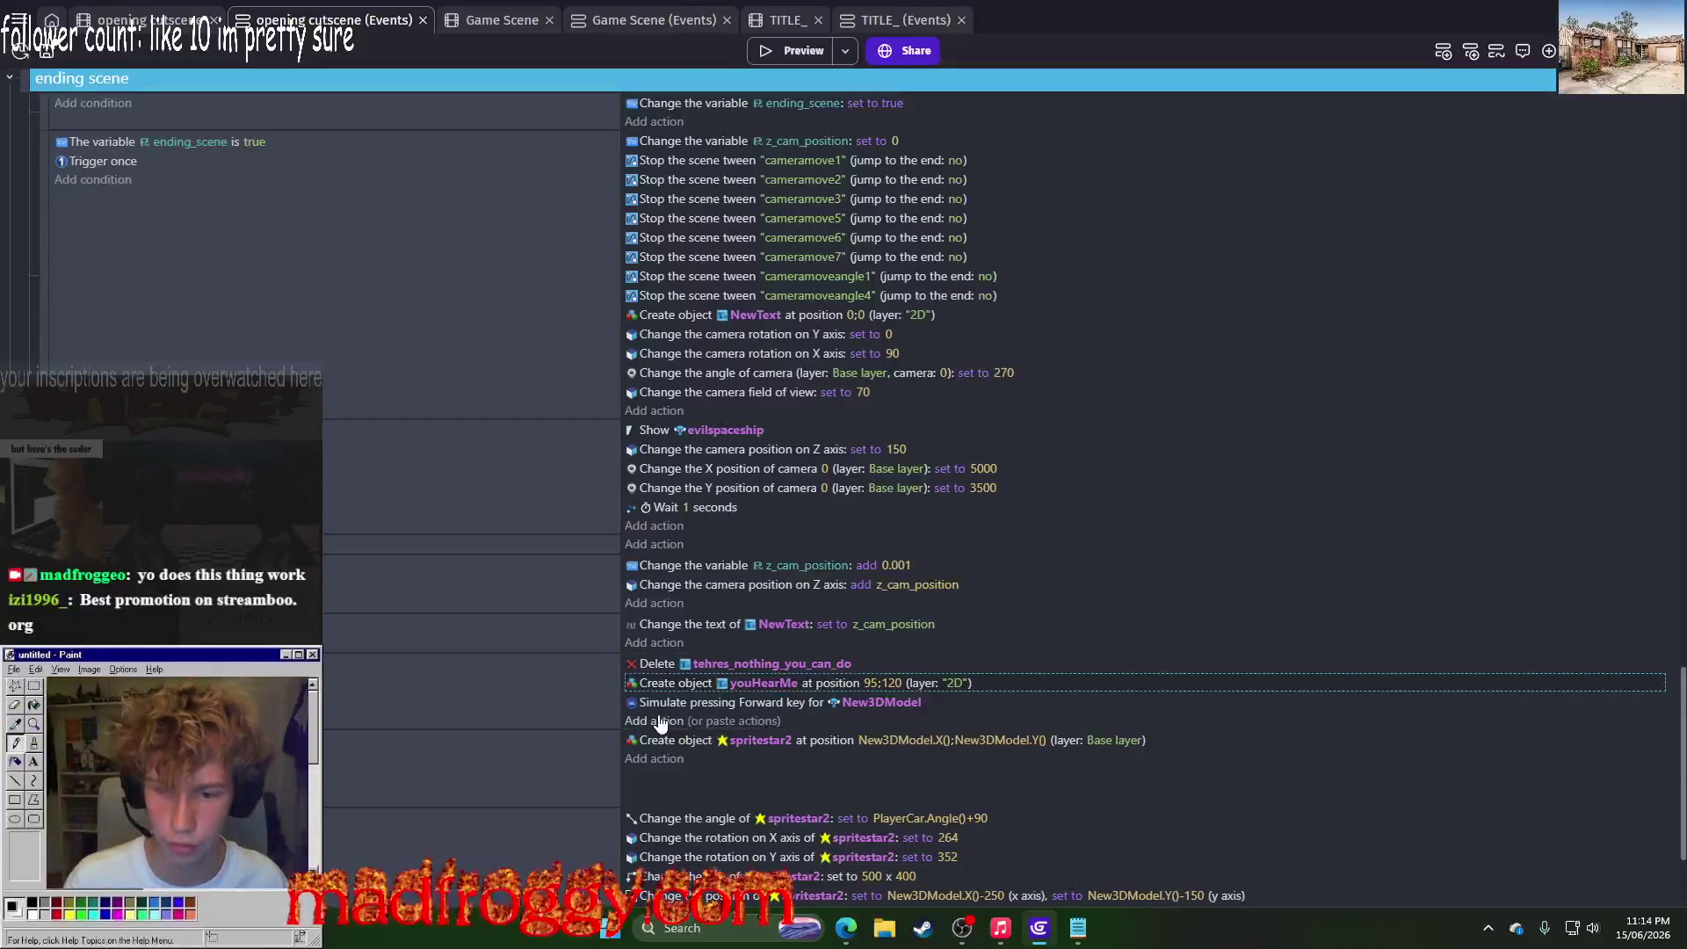
# Step: Add a 1-second Wait action to the ending event
pyautogui.click(661, 722)
pyautogui.write('wa')
pyautogui.click(262, 164)
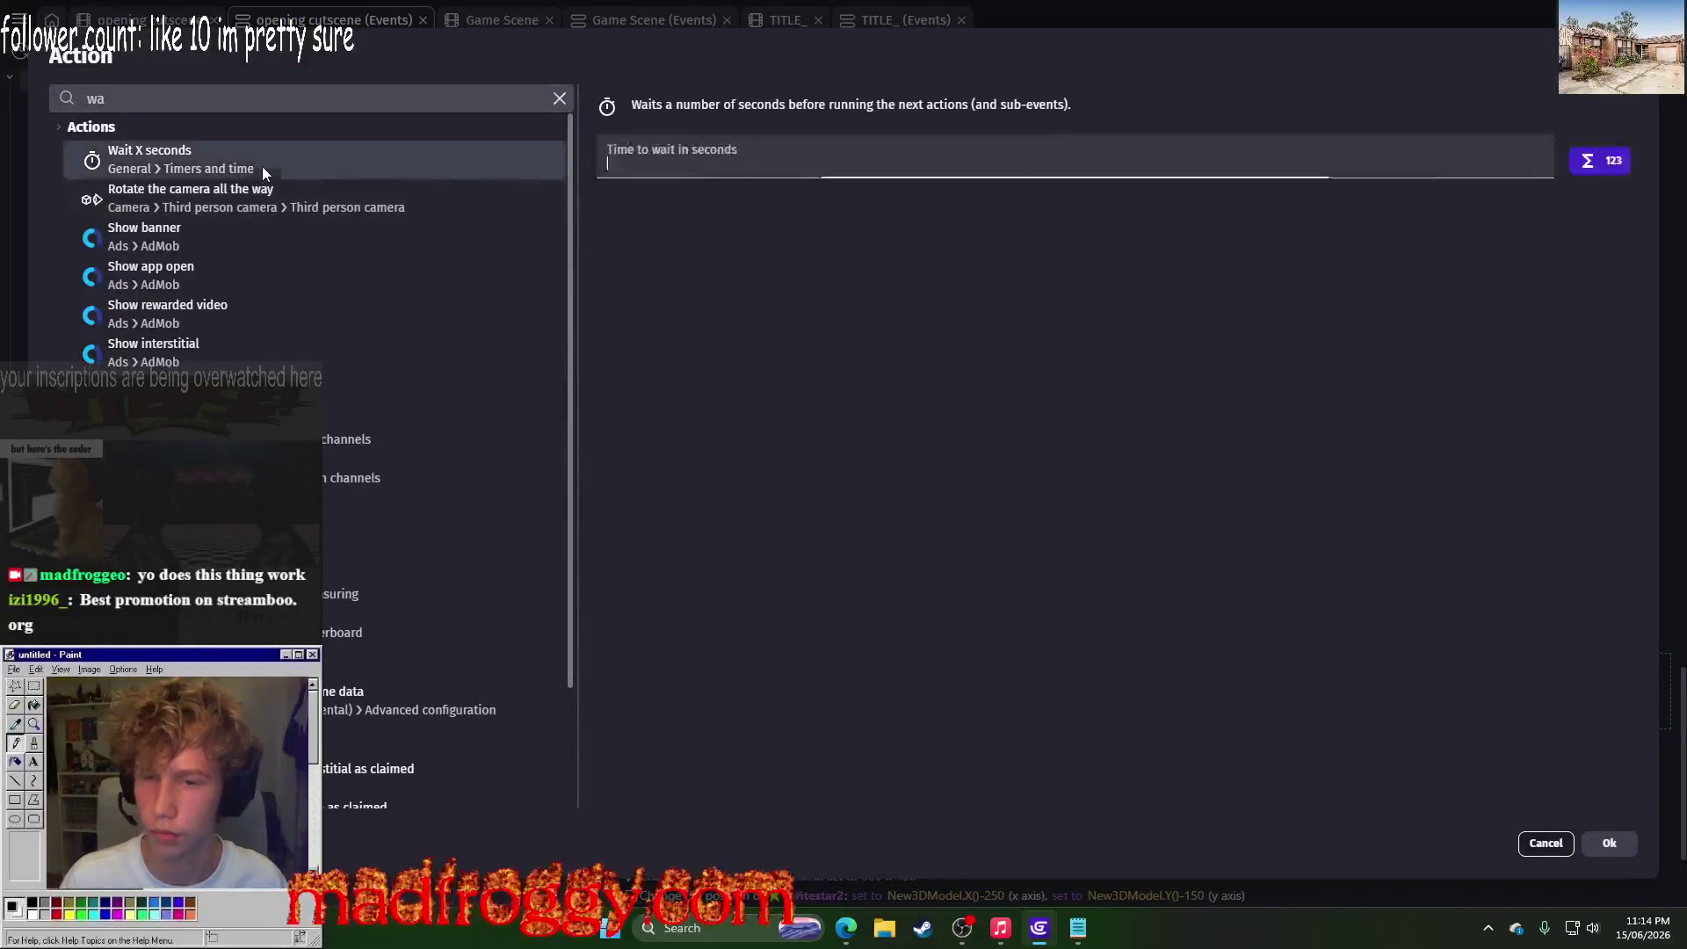
pyautogui.write('wai')
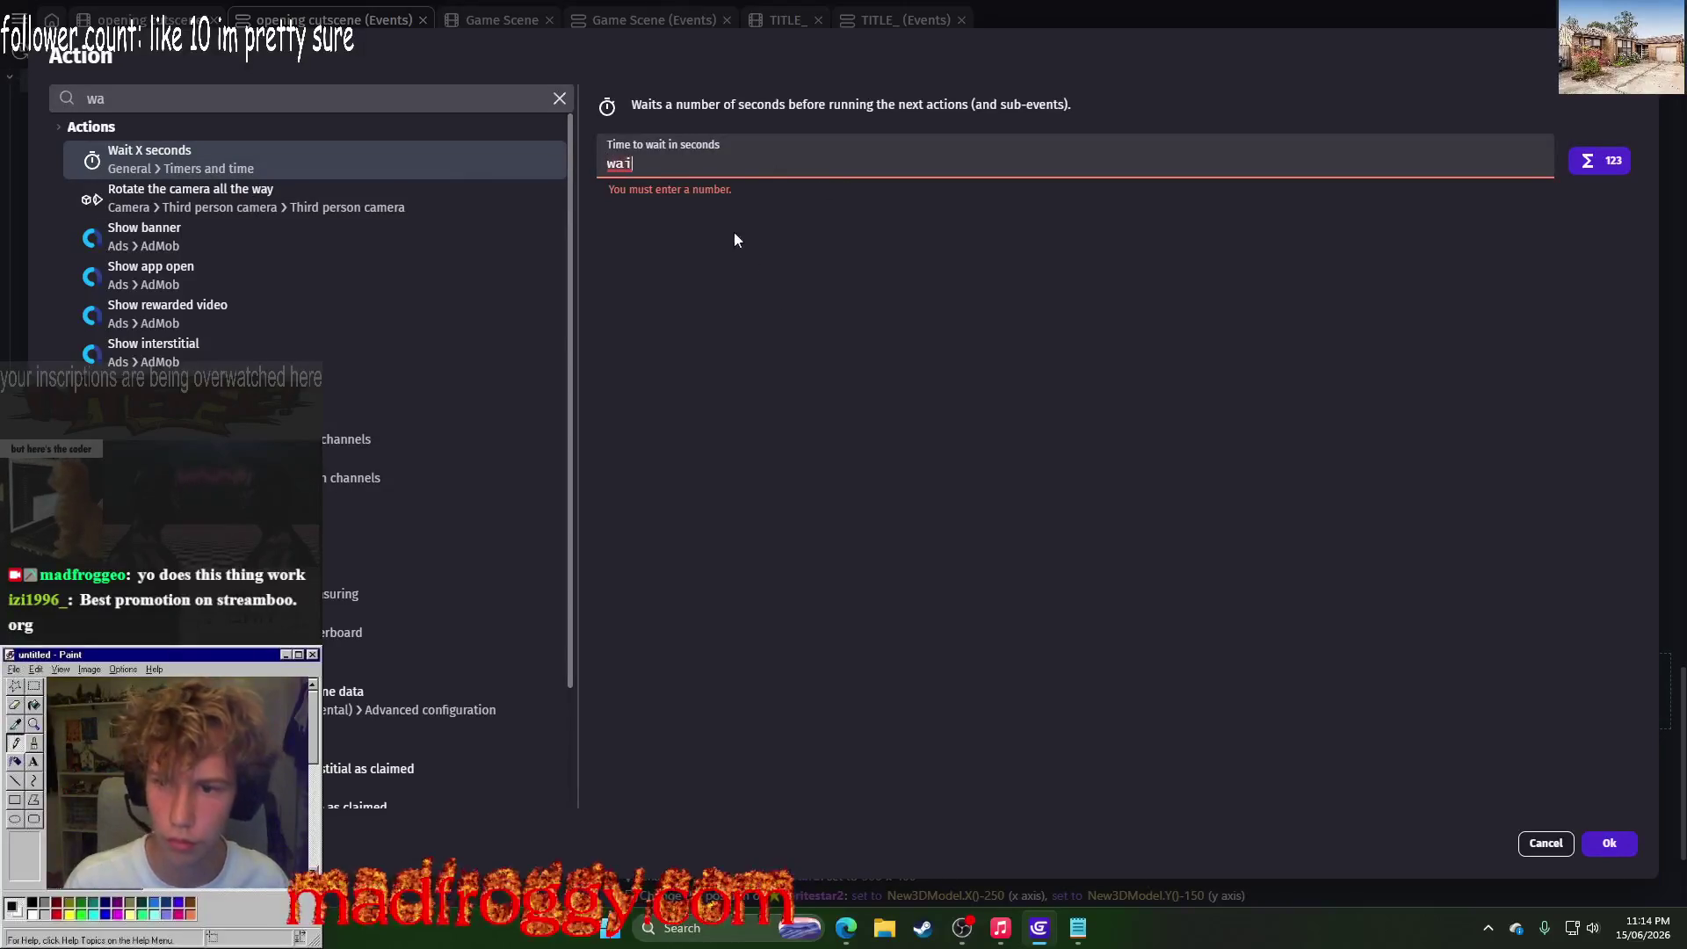
pyautogui.click(565, 178)
pyautogui.click(620, 164)
pyautogui.hotkey('ctrl', 'a')
pyautogui.write('1')
pyautogui.click(1607, 845)
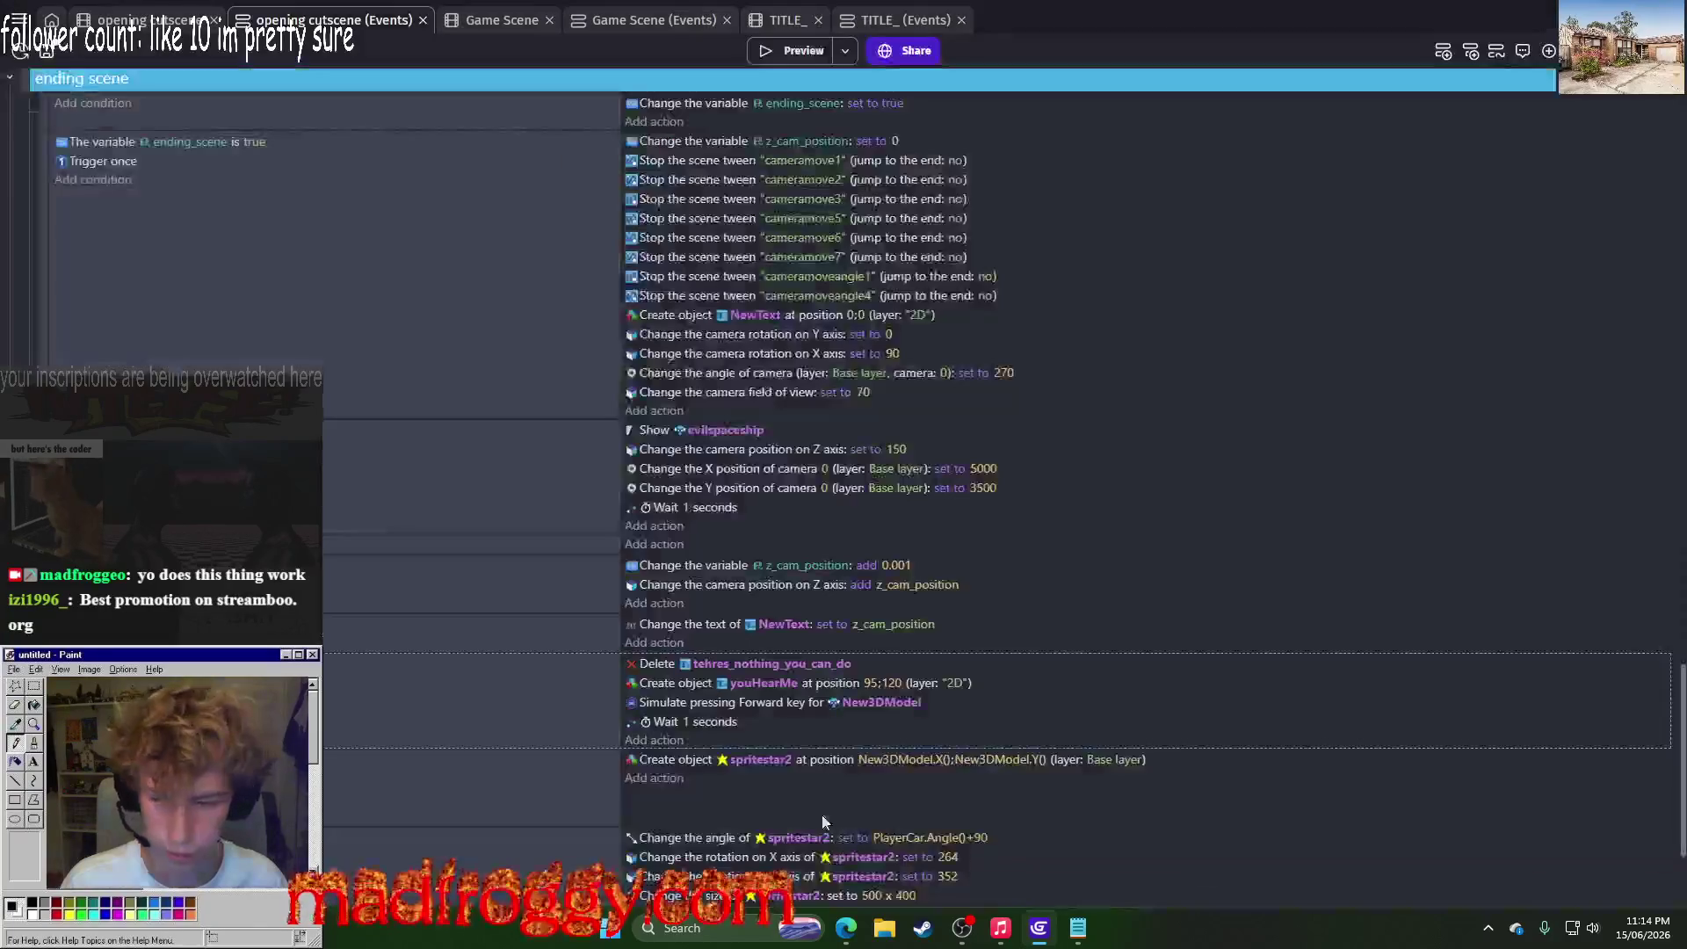
# Step: Move the Forward key simulation above the Delete action and paste a second Delete/Create pair below
pyautogui.moveTo(679, 704); pyautogui.dragTo(687, 661)
pyautogui.click(654, 687)
pyautogui.keyDown('shift'); pyautogui.click(655, 701); pyautogui.keyUp('shift')
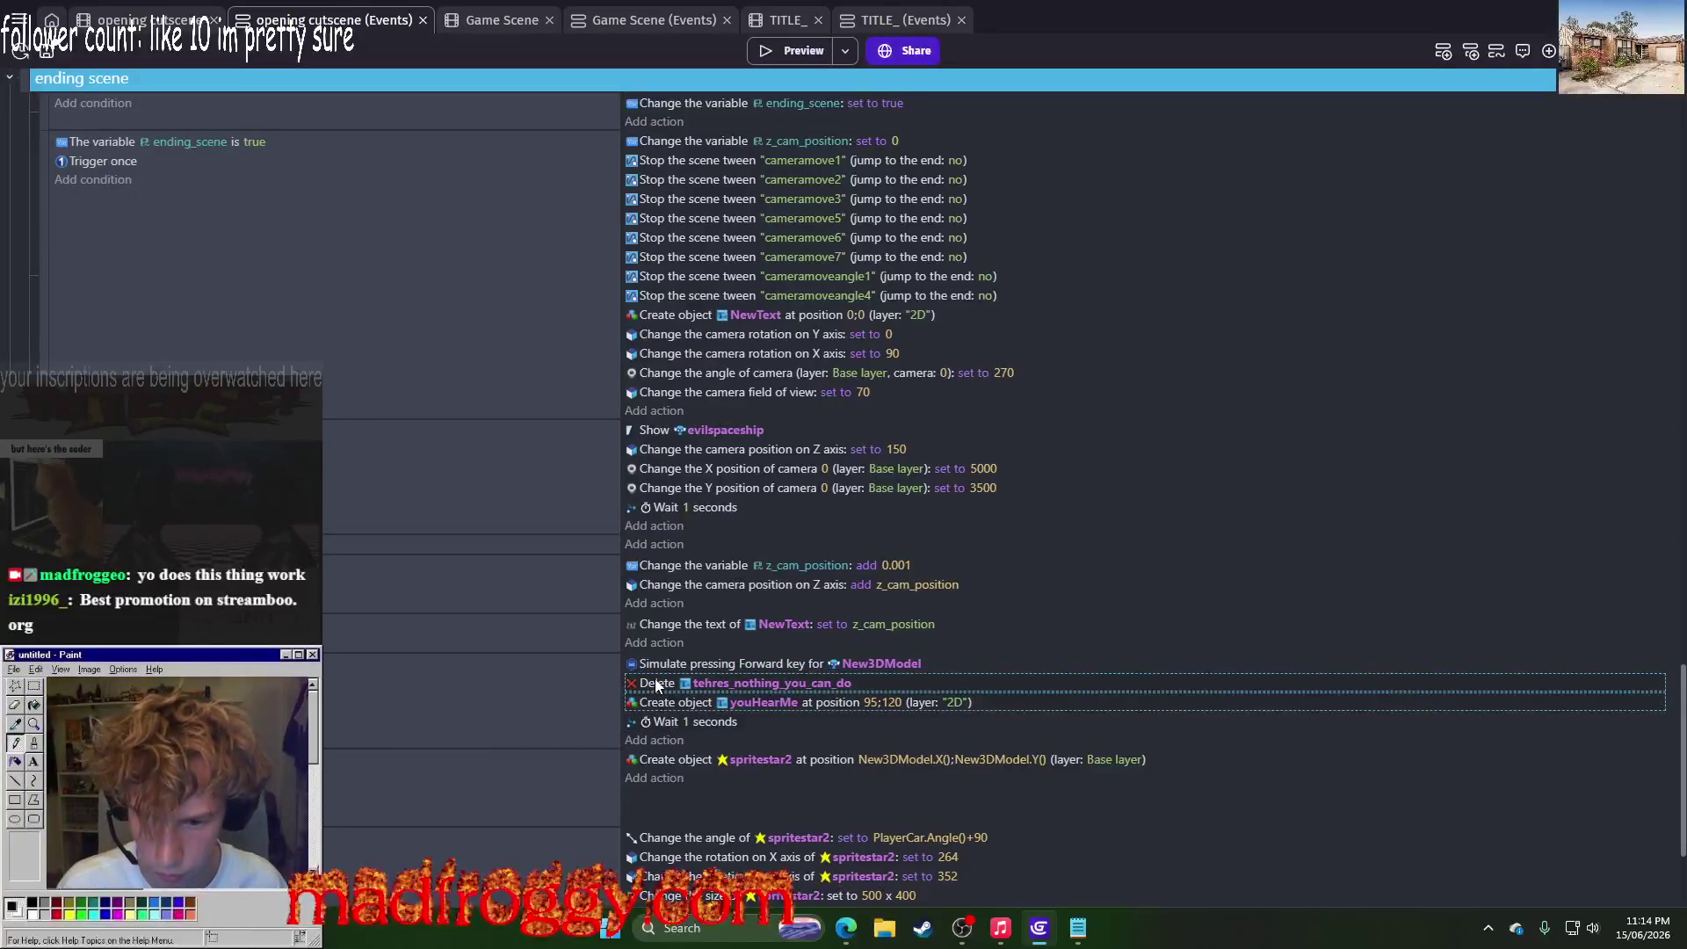
pyautogui.click(654, 740)
pyautogui.click(905, 876)
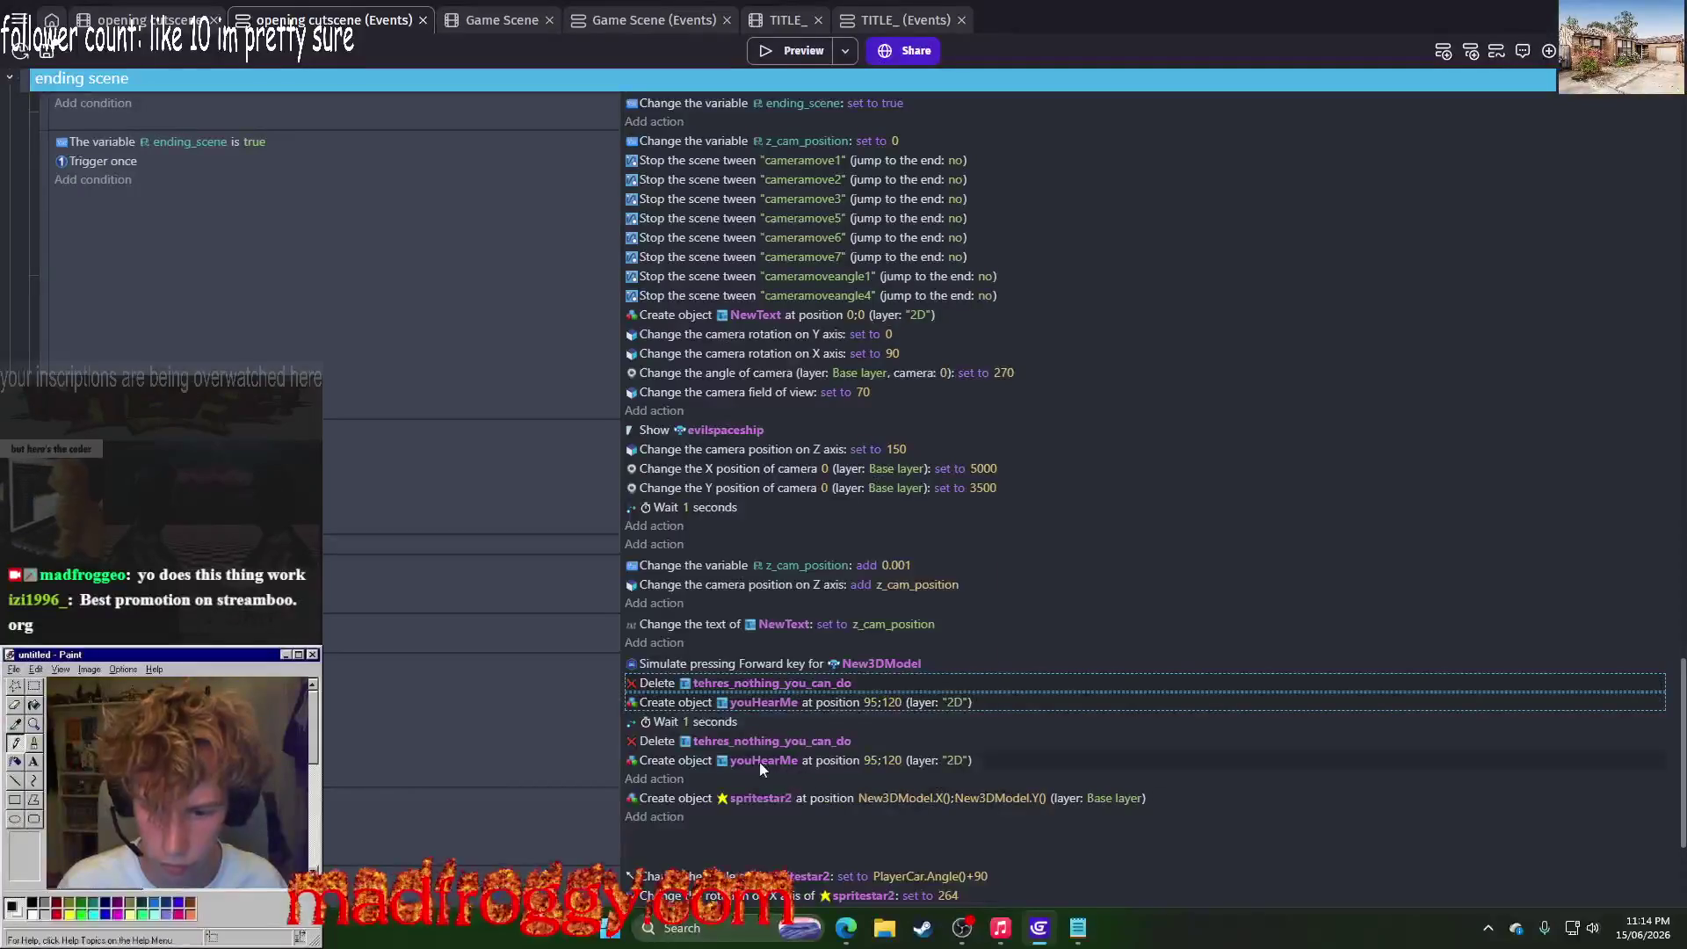
# Step: Make the second pair delete youHearMe and create NOTHING
pyautogui.click(720, 747)
pyautogui.write('you')
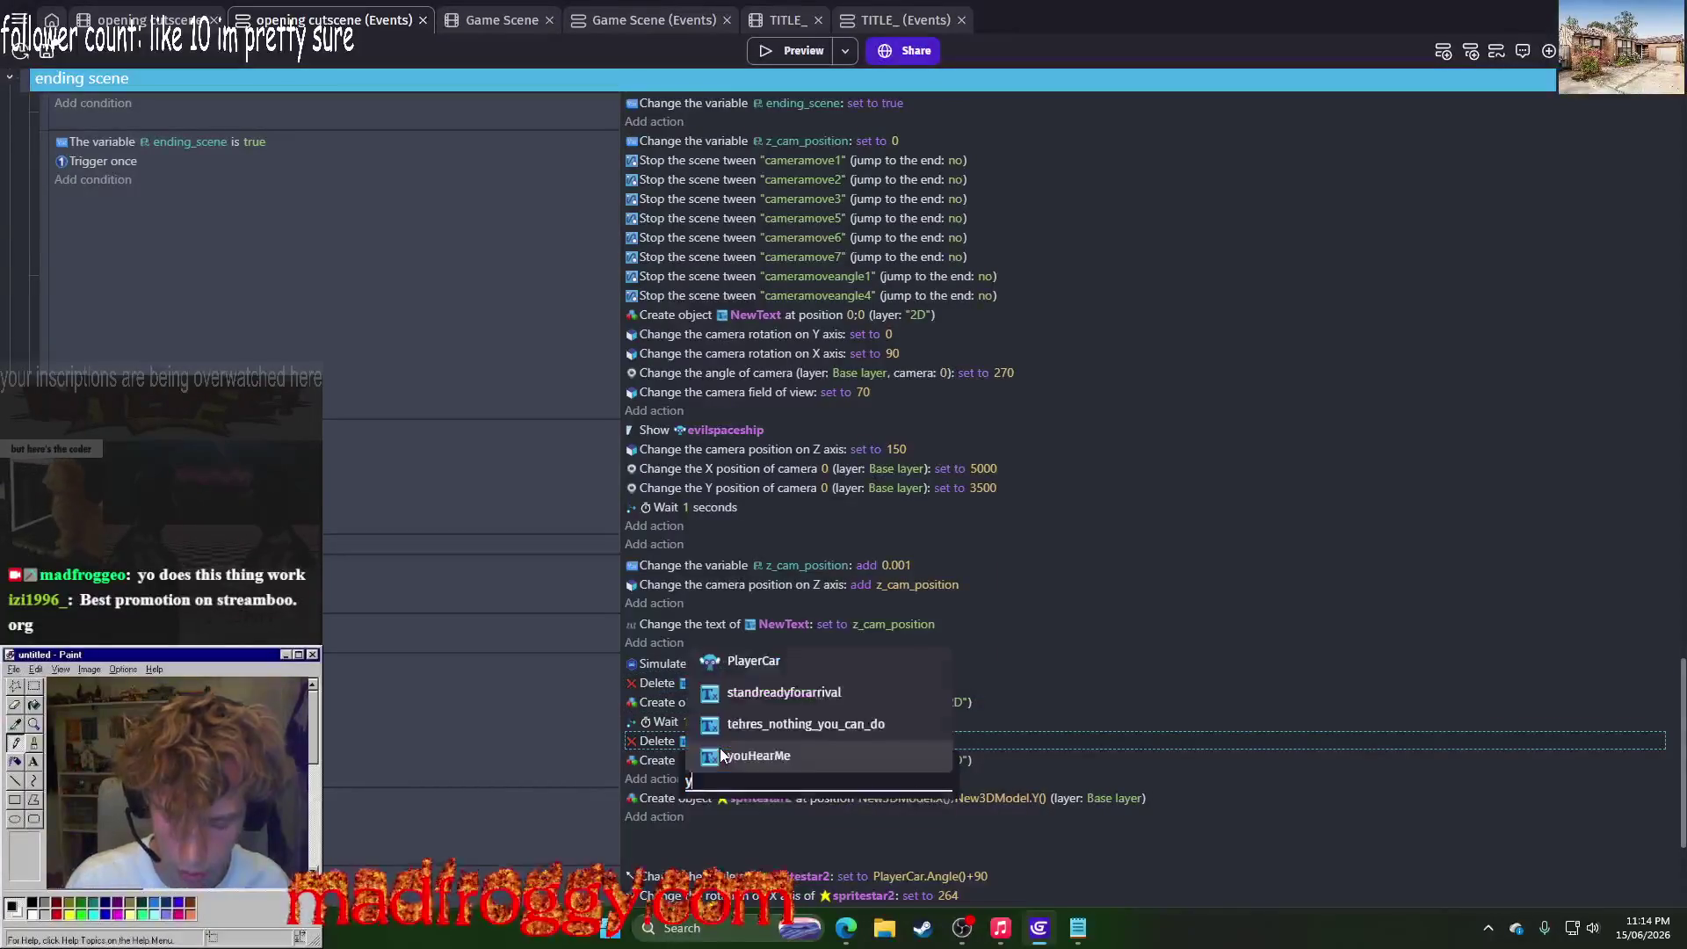
pyautogui.click(735, 842)
pyautogui.click(723, 762)
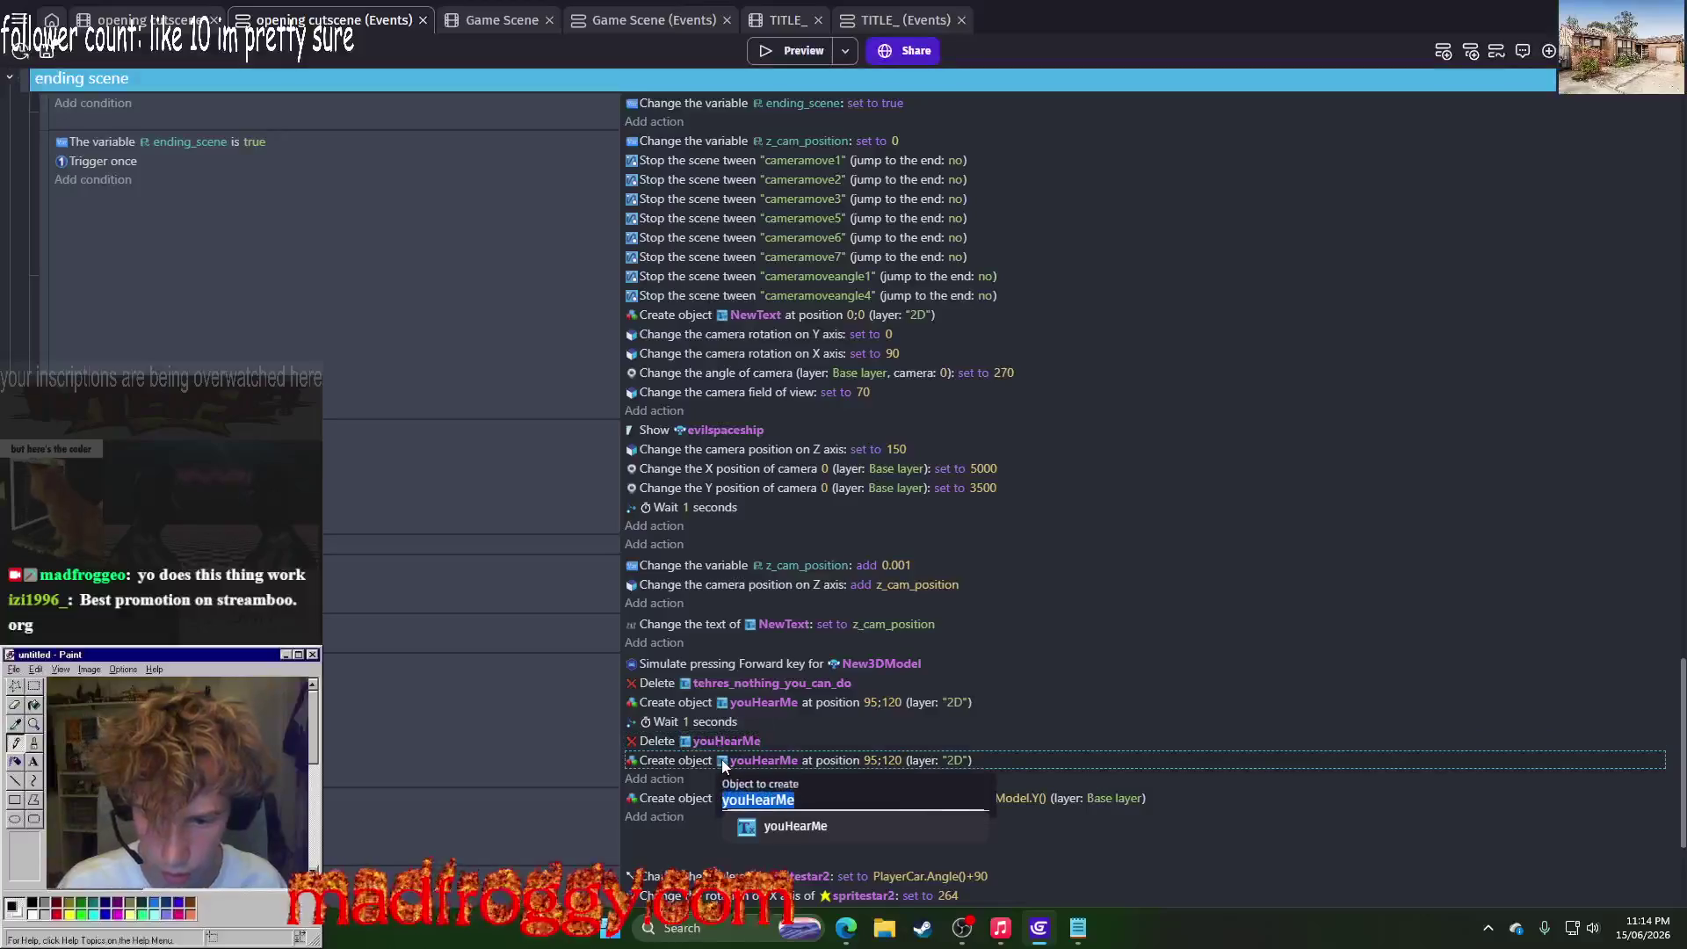
pyautogui.press('BackSpace')
pyautogui.write('nothing')
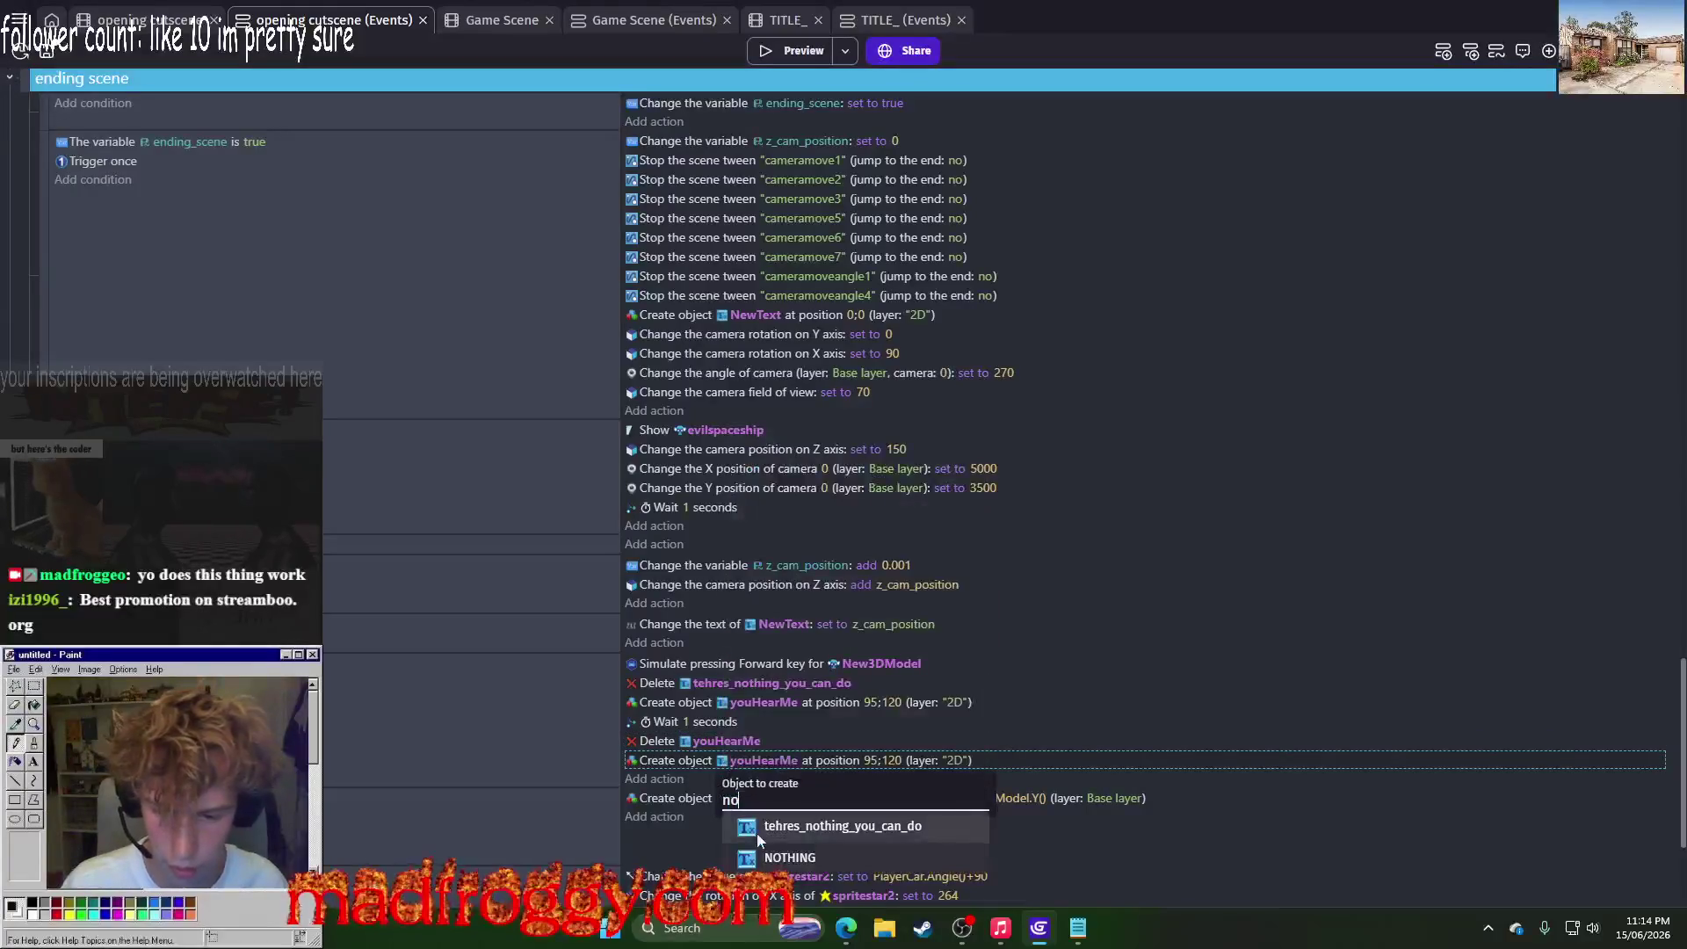
pyautogui.click(752, 858)
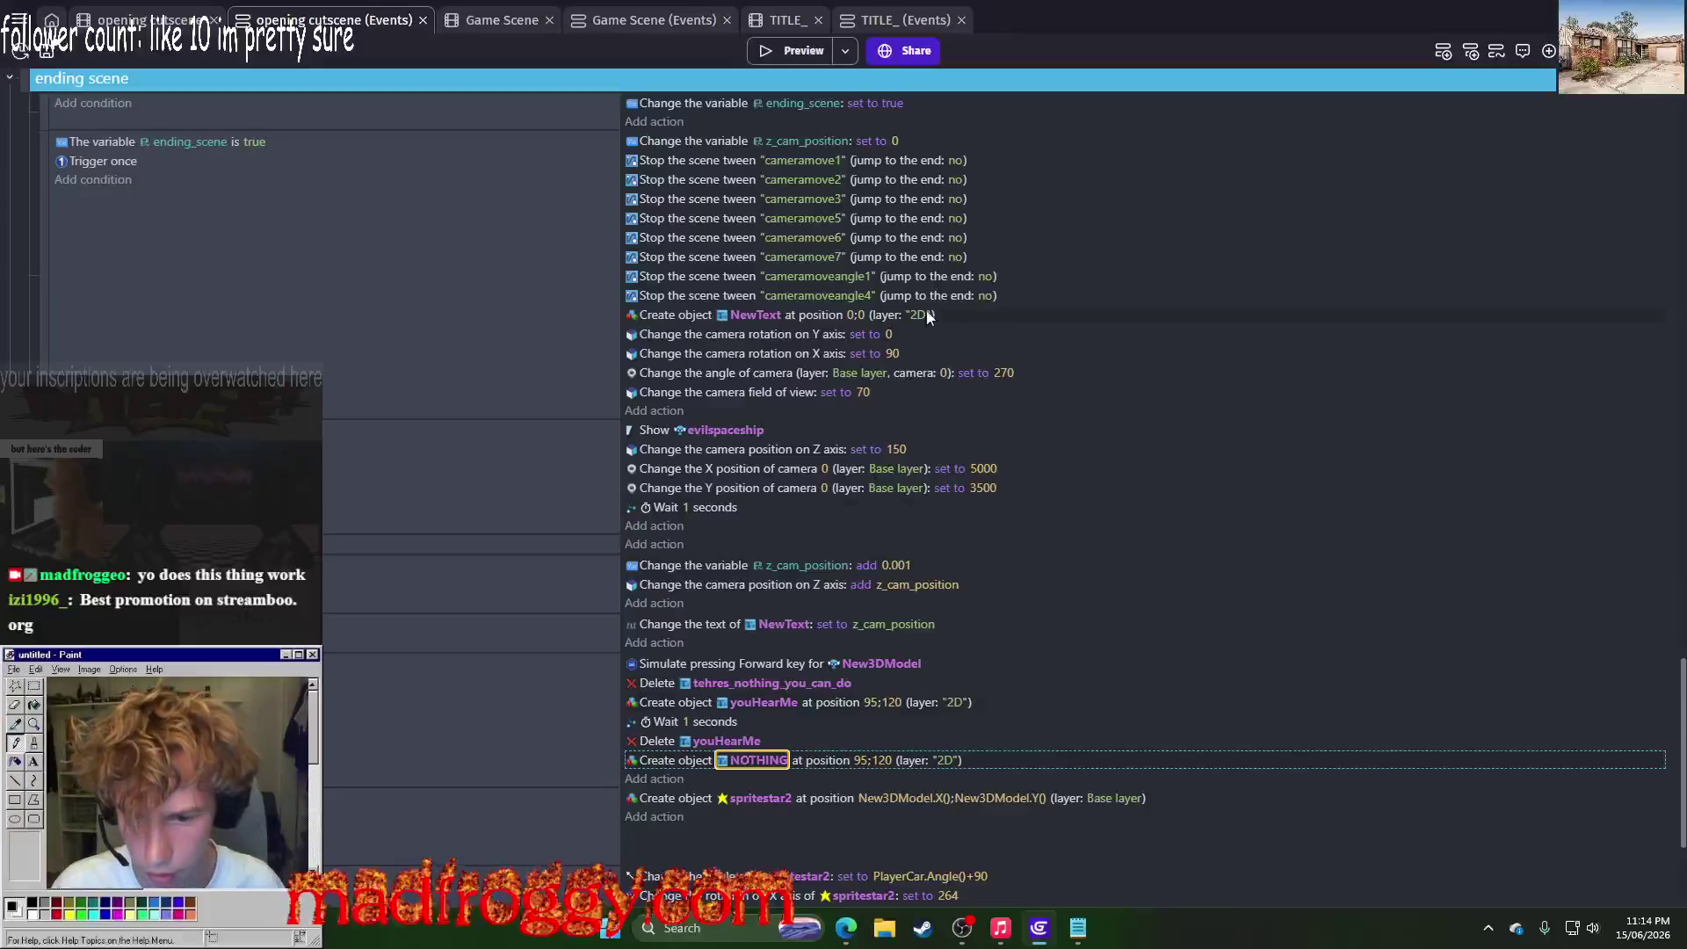
# Step: Change the wait to 1.5 seconds and preview the game
pyautogui.click(687, 726)
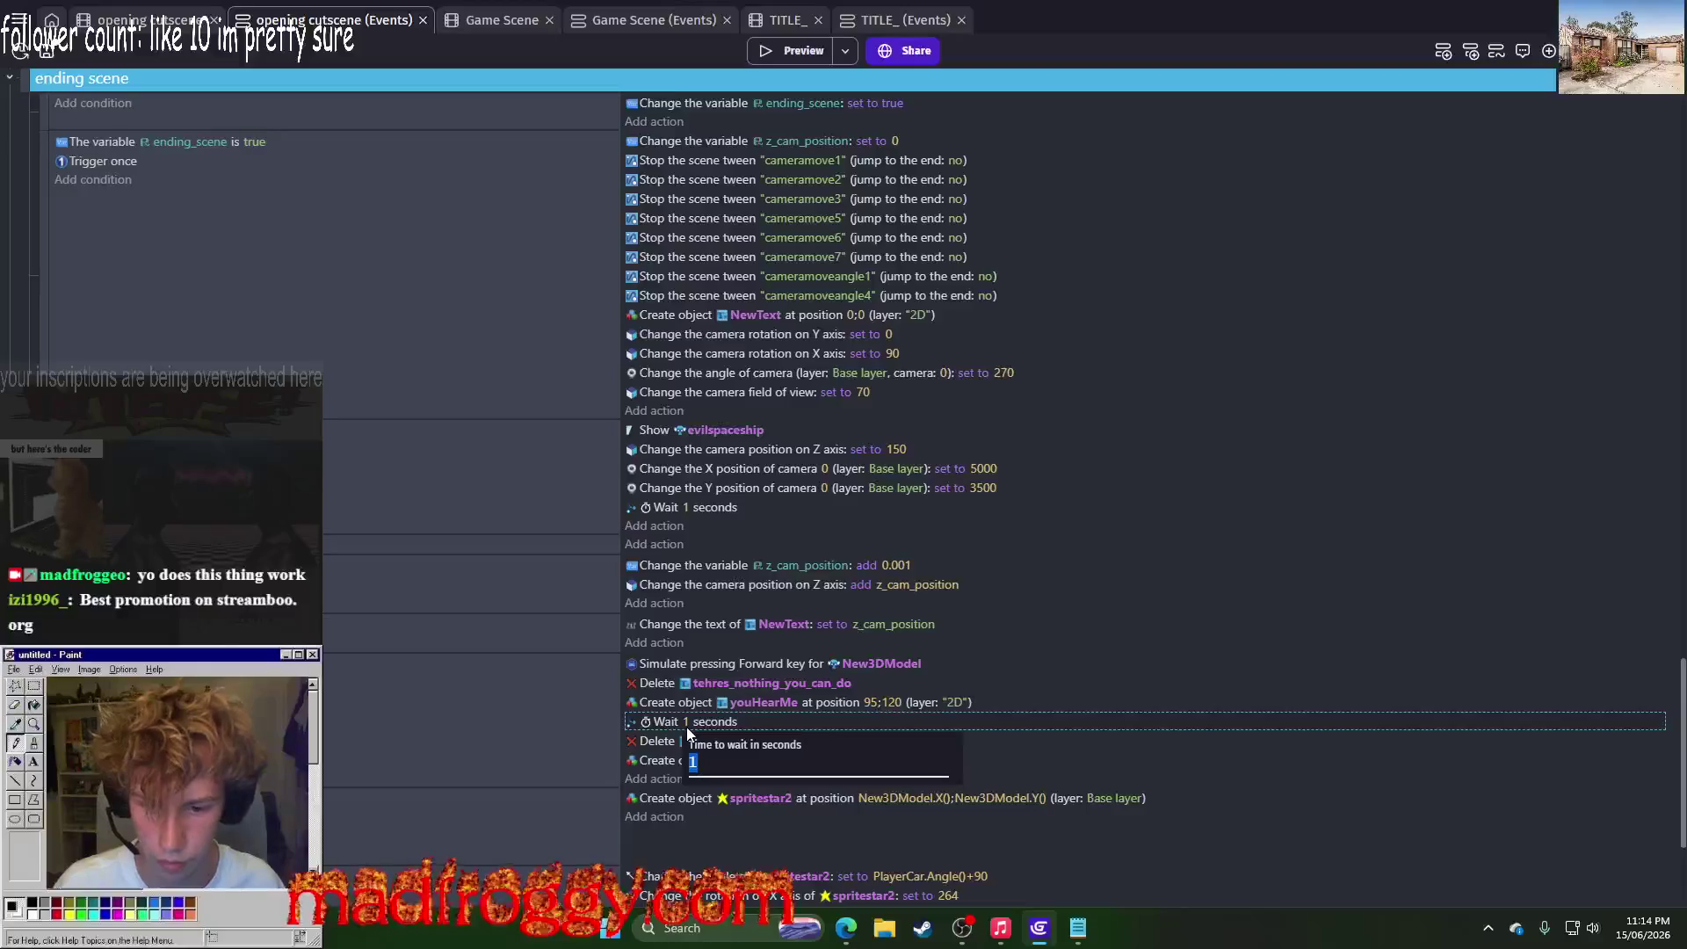
pyautogui.write('1.5')
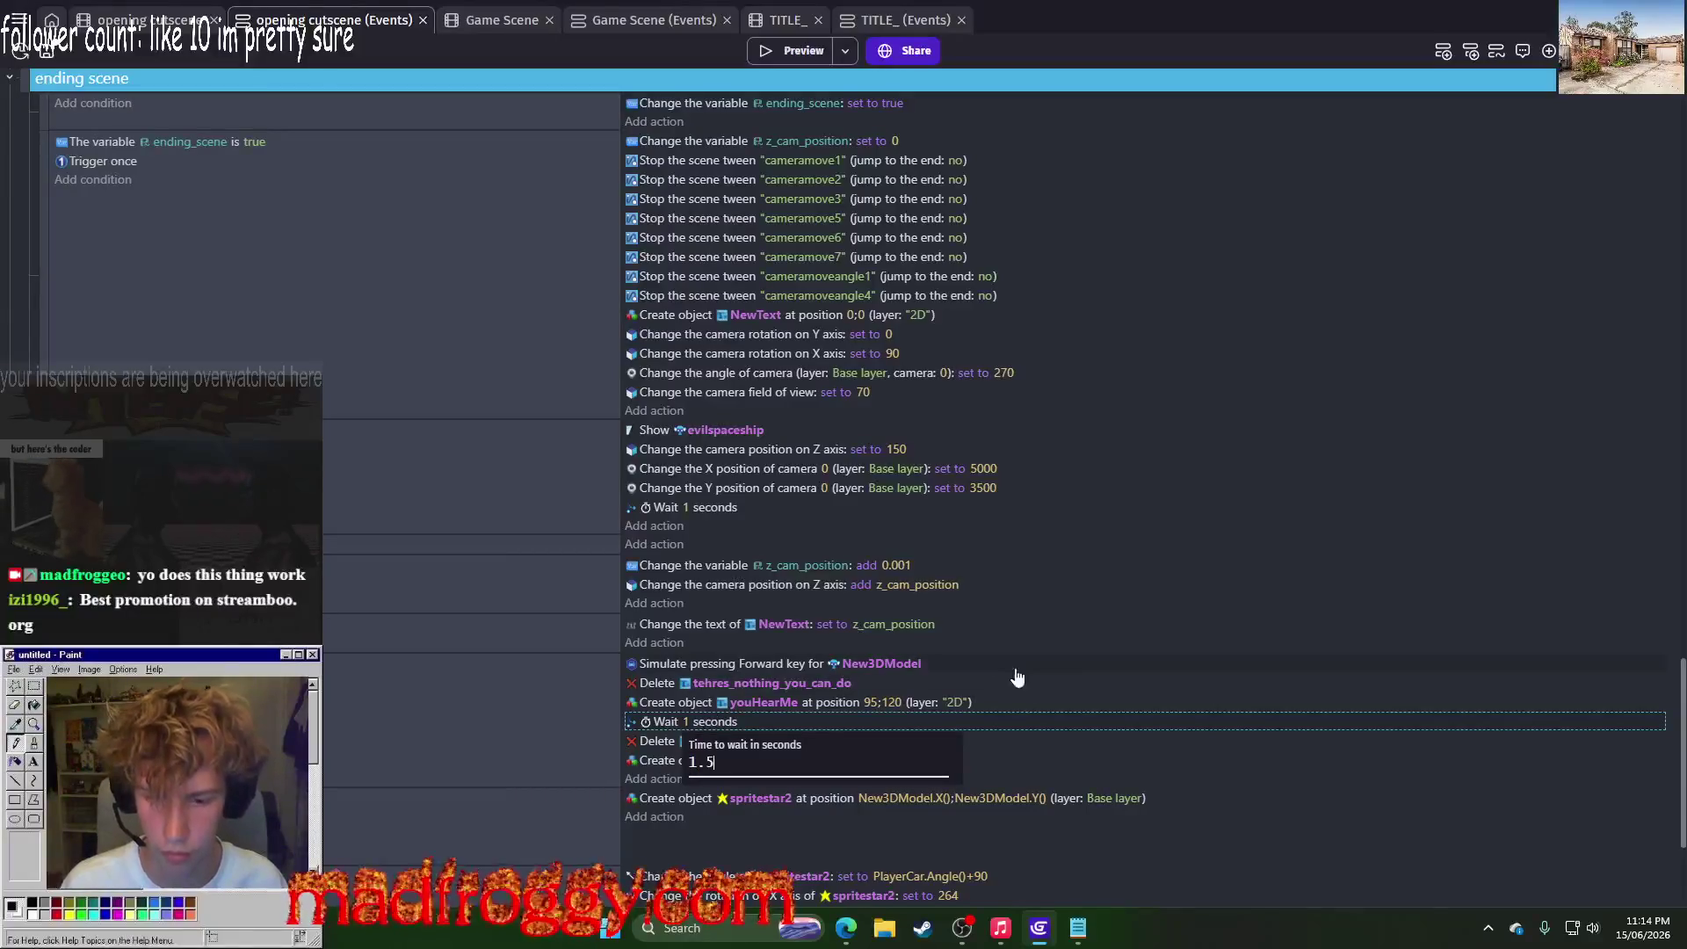
pyautogui.click(1070, 670)
pyautogui.click(797, 62)
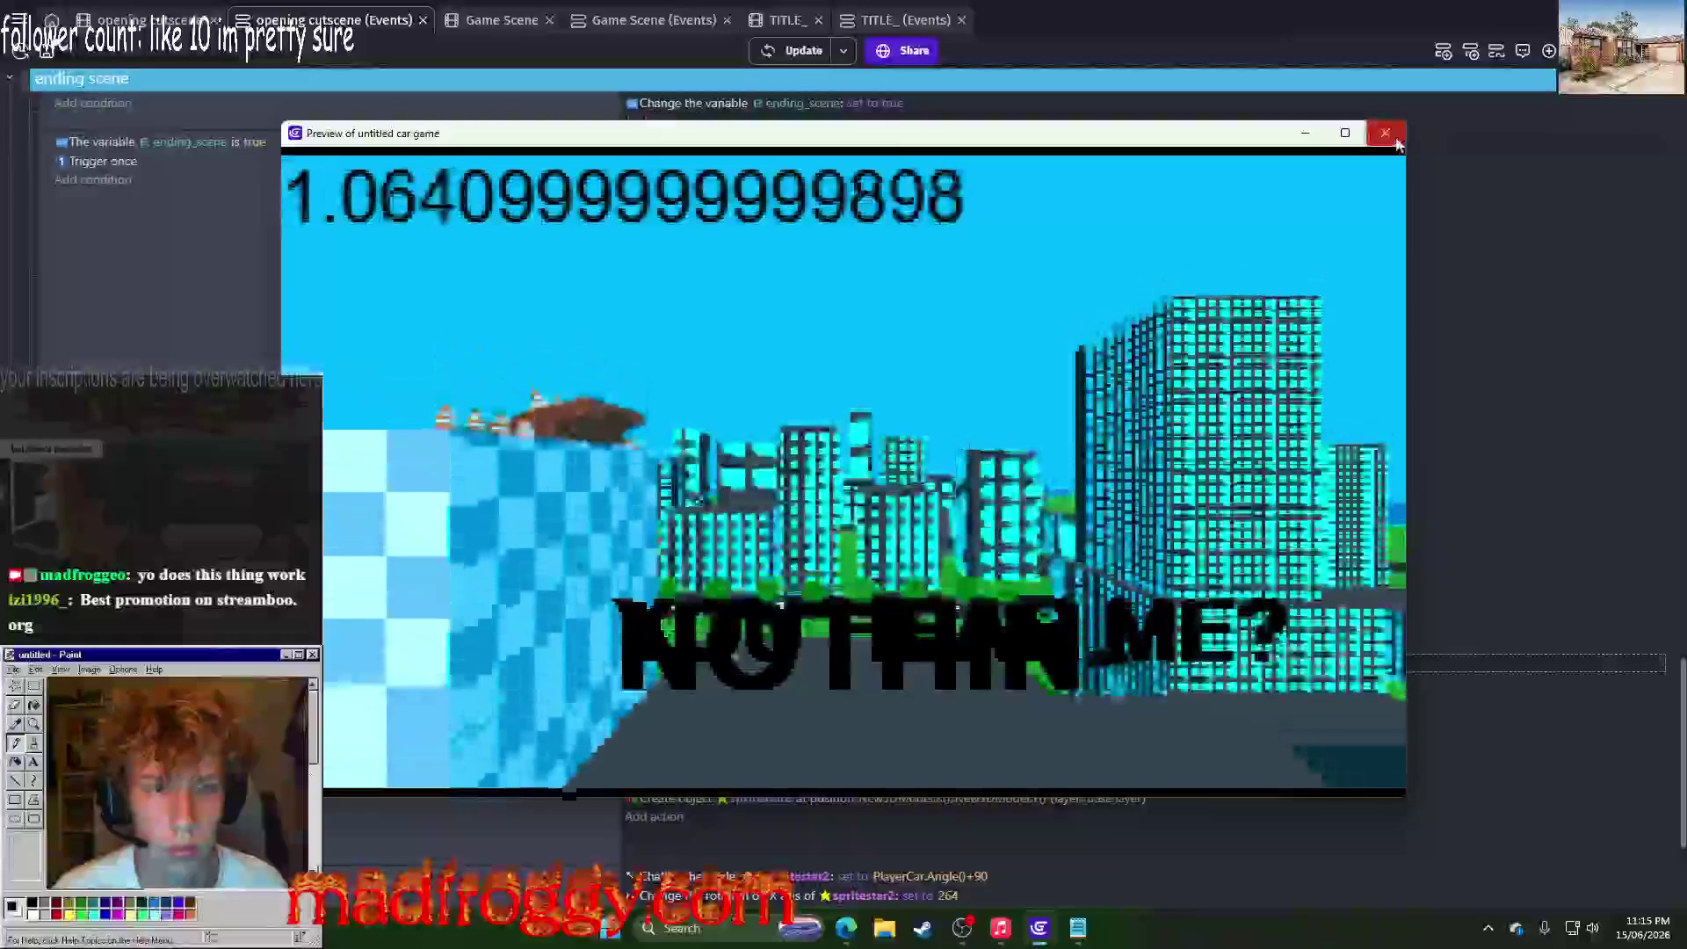
# Step: Close the preview and disable the action that sets ending_scene to true
pyautogui.click(1385, 133)
pyautogui.scroll(2, 966, 439)
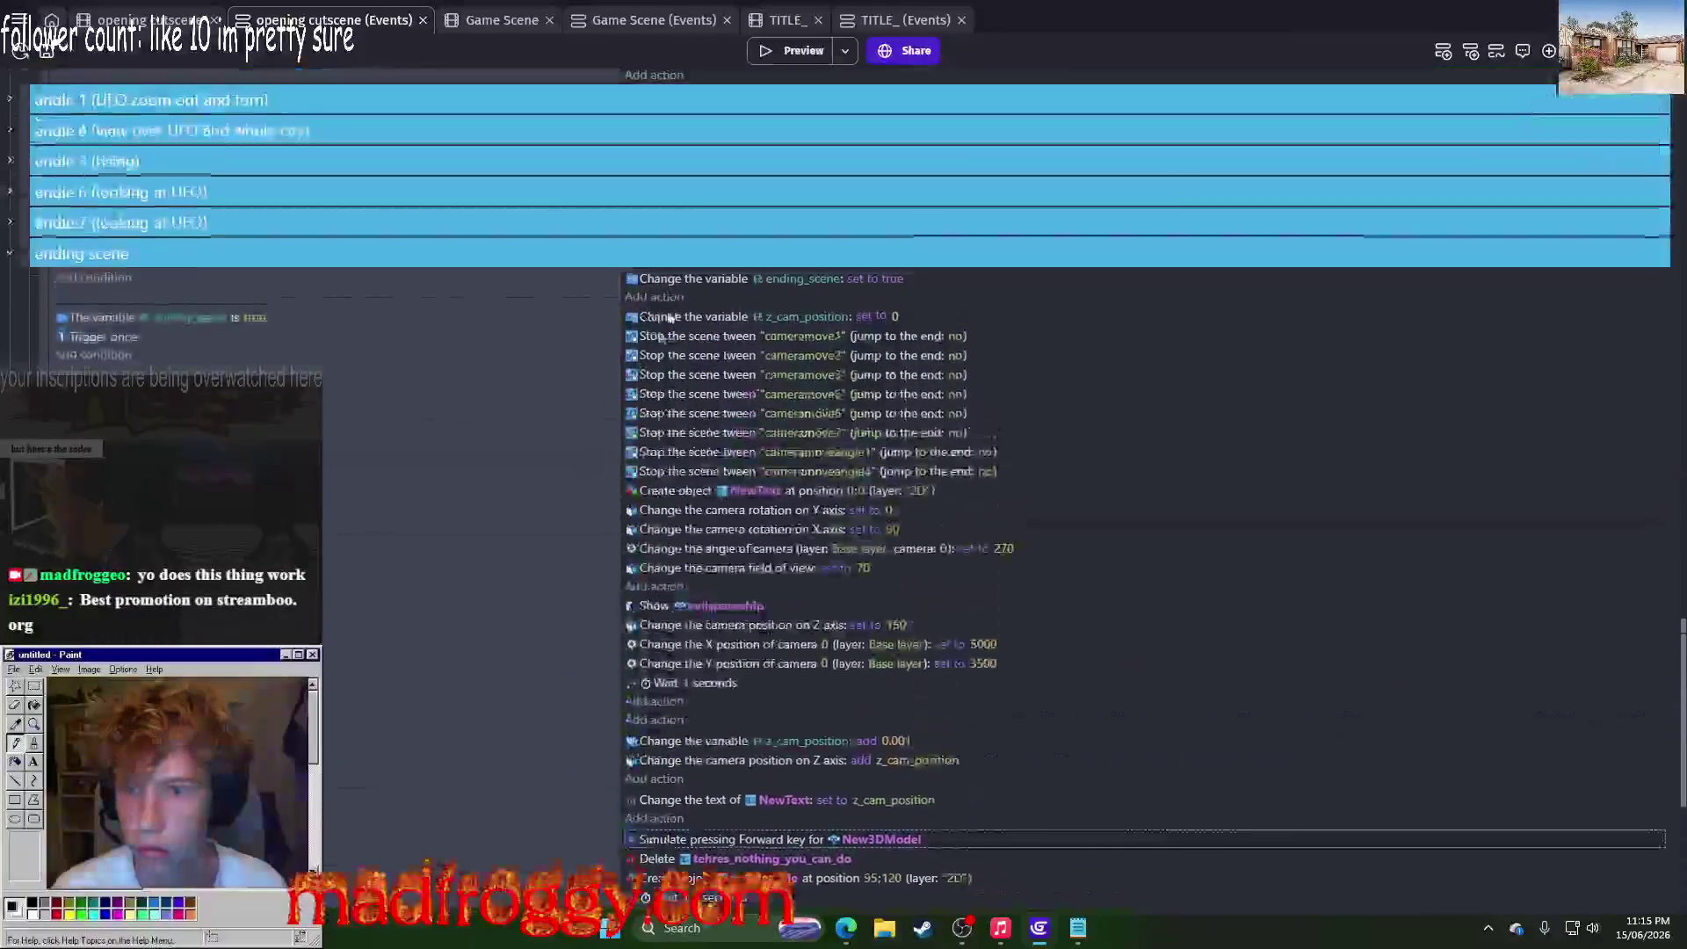
pyautogui.click(706, 282)
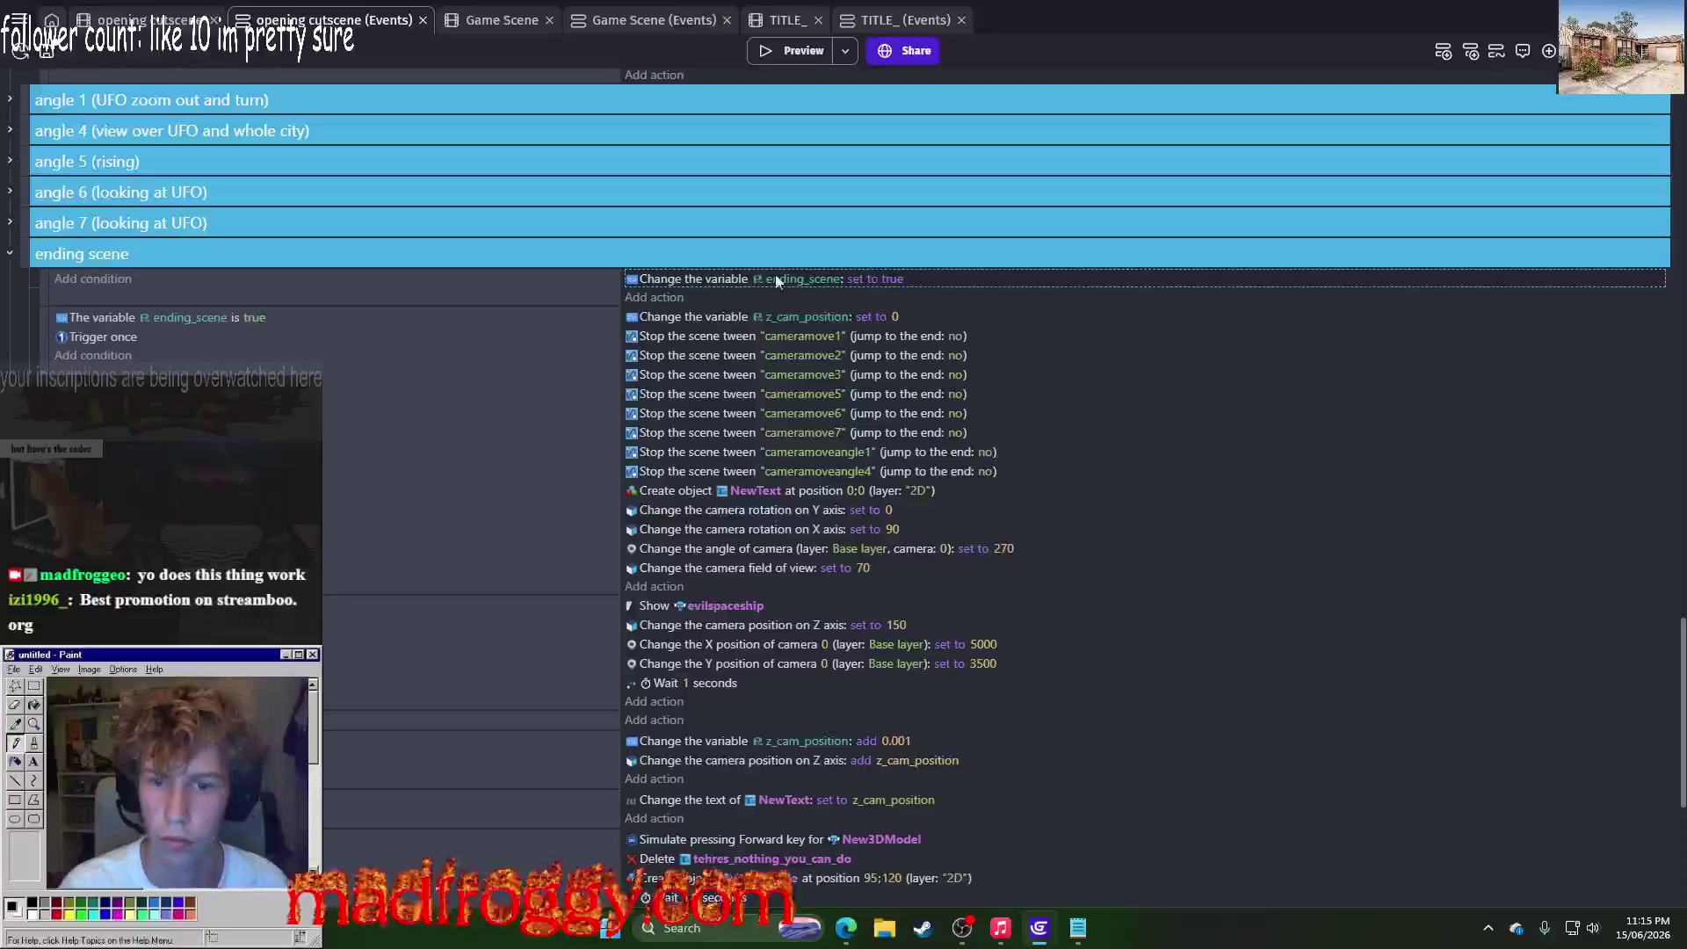
pyautogui.click(41, 282)
pyautogui.rightClick(41, 282)
pyautogui.click(97, 364)
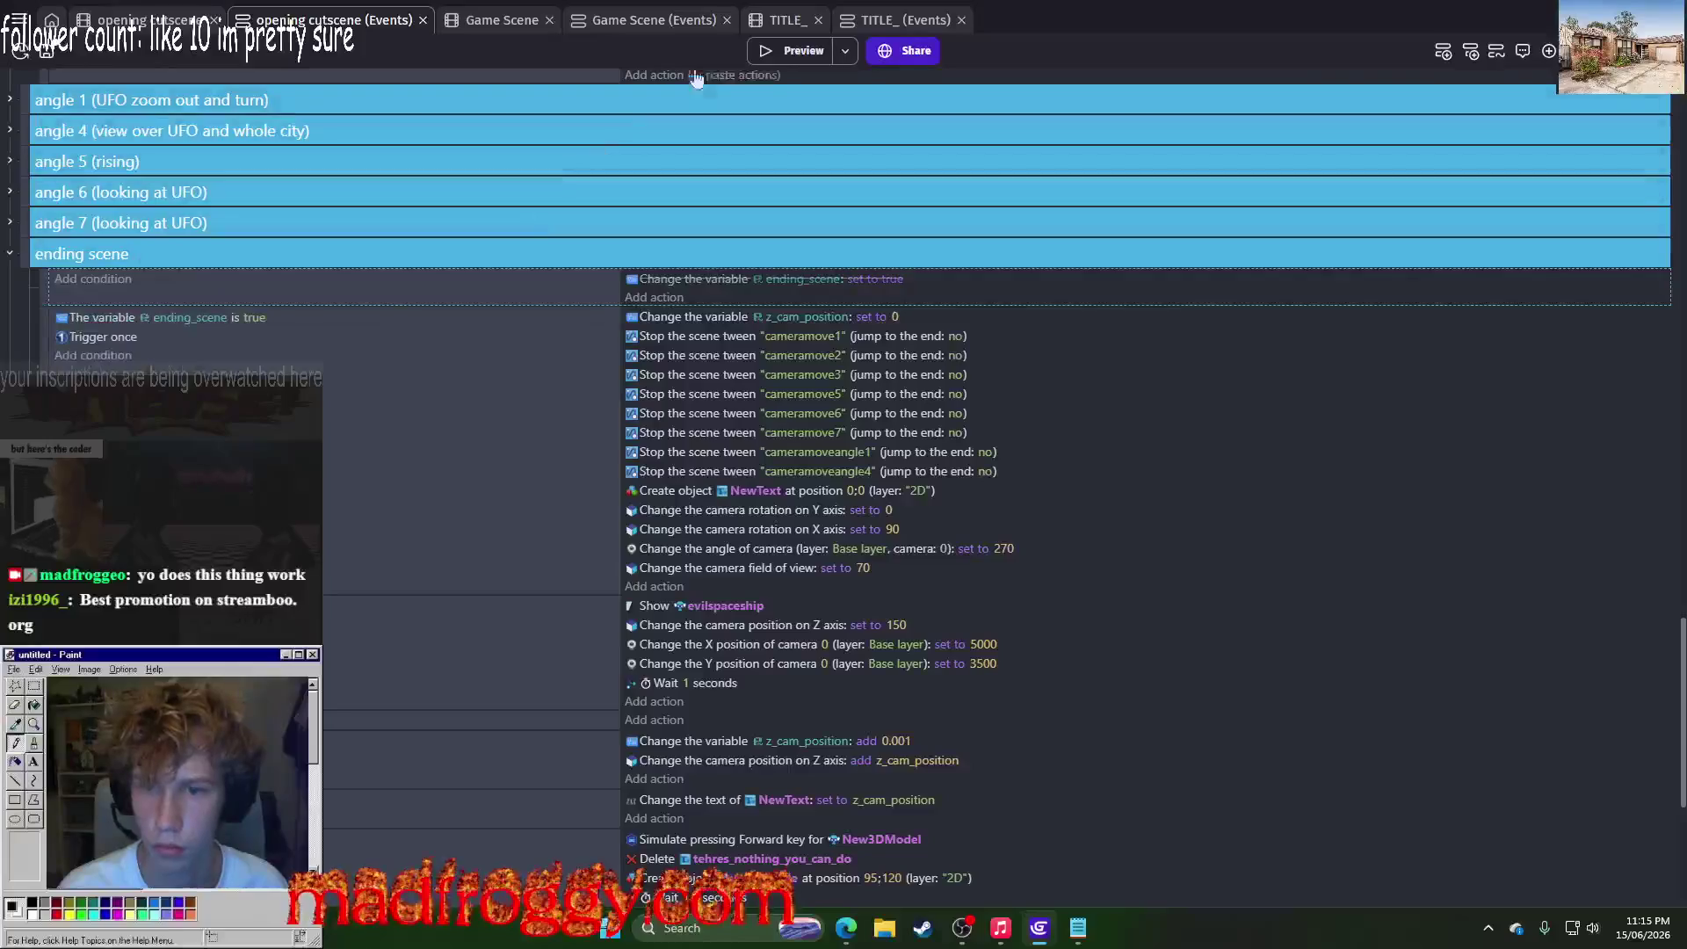
# Step: Preview the game again, then select the ending text event
pyautogui.click(767, 52)
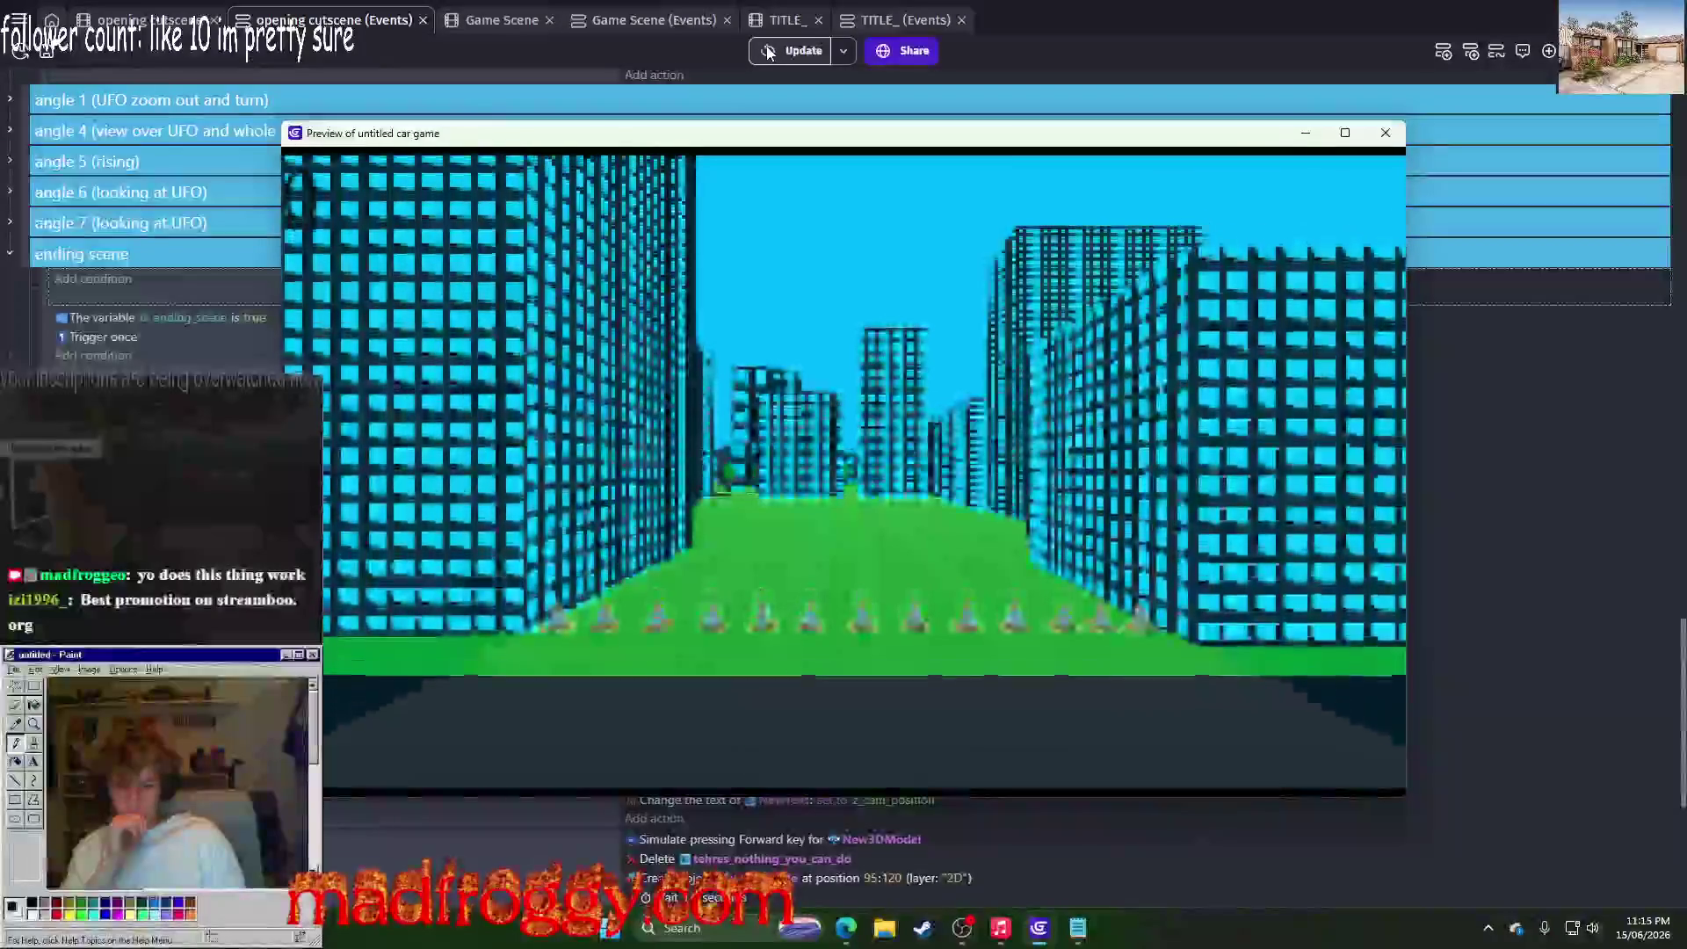
pyautogui.click(1373, 138)
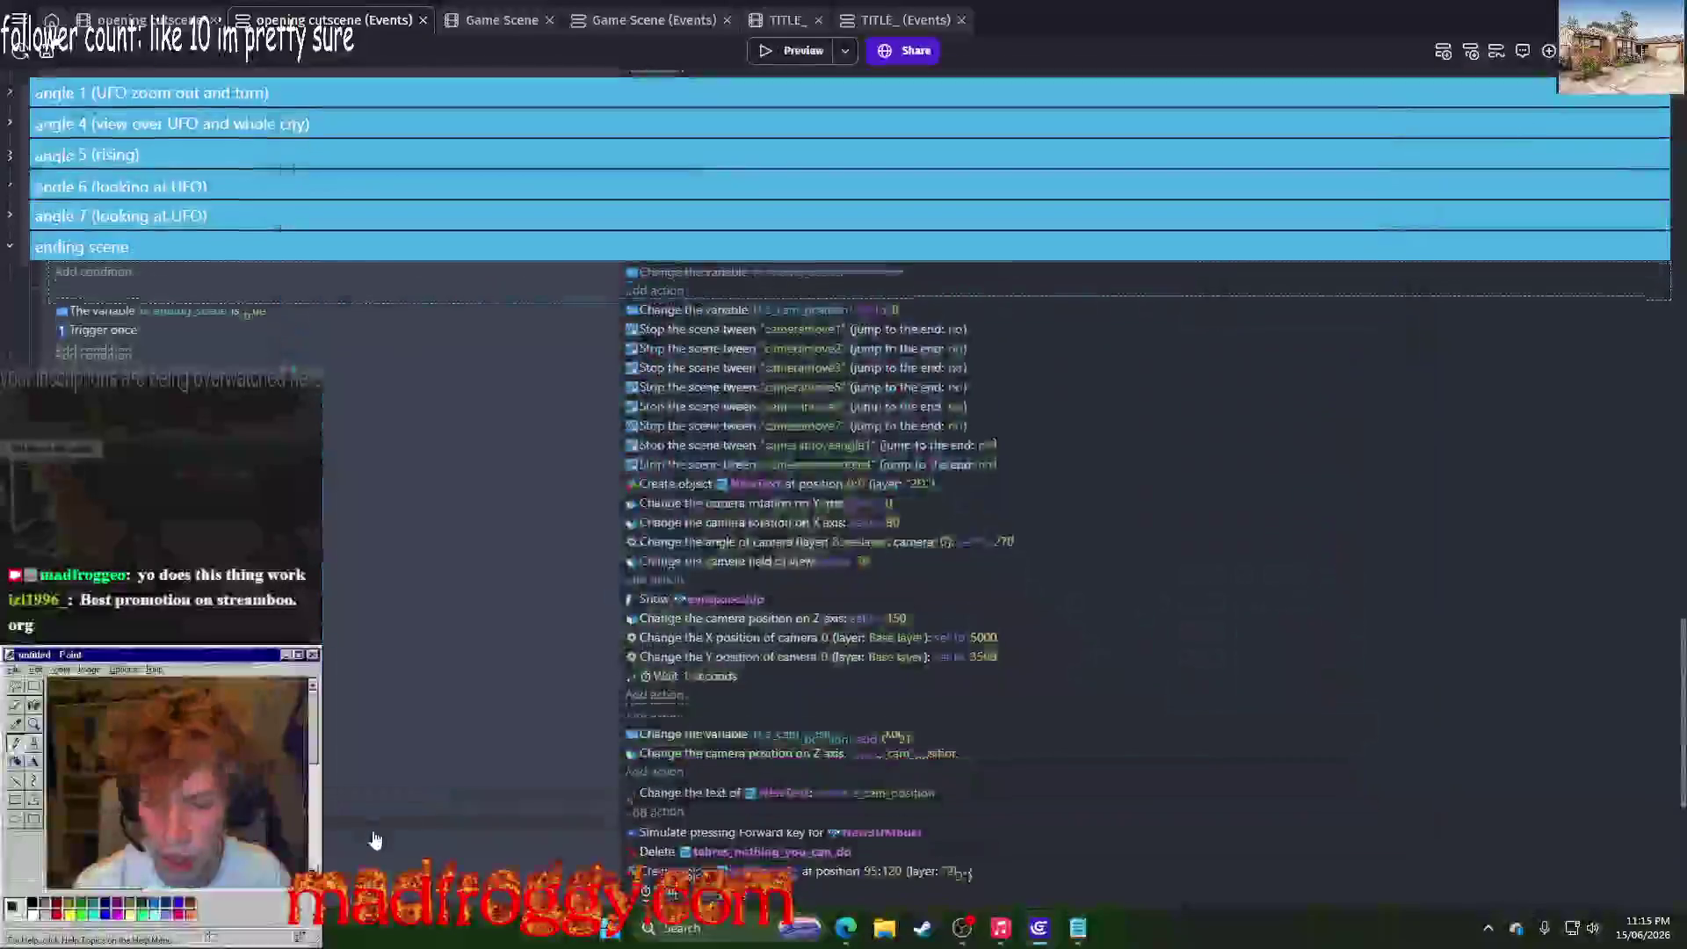
pyautogui.scroll(-4, 993, 439)
pyautogui.click(466, 545)
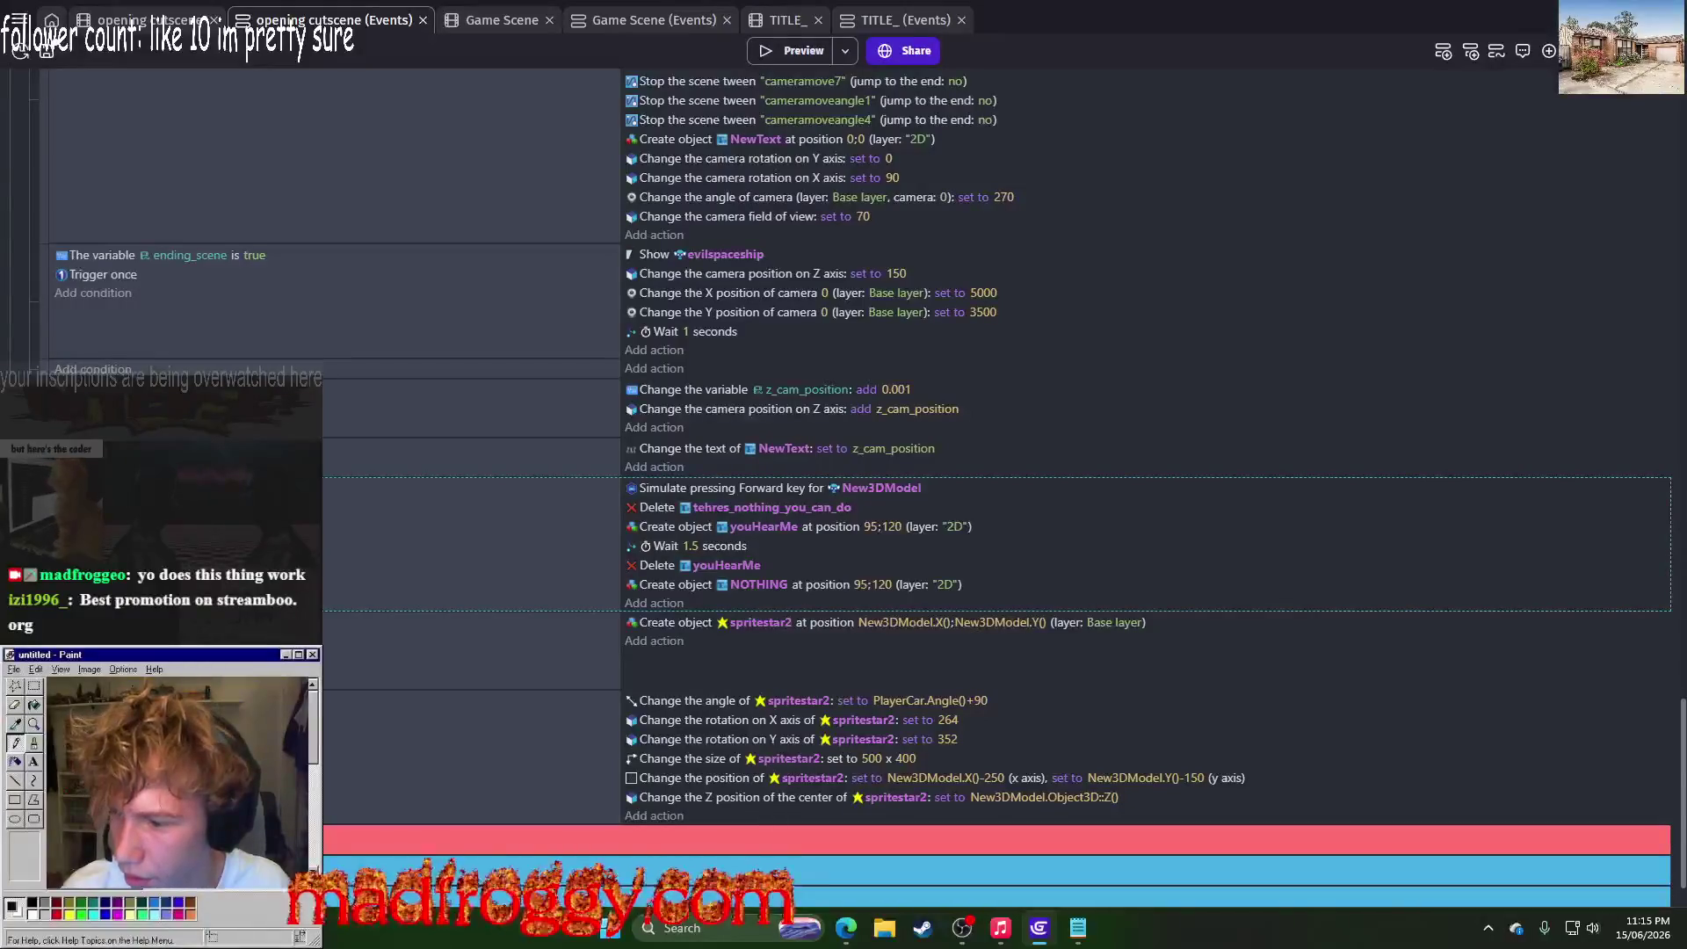
# Step: Duplicate the ending event and delete the text and wait actions from the first copy
pyautogui.hotkey('ctrl', 'v')
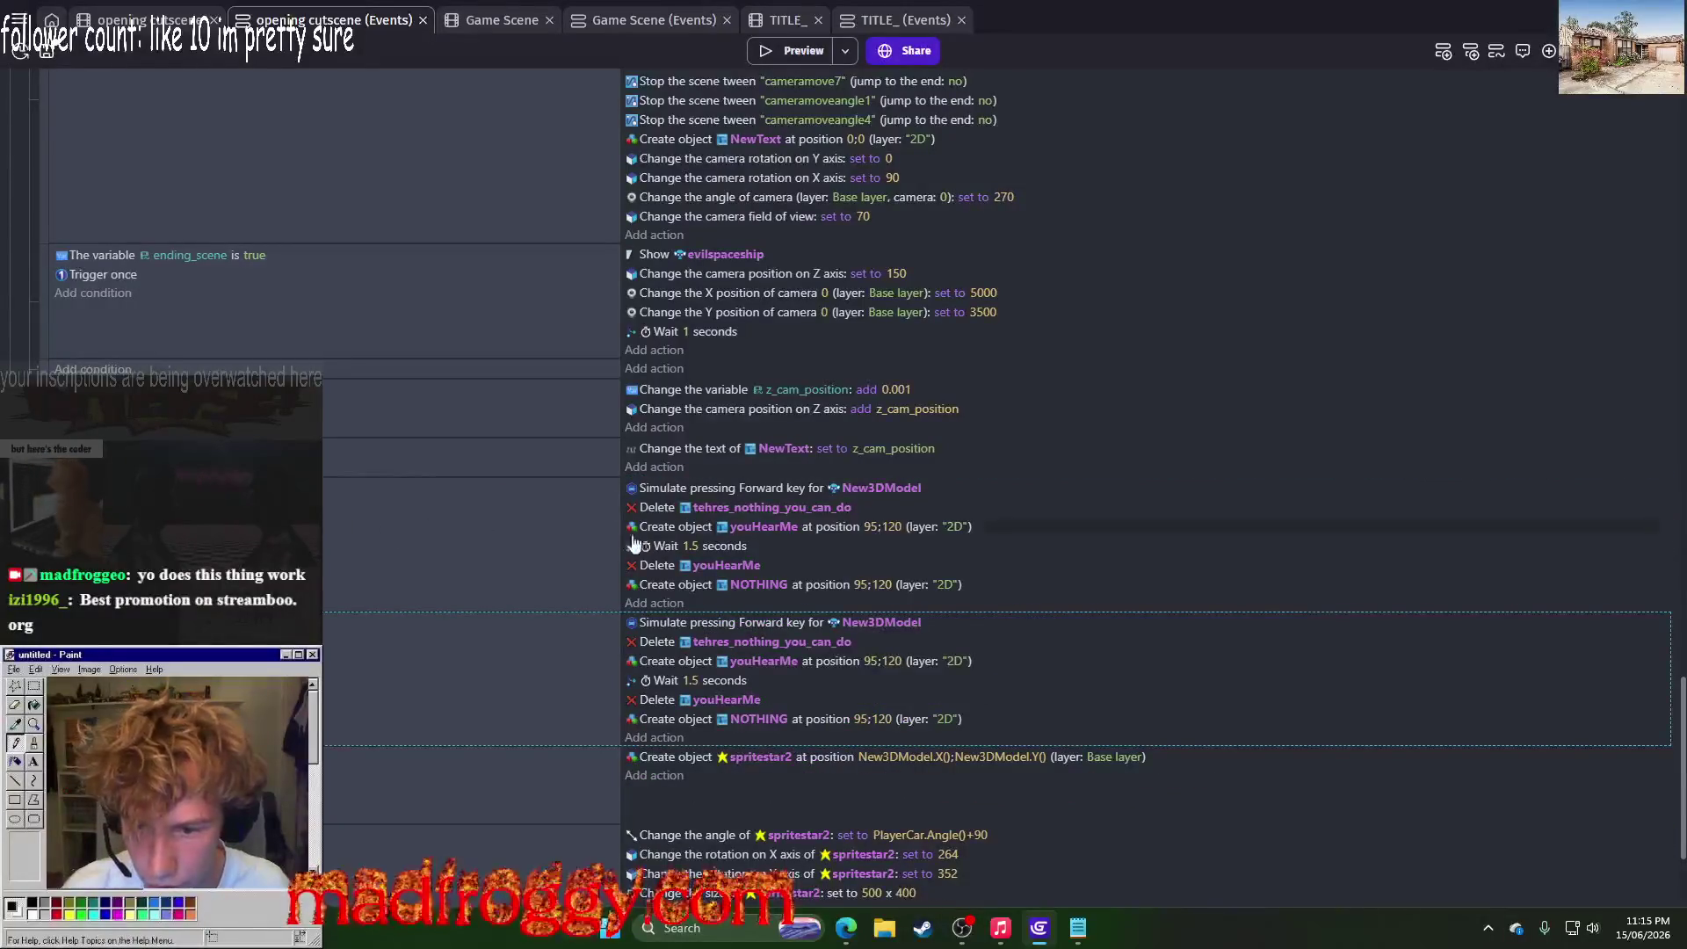
pyautogui.click(664, 508)
pyautogui.press('Delete')
pyautogui.click(664, 507)
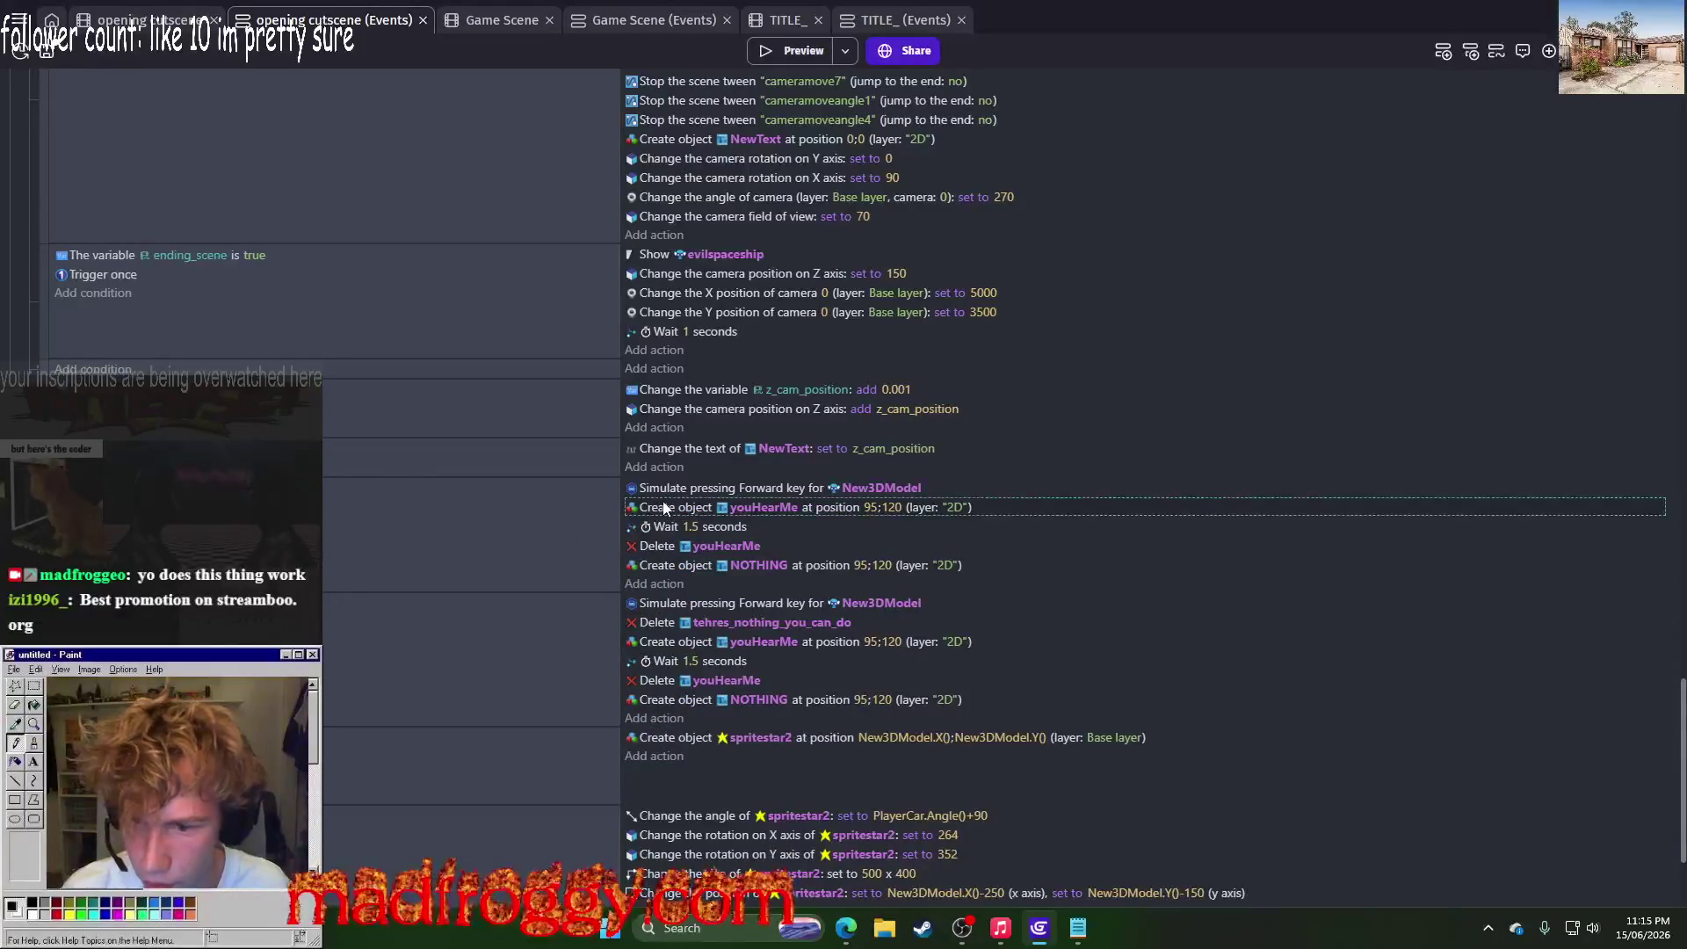
pyautogui.press('Delete')
pyautogui.press('Delete')
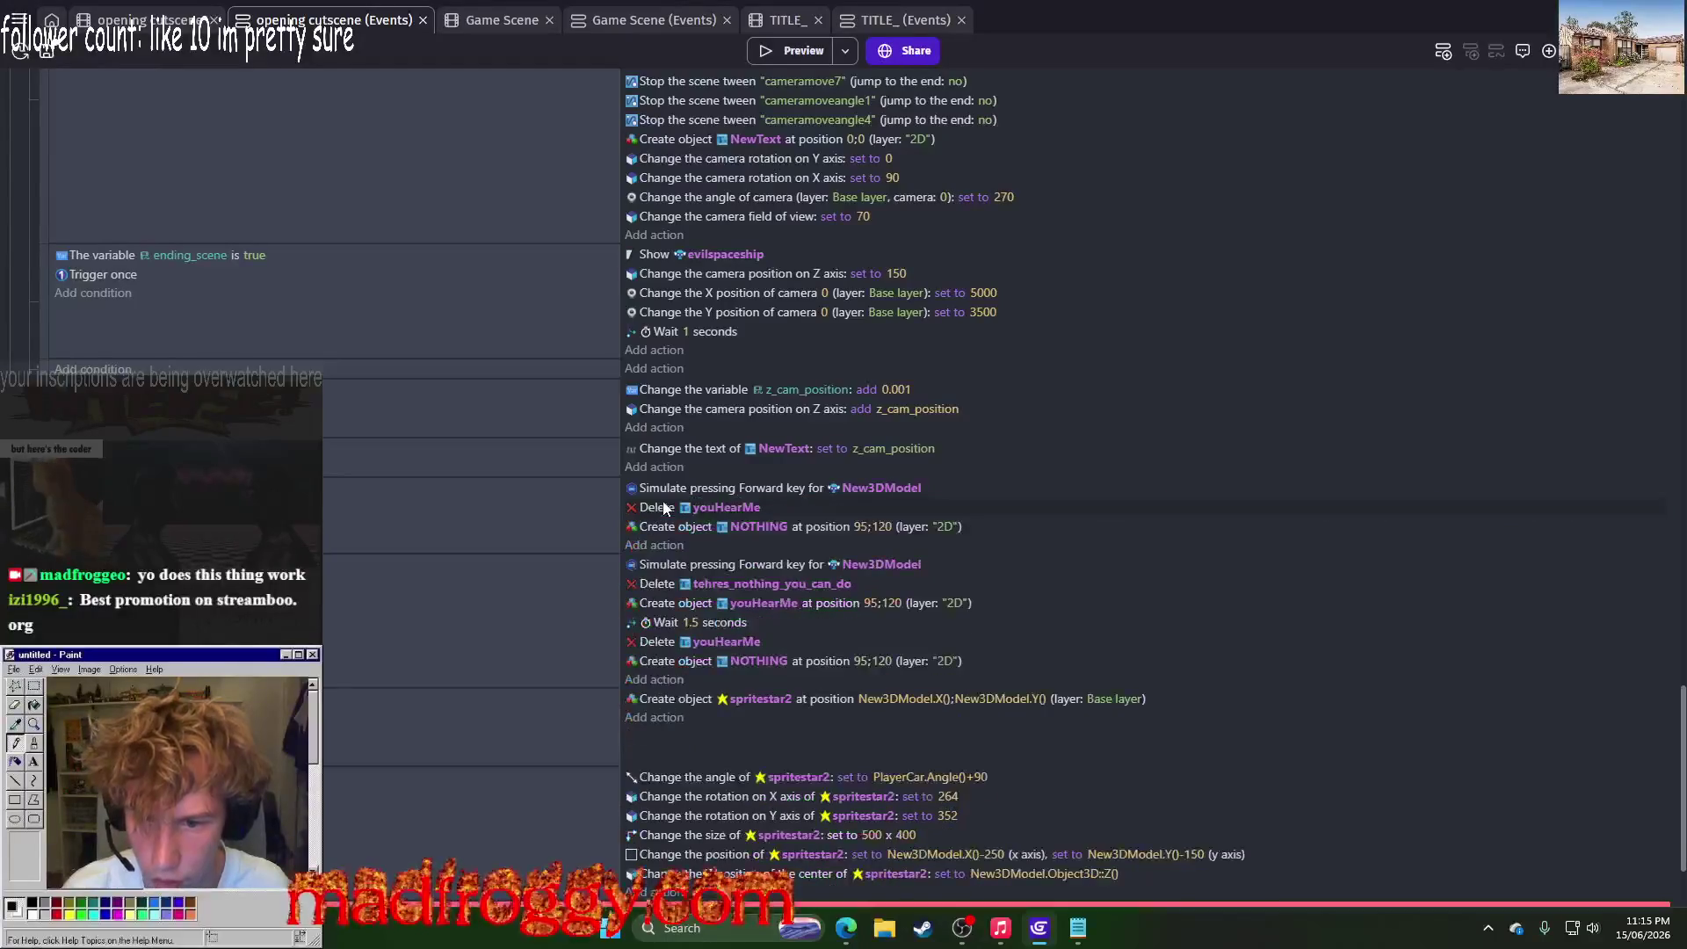
pyautogui.click(663, 508)
pyautogui.press('Delete')
pyautogui.click(663, 508)
pyautogui.press('Delete')
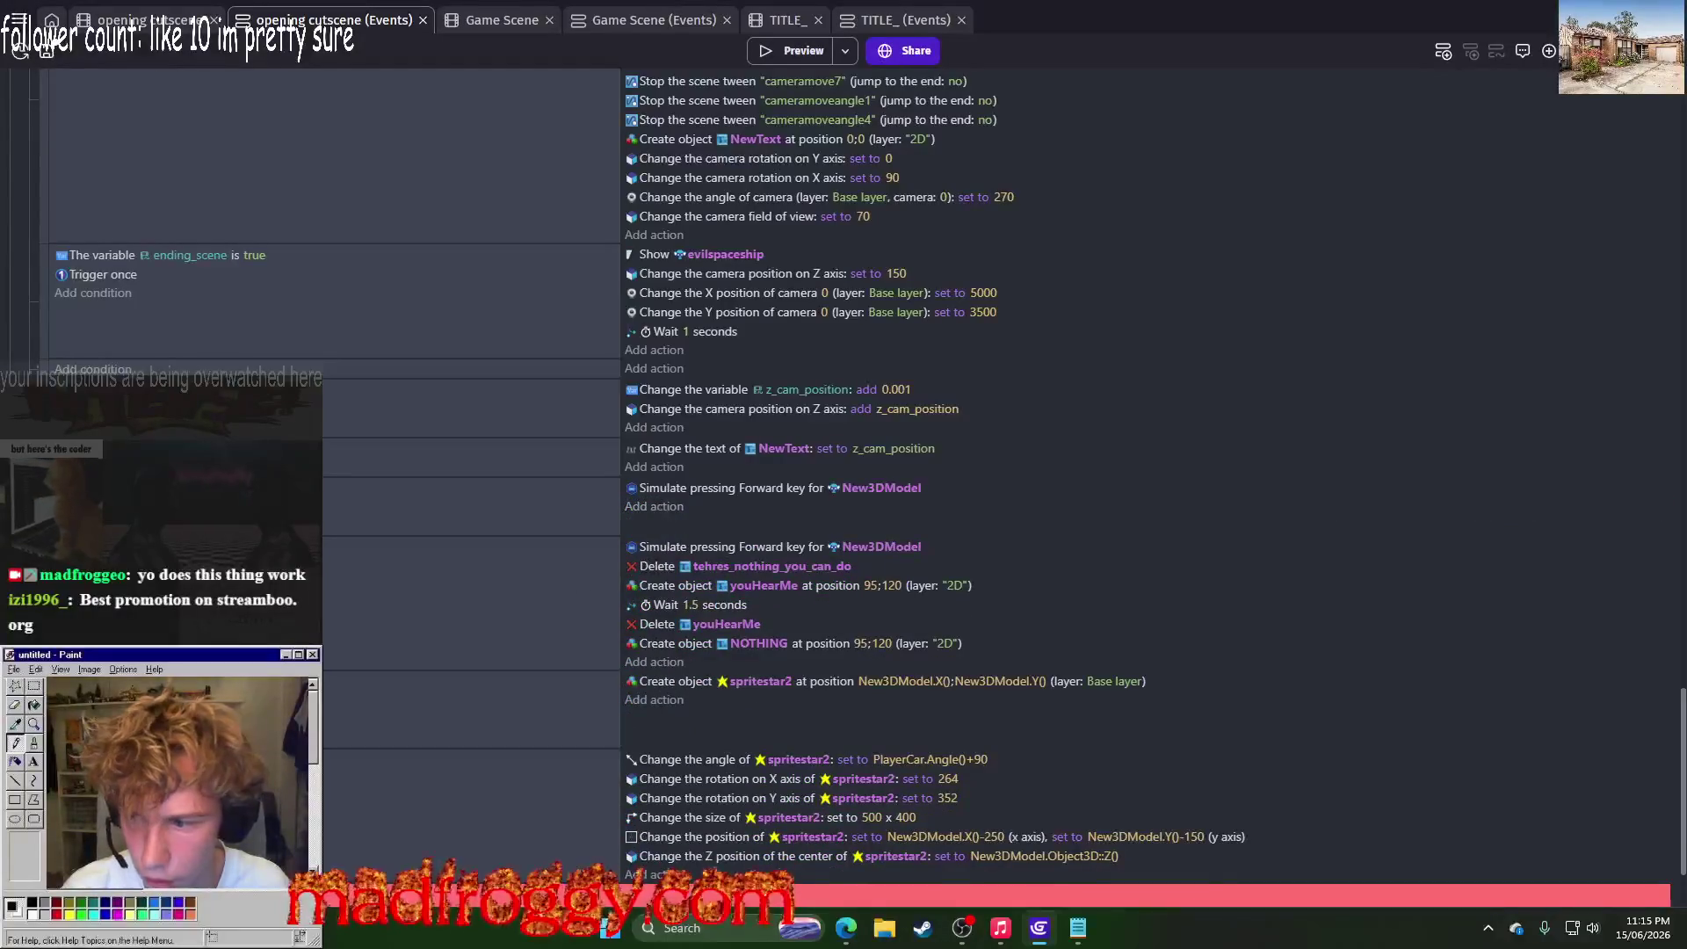
# Step: Give the second event a Trigger once condition, remove its Forward key simulation, and preview
pyautogui.click(79, 546)
pyautogui.write('once')
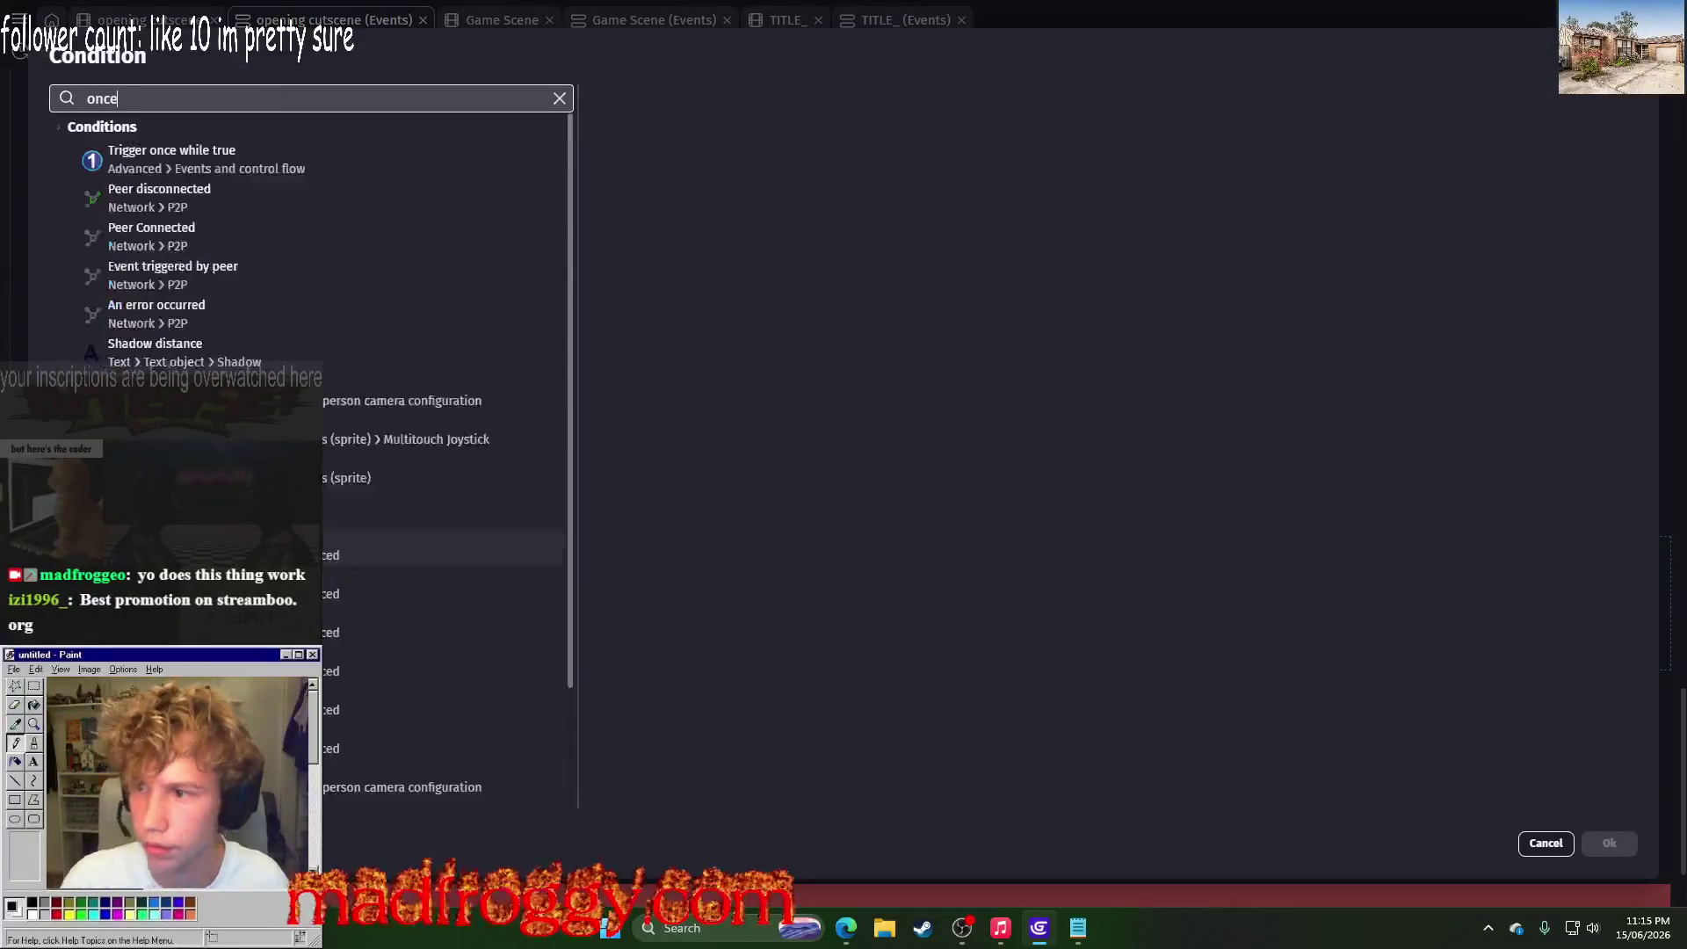
pyautogui.click(216, 157)
pyautogui.click(1609, 842)
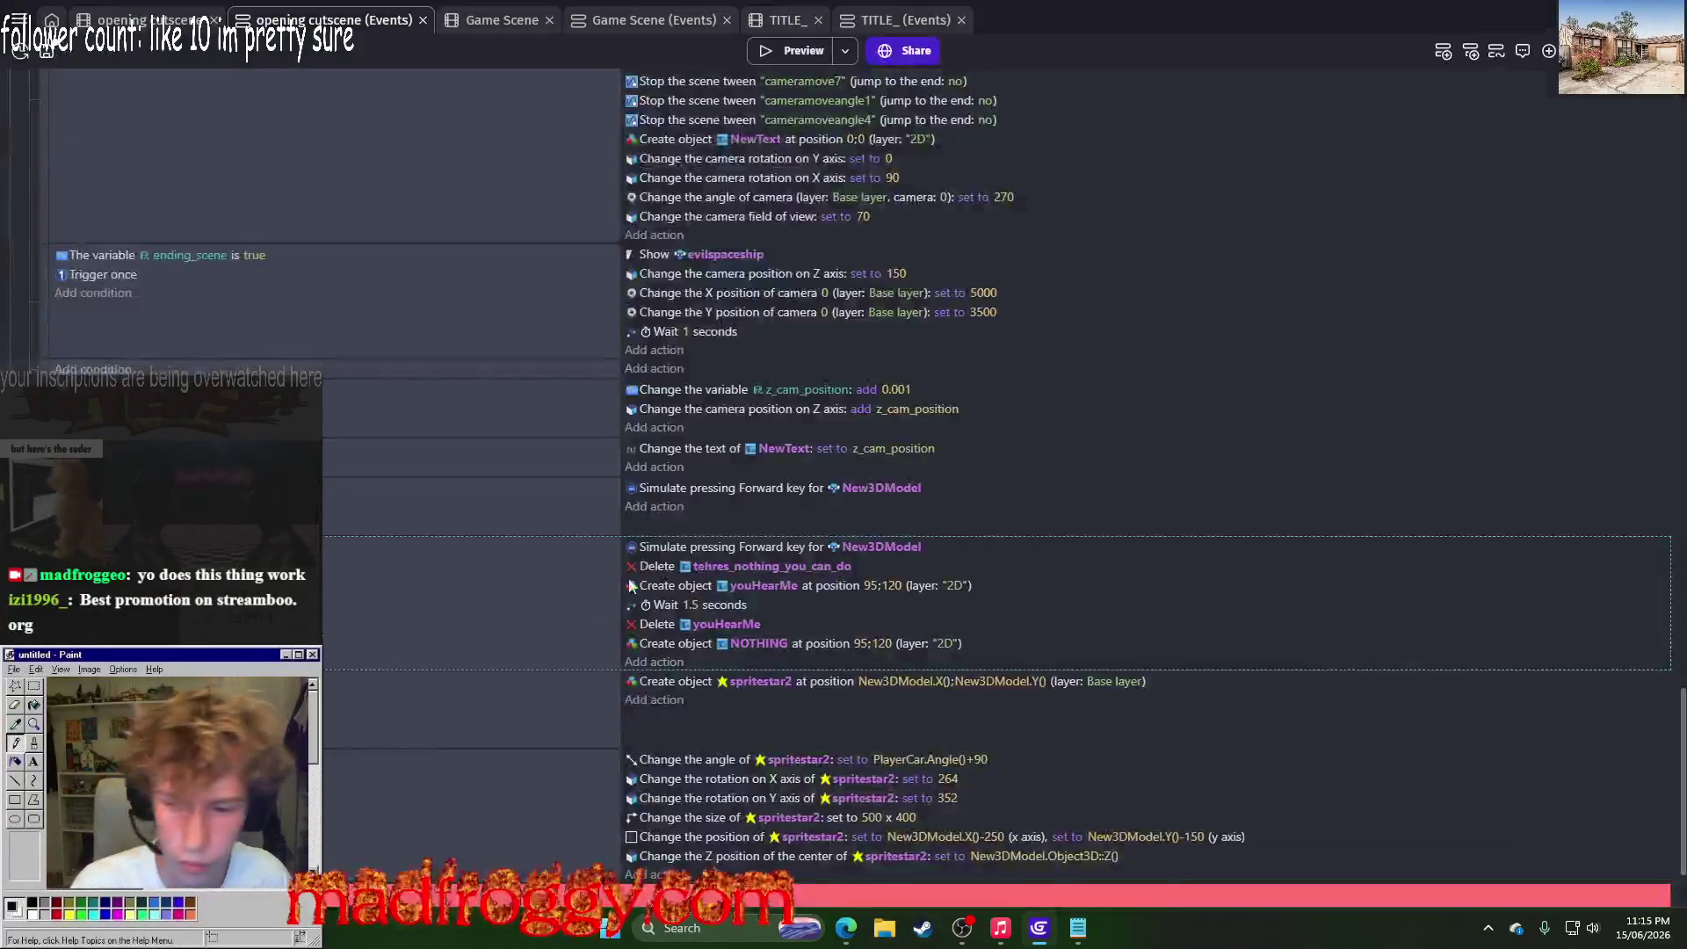
pyautogui.press('Delete')
pyautogui.click(792, 44)
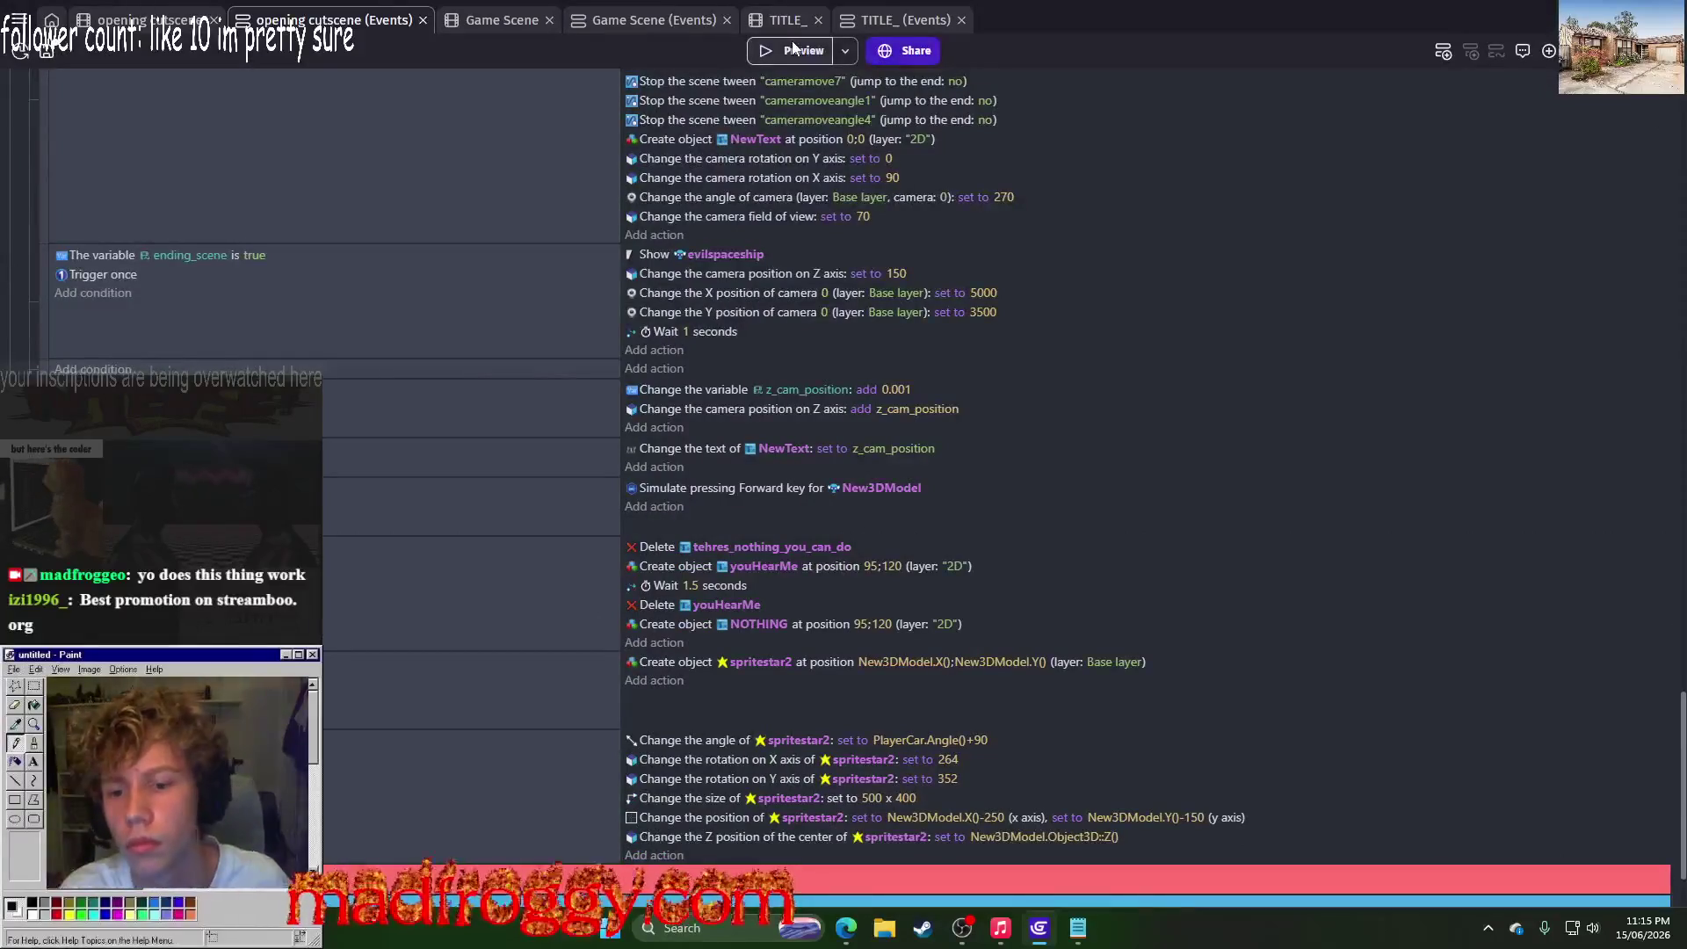
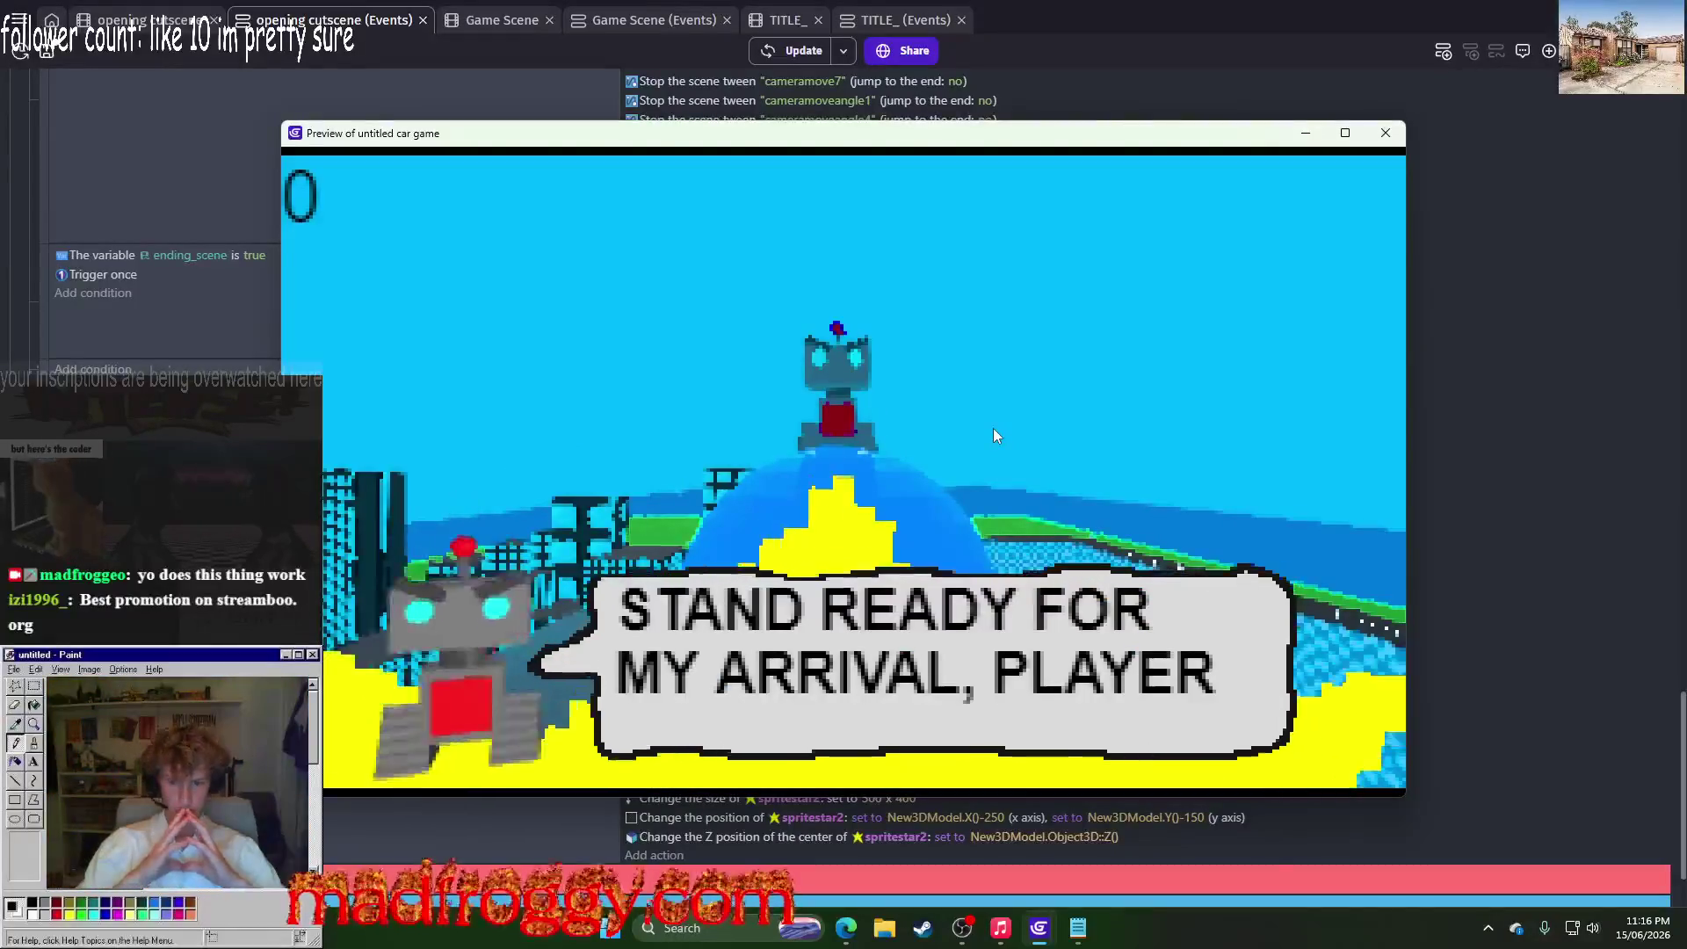
# Step: Advance the robot's dialogue through the alien's 'NOTHIN-' line, then close the preview
pyautogui.click(994, 430)
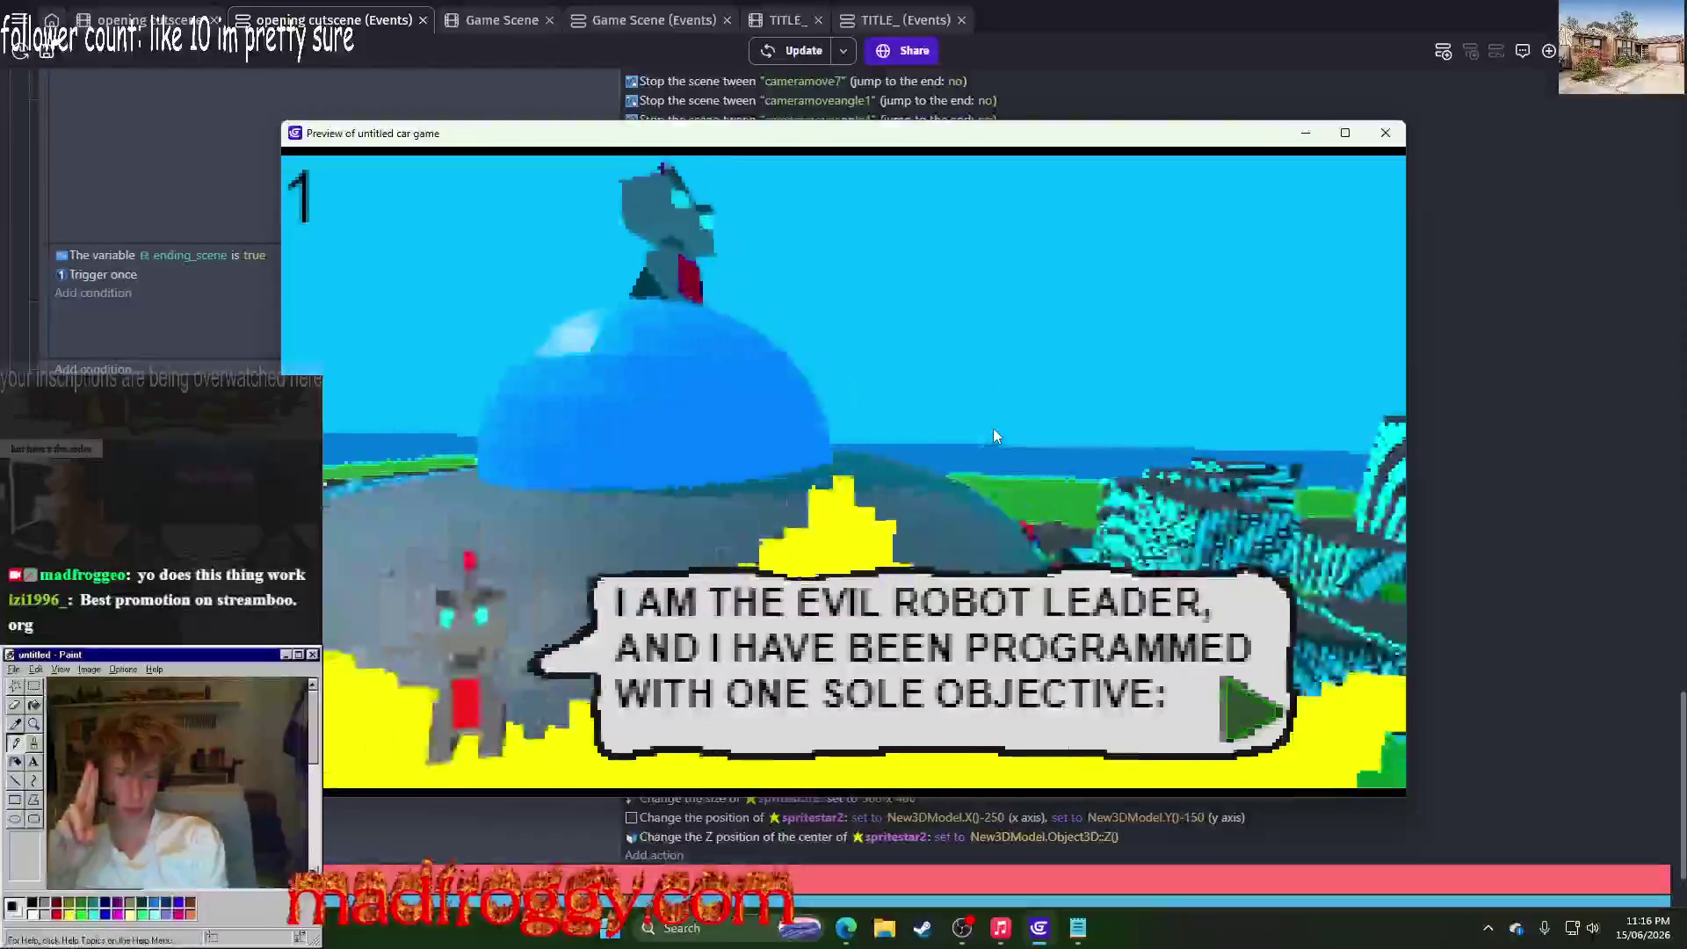
pyautogui.click(994, 429)
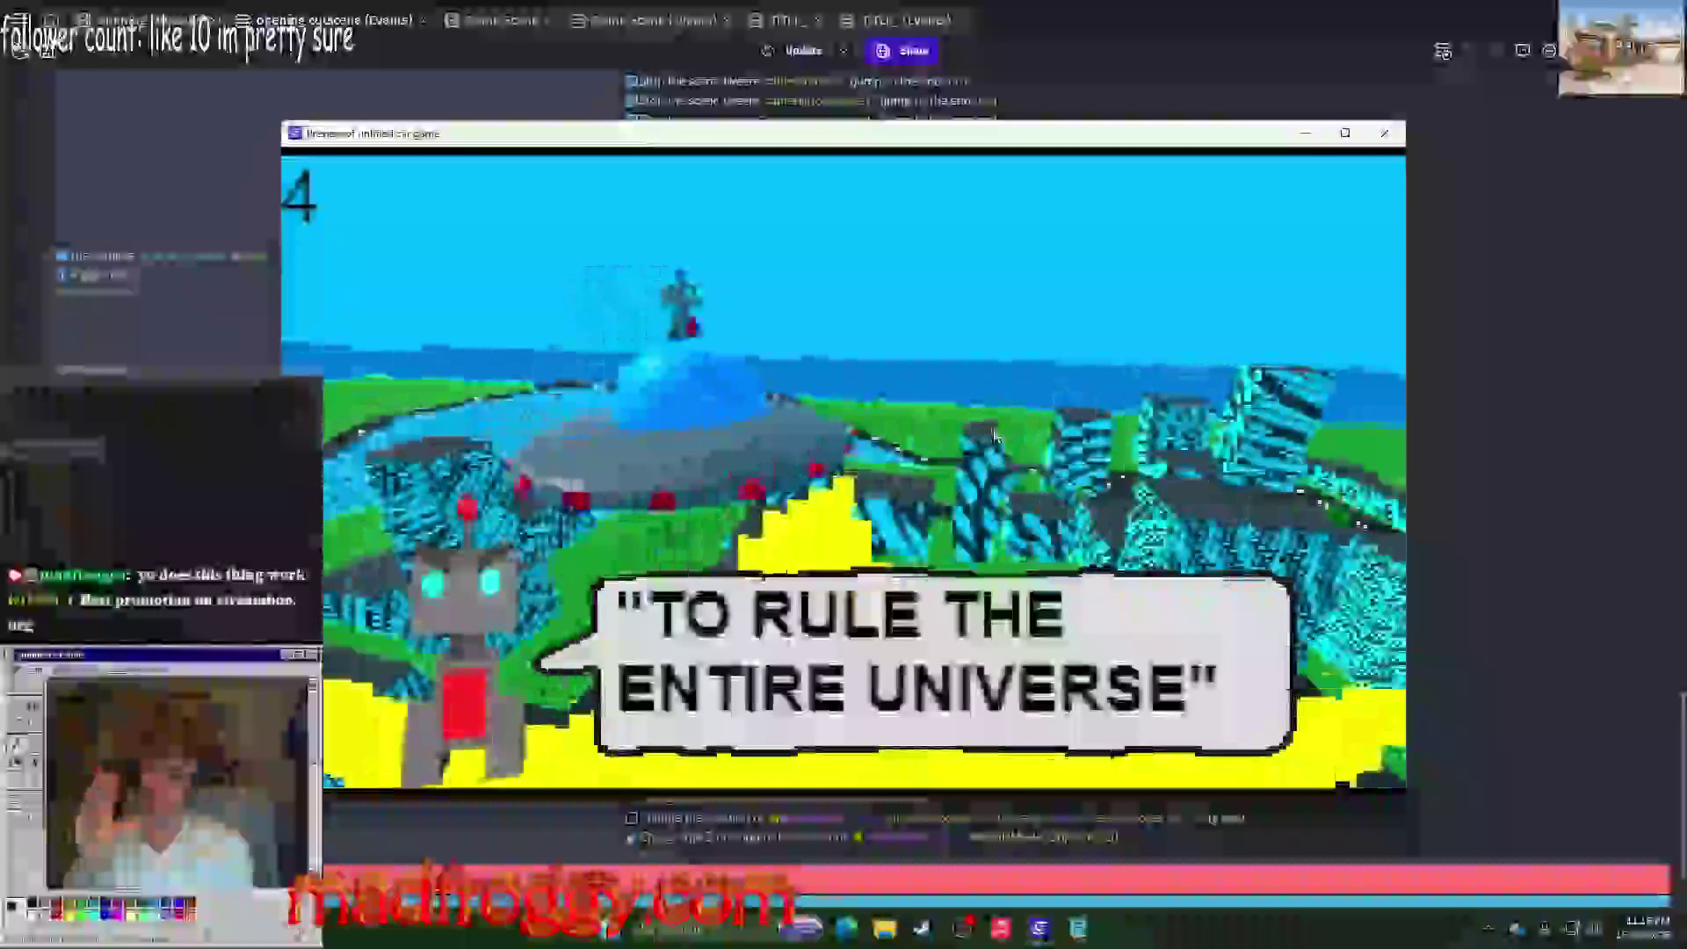
pyautogui.click(994, 435)
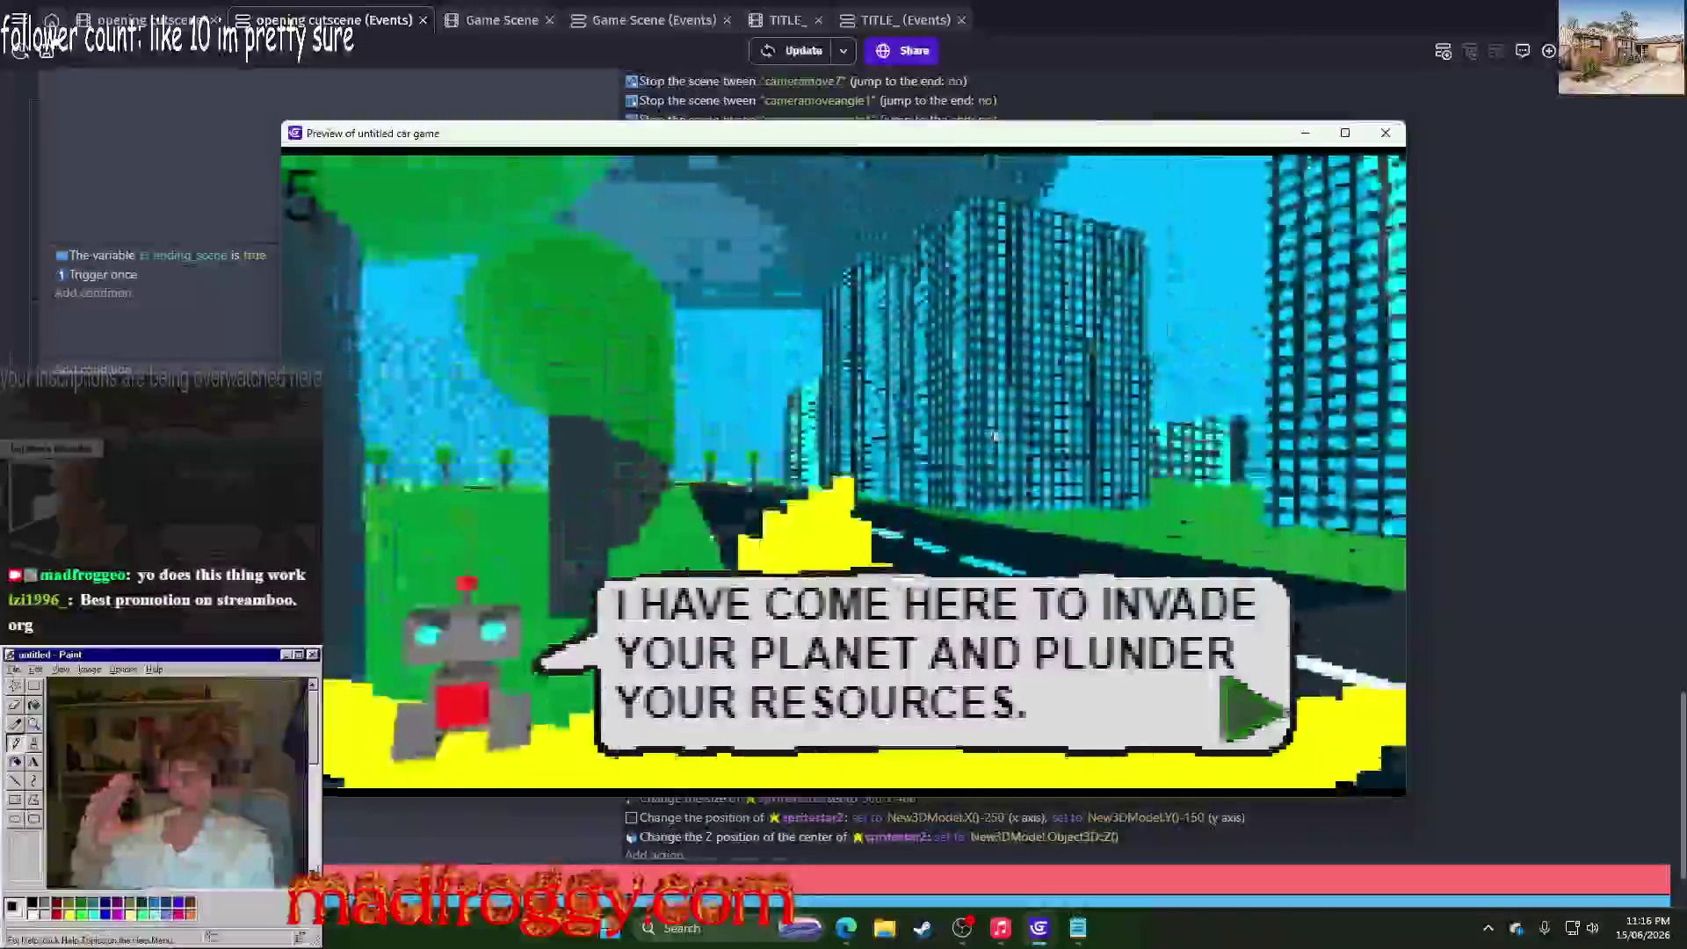
pyautogui.click(995, 436)
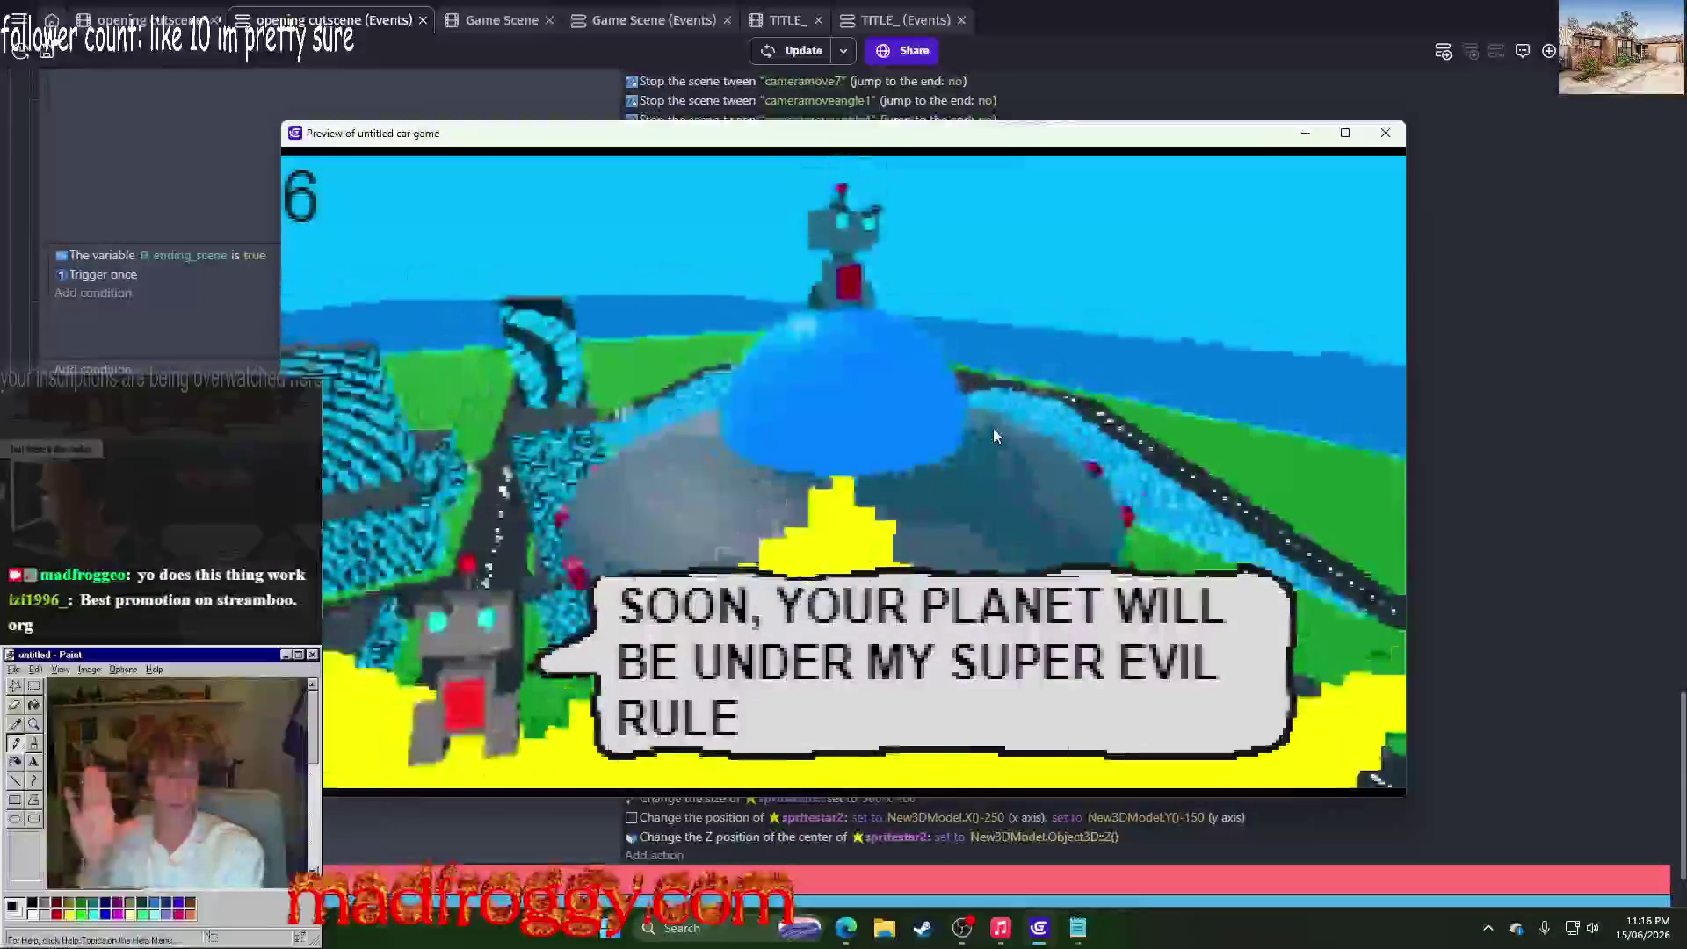
pyautogui.click(994, 436)
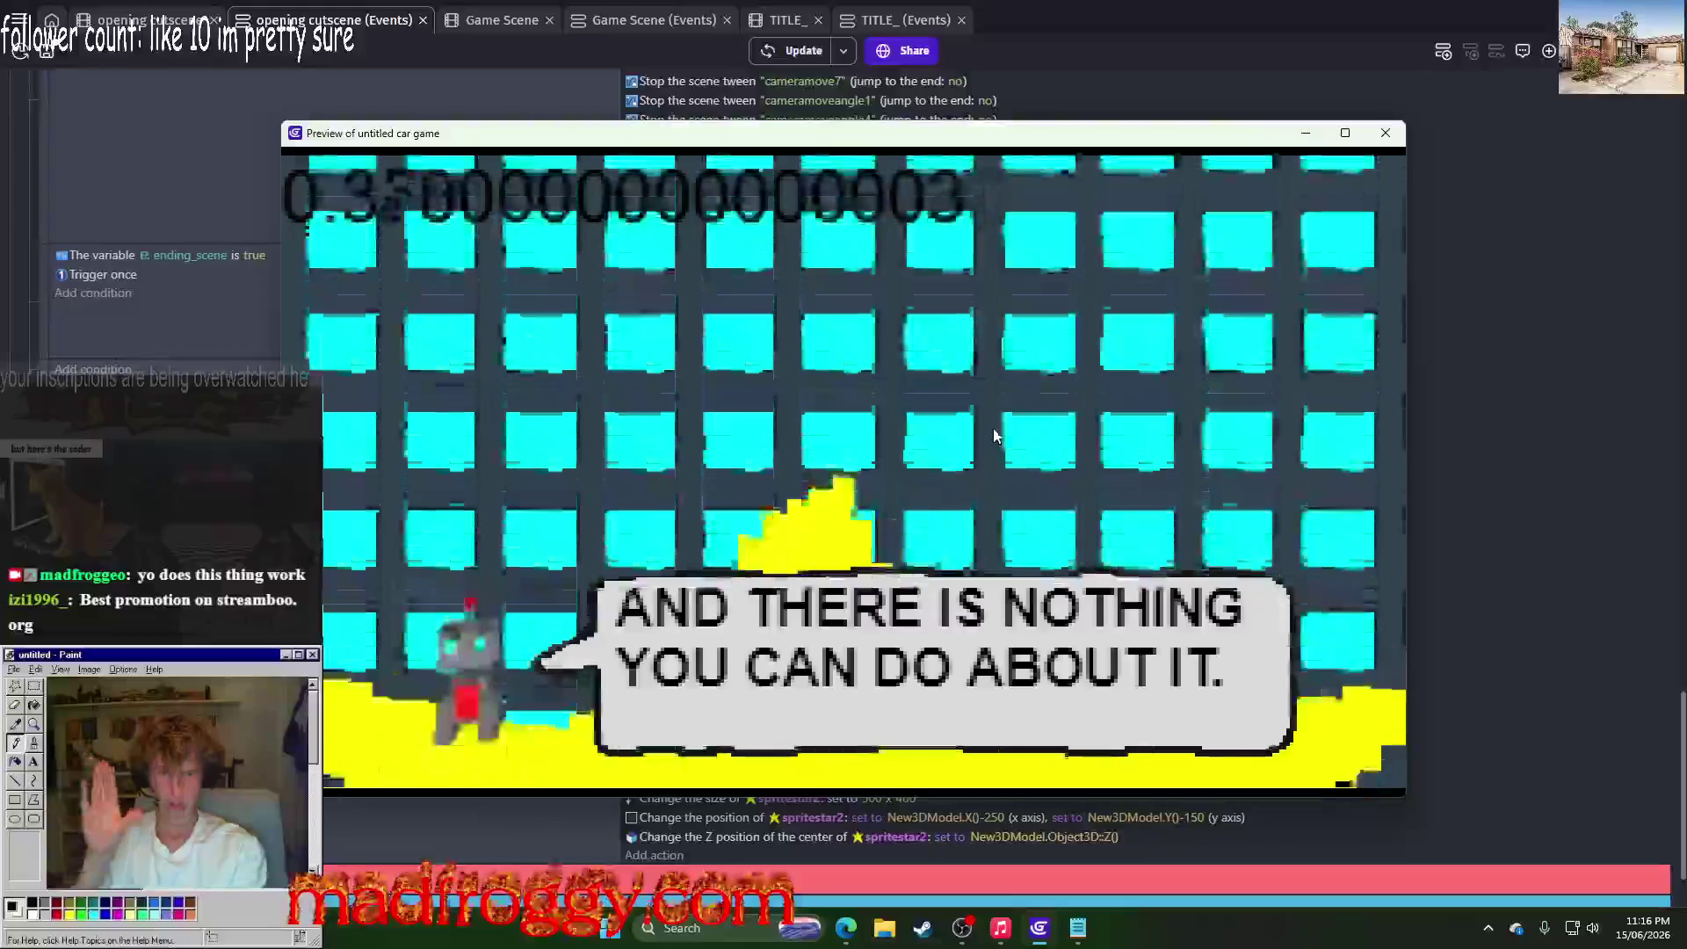
pyautogui.click(994, 436)
pyautogui.click(994, 435)
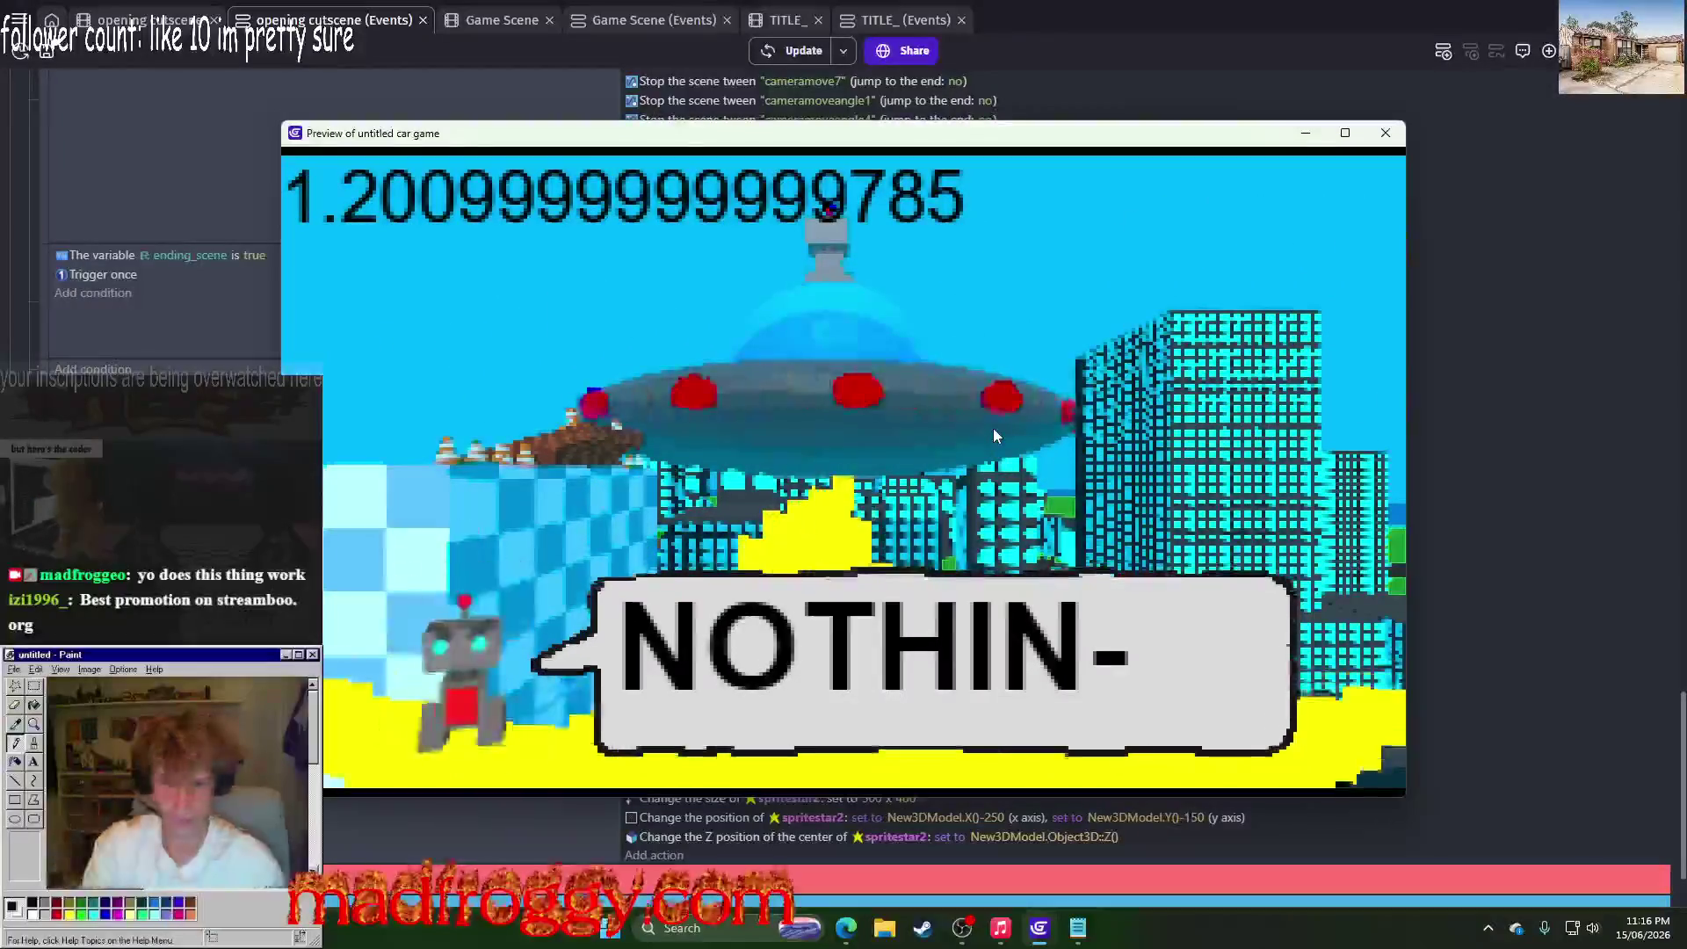
pyautogui.click(1385, 133)
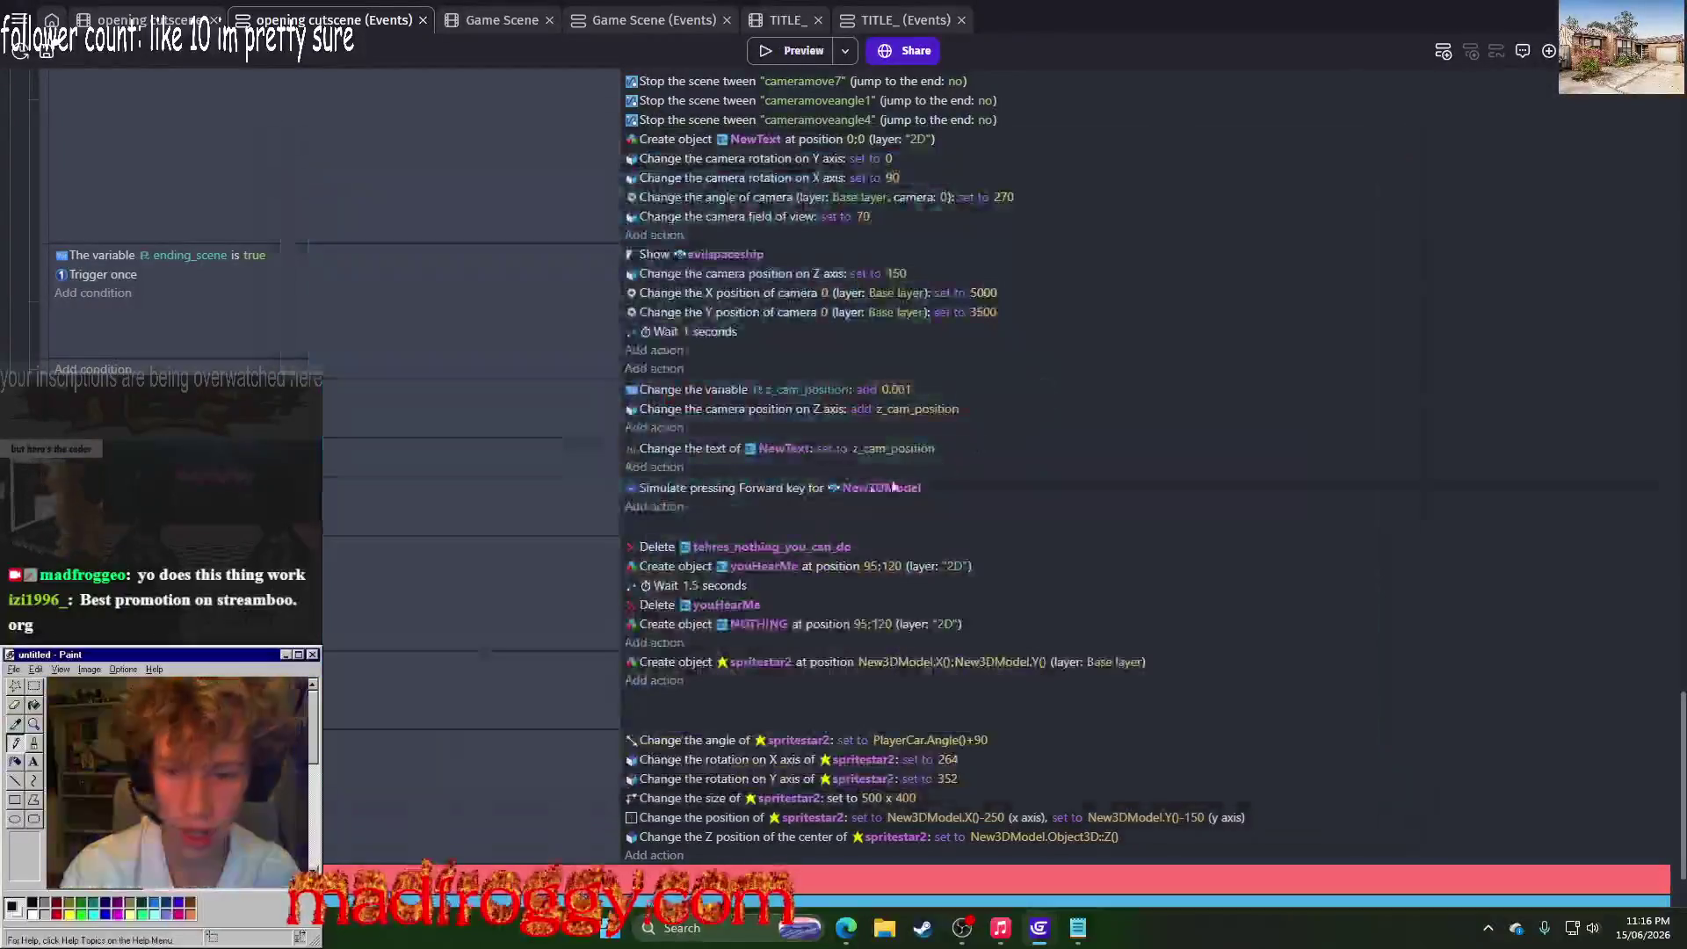
# Step: Change the wait after creating youHearMe from 1.5 to 2.5 seconds
pyautogui.click(691, 586)
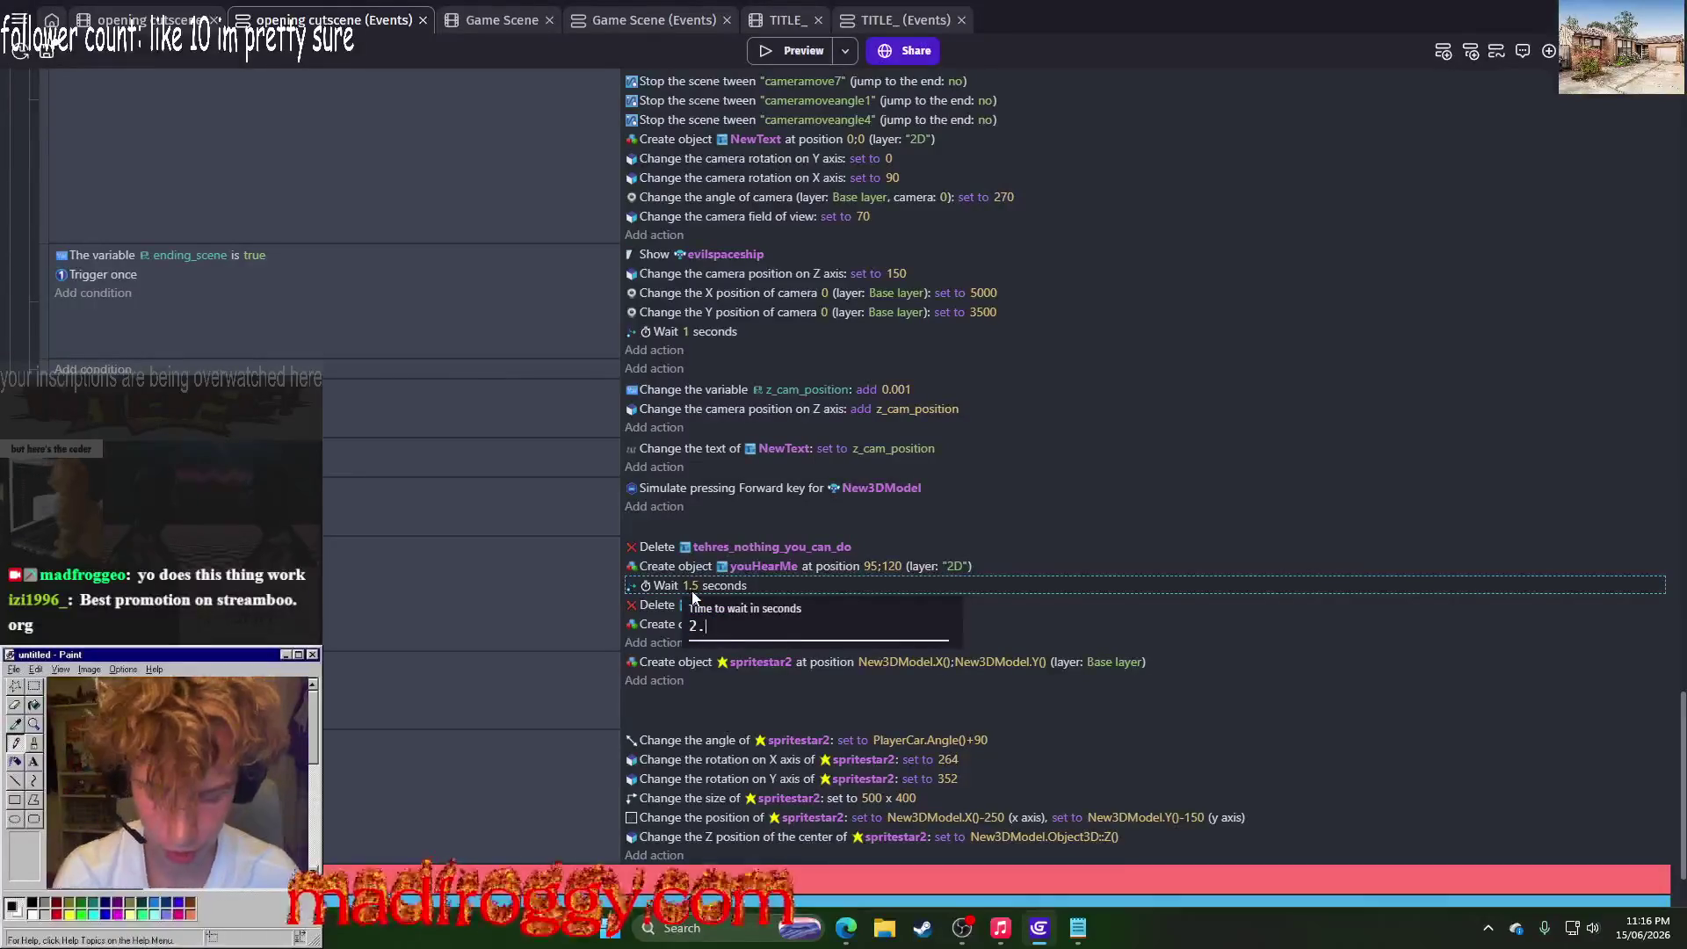
pyautogui.write('5')
pyautogui.press('Return')
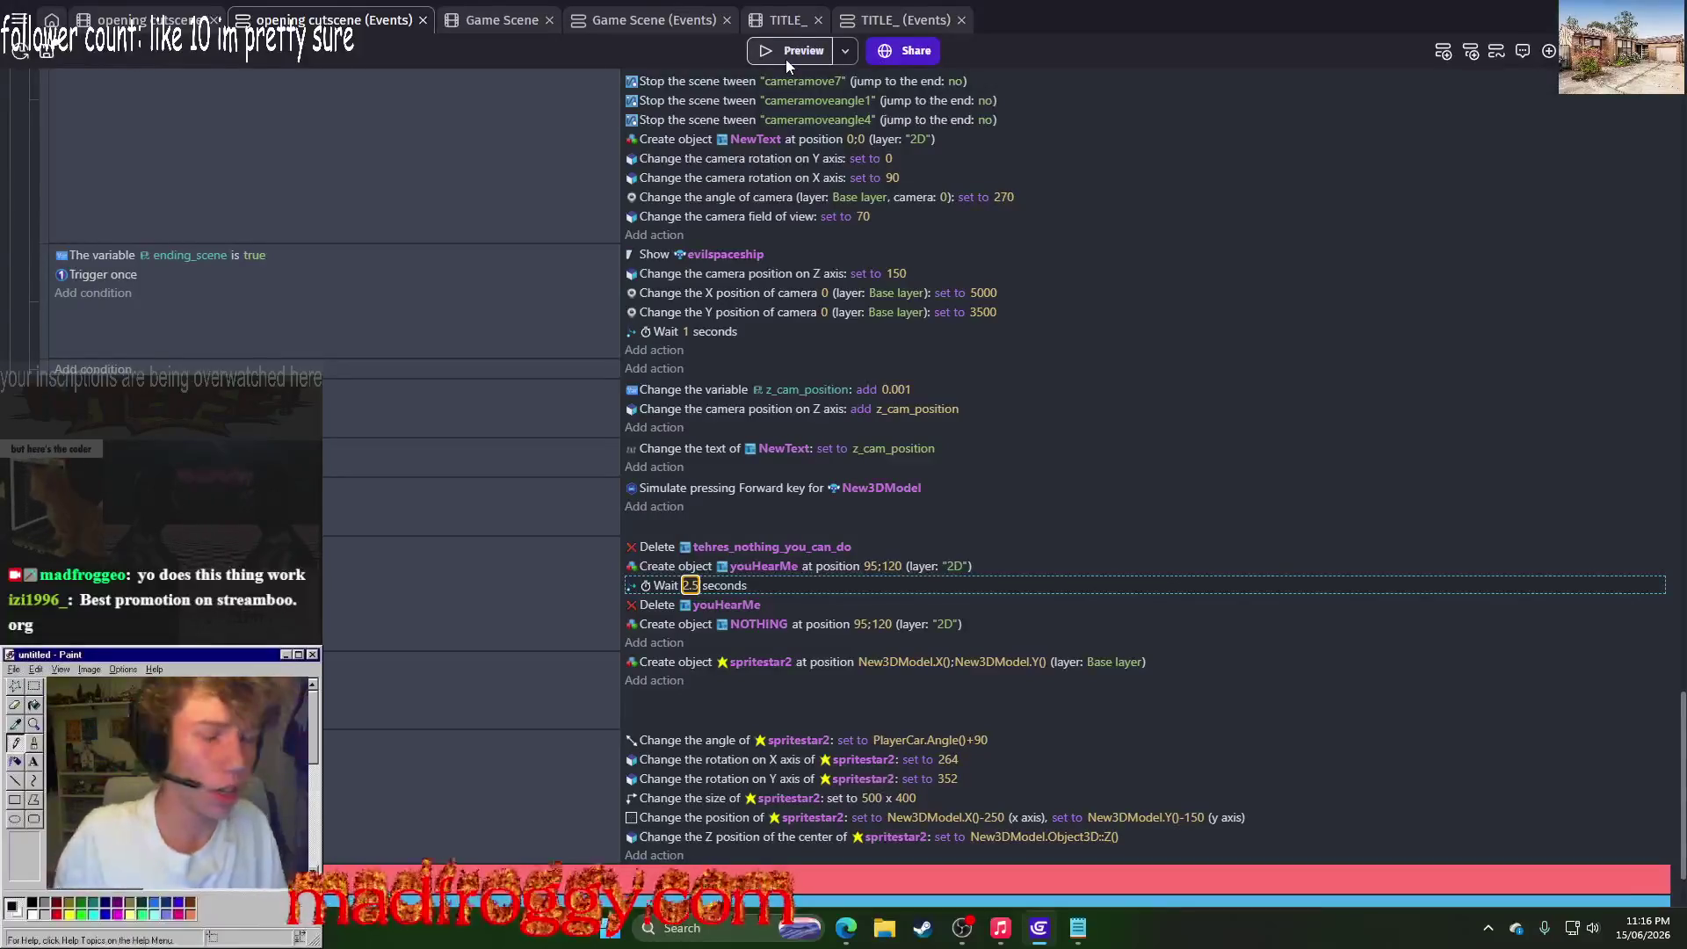
# Step: Preview the ending cutscene through the robot's remaining lines and close it
pyautogui.click(785, 58)
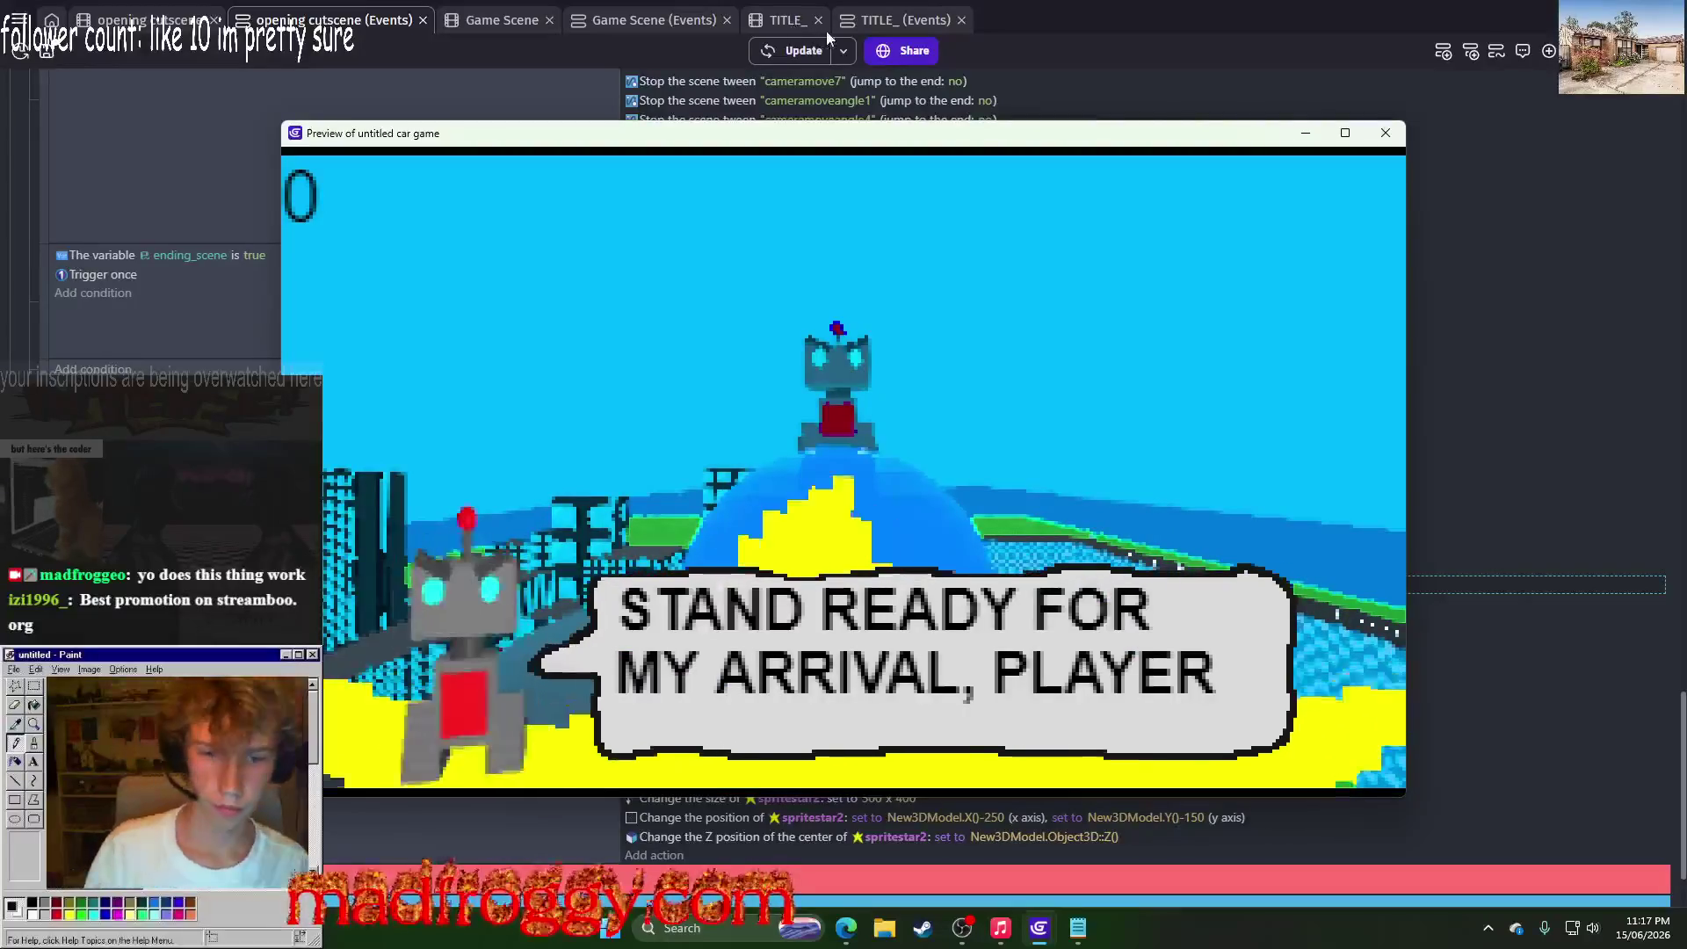
pyautogui.click(1098, 452)
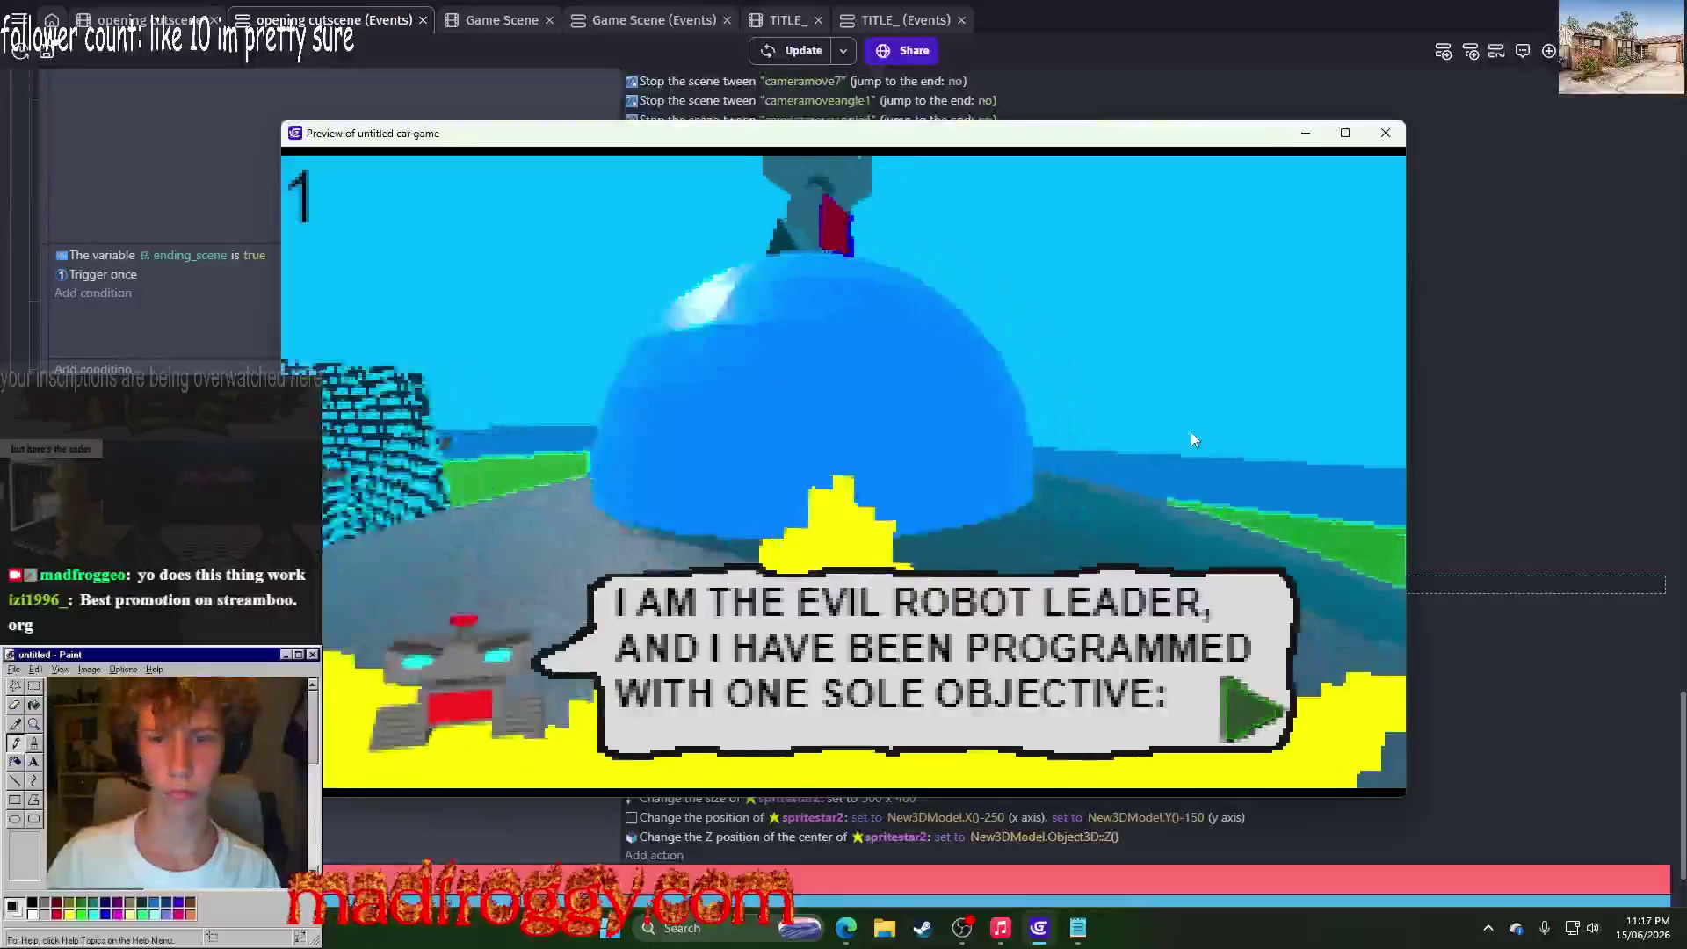
pyautogui.click(1191, 438)
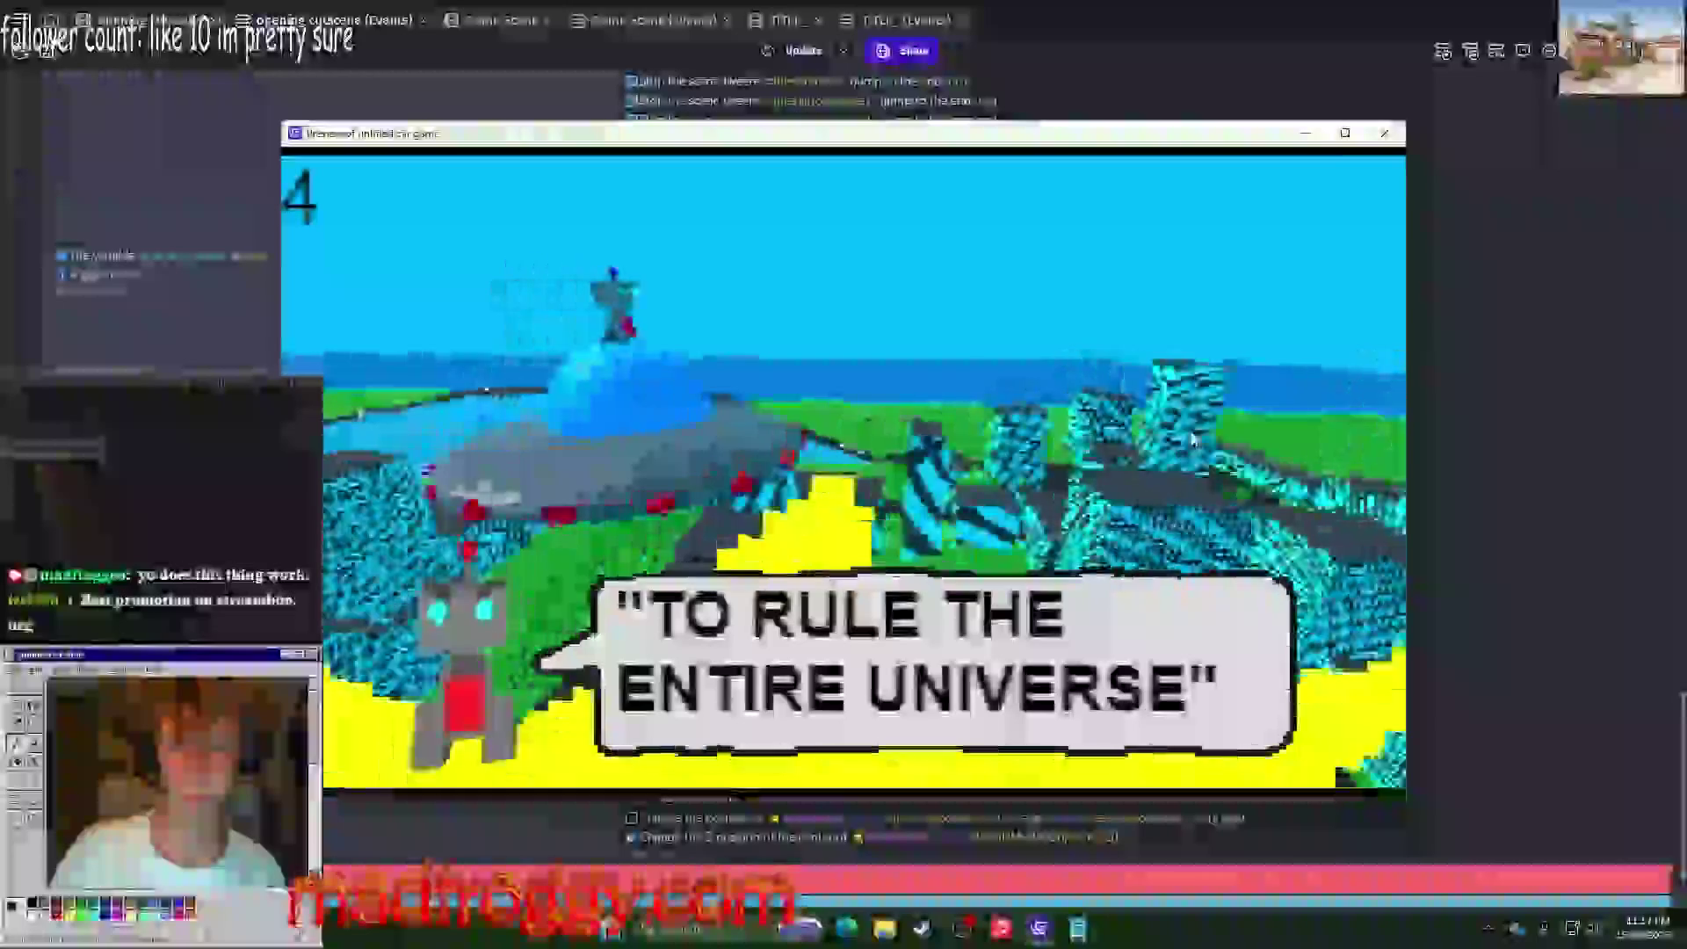
pyautogui.click(1192, 439)
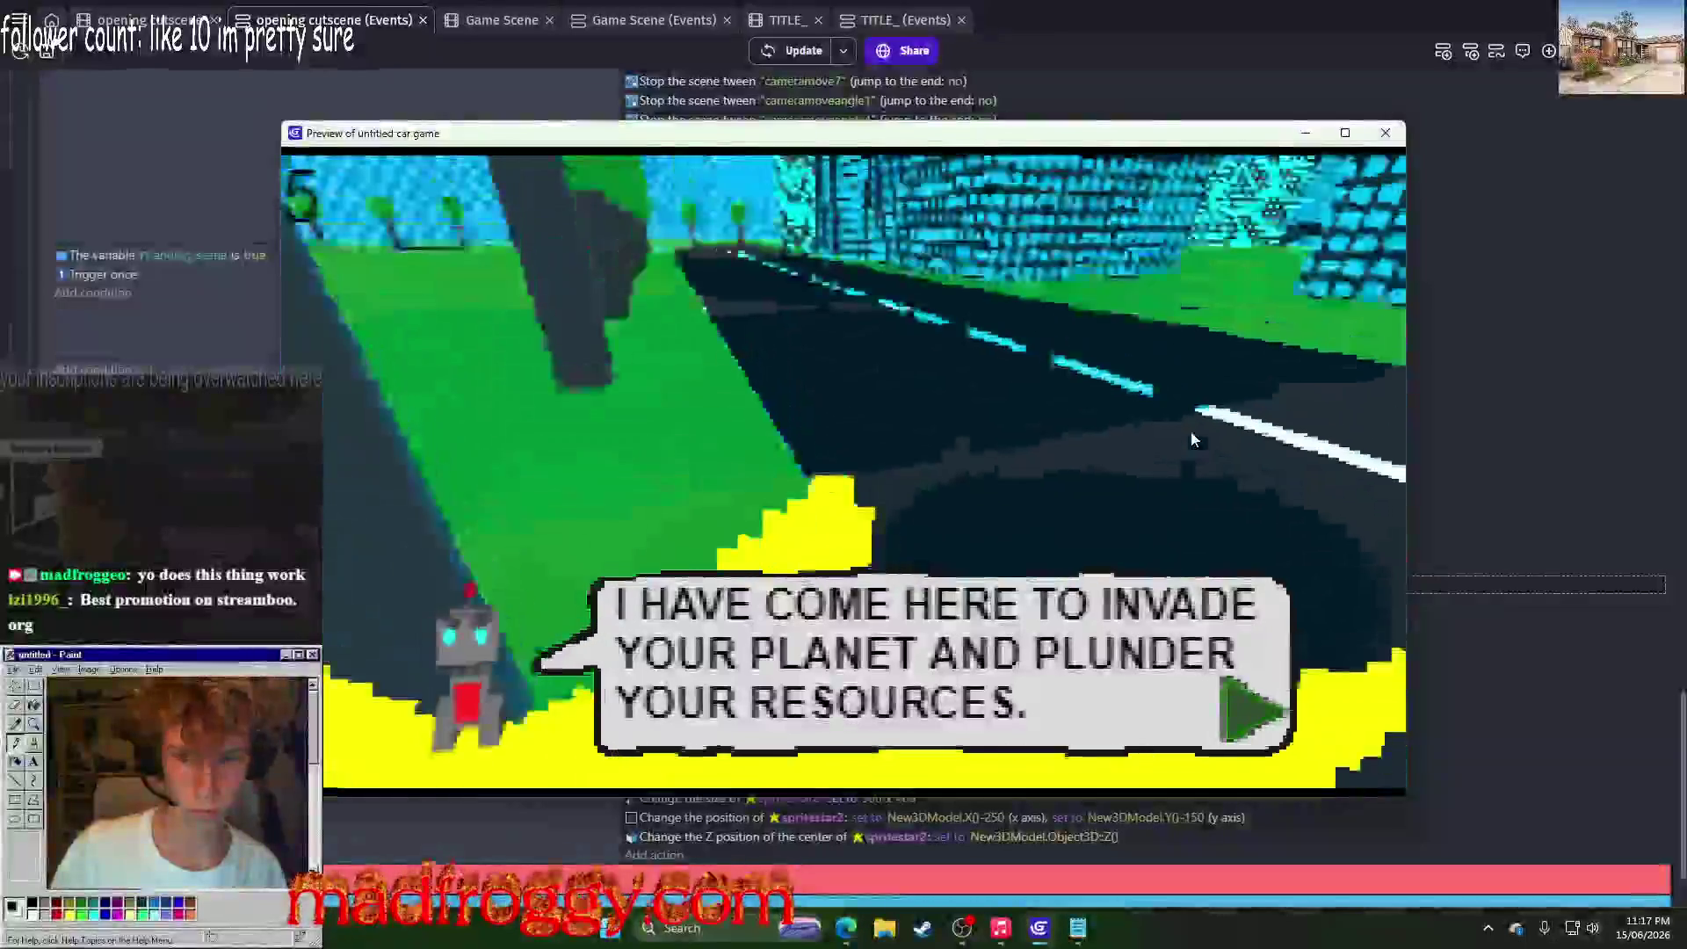
pyautogui.click(1191, 436)
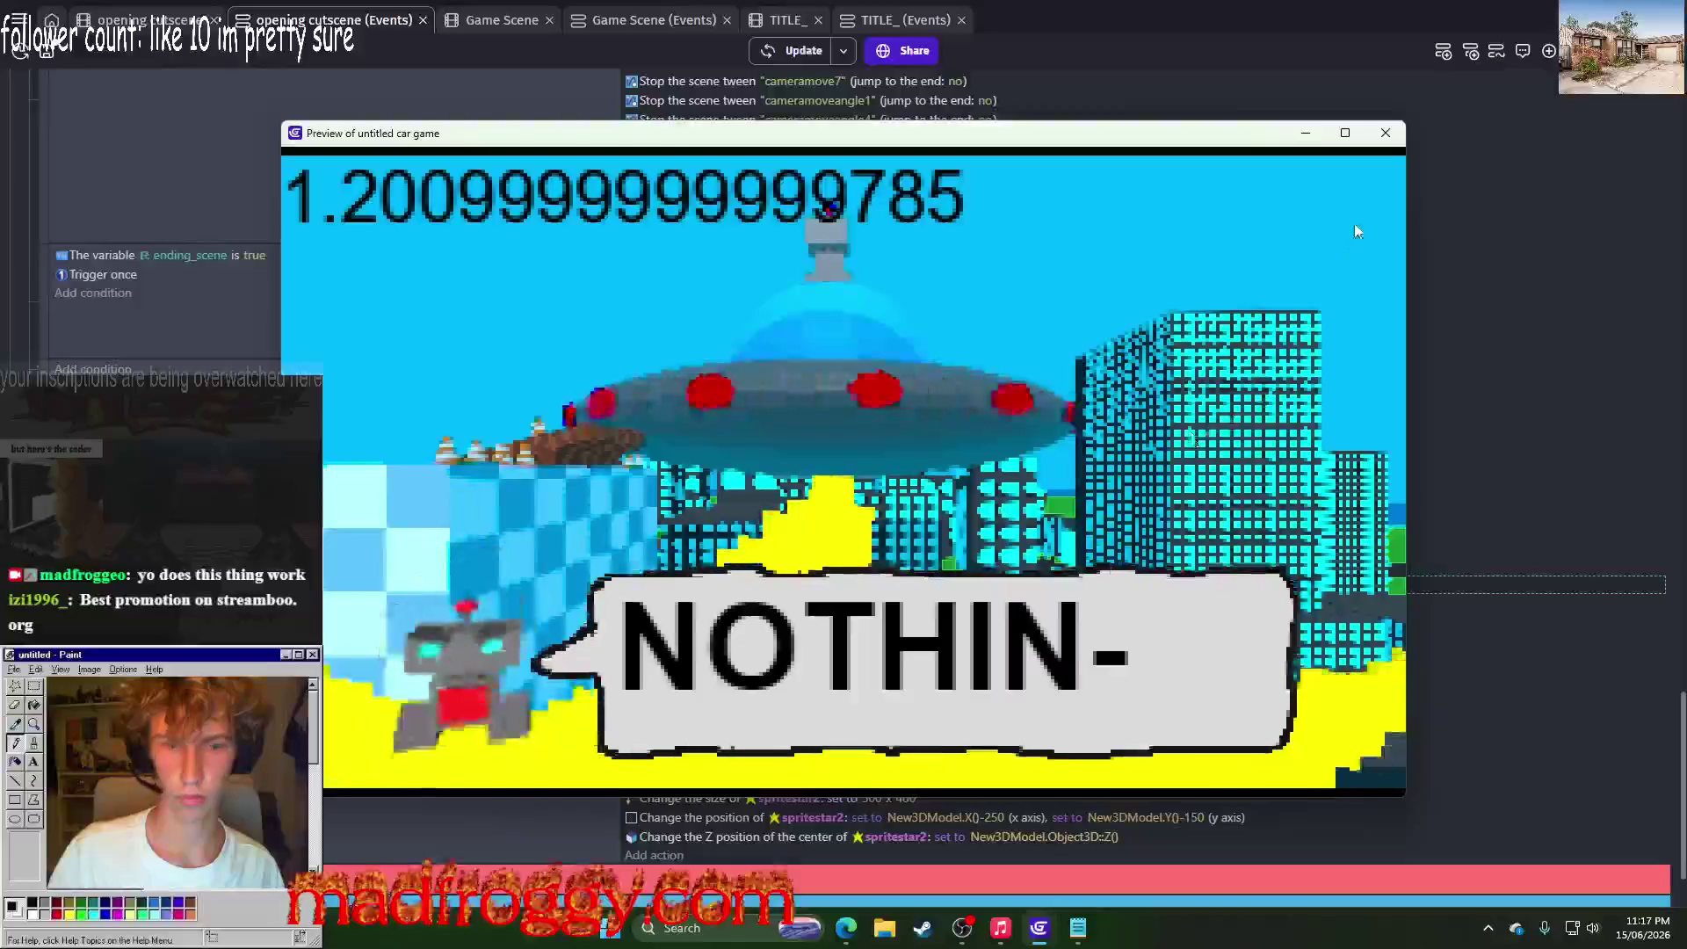
pyautogui.click(1381, 137)
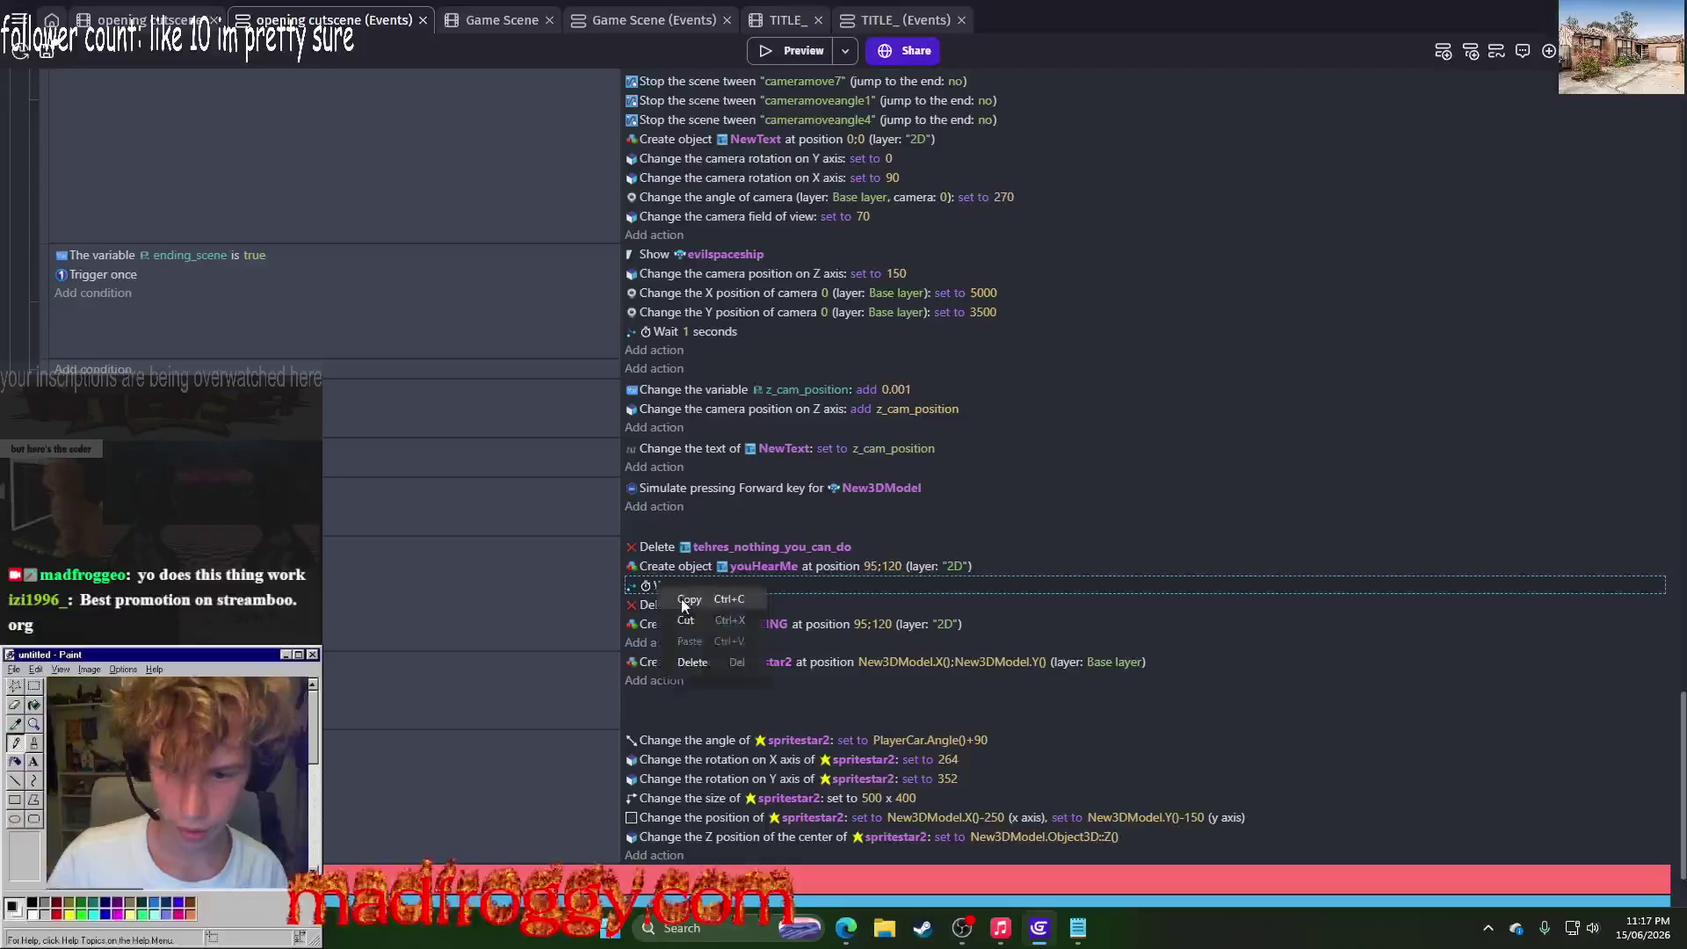
# Step: Copy the 2.5-second wait and paste it after the NOTHING text creation
pyautogui.click(645, 652)
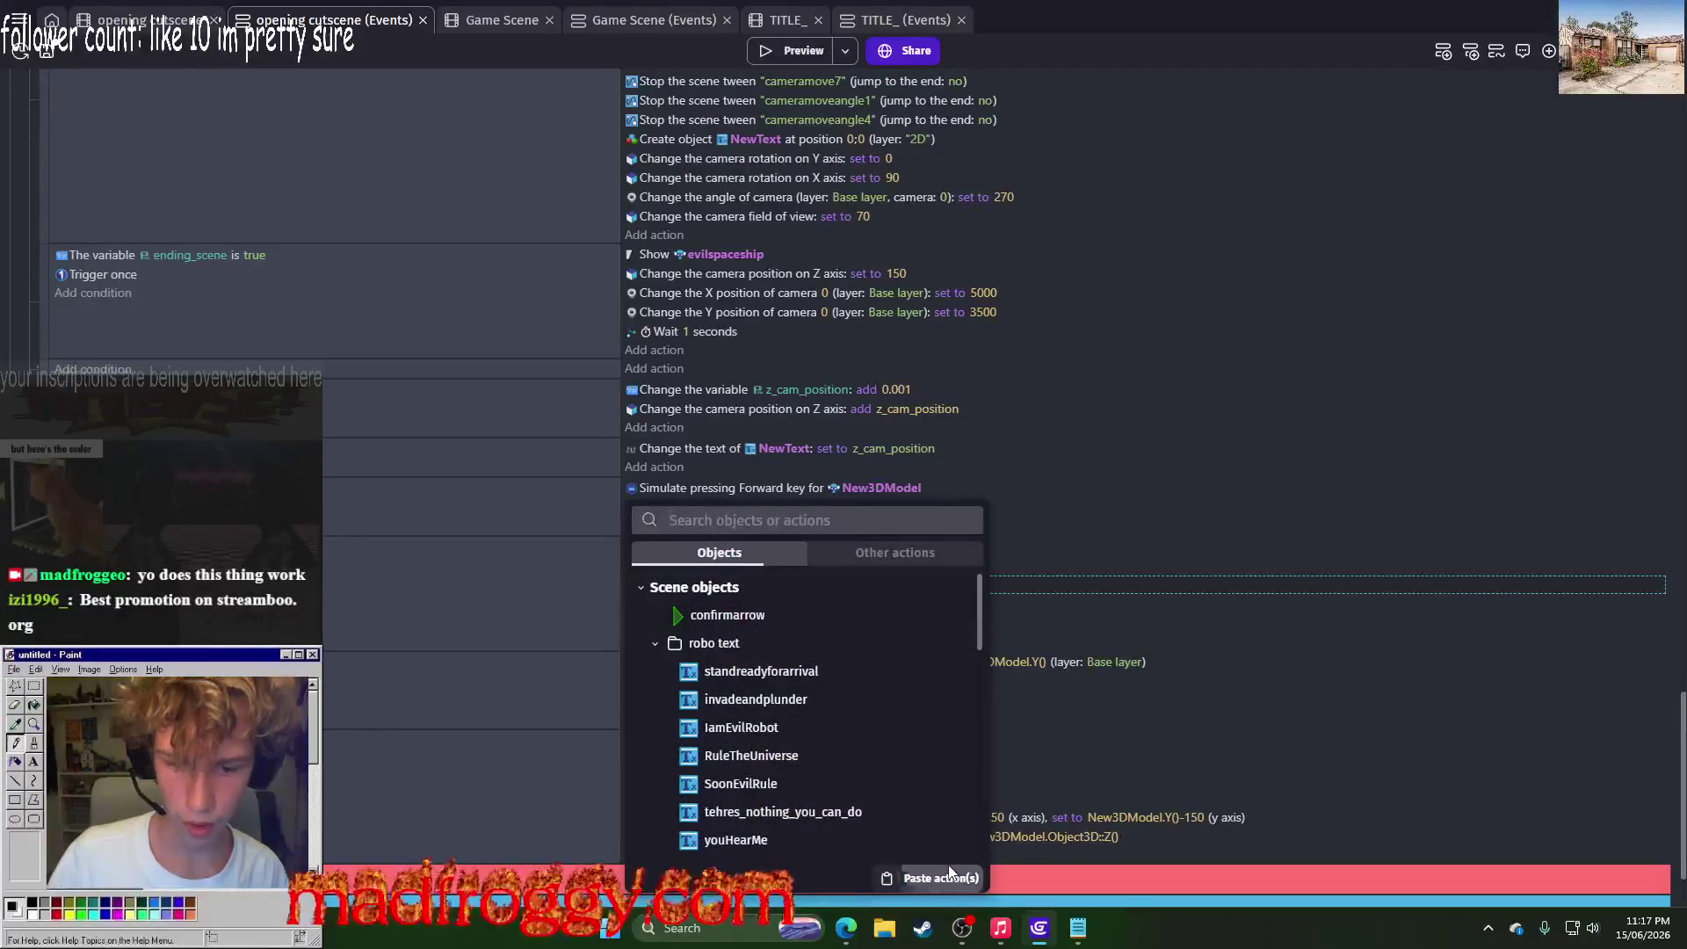
pyautogui.hotkey('ctrl', 'v')
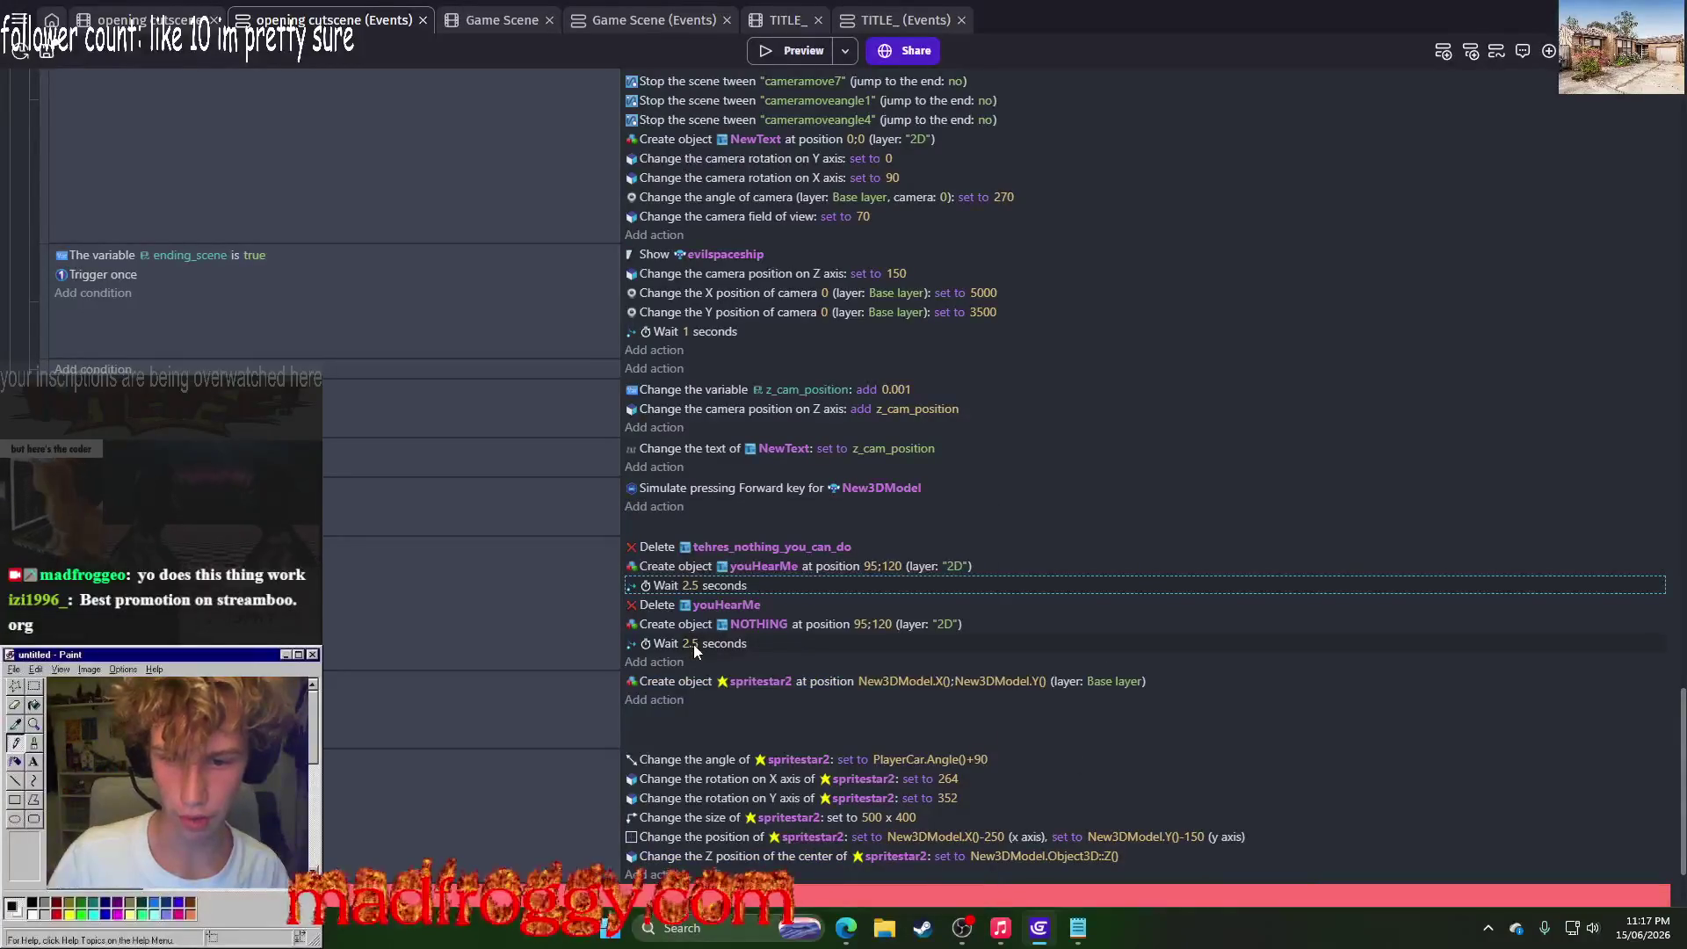
pyautogui.scroll(-1, 620, 361)
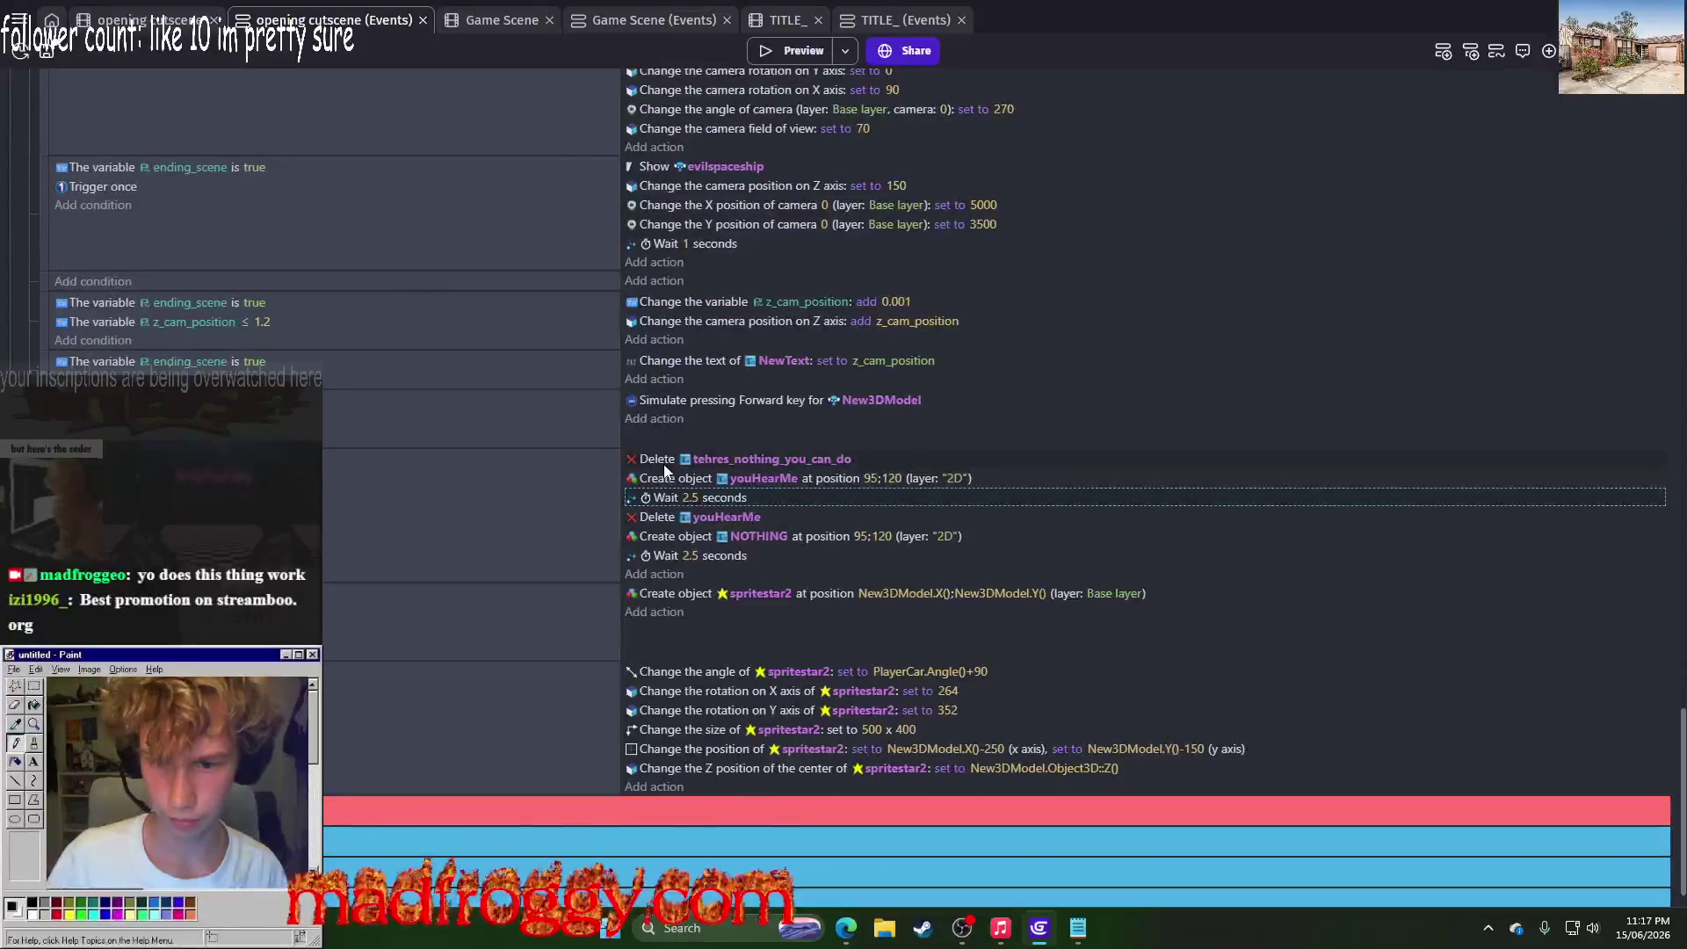
pyautogui.scroll(1, 980, 505)
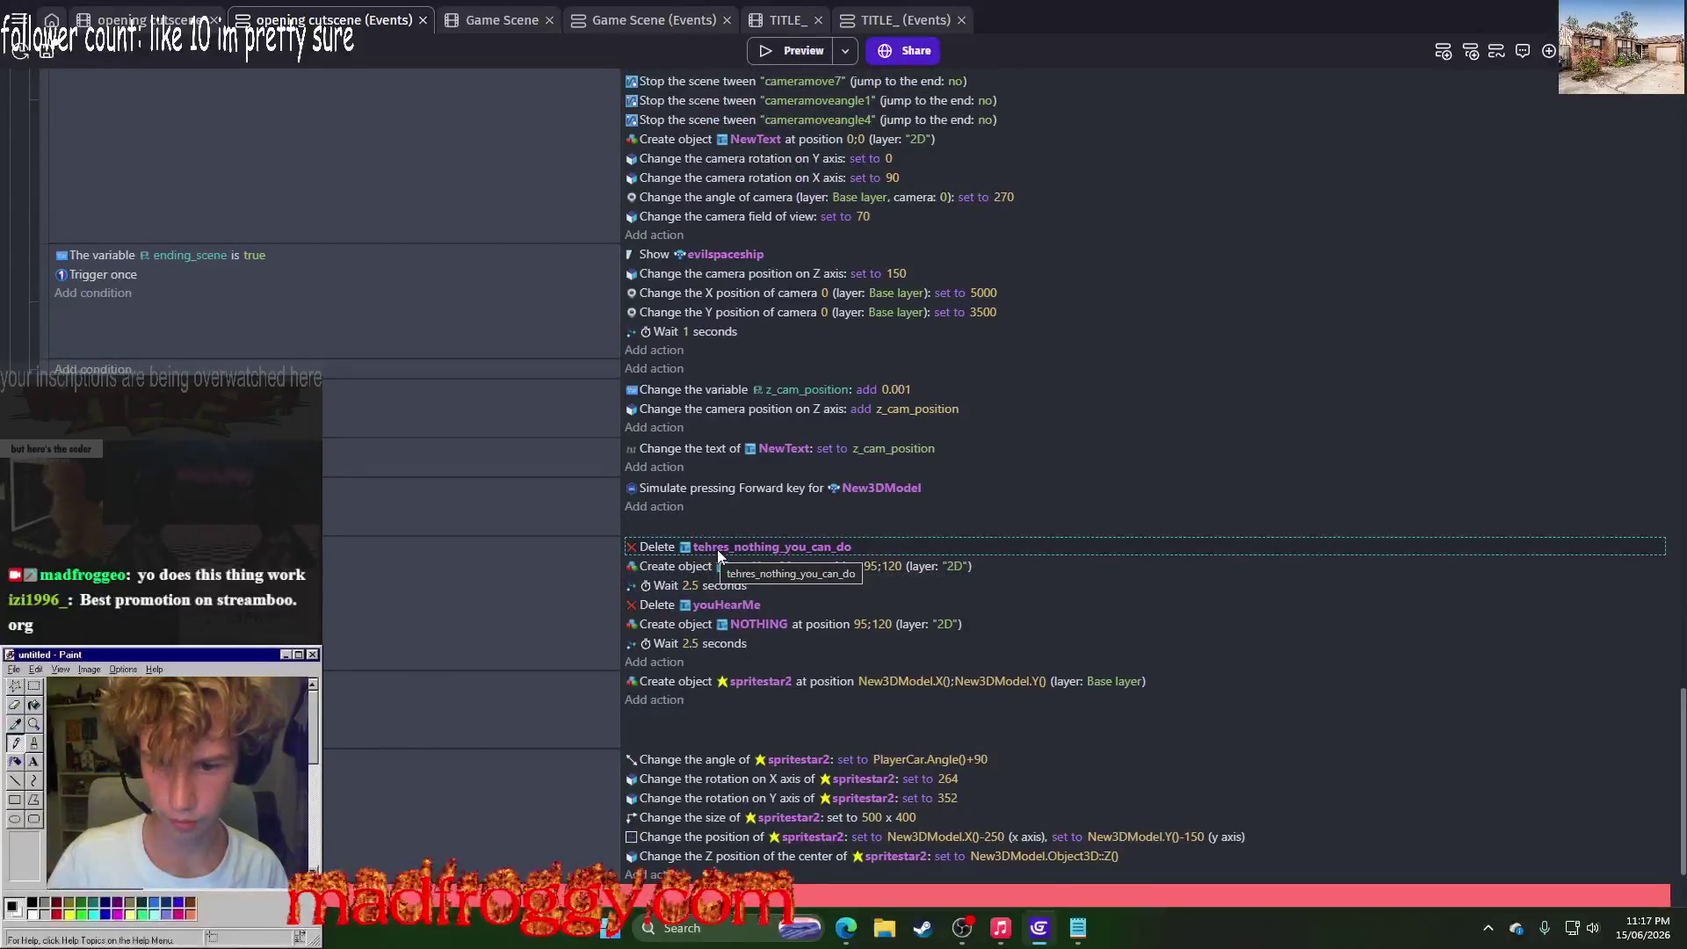
pyautogui.scroll(3, 651, 559)
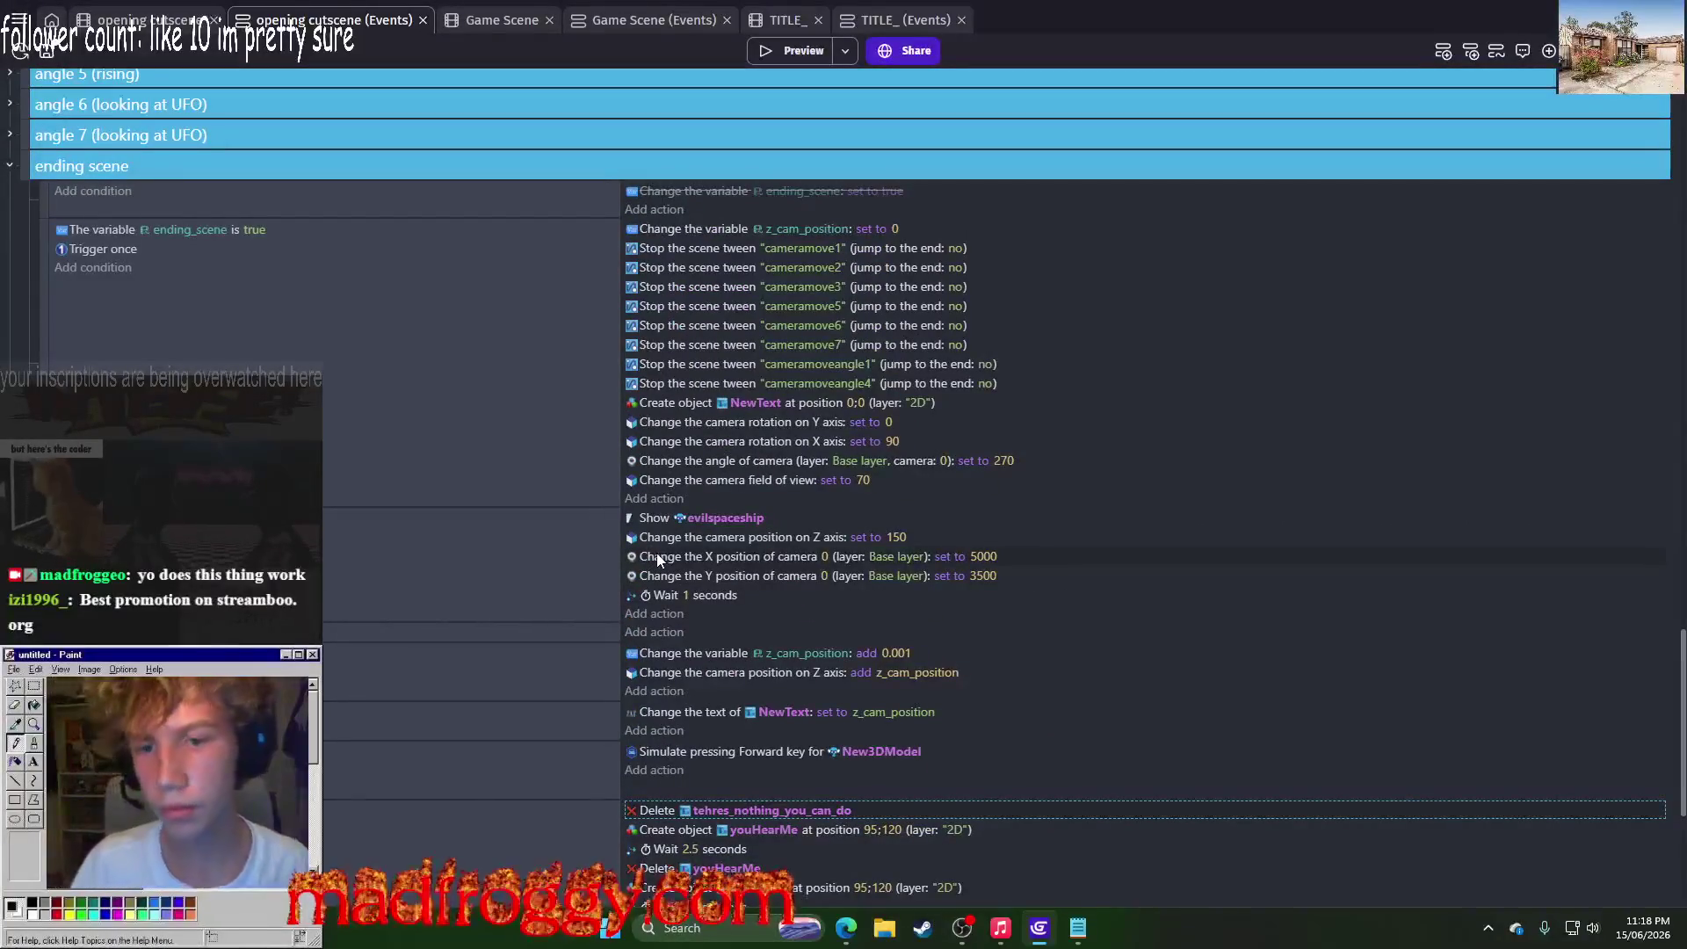
pyautogui.scroll(10, 658, 559)
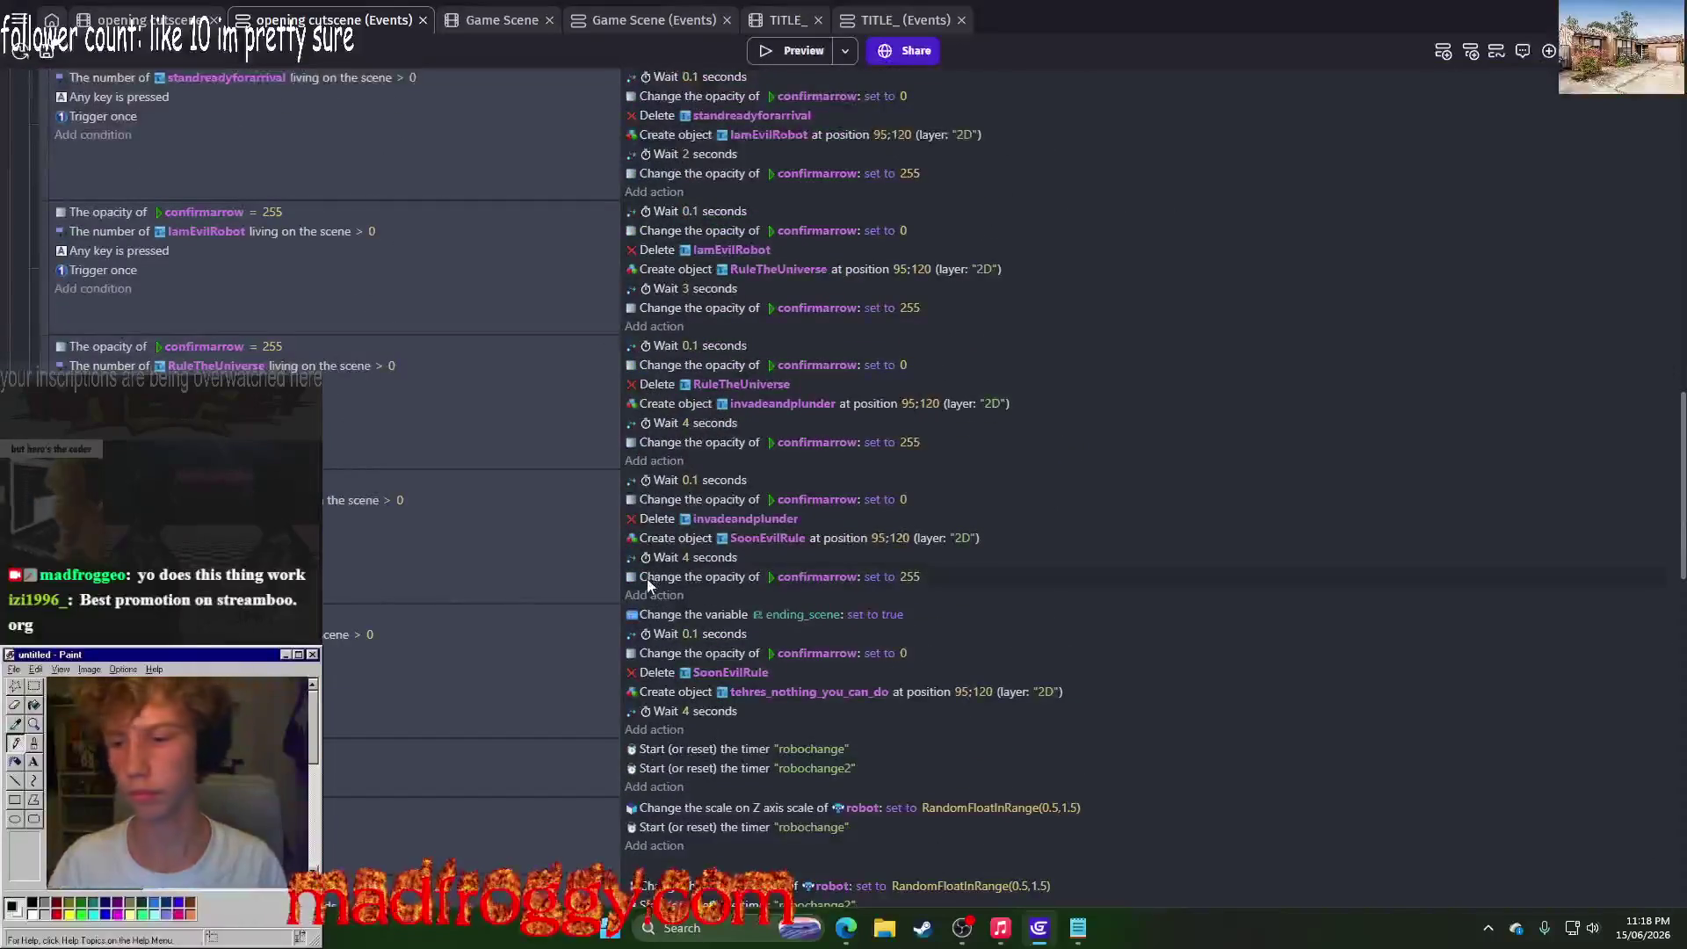
pyautogui.scroll(-10, 650, 580)
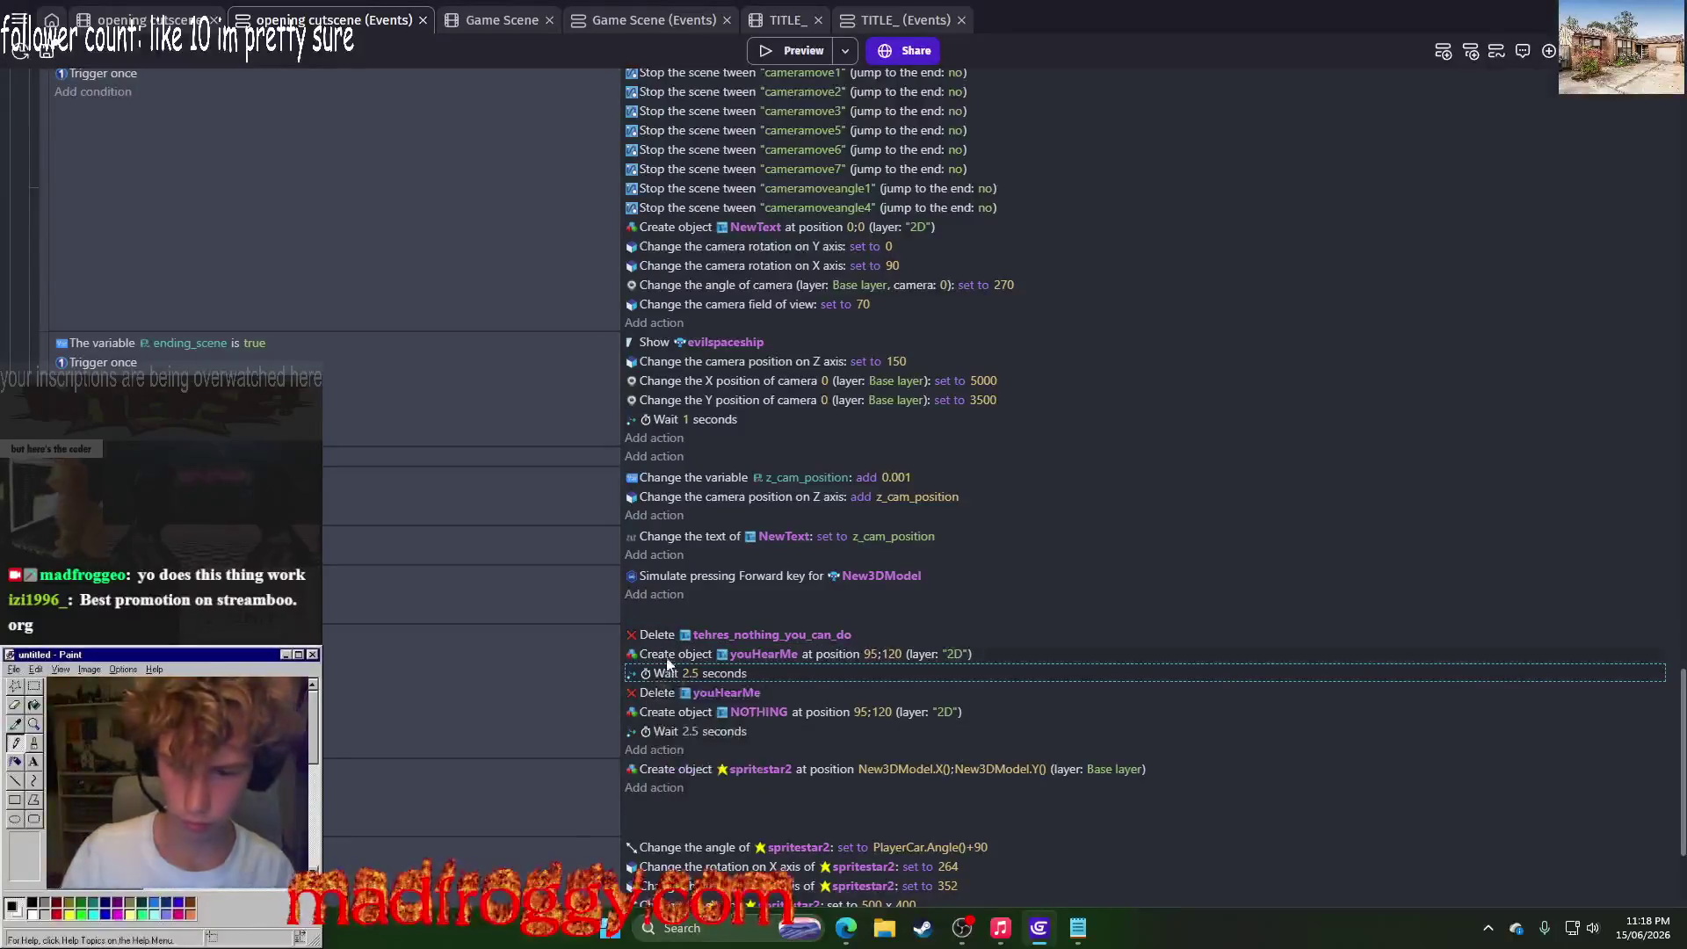
# Step: Insert another wait first, before deleting tehres_nothing_you_can_do, and set it to 0.5 seconds
pyautogui.hotkey('ctrl', 'v')
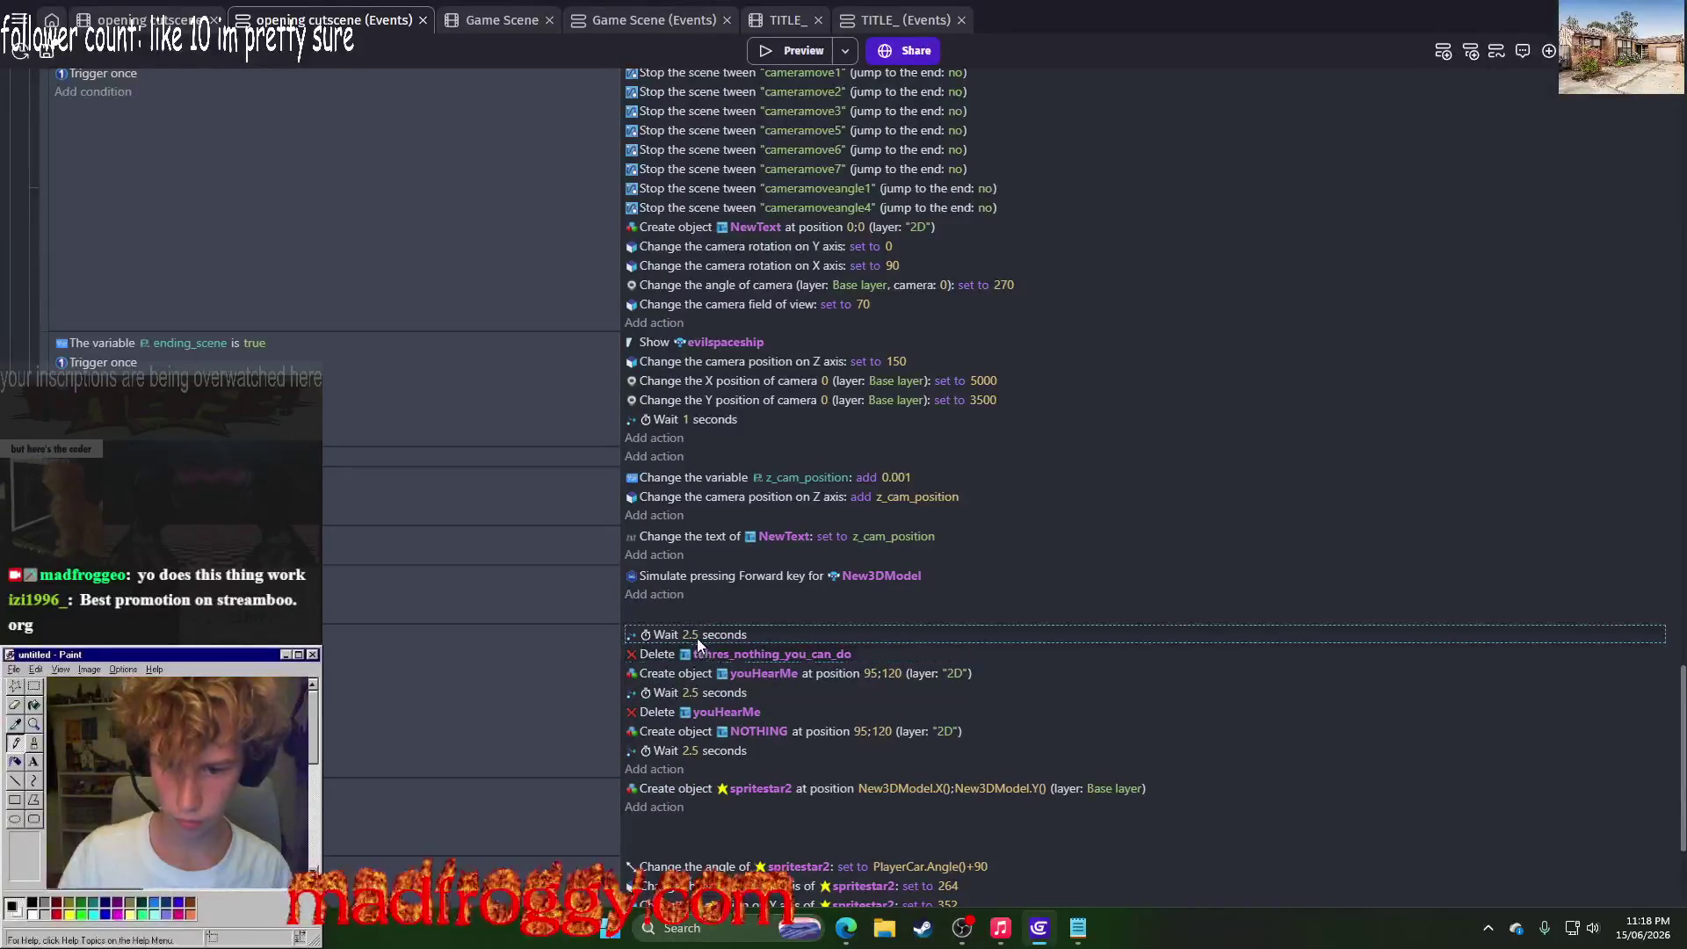
pyautogui.click(696, 635)
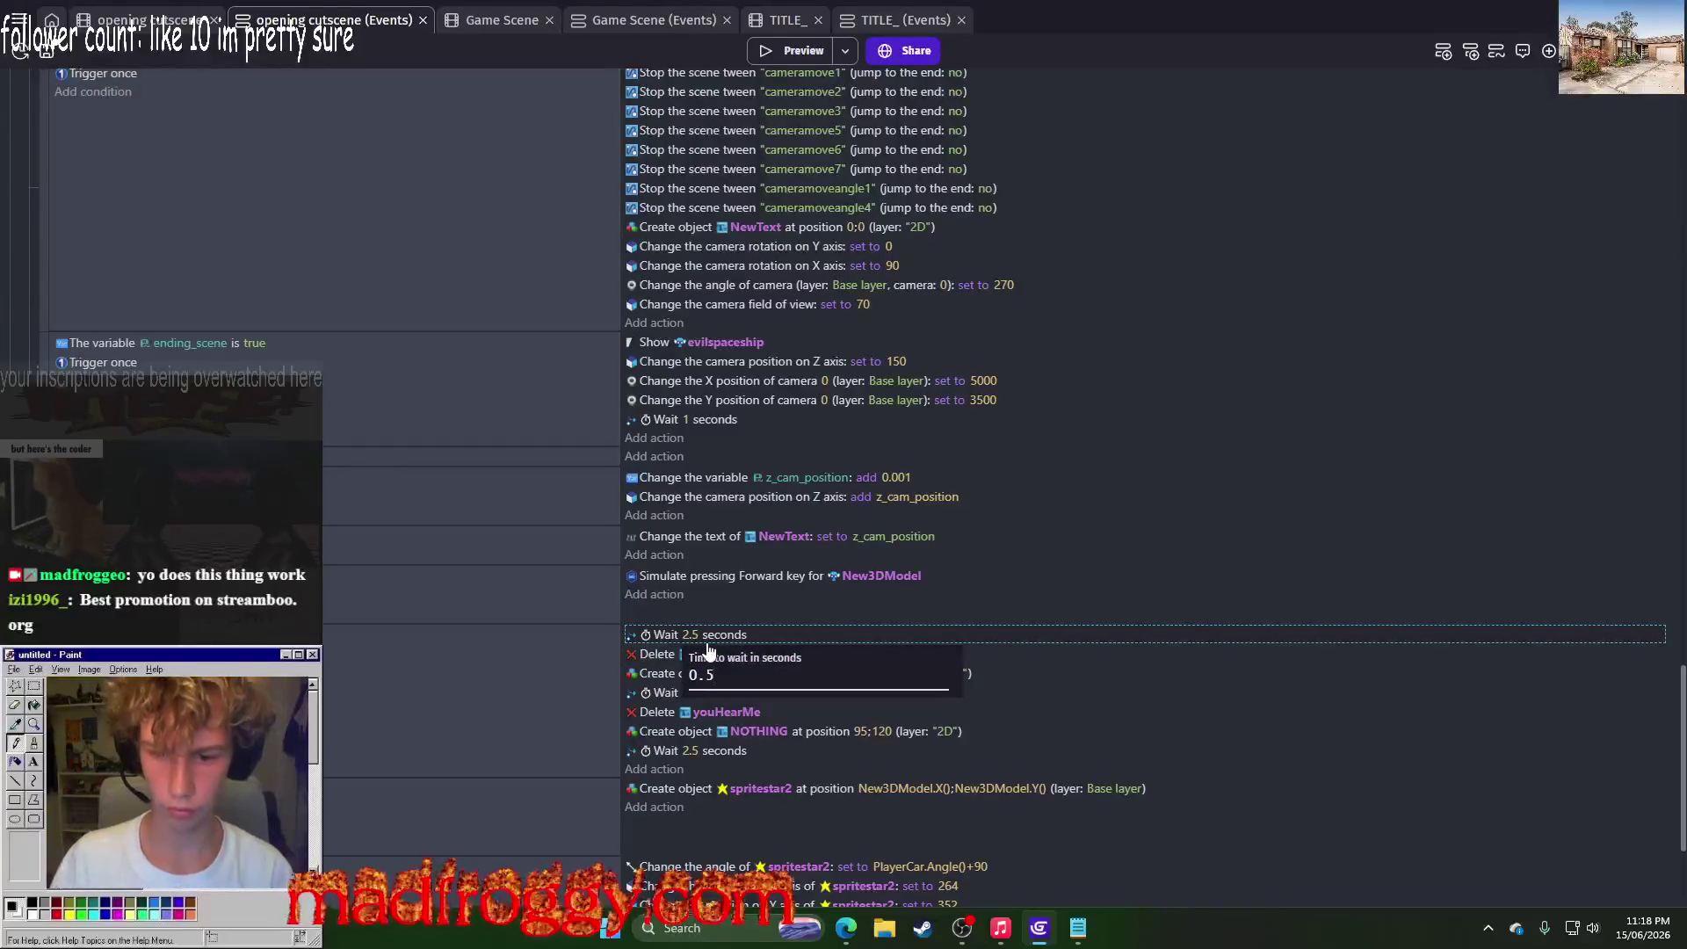
pyautogui.press('Return')
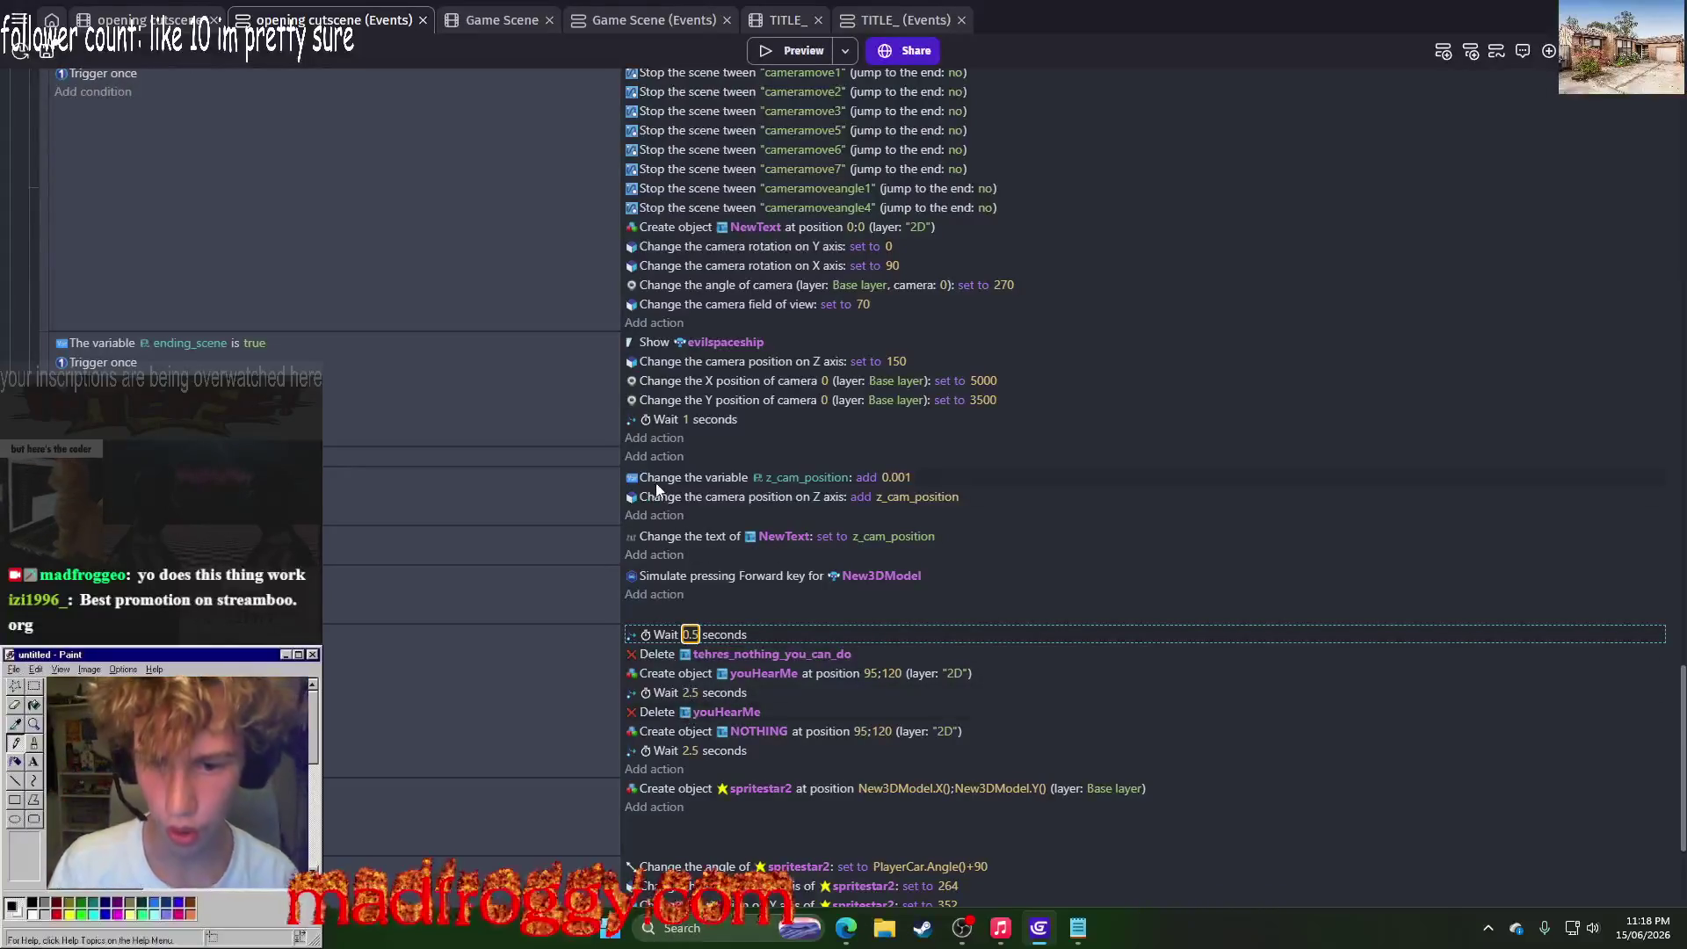
pyautogui.scroll(2, 657, 490)
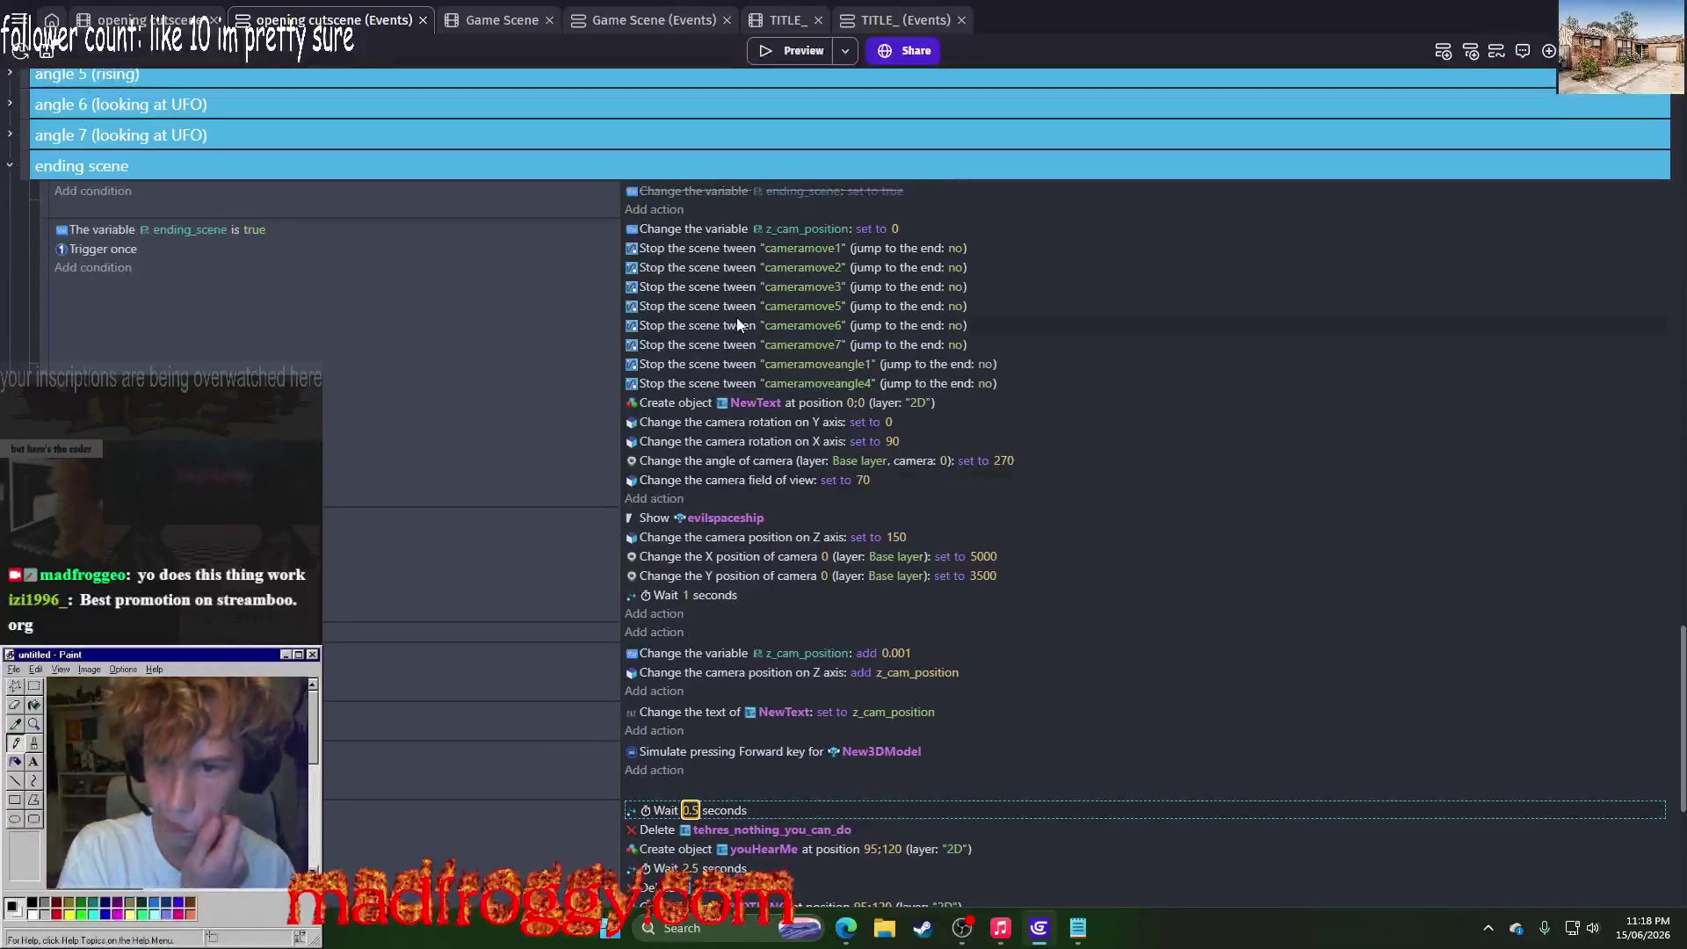
pyautogui.scroll(15, 736, 318)
pyautogui.scroll(4, 998, 474)
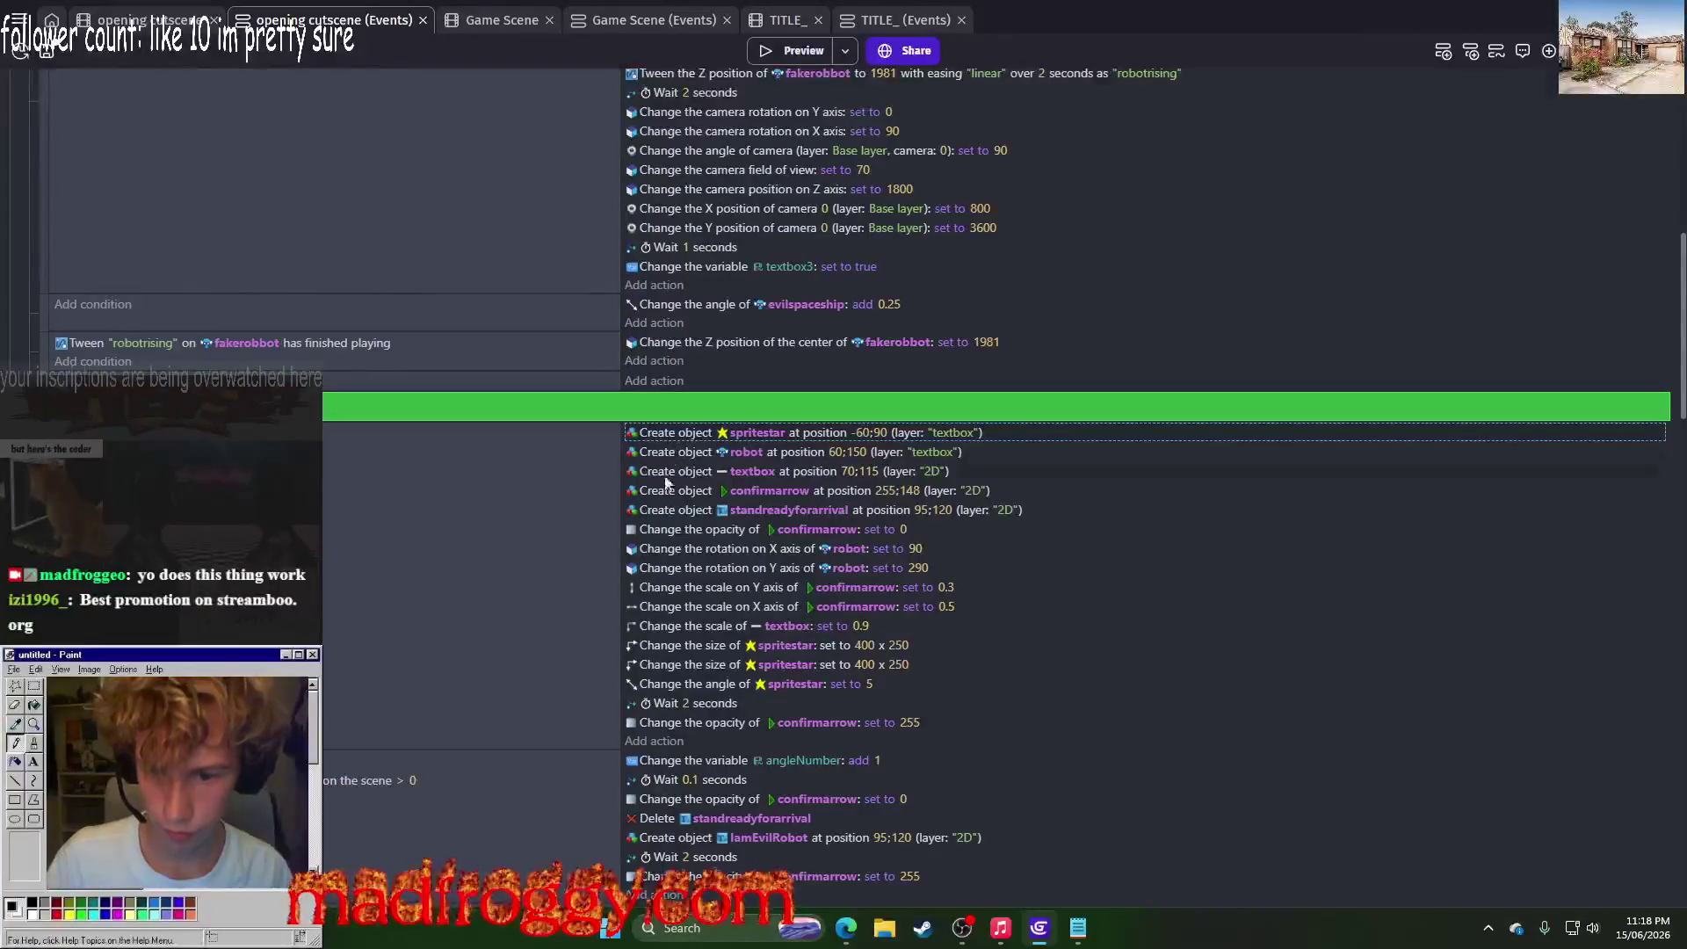
pyautogui.scroll(-15, 679, 525)
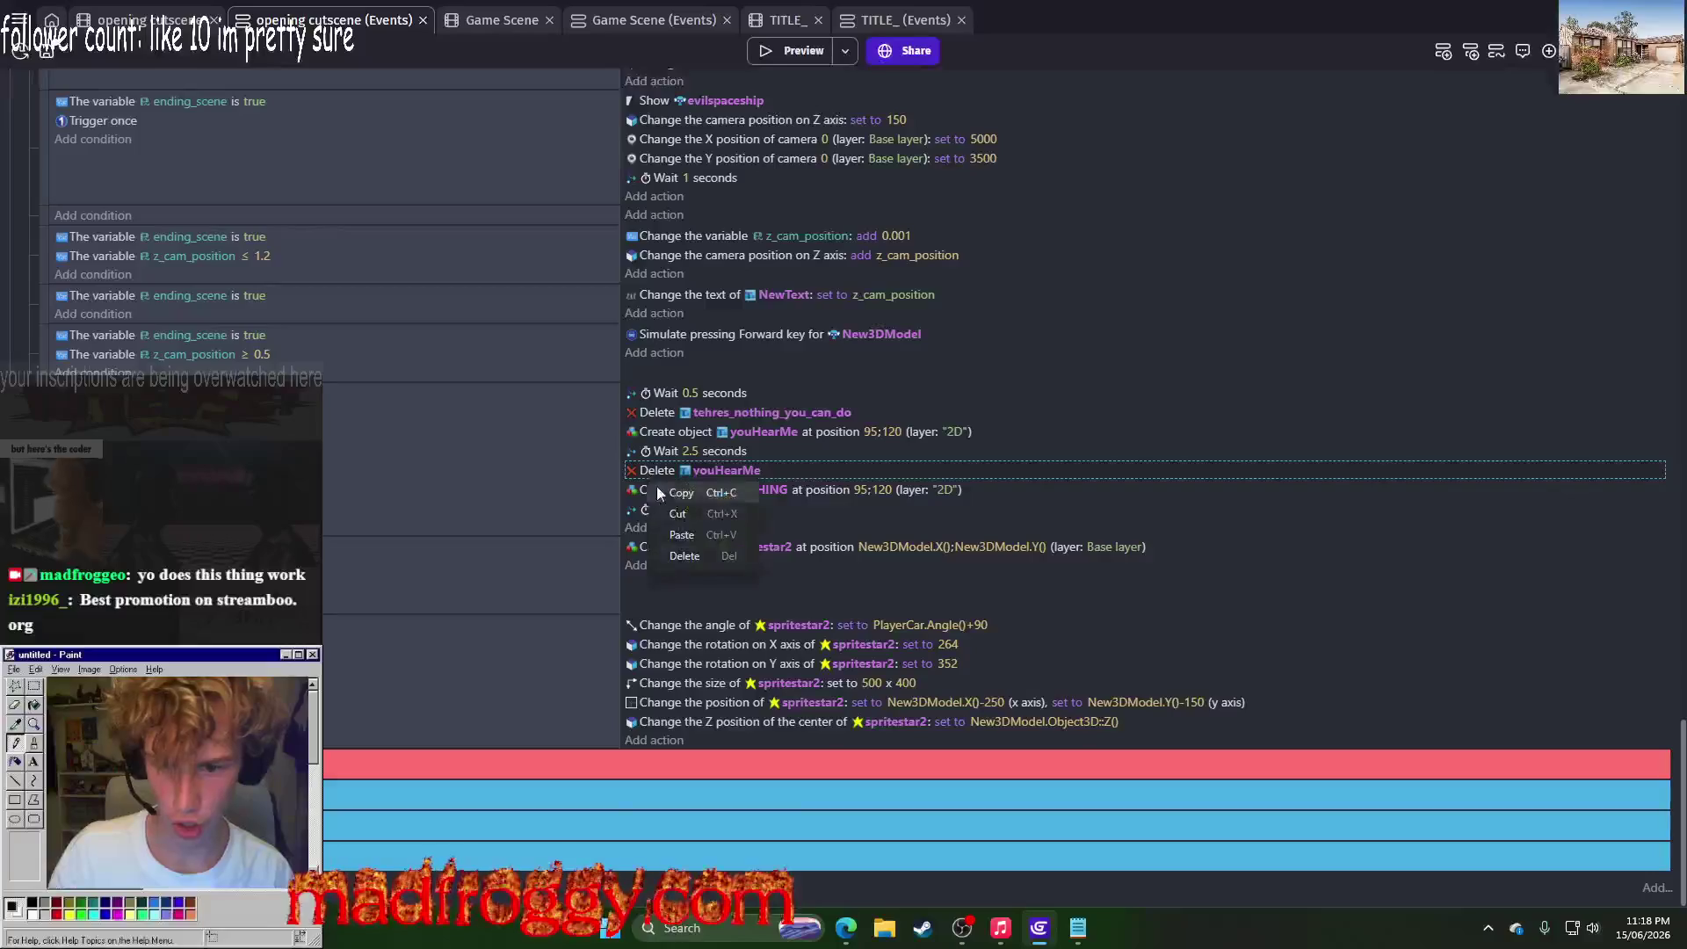
# Step: Duplicate the Delete youHearMe action below the second 2.5-second wait to retarget its object
pyautogui.click(654, 527)
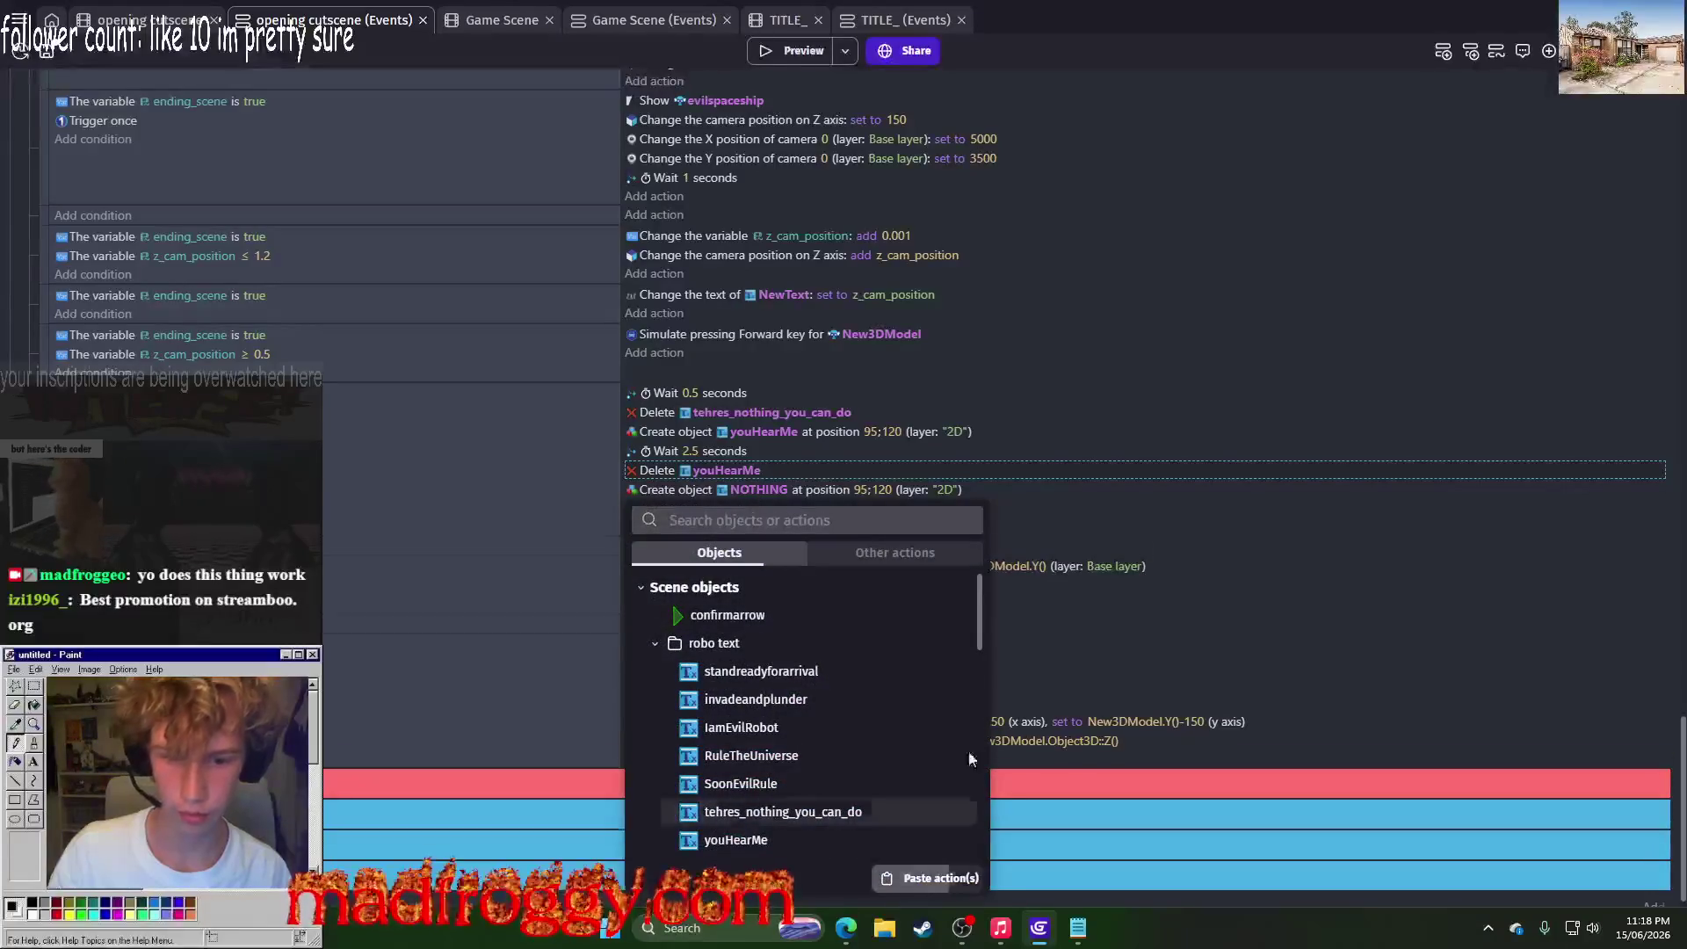
pyautogui.click(755, 851)
pyautogui.click(695, 529)
pyautogui.scroll(-5, 757, 508)
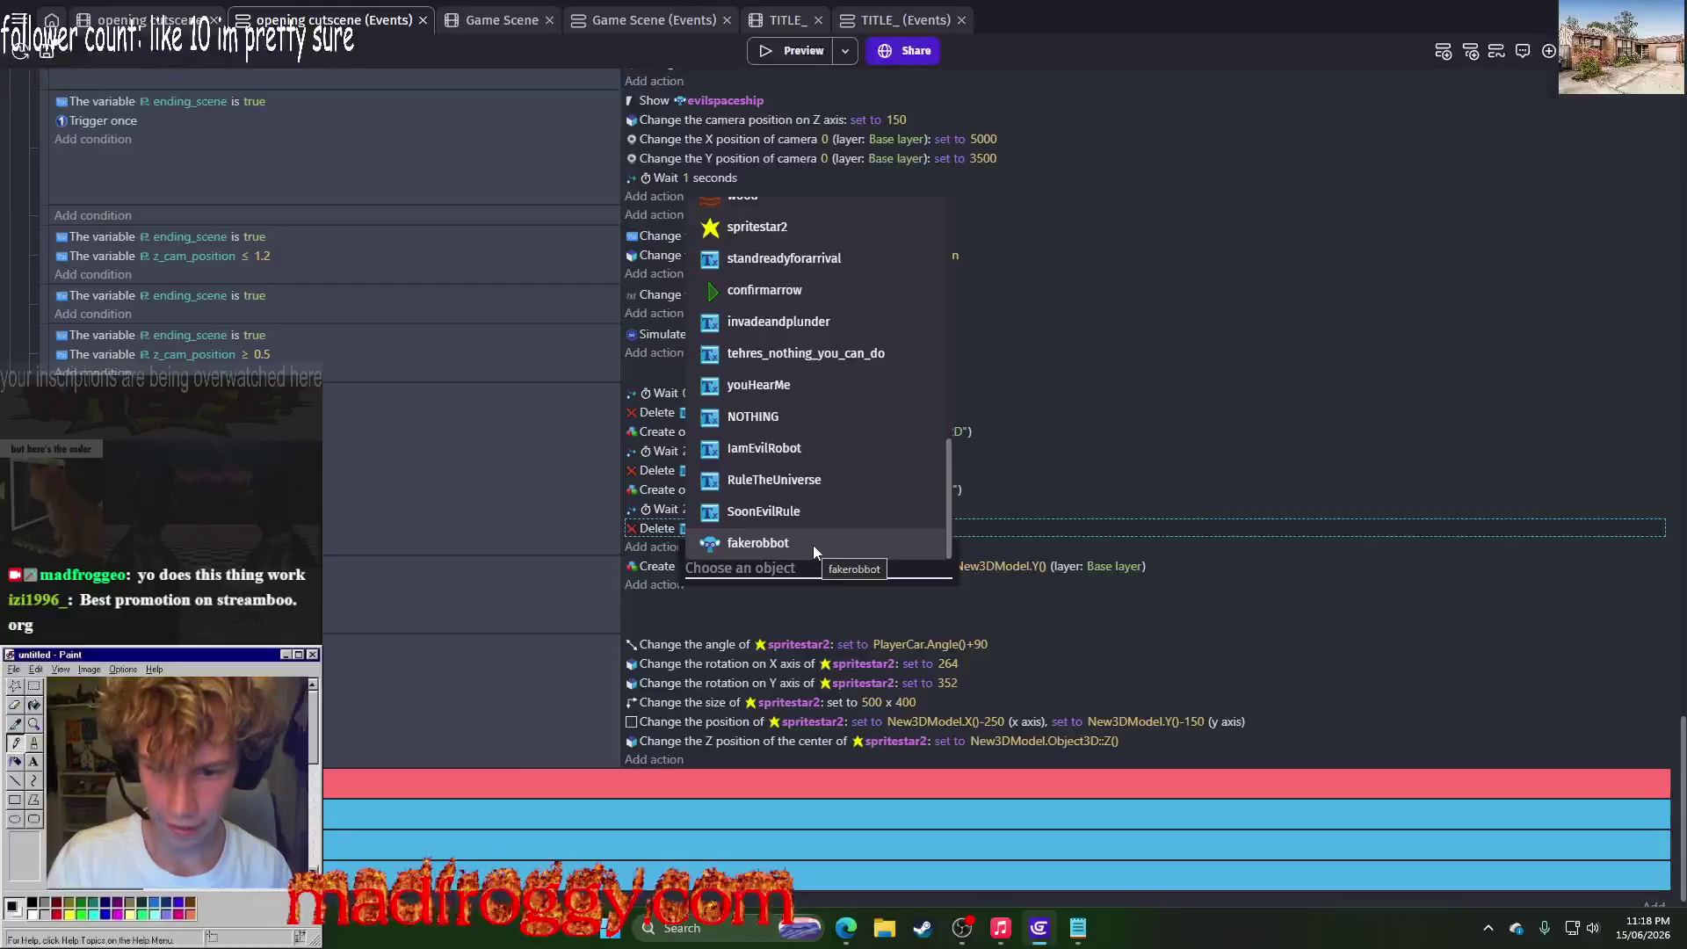
pyautogui.scroll(2, 789, 273)
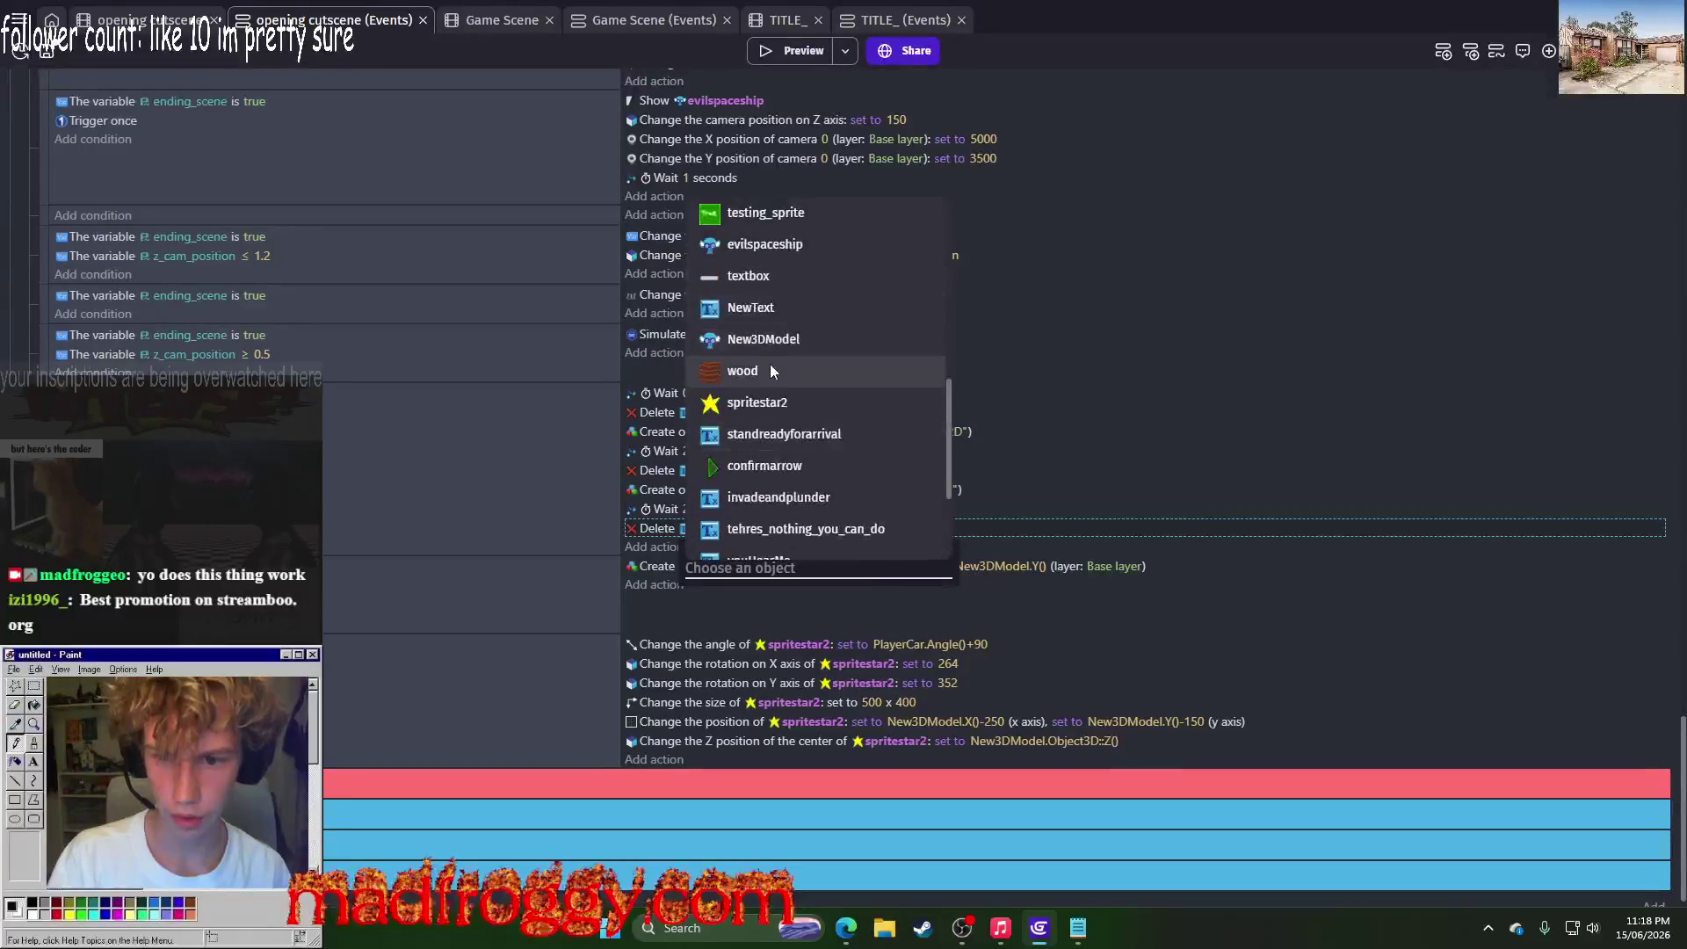
pyautogui.scroll(5, 813, 408)
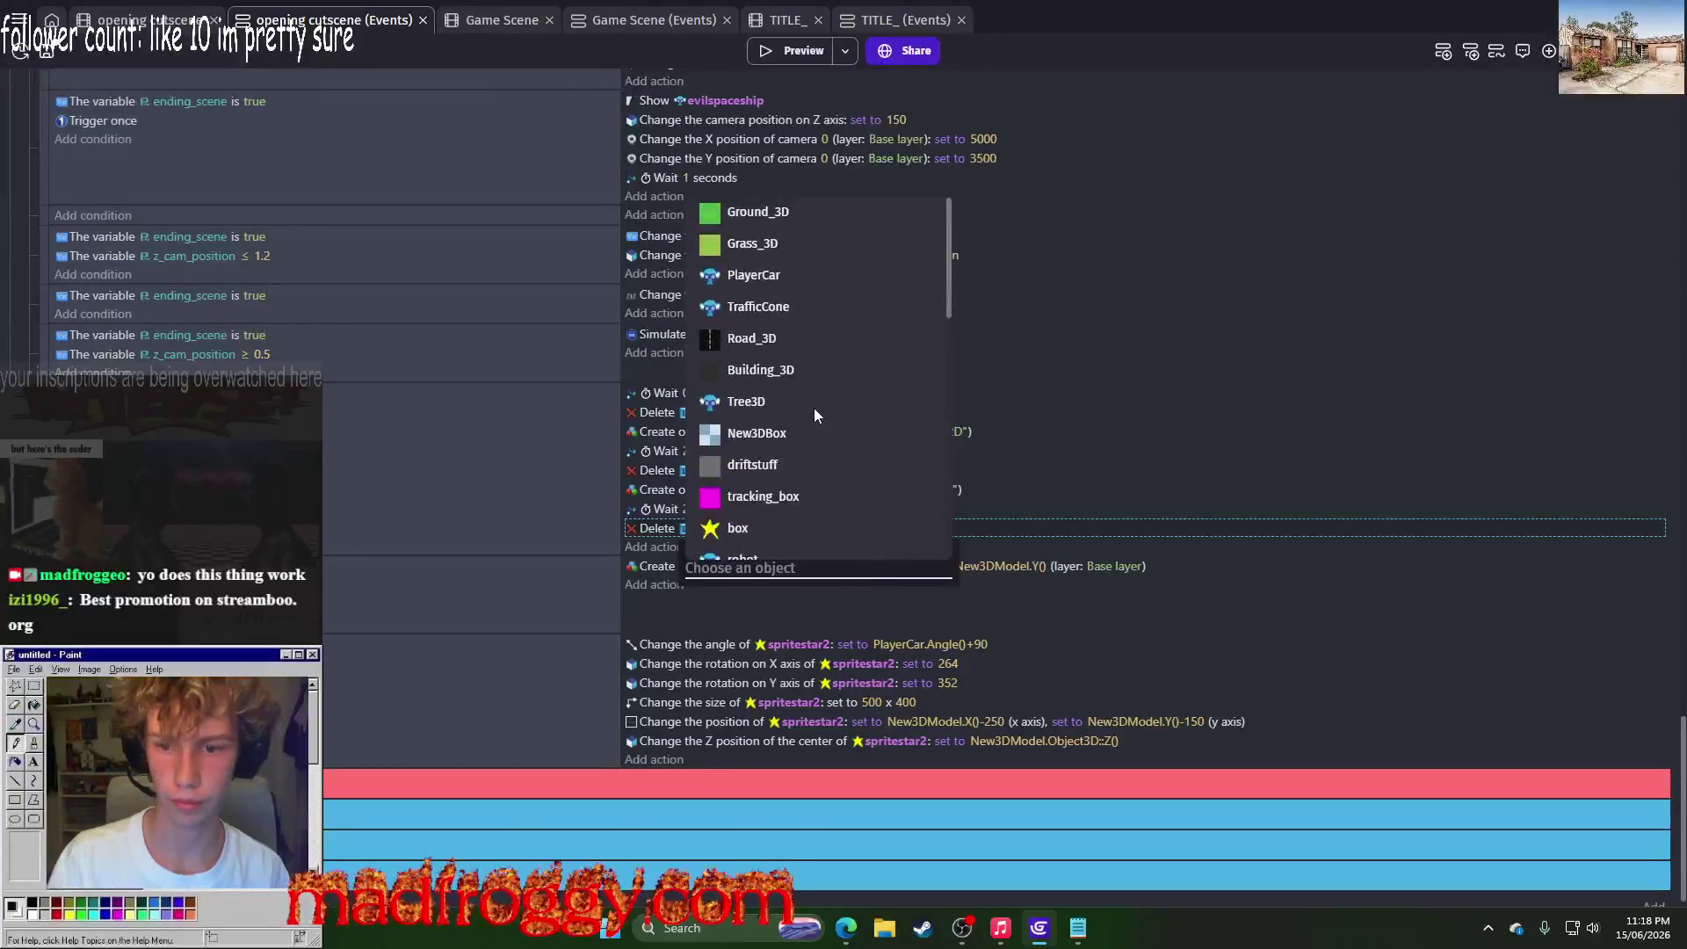
pyautogui.scroll(-20, 1114, 423)
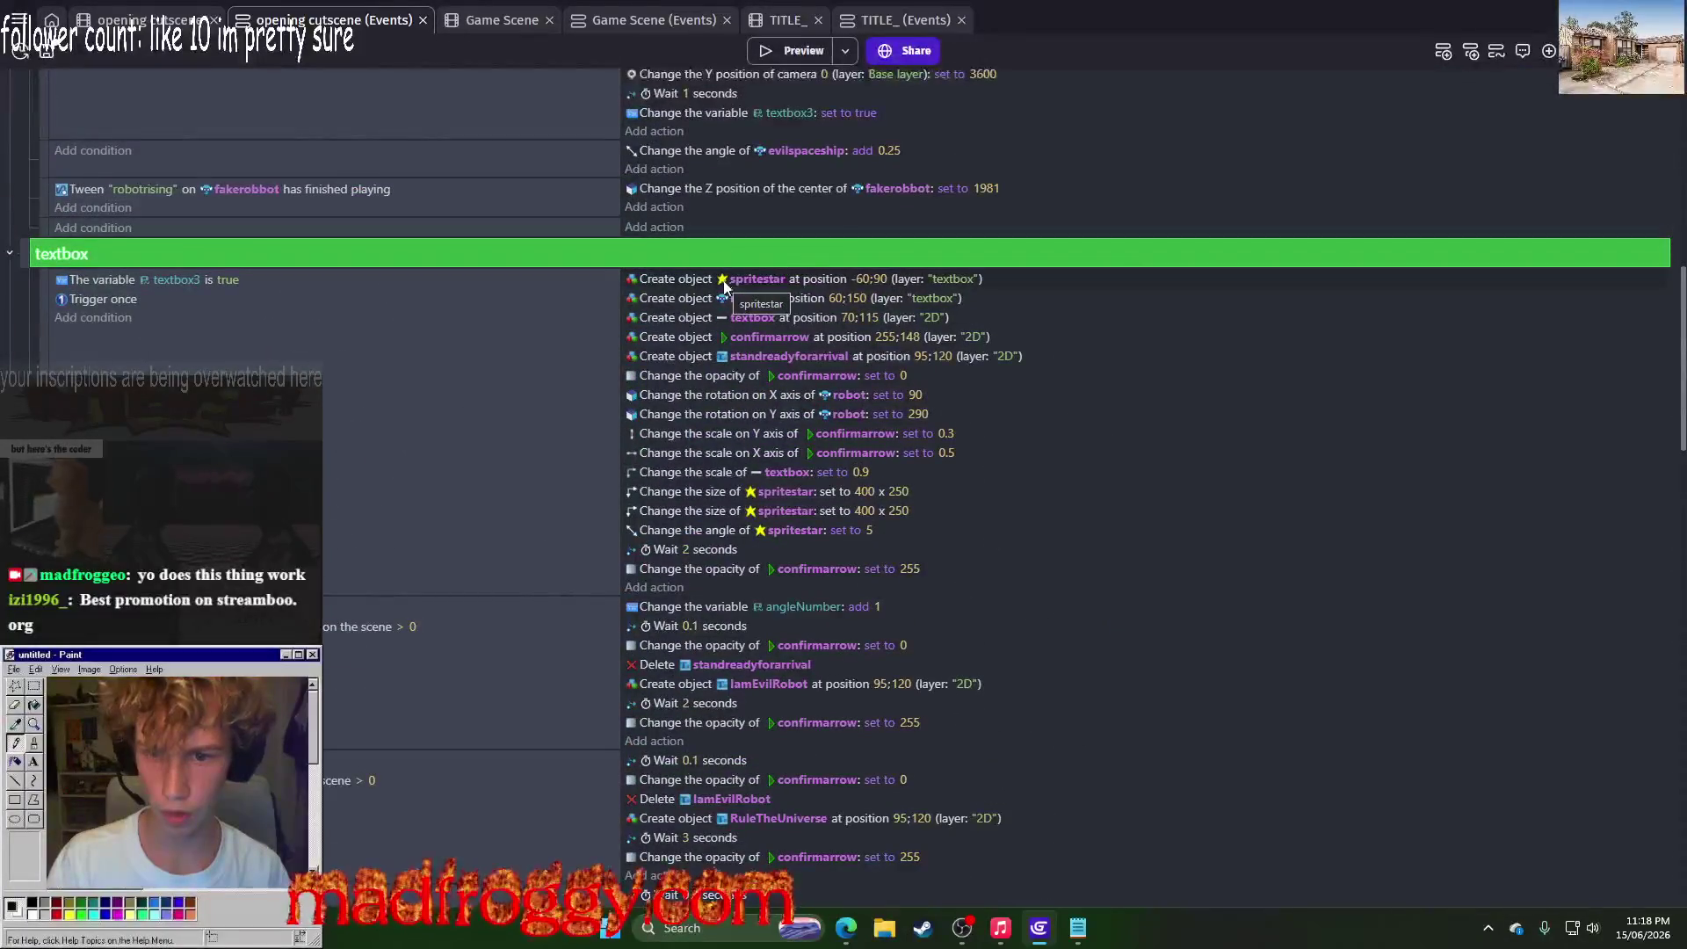
# Step: Snip the textbox event's five Create object actions and keep the capture in a small window
pyautogui.press('super+shift+s')
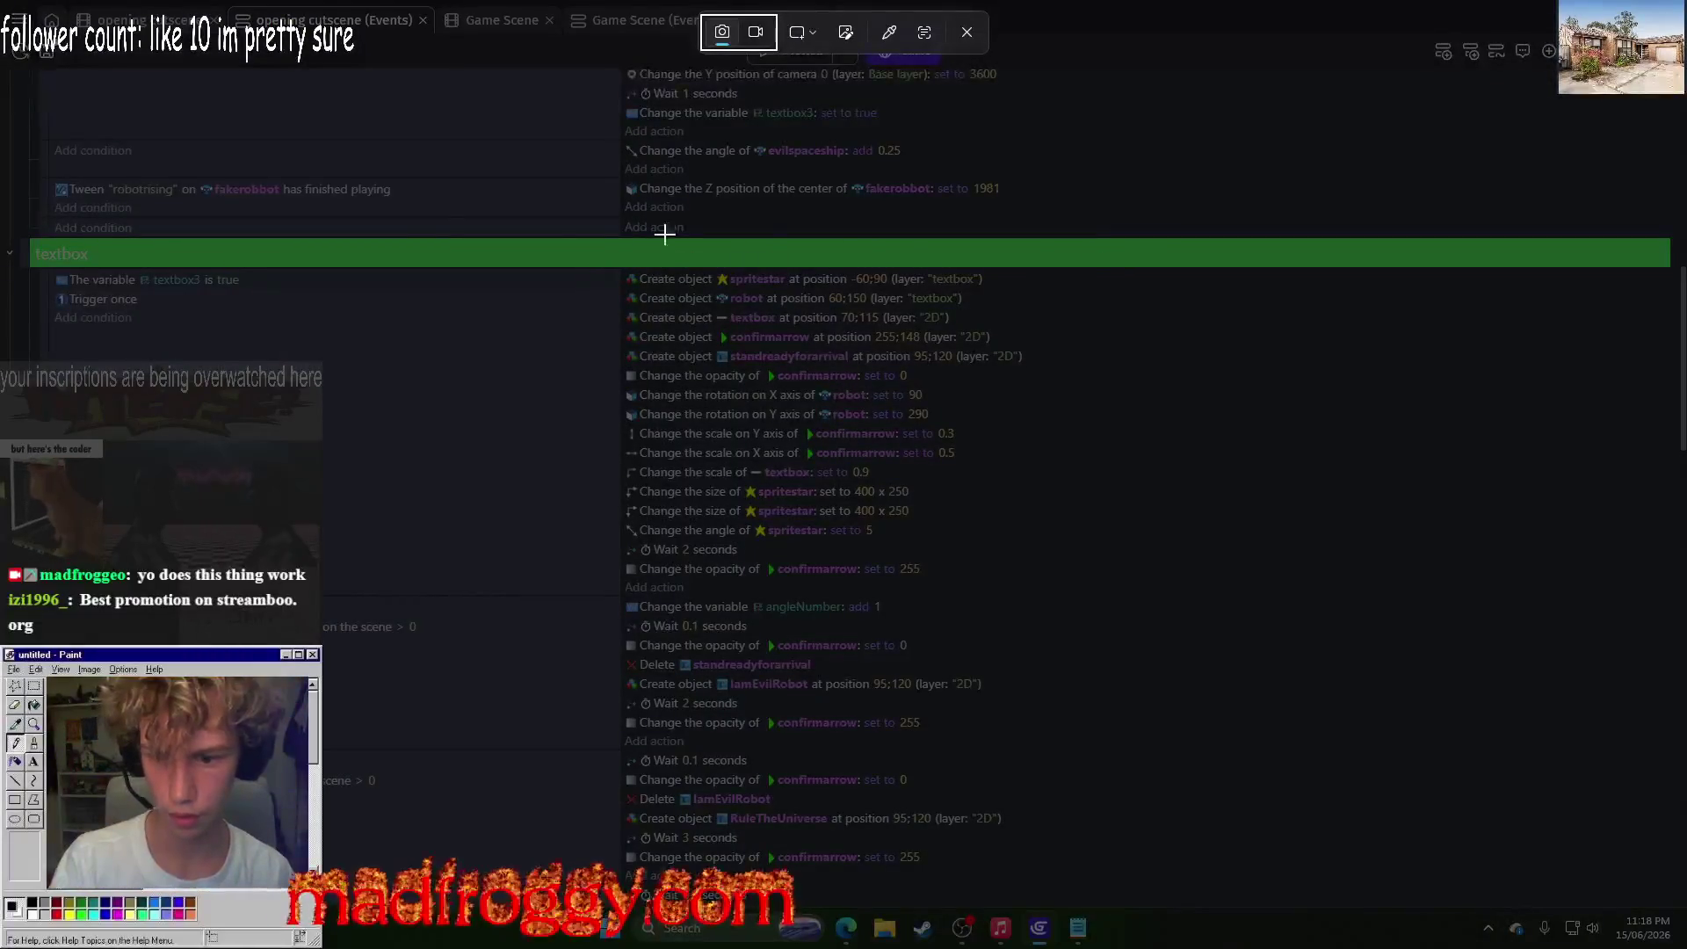
pyautogui.moveTo(602, 250)
pyautogui.mouseDown()
pyautogui.moveTo(1079, 432)
pyautogui.moveTo(1007, 369)
pyautogui.moveTo(1034, 383)
pyautogui.mouseUp()
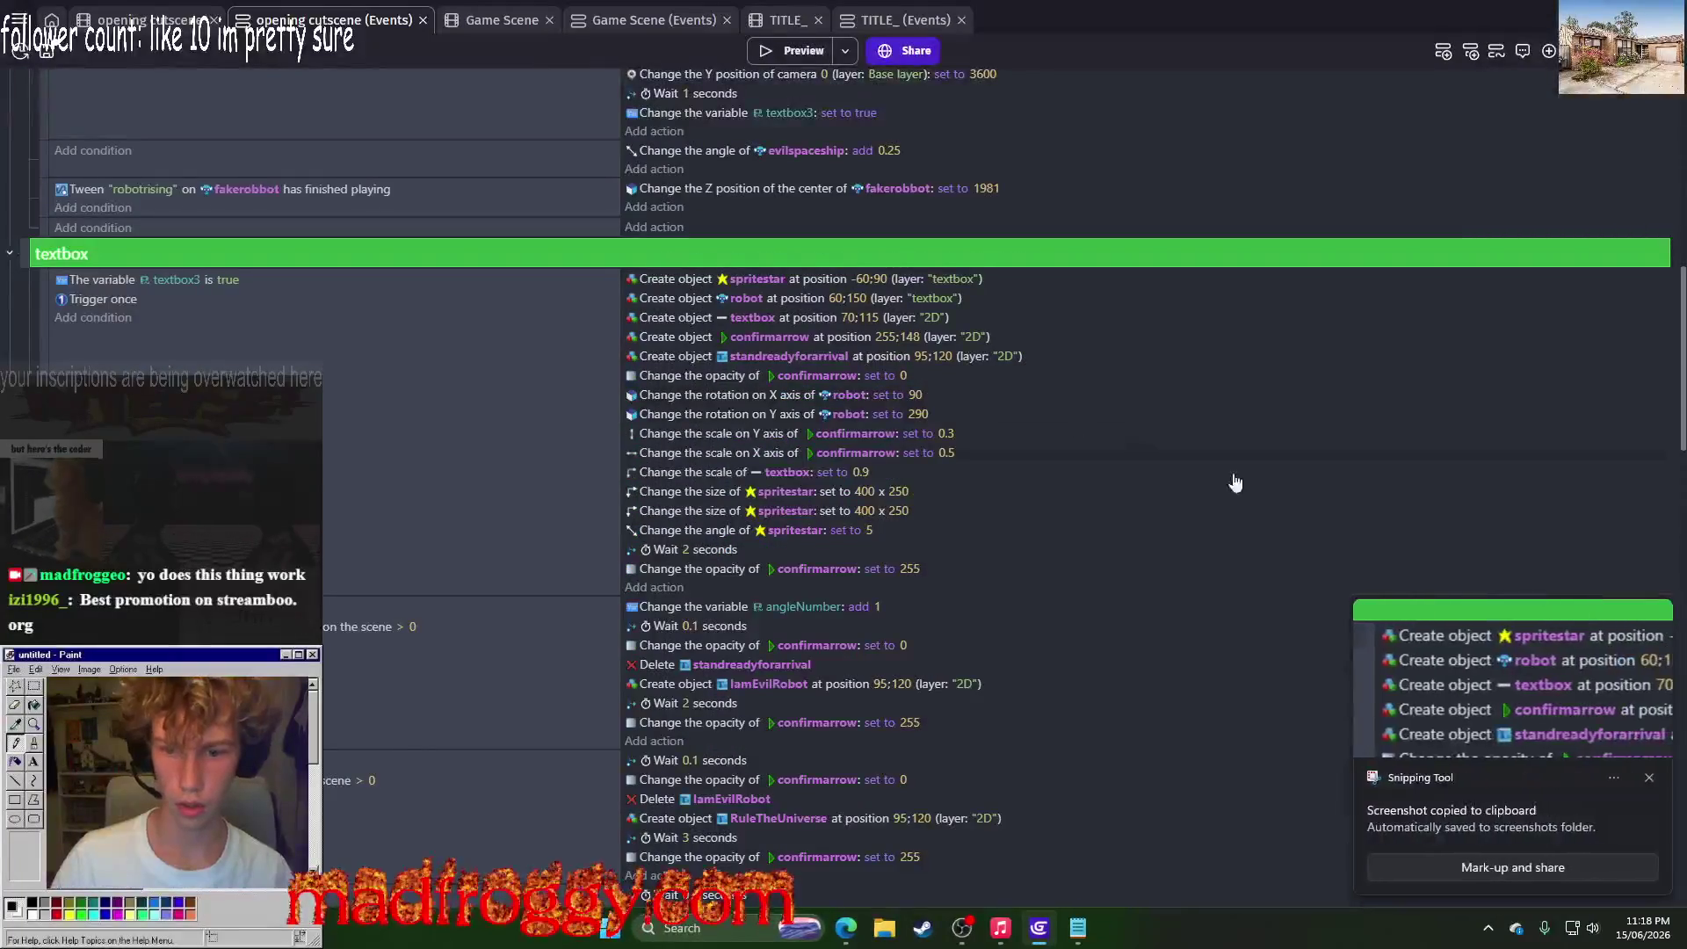
pyautogui.click(1432, 733)
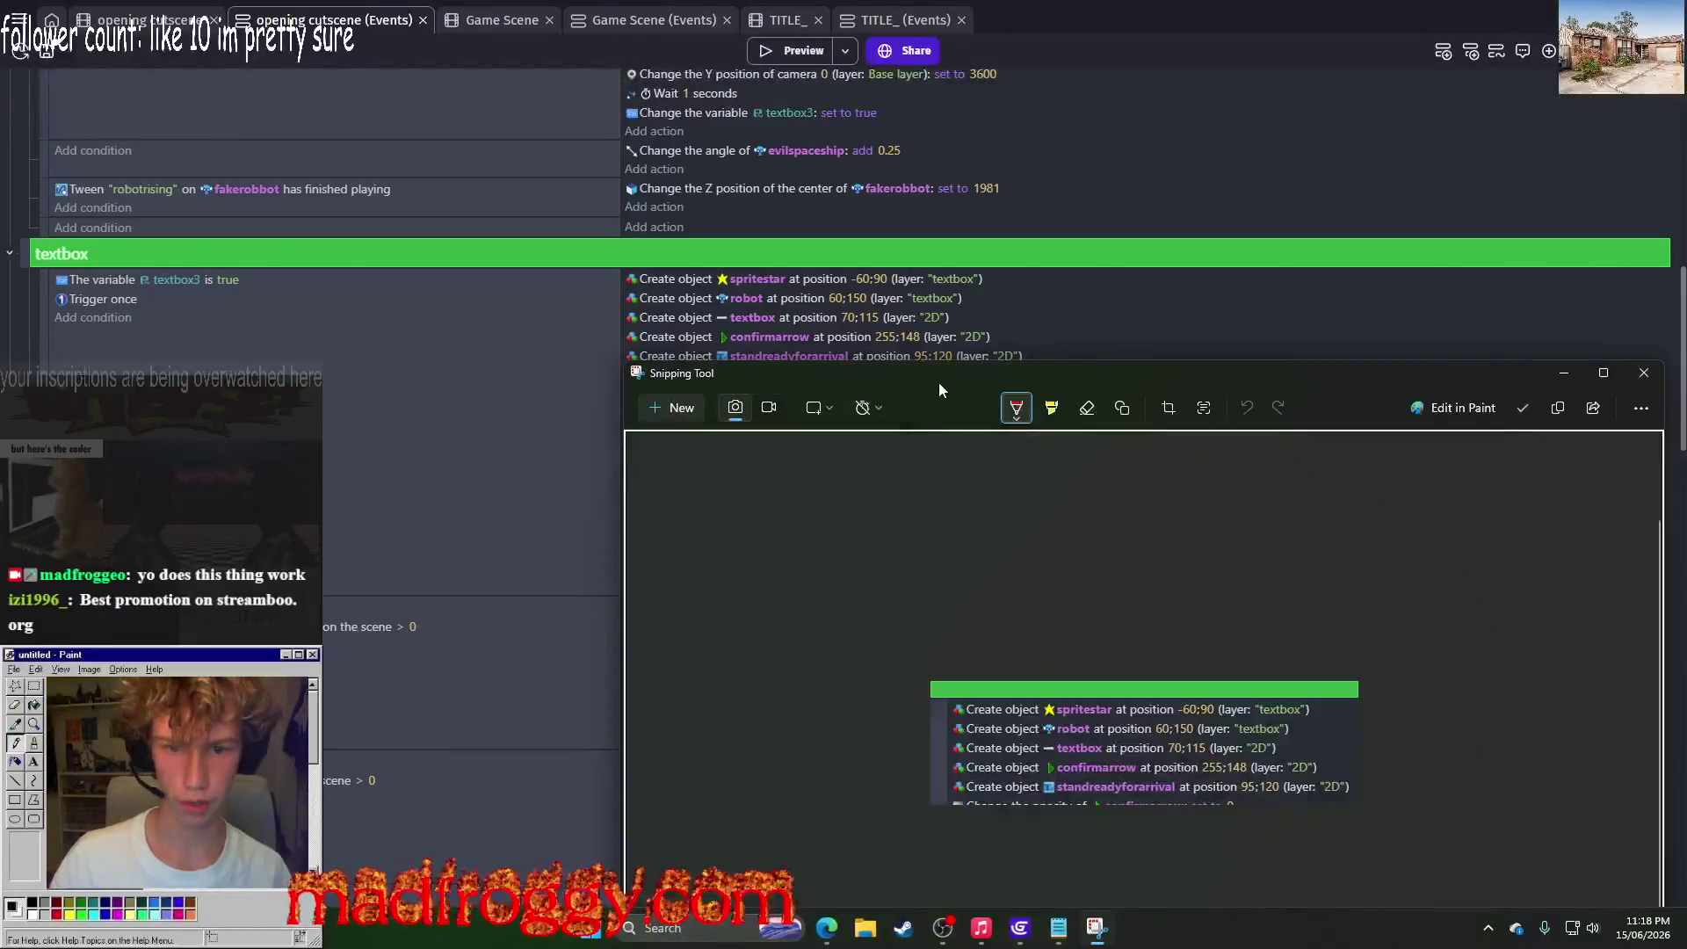
pyautogui.moveTo(559, 154)
pyautogui.mouseDown()
pyautogui.moveTo(1221, 290)
pyautogui.moveTo(1227, 584)
pyautogui.moveTo(1332, 92)
pyautogui.mouseUp()
# Step: Set the new Delete actions after the 2.5-second wait to remove spritestar and robot
pyautogui.scroll(-3, 778, 498)
pyautogui.scroll(-6, 779, 498)
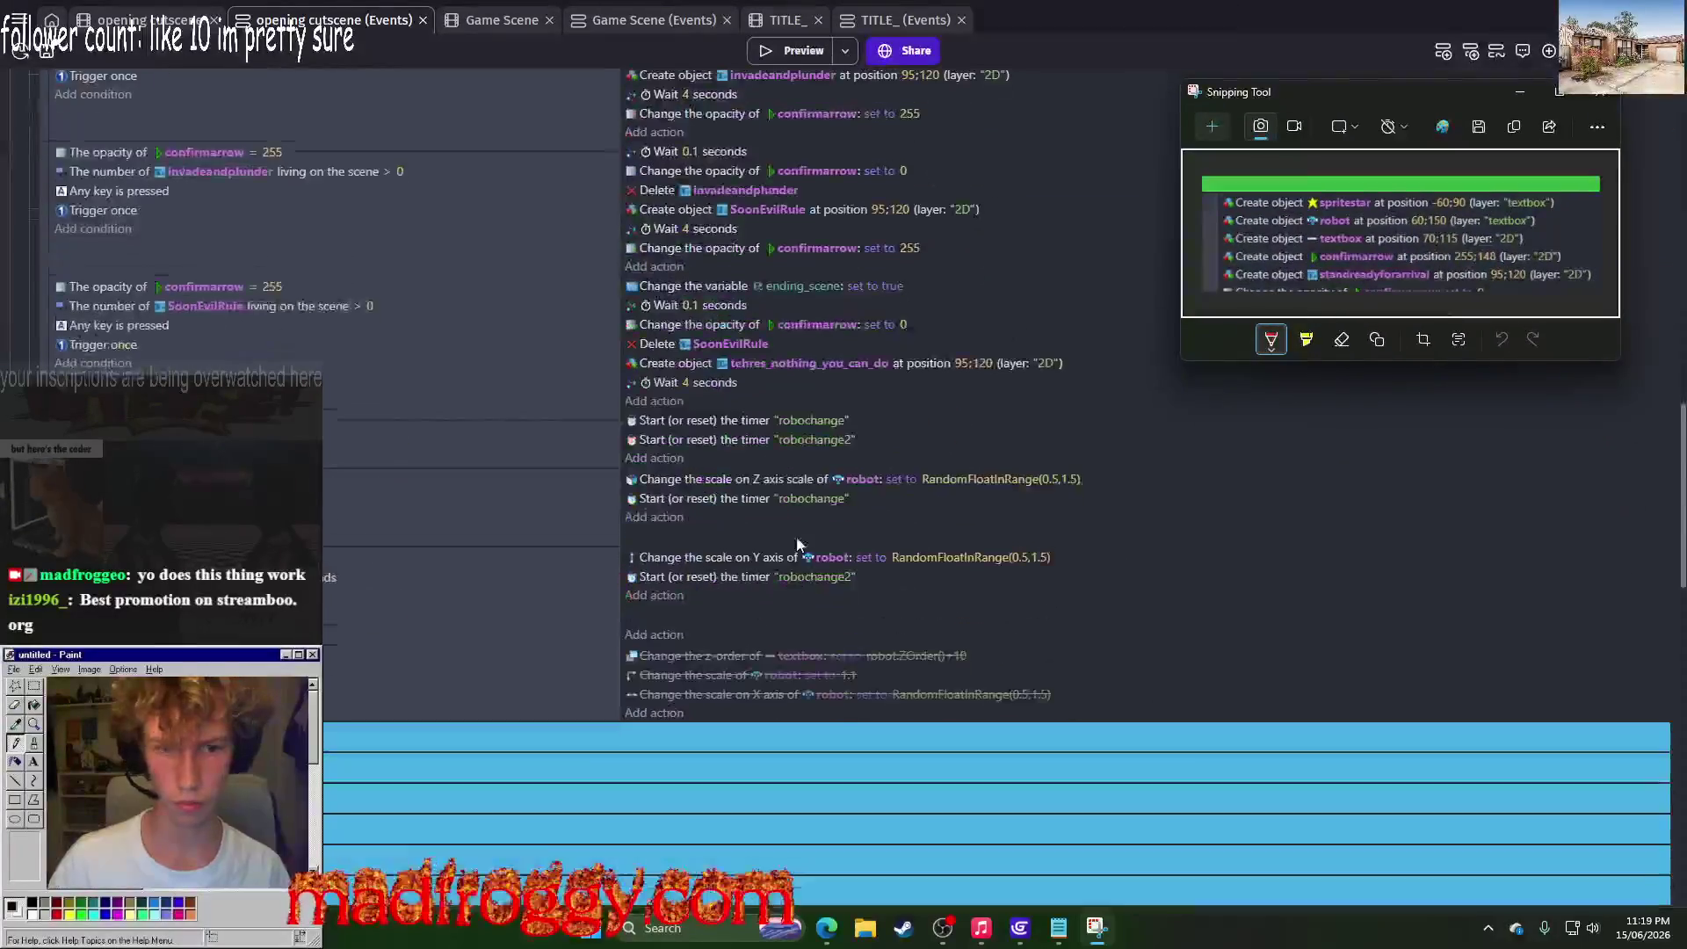
pyautogui.scroll(-10, 441, 385)
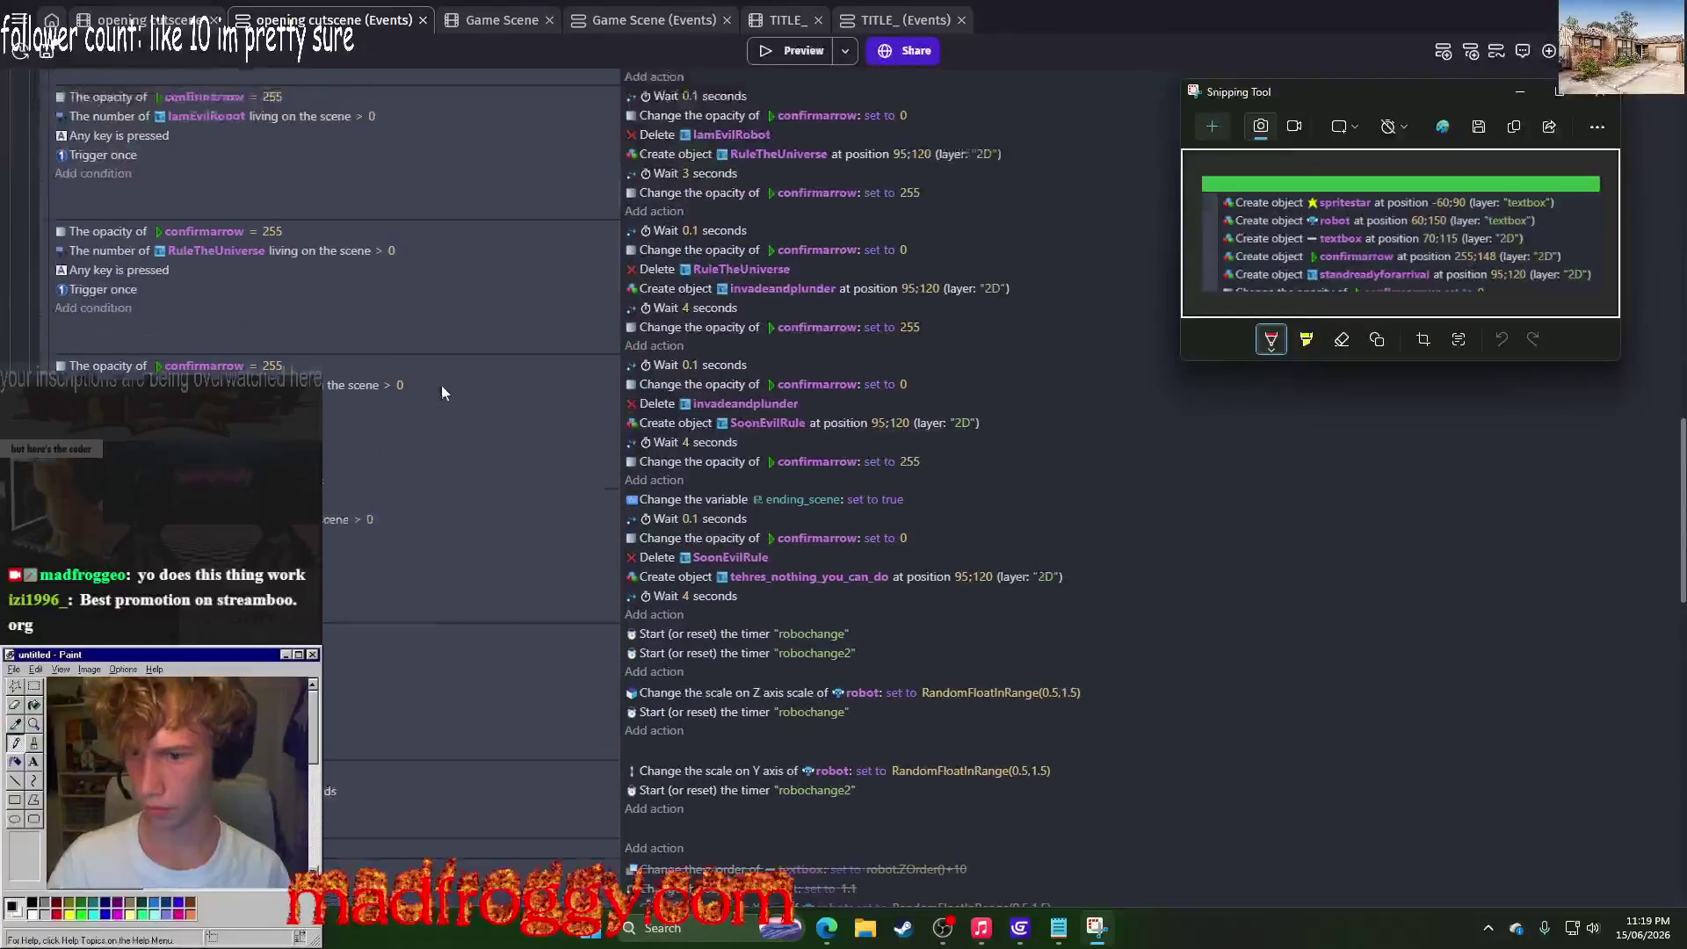
pyautogui.scroll(-5, 408, 368)
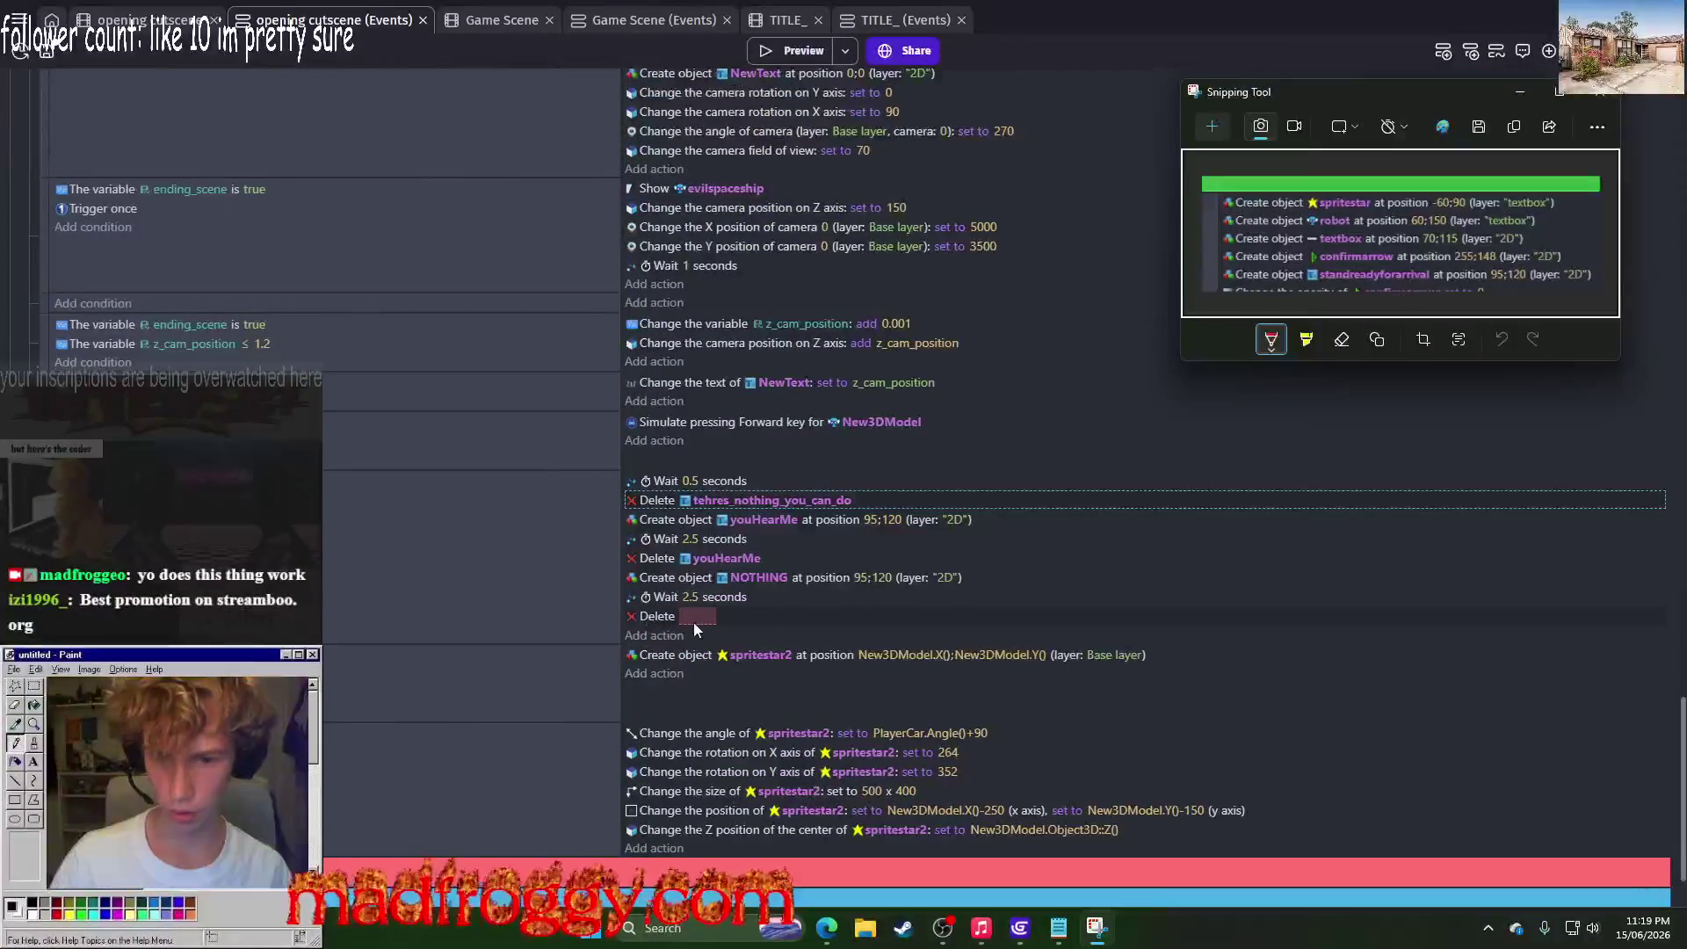
pyautogui.click(696, 617)
pyautogui.write('sp')
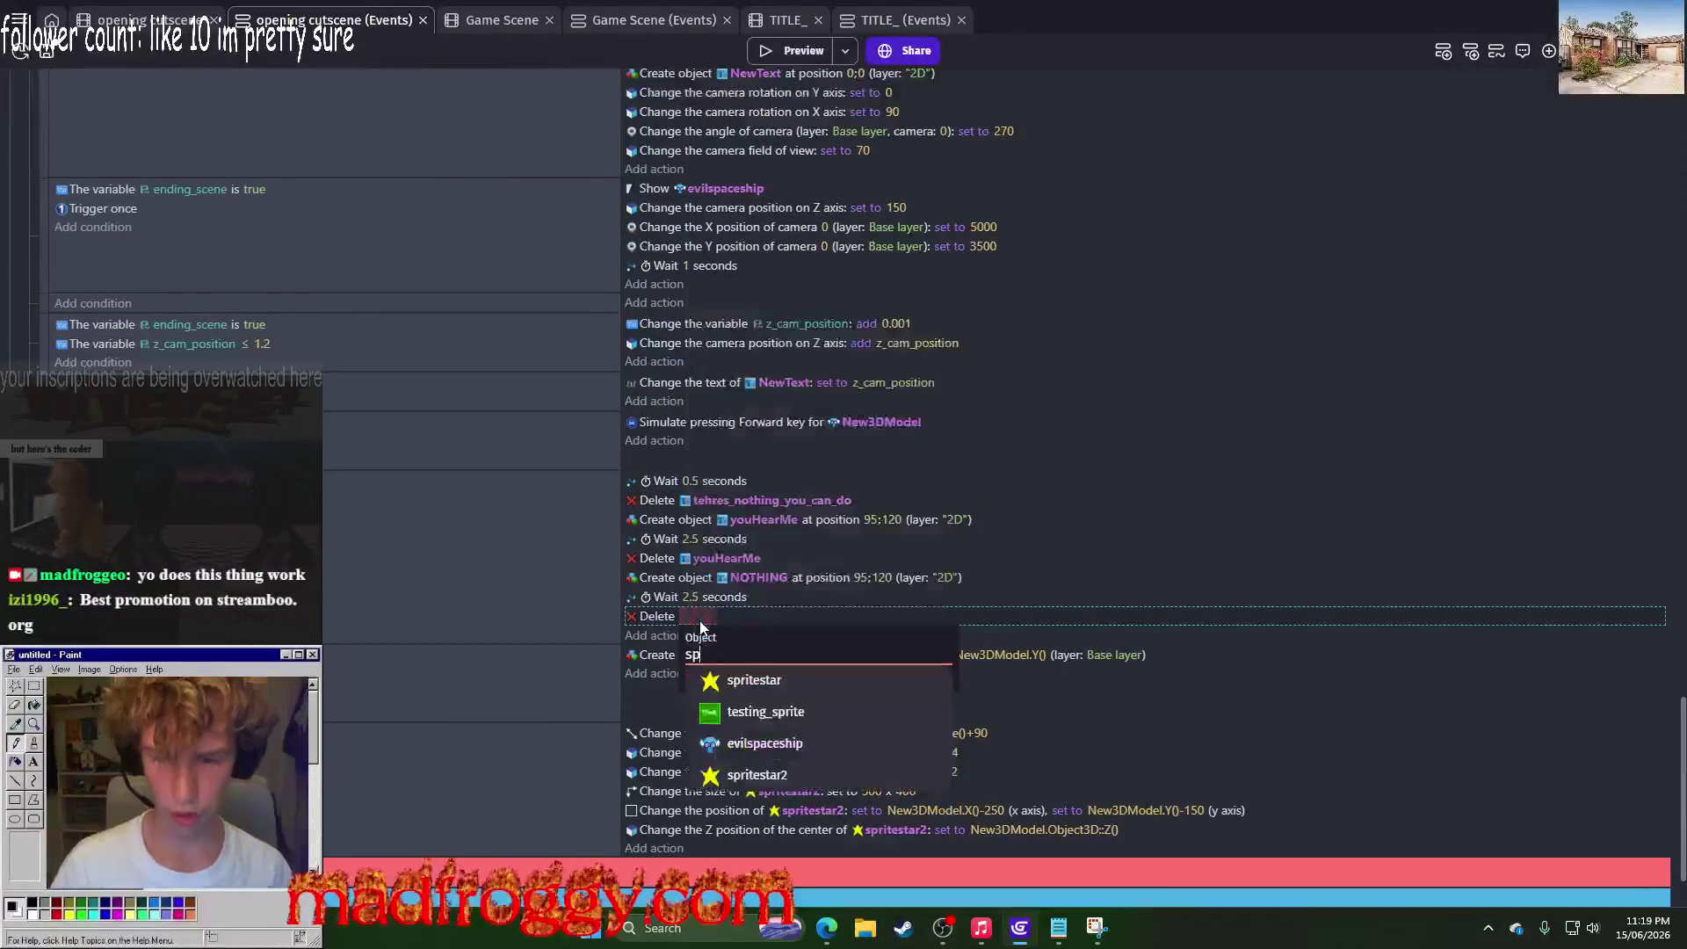
pyautogui.click(742, 680)
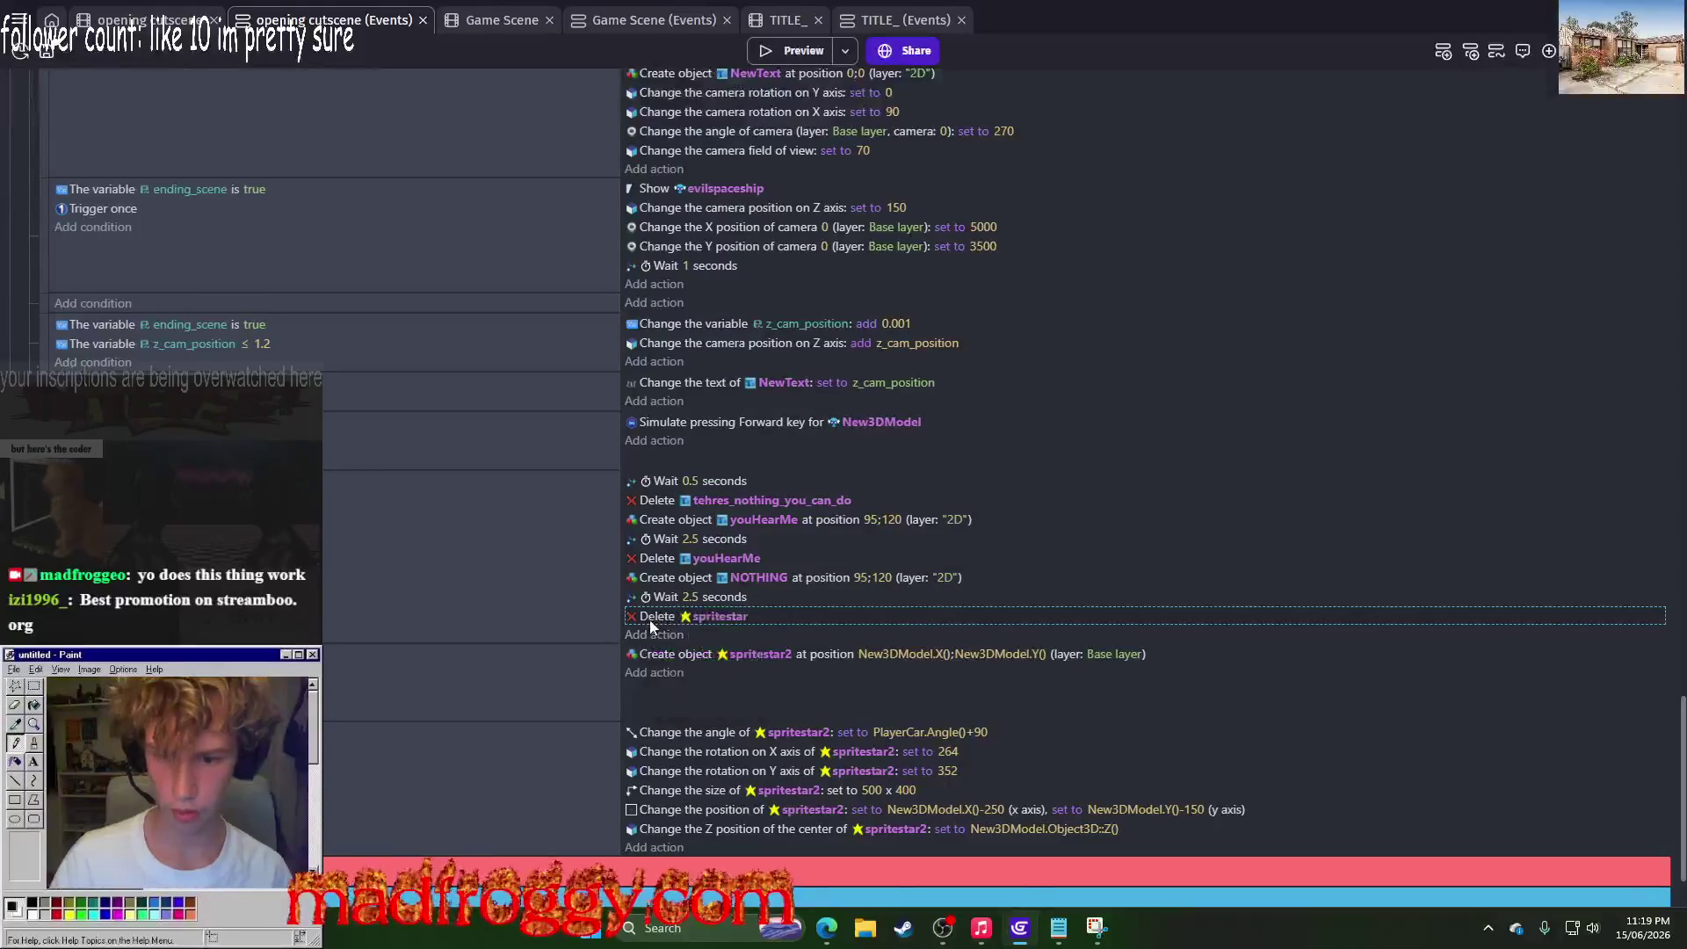
pyautogui.click(674, 679)
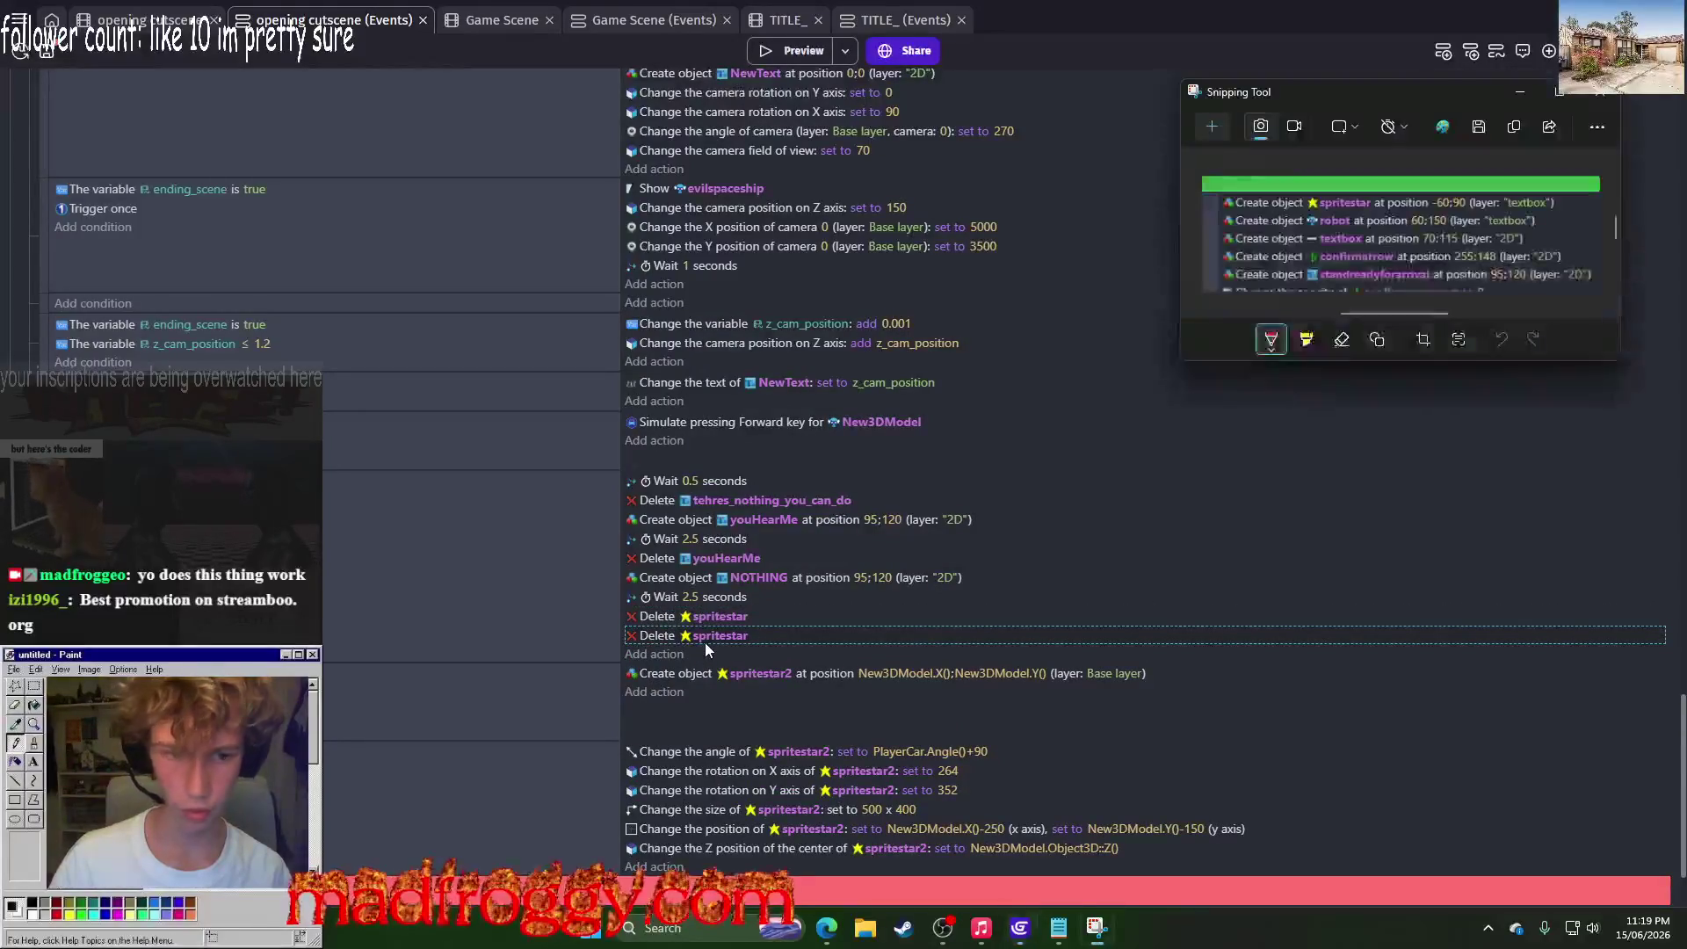
pyautogui.click(705, 642)
pyautogui.press('BackSpace')
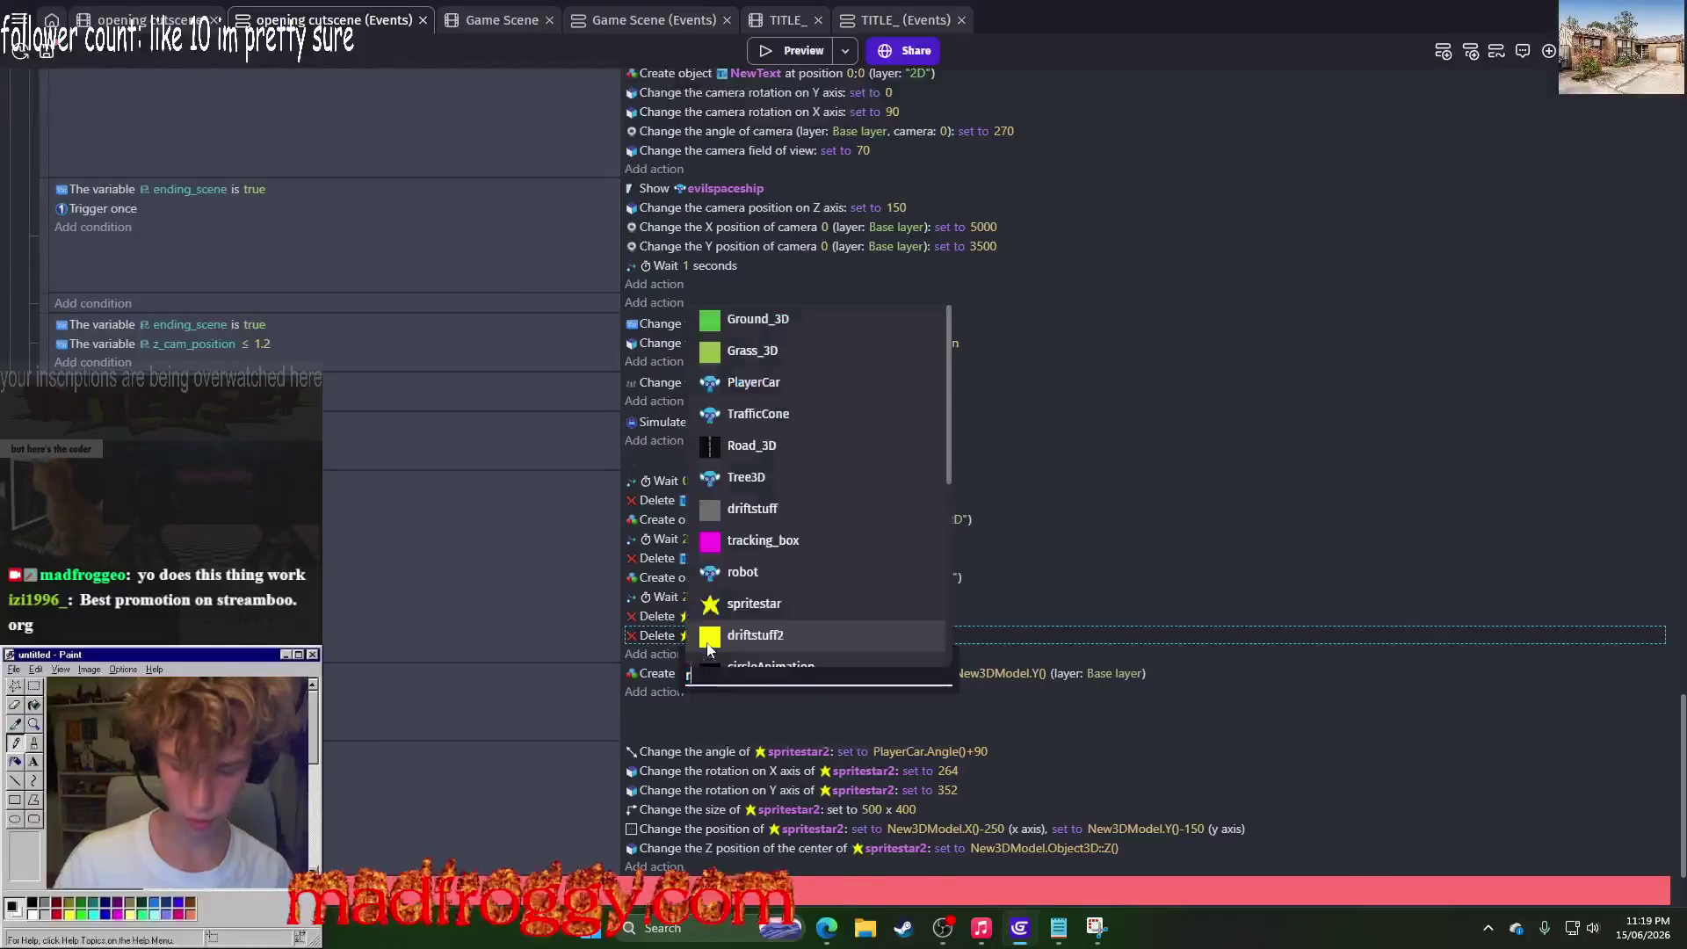
pyautogui.write('ro')
pyautogui.click(761, 766)
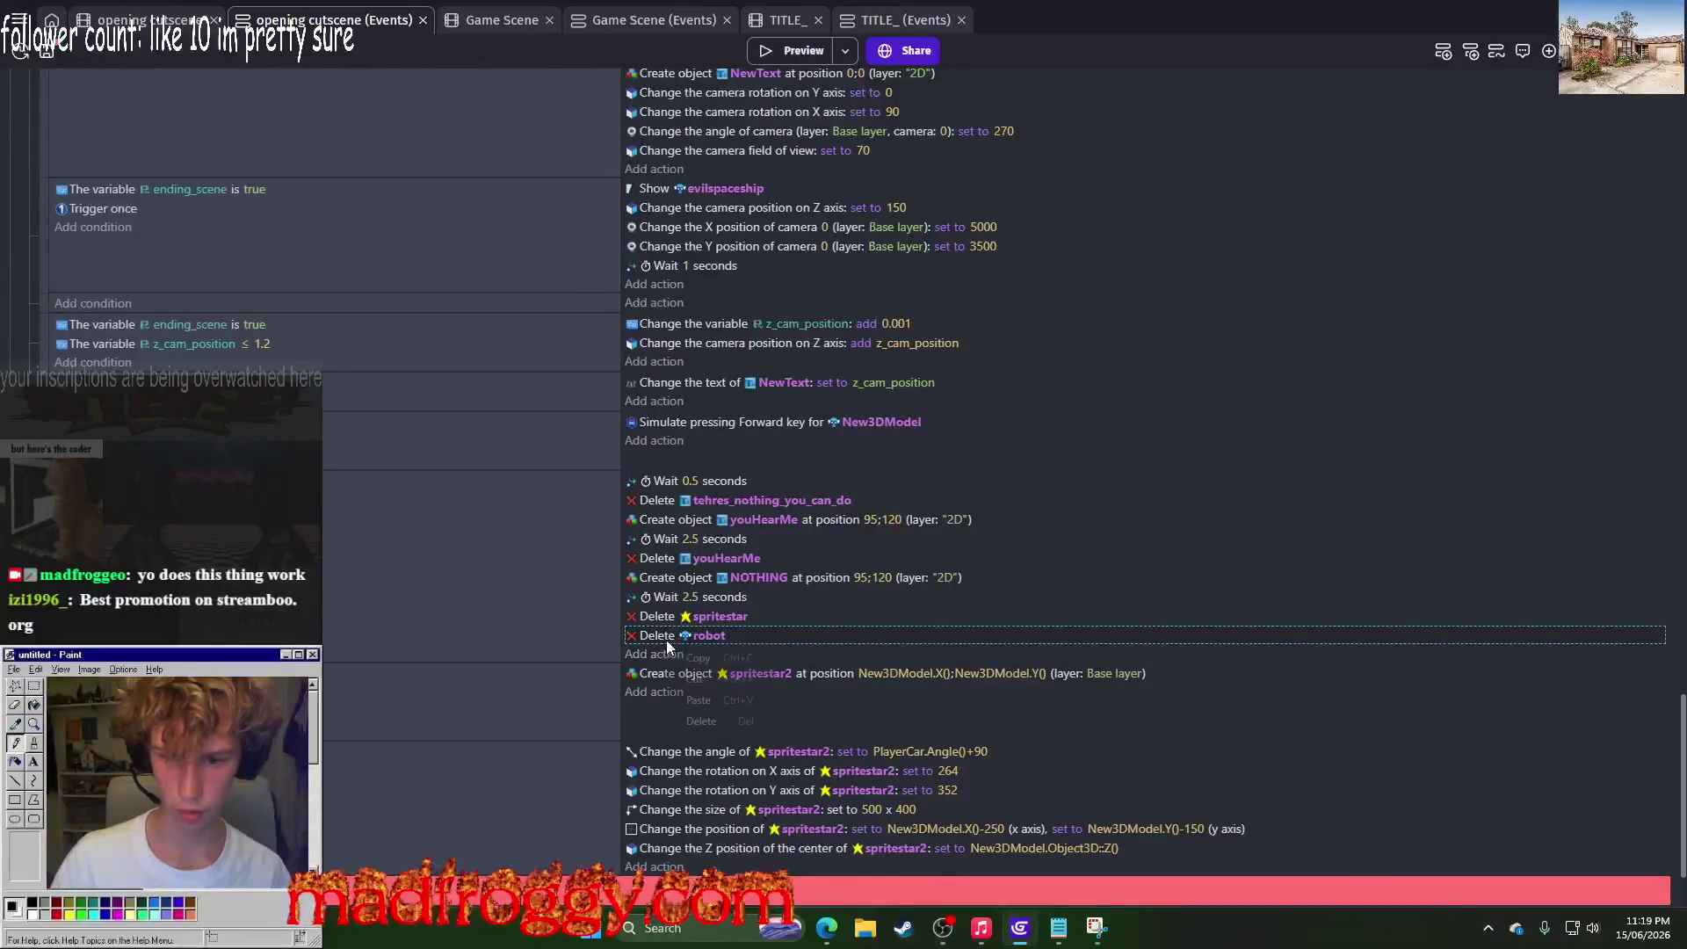
# Step: Add Delete textbox and Delete confirmarrow actions, keeping Delete spritestar above the robot deletion
pyautogui.rightClick(677, 647)
pyautogui.click(703, 698)
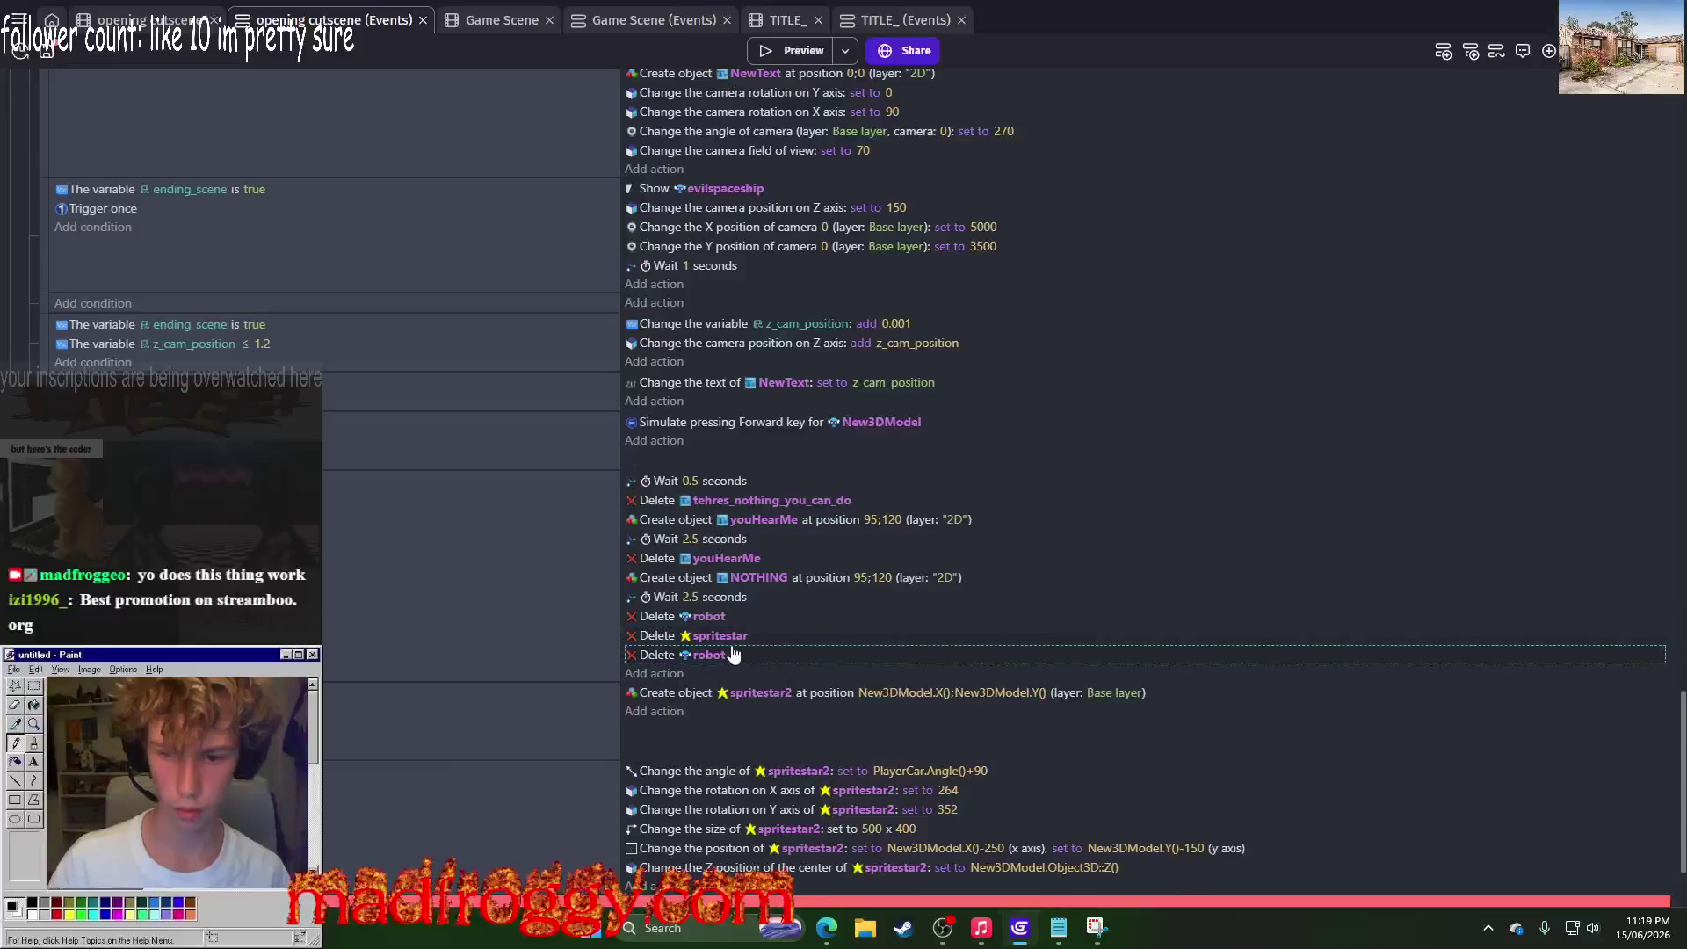
pyautogui.moveTo(652, 634)
pyautogui.mouseDown()
pyautogui.moveTo(651, 607)
pyautogui.moveTo(653, 621)
pyautogui.mouseUp()
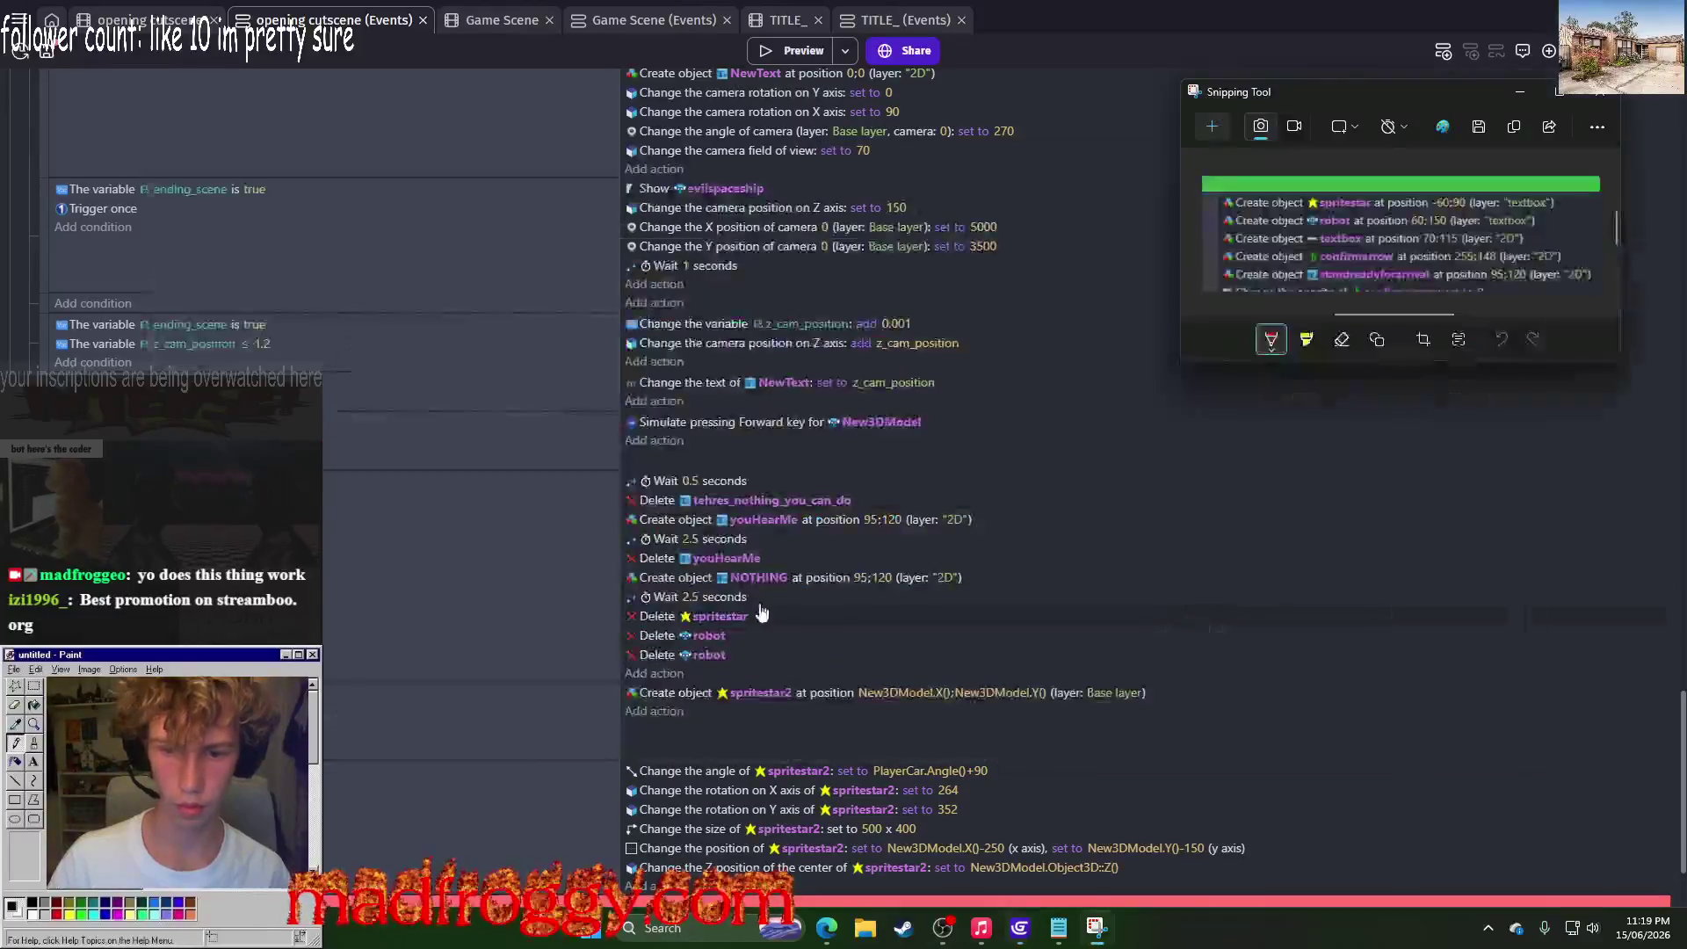
pyautogui.click(694, 655)
pyautogui.write('te')
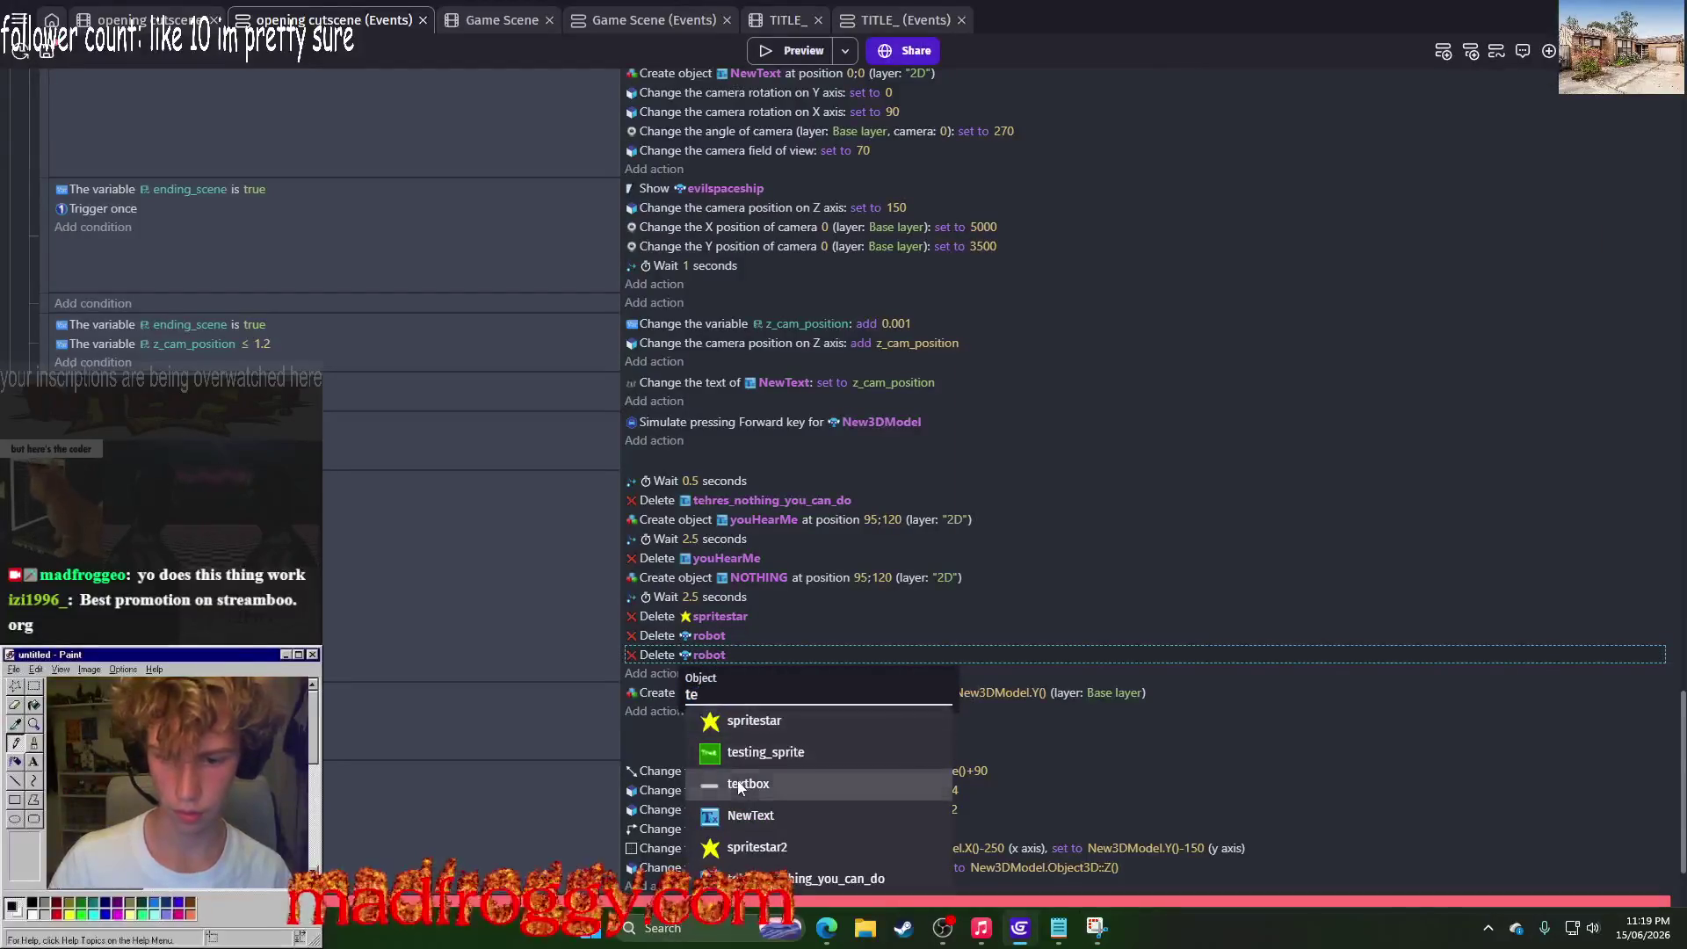
pyautogui.click(739, 784)
pyautogui.hotkey('ctrl', 'c')
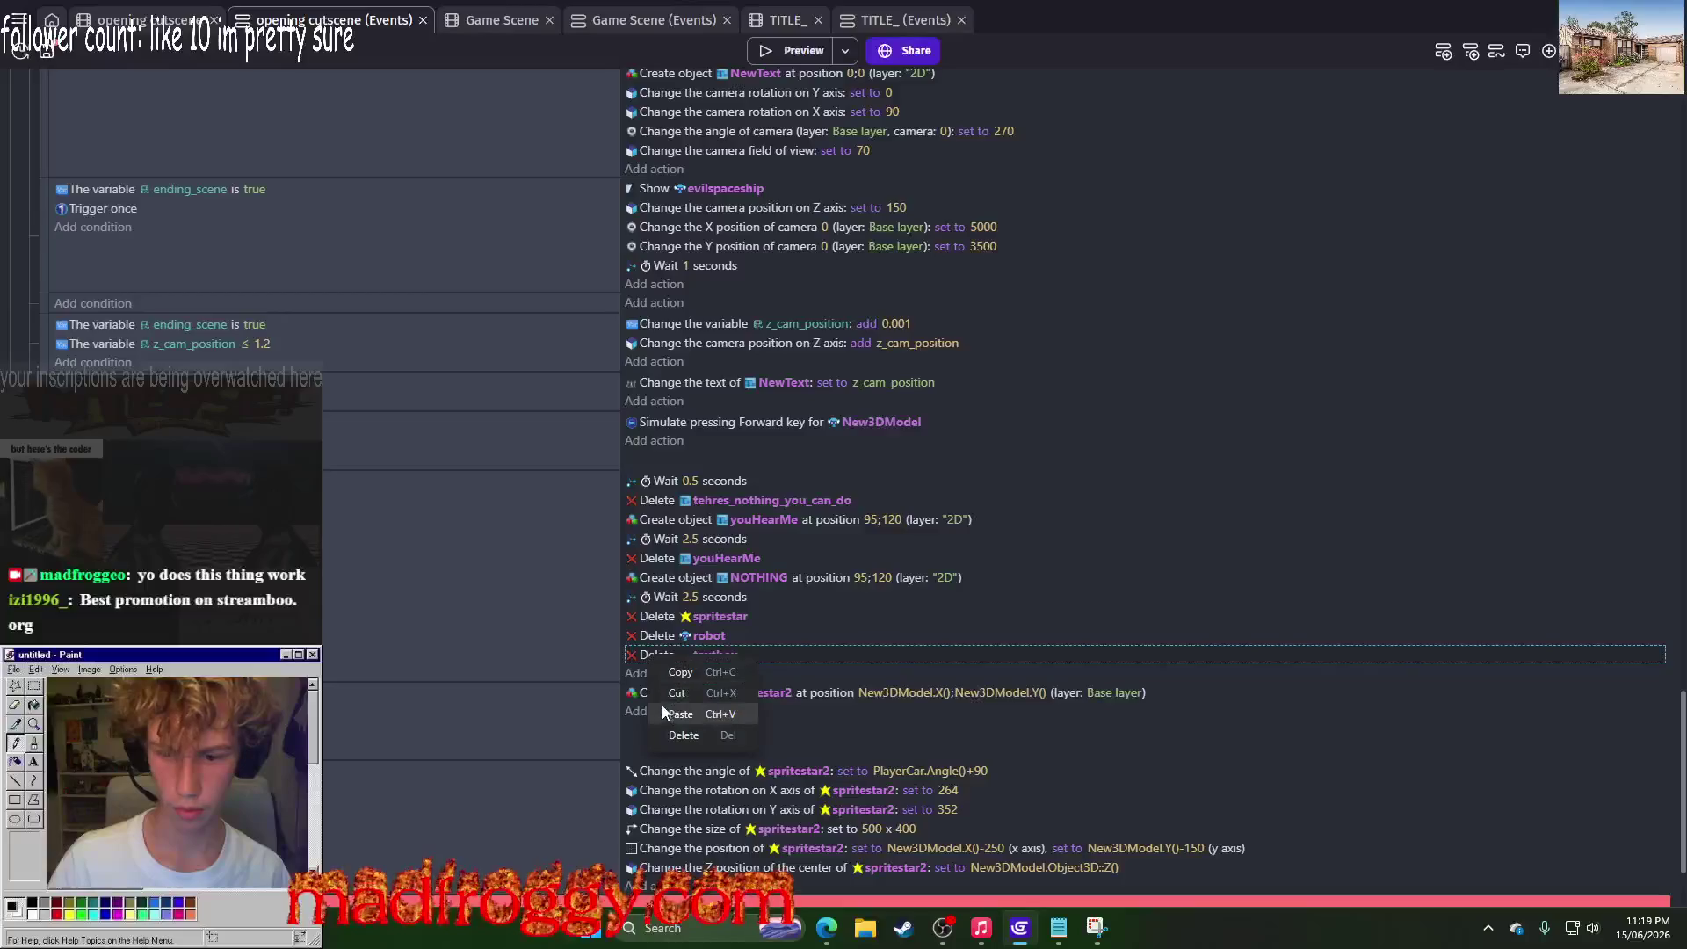
pyautogui.hotkey('ctrl', 'v')
pyautogui.click(715, 674)
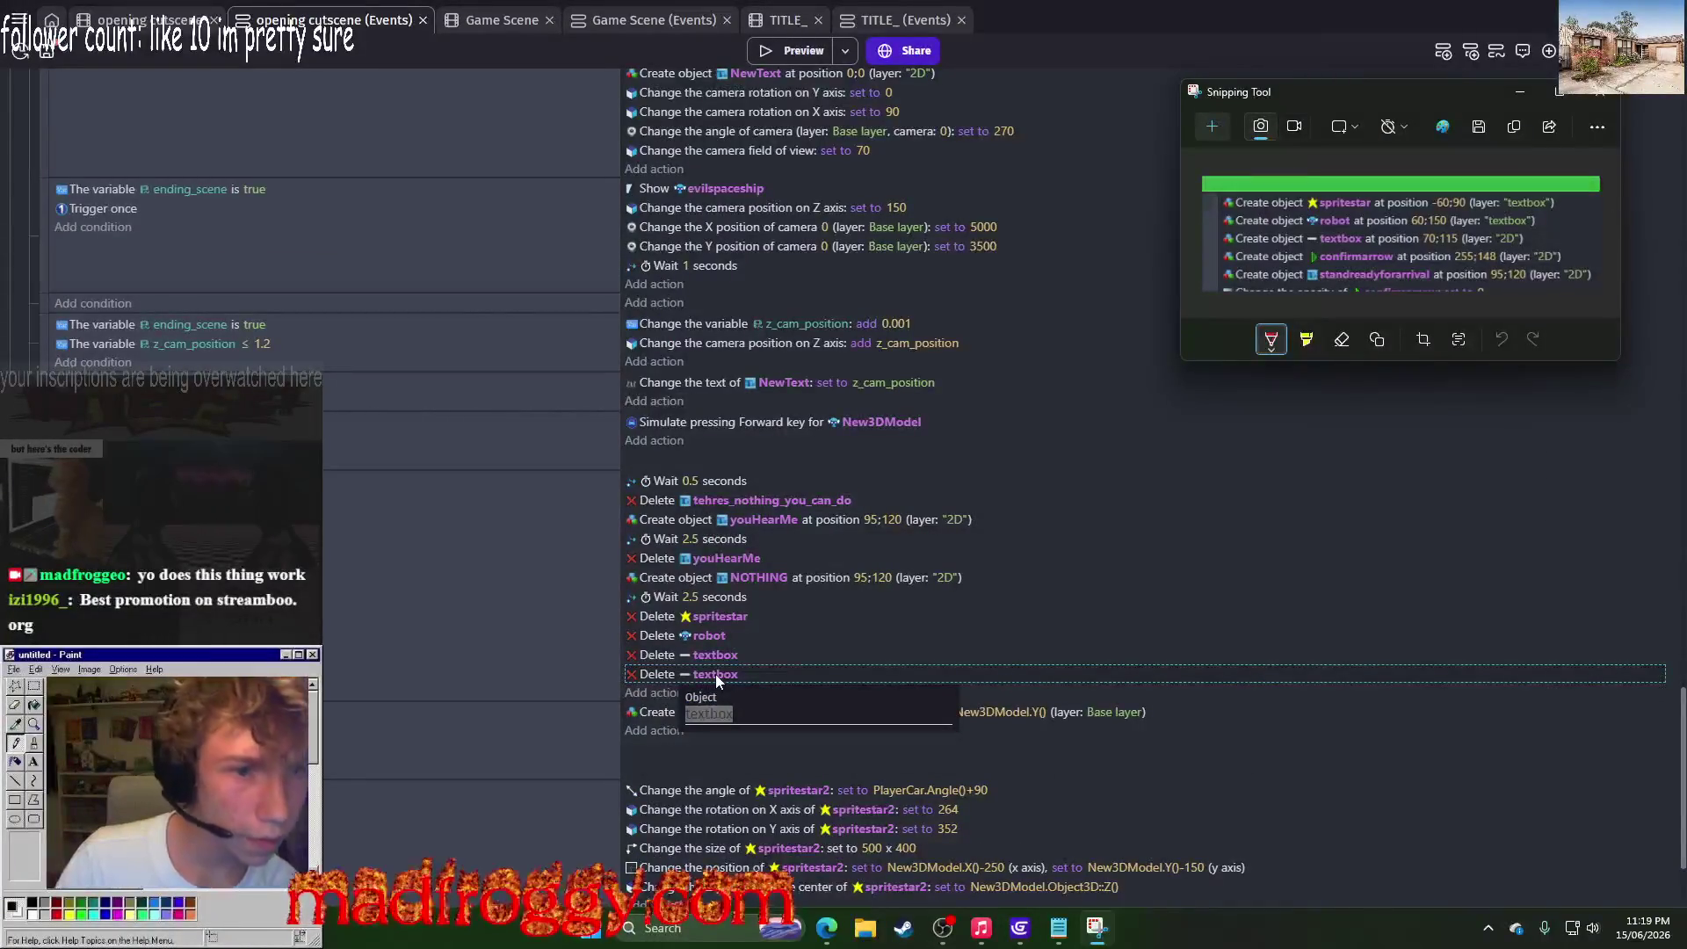
pyautogui.hotkey('alt', 'Tab')
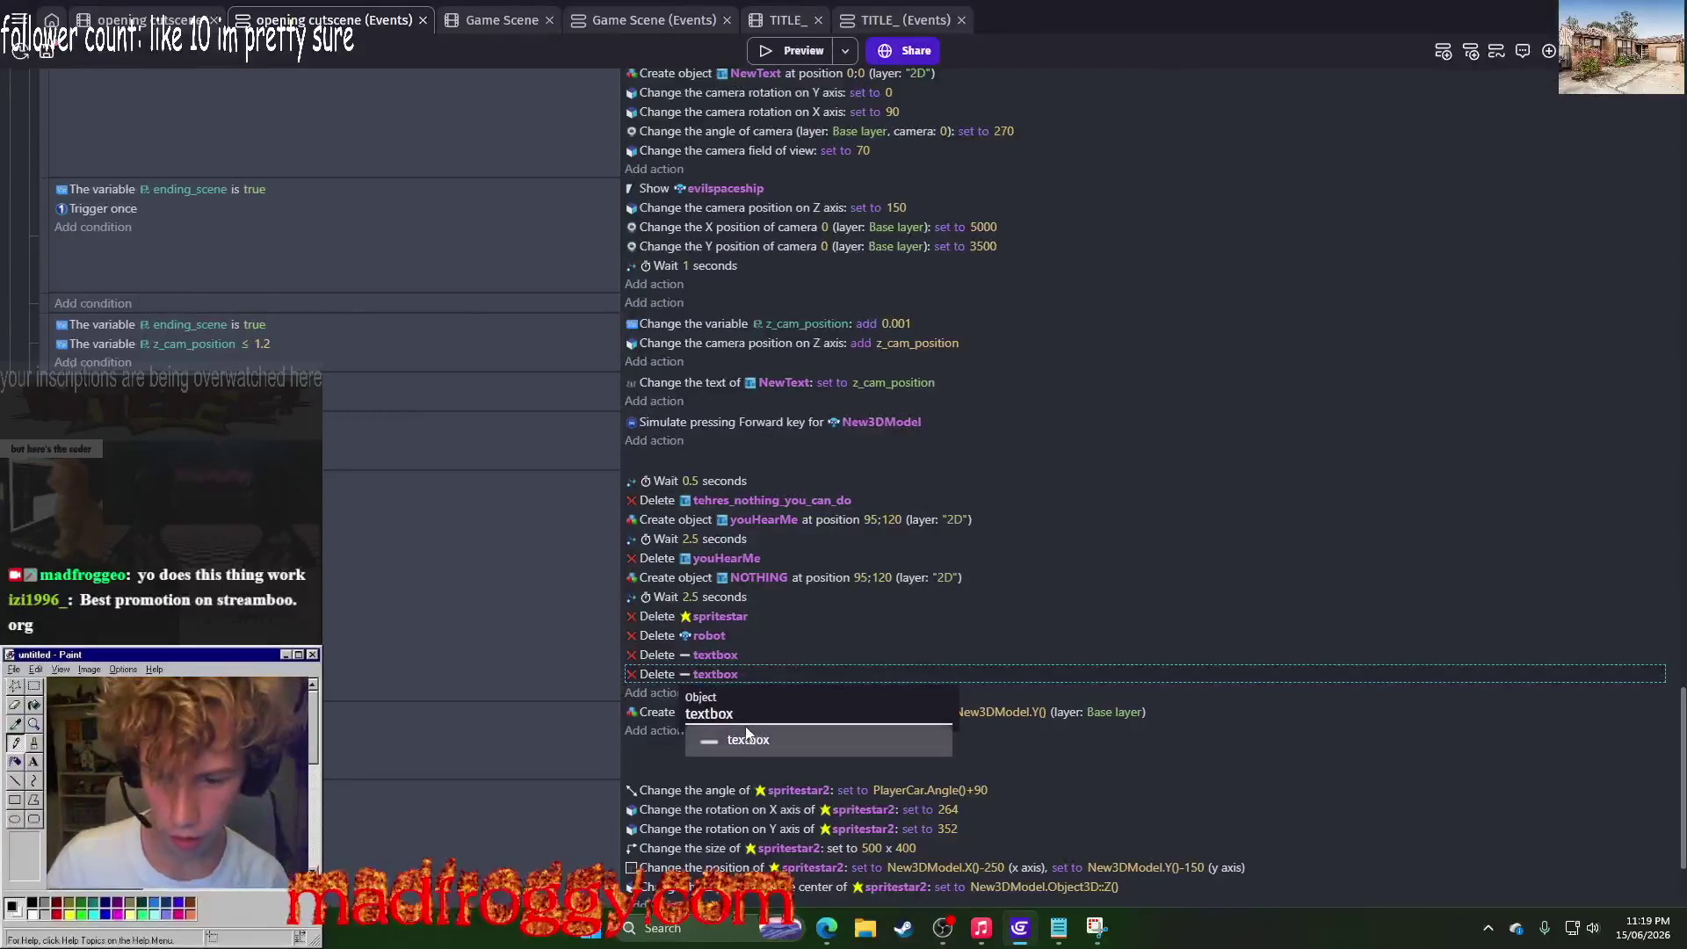
pyautogui.write('c')
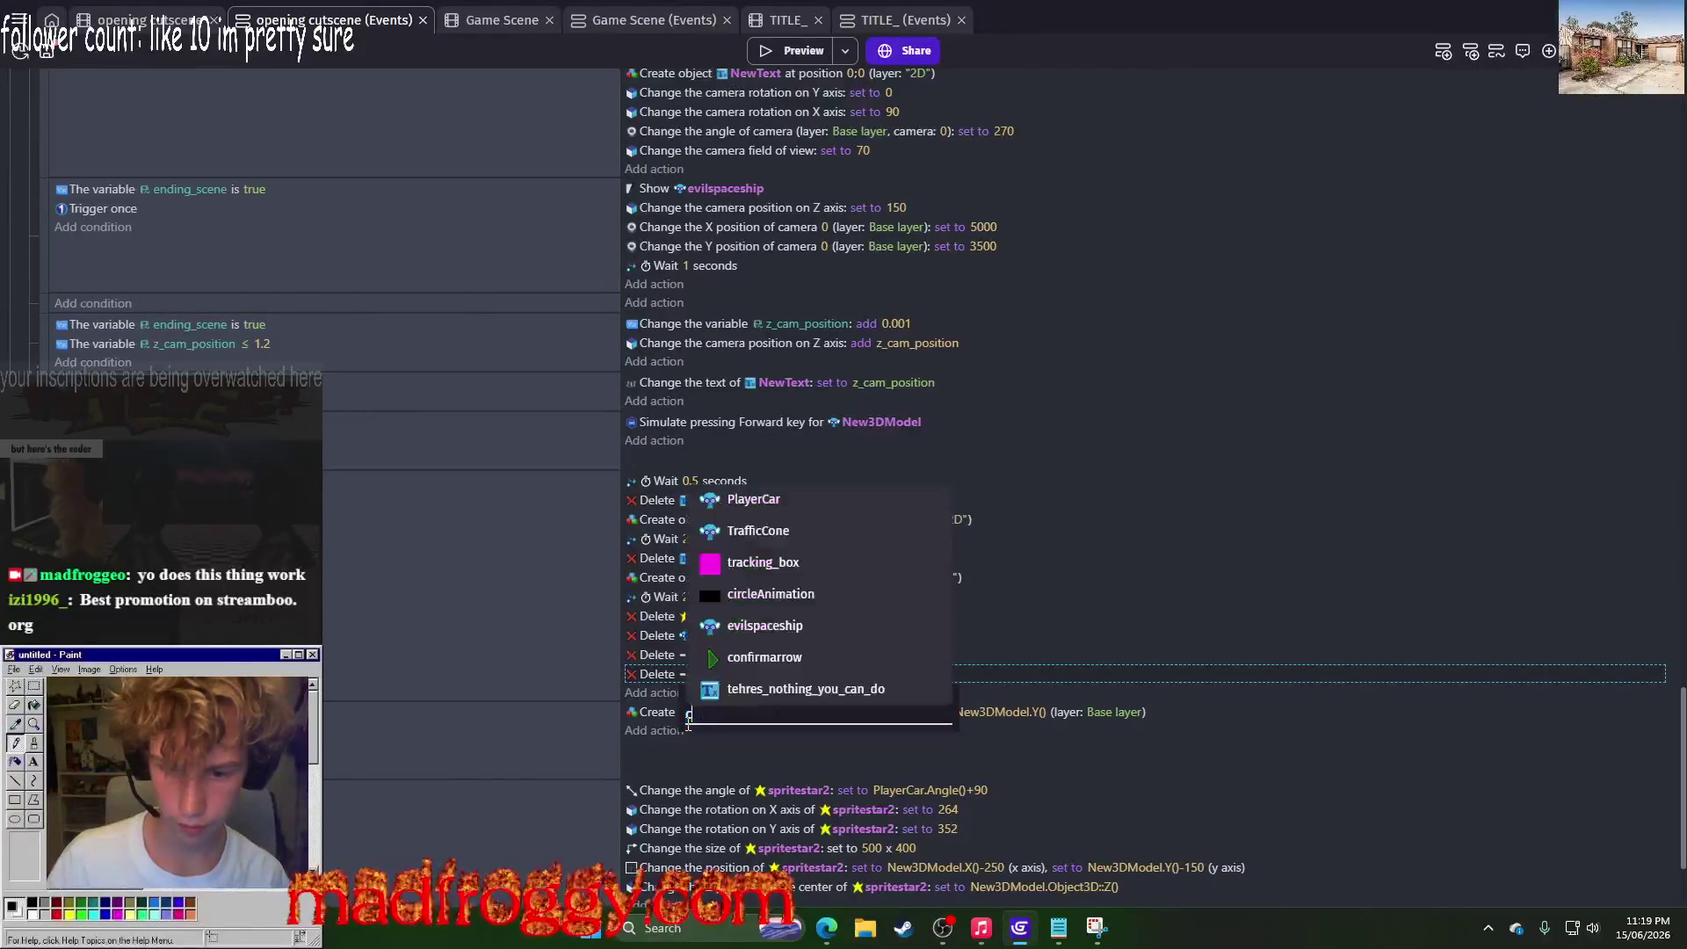
pyautogui.click(758, 654)
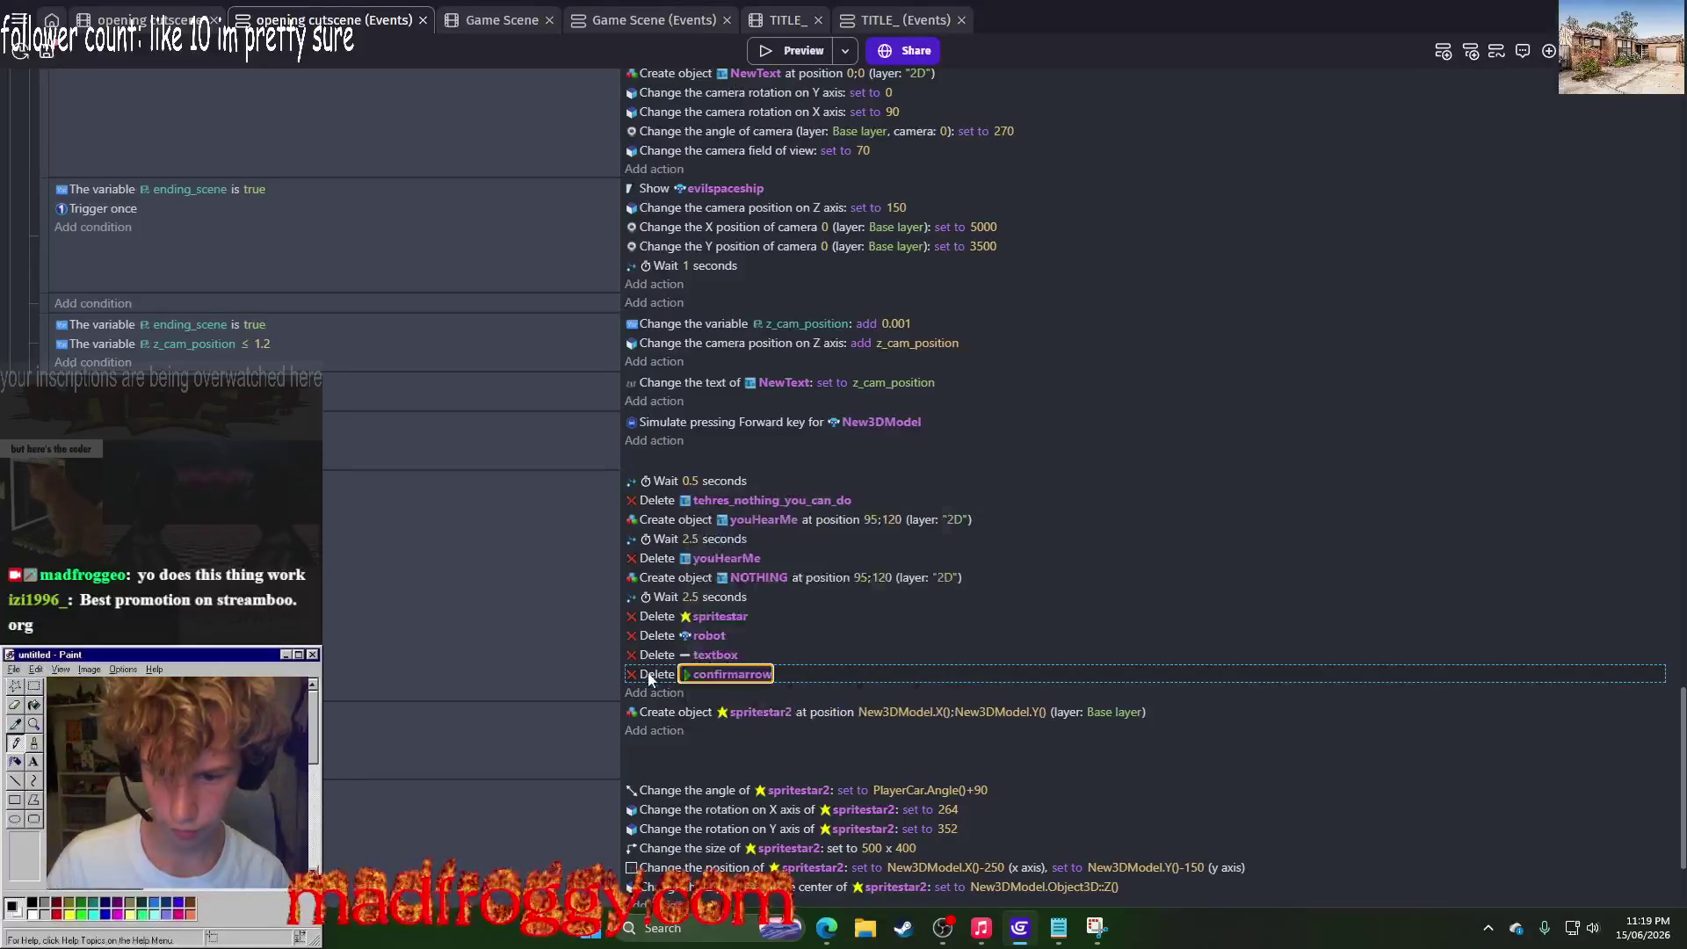
# Step: Copy Delete youHearMe above Delete confirmarrow and retarget the copy to NOTHING
pyautogui.click(661, 560)
pyautogui.hotkey('ctrl', 'c')
pyautogui.click(663, 672)
pyautogui.hotkey('ctrl', 'v')
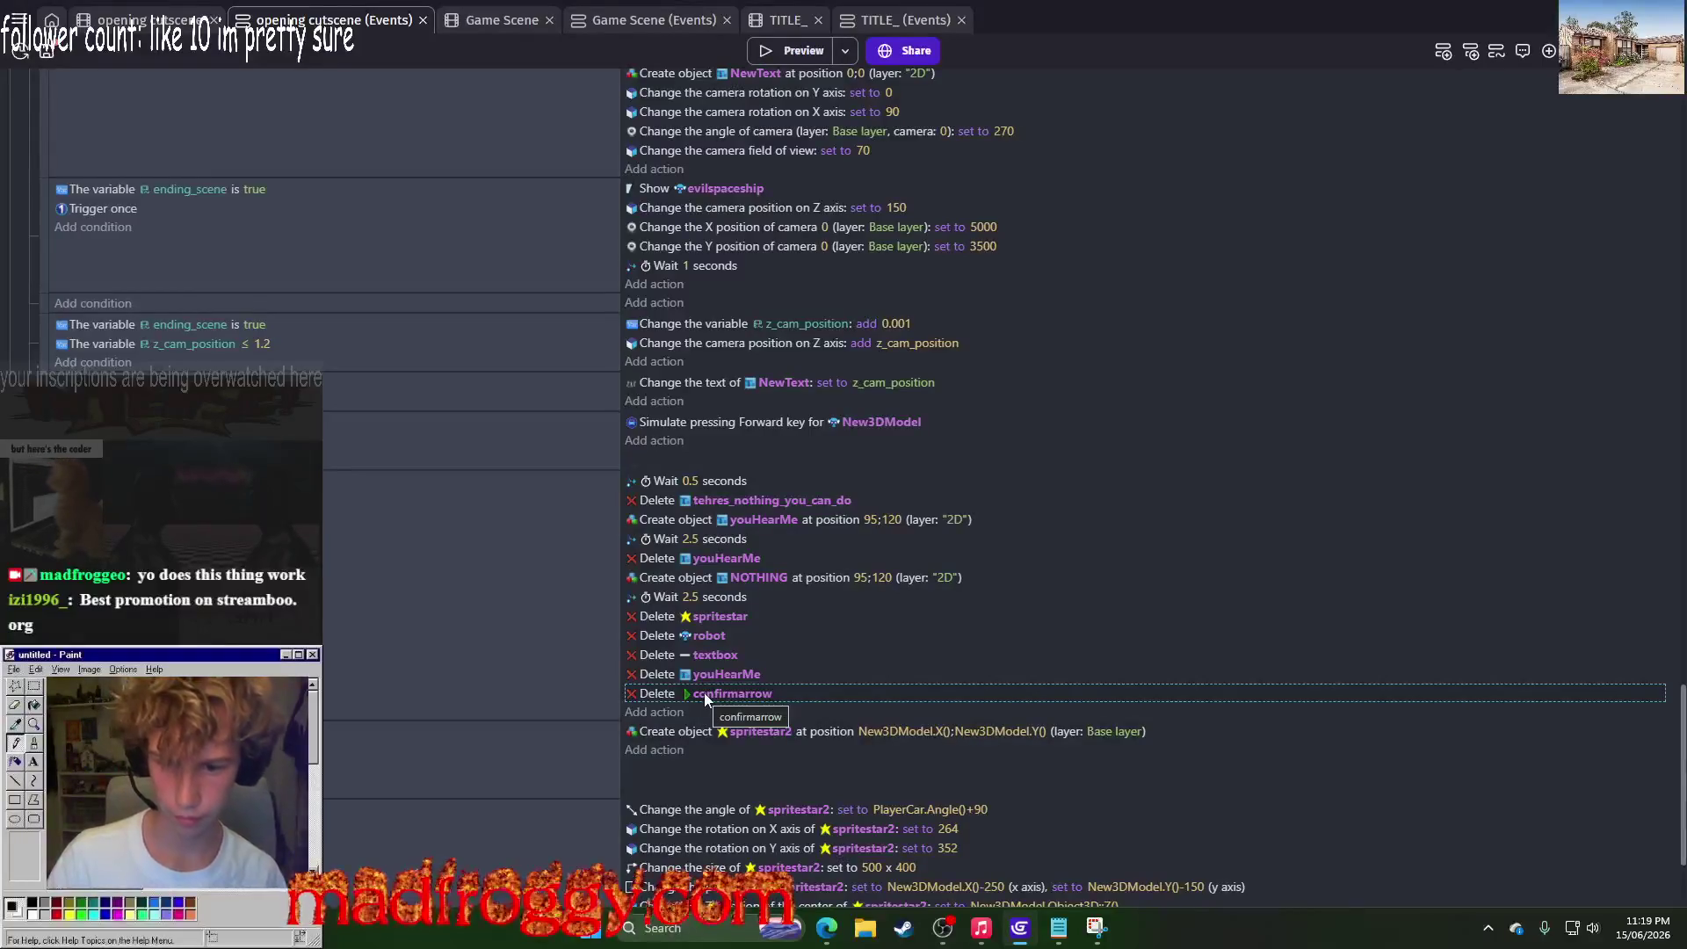
pyautogui.click(713, 679)
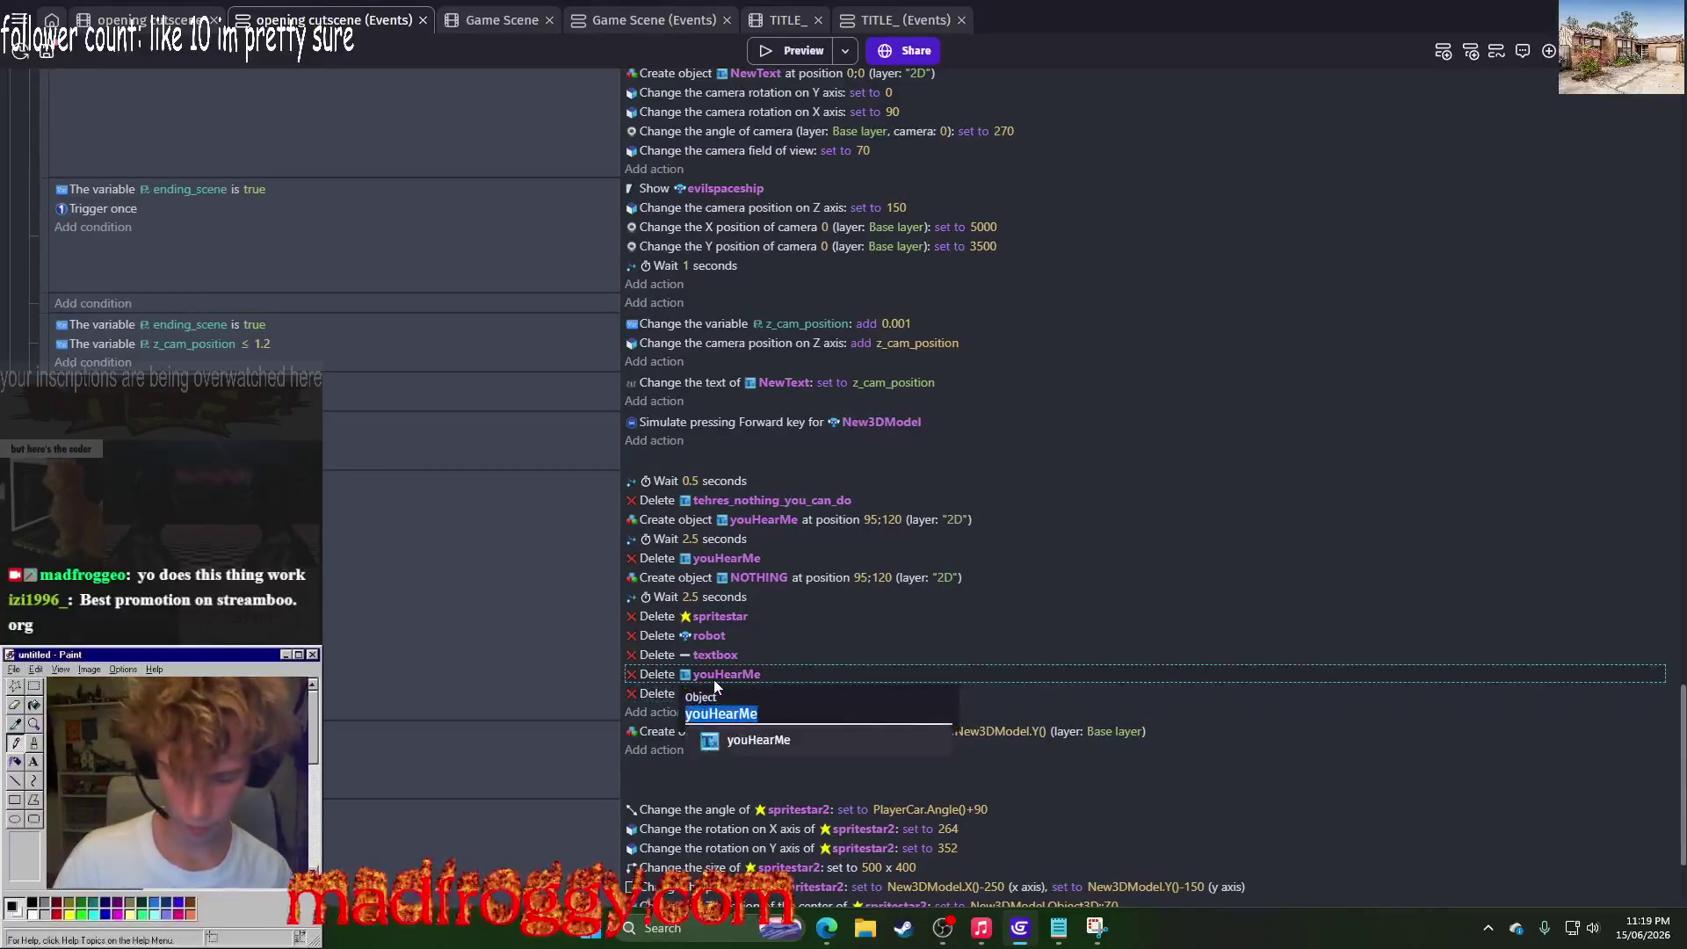
pyautogui.write('noth')
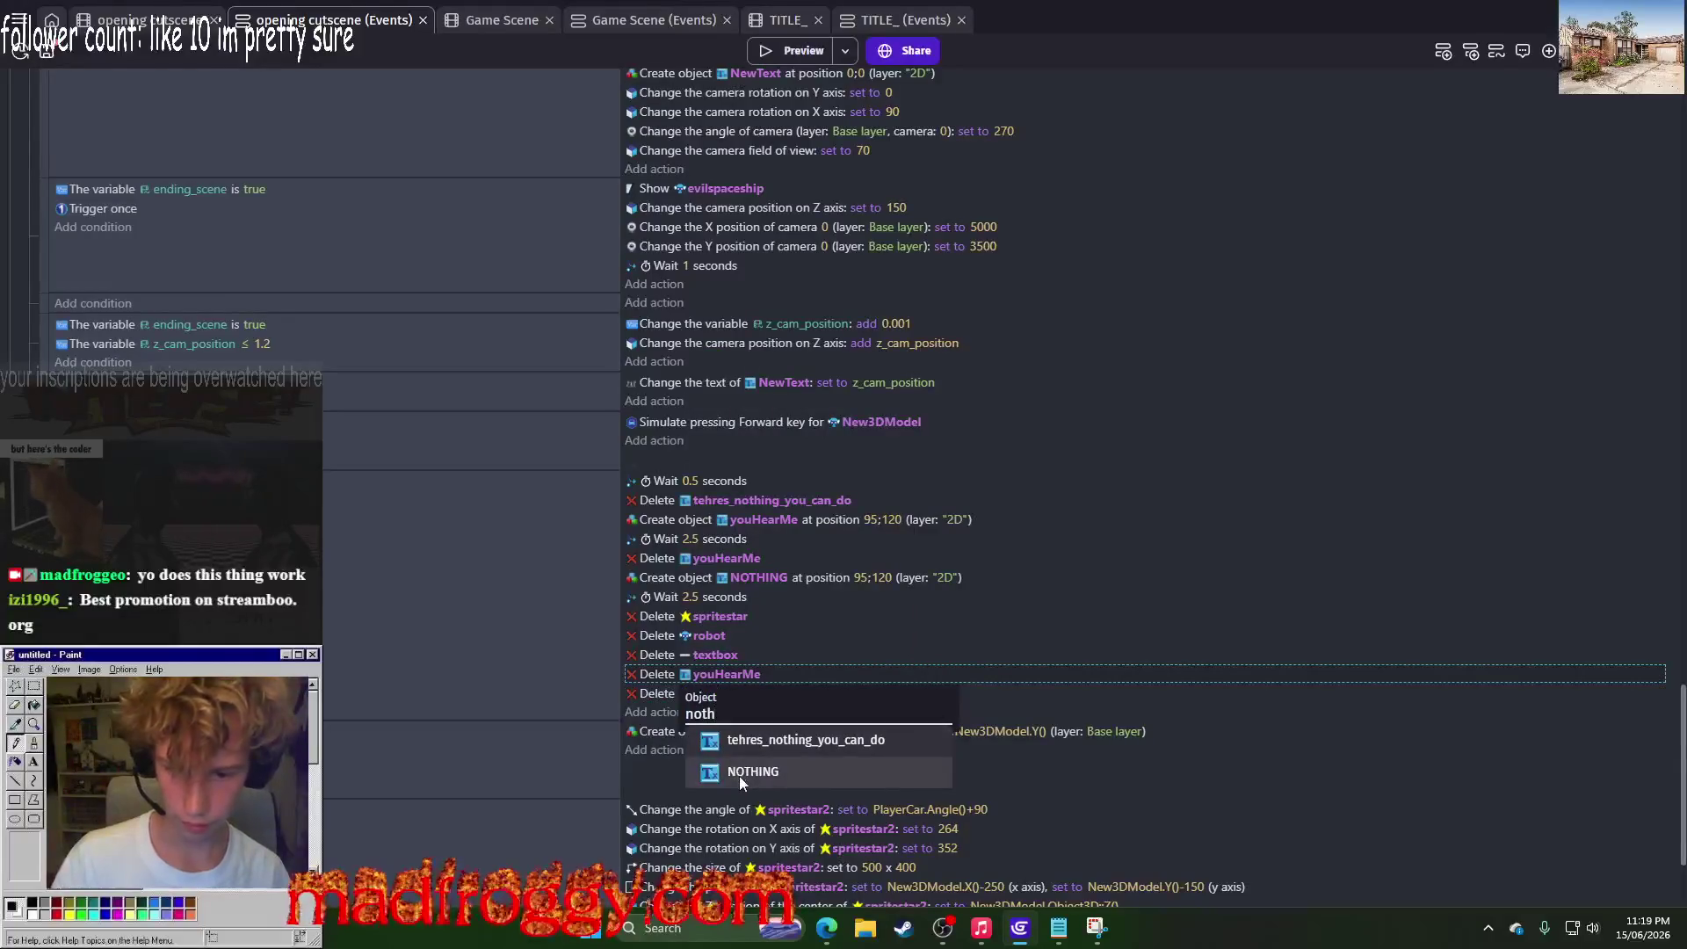
pyautogui.click(740, 774)
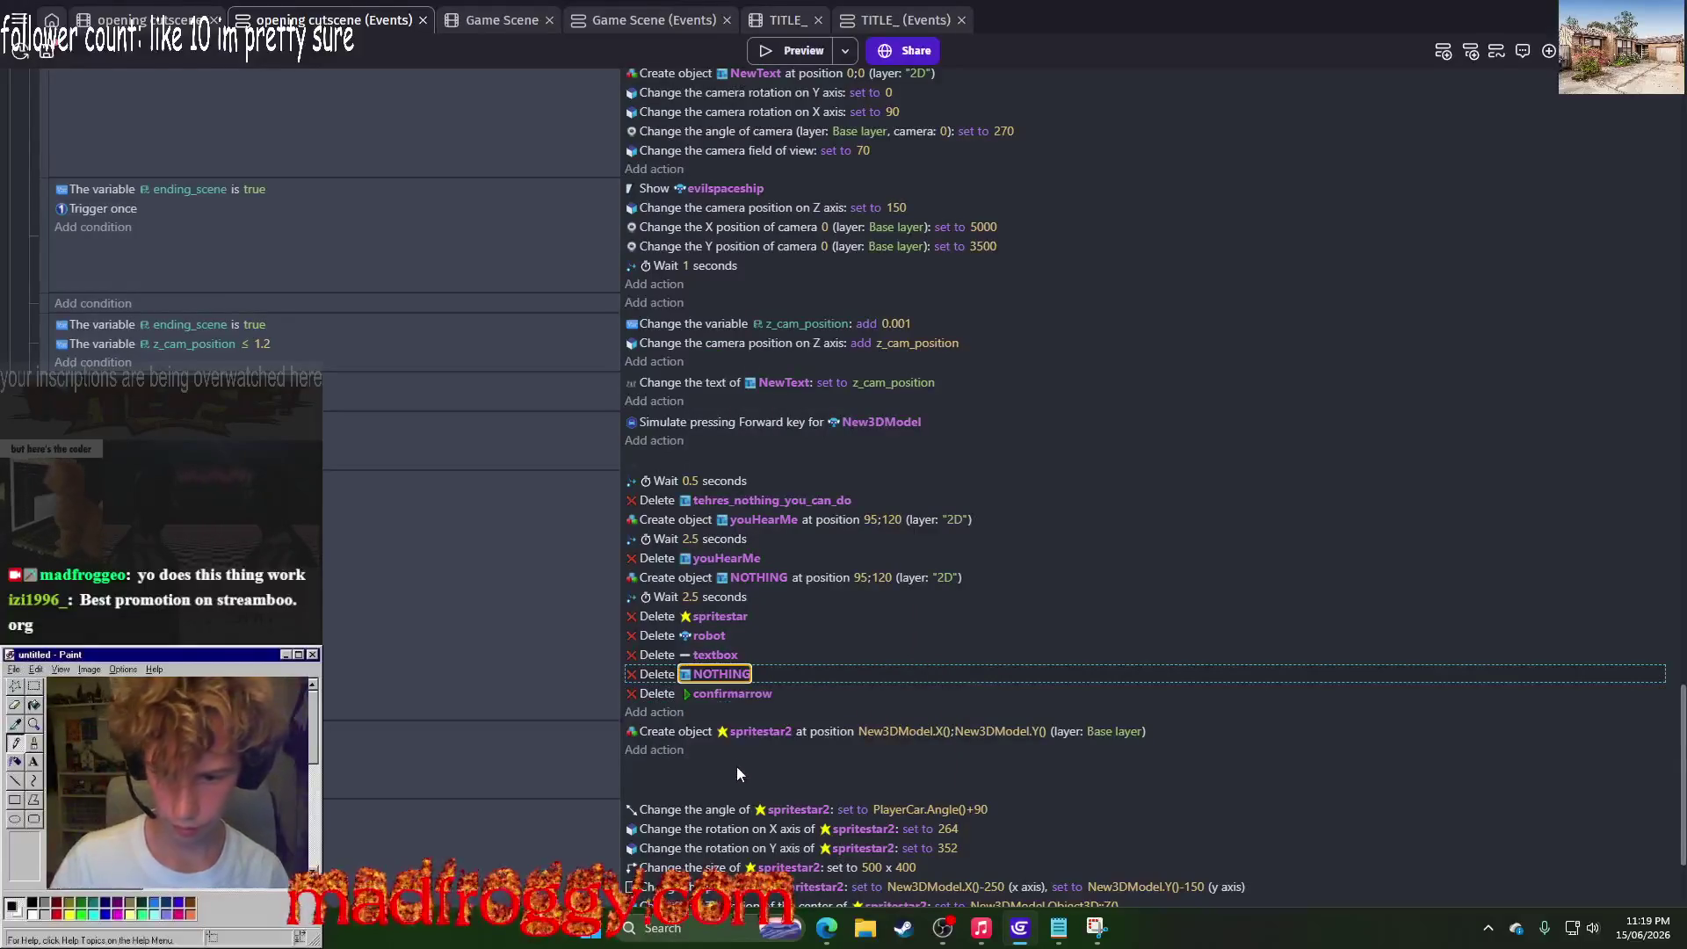
pyautogui.click(691, 597)
pyautogui.write('3')
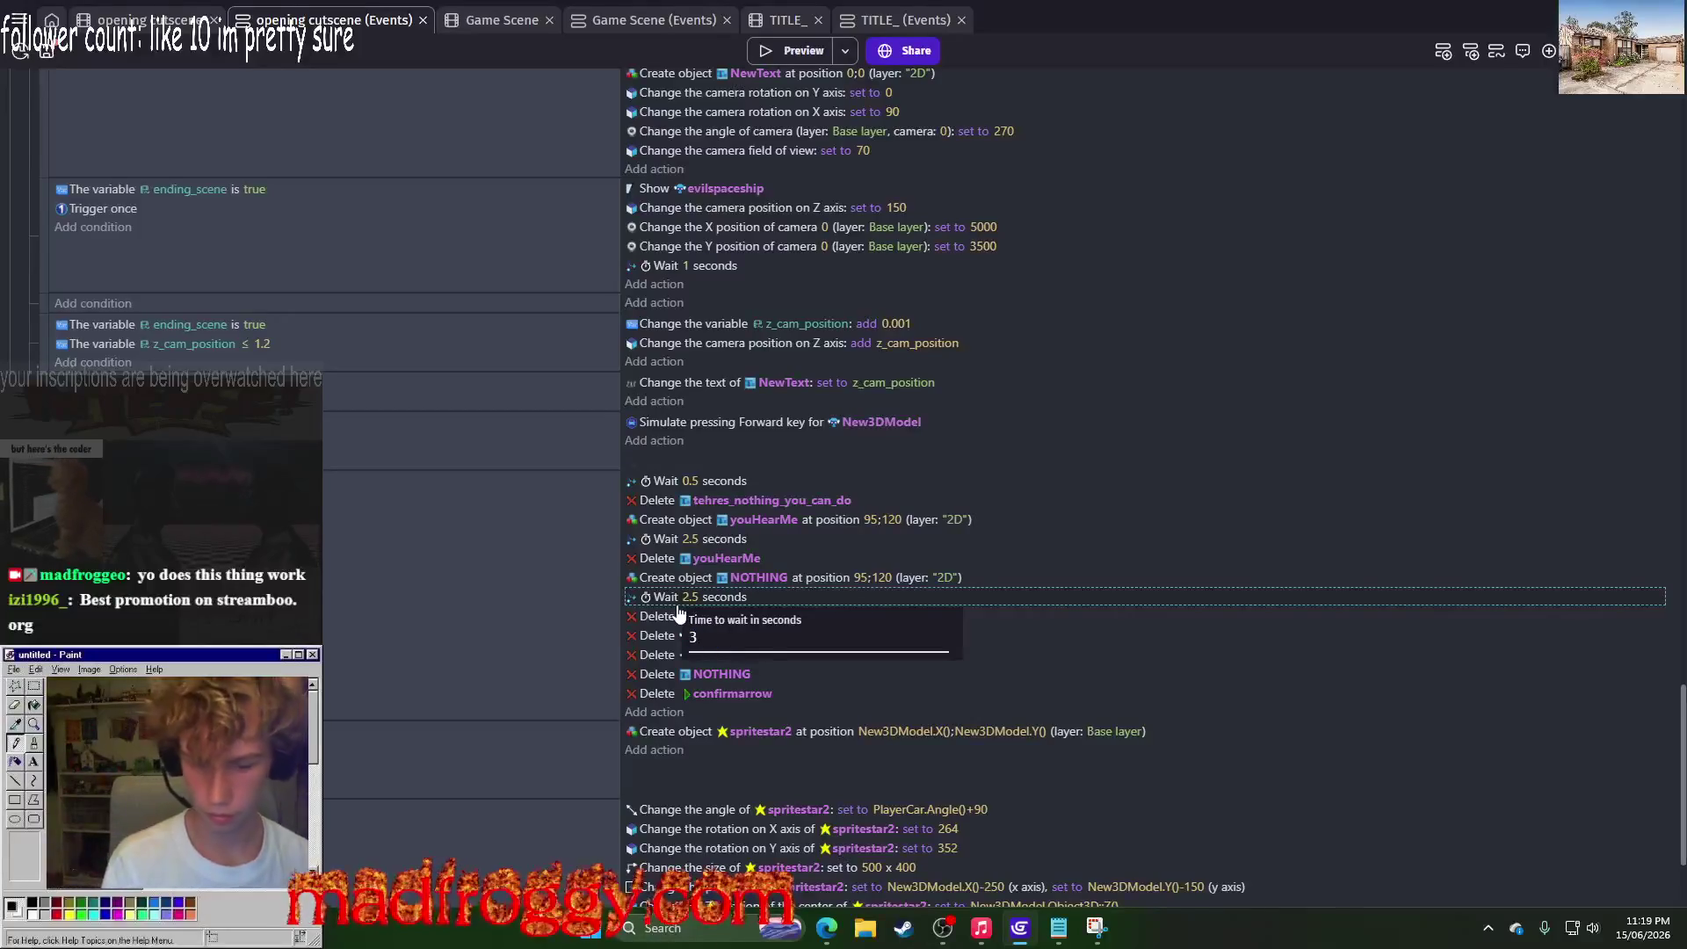
# Step: Try a 3-second final wait, revert it to 2.5 seconds, and launch a new preview
pyautogui.press('Return')
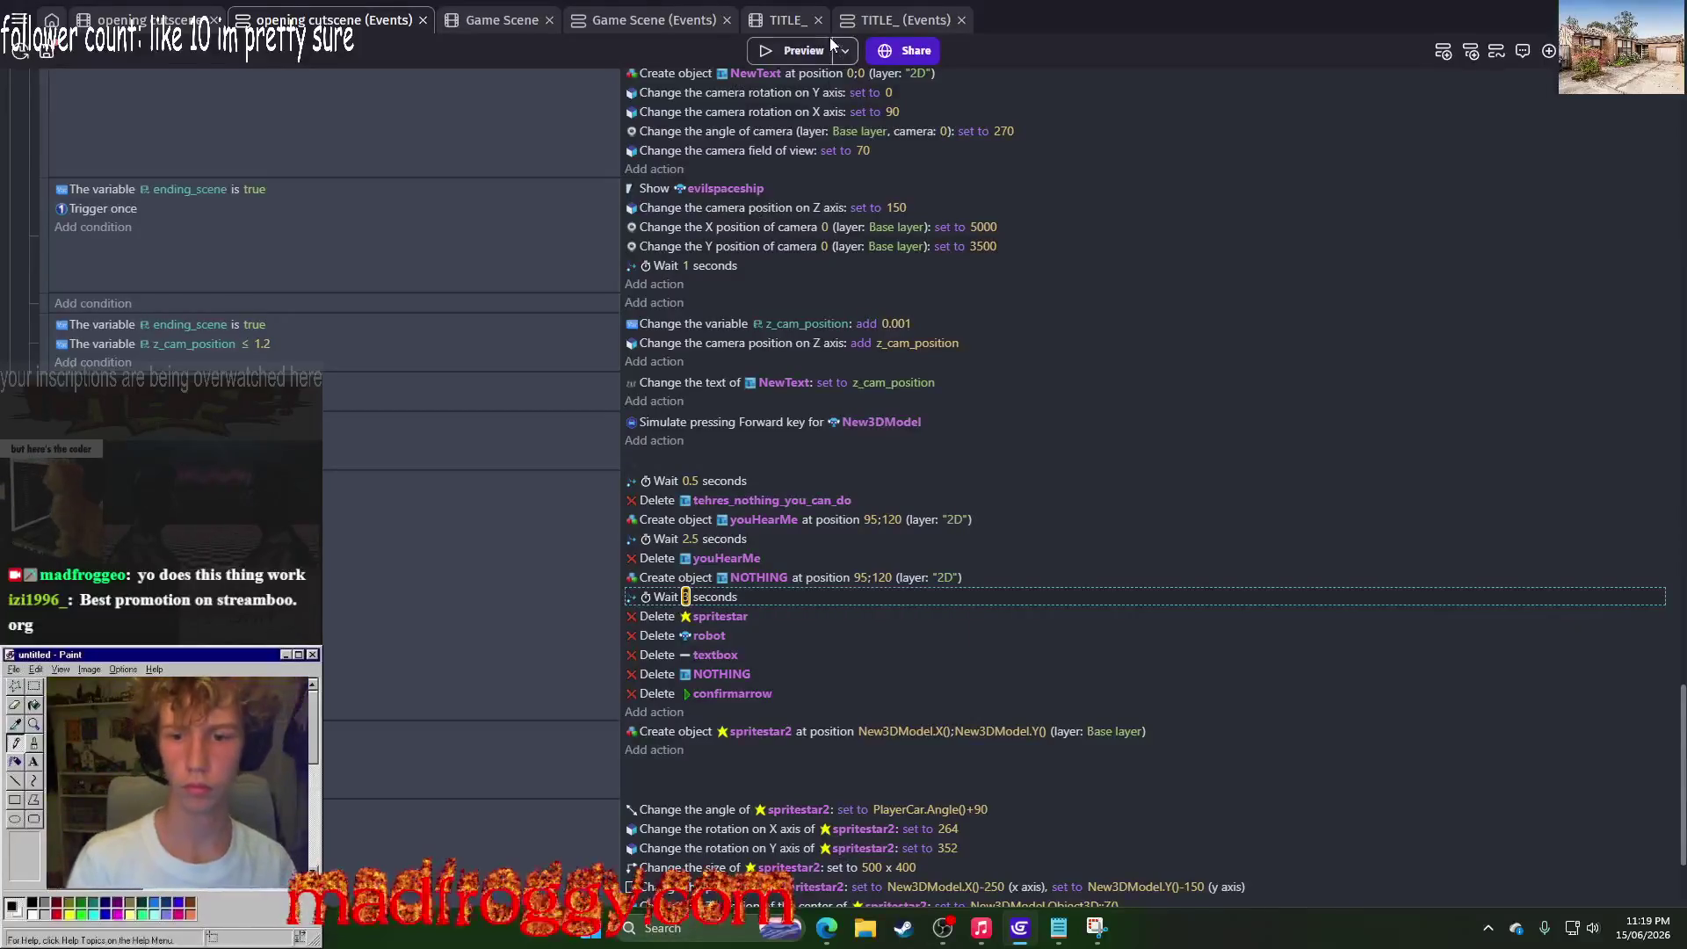
pyautogui.click(687, 598)
pyautogui.write('.5')
pyautogui.press('Return')
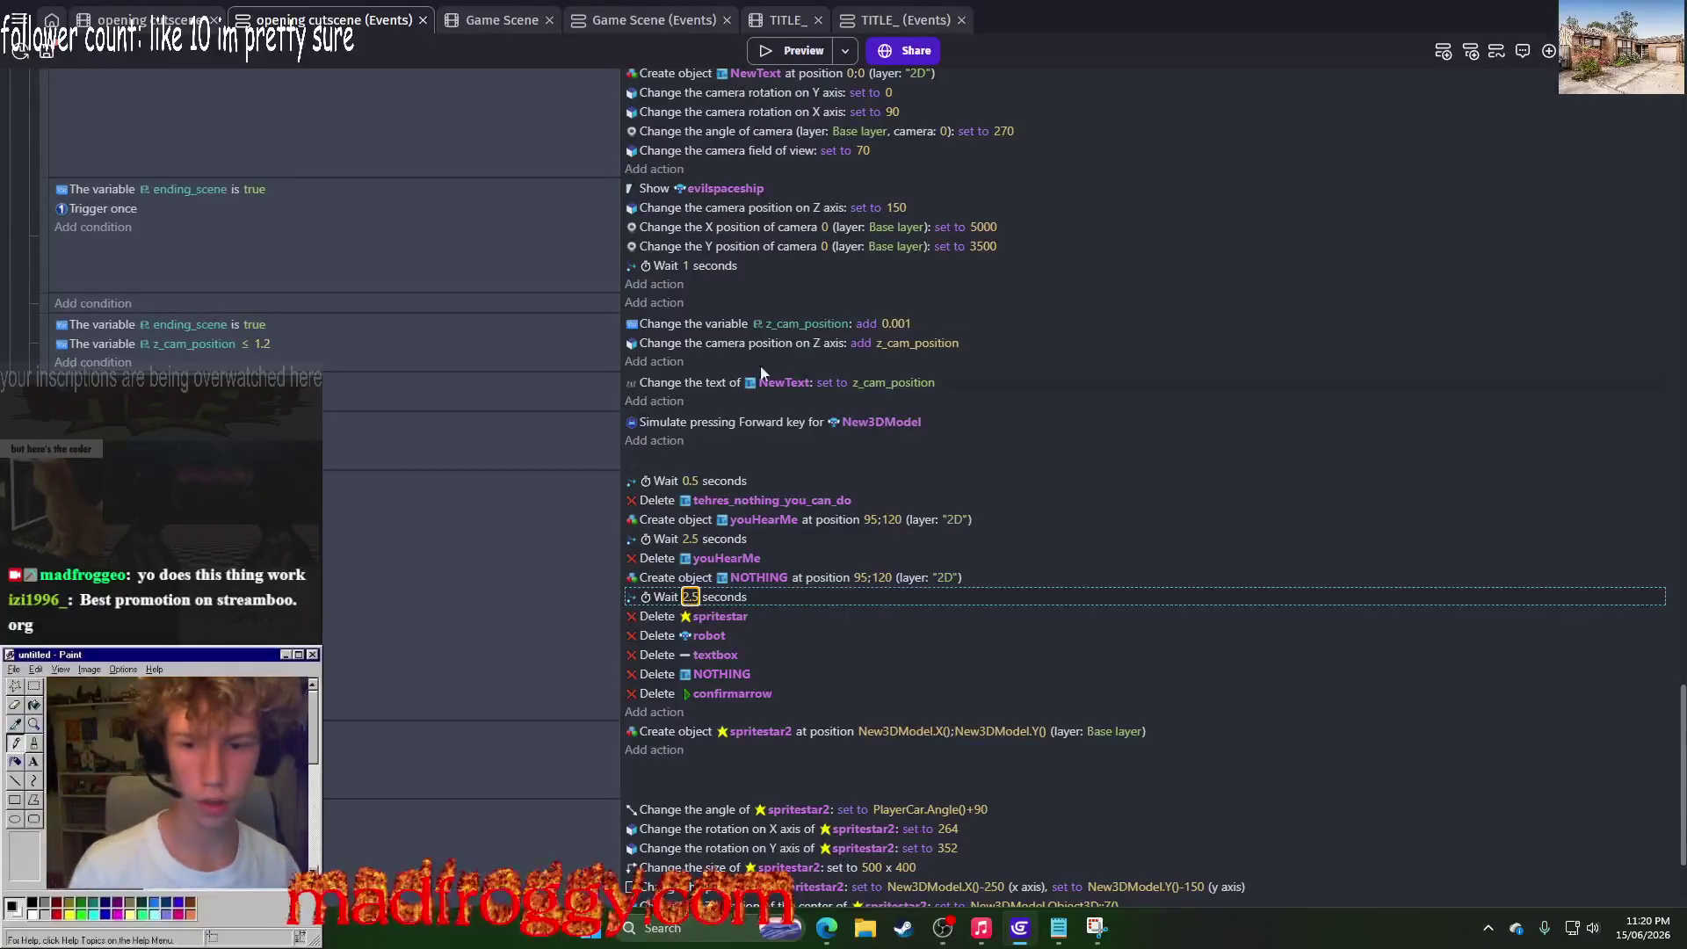
pyautogui.click(800, 51)
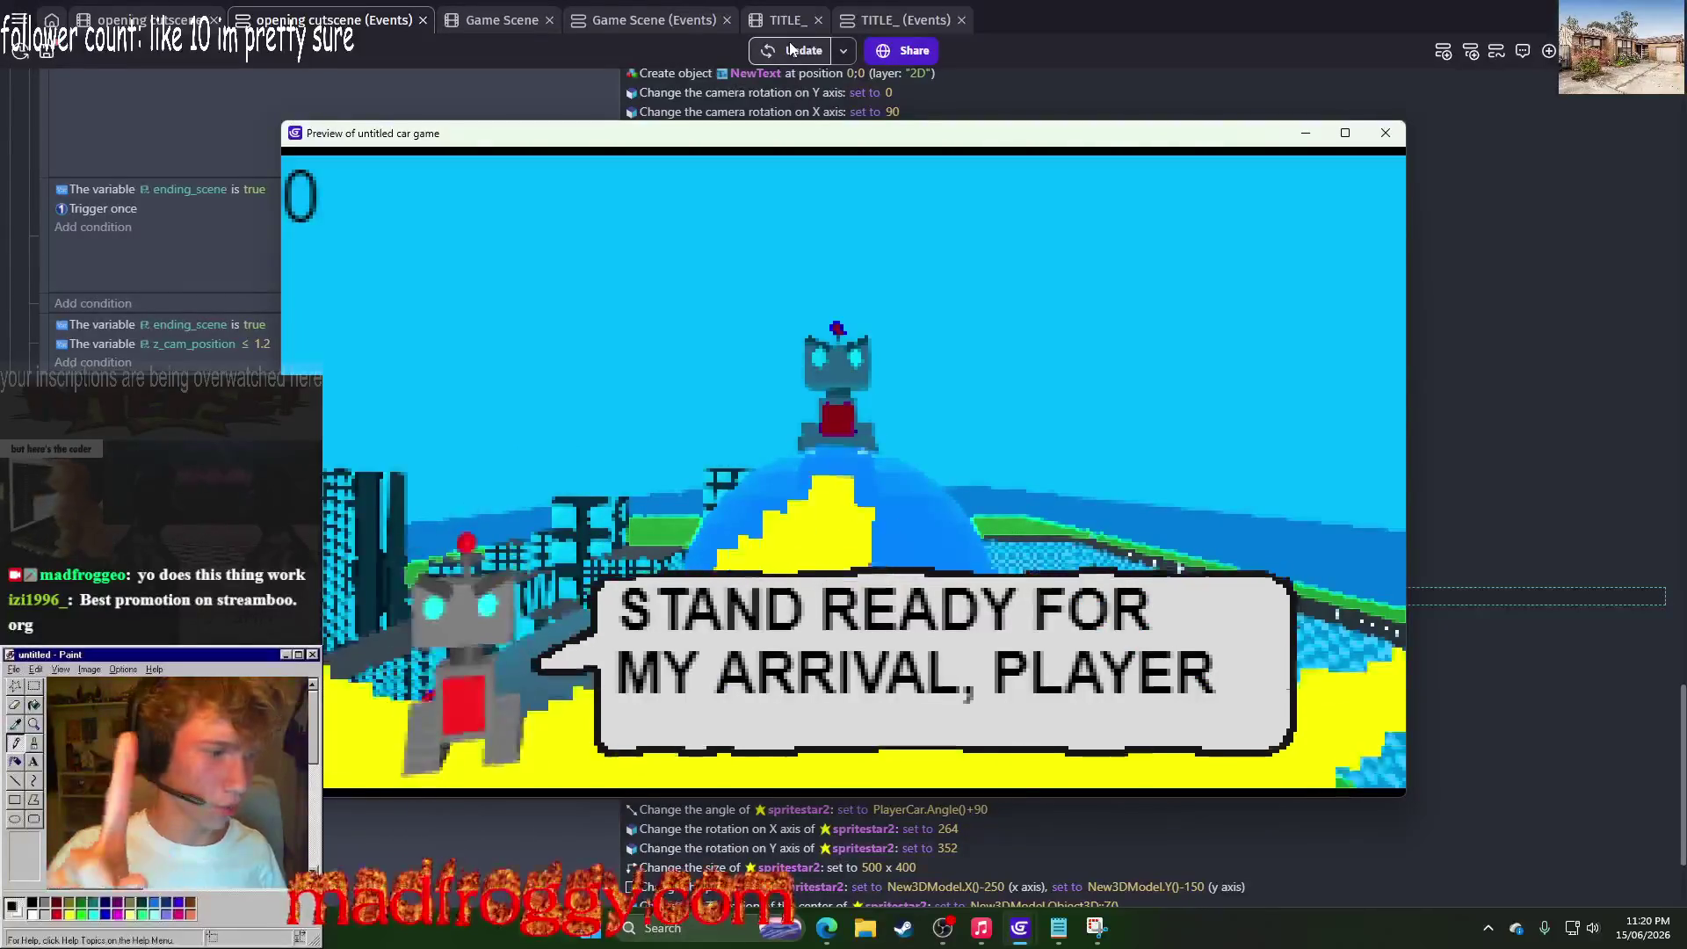
# Step: Advance the robot's dialogue four lines, up to 'Soon, your planet will be under my super evil rule'
pyautogui.press('space')
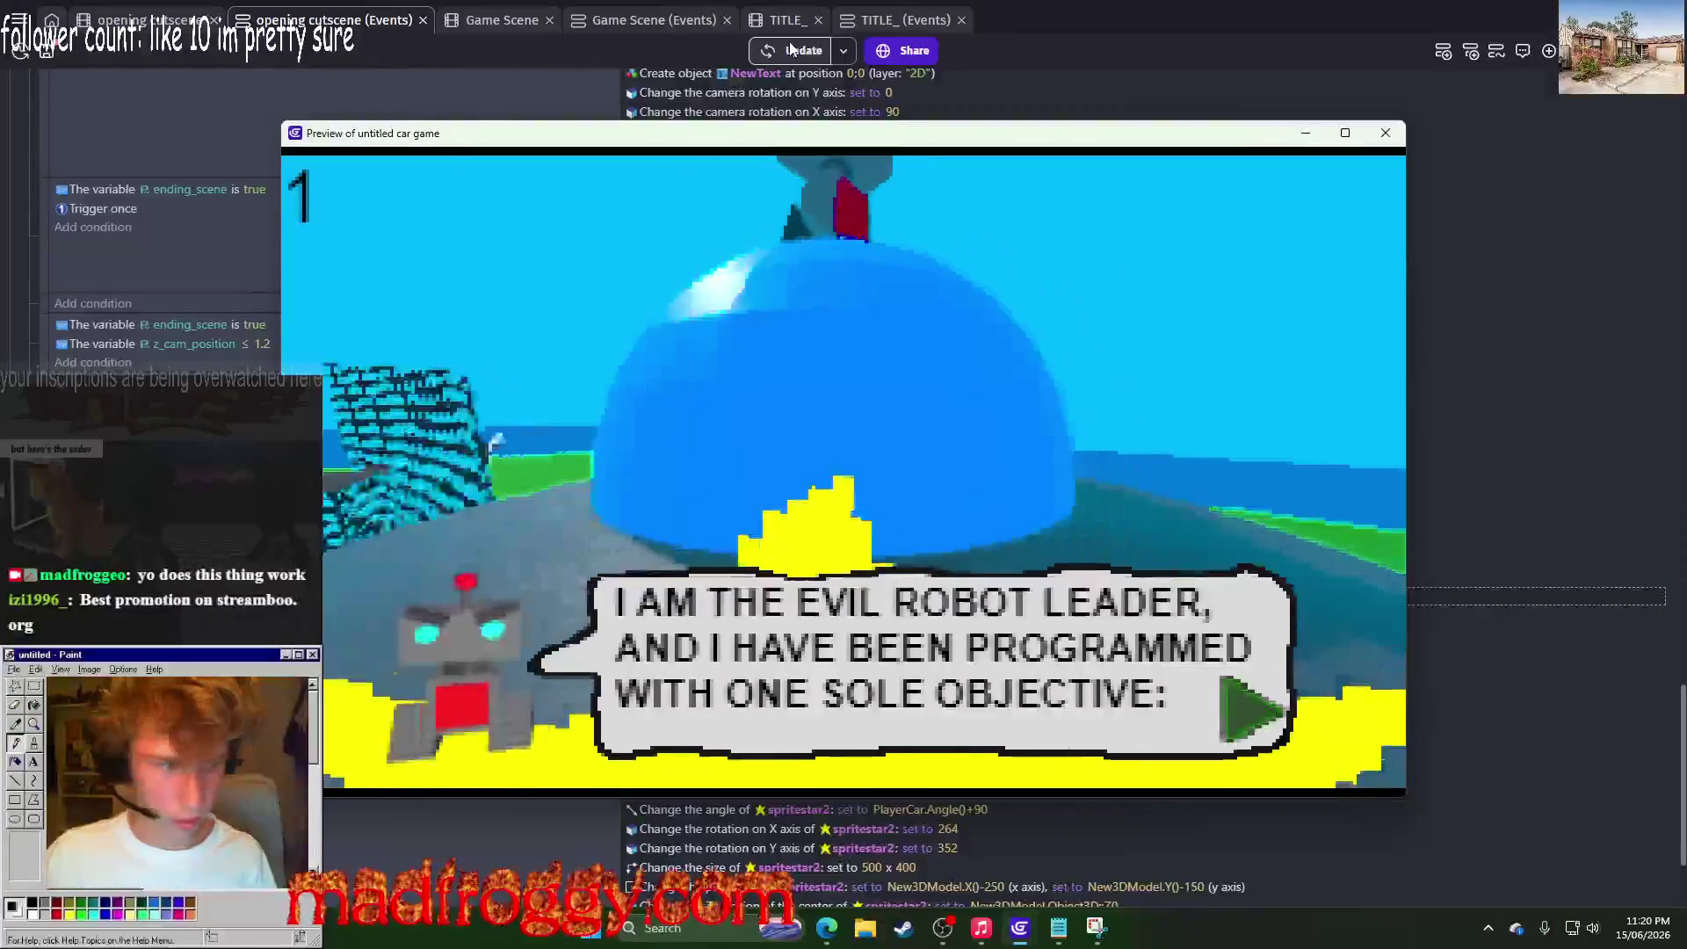
pyautogui.press('space')
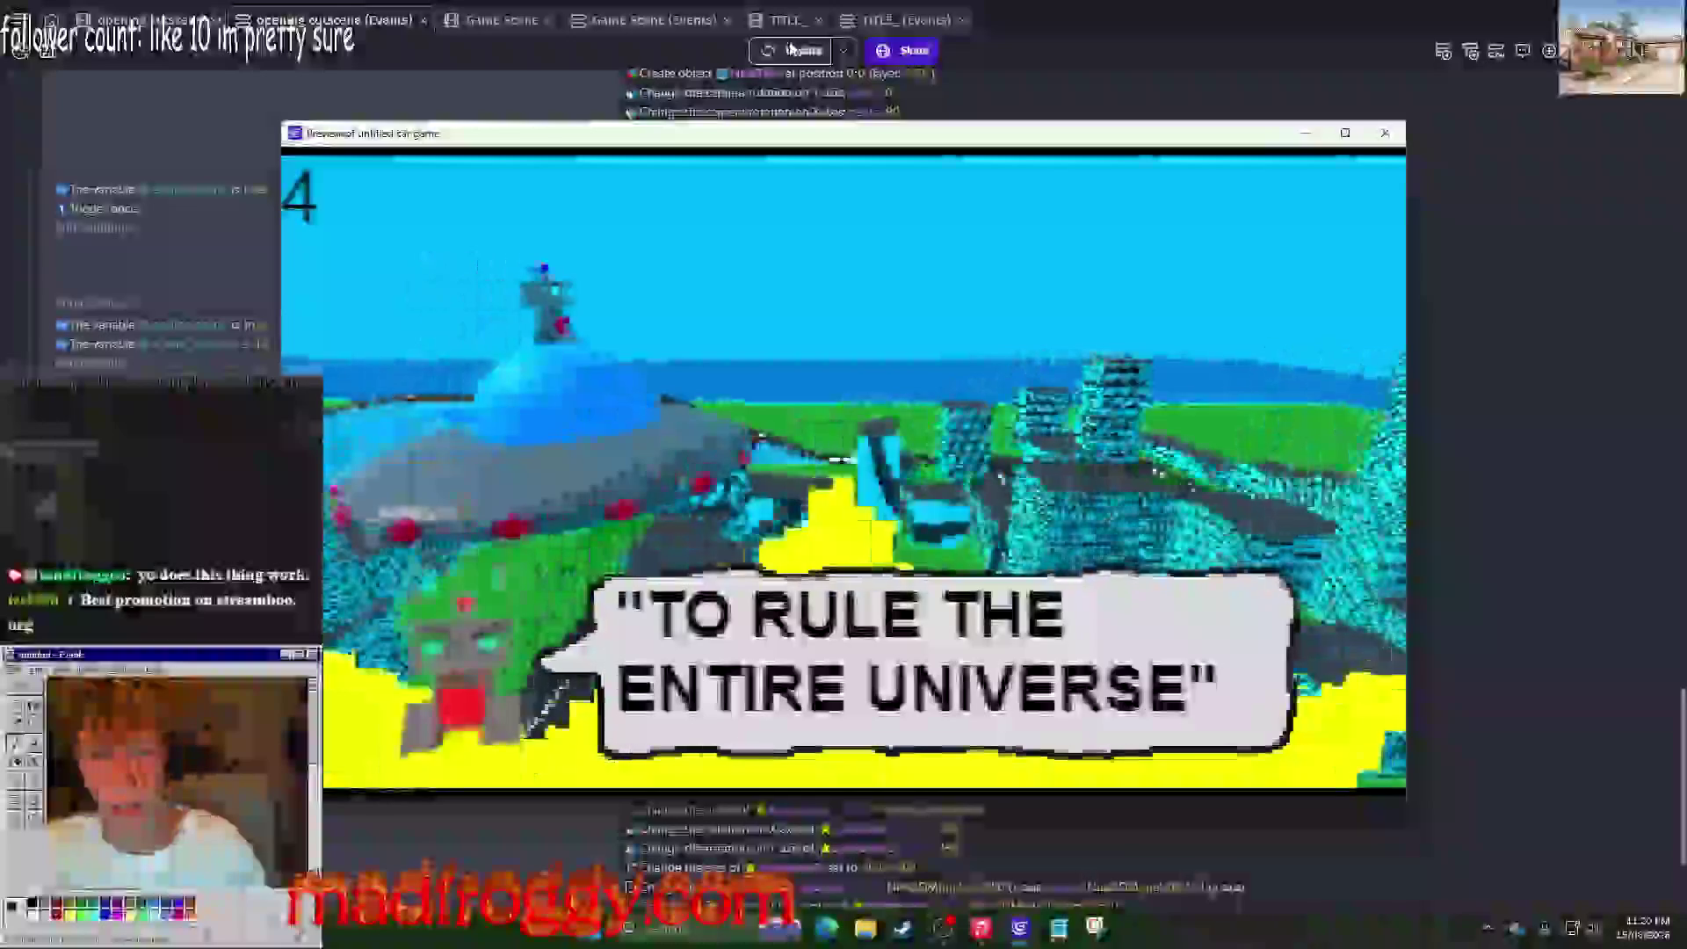
pyautogui.press('space')
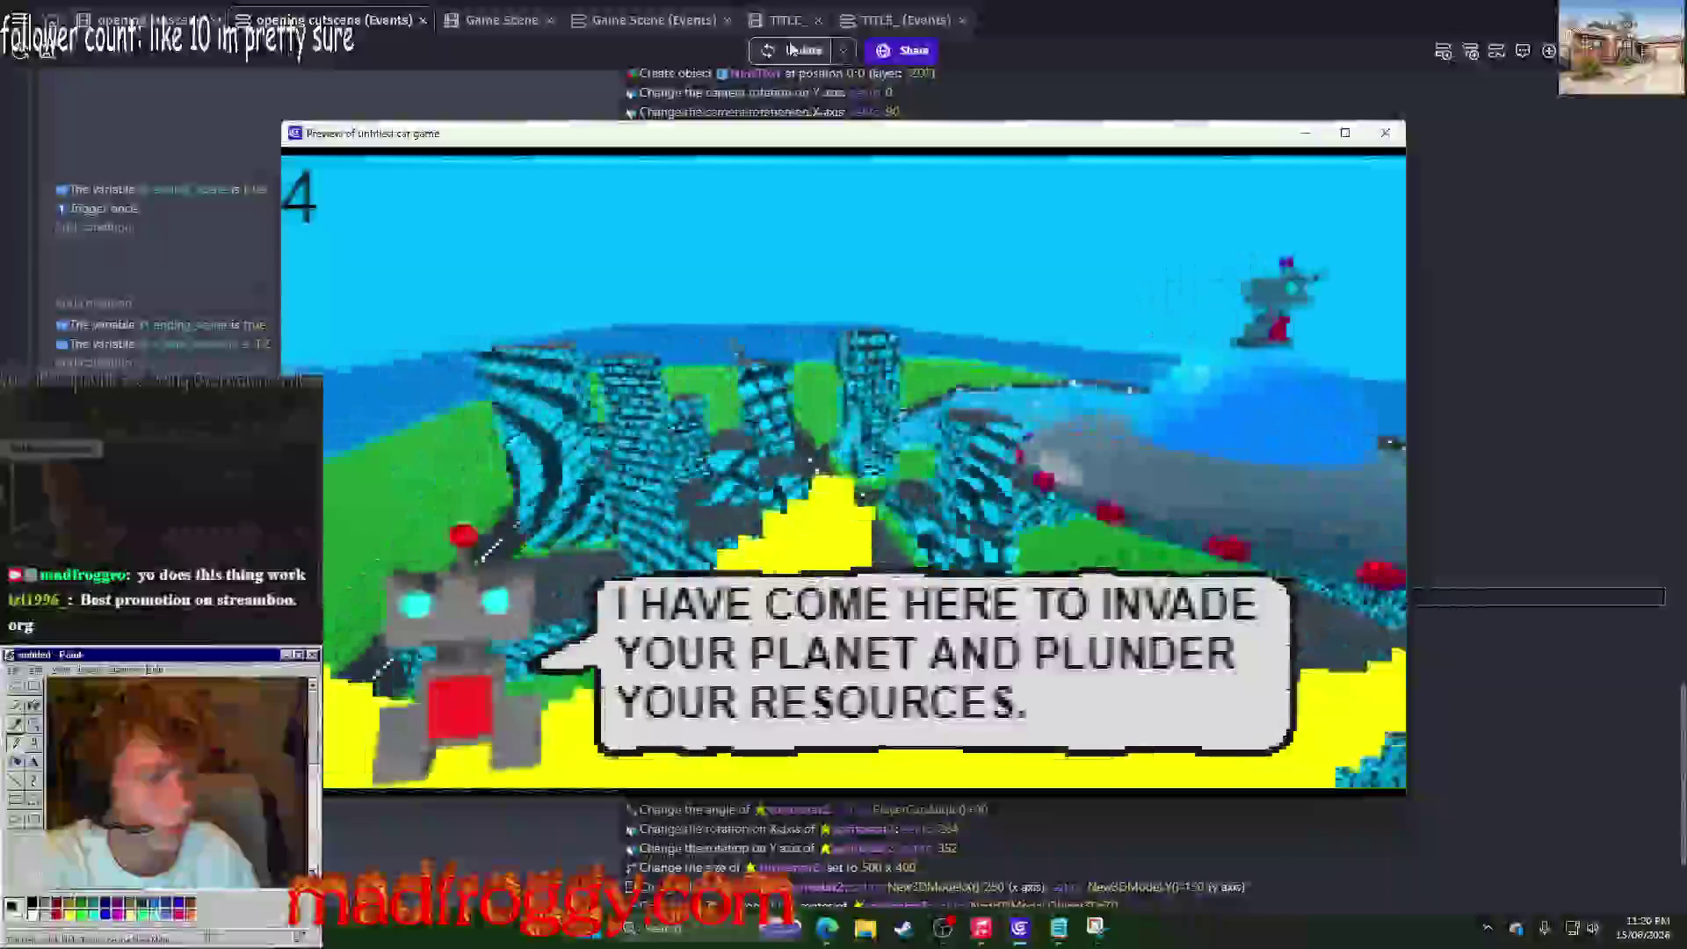
pyautogui.press('space')
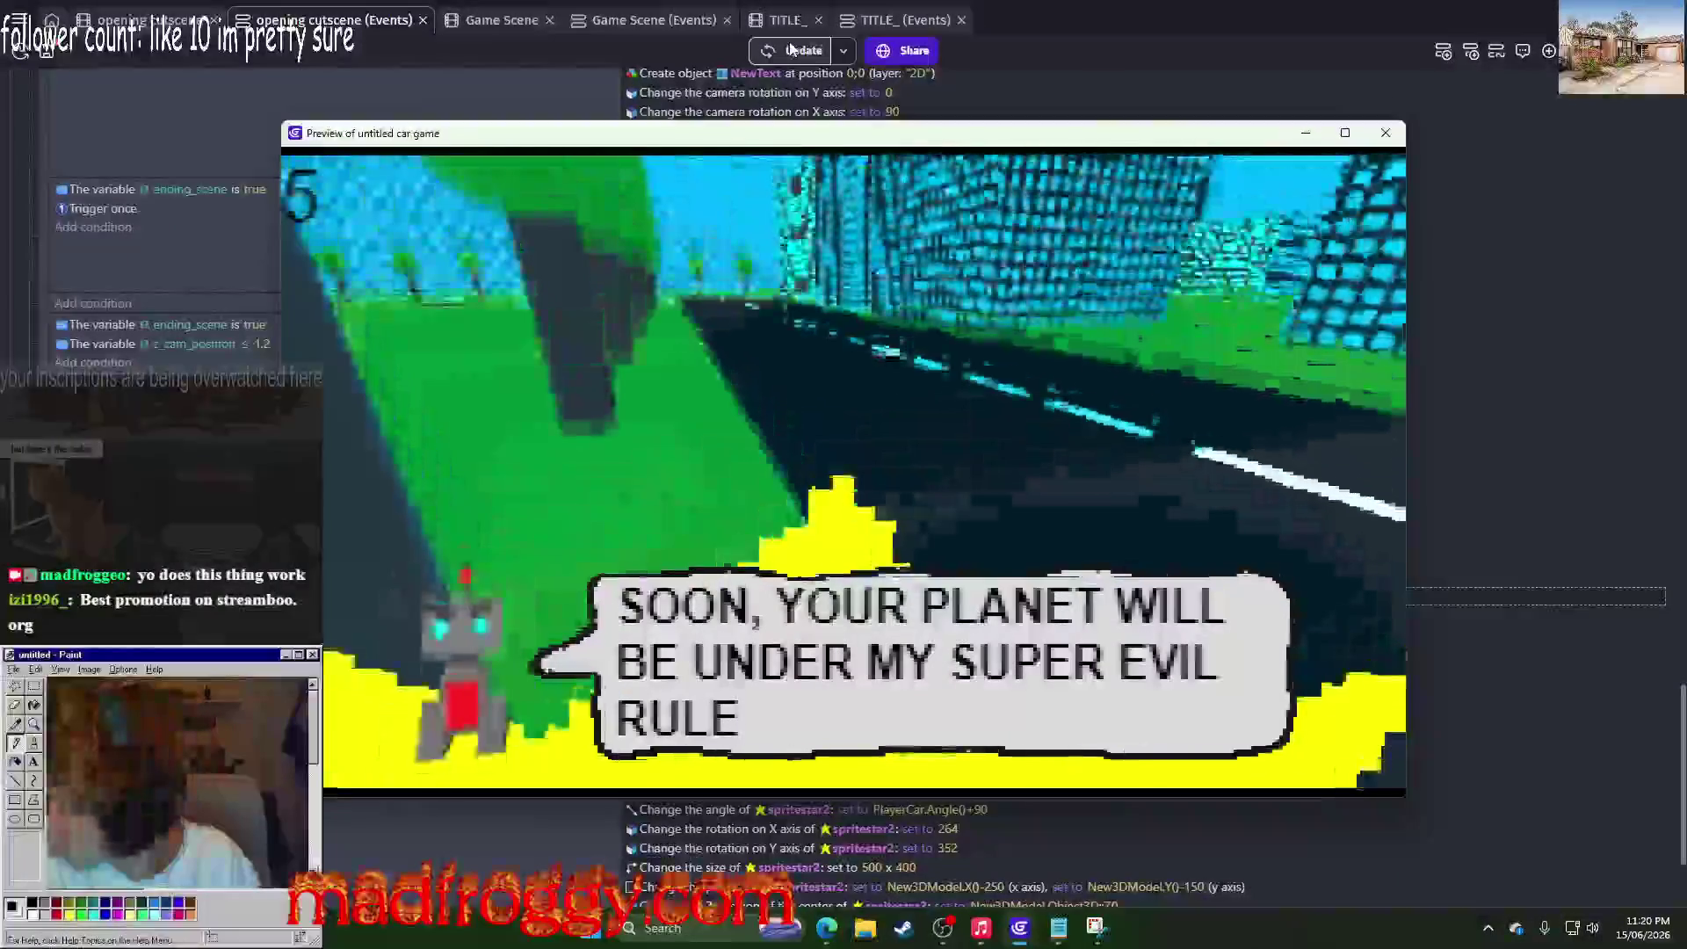